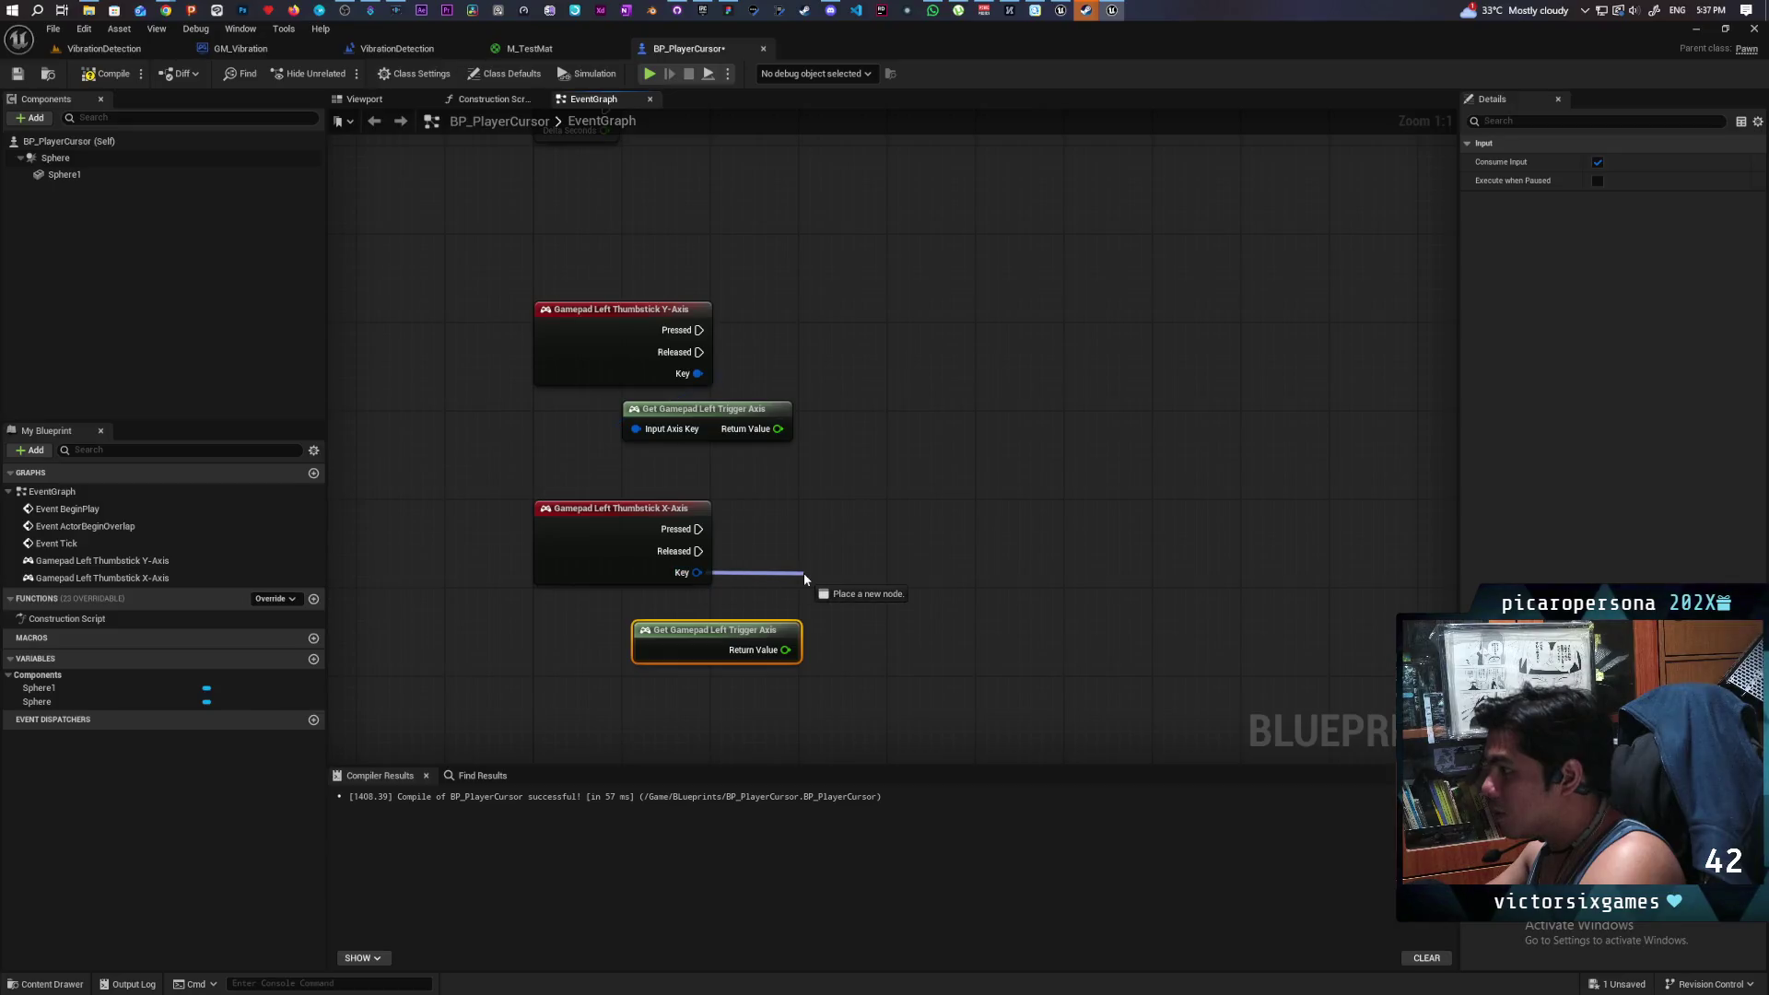
# - Add a Get Gamepad Left Trigger Axis node fed by the X-Axis Key and place it under the event
pyautogui.click(832, 520)
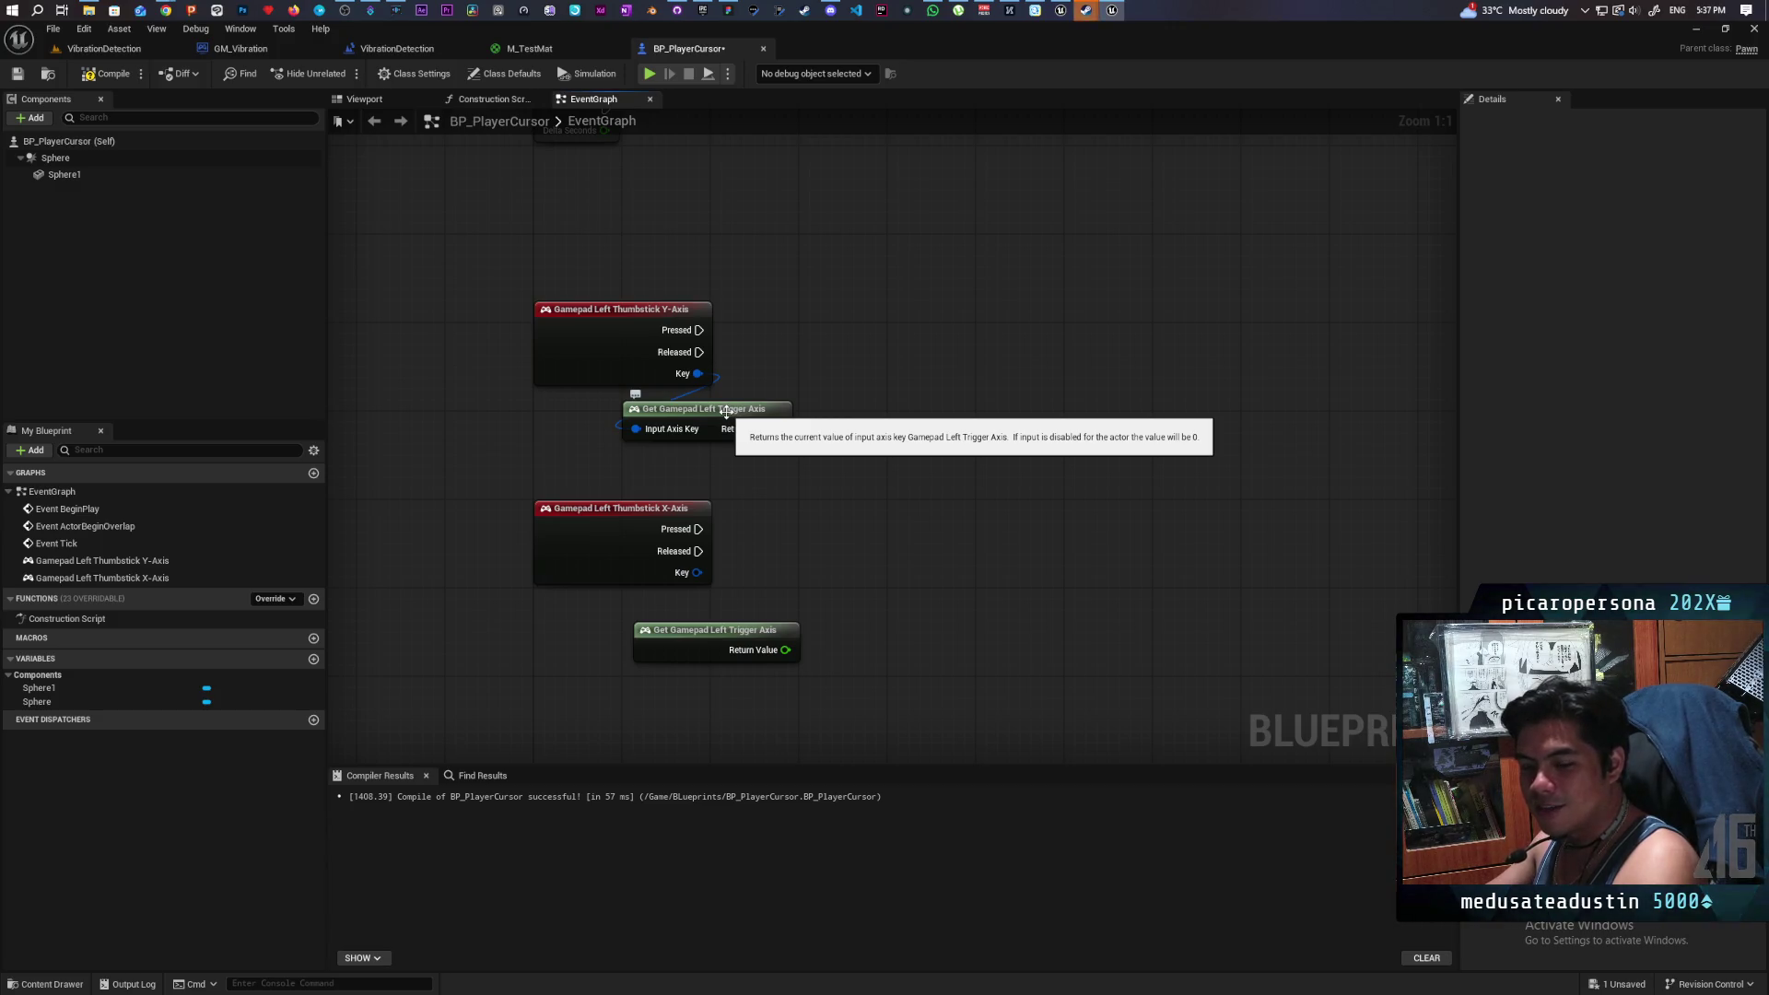
pyautogui.moveTo(786, 451)
pyautogui.mouseDown()
pyautogui.moveTo(695, 442)
pyautogui.moveTo(742, 518)
pyautogui.moveTo(699, 438)
pyautogui.moveTo(649, 428)
pyautogui.moveTo(795, 466)
pyautogui.mouseUp()
pyautogui.write('get game pa')
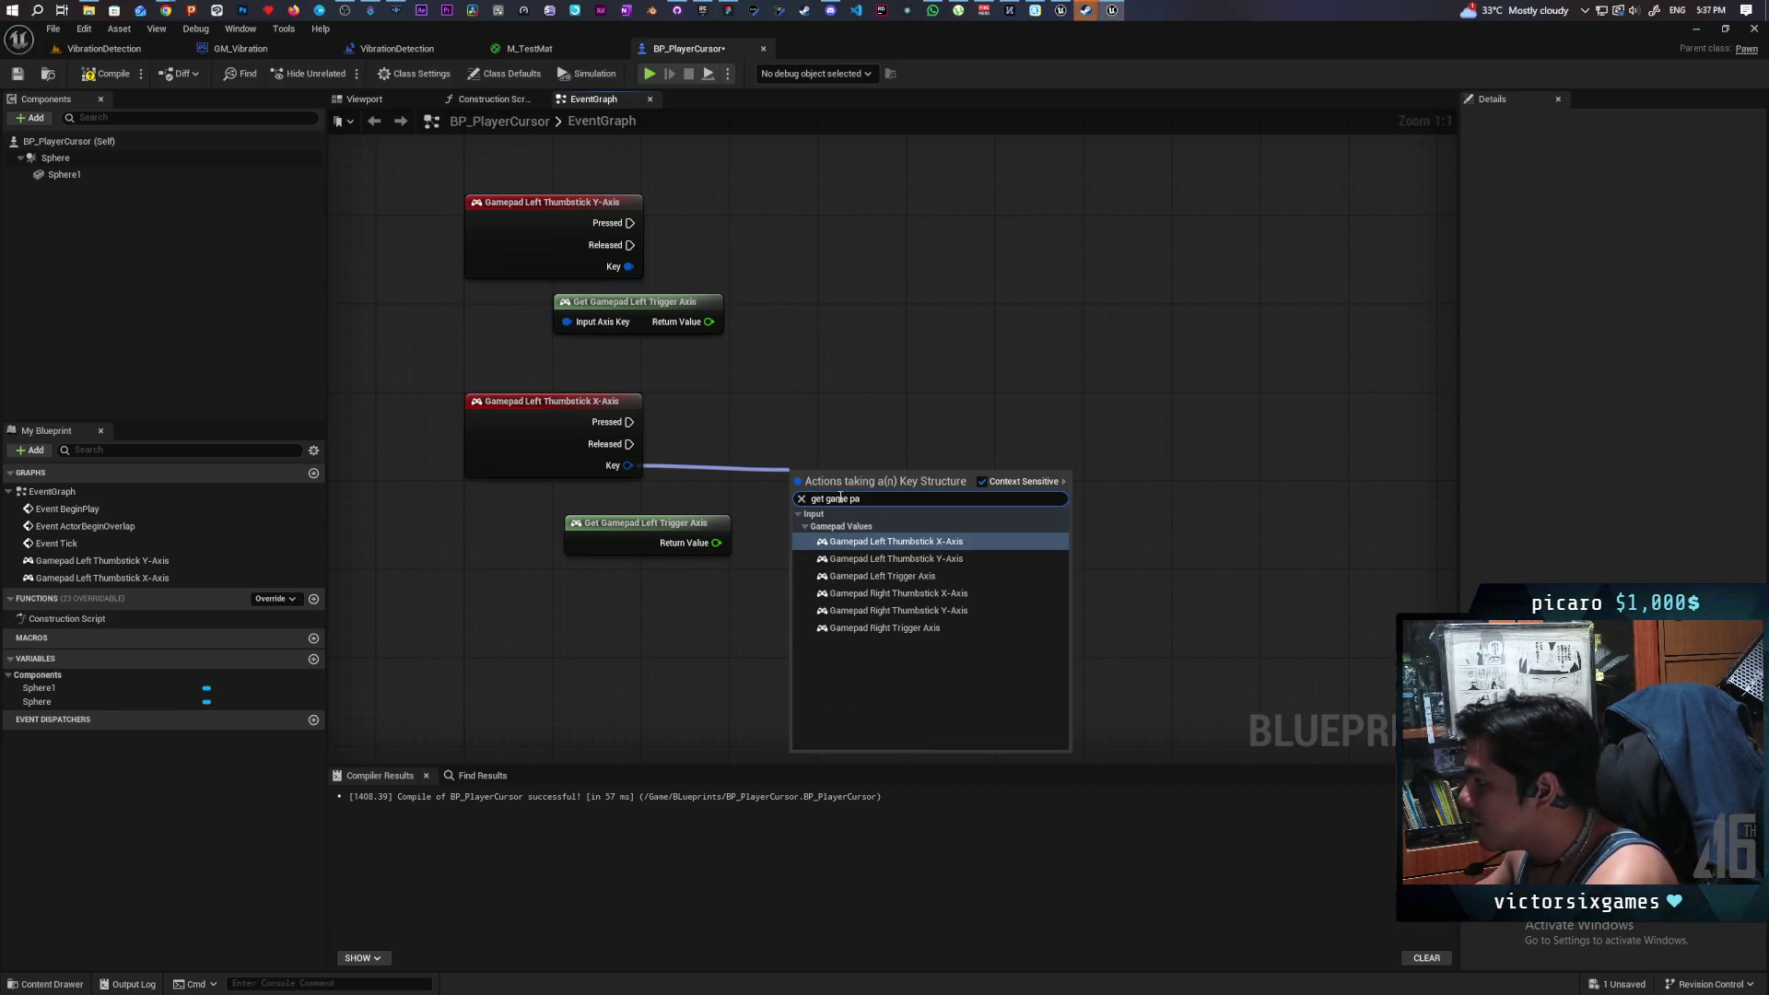
pyautogui.click(934, 576)
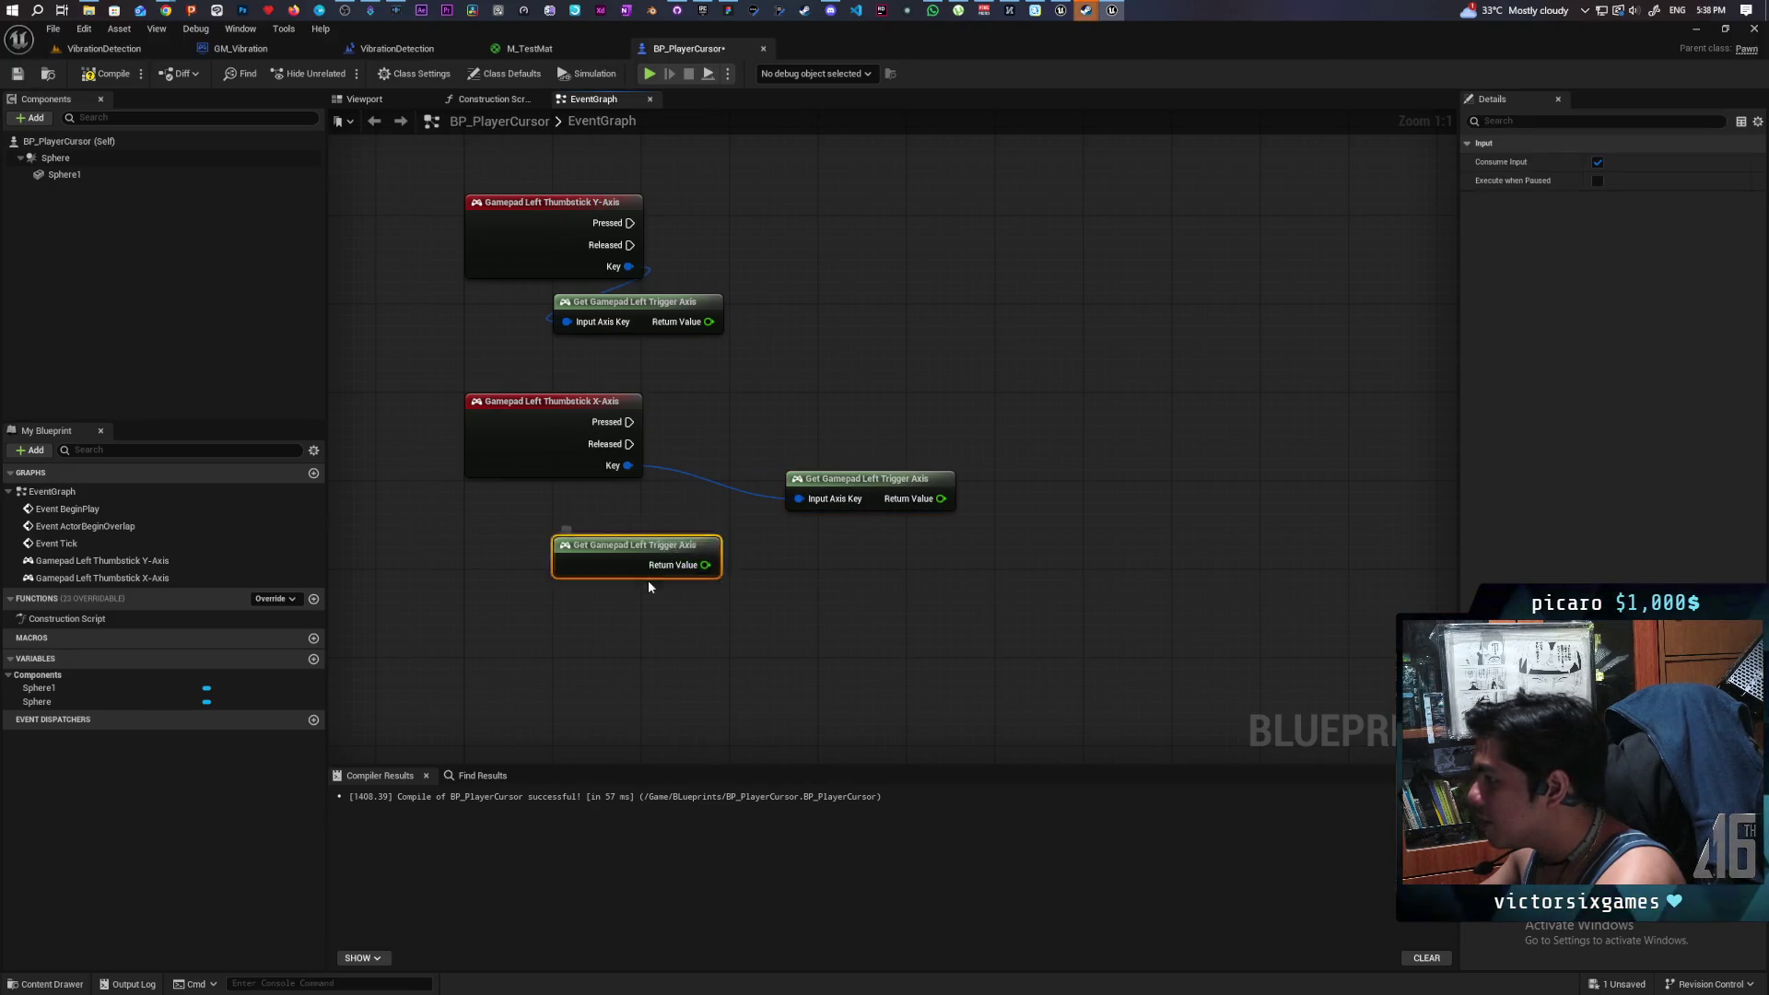
pyautogui.moveTo(682, 545); pyautogui.dragTo(635, 643)
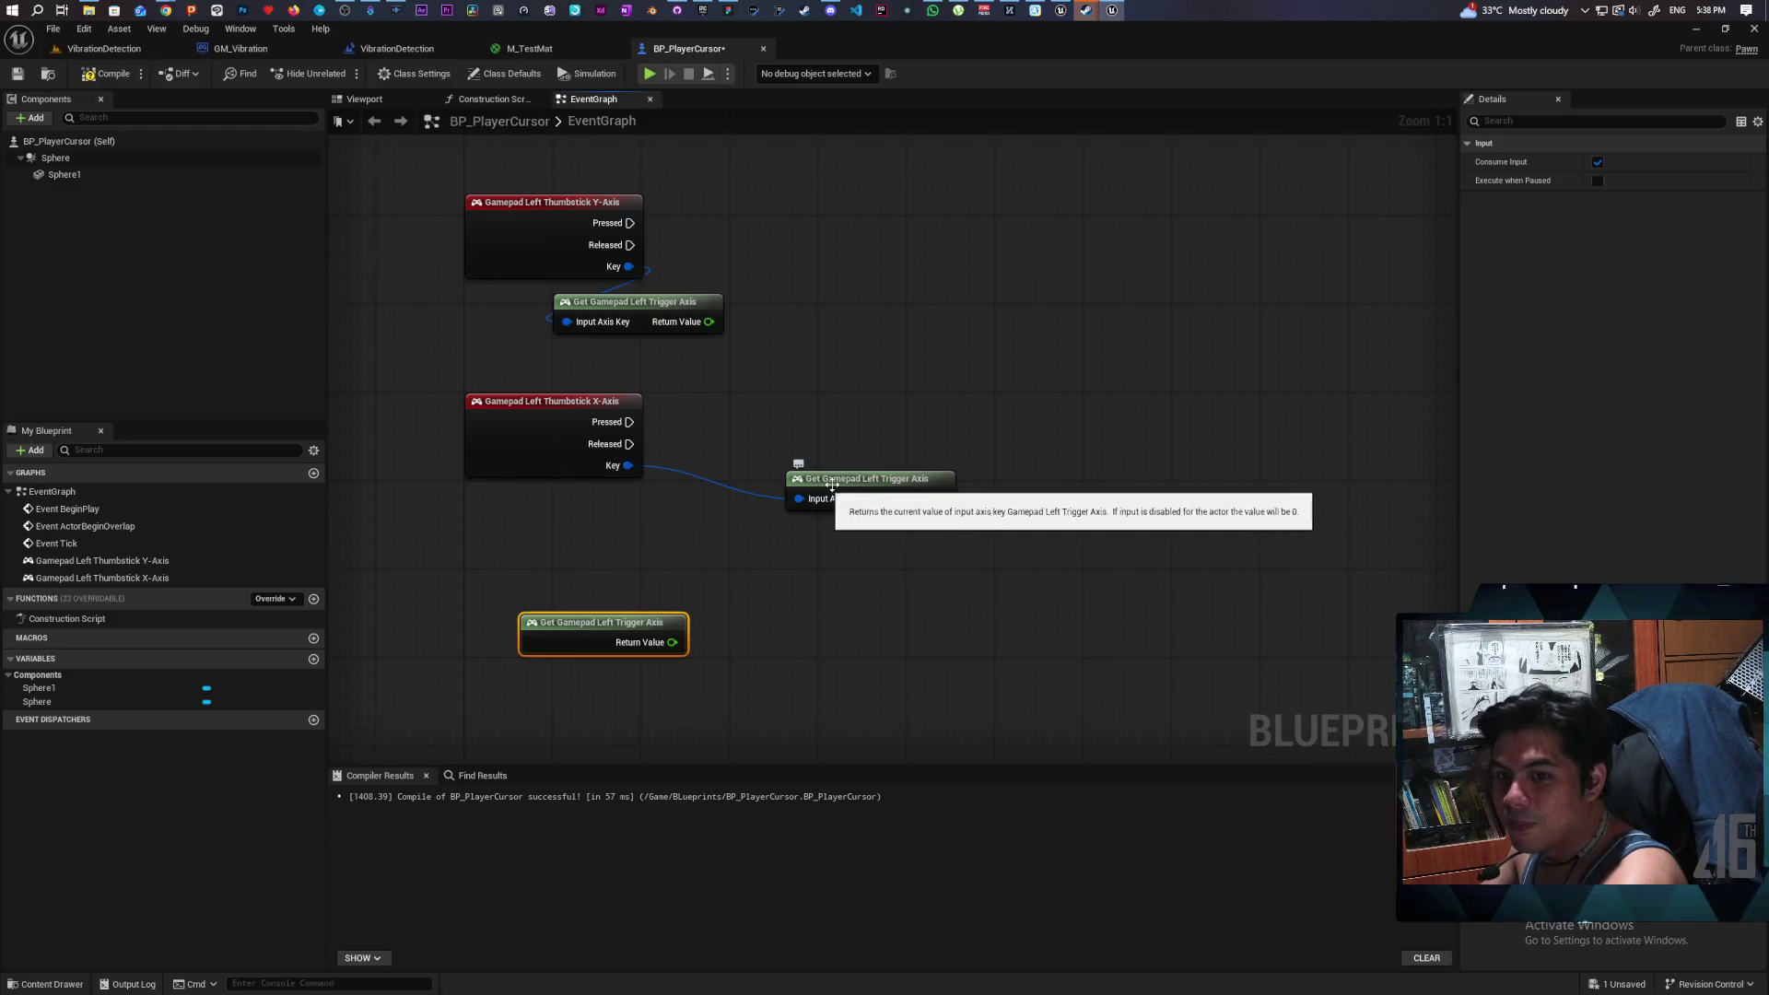
pyautogui.moveTo(849, 482)
pyautogui.mouseDown()
pyautogui.moveTo(601, 511)
pyautogui.moveTo(624, 504)
pyautogui.mouseUp()
pyautogui.press('Home')
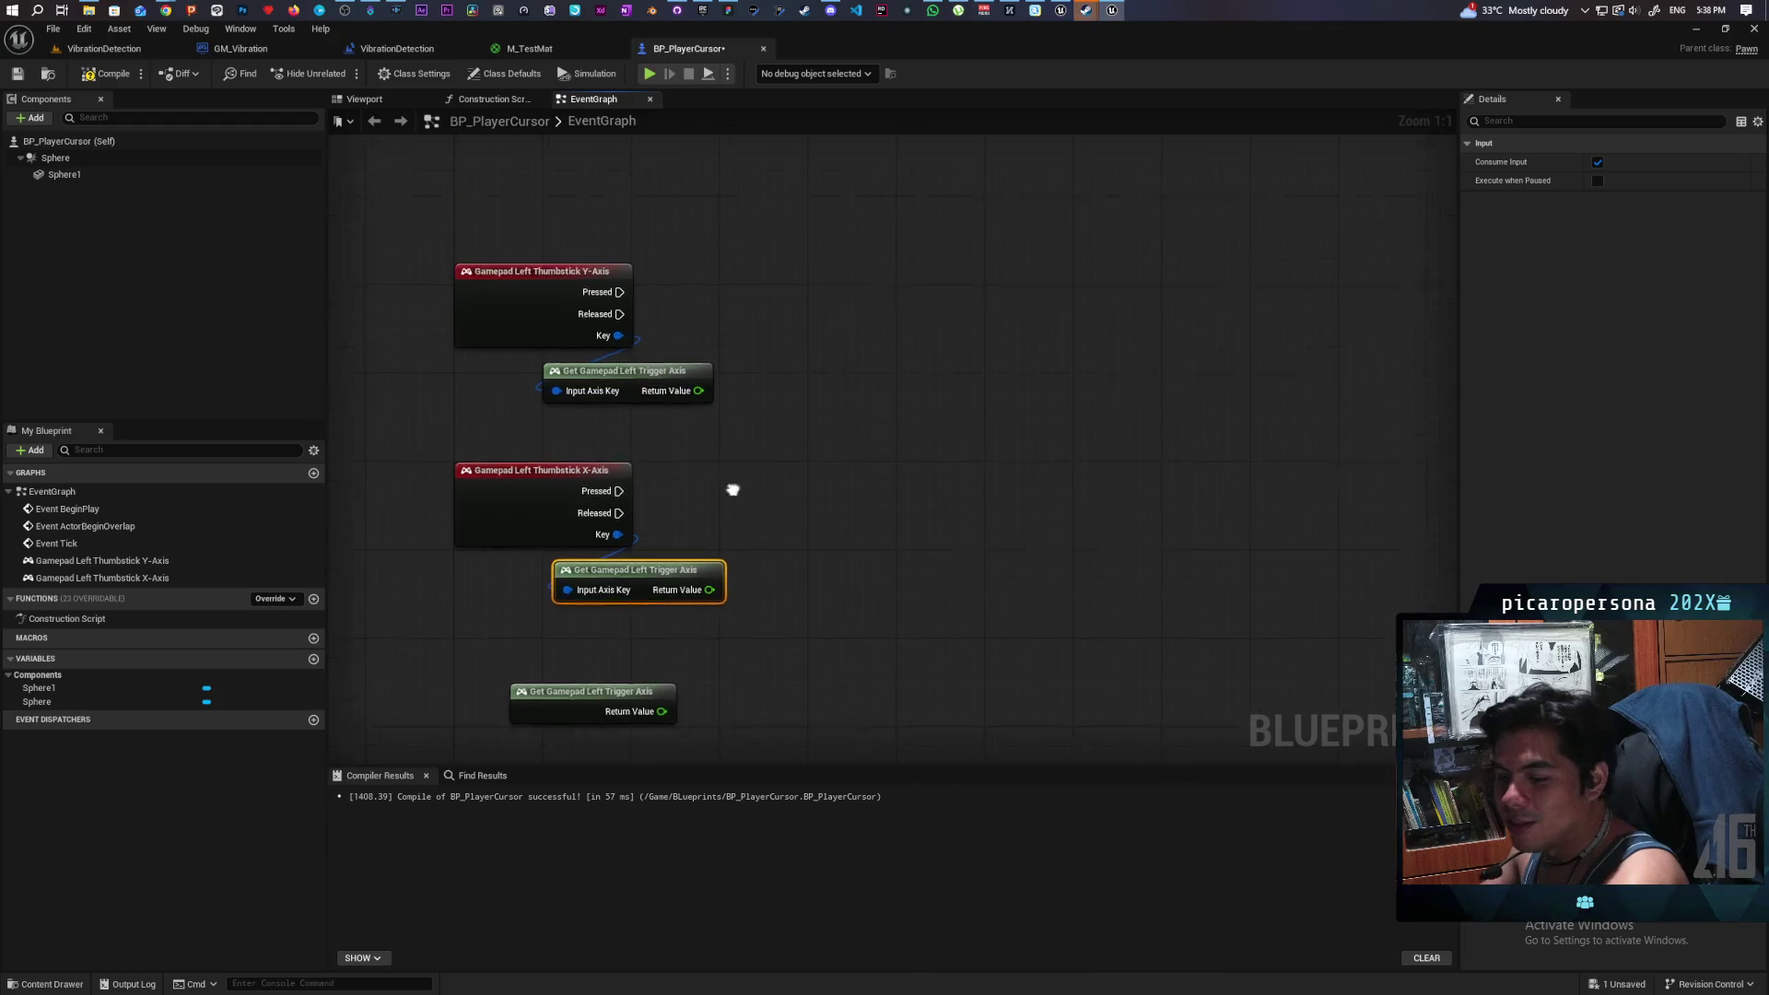
# - Wire pasted Print String nodes to the Y-Axis and X-Axis Pressed pins with the trigger value, and compile
pyautogui.hotkey('ctrl', 'v')
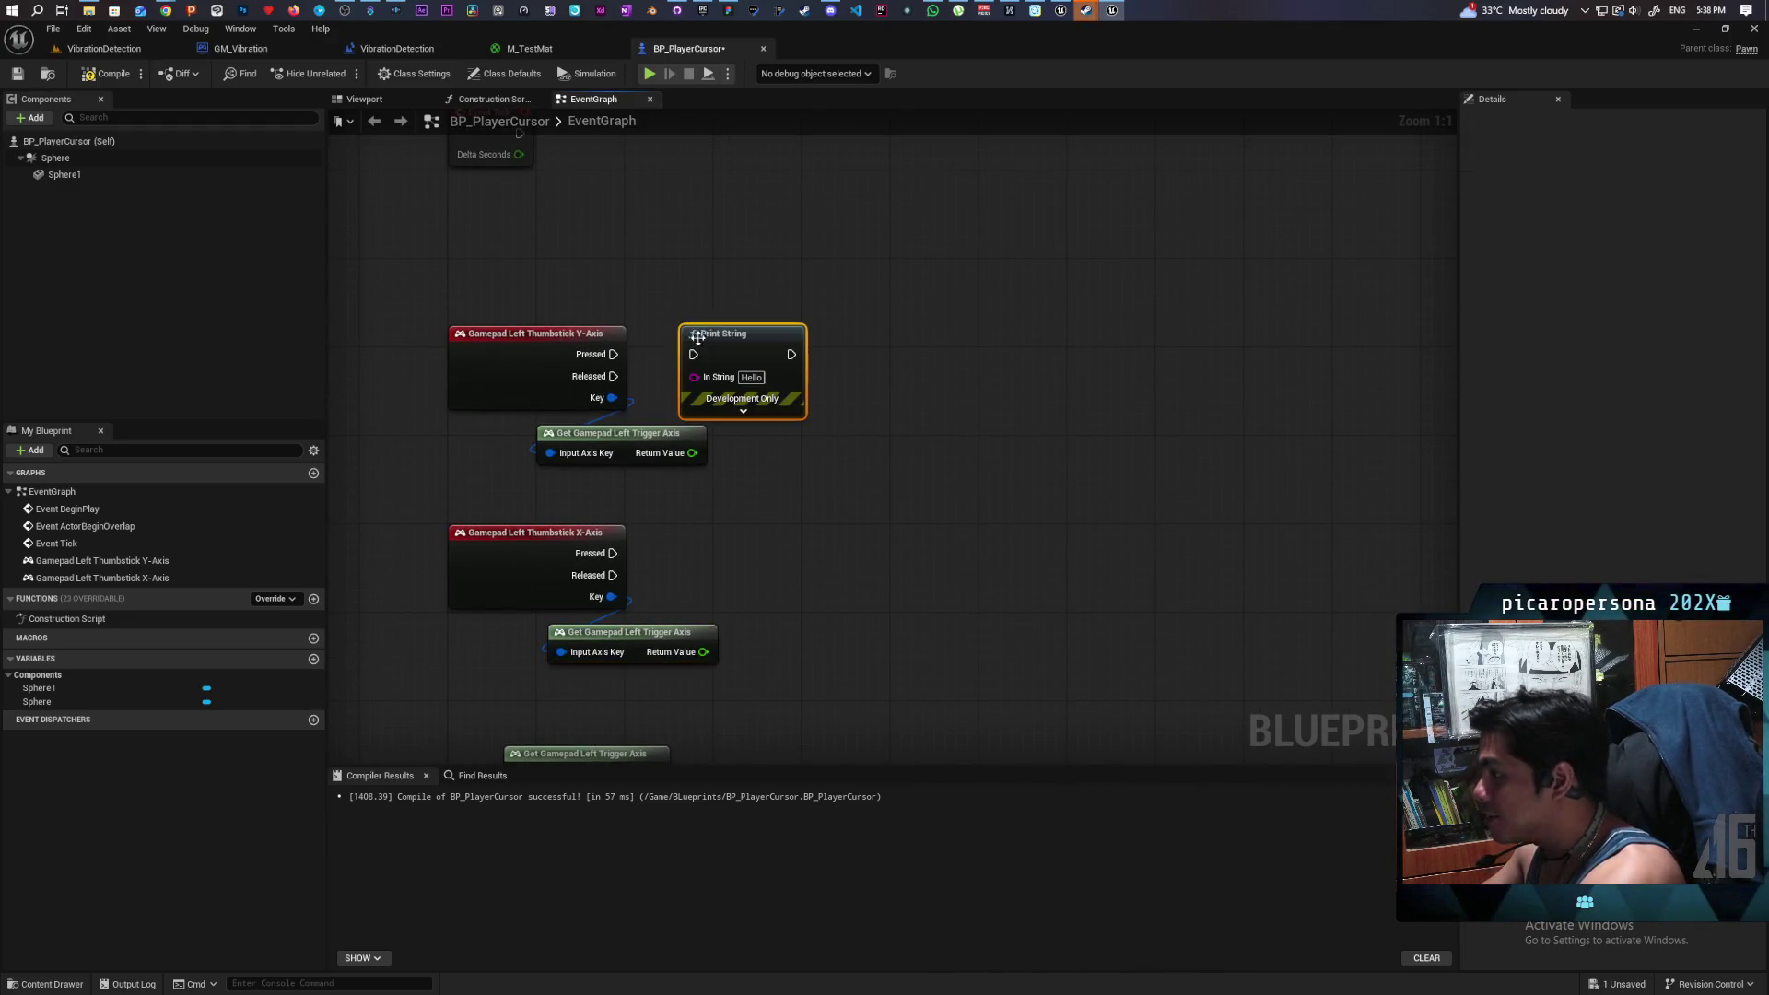
pyautogui.moveTo(613, 354)
pyautogui.mouseDown()
pyautogui.moveTo(786, 345)
pyautogui.moveTo(692, 452)
pyautogui.mouseUp()
pyautogui.hotkey('ctrl', 'v')
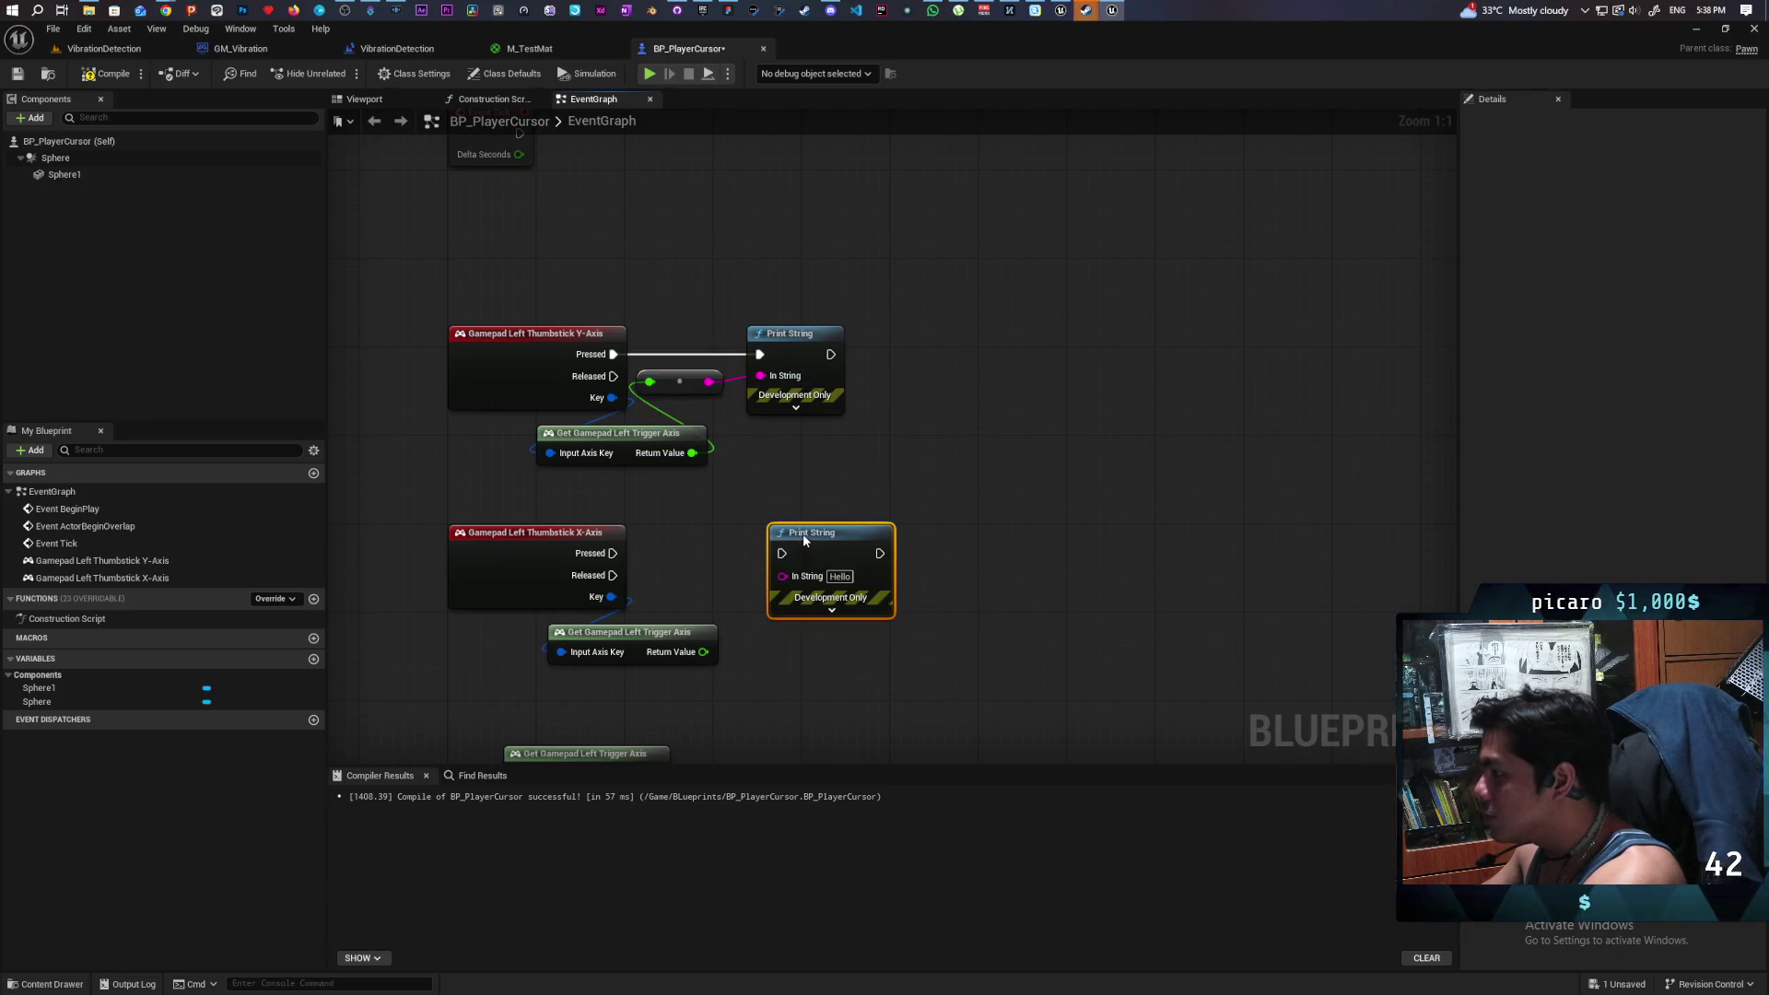
pyautogui.moveTo(613, 553)
pyautogui.mouseDown()
pyautogui.moveTo(713, 563)
pyautogui.moveTo(781, 542)
pyautogui.mouseUp()
pyautogui.moveTo(703, 651)
pyautogui.mouseDown()
pyautogui.moveTo(783, 564)
pyautogui.moveTo(812, 561)
pyautogui.mouseUp()
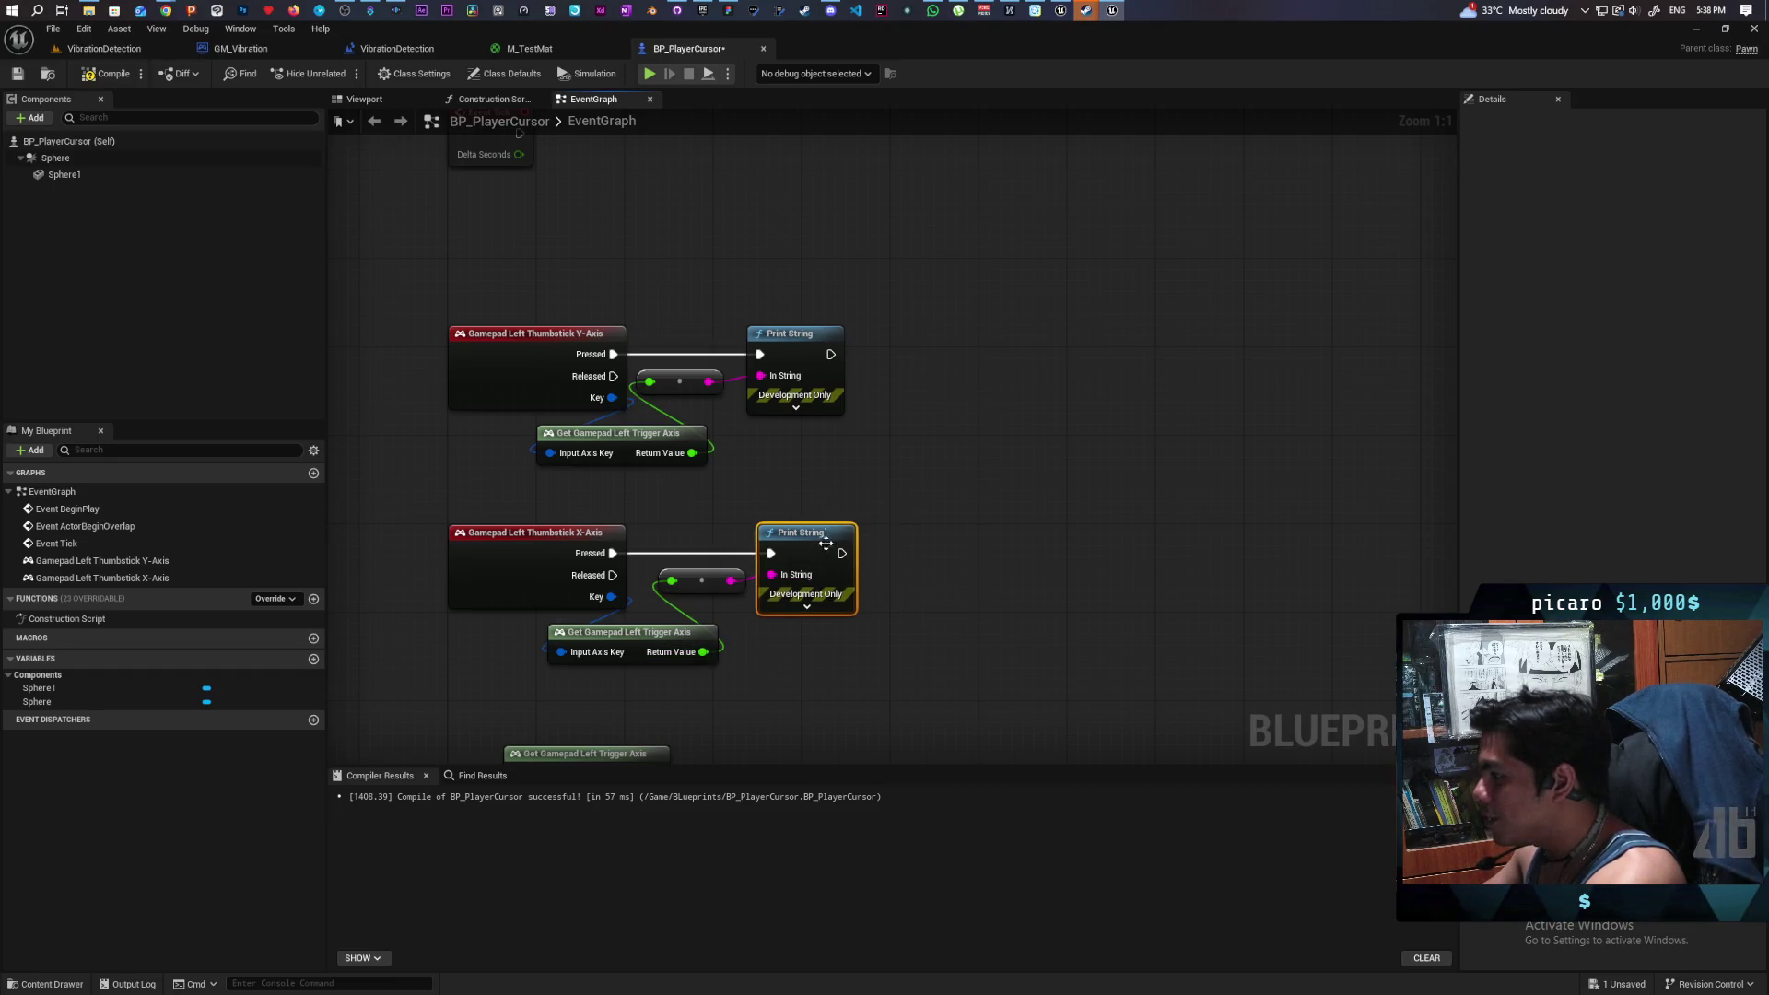
pyautogui.click(107, 73)
# - Delete the two key-wired Left Trigger Axis getters and recompile the blueprint
pyautogui.moveTo(474, 274); pyautogui.dragTo(476, 230)
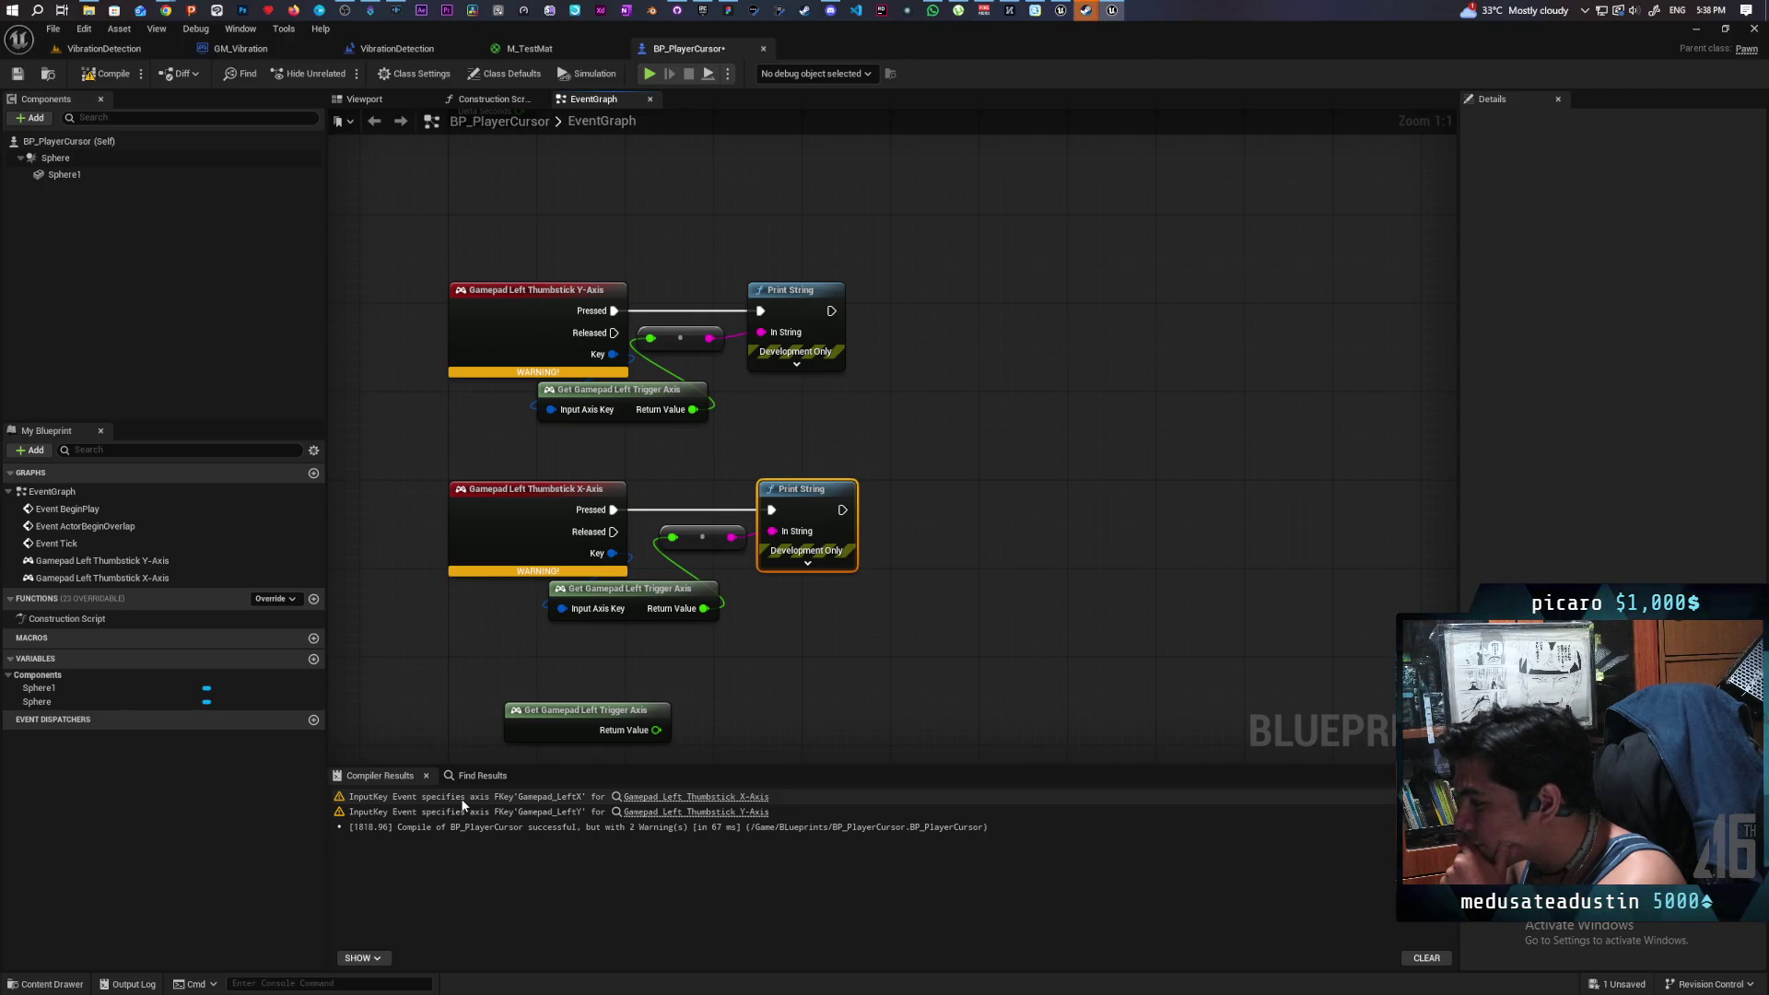
pyautogui.moveTo(606, 720)
pyautogui.mouseDown()
pyautogui.moveTo(781, 488)
pyautogui.moveTo(633, 453)
pyautogui.mouseUp()
pyautogui.click(677, 613)
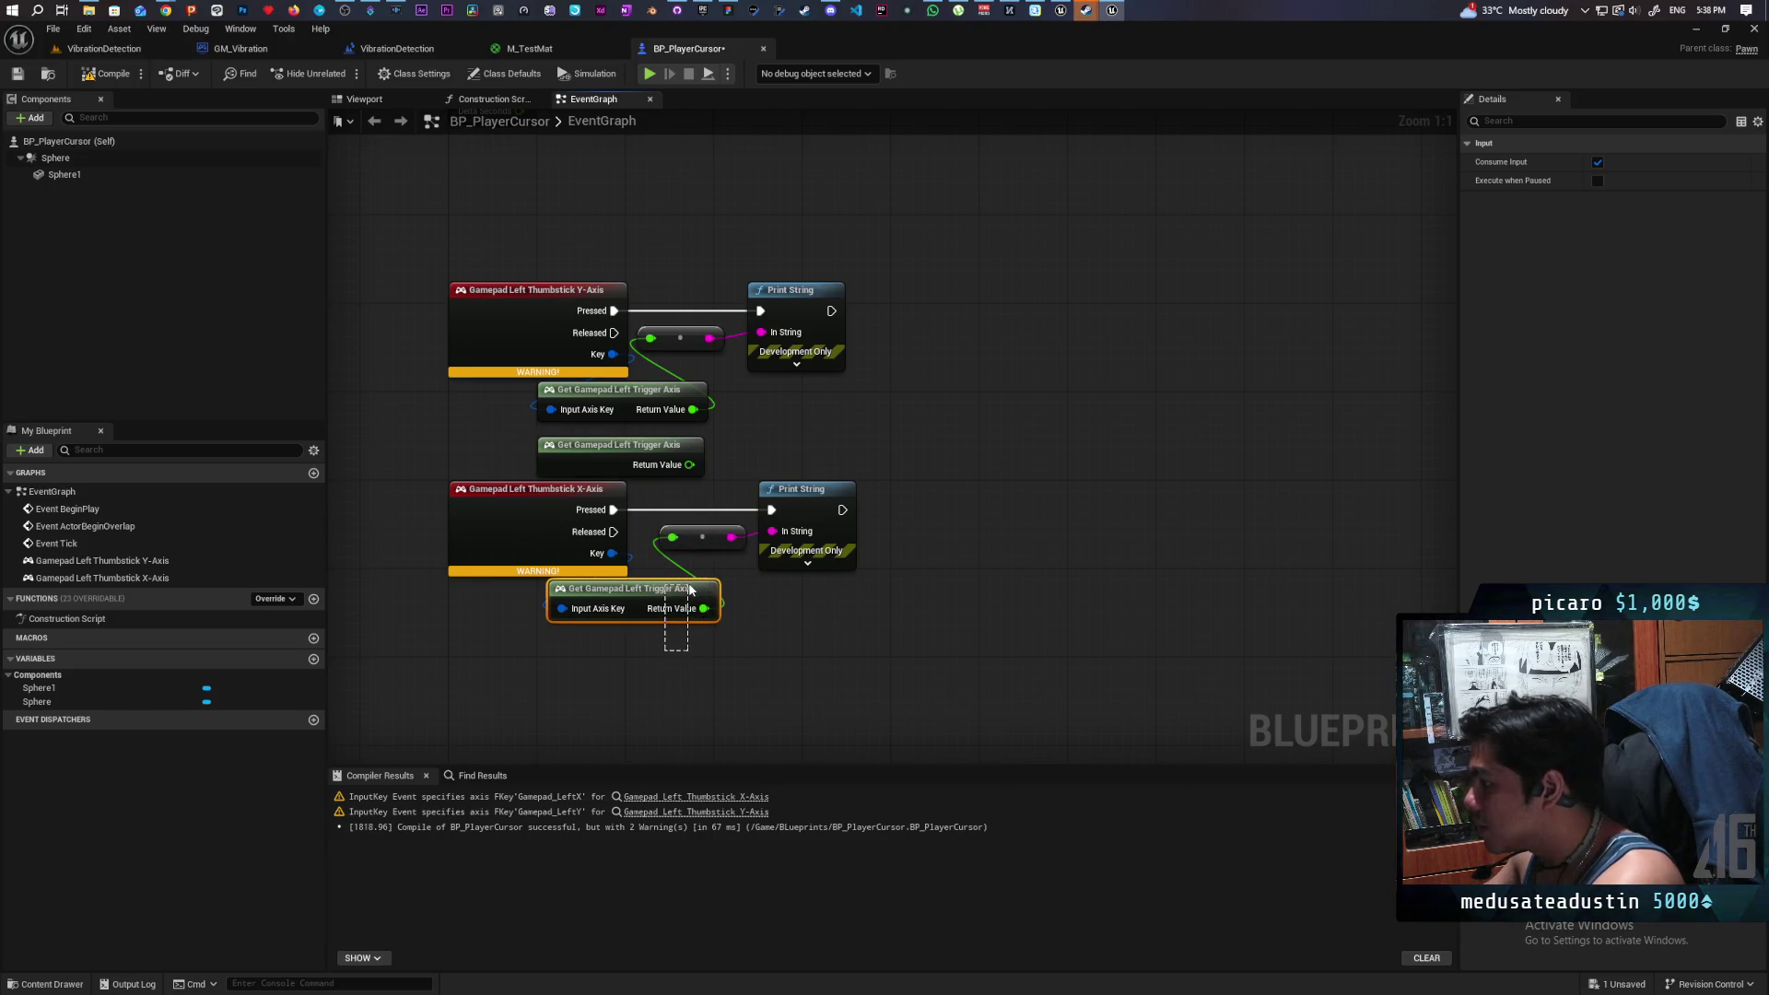
pyautogui.press('Delete')
pyautogui.click(700, 398)
pyautogui.press('Delete')
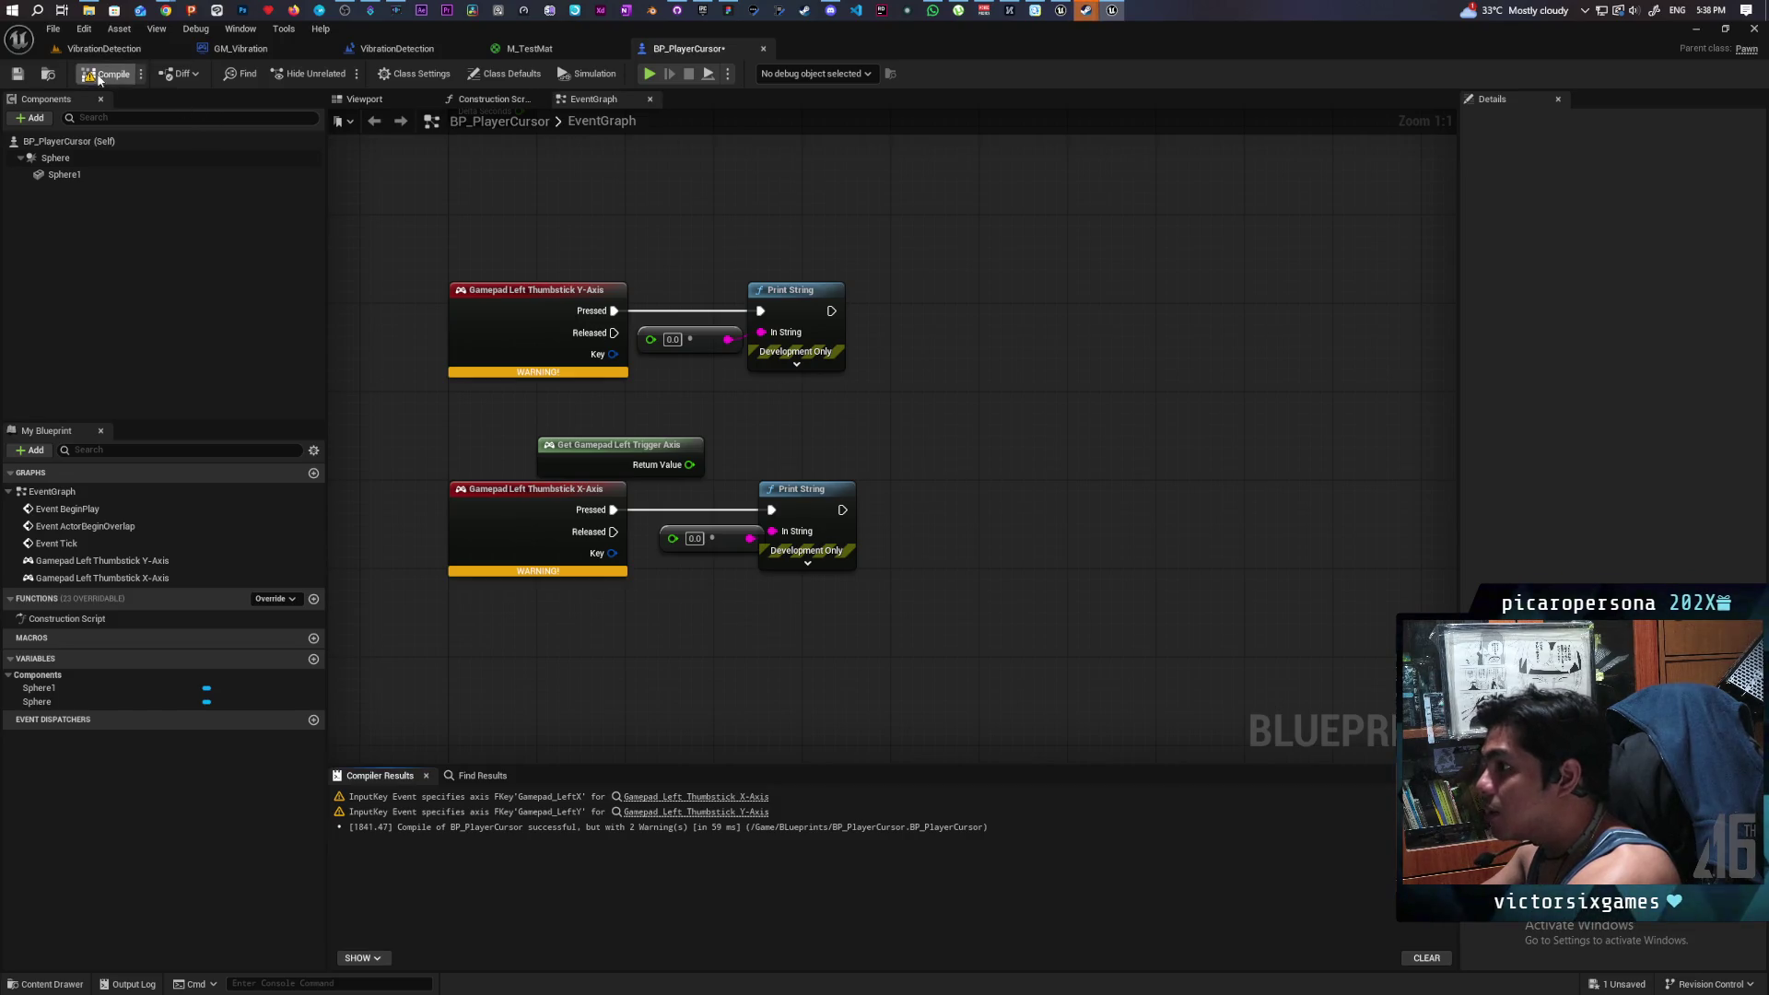
pyautogui.click(101, 79)
# - Follow the Compiler Results warnings to the X-Axis and Y-Axis thumbstick event nodes
pyautogui.click(508, 361)
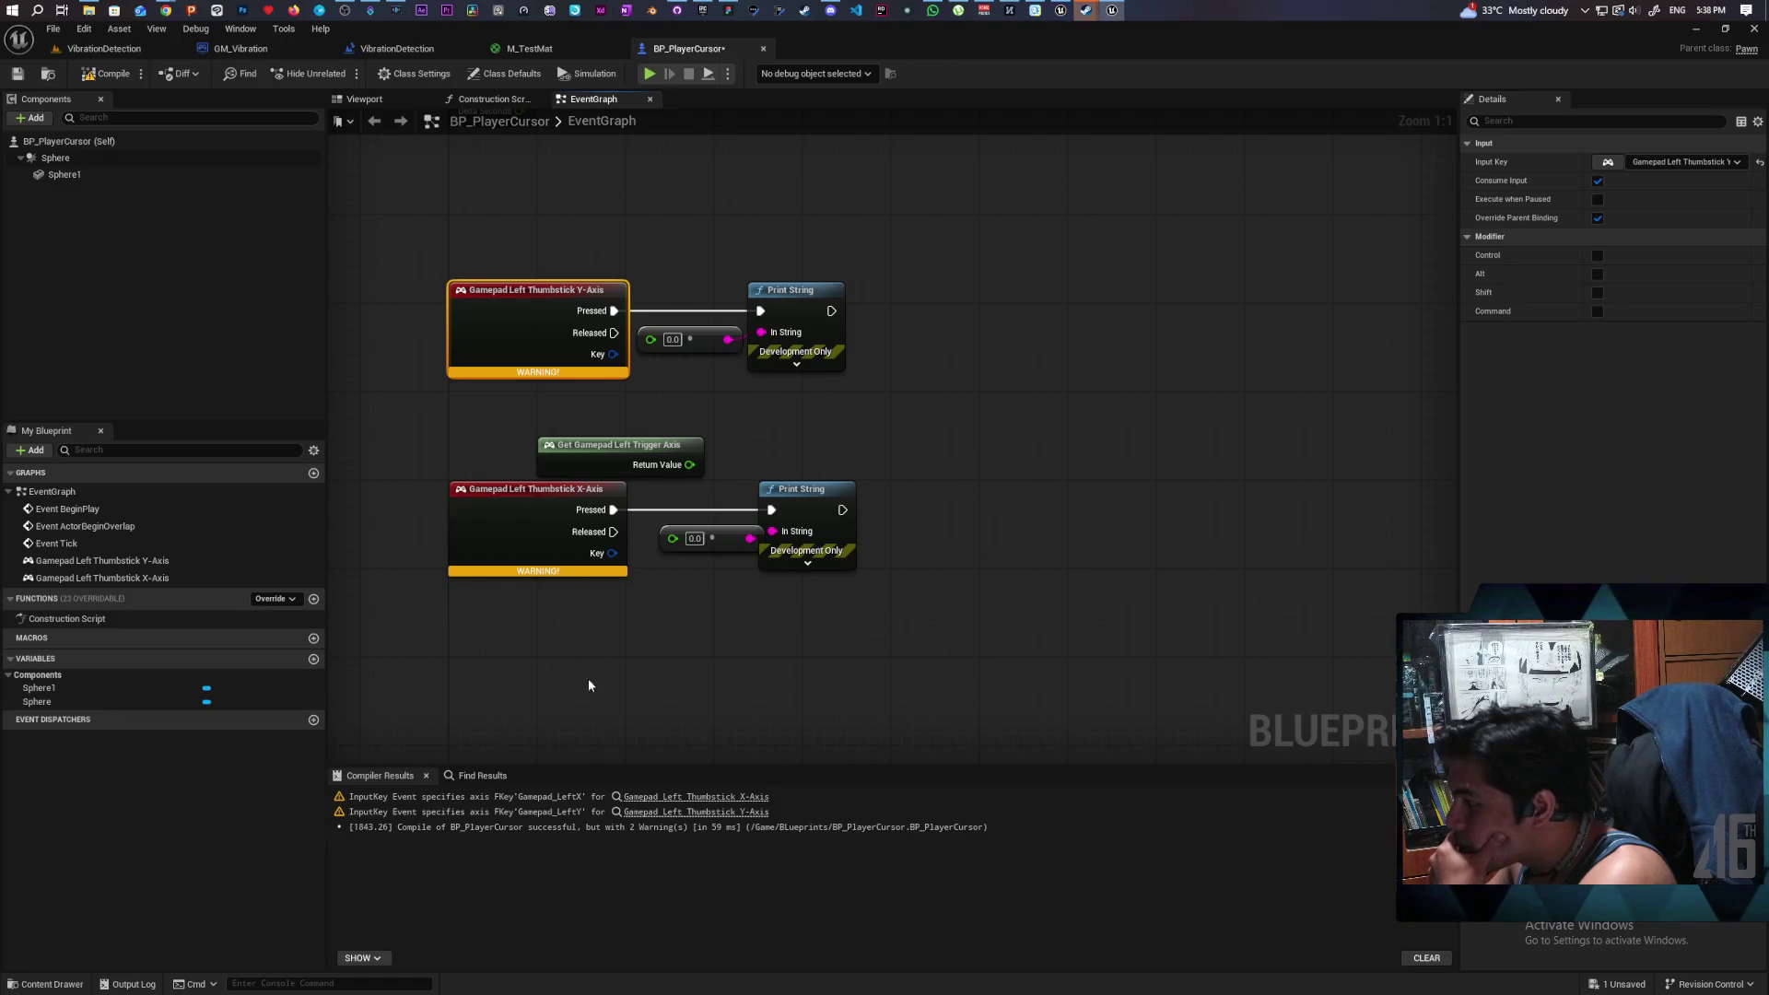
pyautogui.click(693, 797)
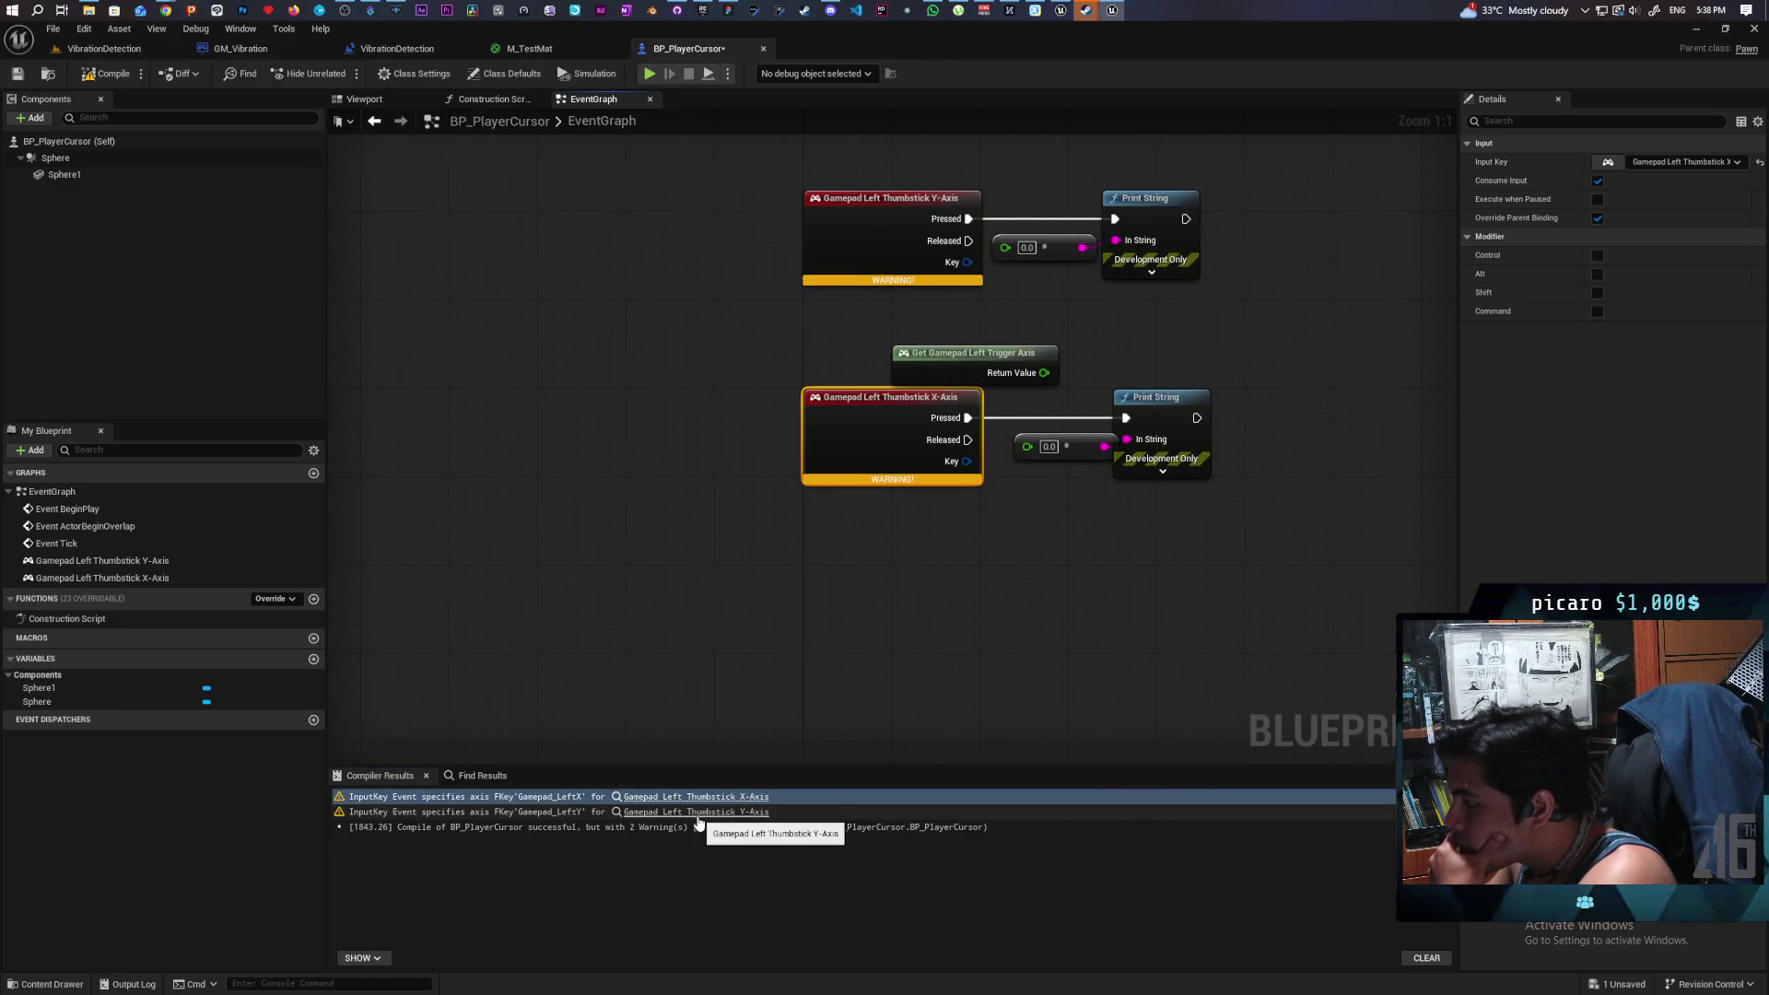
pyautogui.click(697, 814)
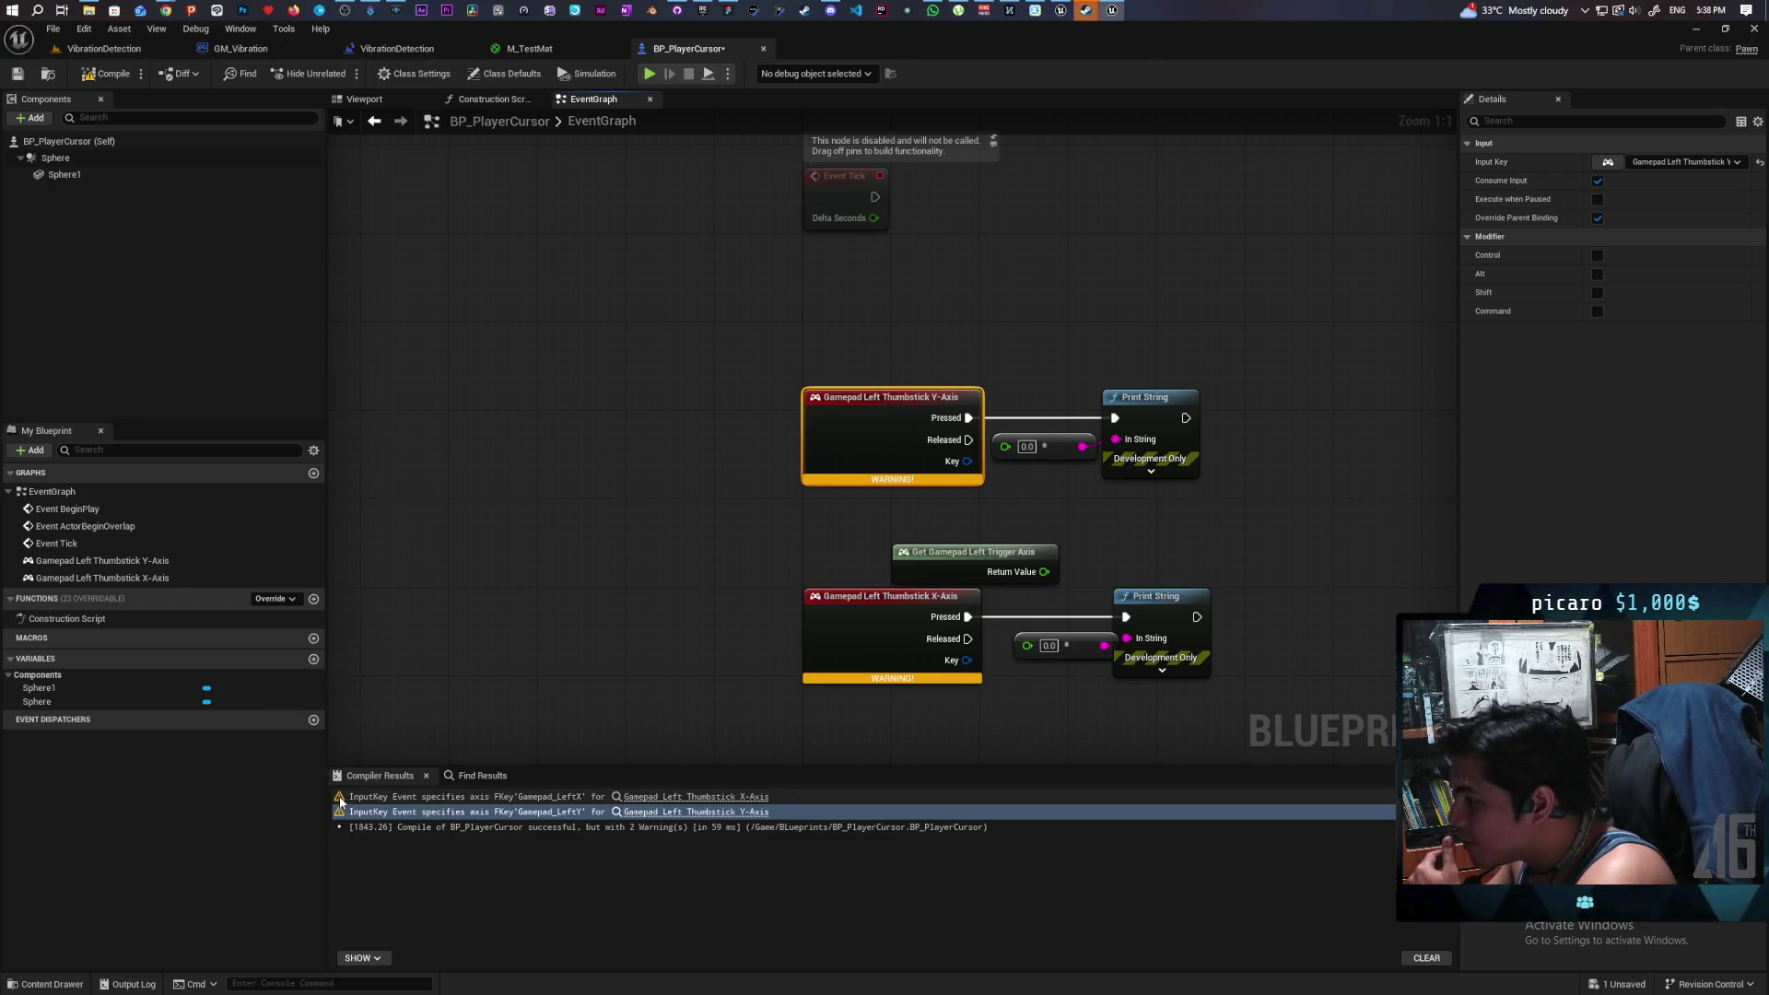
pyautogui.moveTo(878, 476)
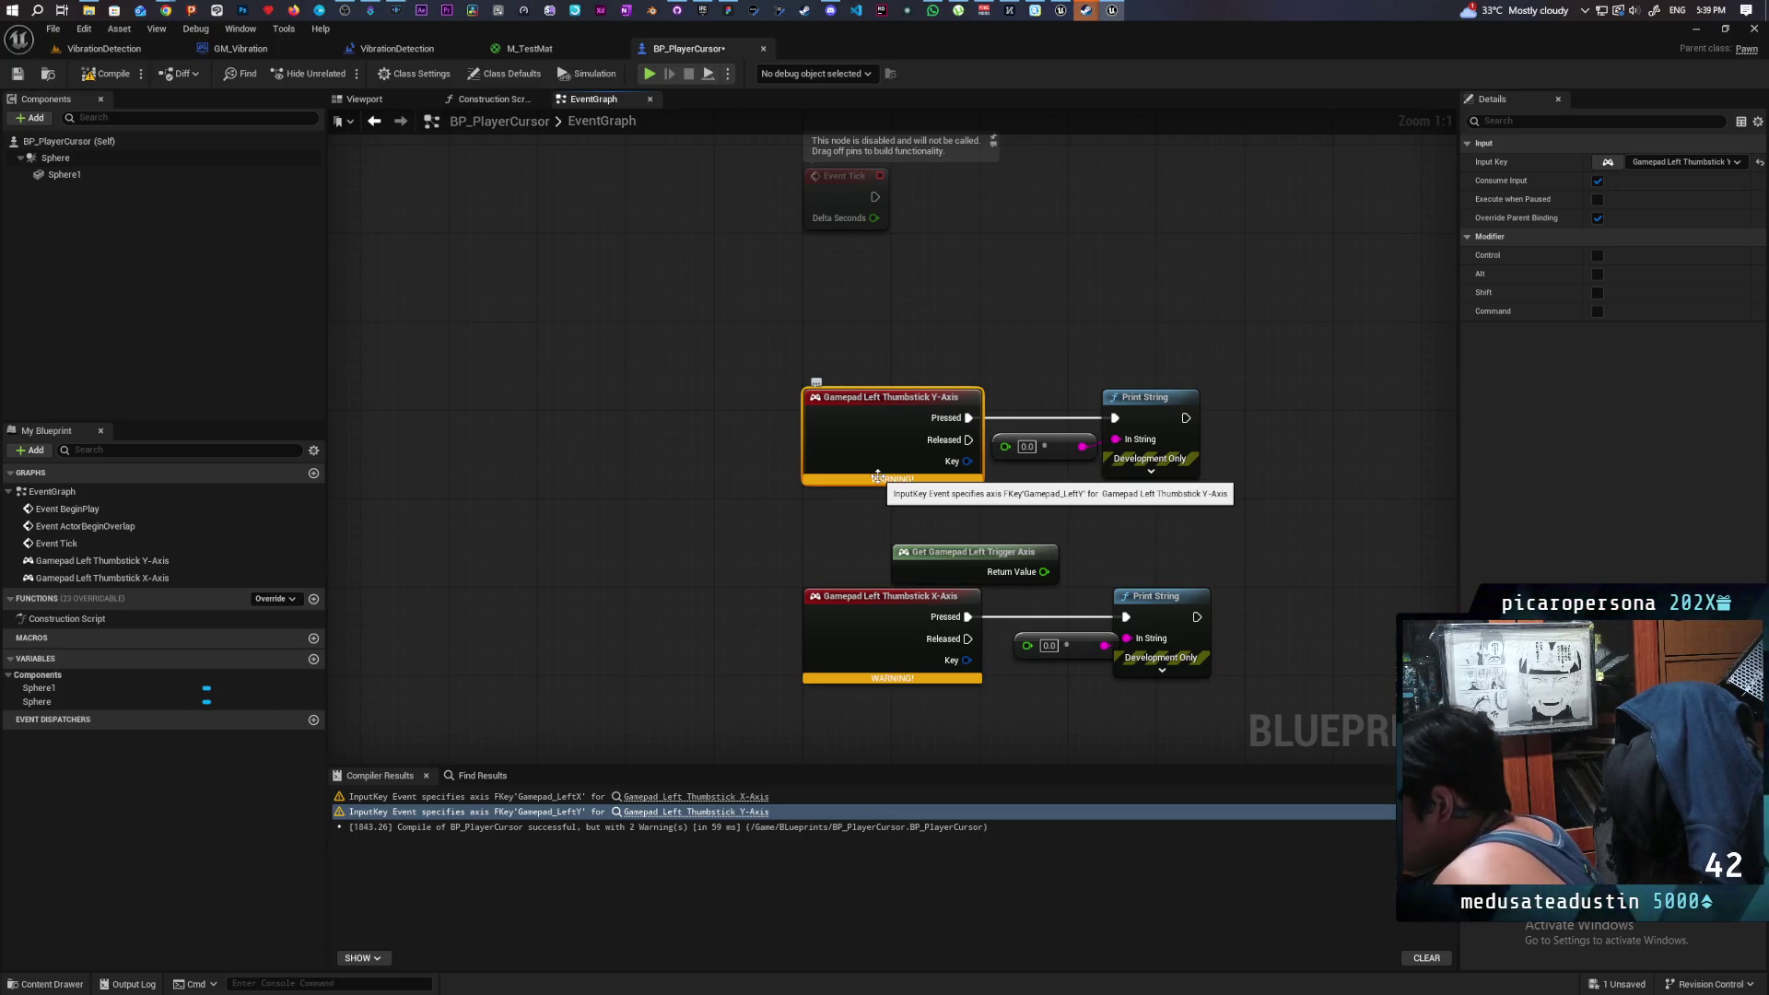
# - Delete the Print String, conversion and trigger getter nodes, recompile, and paste a fresh Print String
pyautogui.click(1043, 536)
pyautogui.moveTo(1332, 313)
pyautogui.mouseDown()
pyautogui.moveTo(1059, 687)
pyautogui.moveTo(1013, 705)
pyautogui.mouseUp()
pyautogui.press('Delete')
pyautogui.click(106, 77)
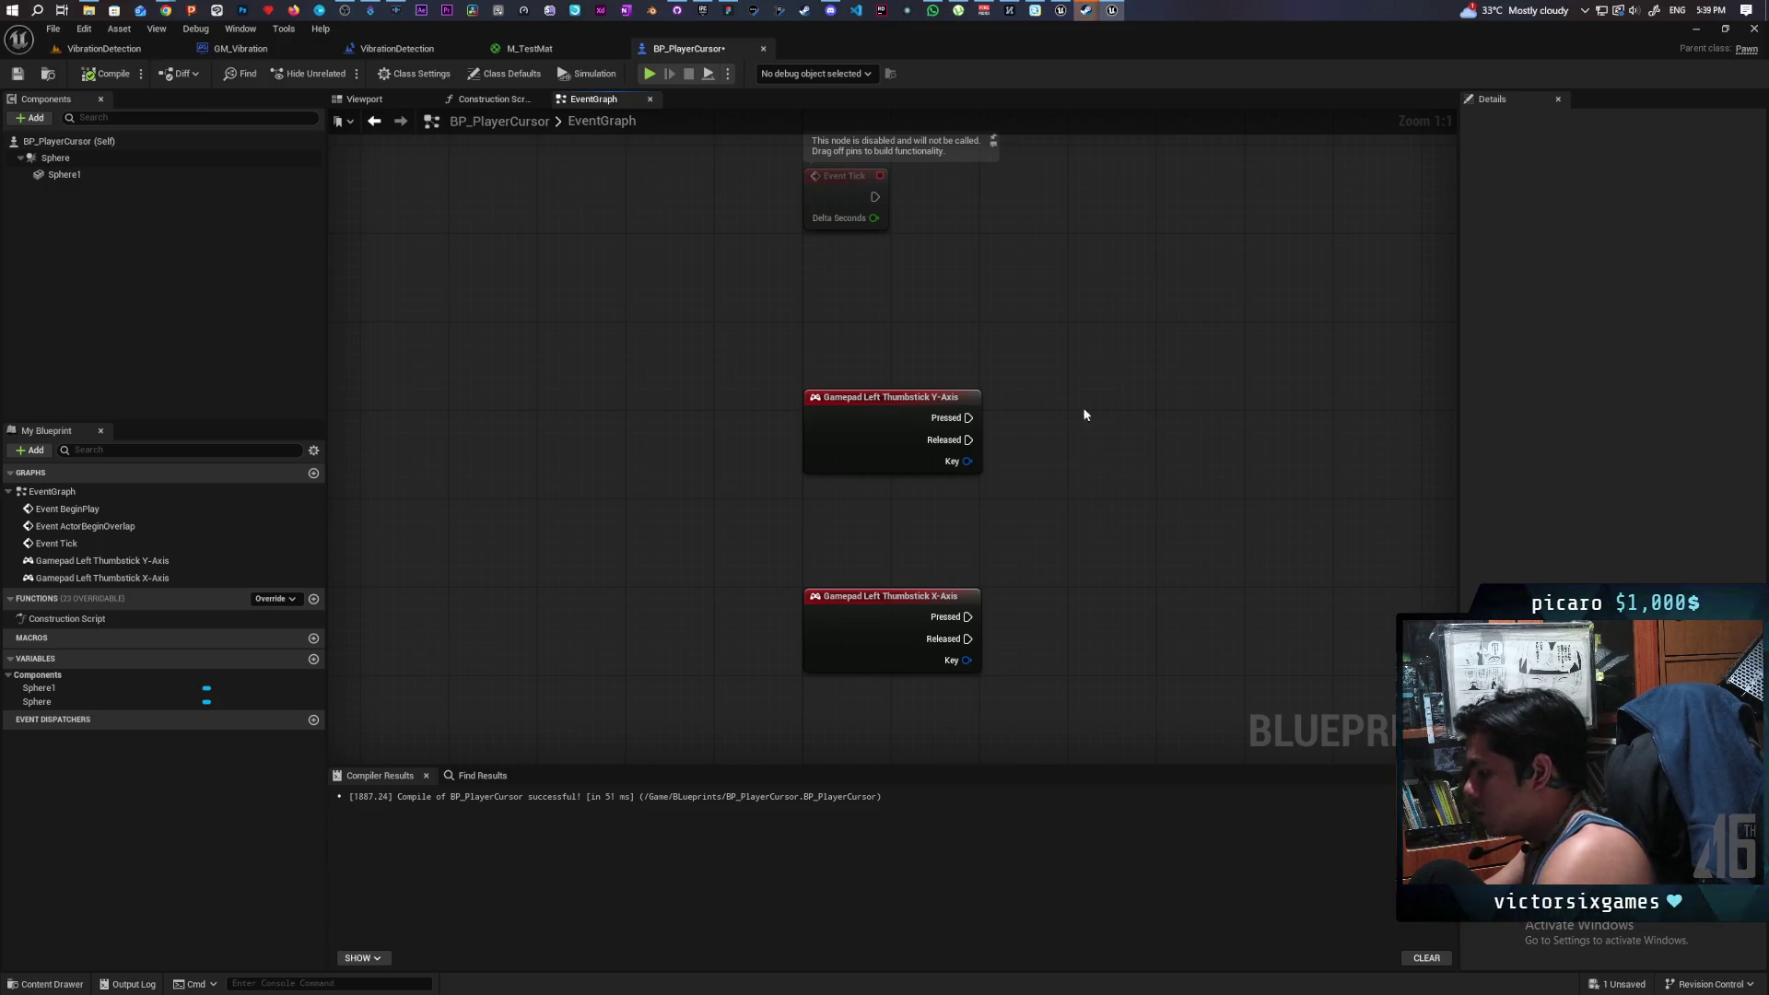
pyautogui.hotkey('ctrl', 'v')
# - Wire Y-Axis Pressed to the new Print String and compile
pyautogui.moveTo(969, 417)
pyautogui.mouseDown()
pyautogui.moveTo(1032, 451)
pyautogui.moveTo(1100, 392)
pyautogui.mouseUp()
pyautogui.click(108, 75)
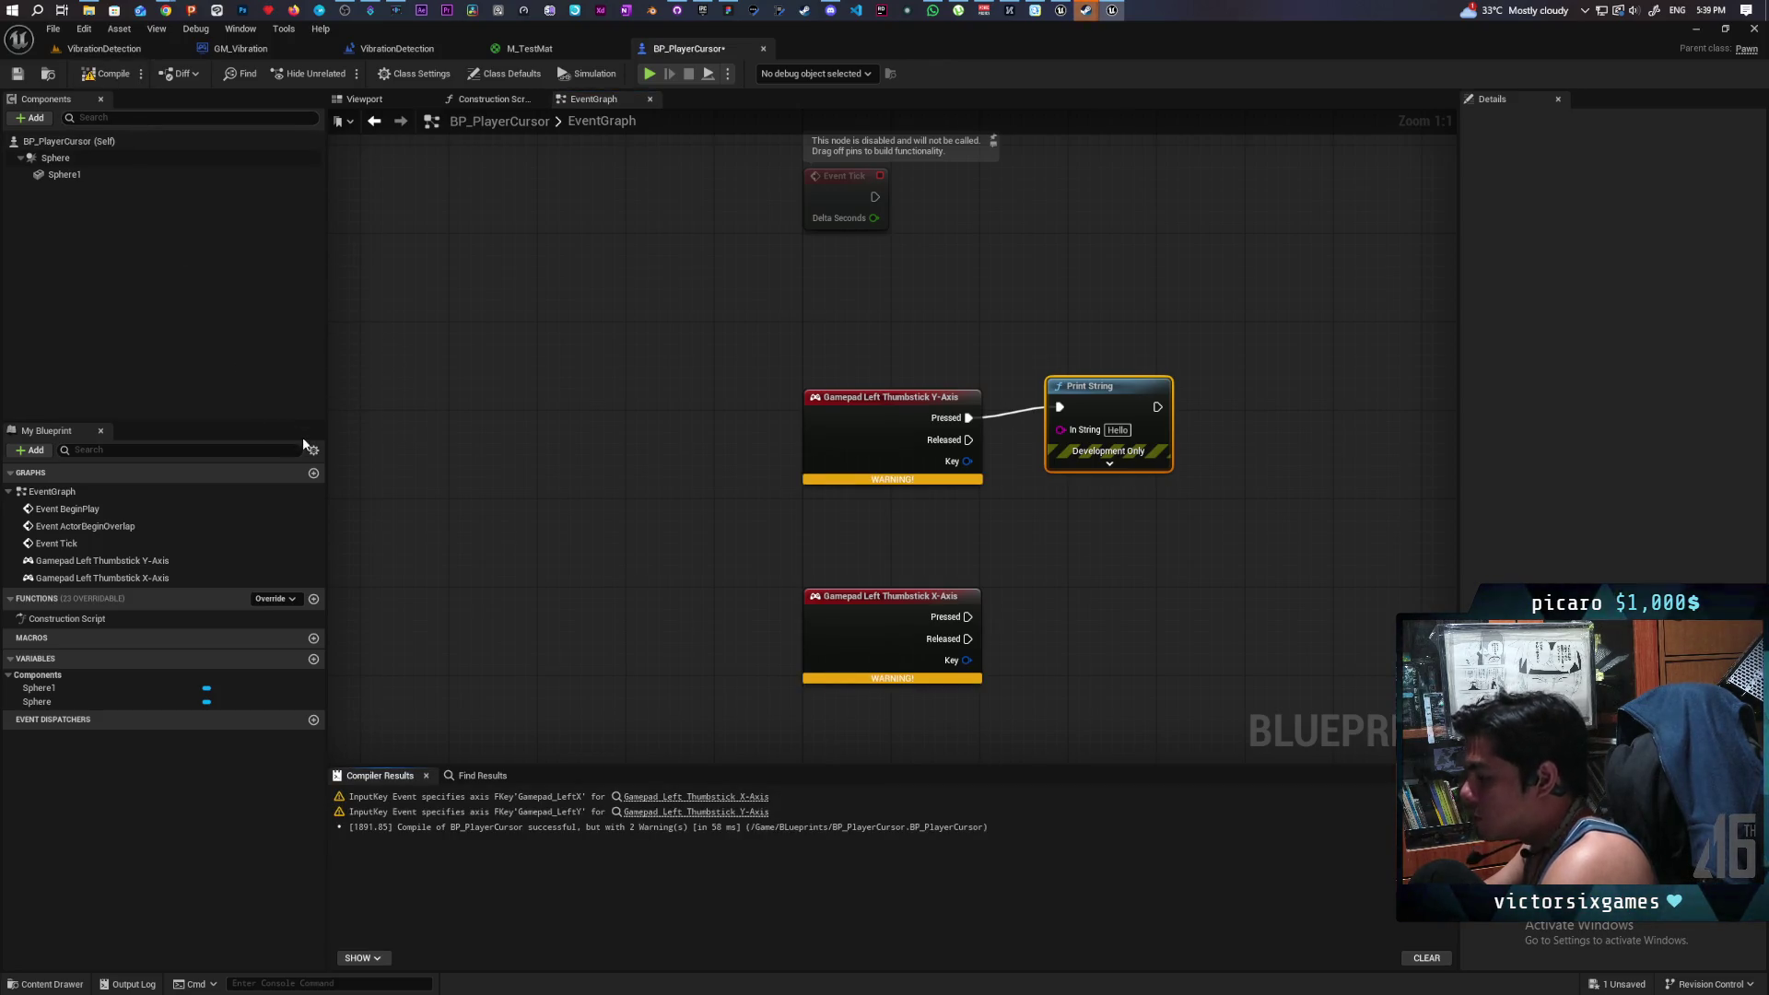
pyautogui.moveTo(1142, 404); pyautogui.dragTo(1164, 414)
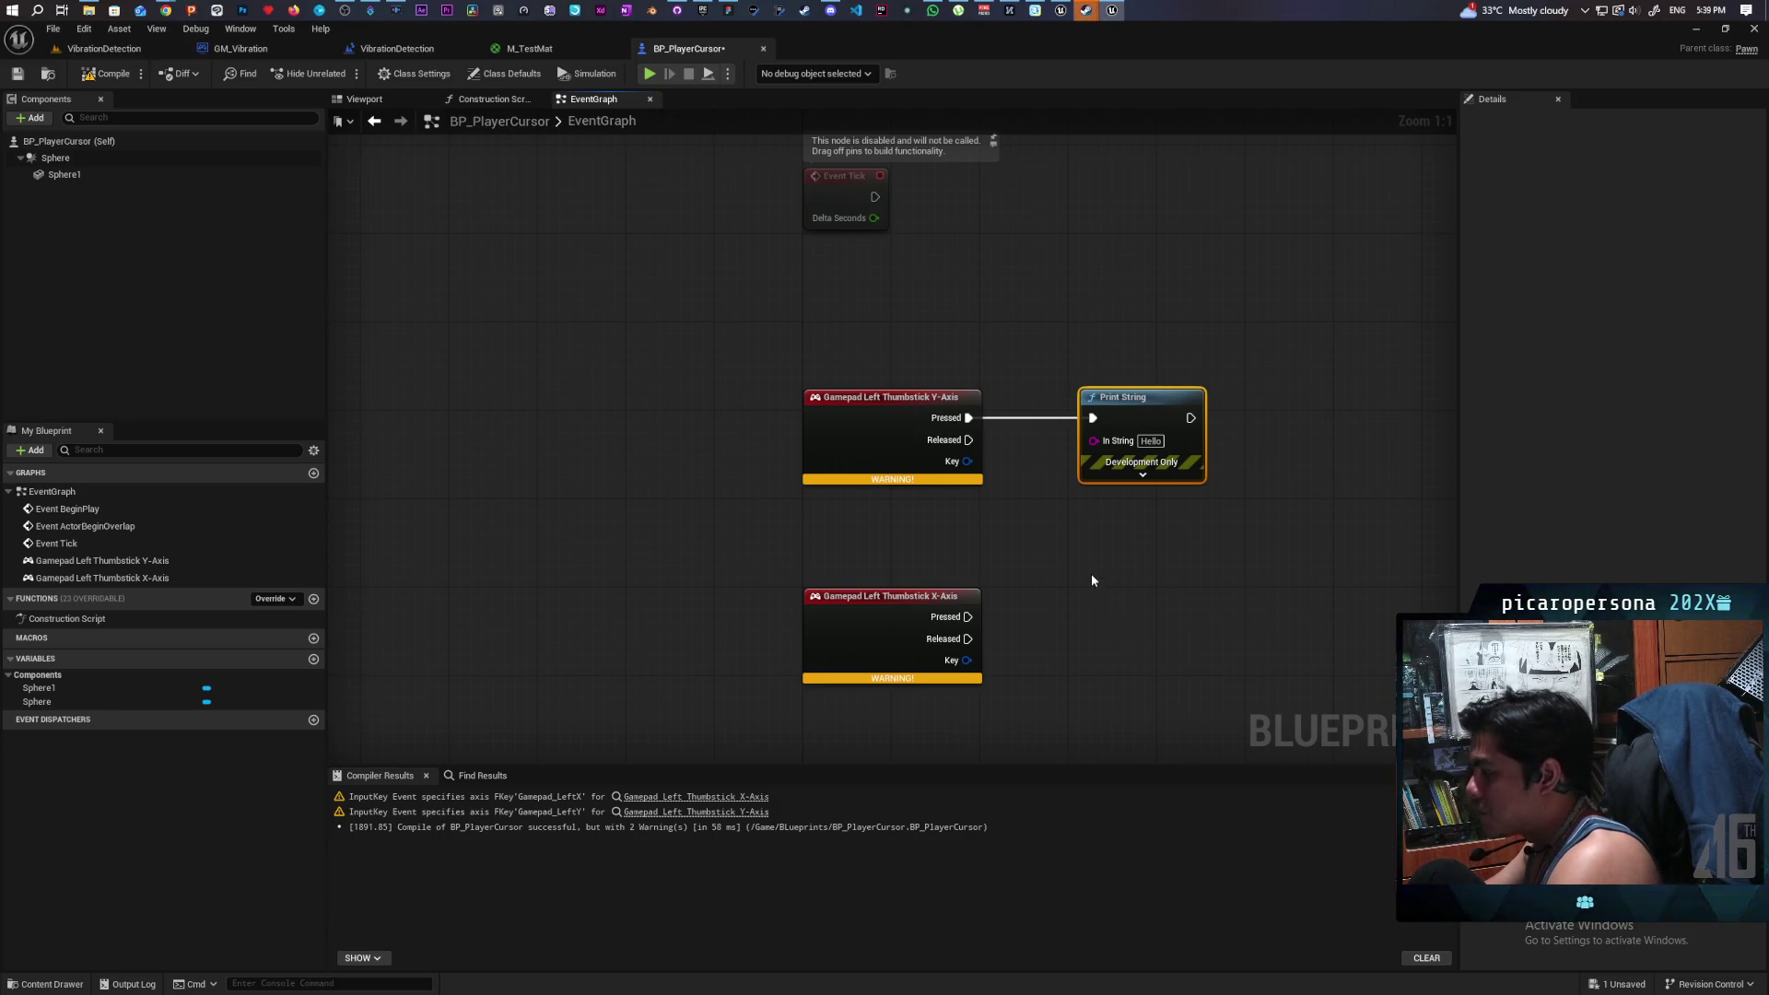
pyautogui.hotkey('ctrl', 'z')
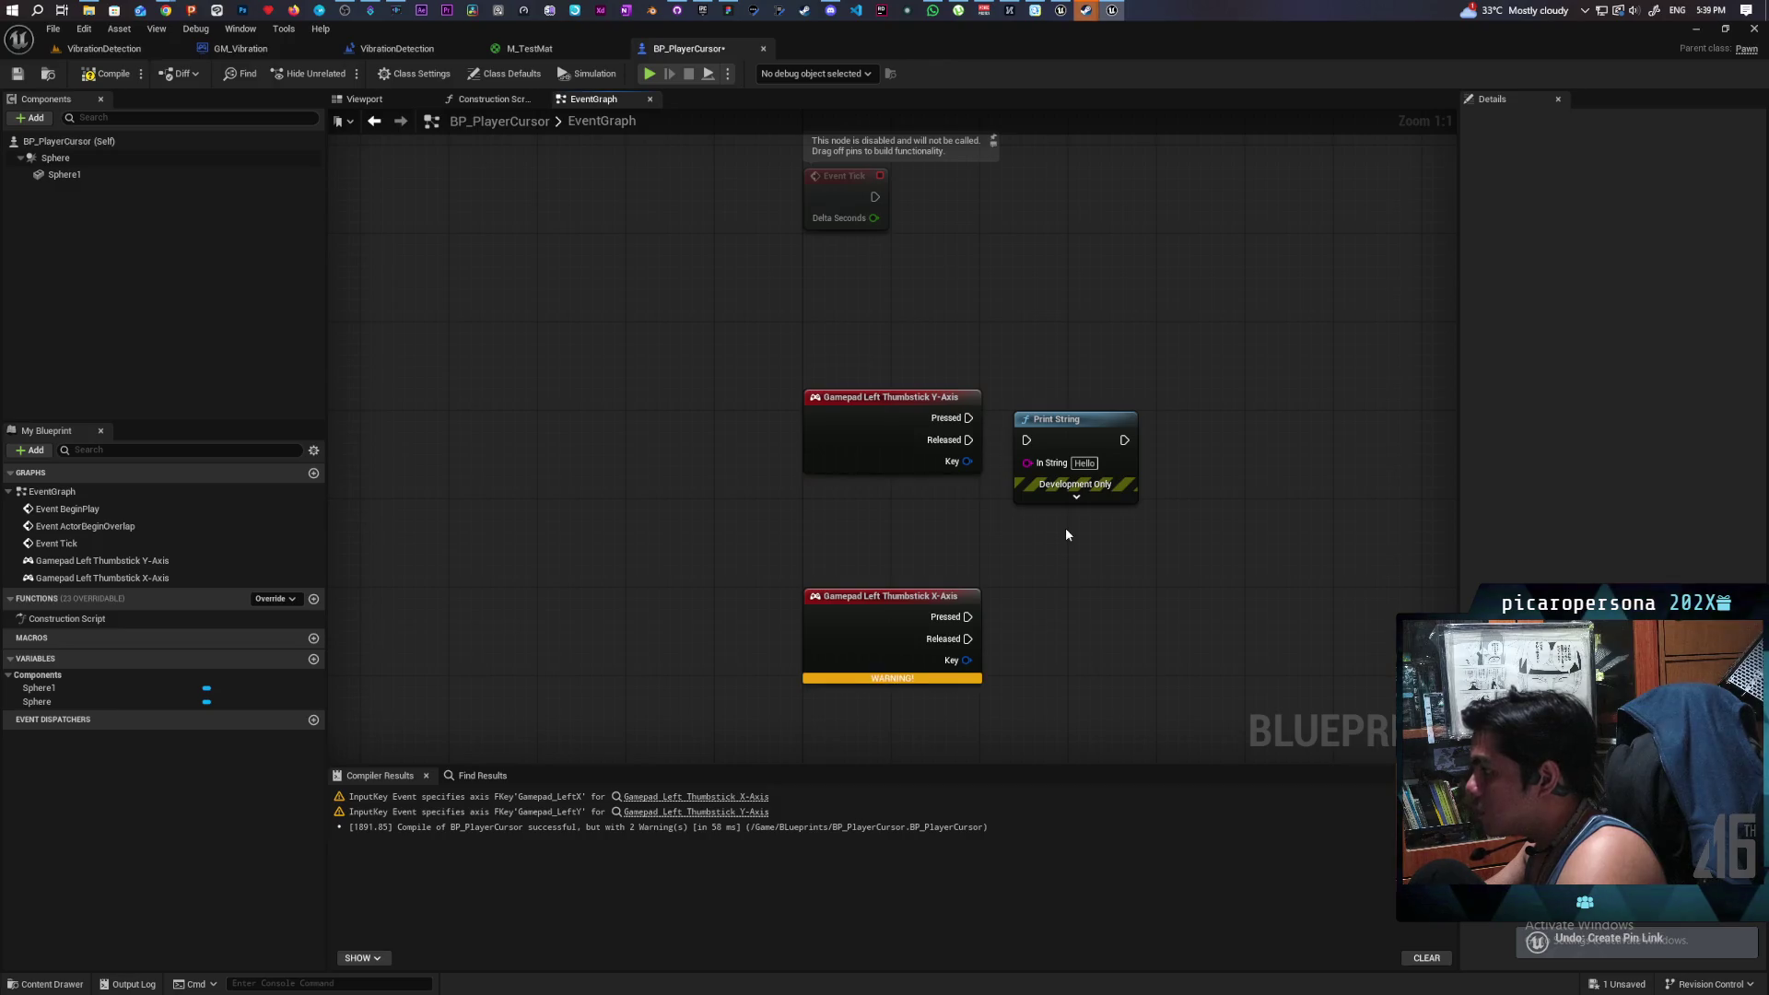
# - Restore the deleted nodes and feed the trigger Return Value into both conversion nodes
pyautogui.hotkey('ctrl', 'z')
pyautogui.hotkey('ctrl', 'z')
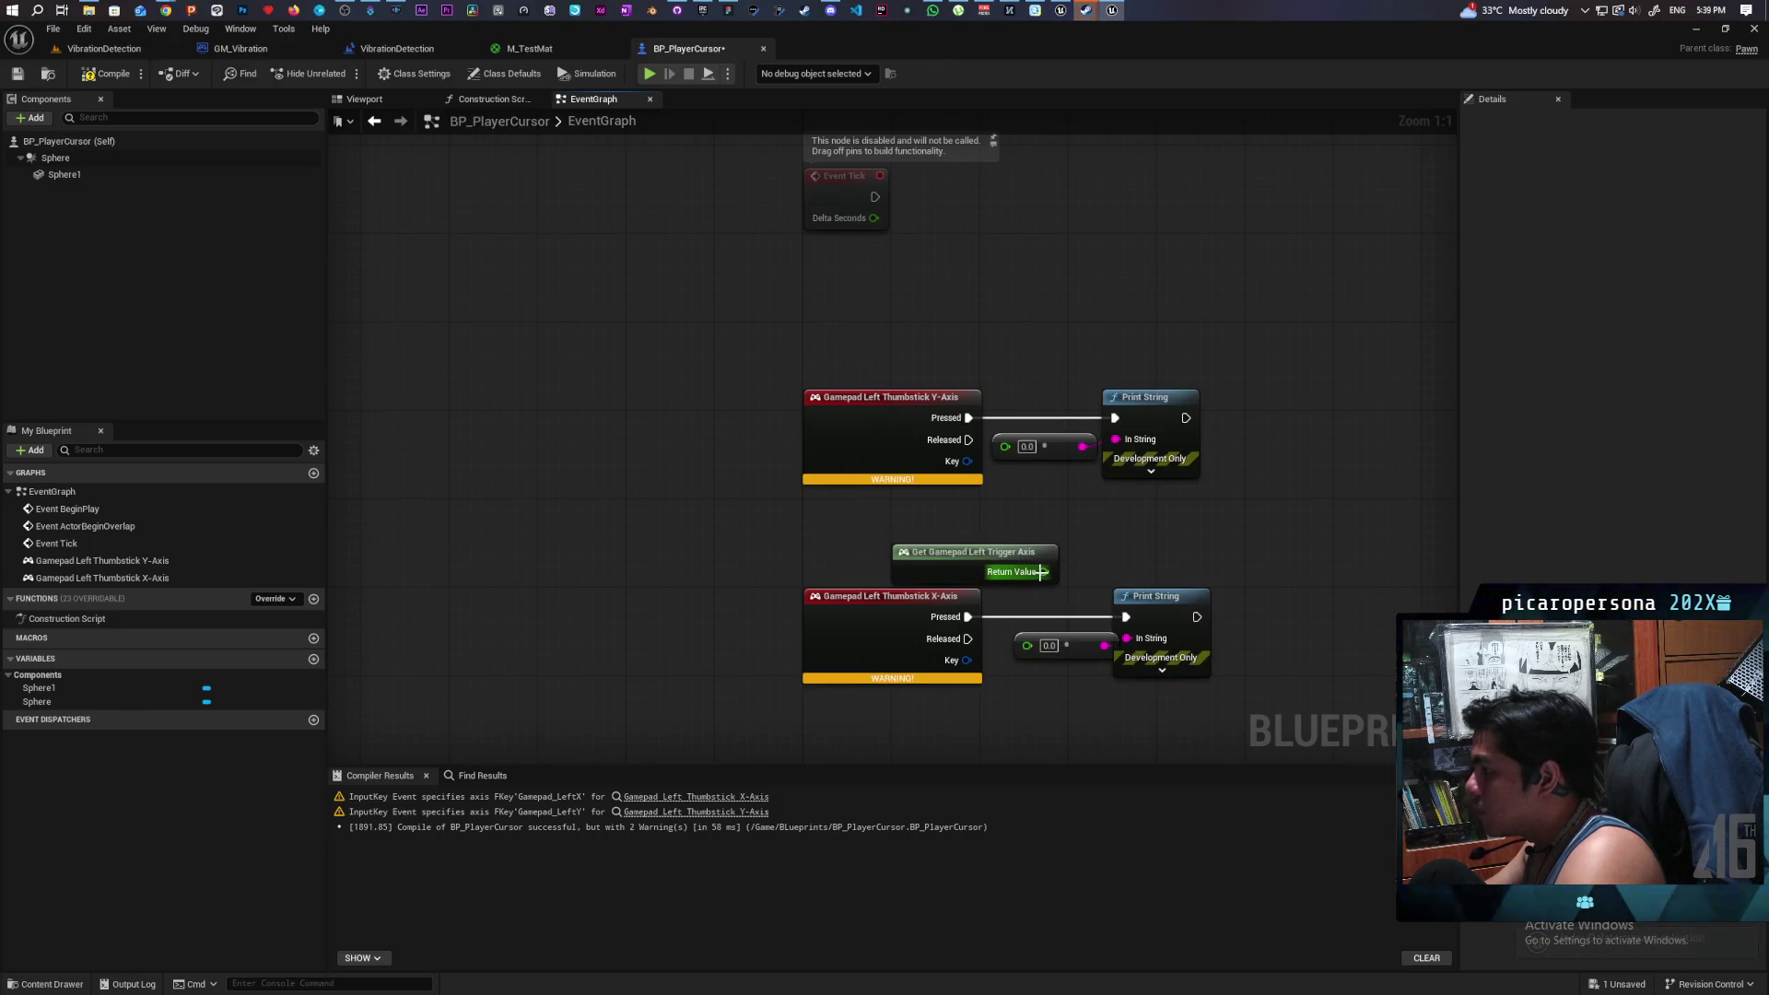
pyautogui.moveTo(1043, 571)
pyautogui.mouseDown()
pyautogui.moveTo(1059, 486)
pyautogui.moveTo(1004, 446)
pyautogui.moveTo(1027, 644)
pyautogui.mouseUp()
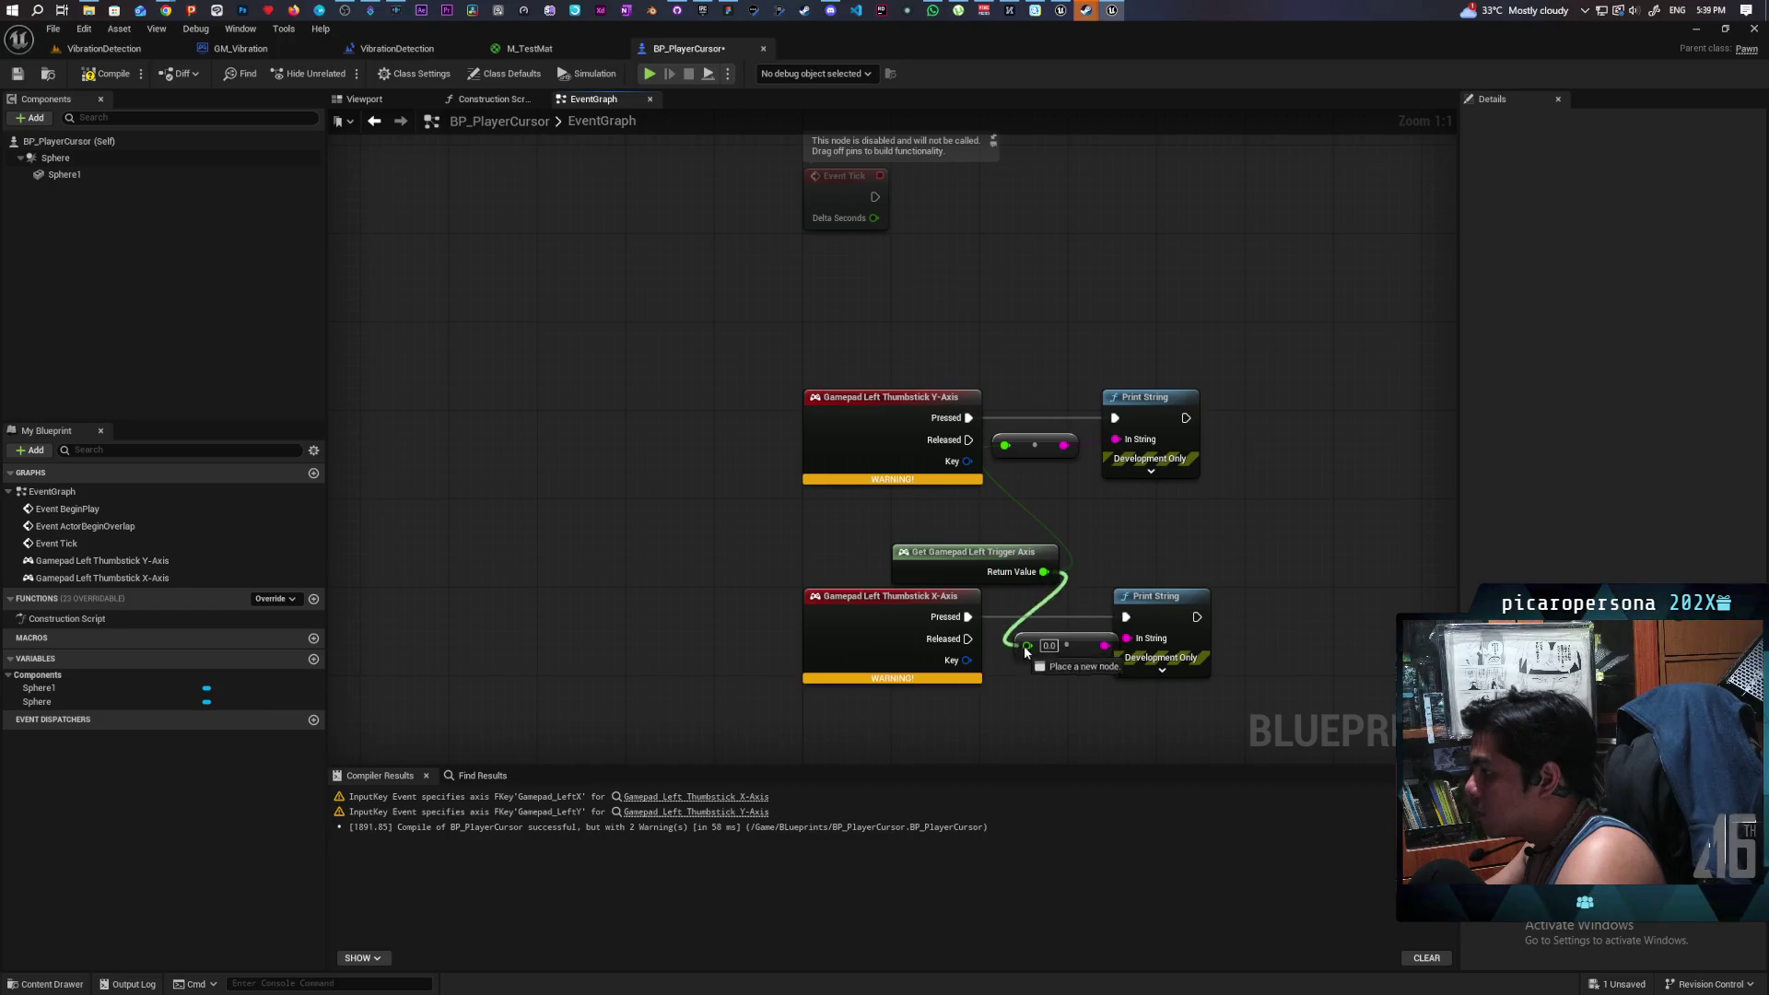
pyautogui.click(107, 72)
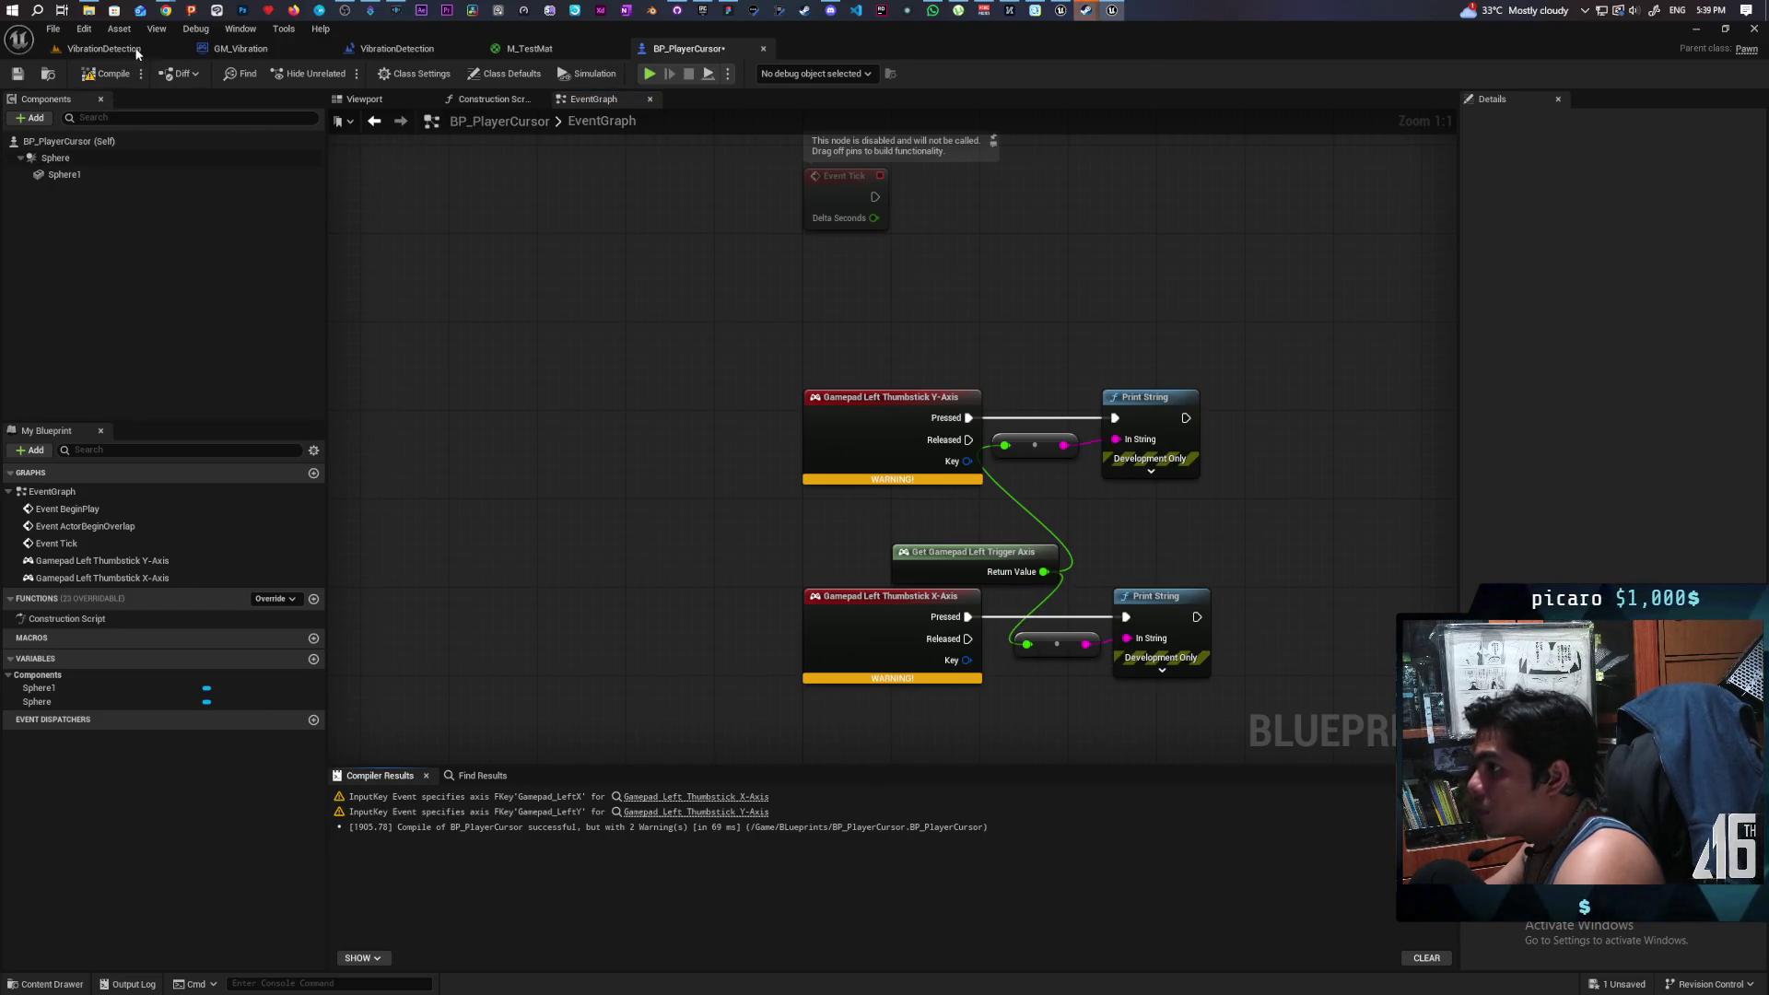
pyautogui.click(106, 48)
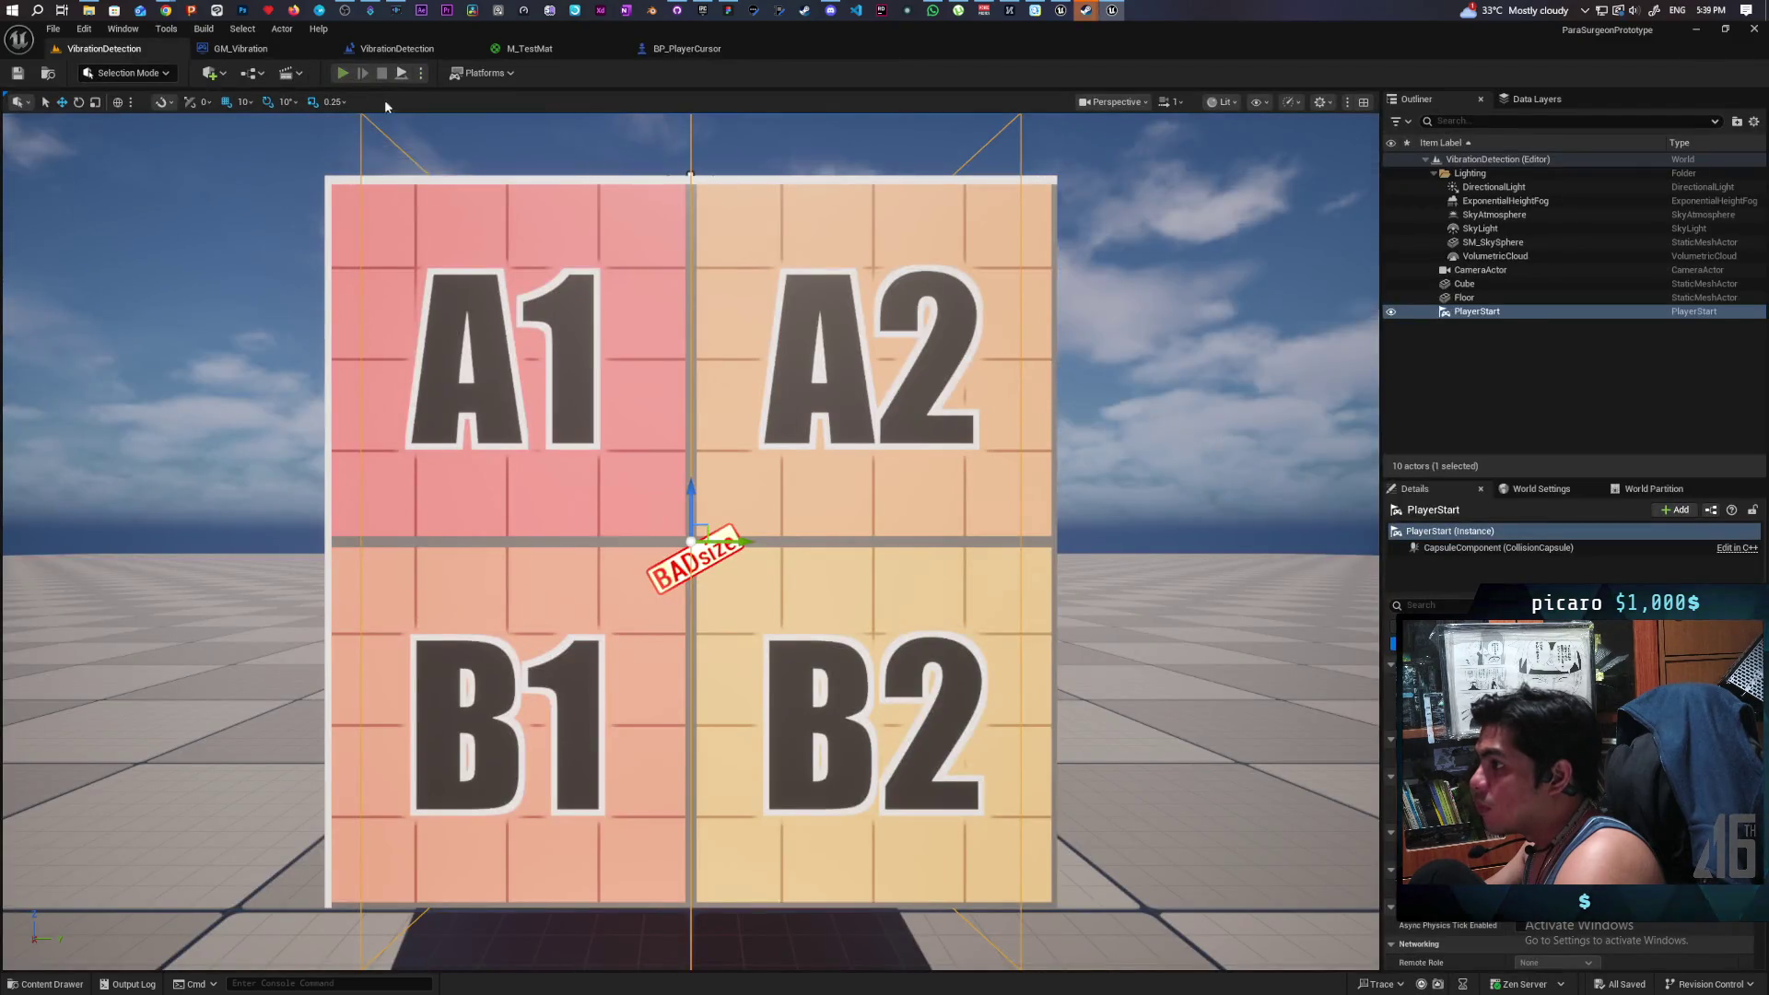
pyautogui.click(342, 73)
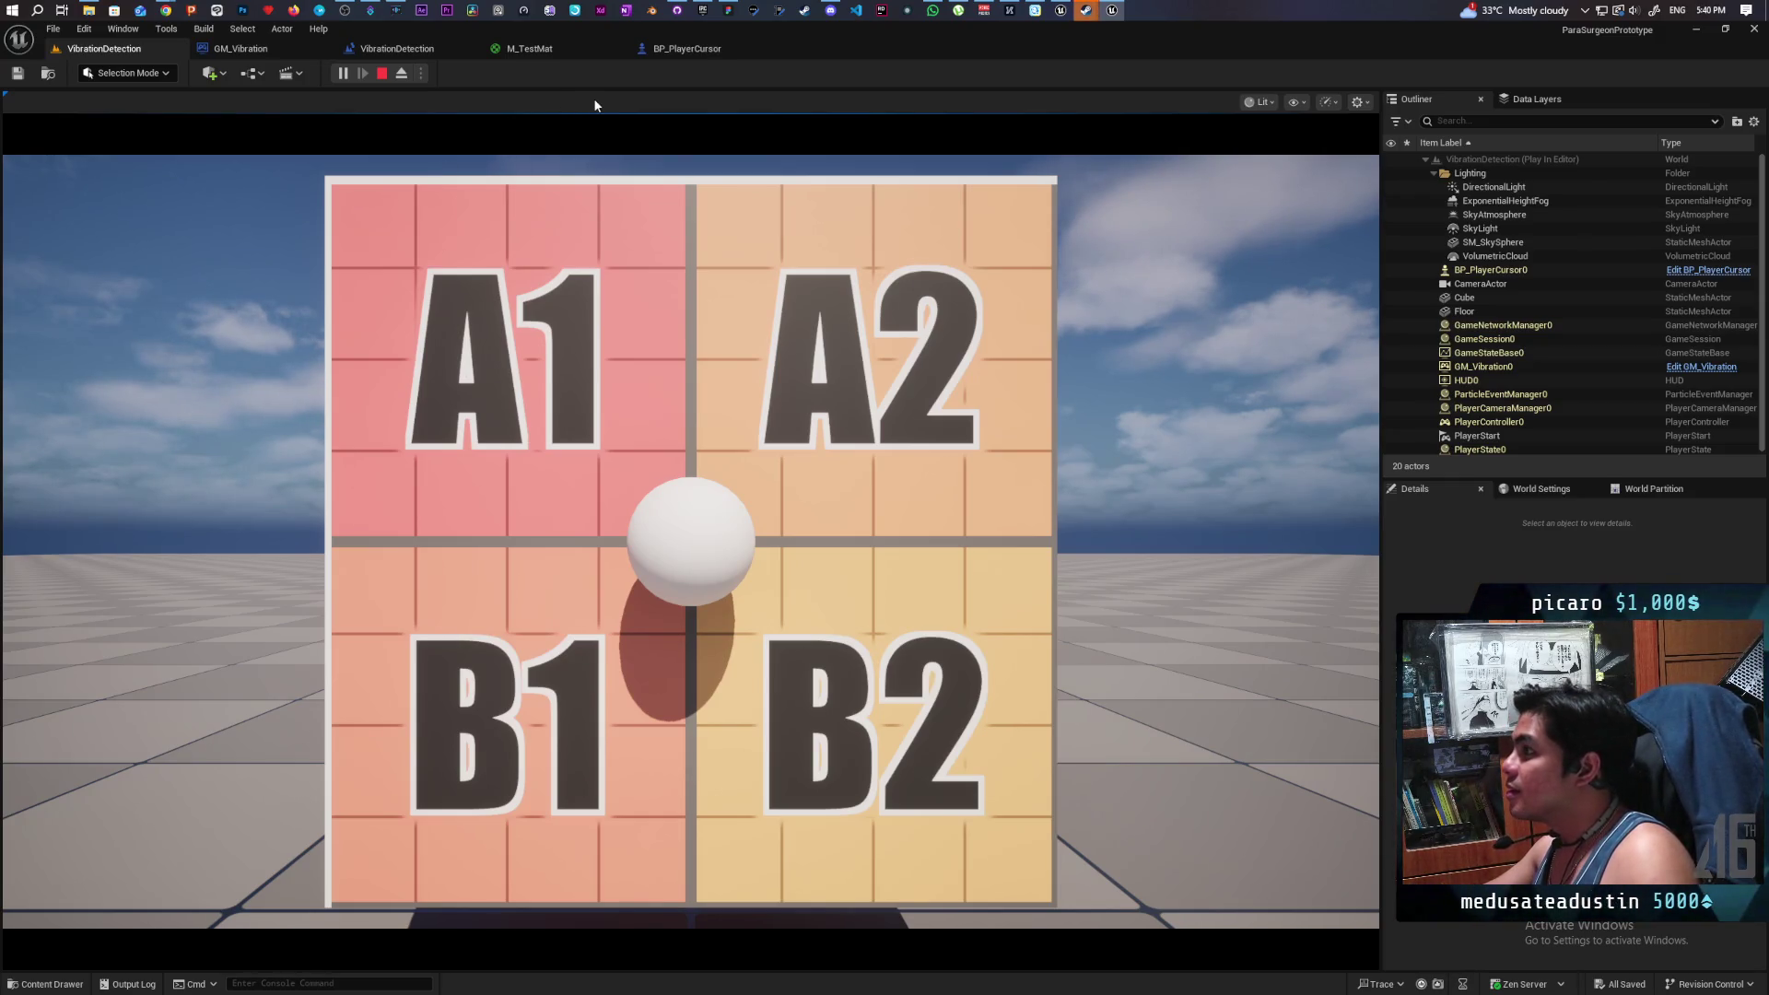
pyautogui.click(383, 74)
pyautogui.click(686, 48)
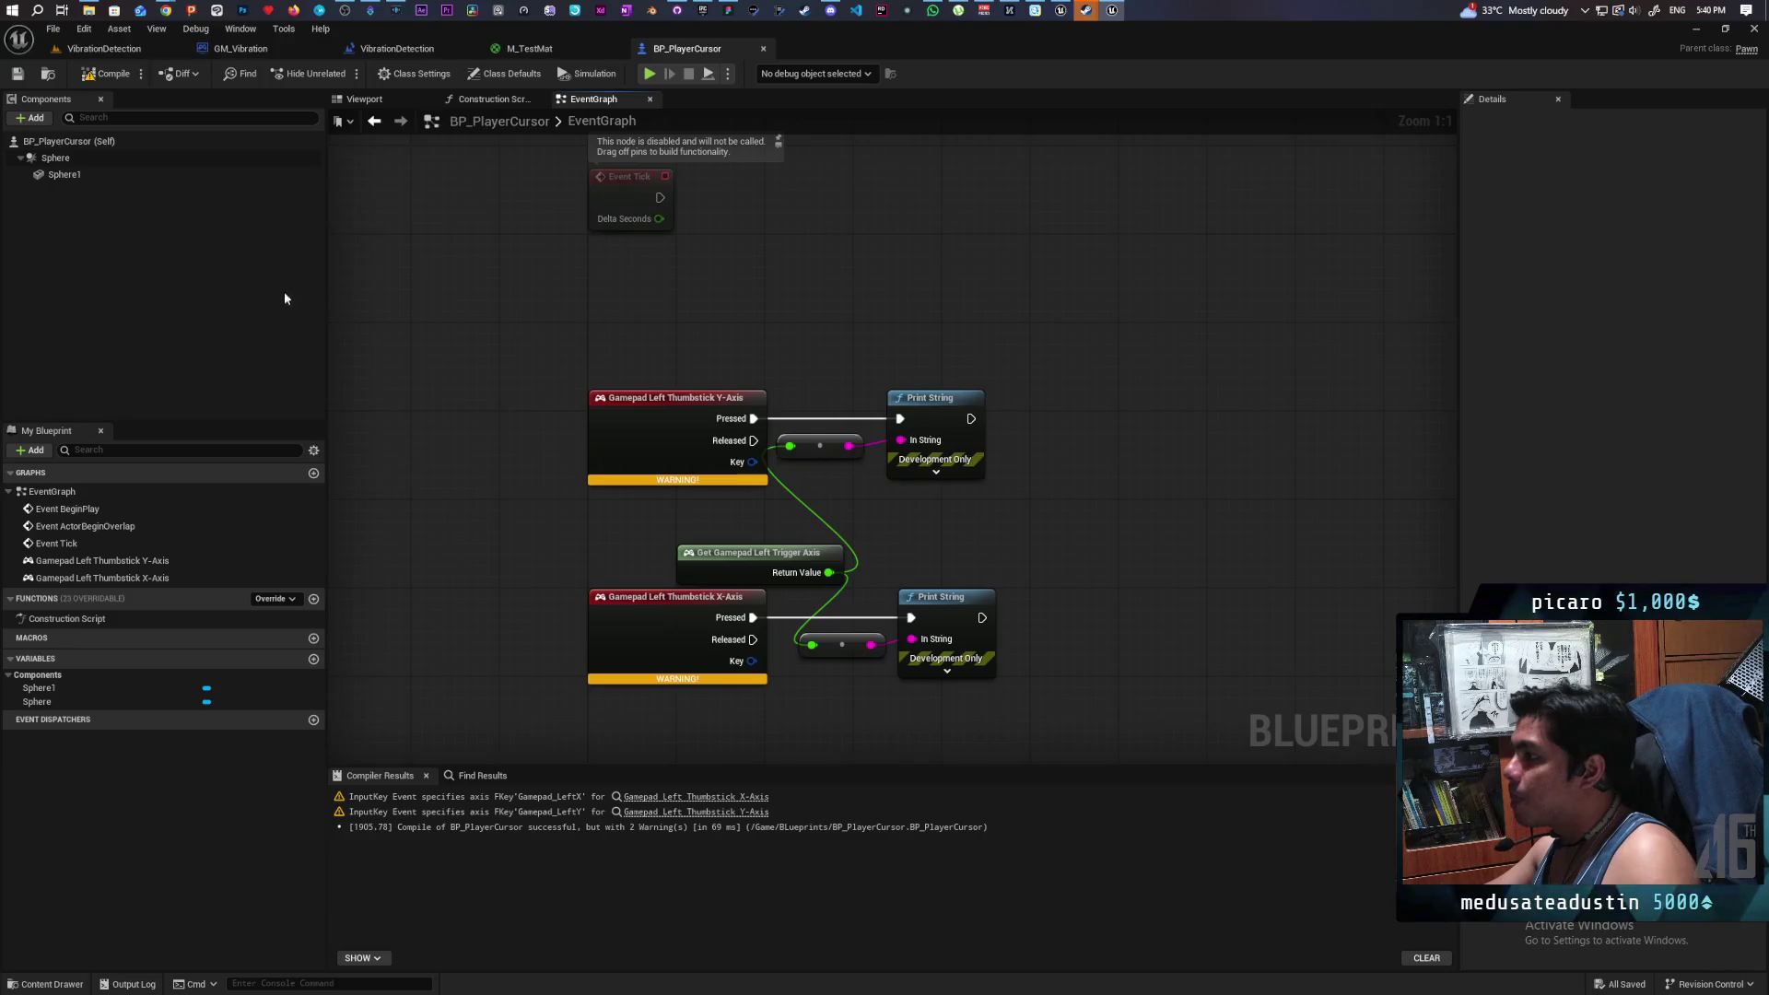
# - Set Auto Possess Player to Player 0 in Class Defaults and play the VibrationDetection level
pyautogui.click(92, 141)
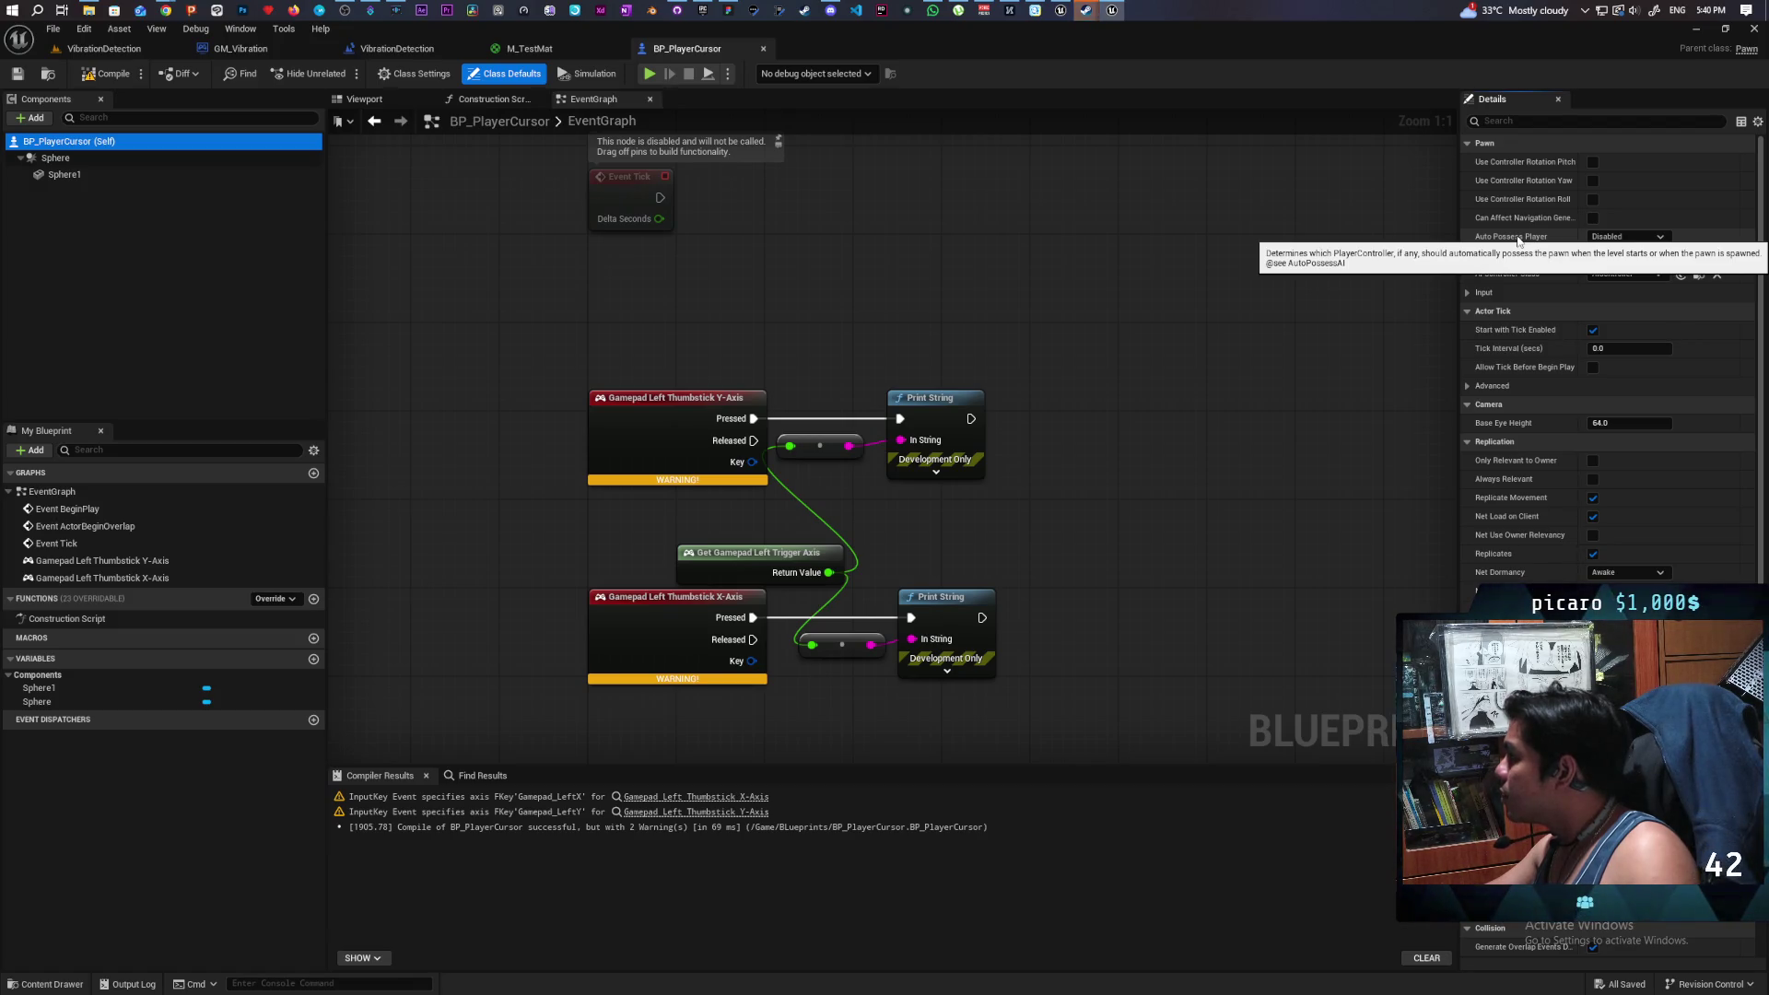
pyautogui.click(1662, 239)
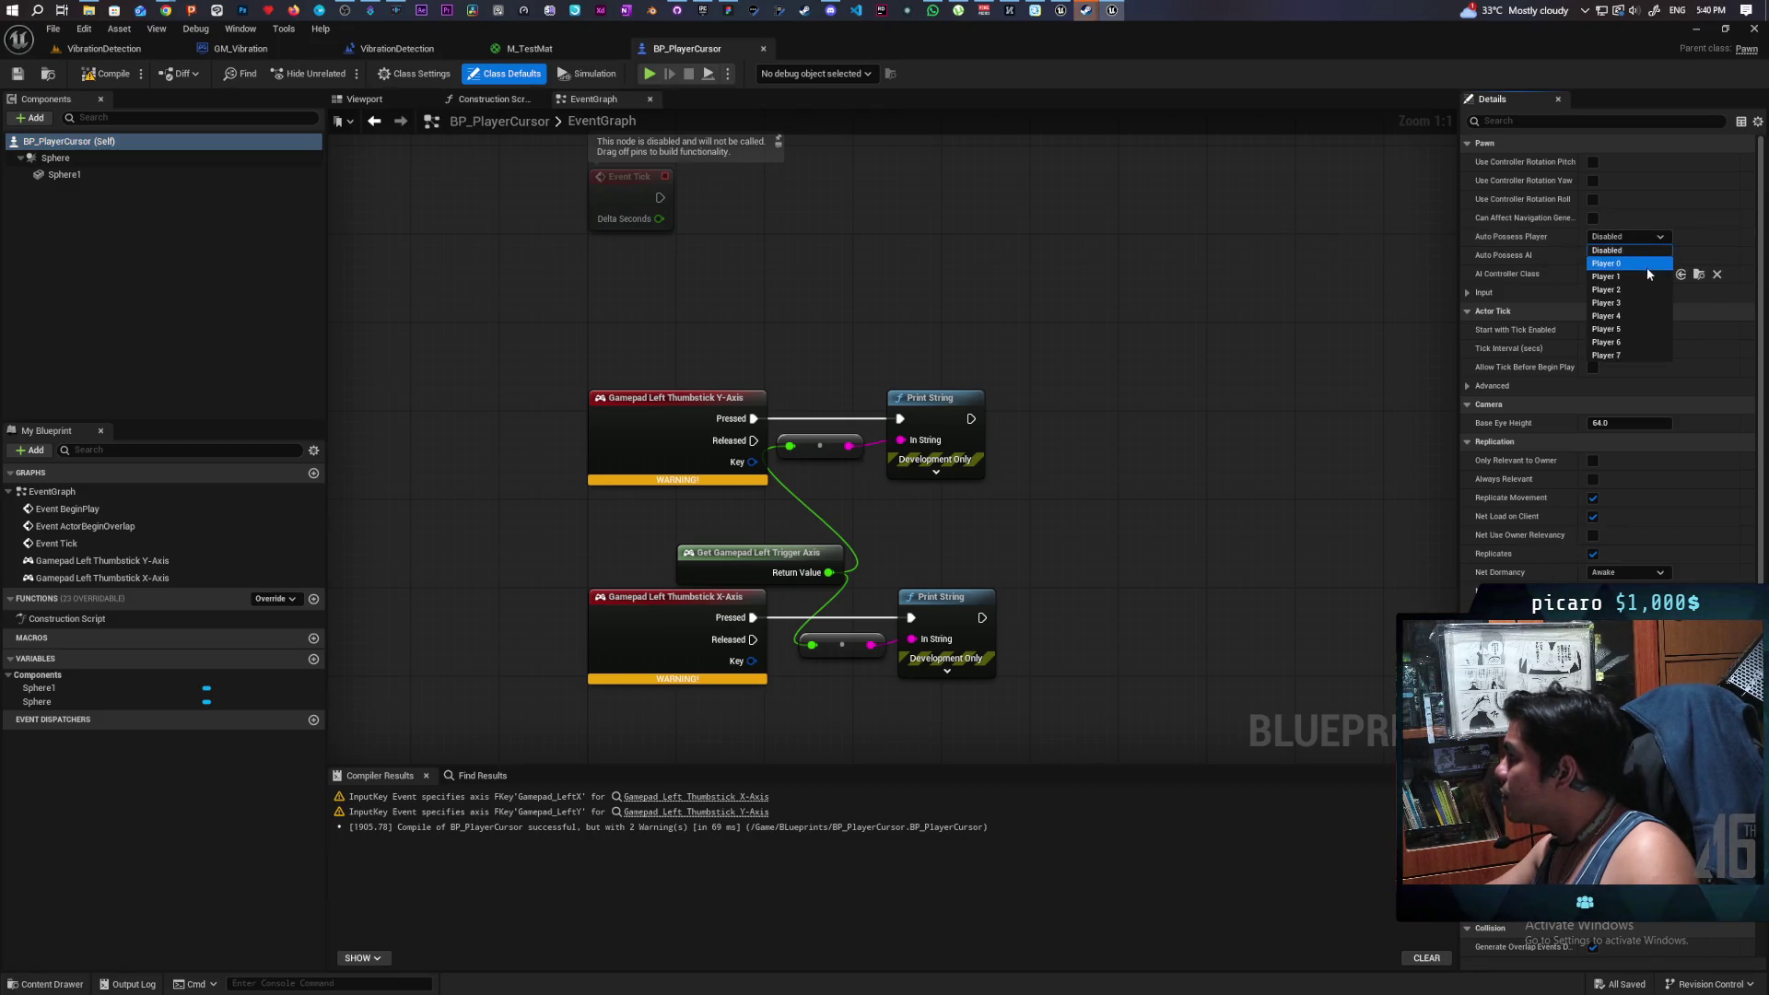
pyautogui.click(1607, 263)
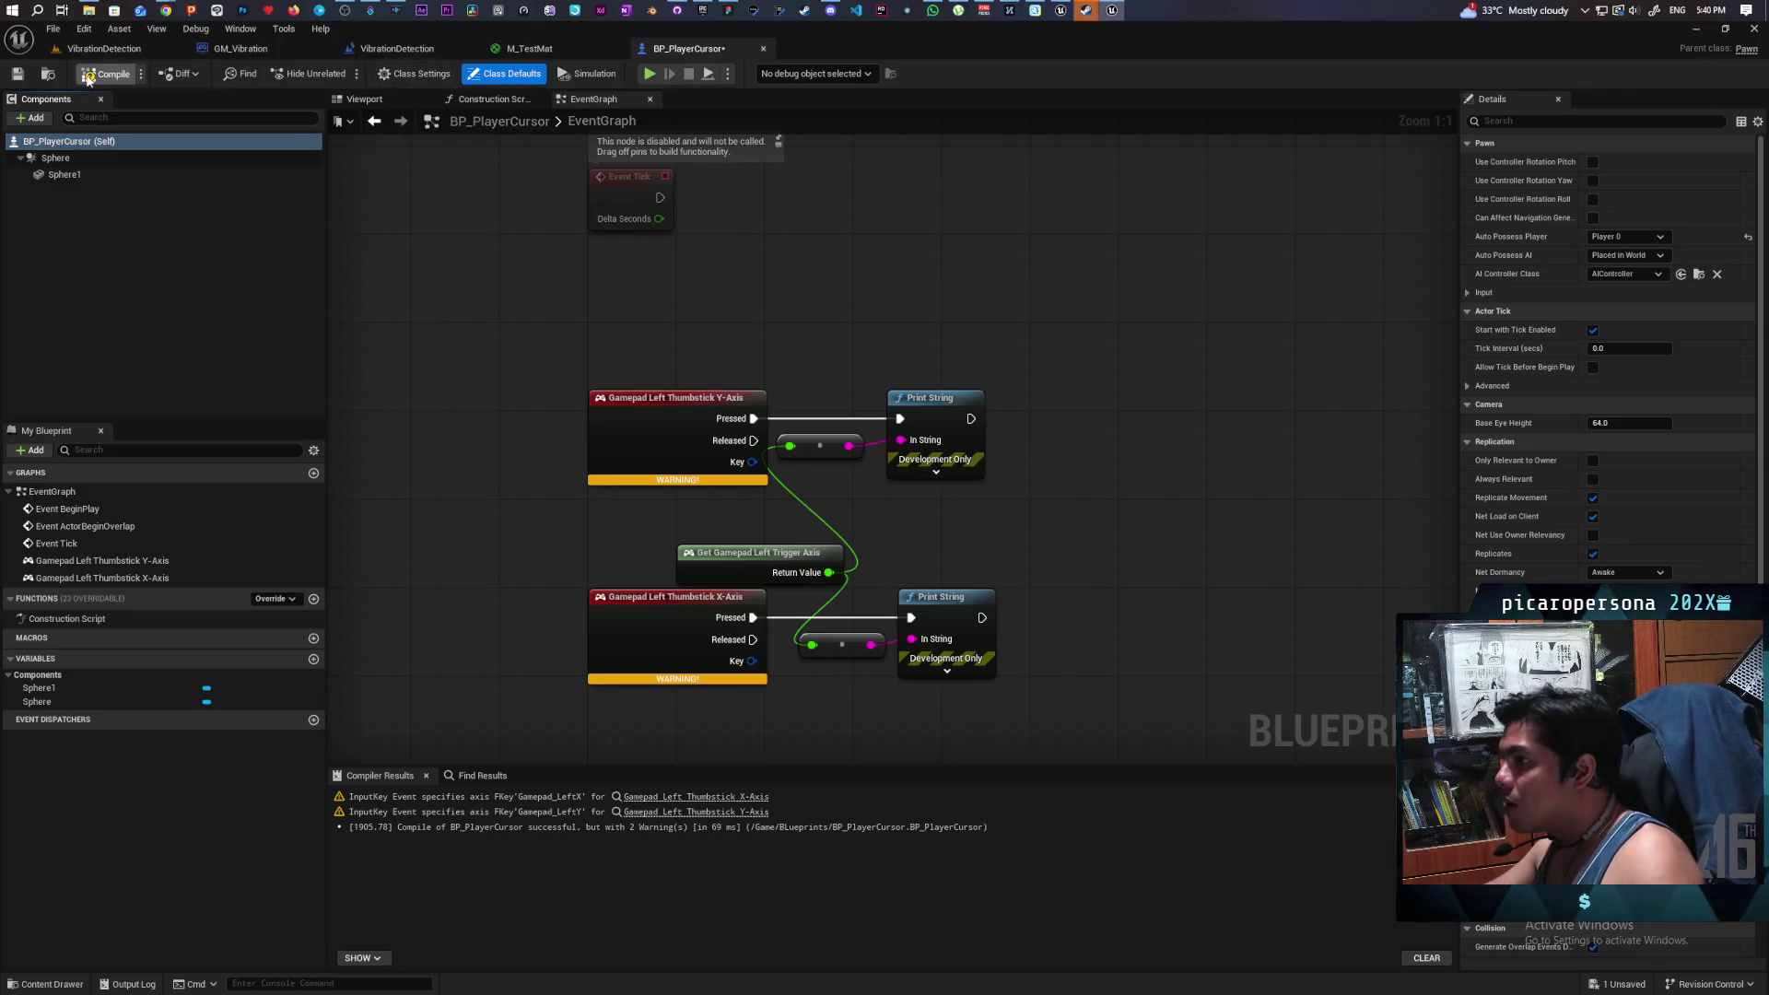
pyautogui.click(104, 48)
pyautogui.click(340, 74)
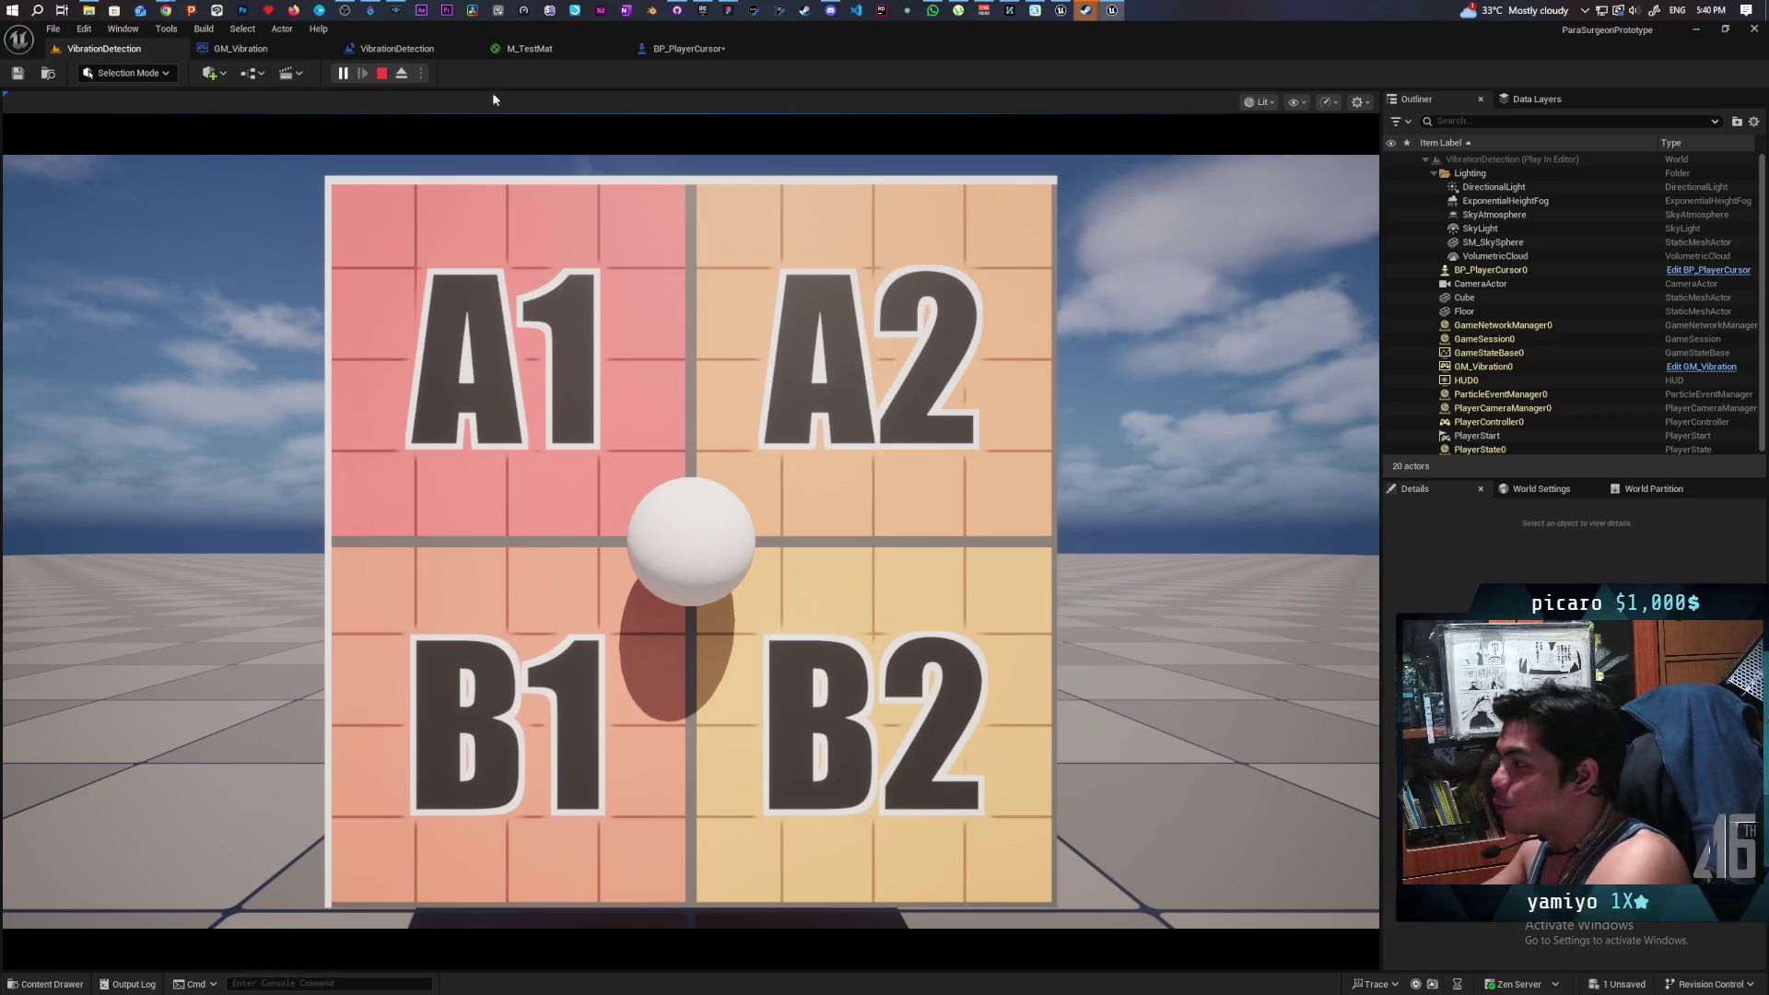
# - Stop play, add a keyboard 1 event printing Hello to BP_PlayerCursor, and replay the level
pyautogui.click(382, 73)
pyautogui.click(675, 50)
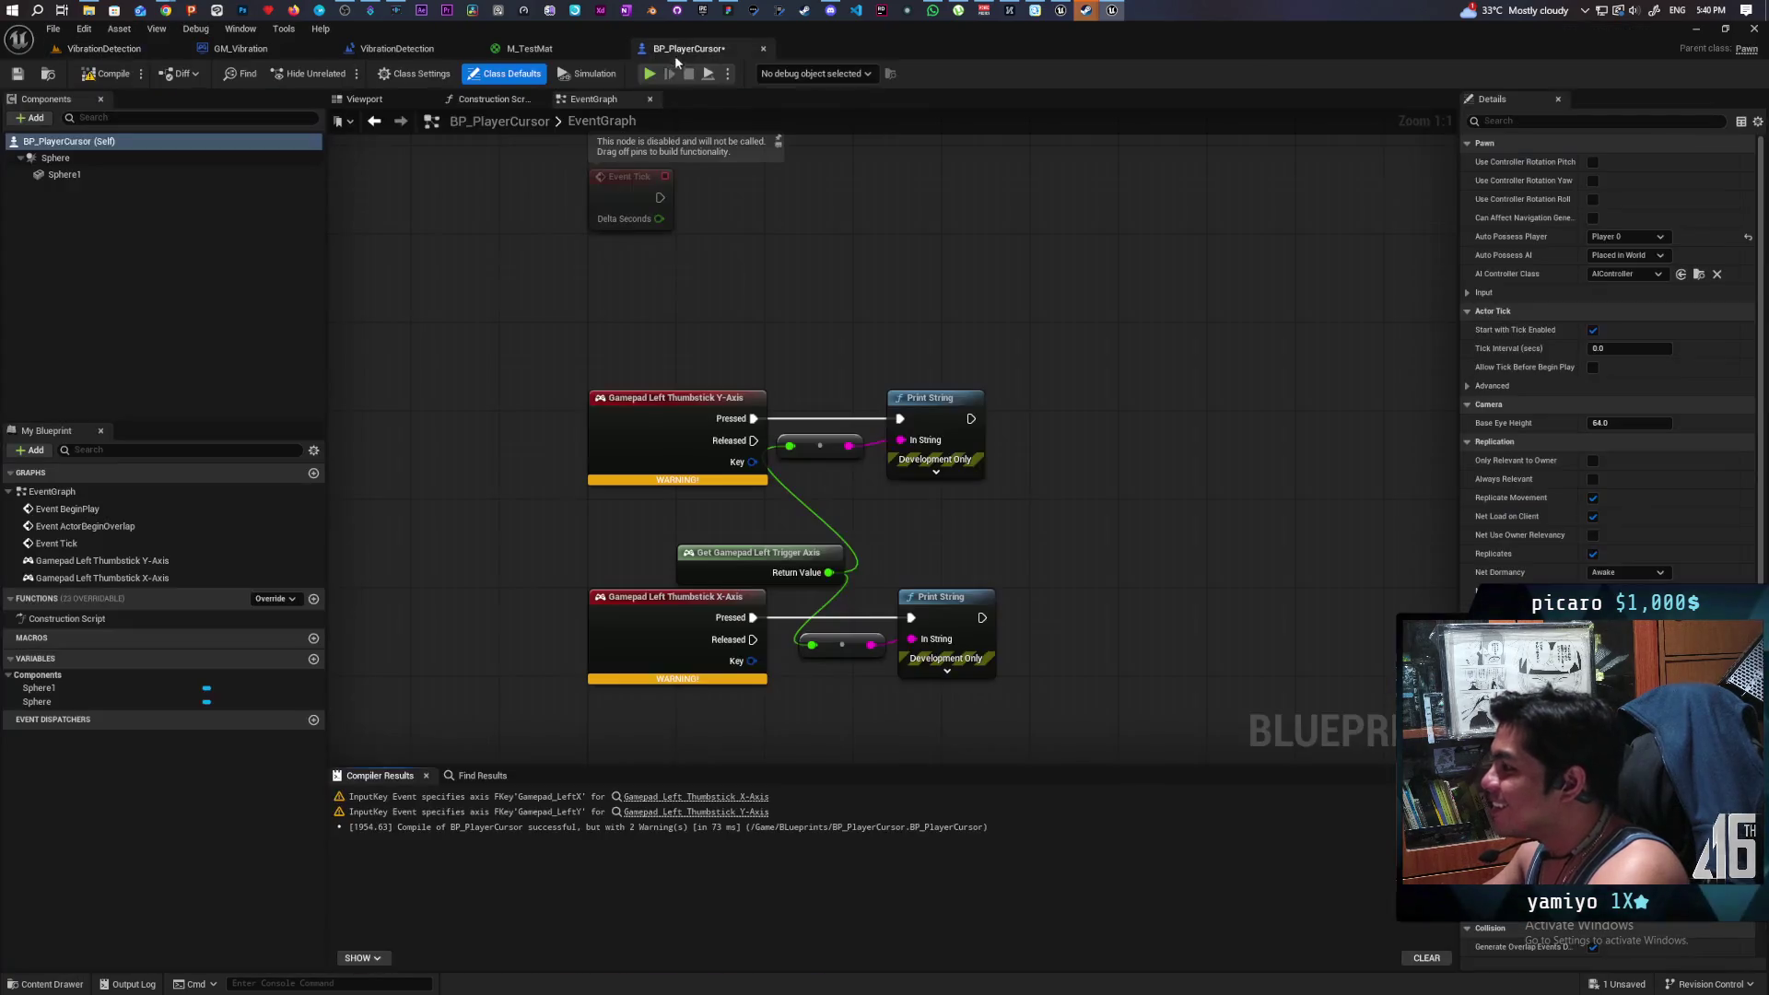
pyautogui.rightClick(642, 328)
pyautogui.write('key')
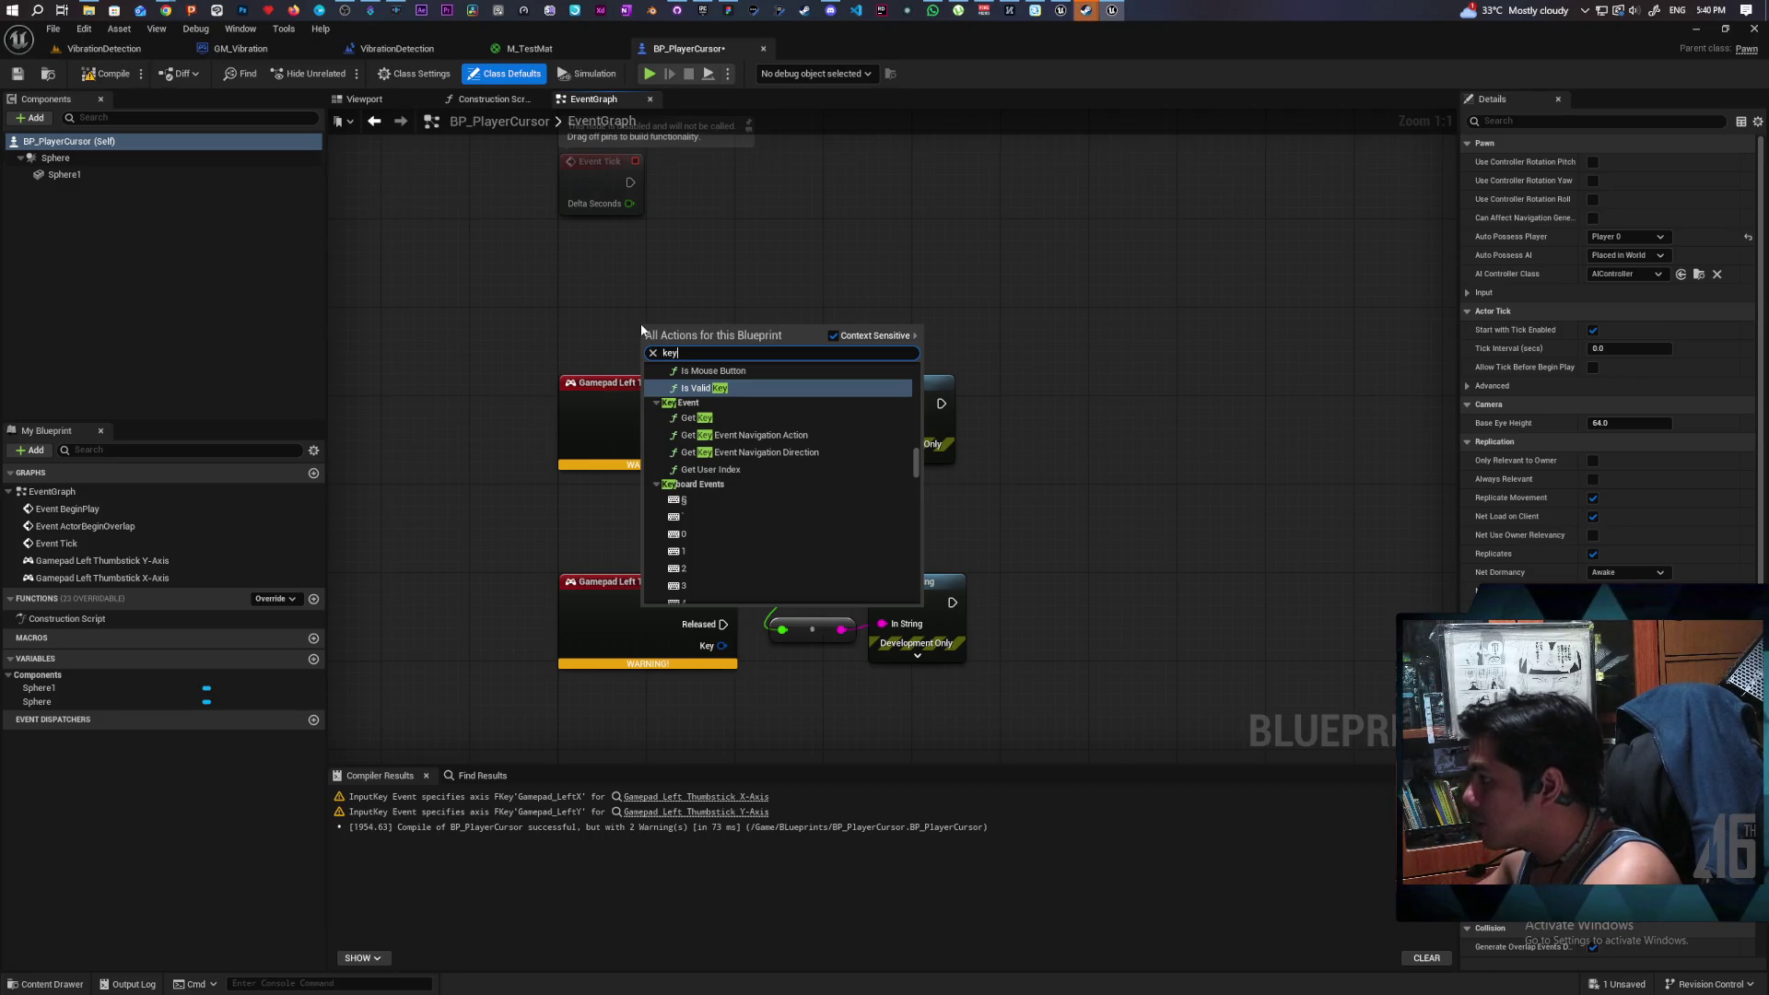
pyautogui.click(677, 551)
pyautogui.moveTo(678, 329)
pyautogui.mouseDown()
pyautogui.moveTo(627, 273)
pyautogui.moveTo(803, 292)
pyautogui.mouseUp()
pyautogui.hotkey('ctrl', 'v')
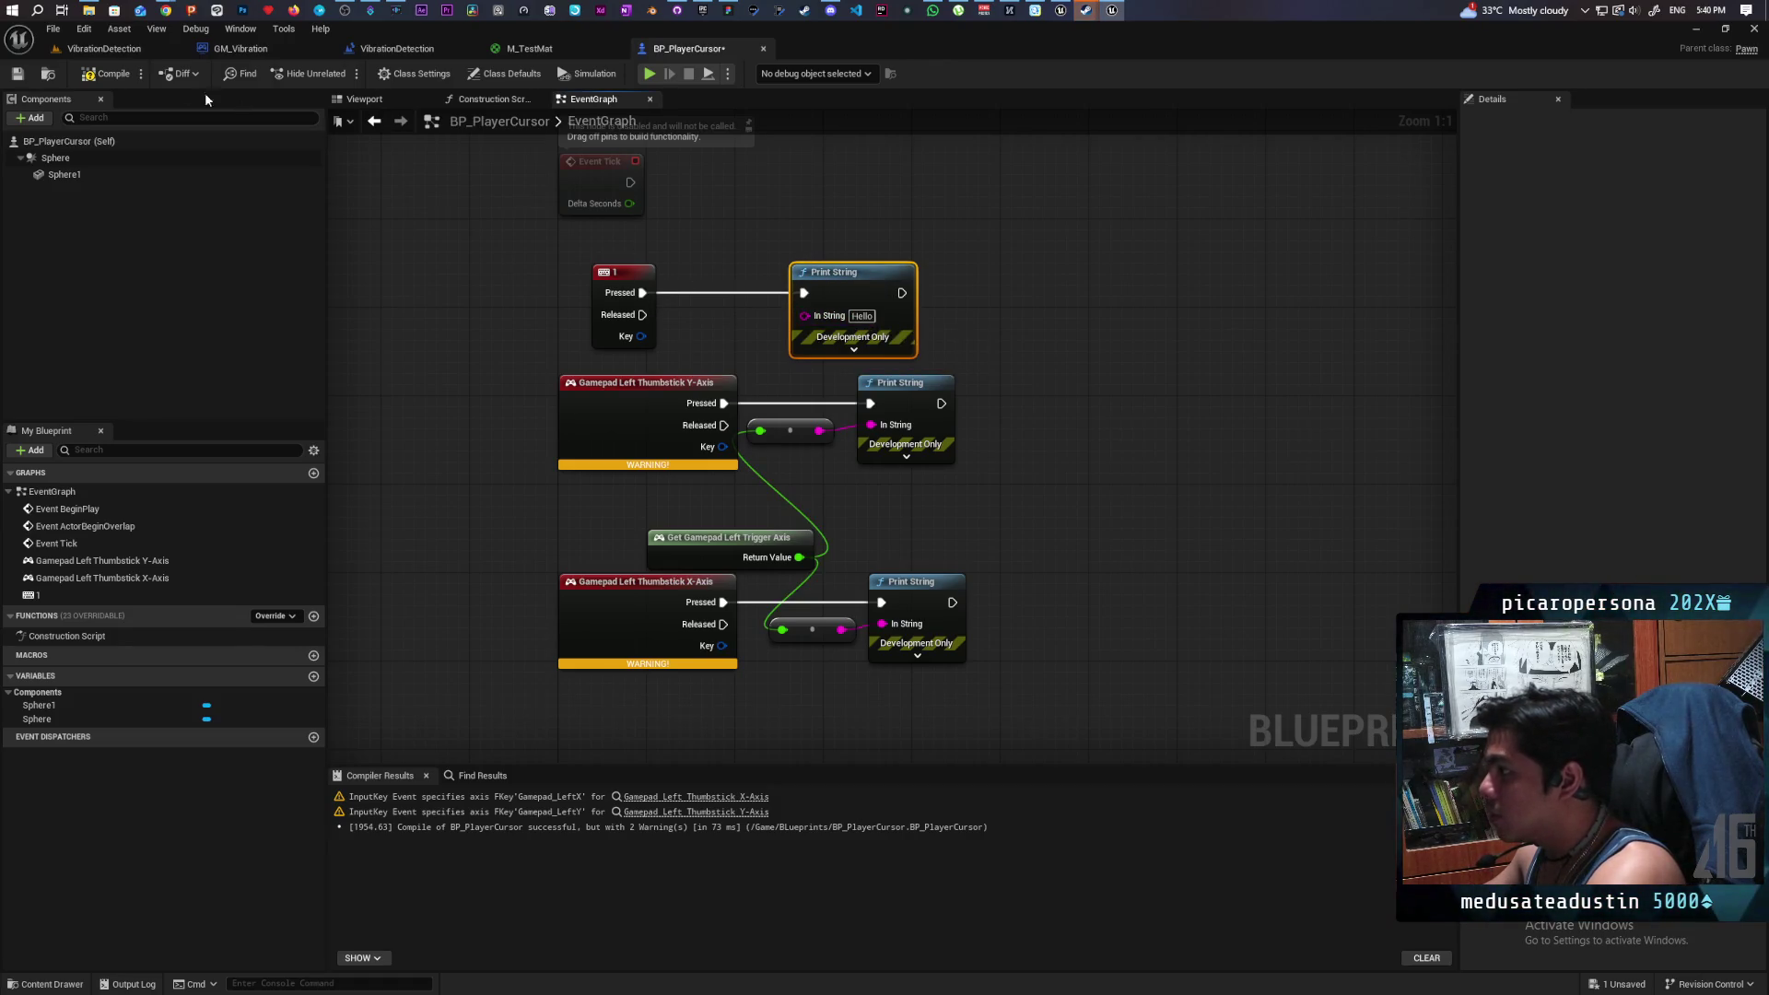
pyautogui.click(105, 50)
pyautogui.click(348, 72)
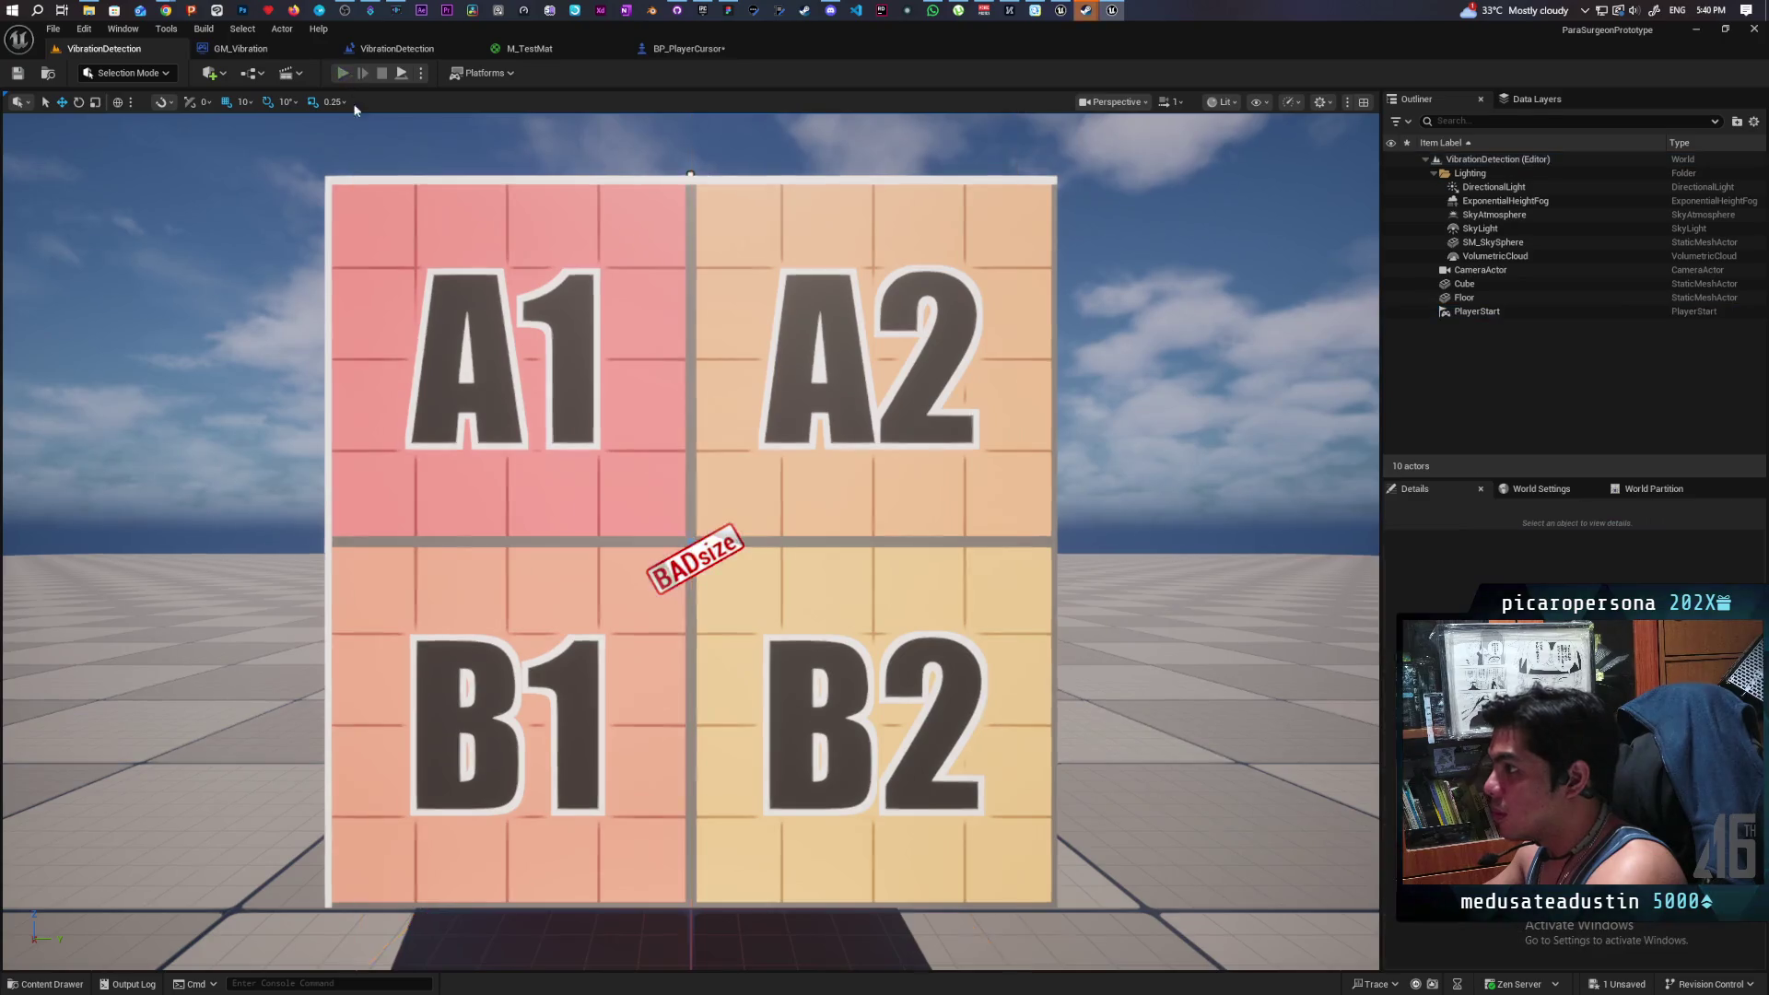
# - Test the sphere in play, stop with Esc, and box-select the thumbstick chains in BP_PlayerCursor
pyautogui.click(359, 180)
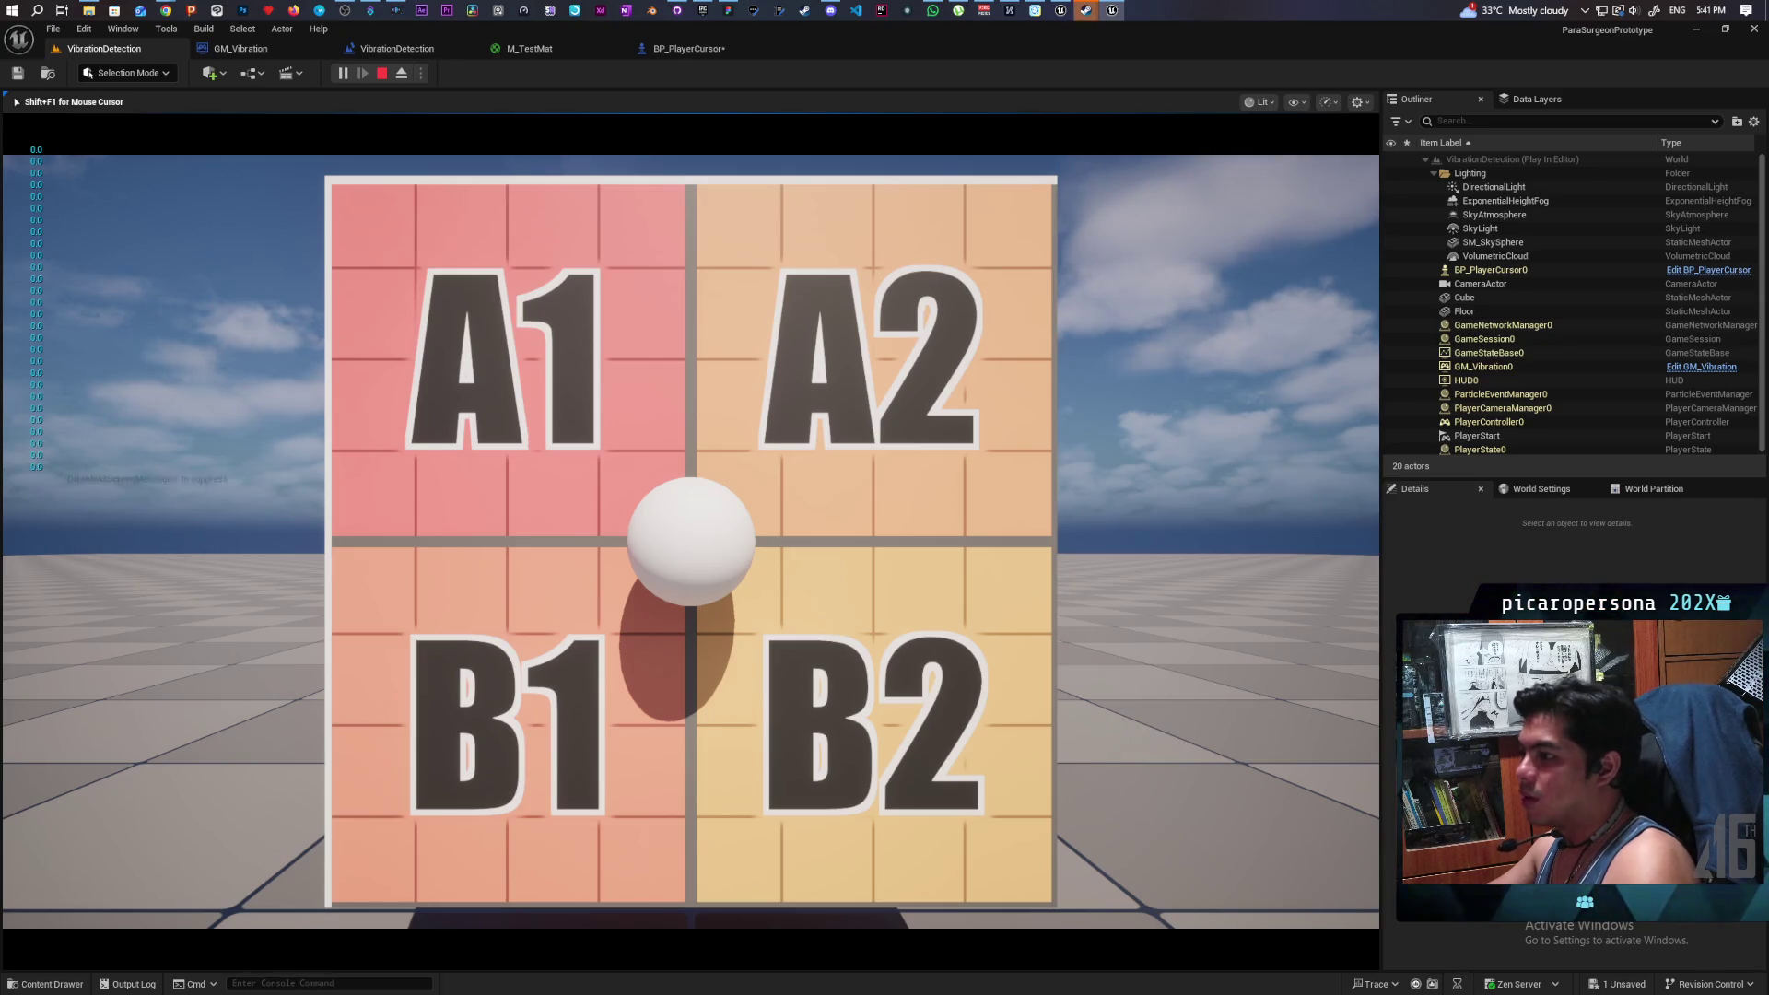
pyautogui.press('Escape')
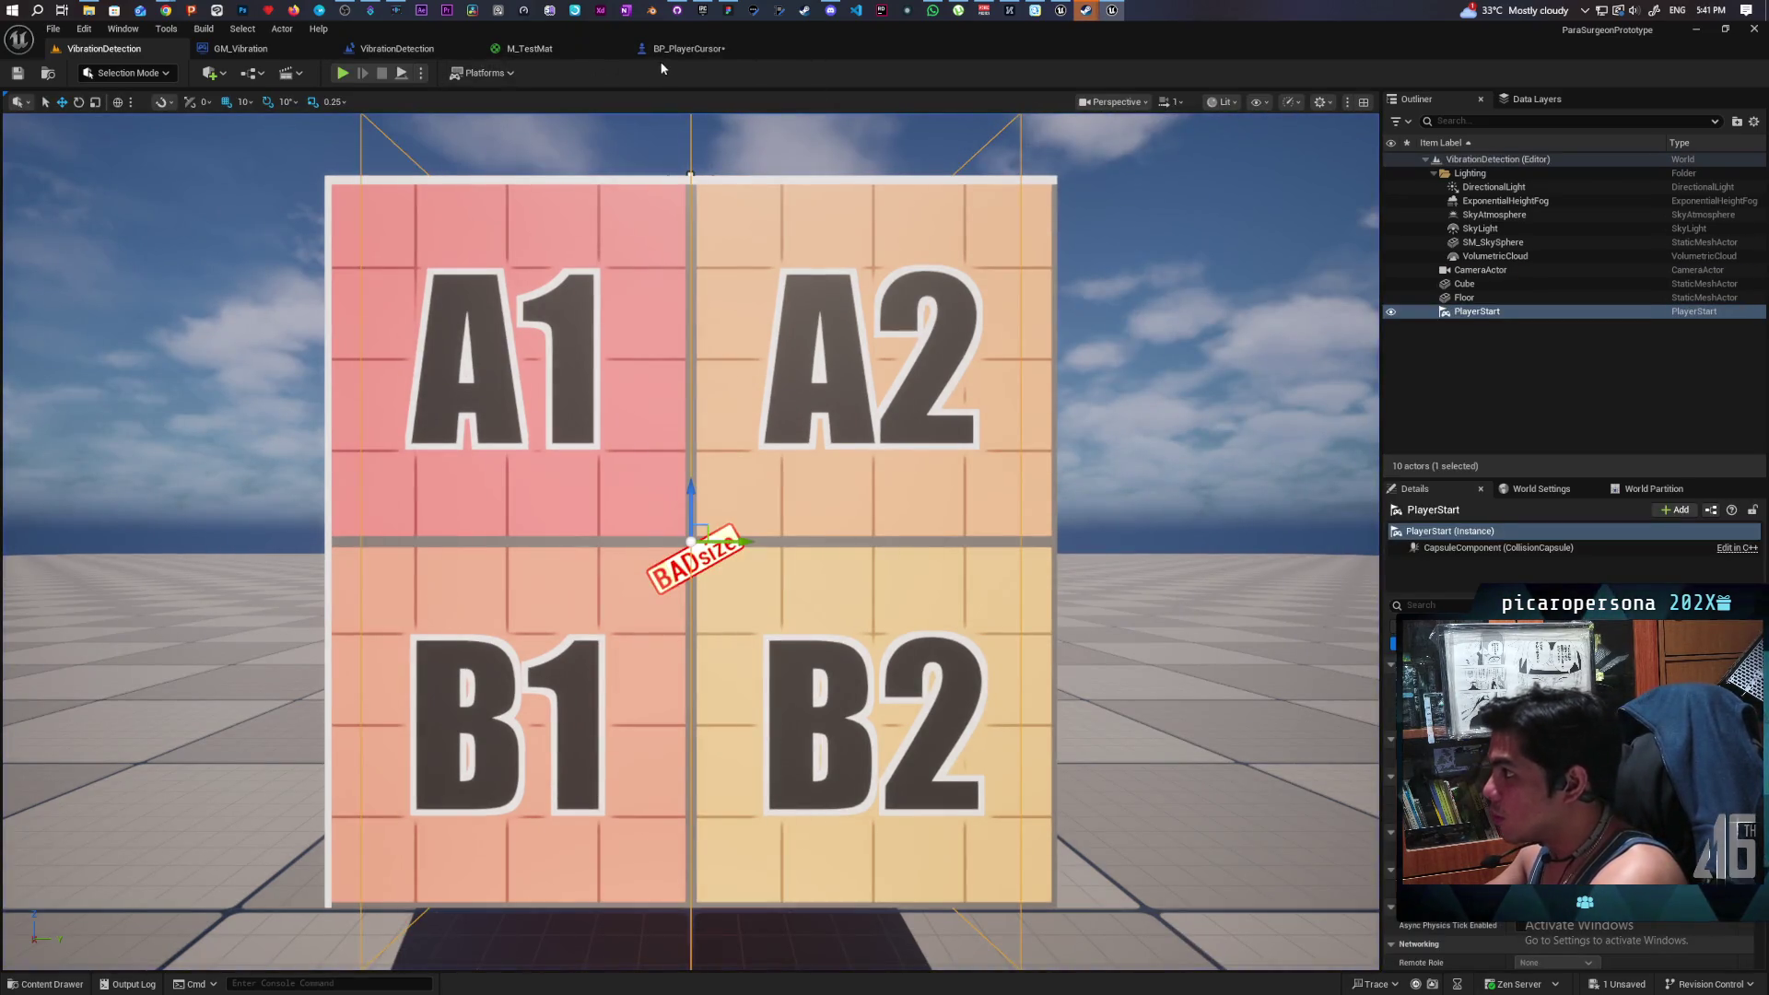
pyautogui.click(689, 49)
pyautogui.moveTo(419, 400); pyautogui.dragTo(1103, 654)
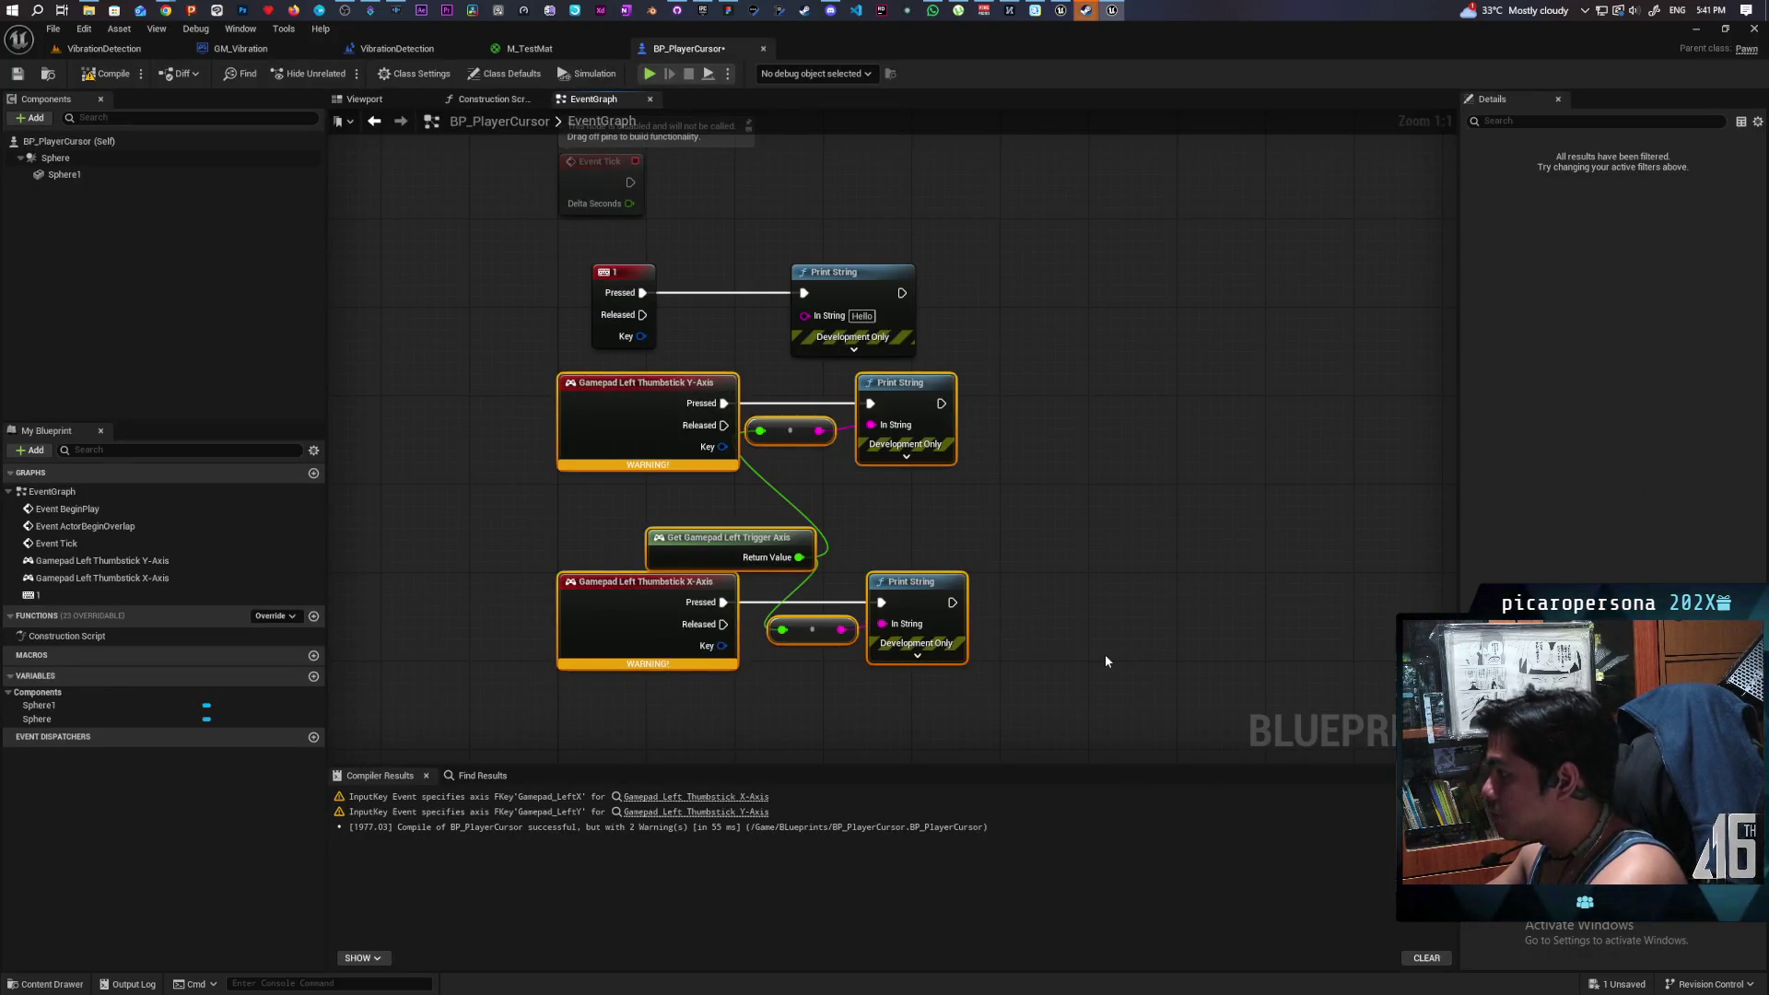
# - Delete the thumbstick event chains, then compile and save BP_PlayerCursor
pyautogui.press('Delete')
pyautogui.moveTo(994, 614); pyautogui.dragTo(908, 666)
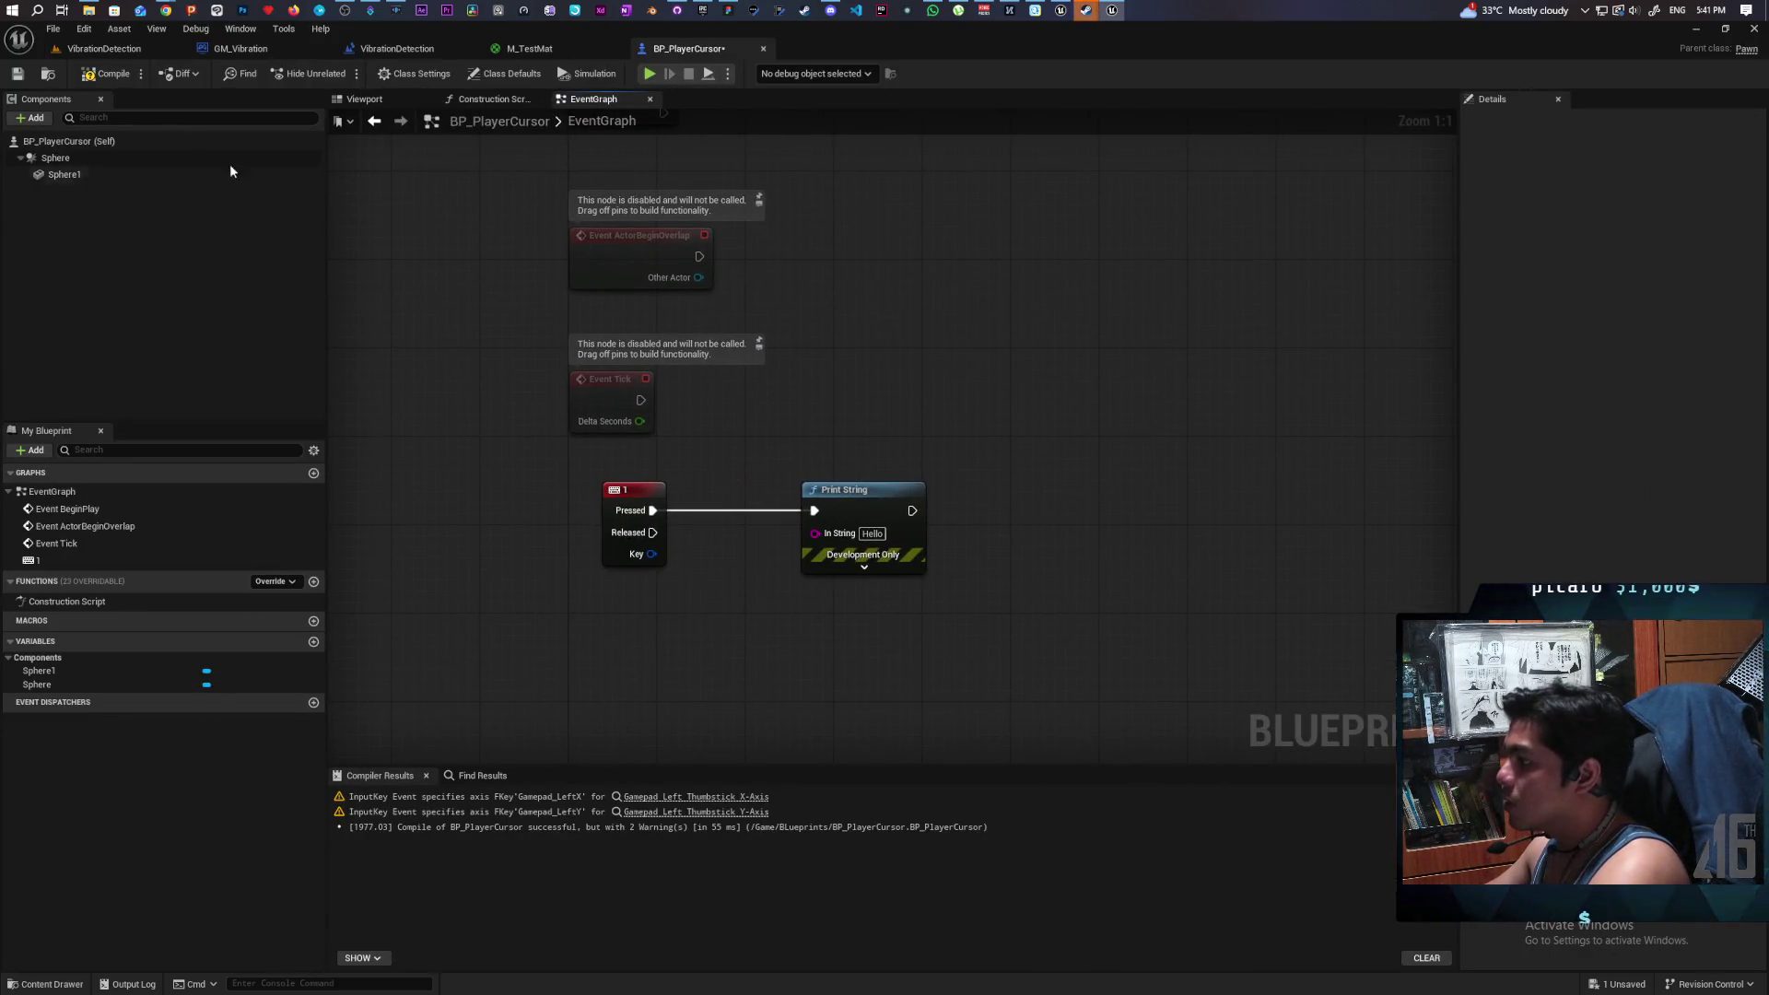
pyautogui.click(106, 74)
pyautogui.hotkey('ctrl', 's')
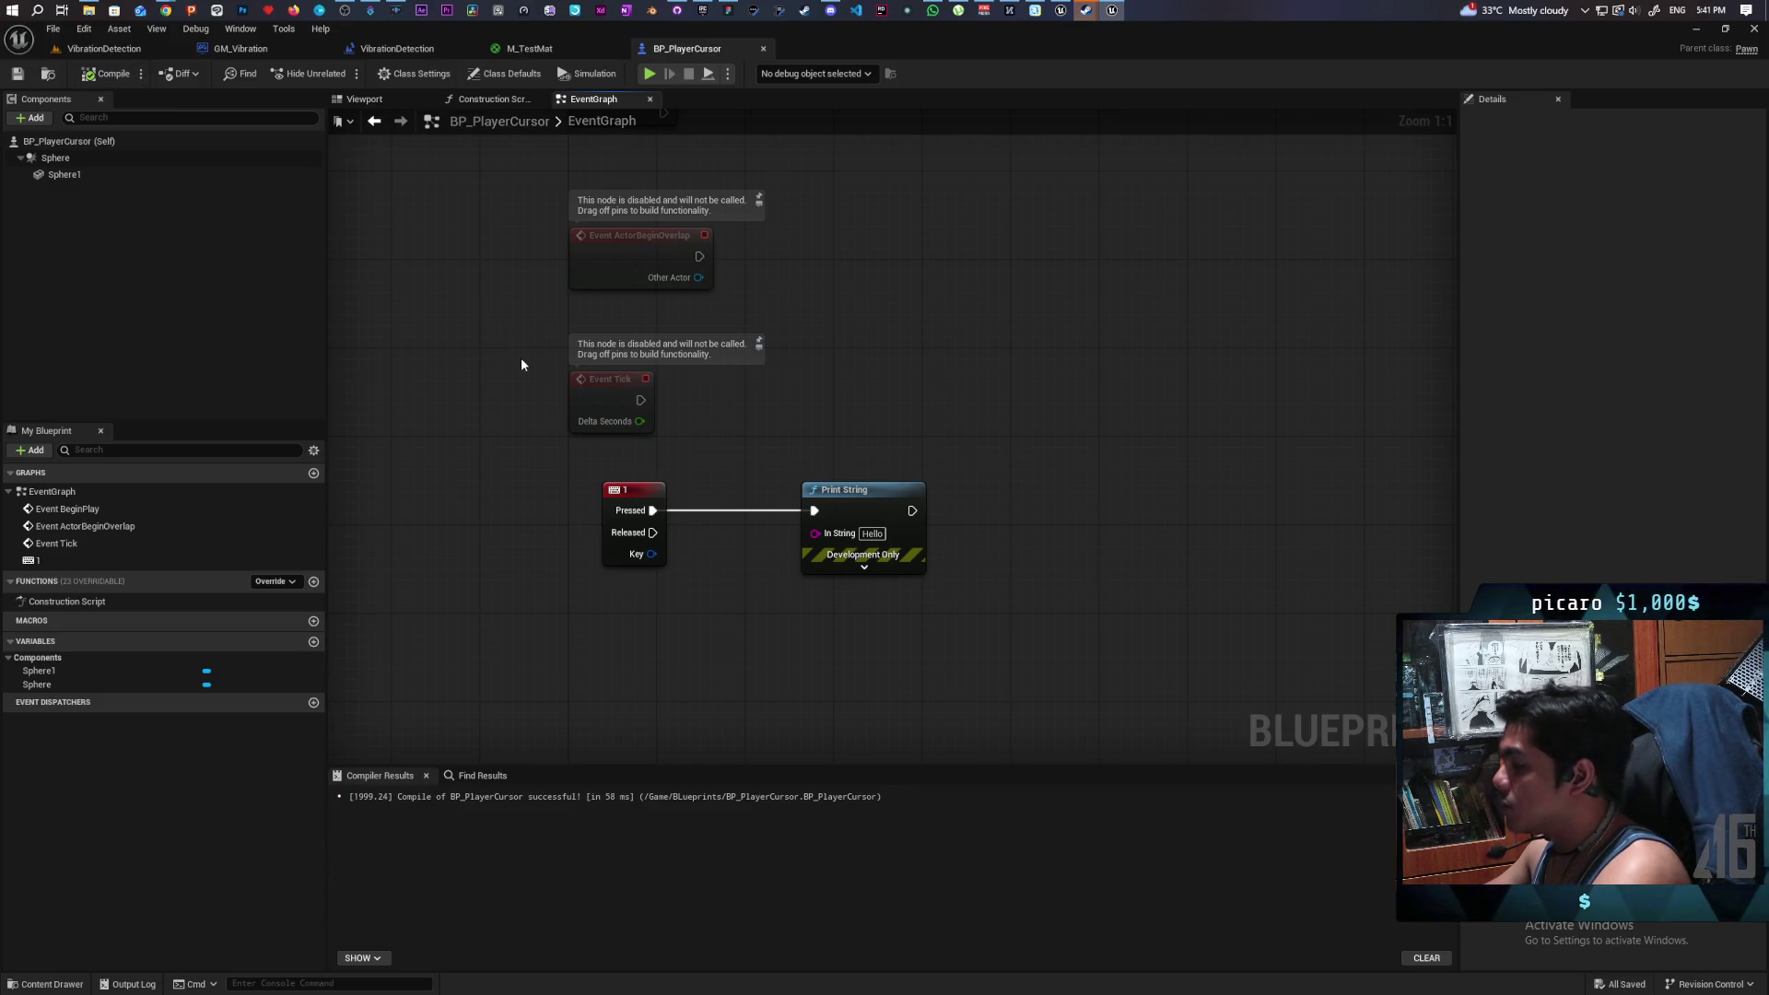
# - Change the 1 key event's Input Key to Gamepad Left Thumbstick Up
pyautogui.click(634, 497)
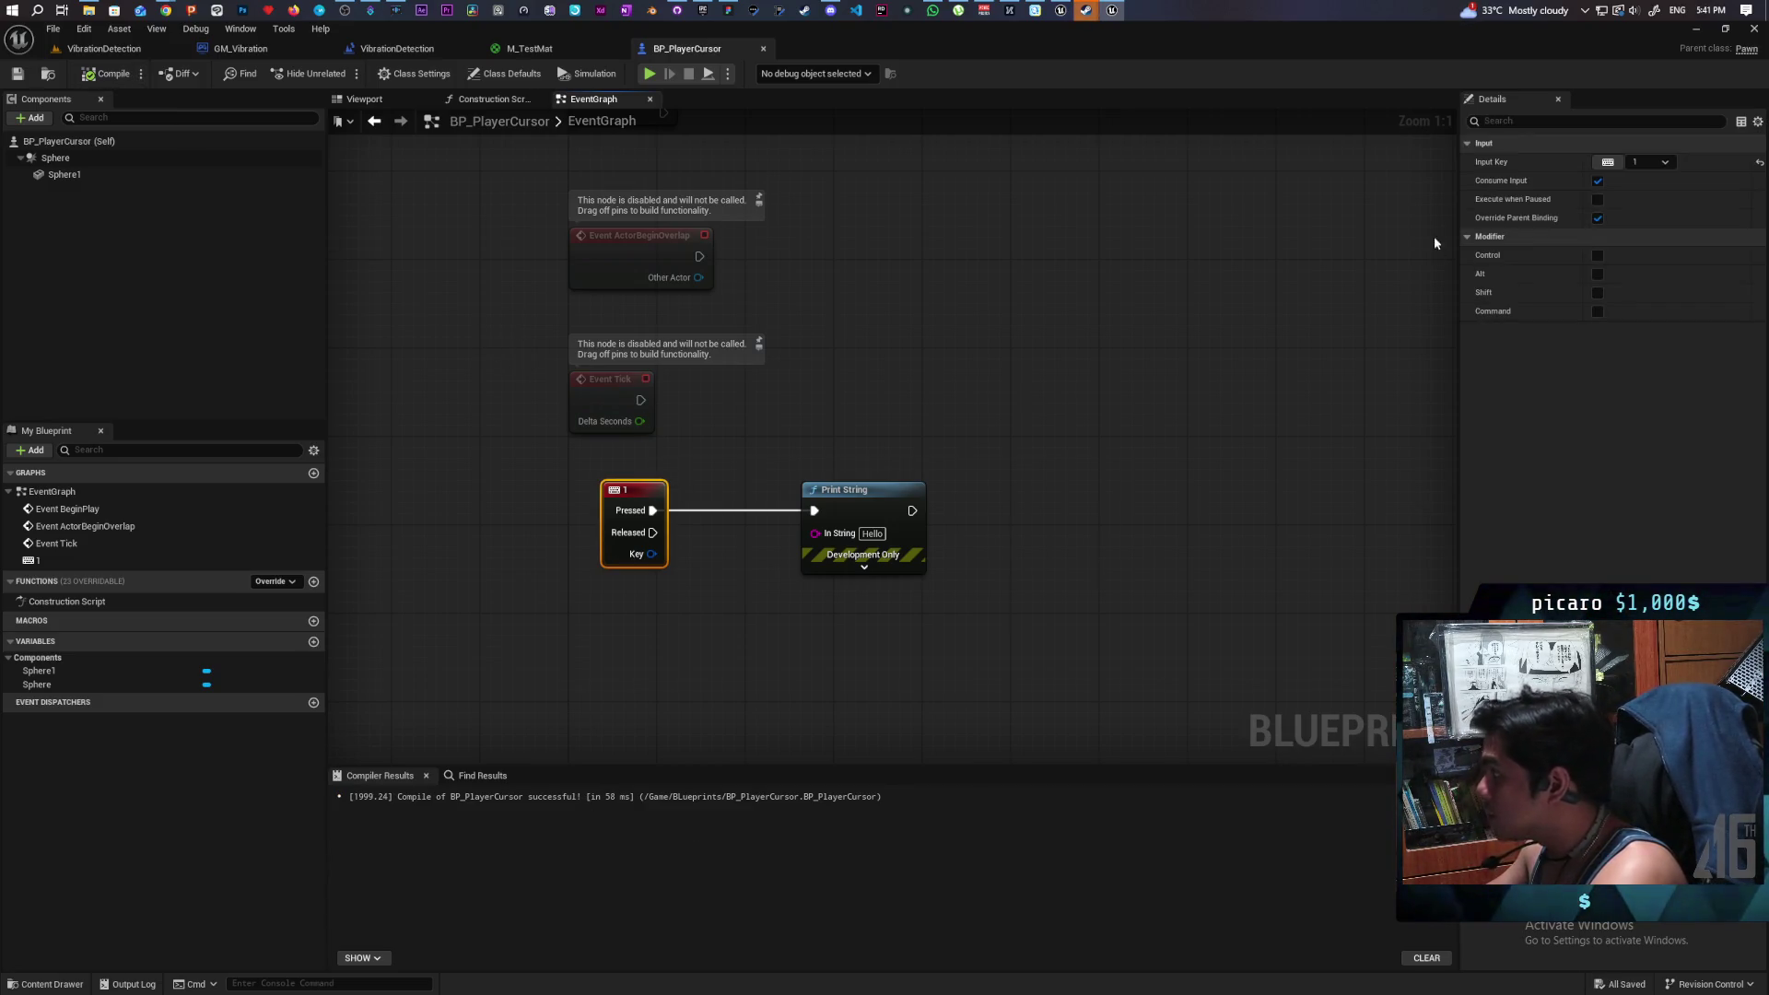
pyautogui.click(1662, 164)
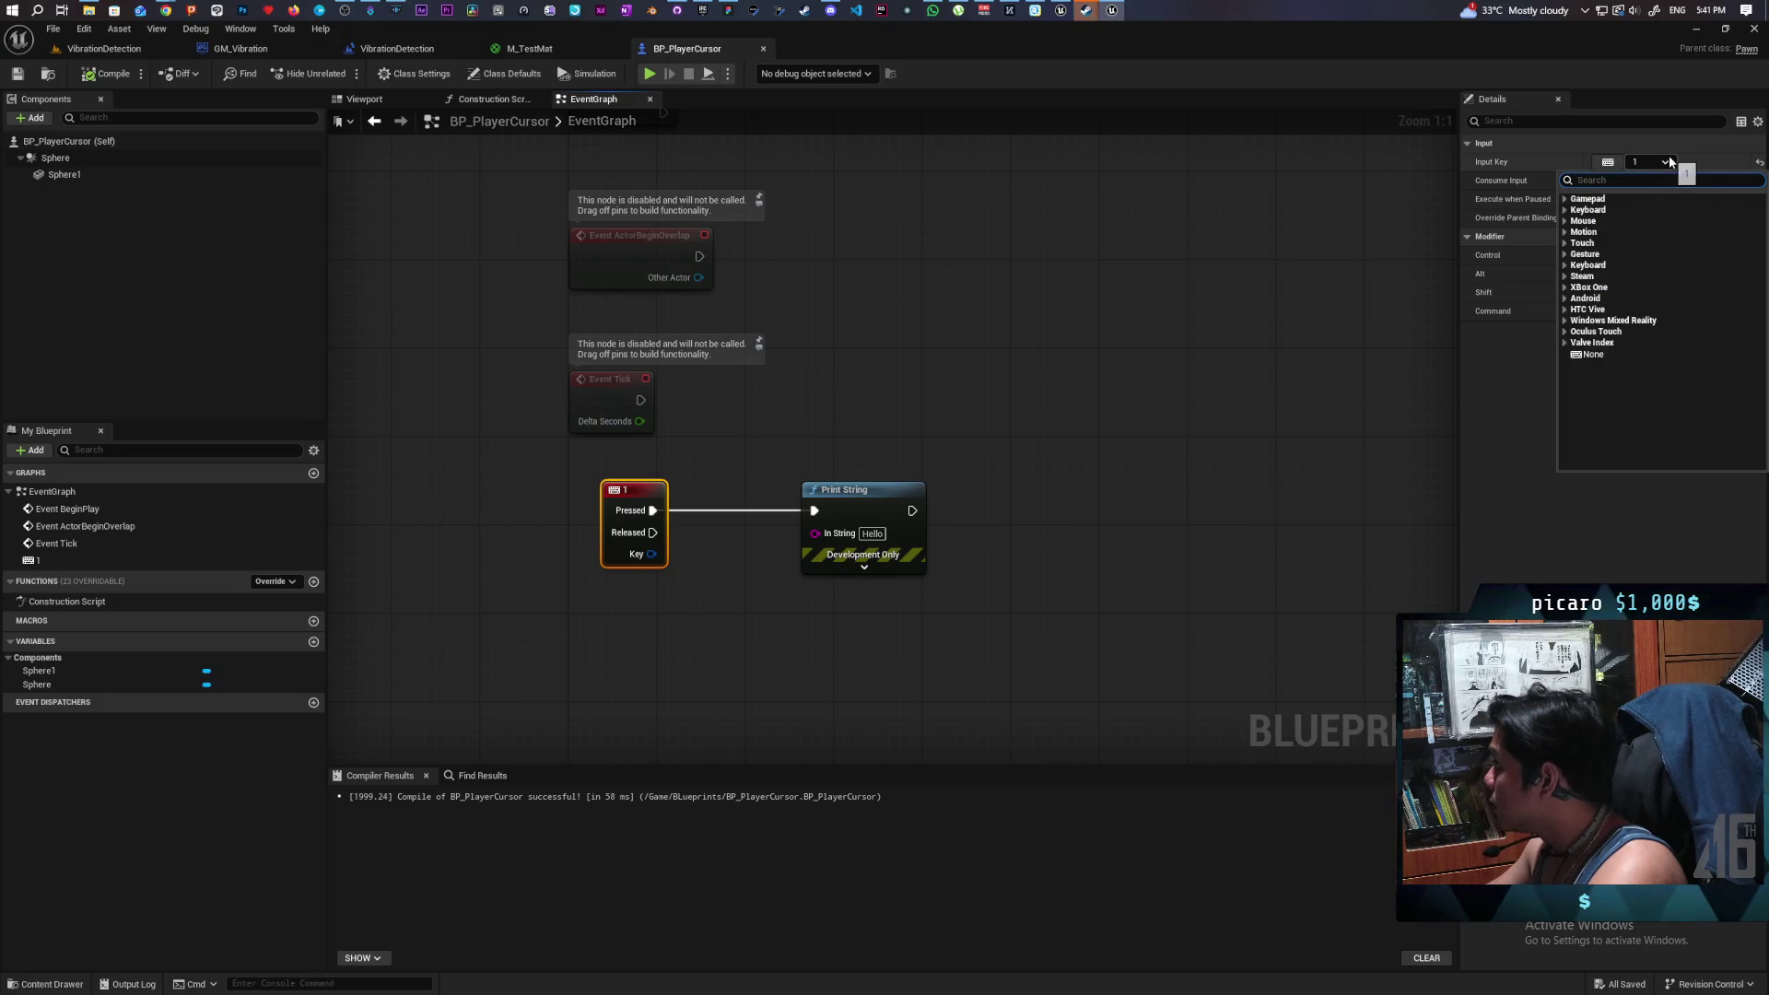
pyautogui.click(1563, 200)
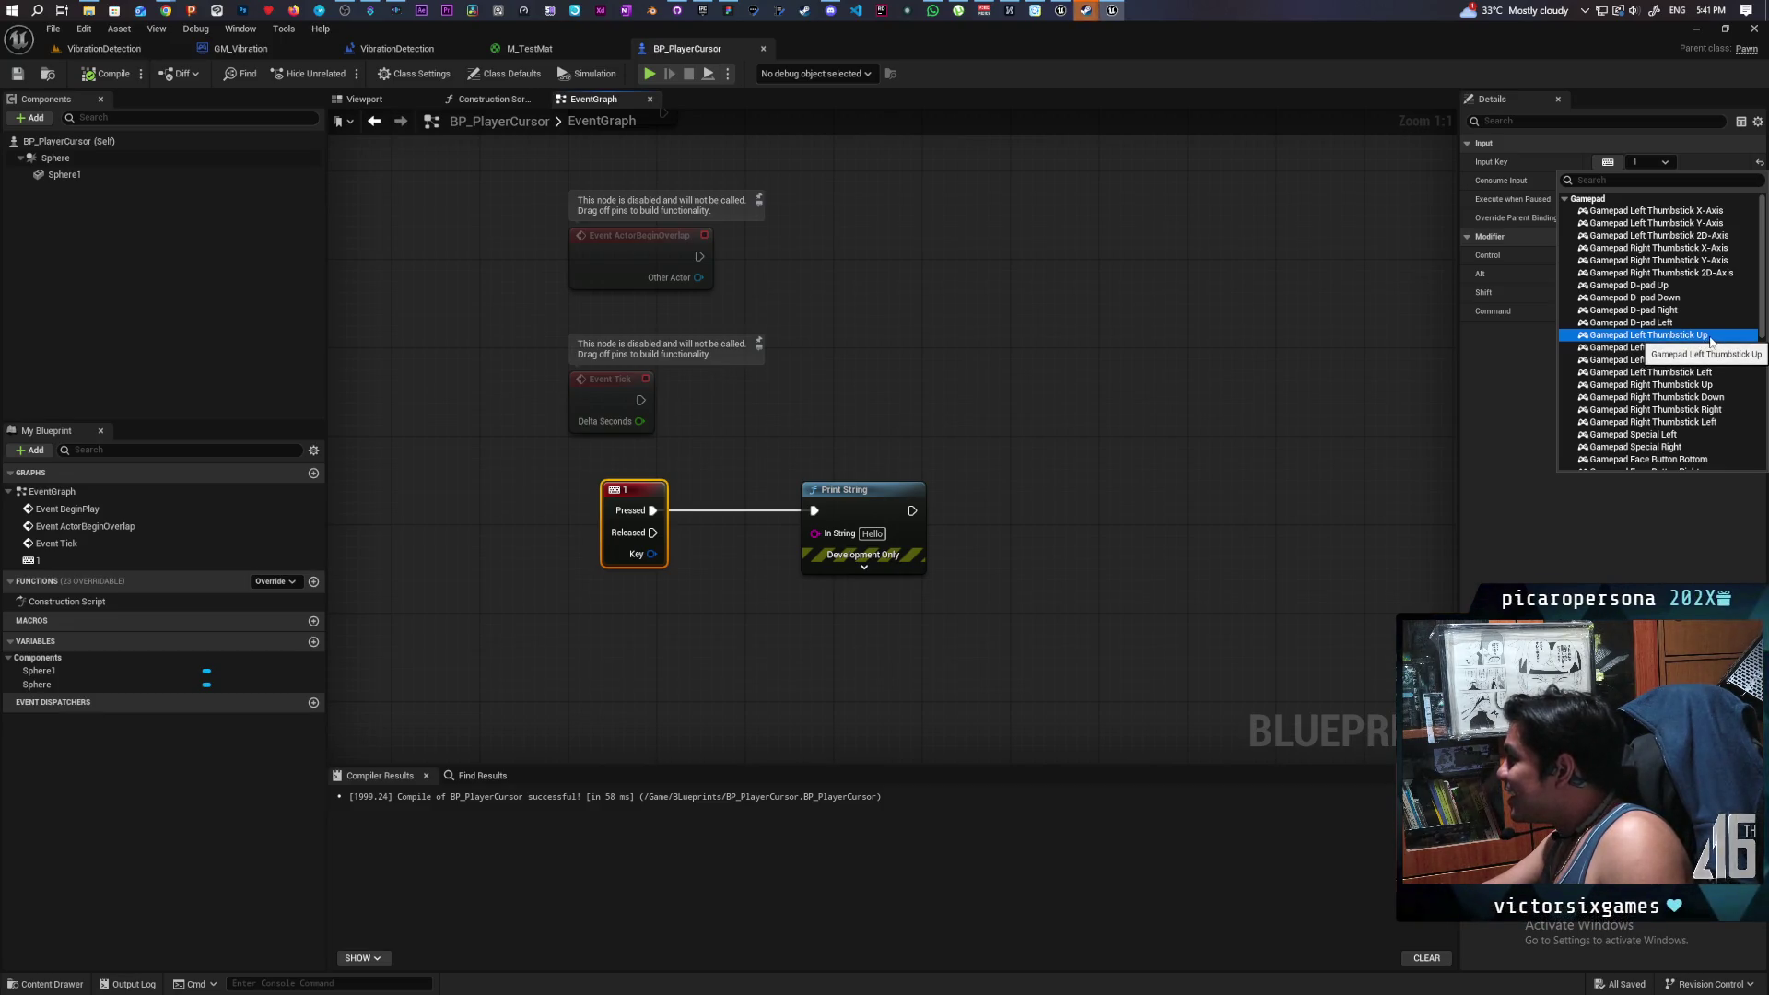
pyautogui.click(1710, 337)
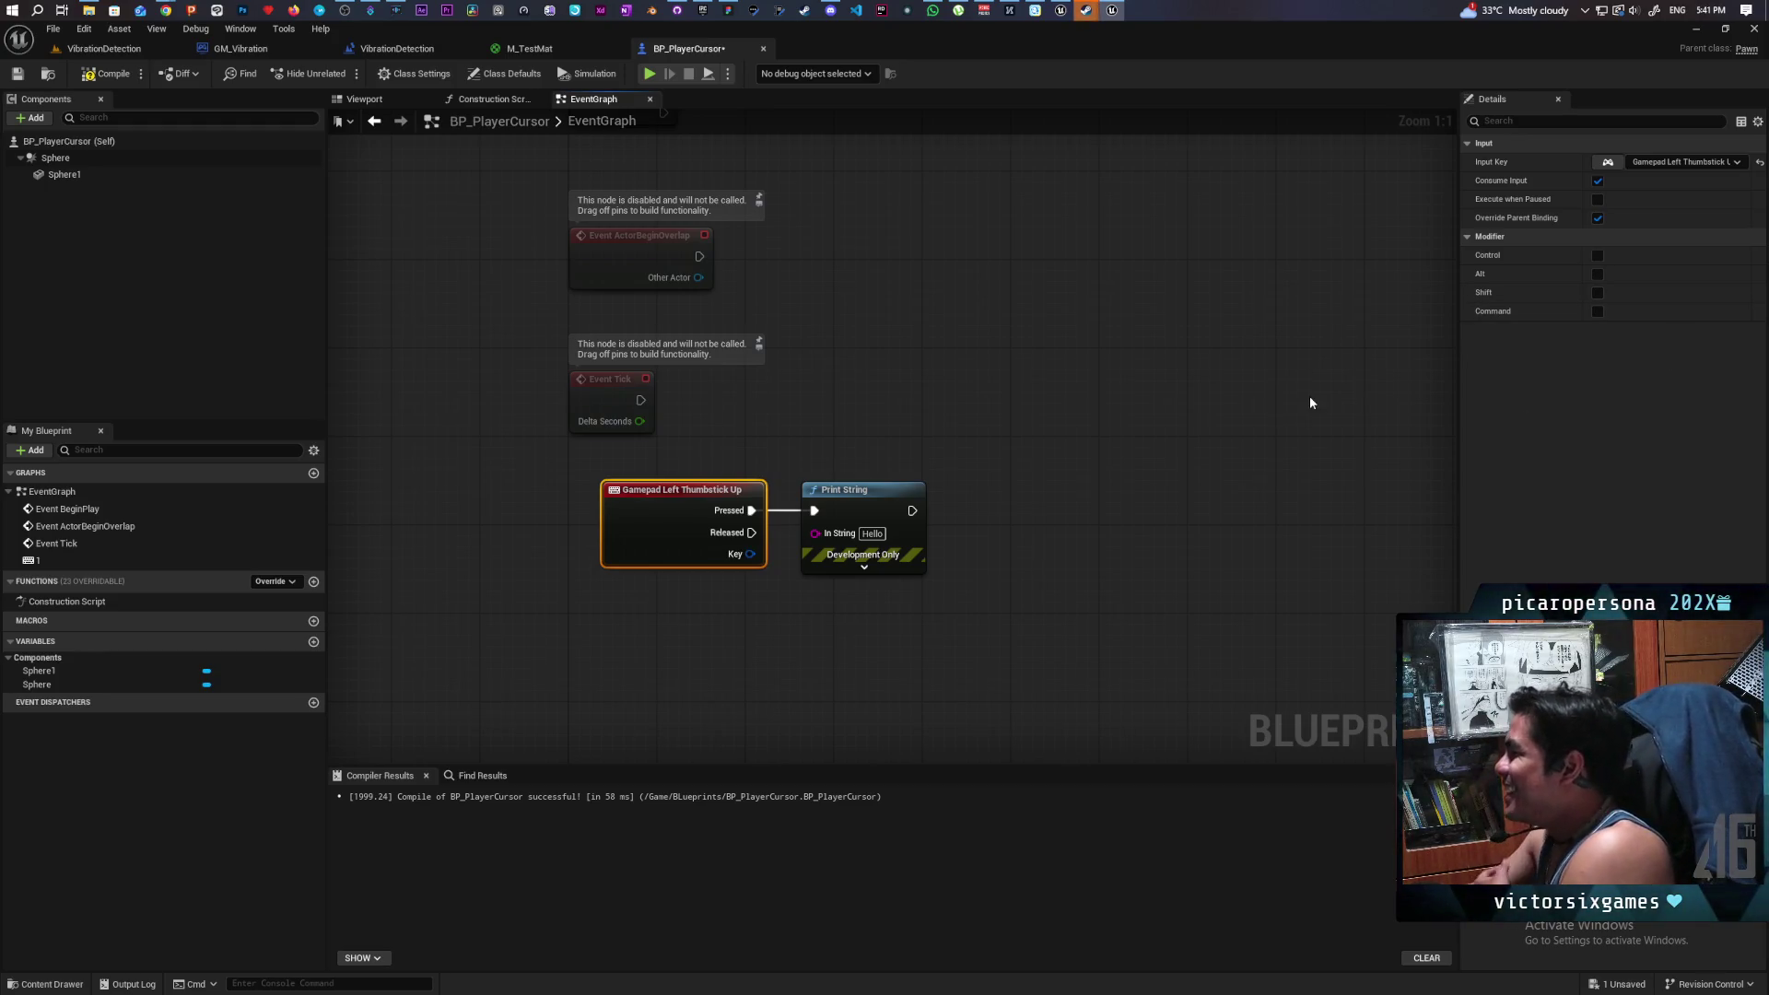
# - Delete the remaining thumbstick event and its Hello Print String node
pyautogui.moveTo(1113, 488); pyautogui.dragTo(1067, 304)
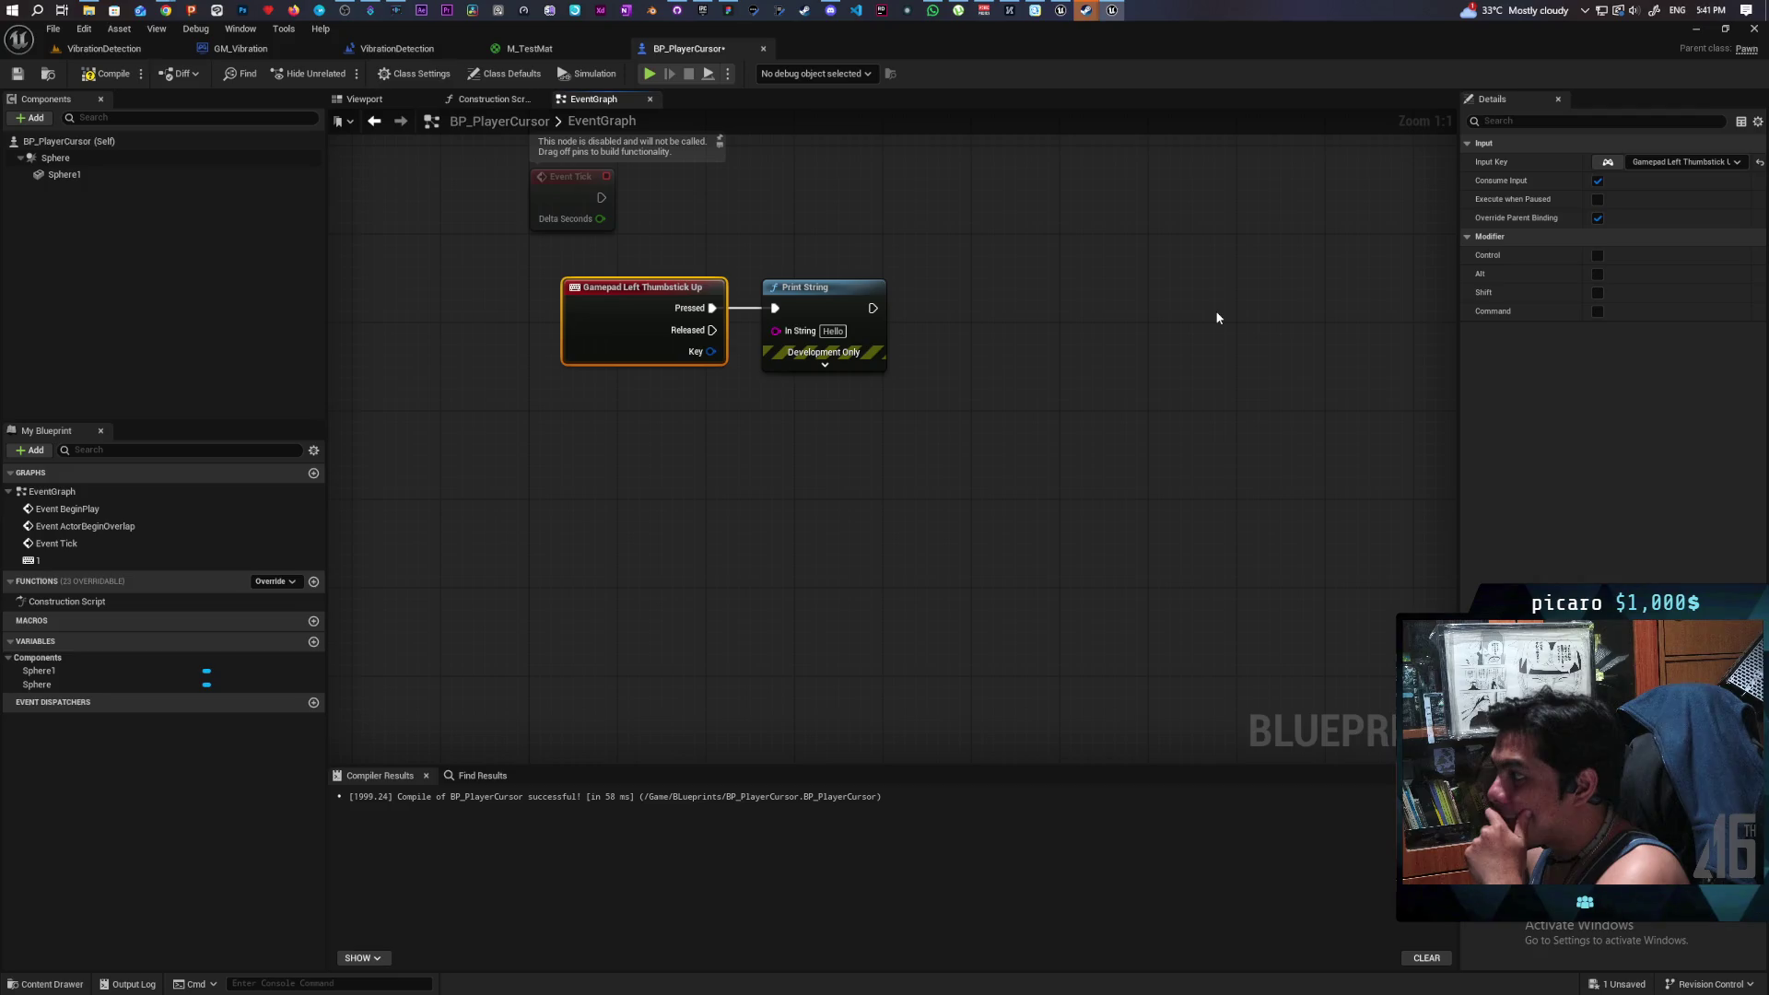
pyautogui.moveTo(623, 422); pyautogui.dragTo(915, 317)
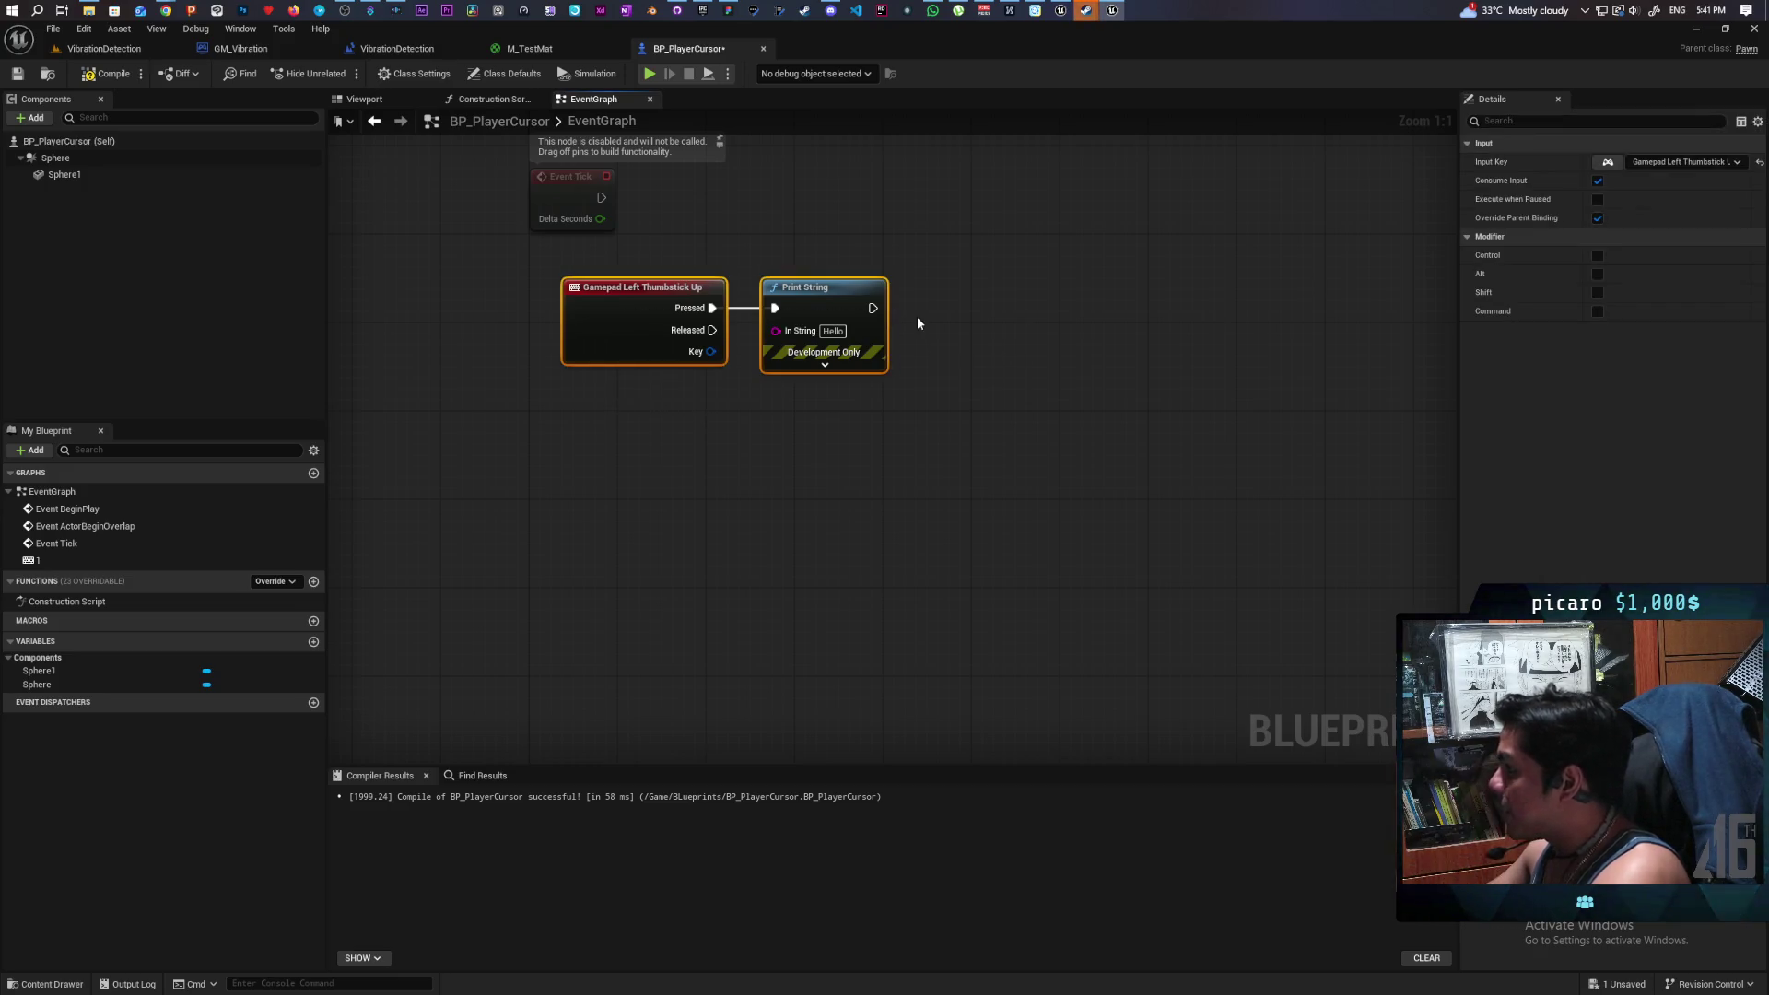
pyautogui.press('Delete')
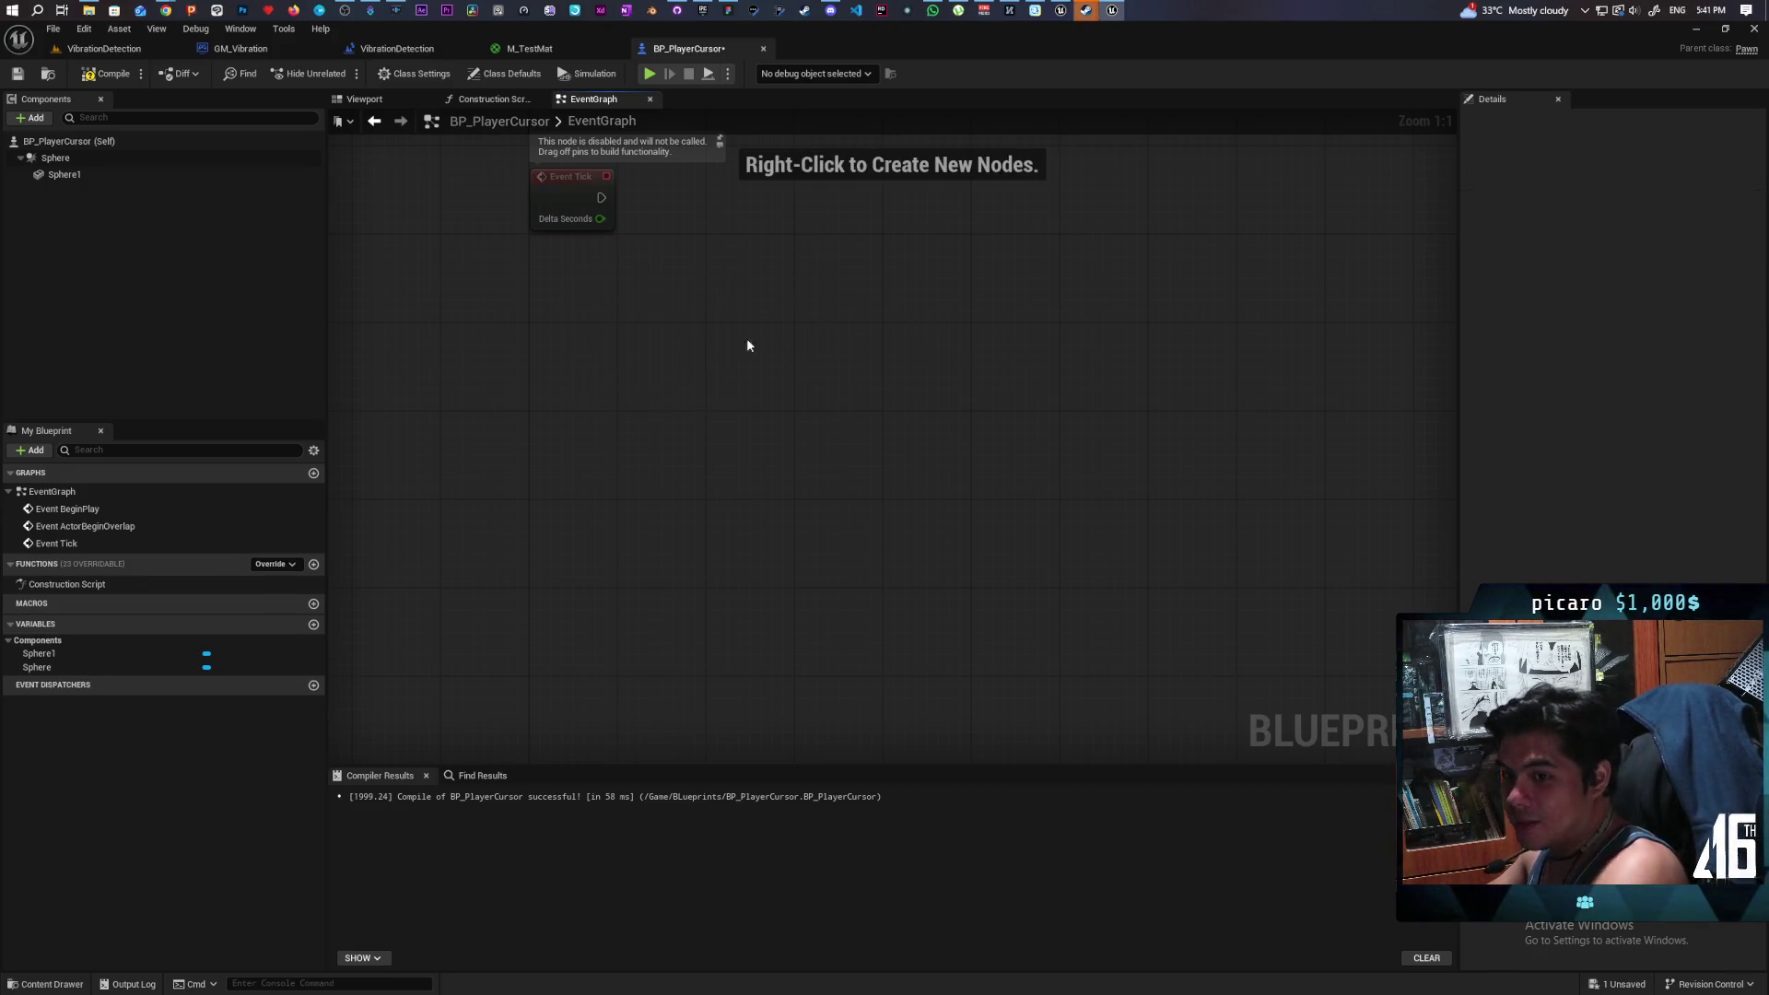
# - Compile and save the emptied BP_PlayerCursor, then show the Content Drawer
pyautogui.click(108, 74)
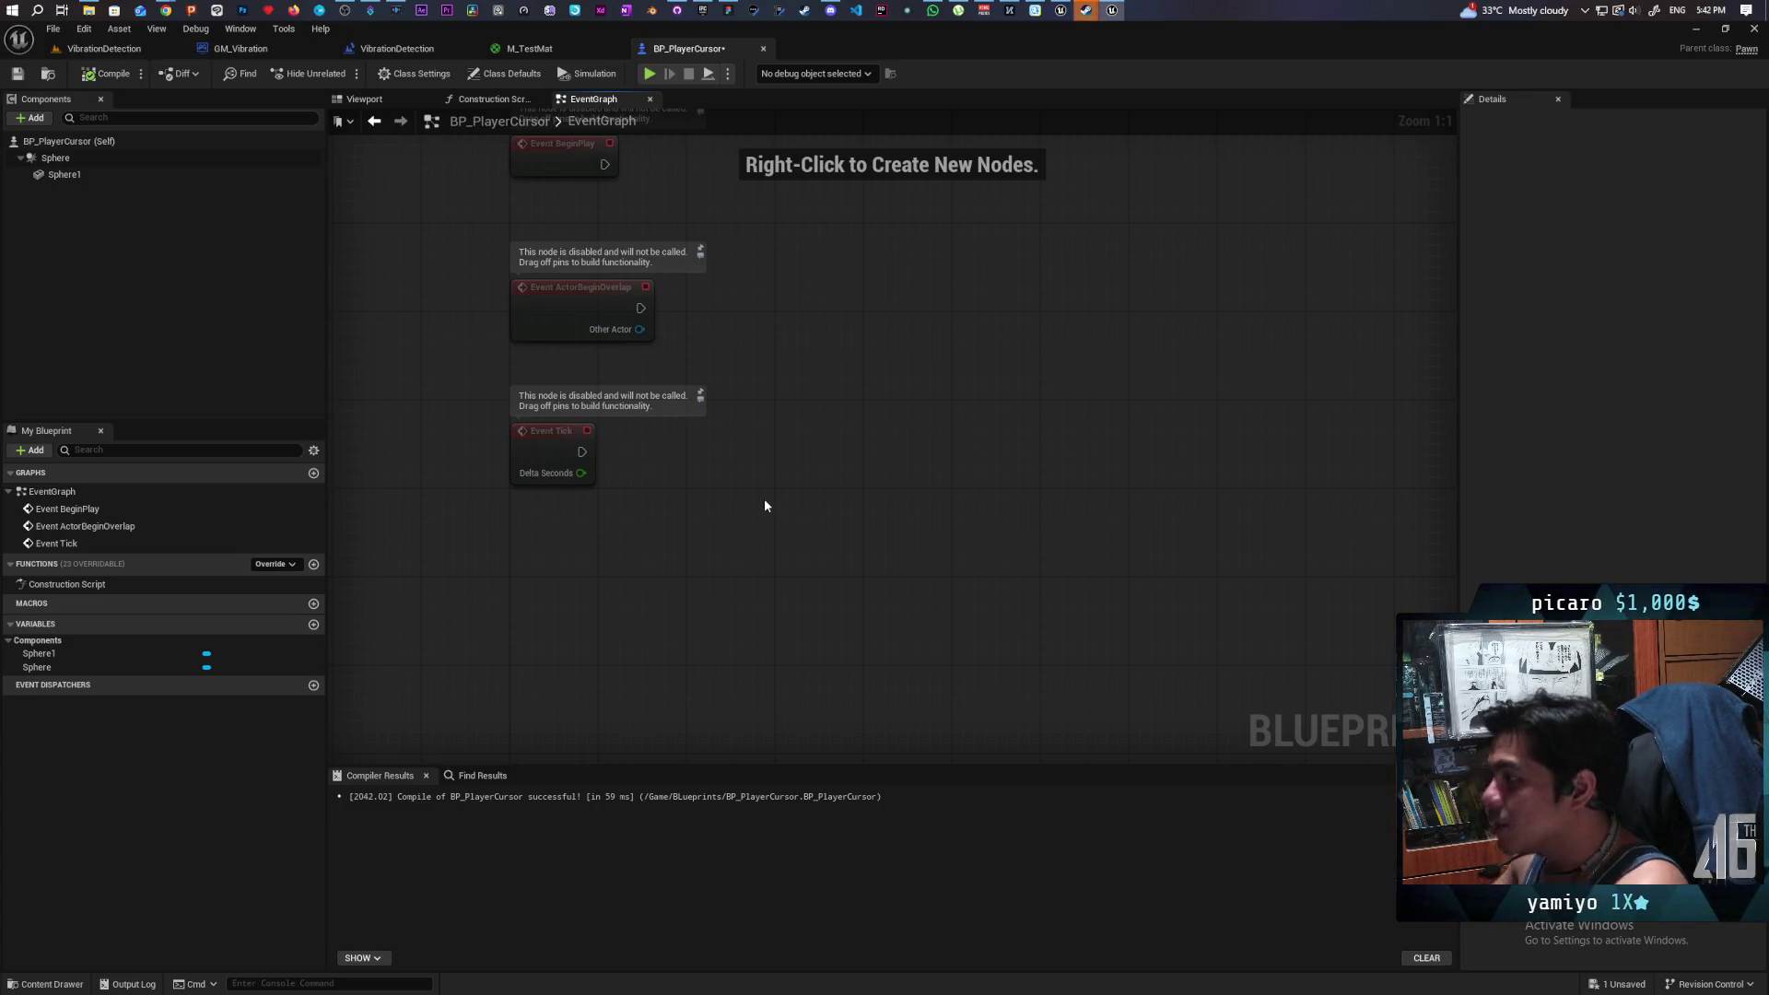
pyautogui.hotkey('ctrl', 's')
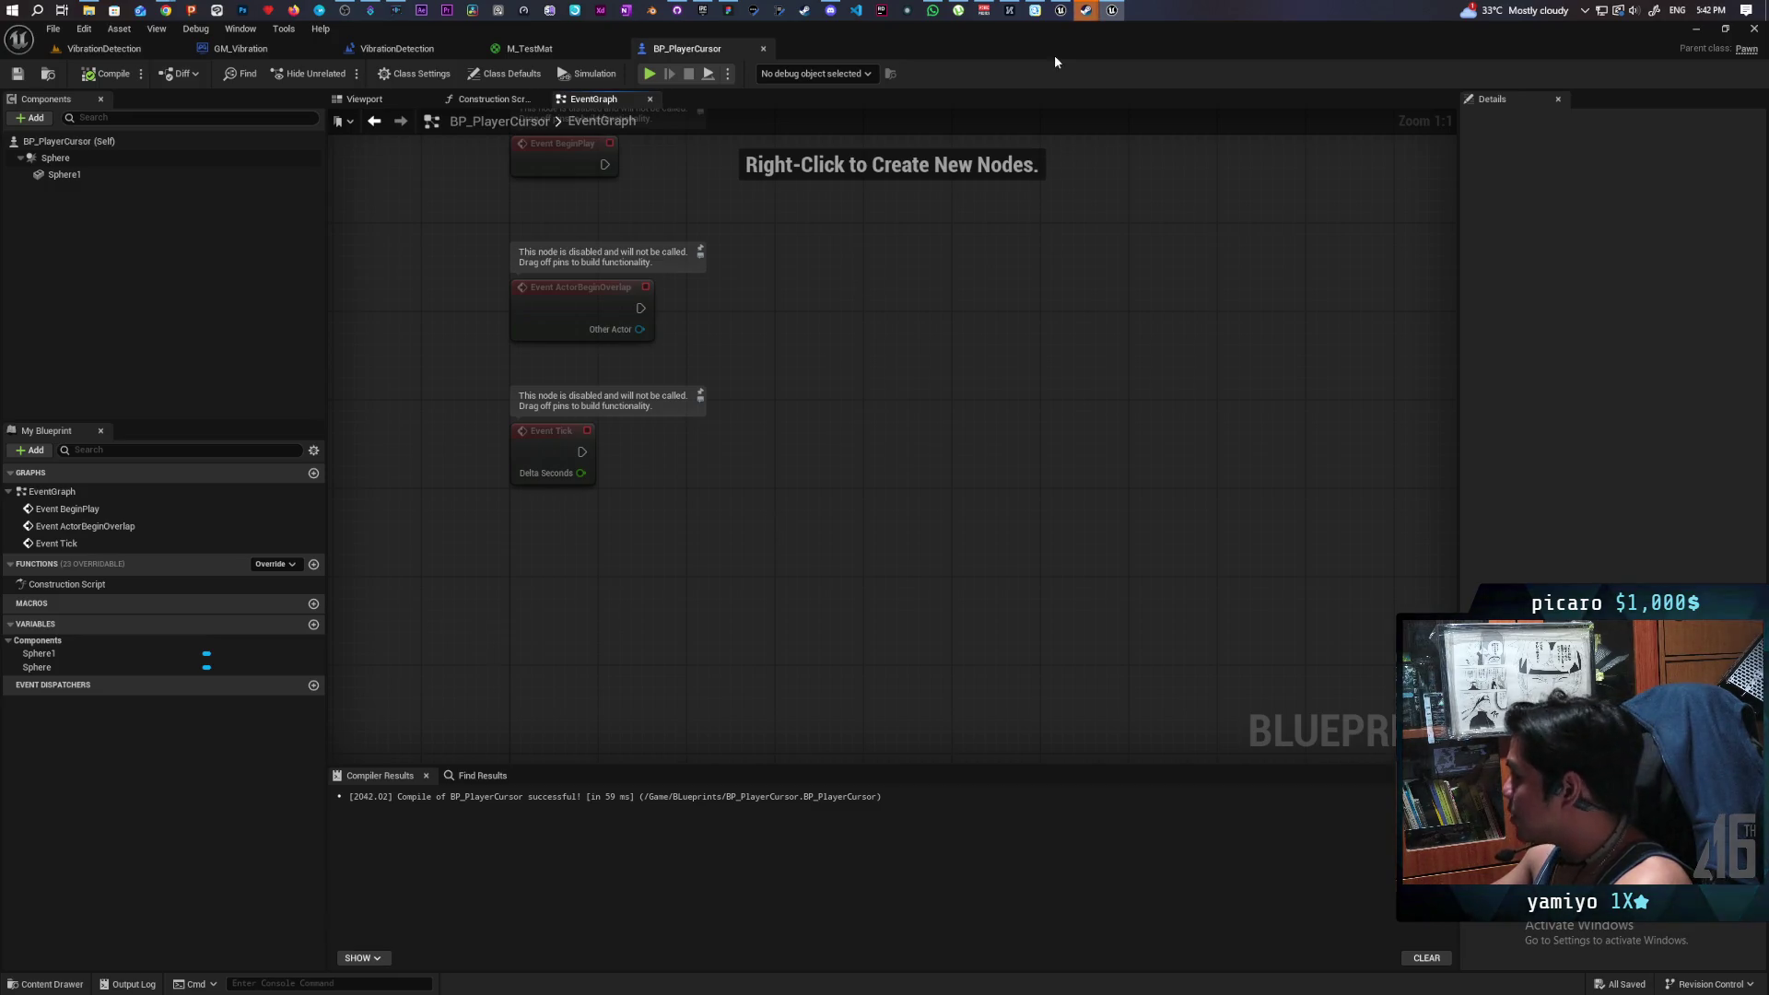
pyautogui.click(52, 983)
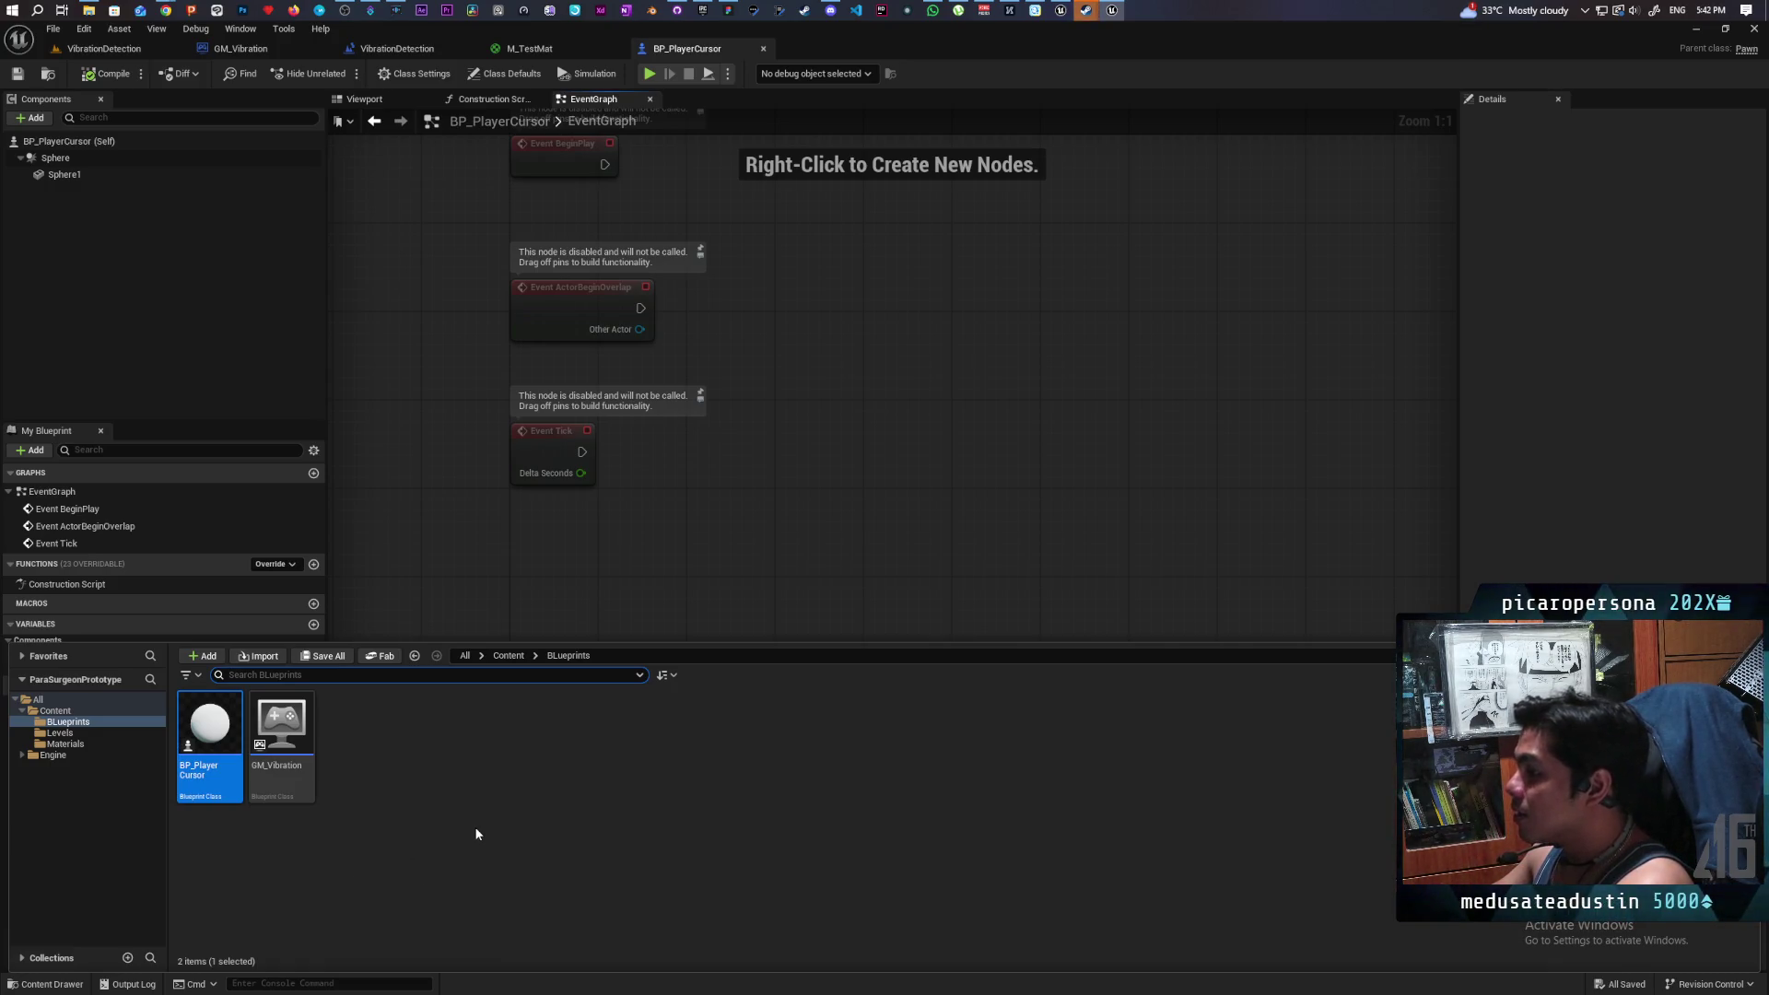
# - Add the First Person feature pack to the project via Content > Add > Add Feature or Content Pack
pyautogui.click(383, 766)
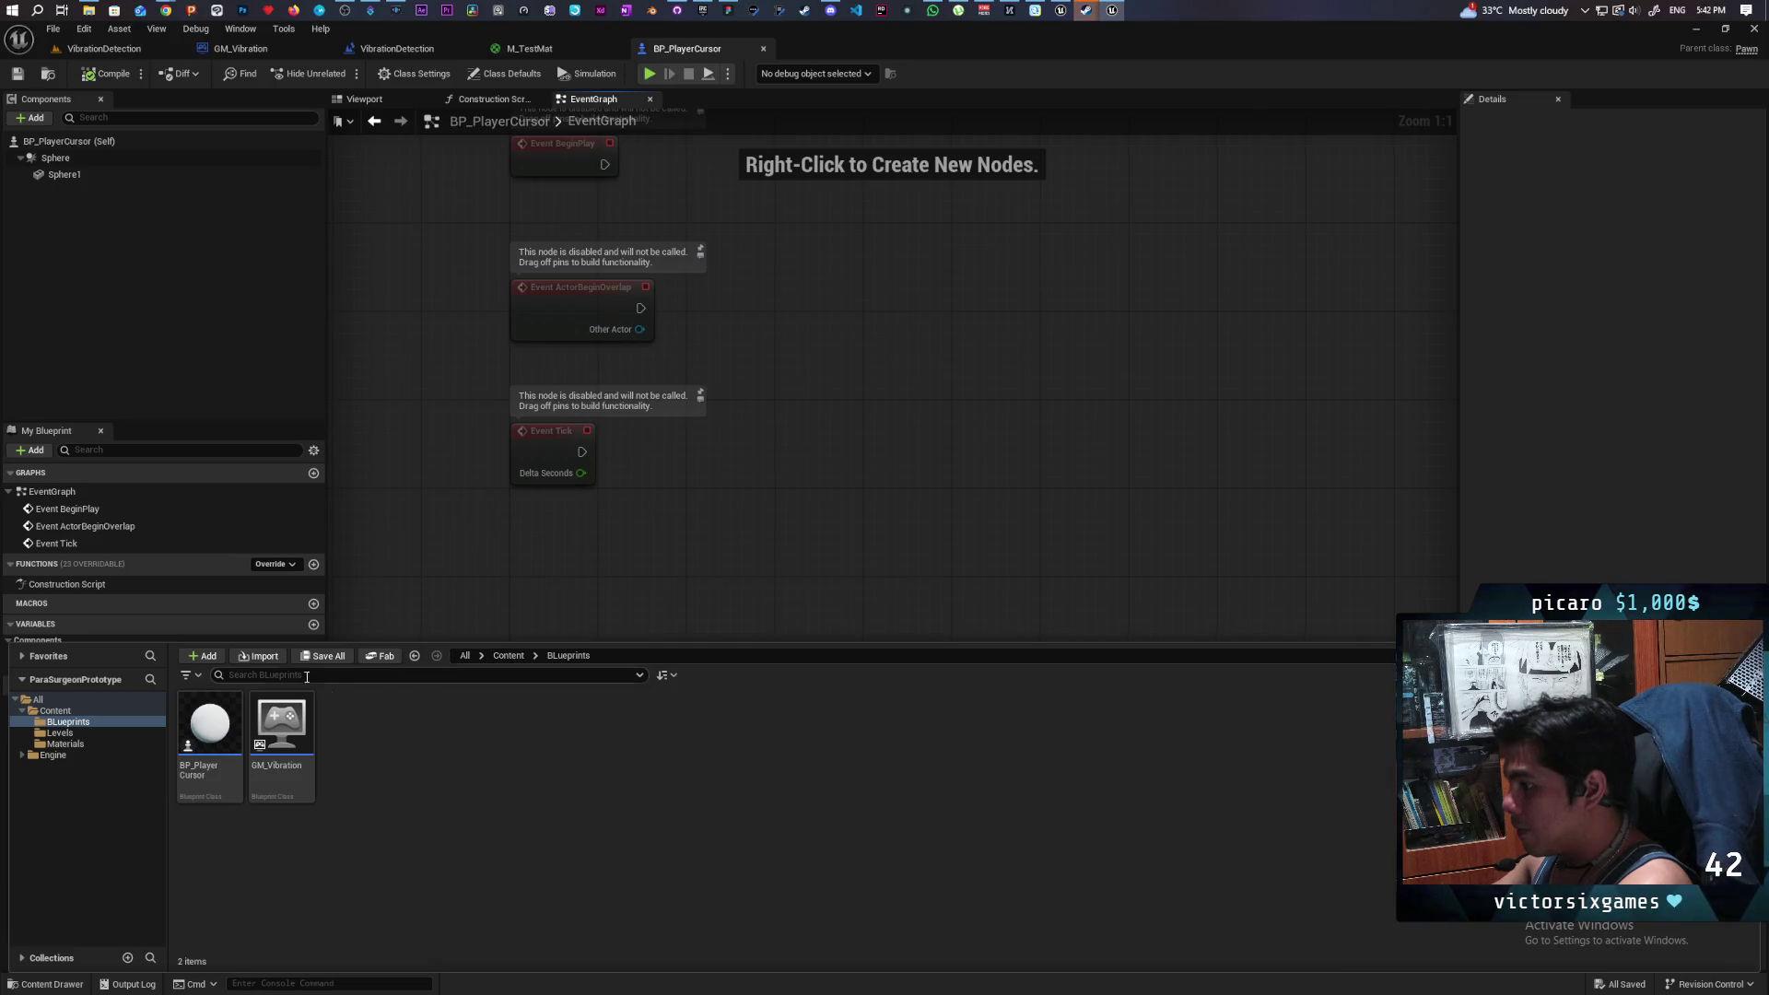
pyautogui.click(507, 656)
pyautogui.click(197, 656)
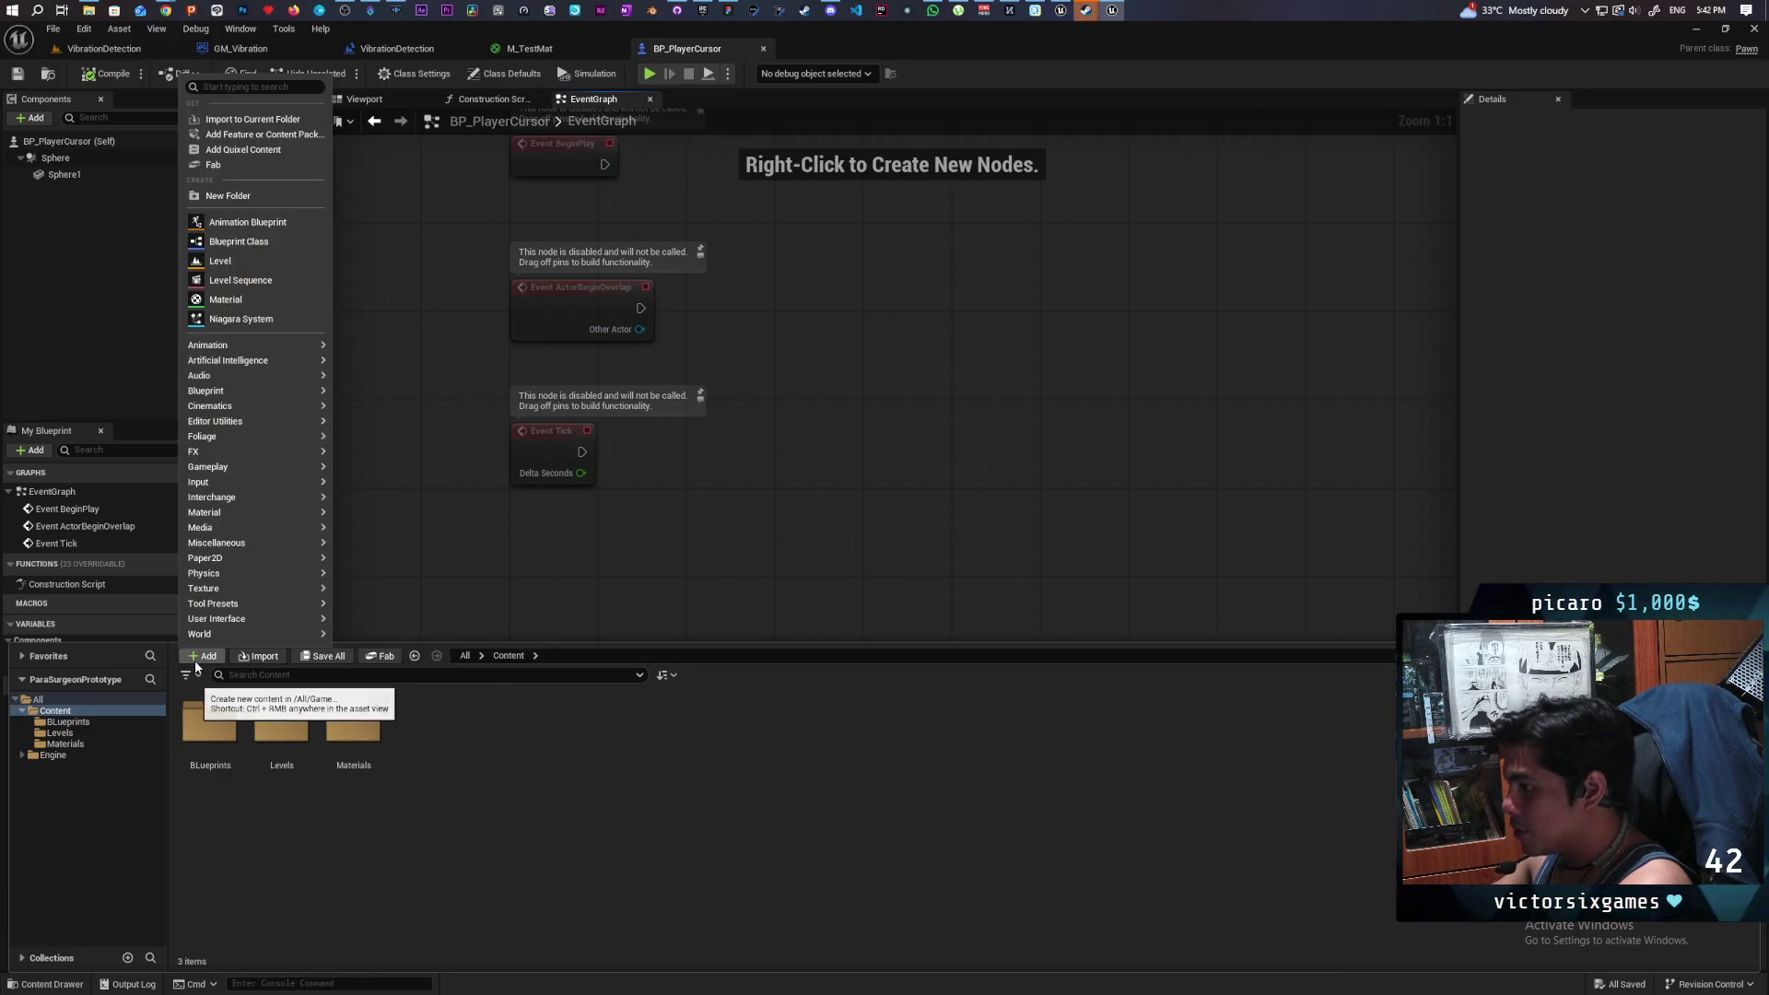
pyautogui.click(289, 134)
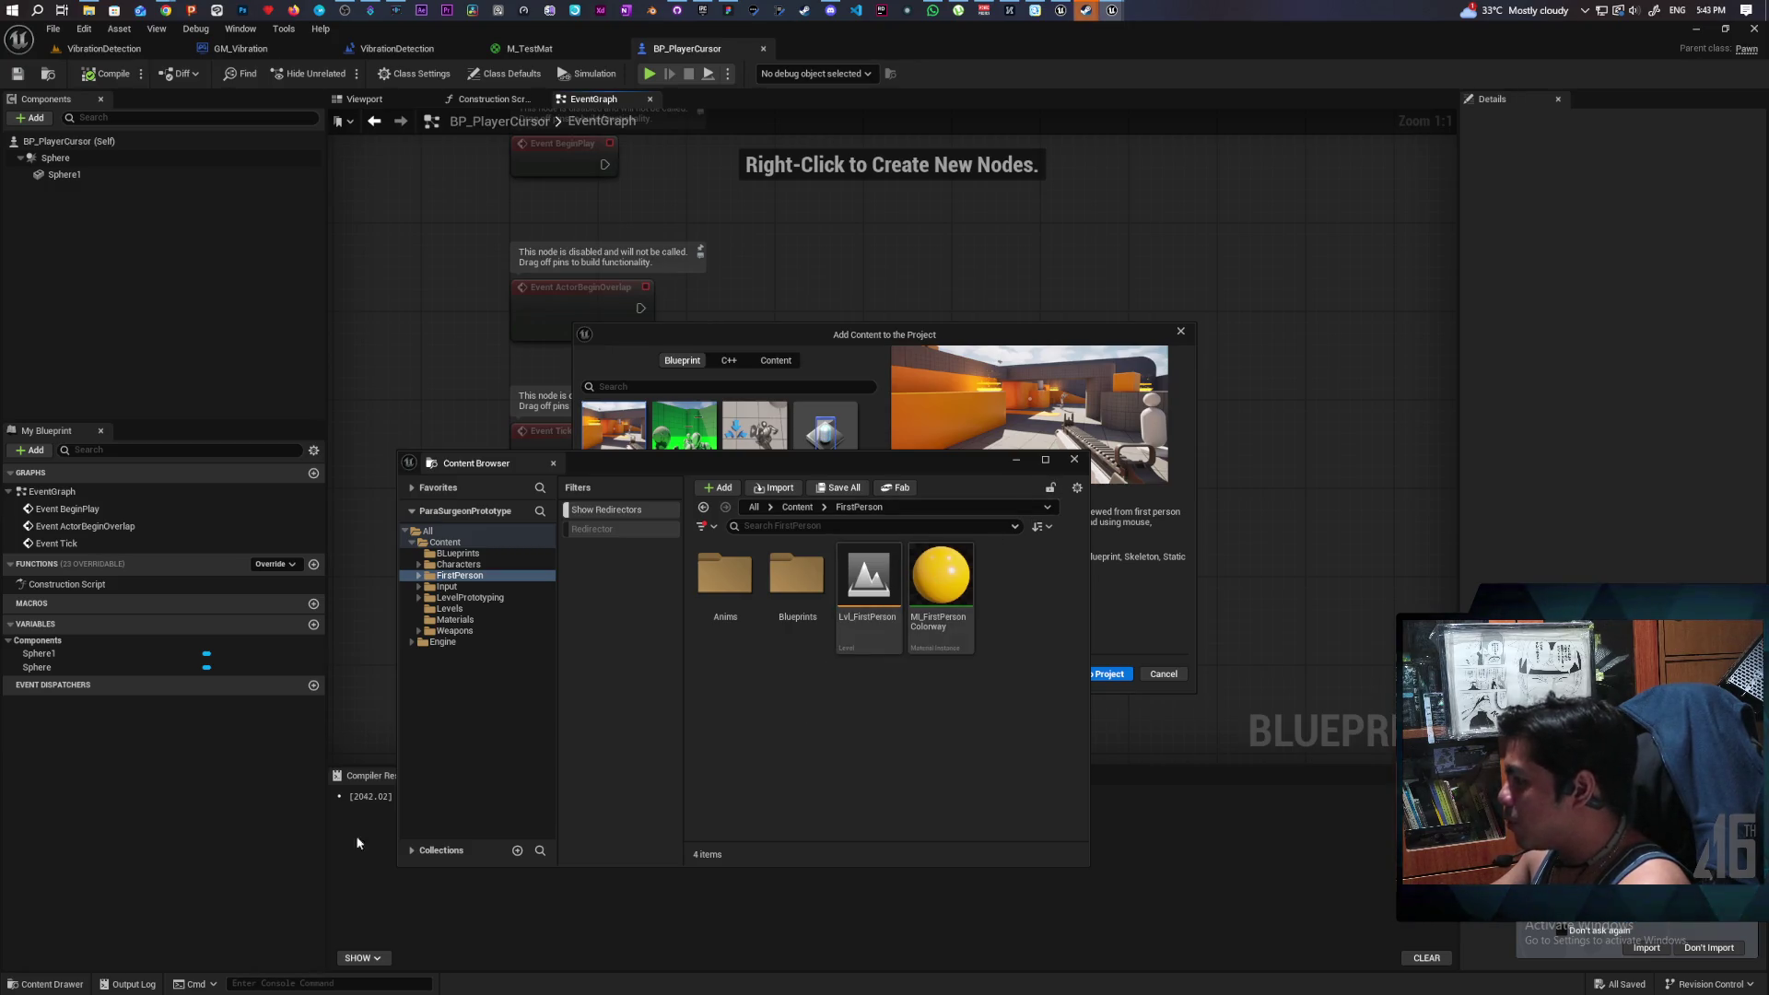
pyautogui.click(44, 985)
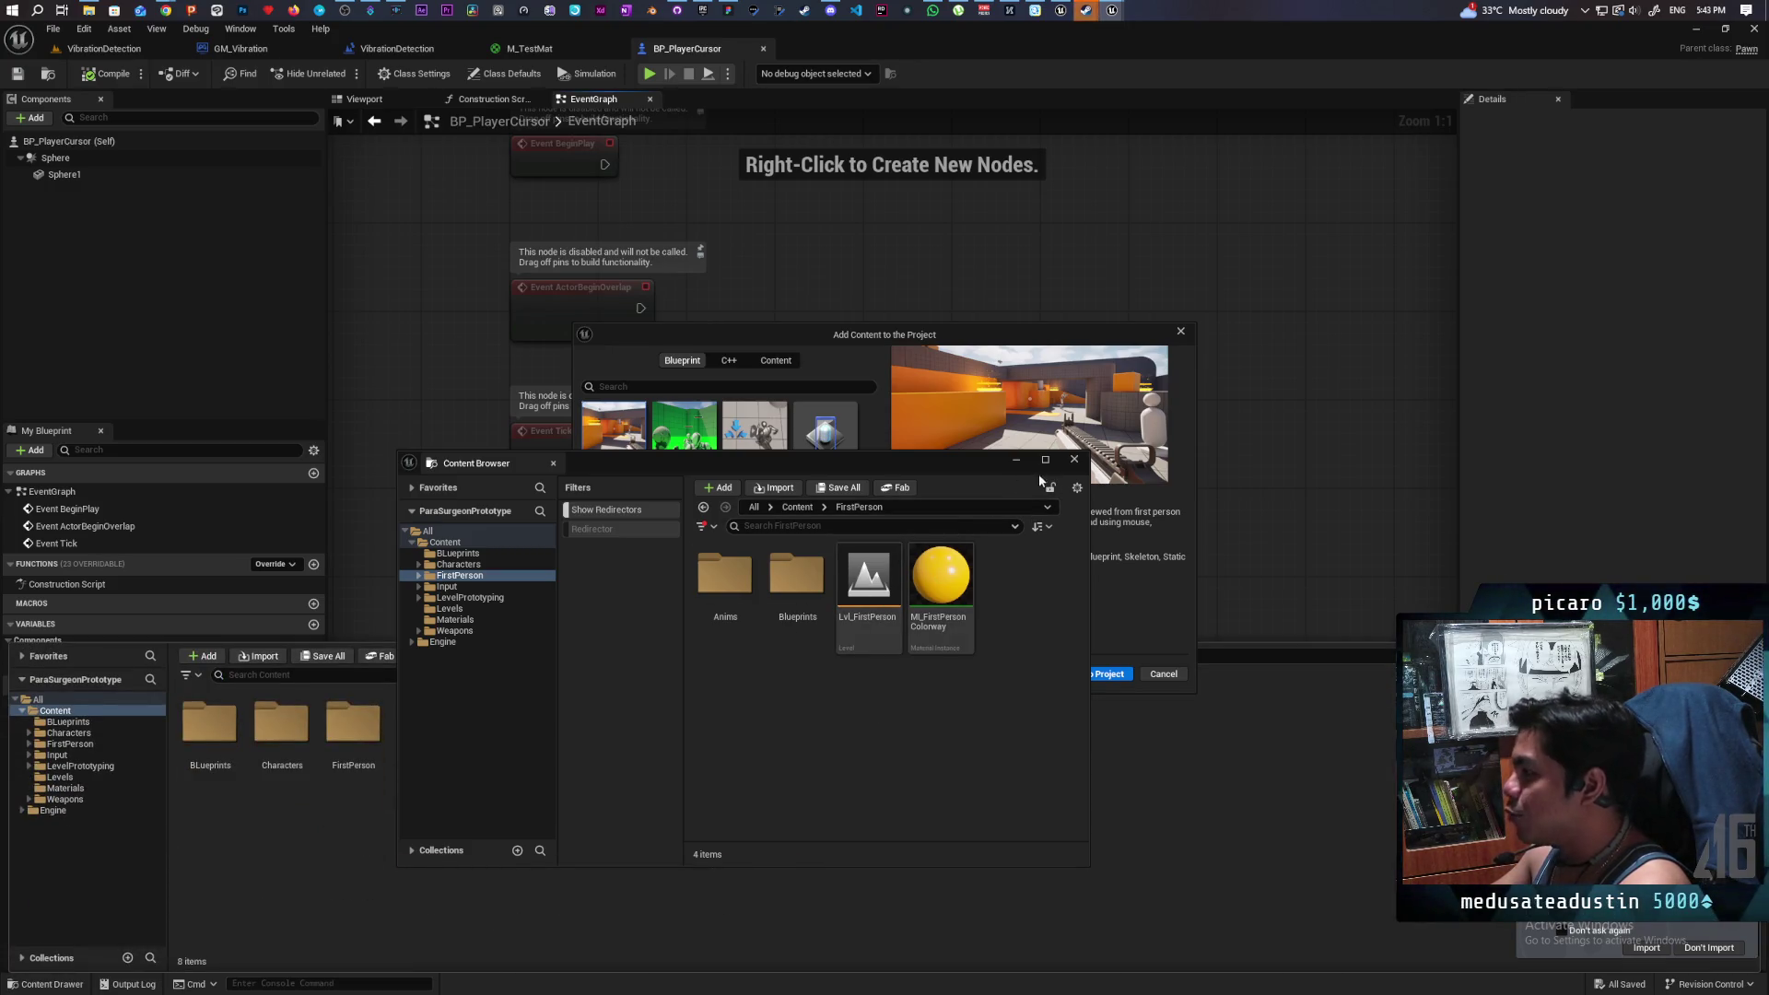
# - Open the IMC_Default input mapping context from the Input folder and expand its mappings
pyautogui.click(1074, 460)
pyautogui.click(46, 985)
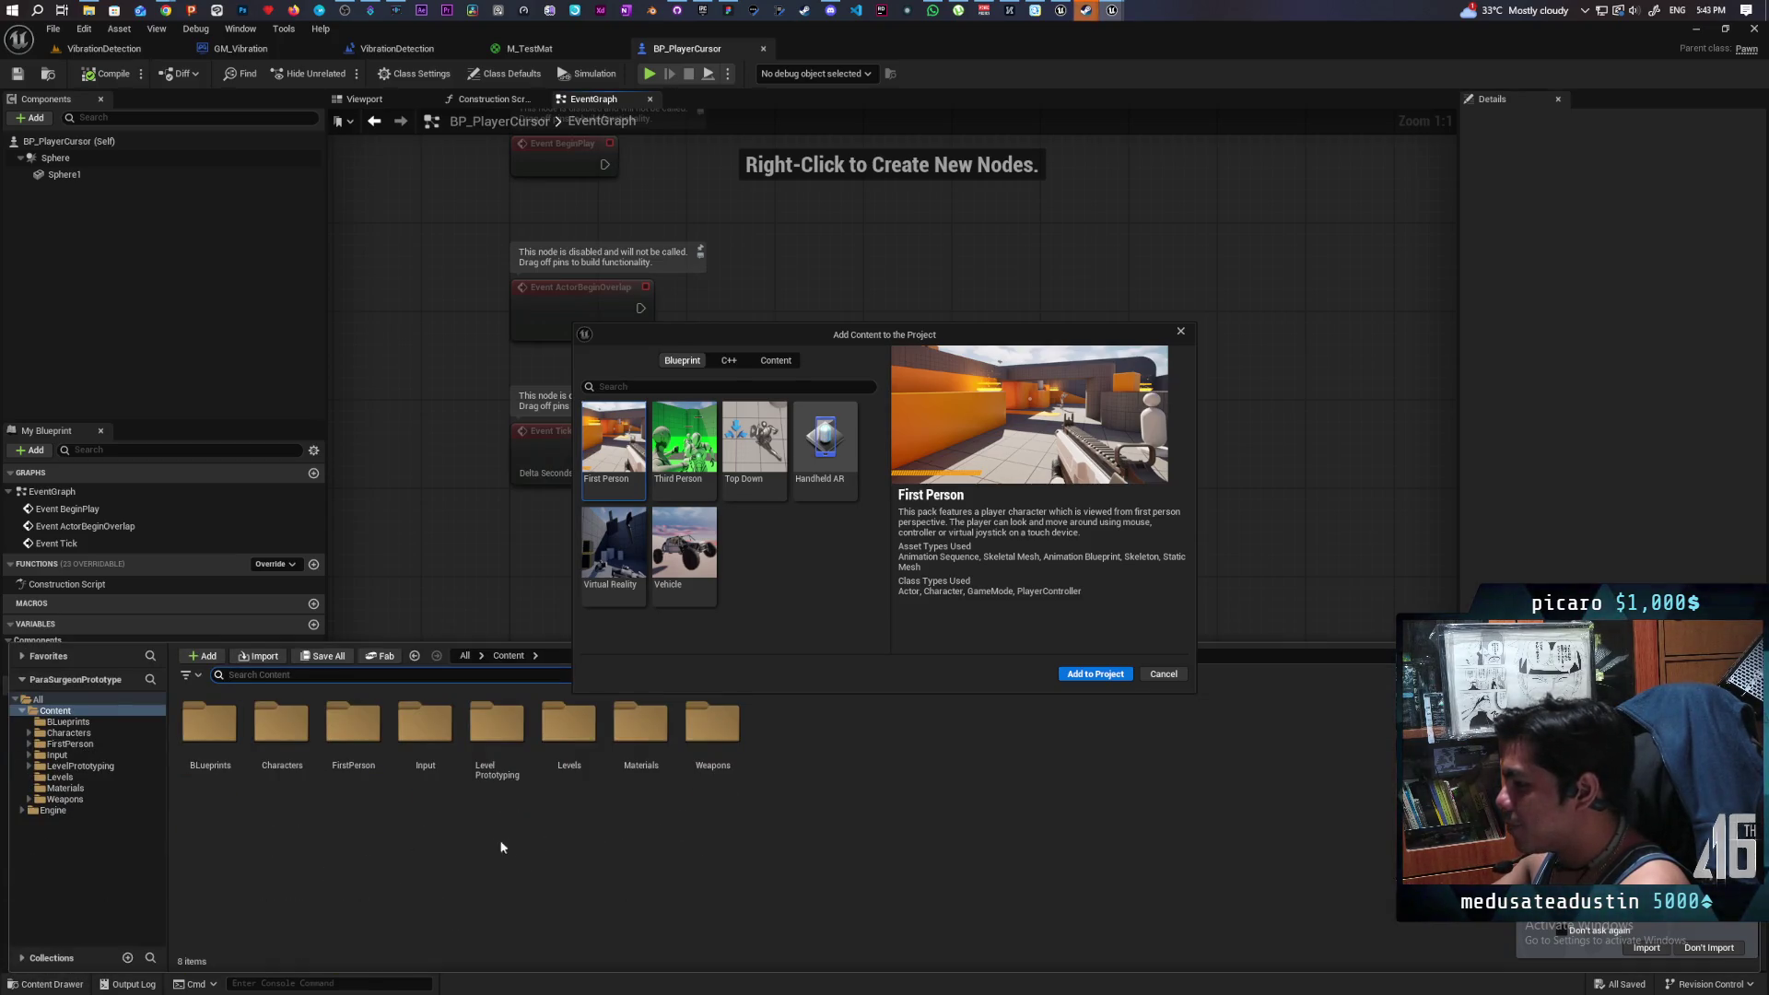
pyautogui.doubleClick(425, 723)
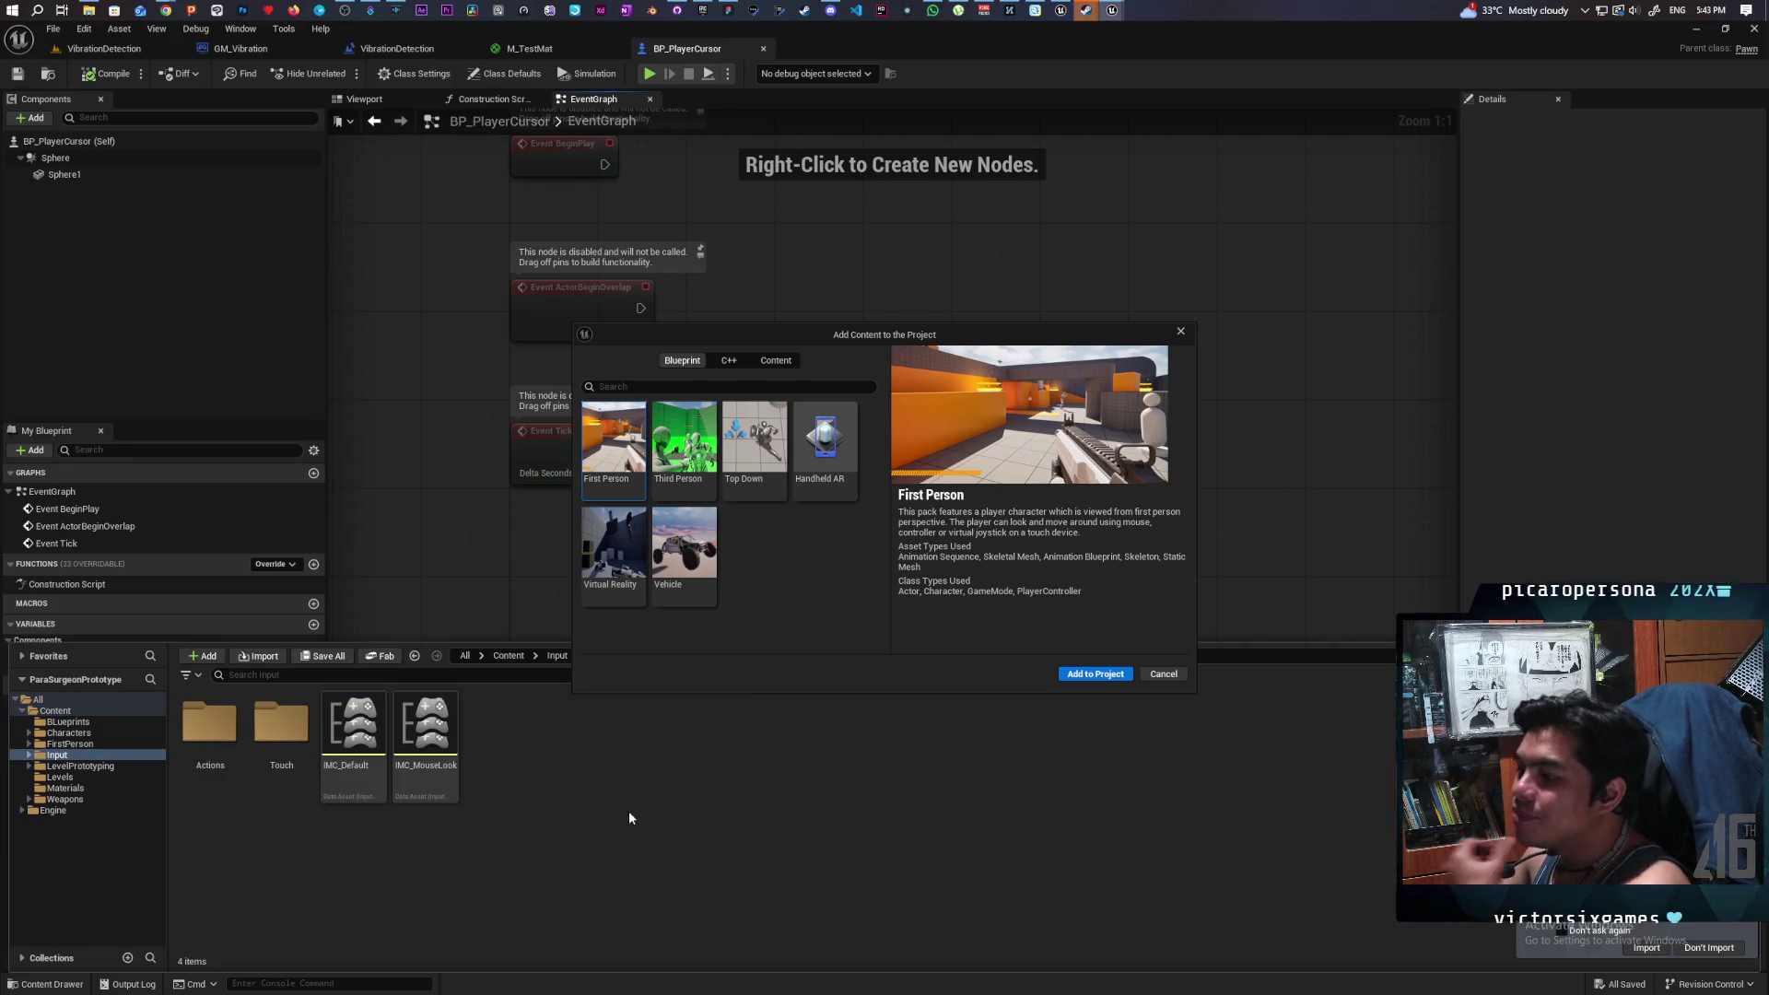
pyautogui.doubleClick(370, 783)
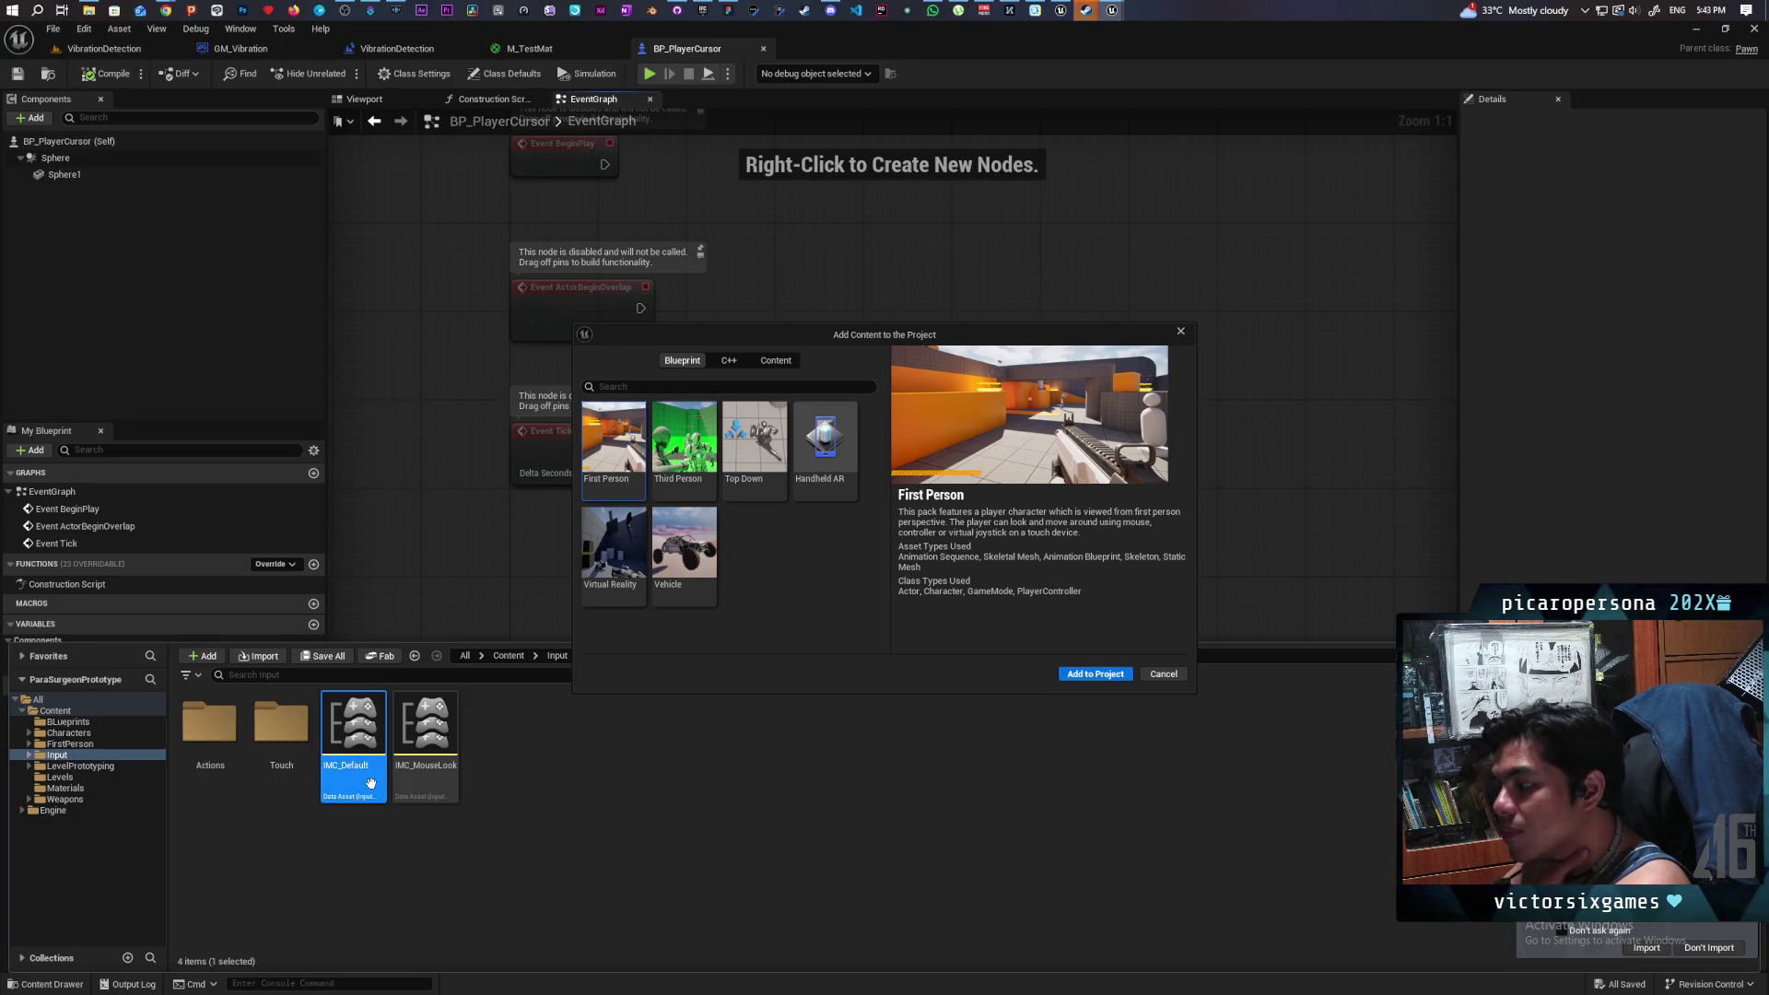
pyautogui.click(10, 161)
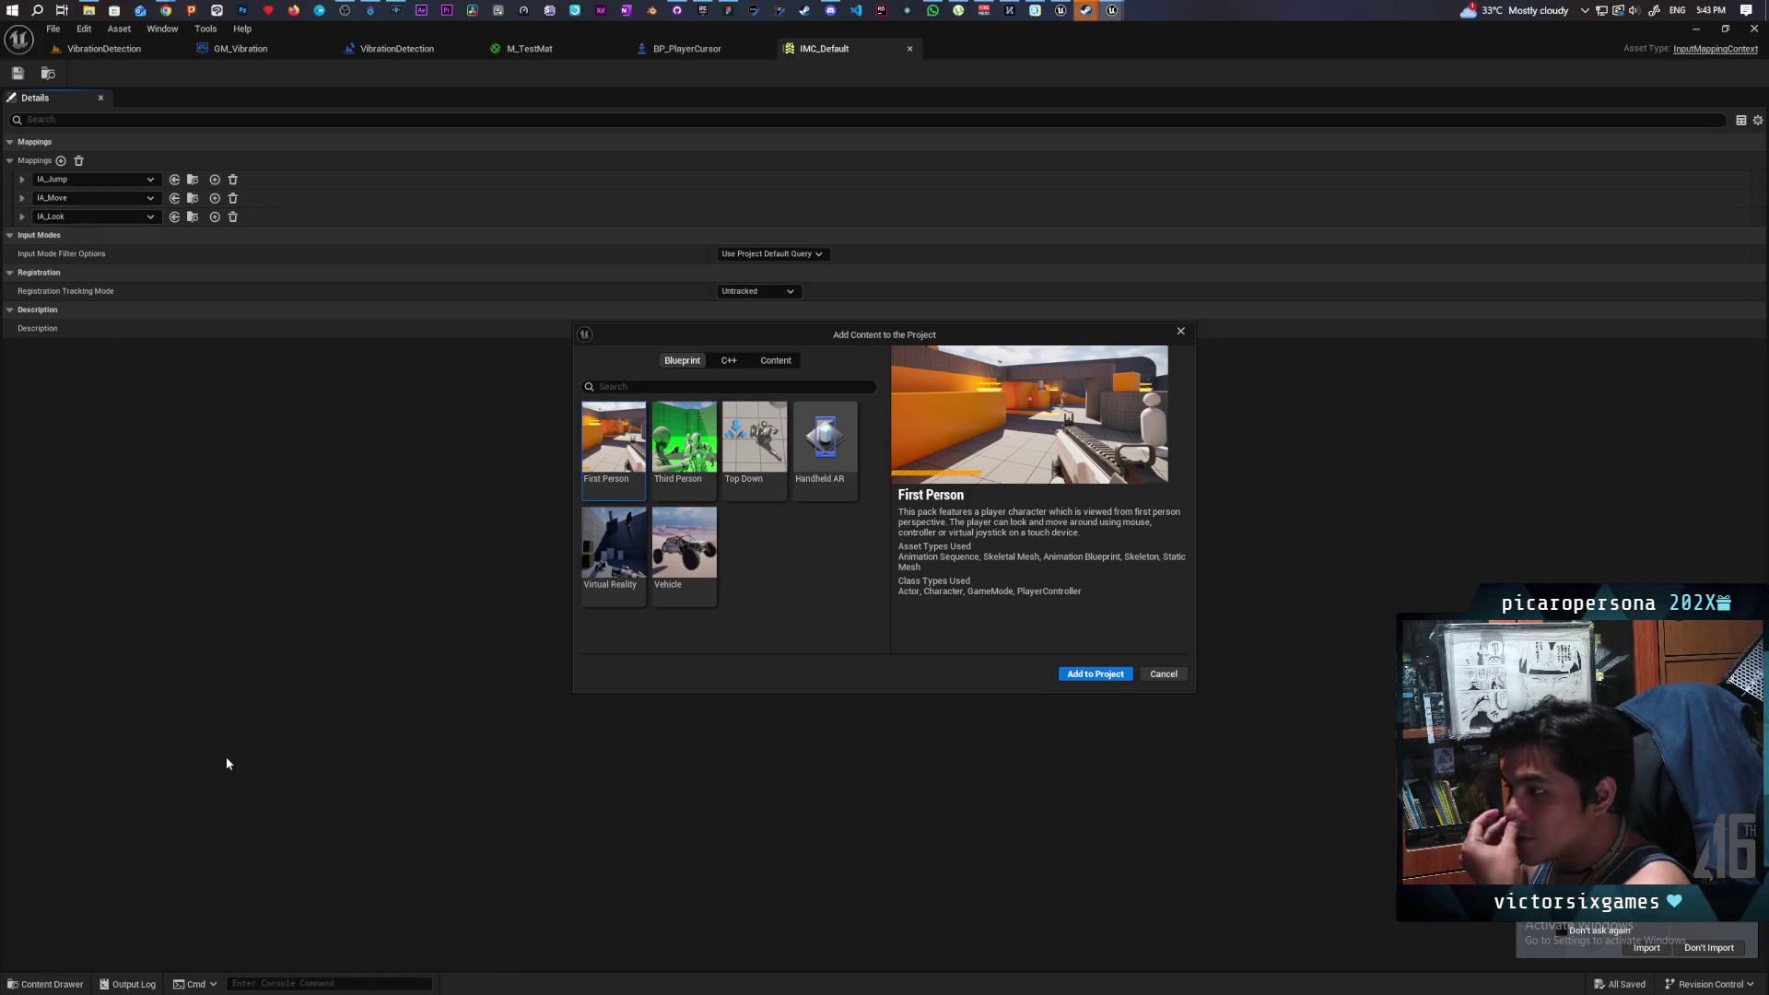
# - Open the IA_Look input action from the Input/Actions folder
pyautogui.click(58, 985)
pyautogui.doubleClick(226, 725)
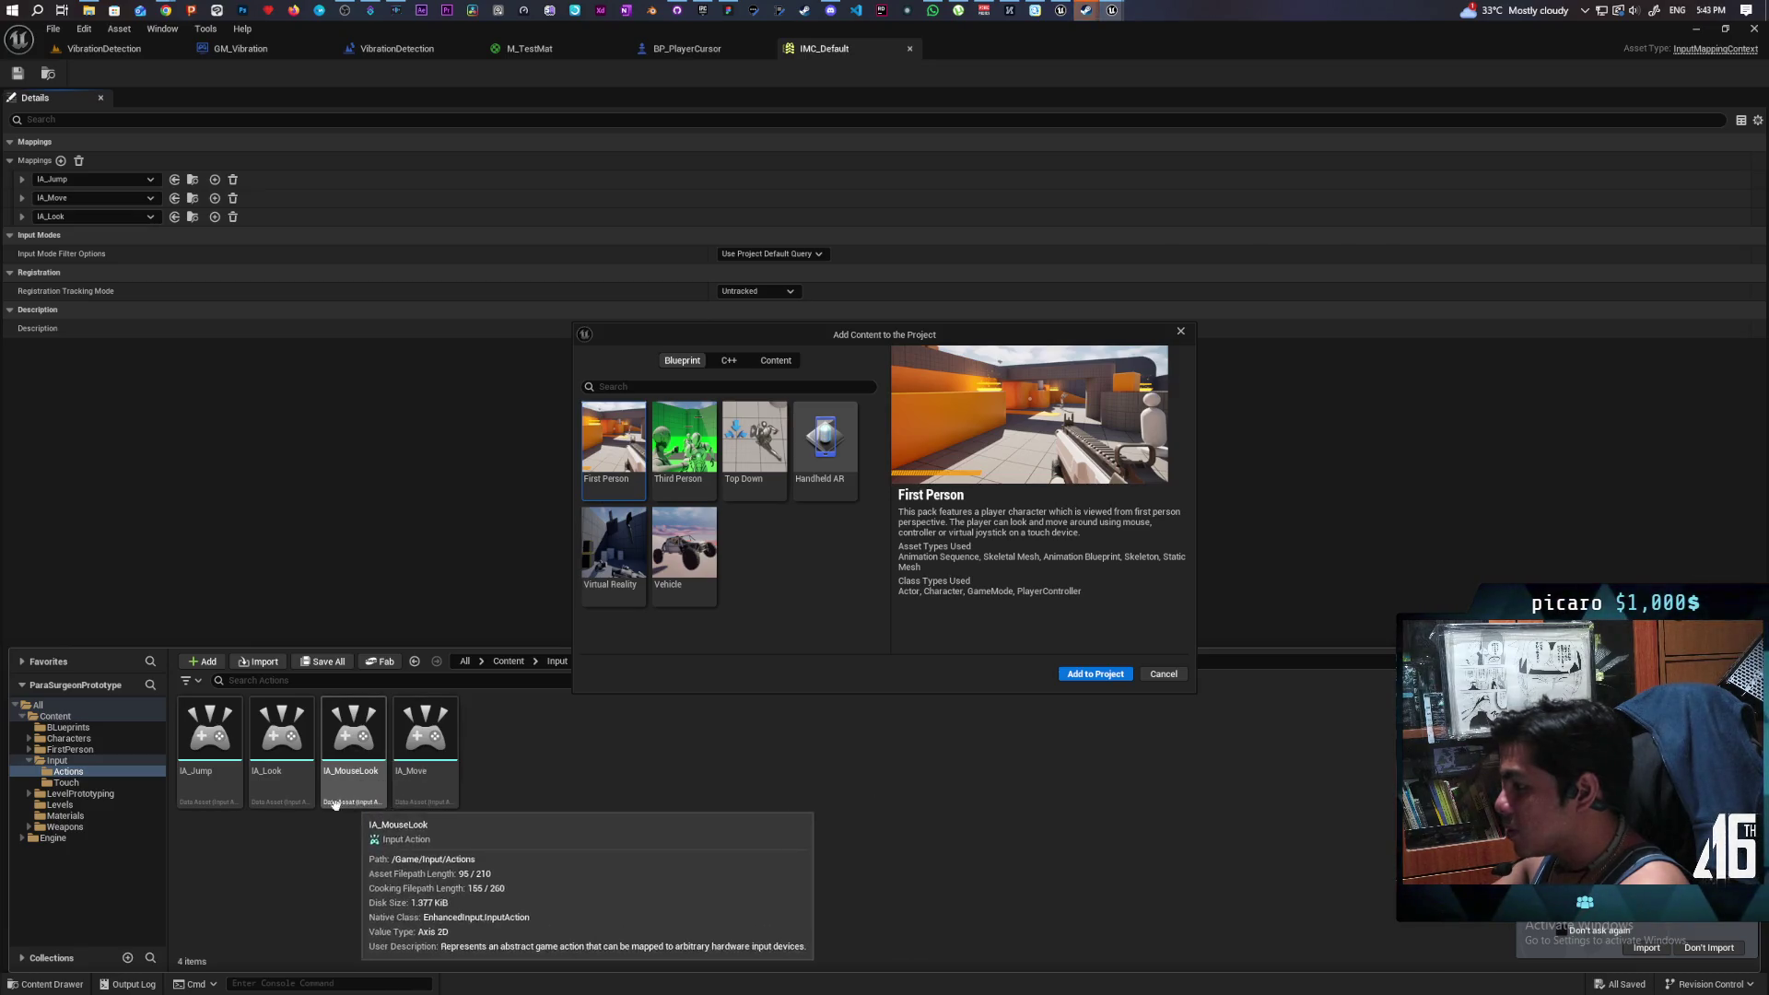
pyautogui.doubleClick(282, 785)
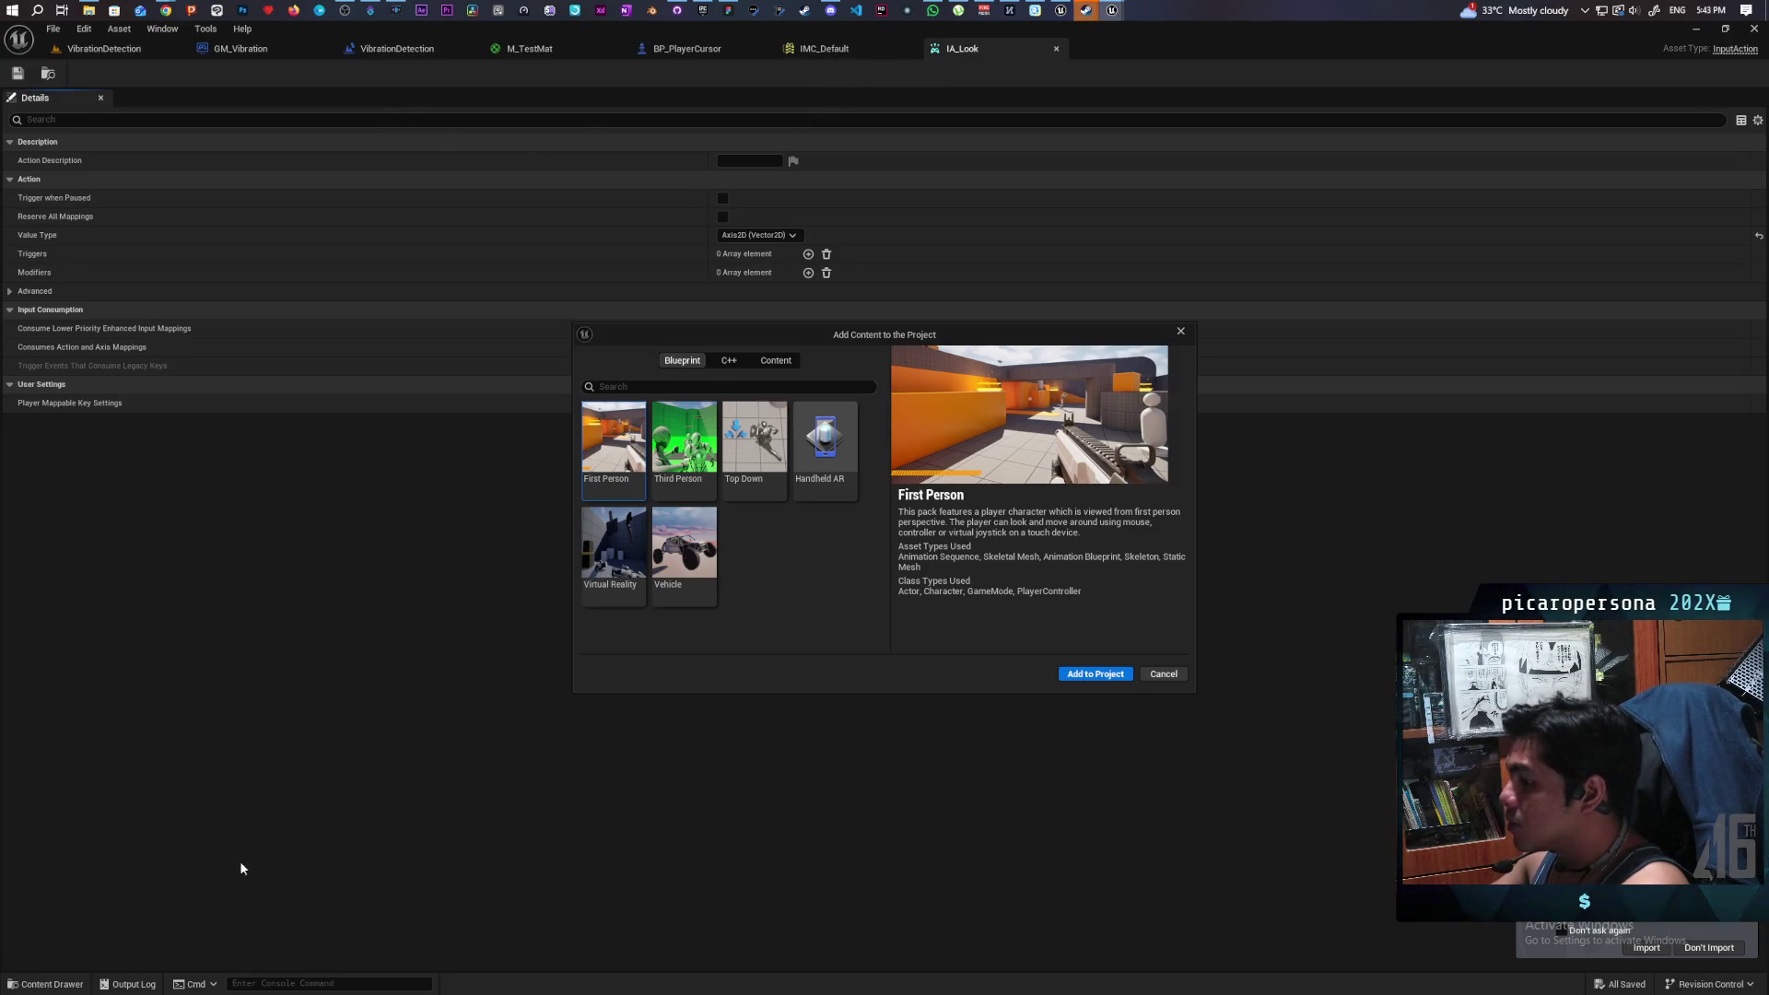
# - Browse to Content > FirstPerson > Blueprints and select BP_FirstPersonCharacter
pyautogui.hotkey('ctrl', 'space')
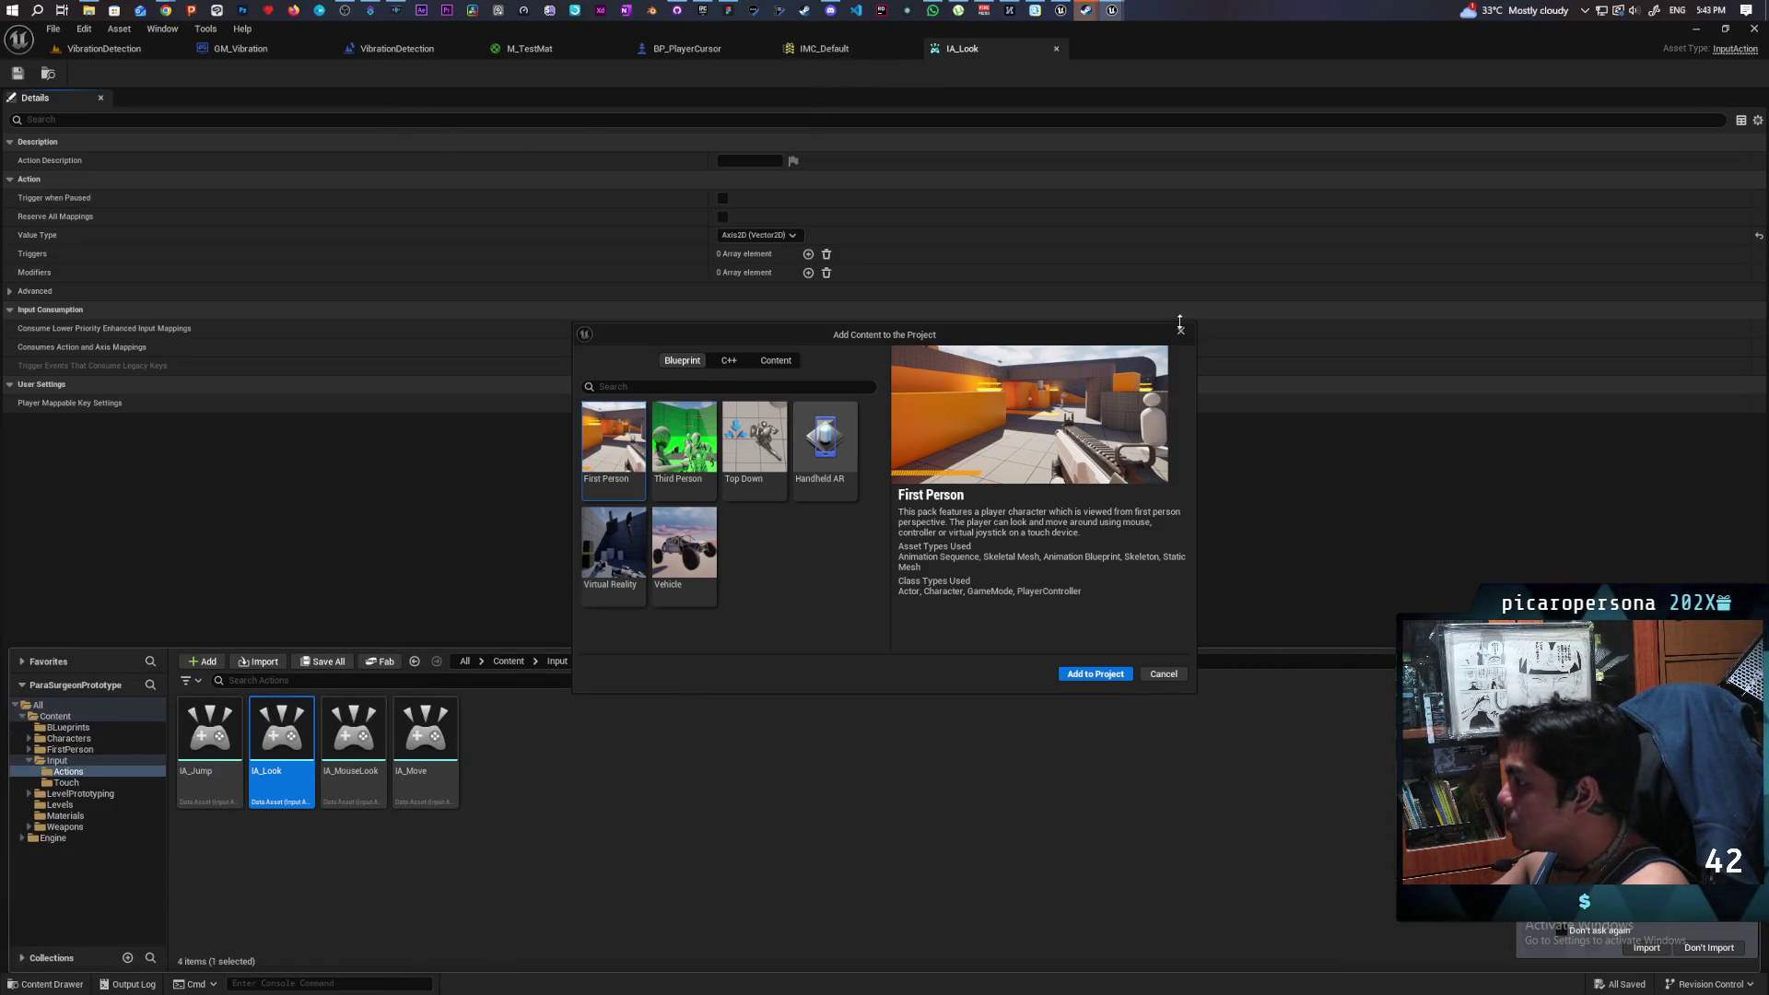
pyautogui.click(1179, 329)
pyautogui.click(51, 983)
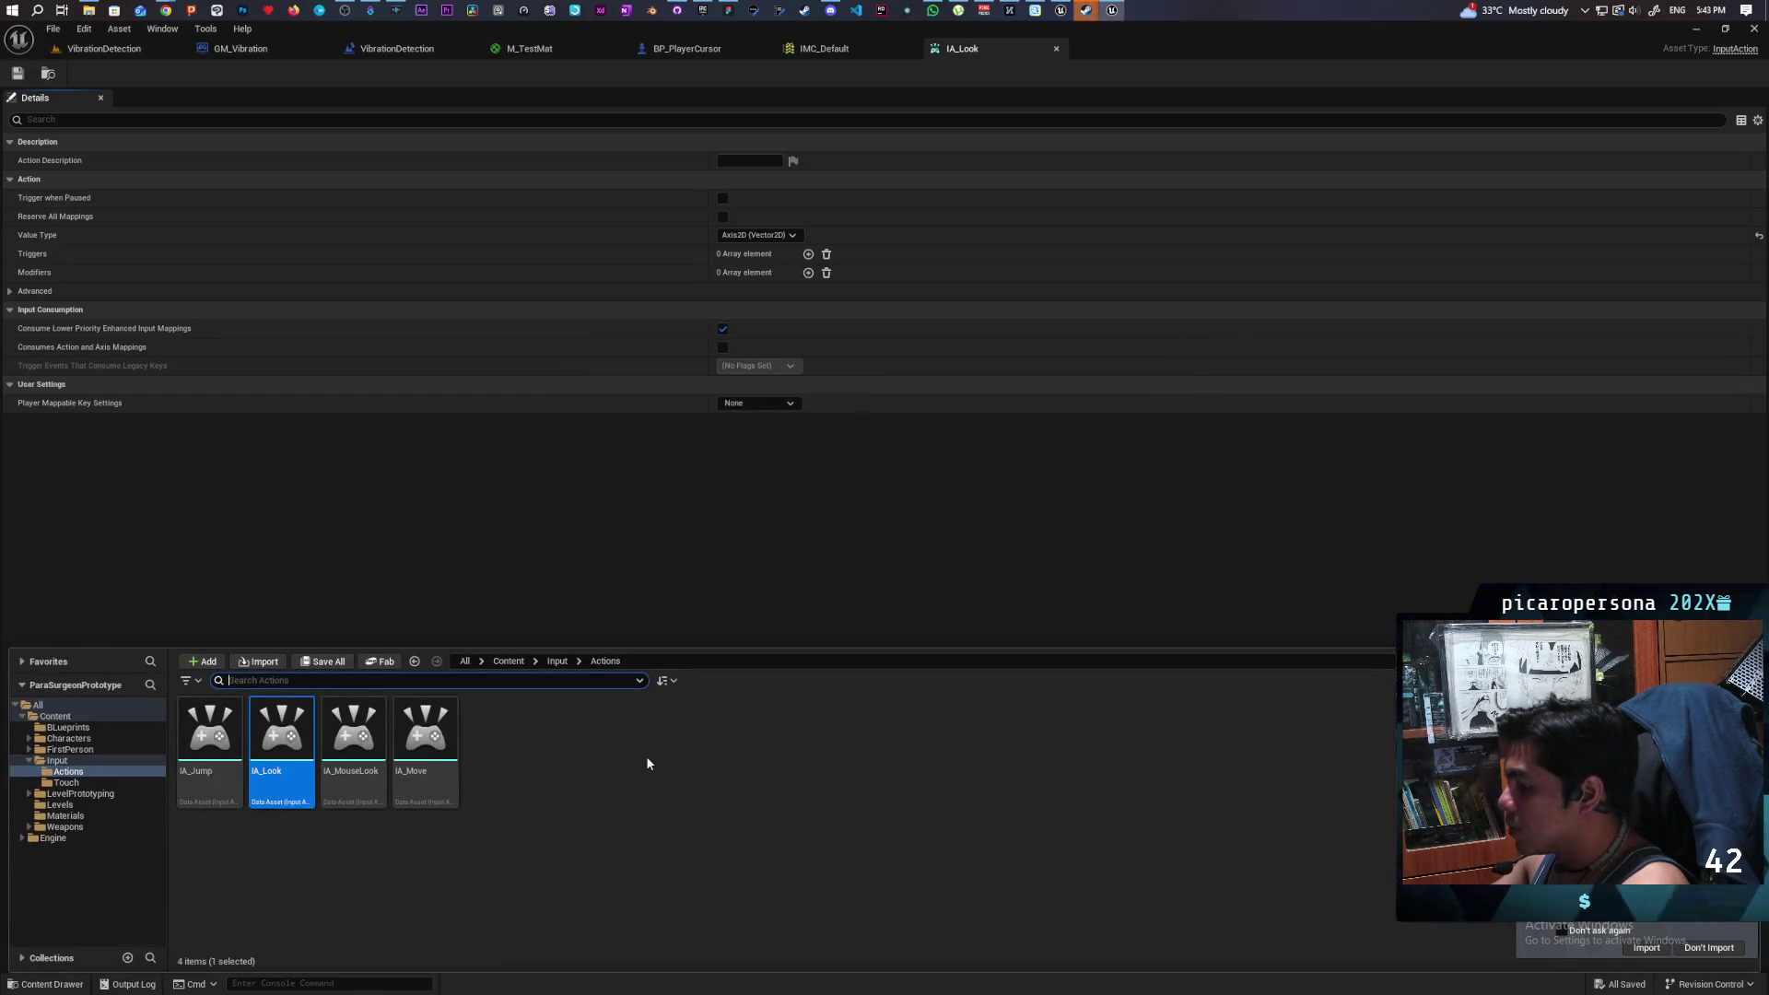
pyautogui.click(556, 662)
pyautogui.click(508, 662)
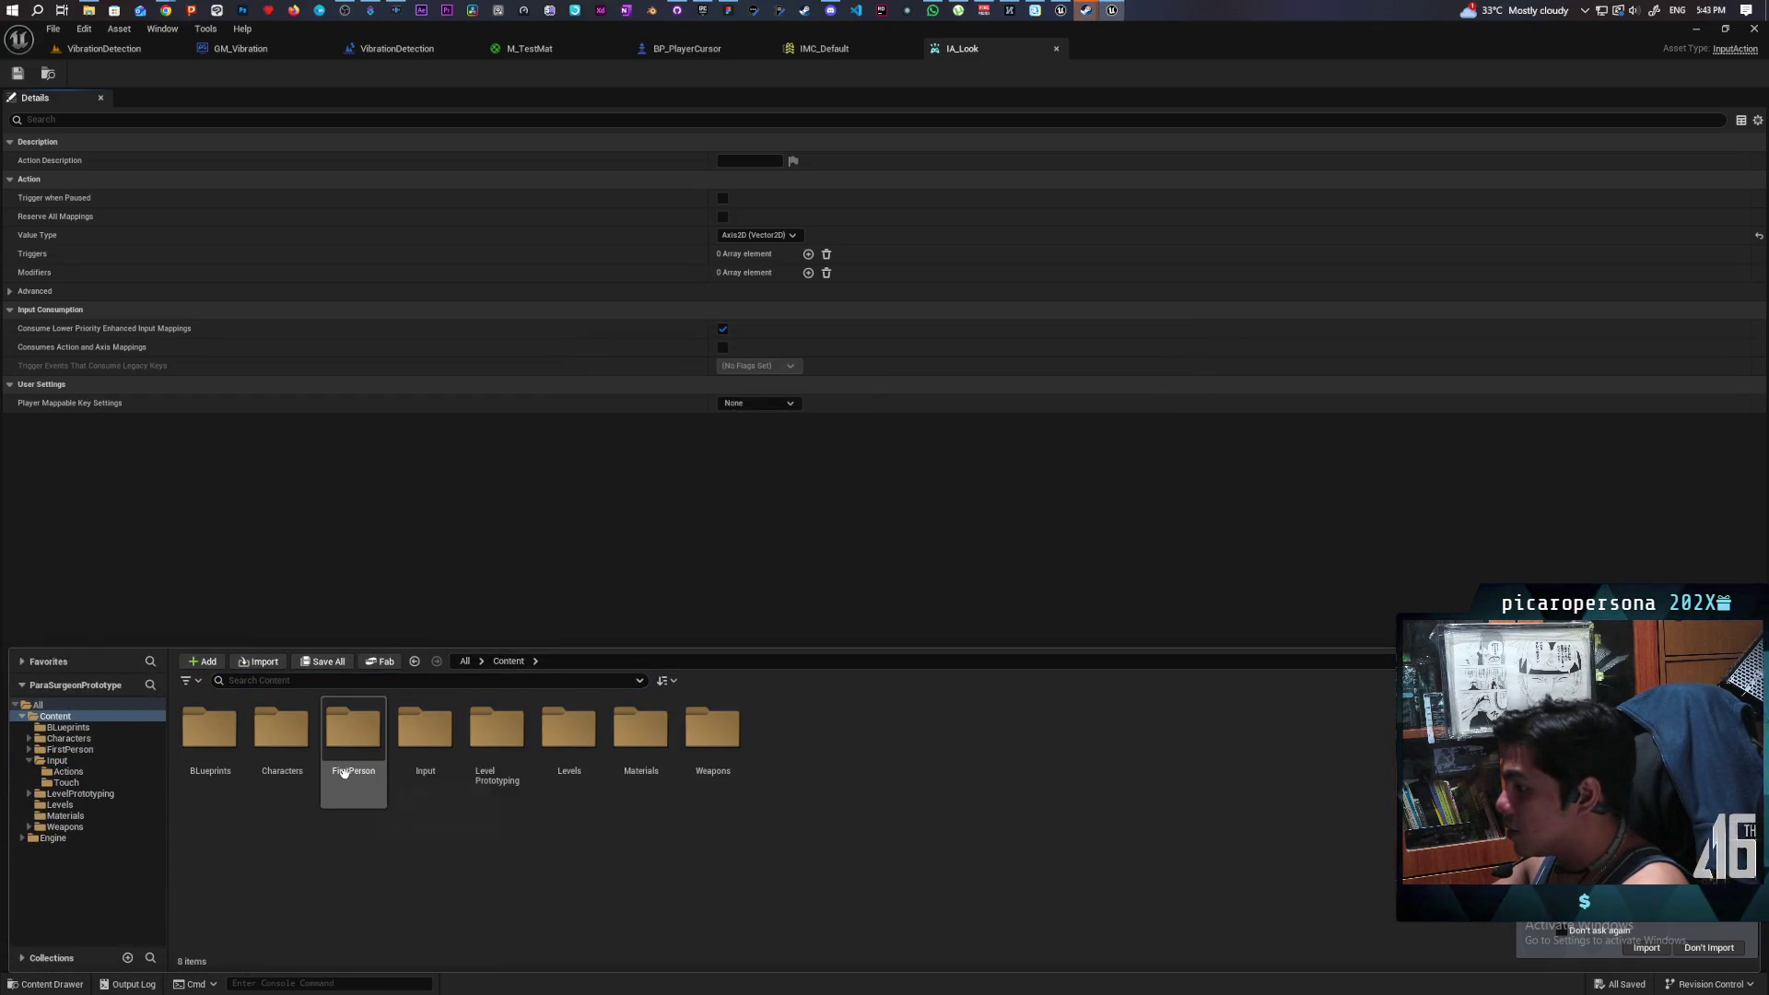
pyautogui.doubleClick(355, 733)
pyautogui.doubleClick(283, 751)
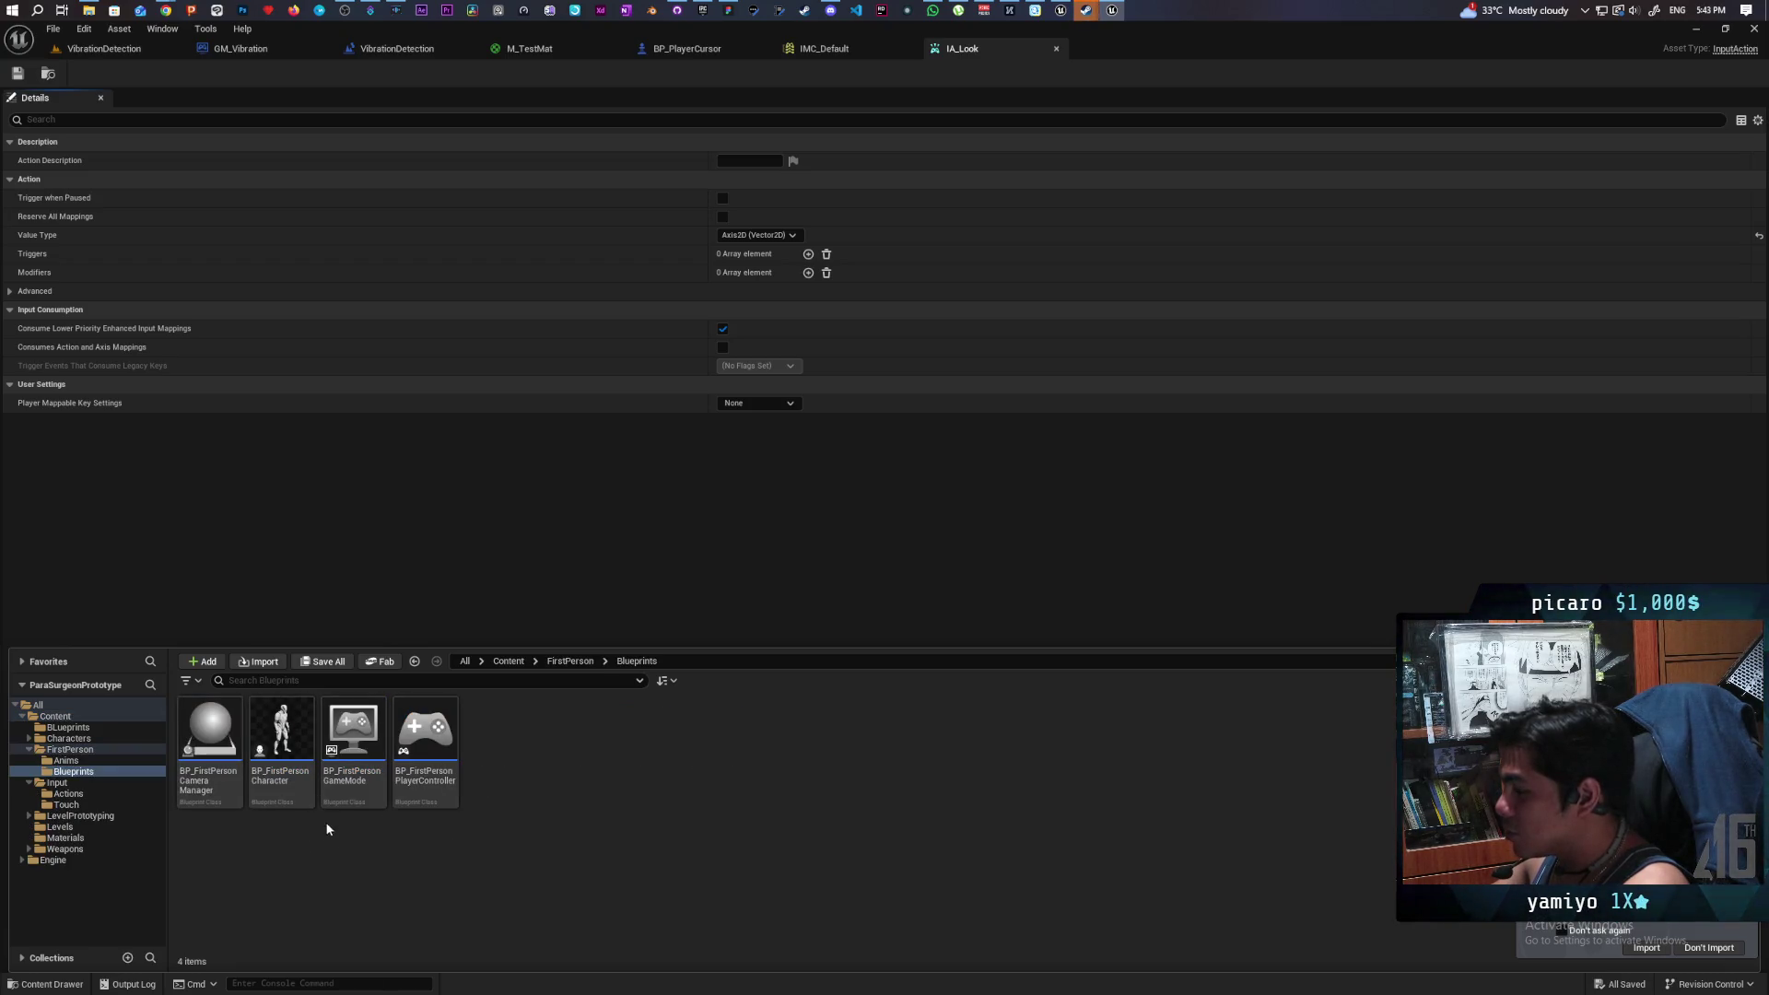
pyautogui.click(281, 738)
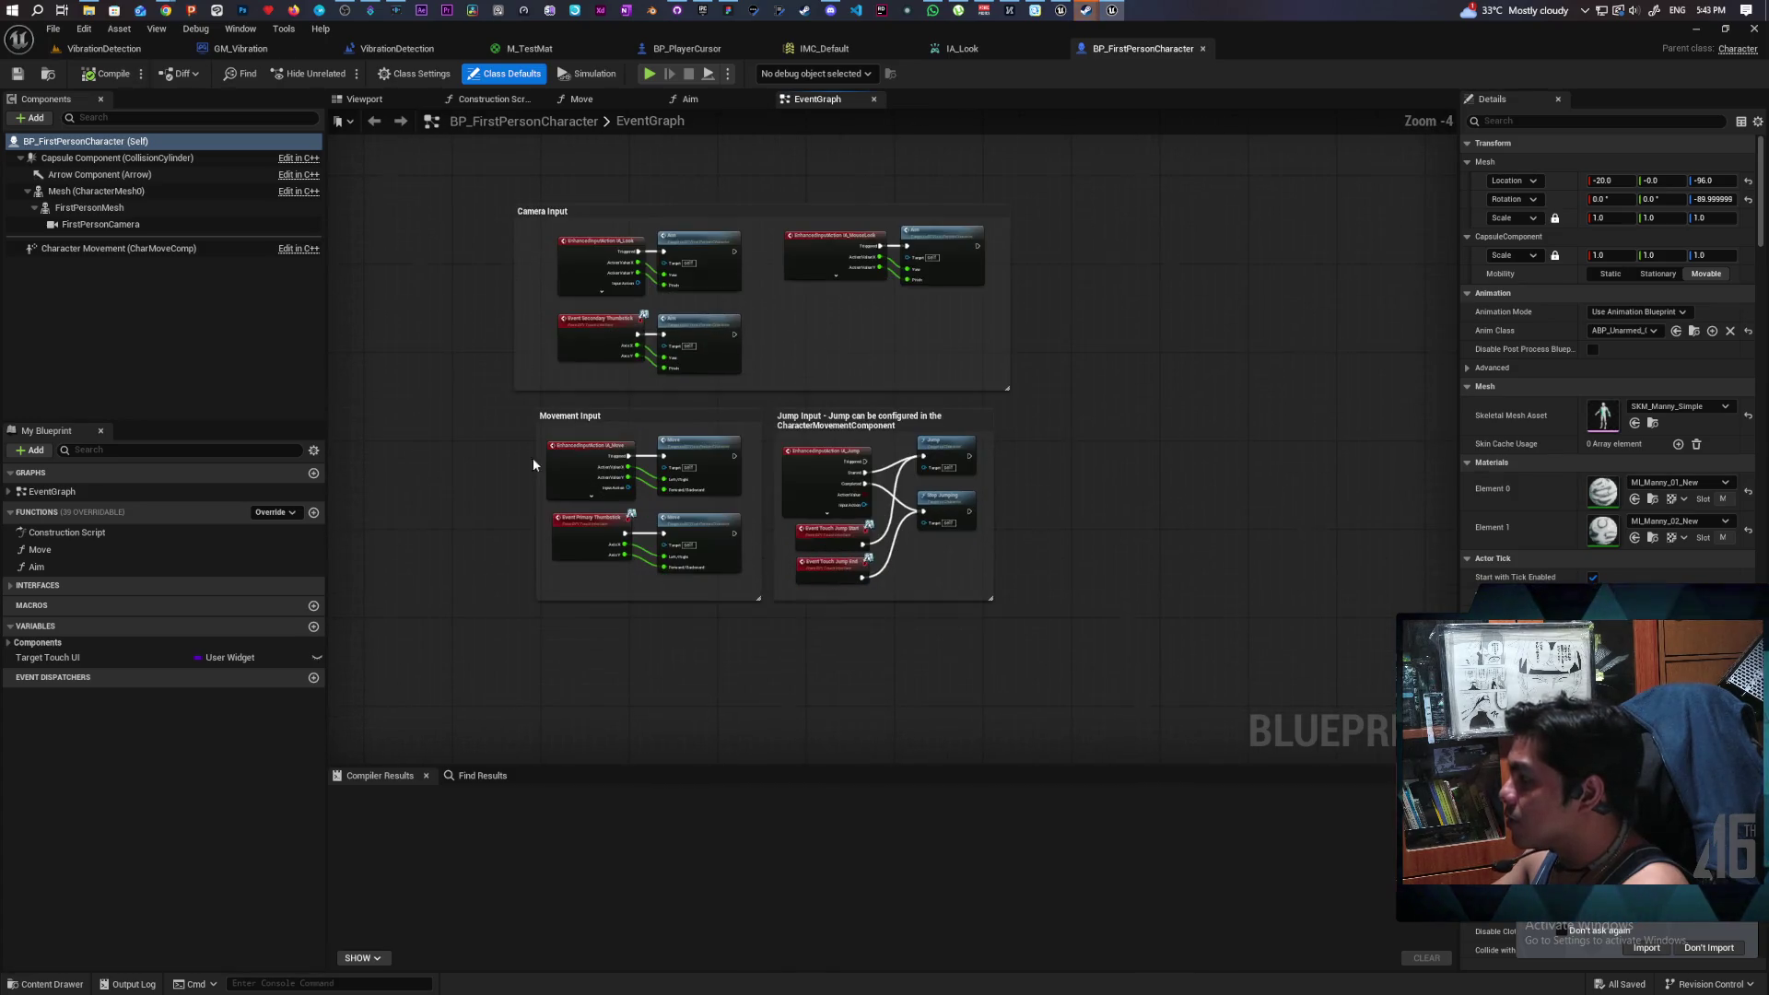
# - Open BP_FirstPersonPlayerController and select all the nodes in its graph
pyautogui.click(46, 984)
pyautogui.click(428, 728)
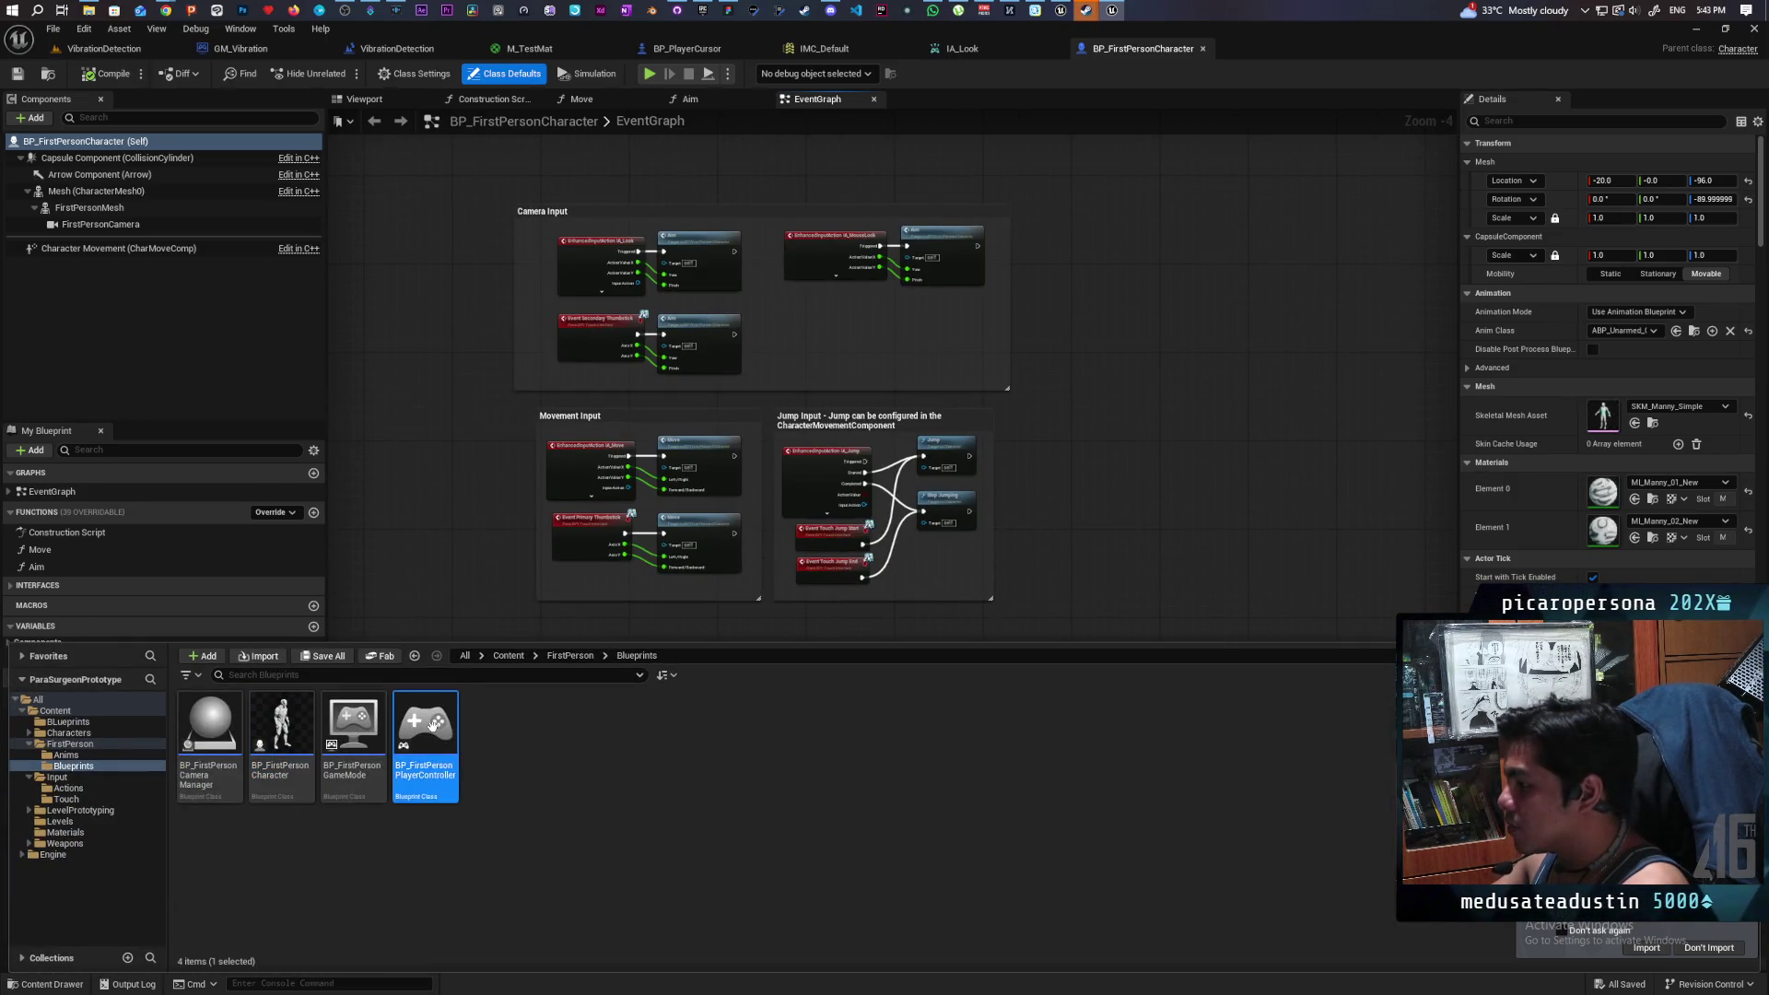
pyautogui.press('Return')
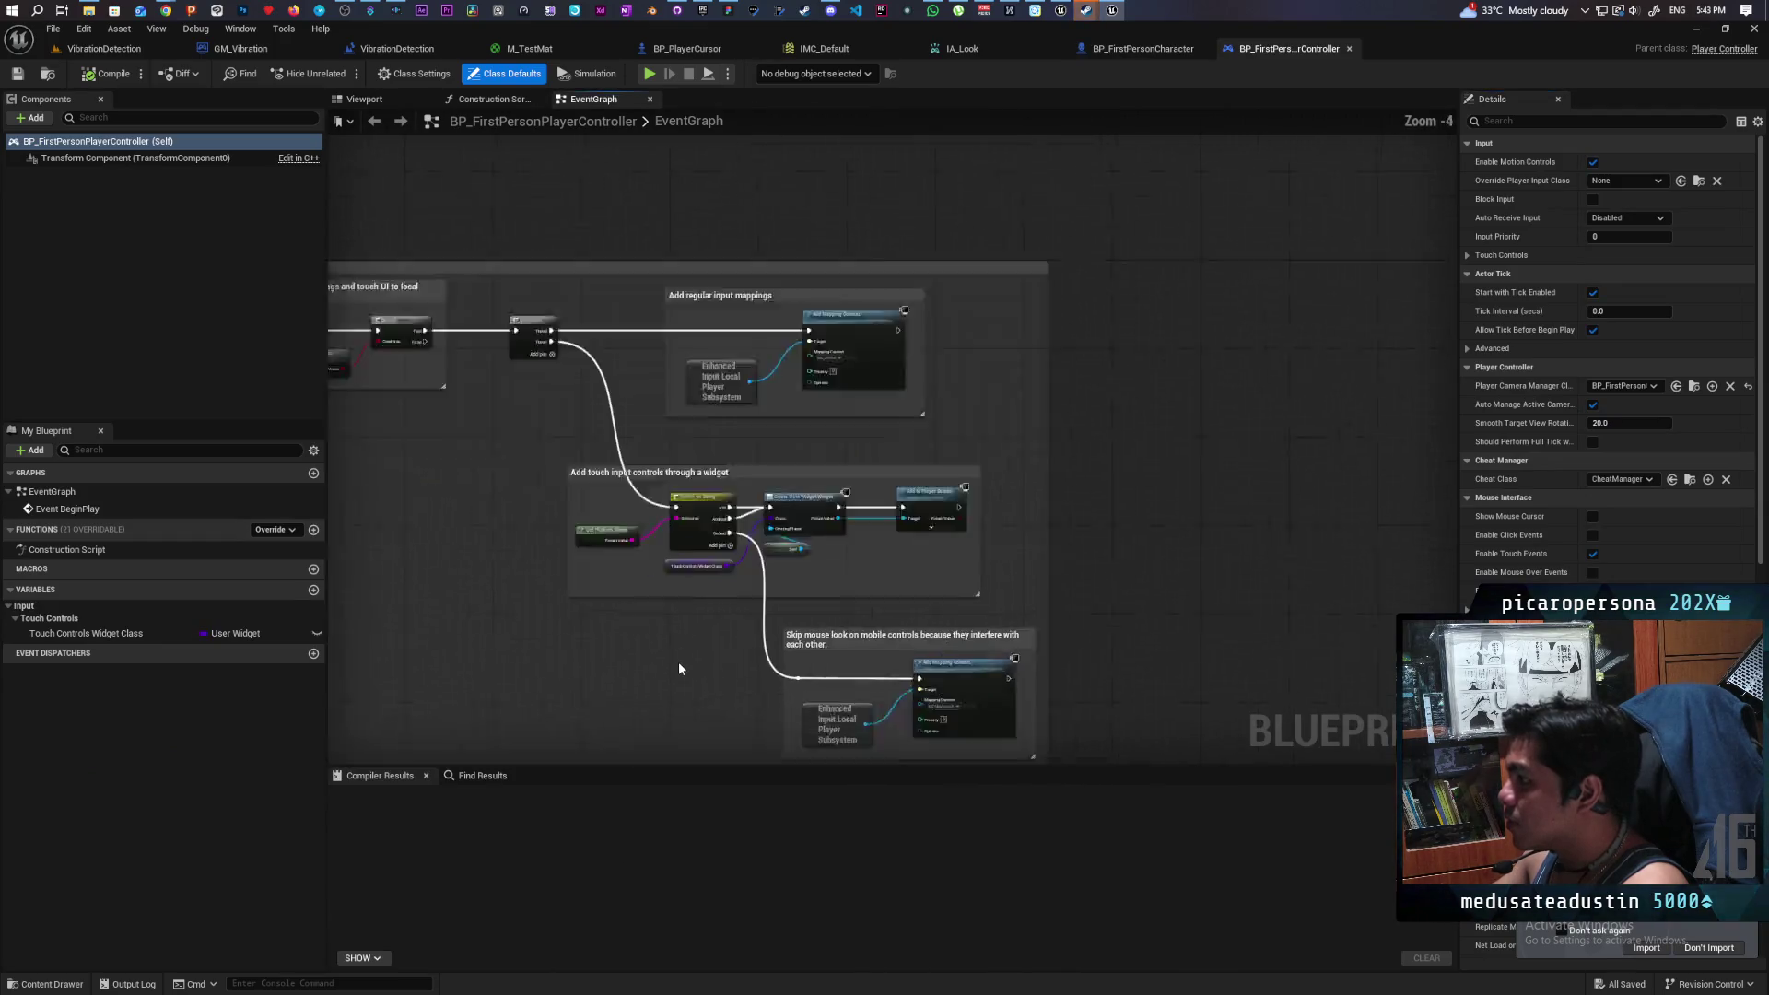
pyautogui.scroll(-3, 825, 632)
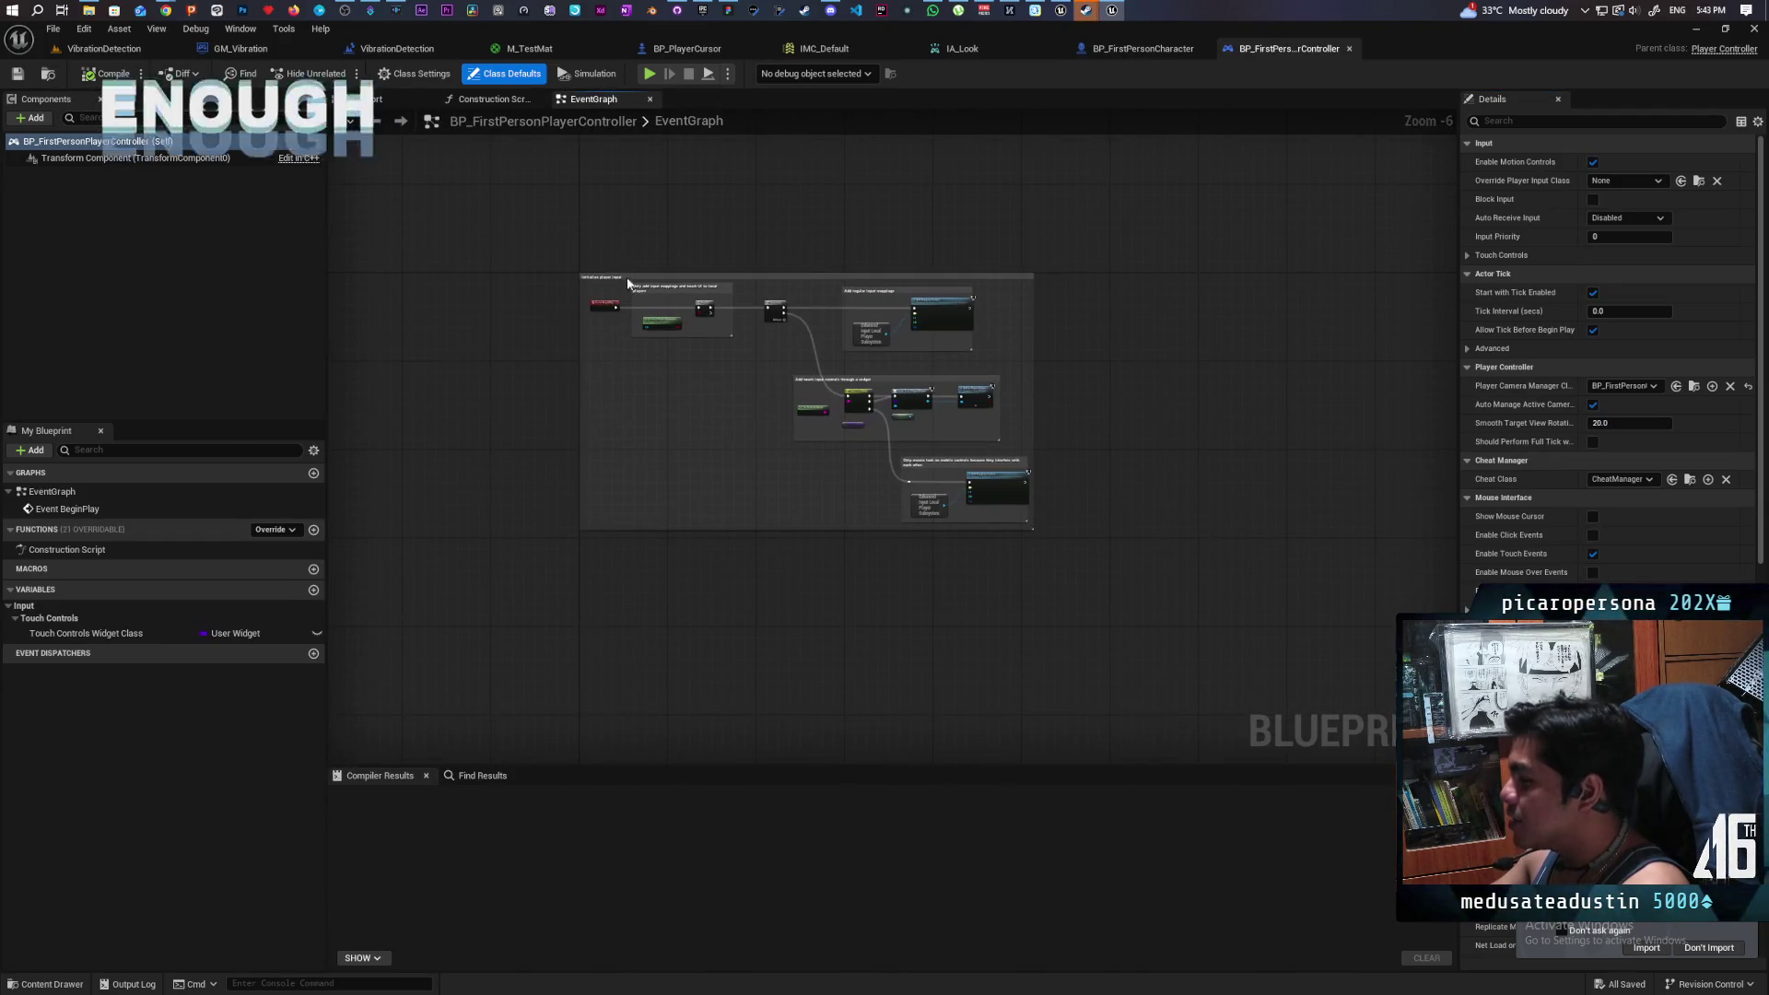
pyautogui.moveTo(703, 372); pyautogui.dragTo(1121, 655)
pyautogui.scroll(3, 1121, 655)
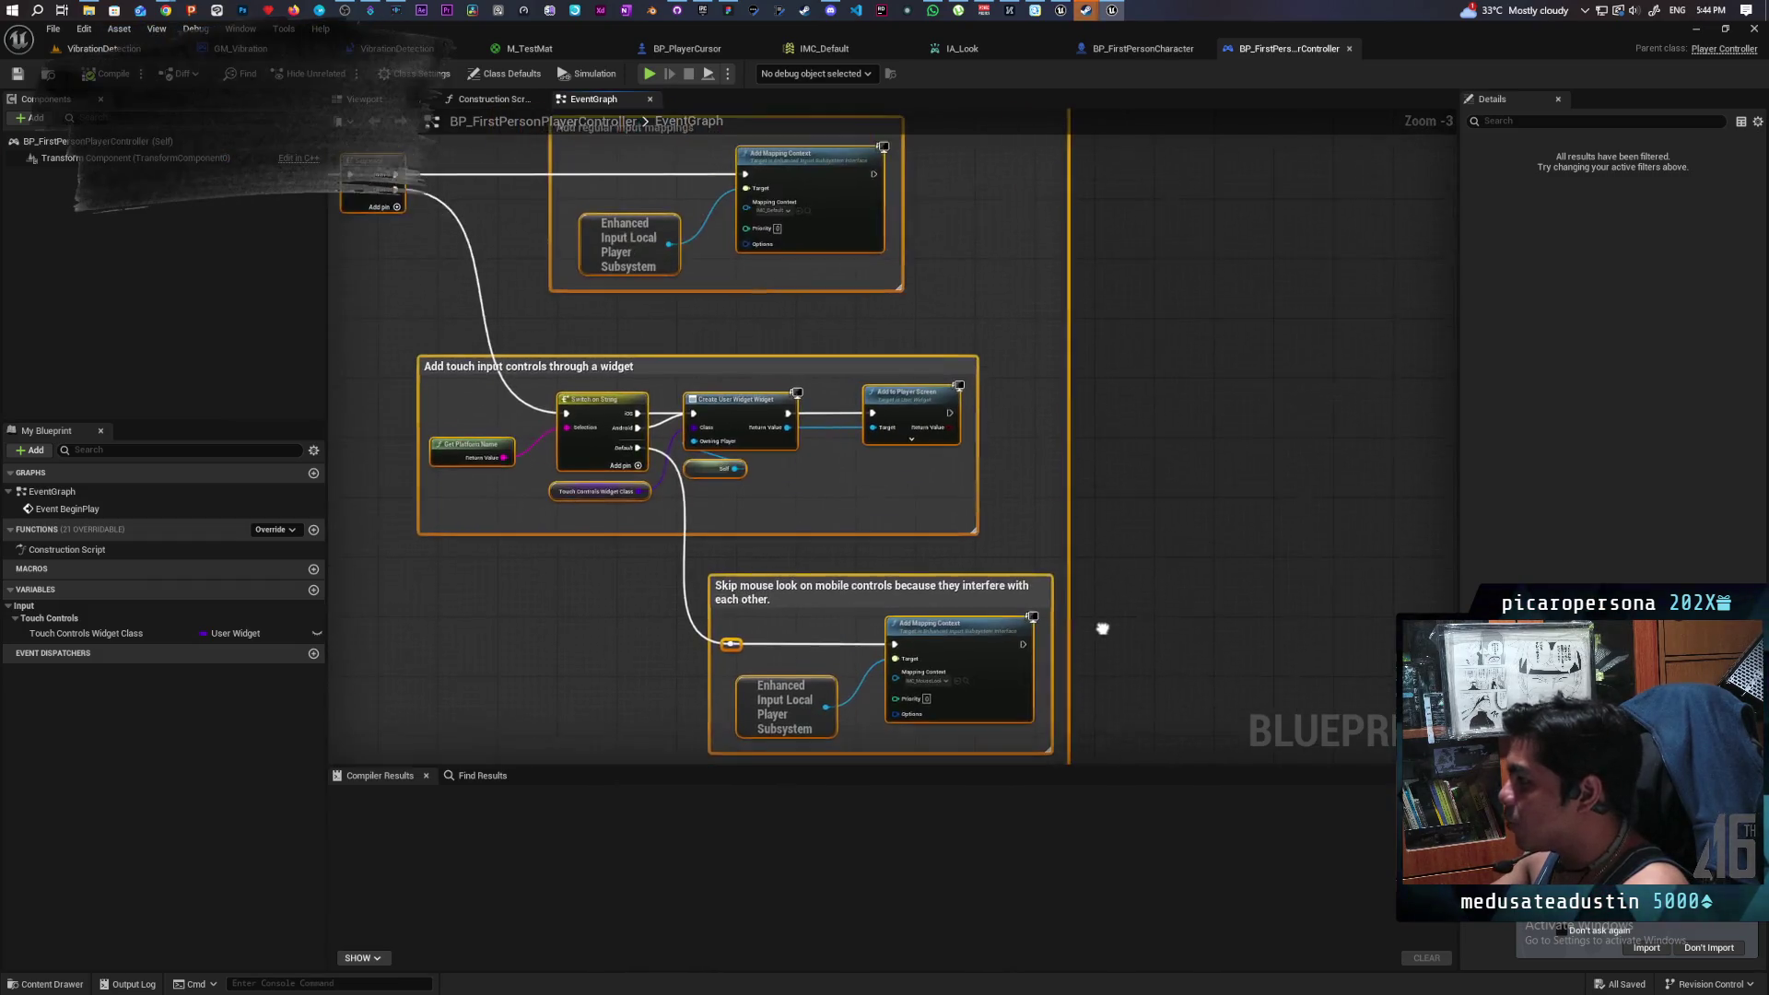
pyautogui.scroll(-2, 1240, 559)
# - Set GM_Vibration's Player Controller Class to BP_FirstPersonPlayerController, then compile and save
pyautogui.click(46, 984)
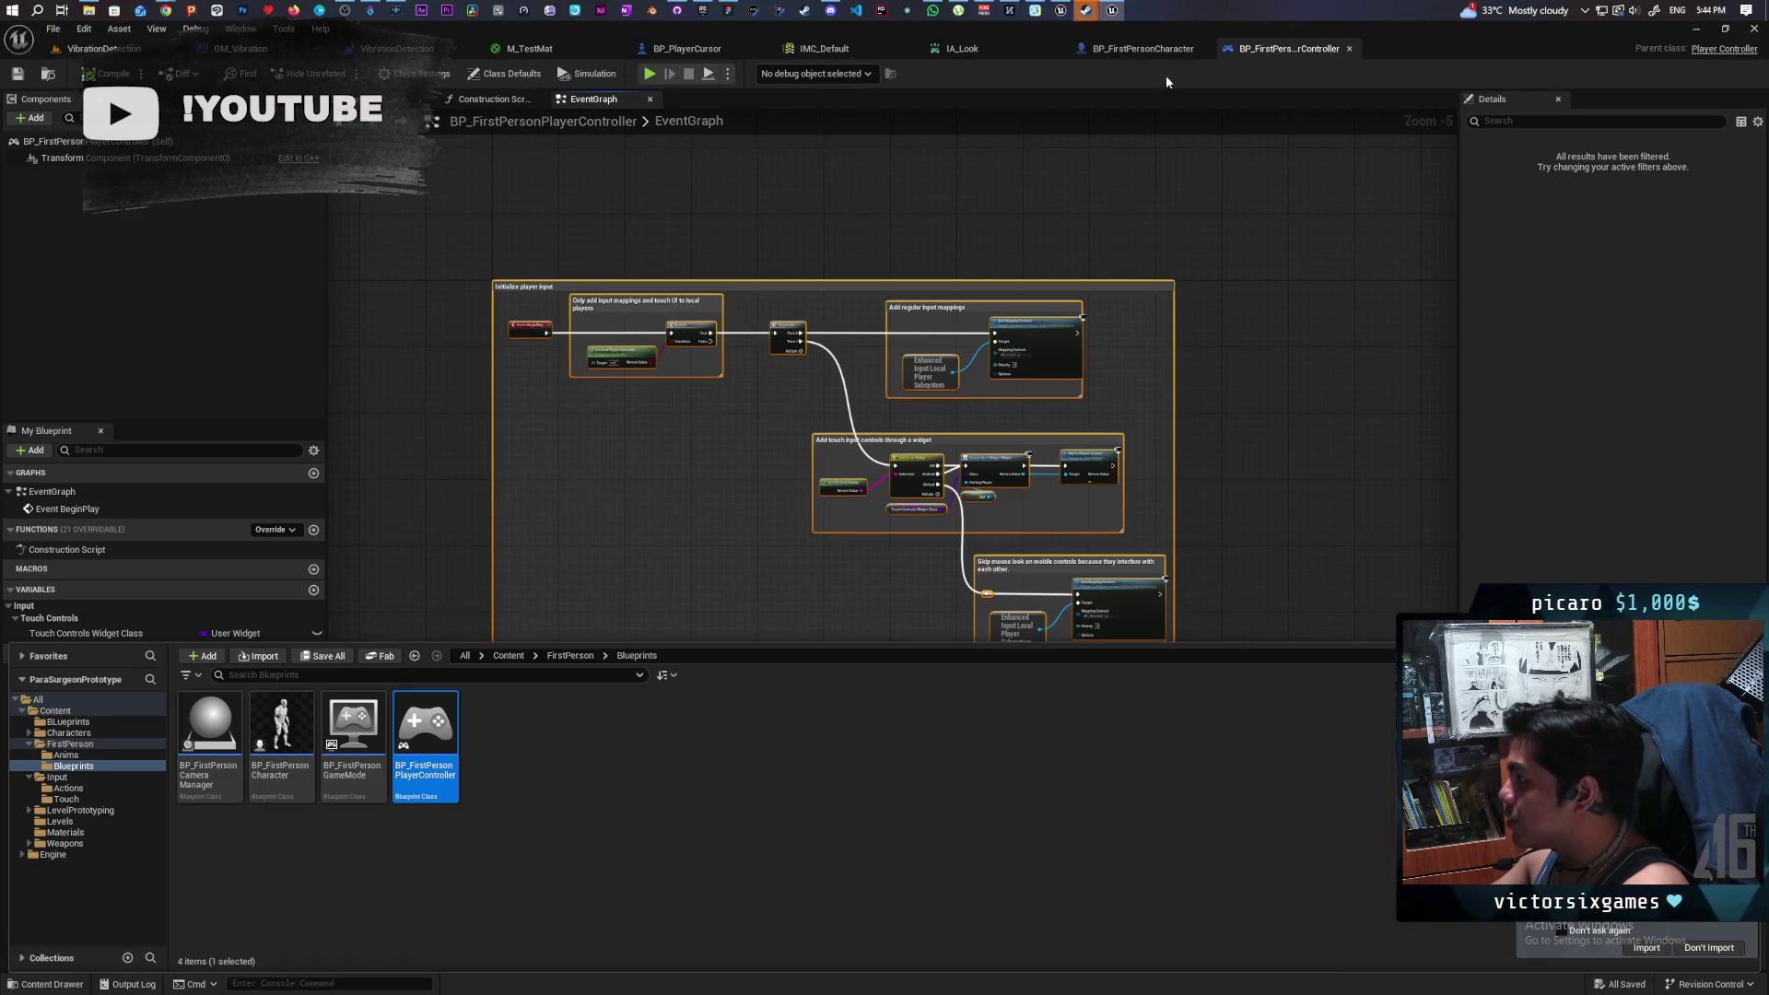
pyautogui.click(238, 47)
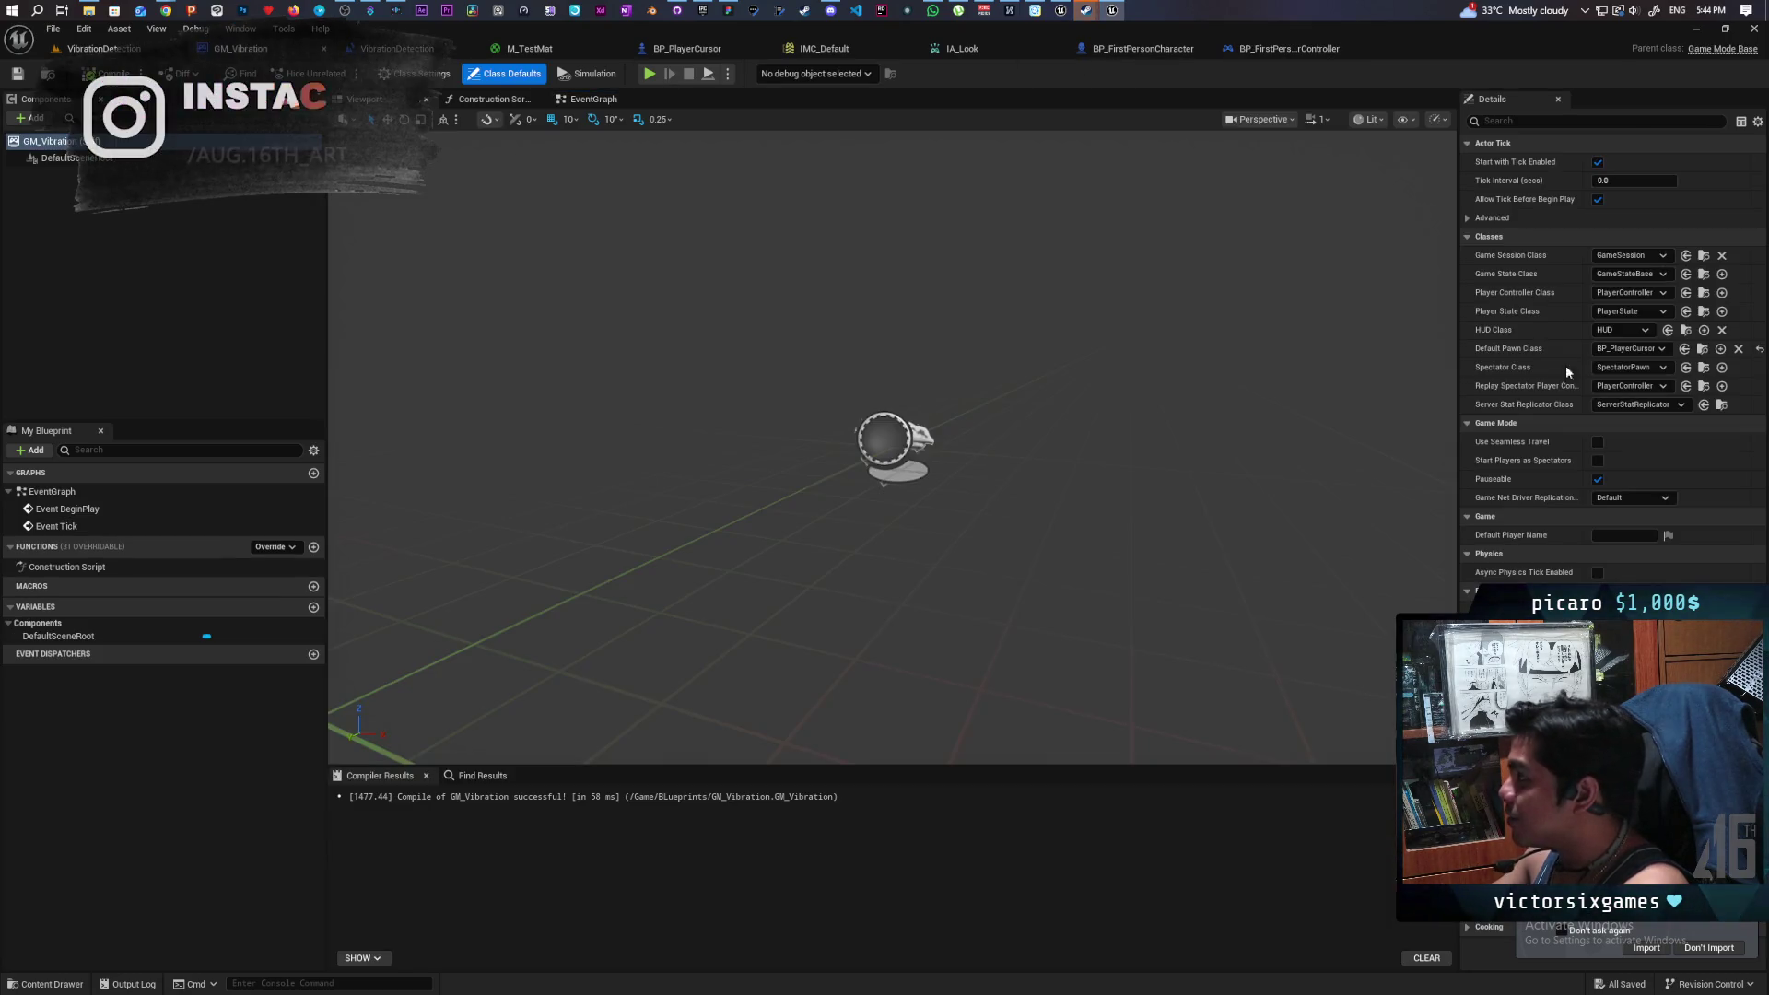
pyautogui.click(1685, 292)
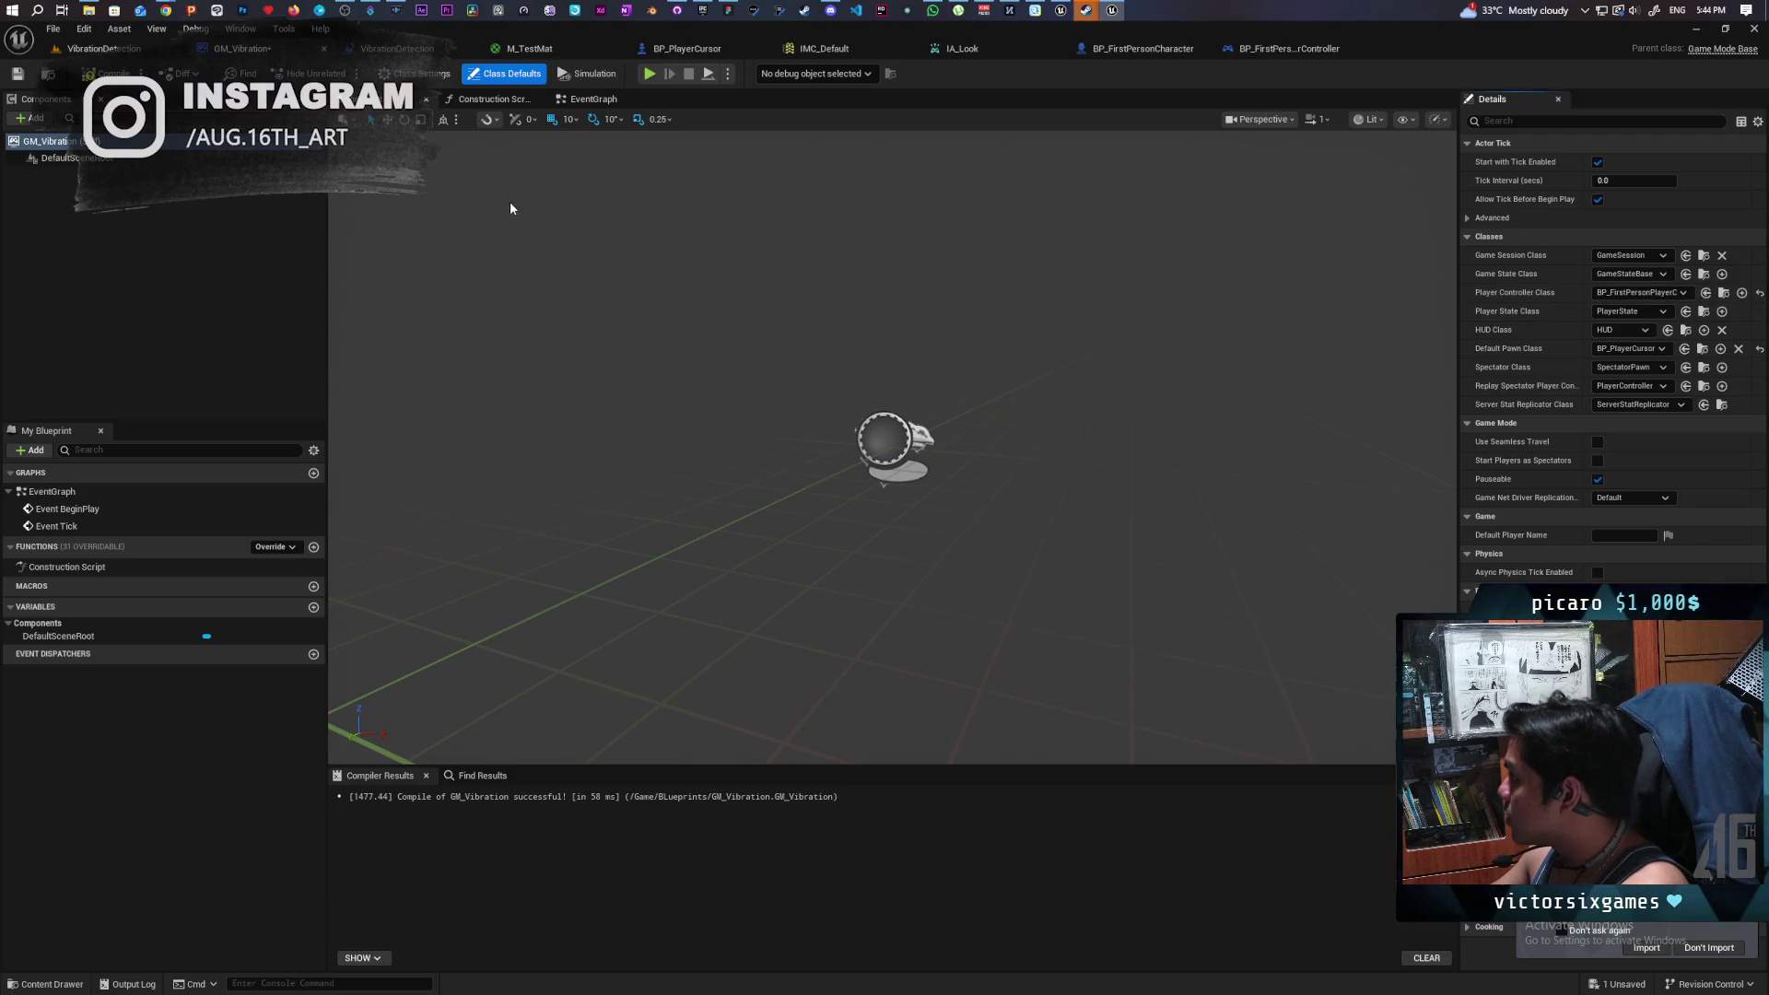
pyautogui.click(106, 74)
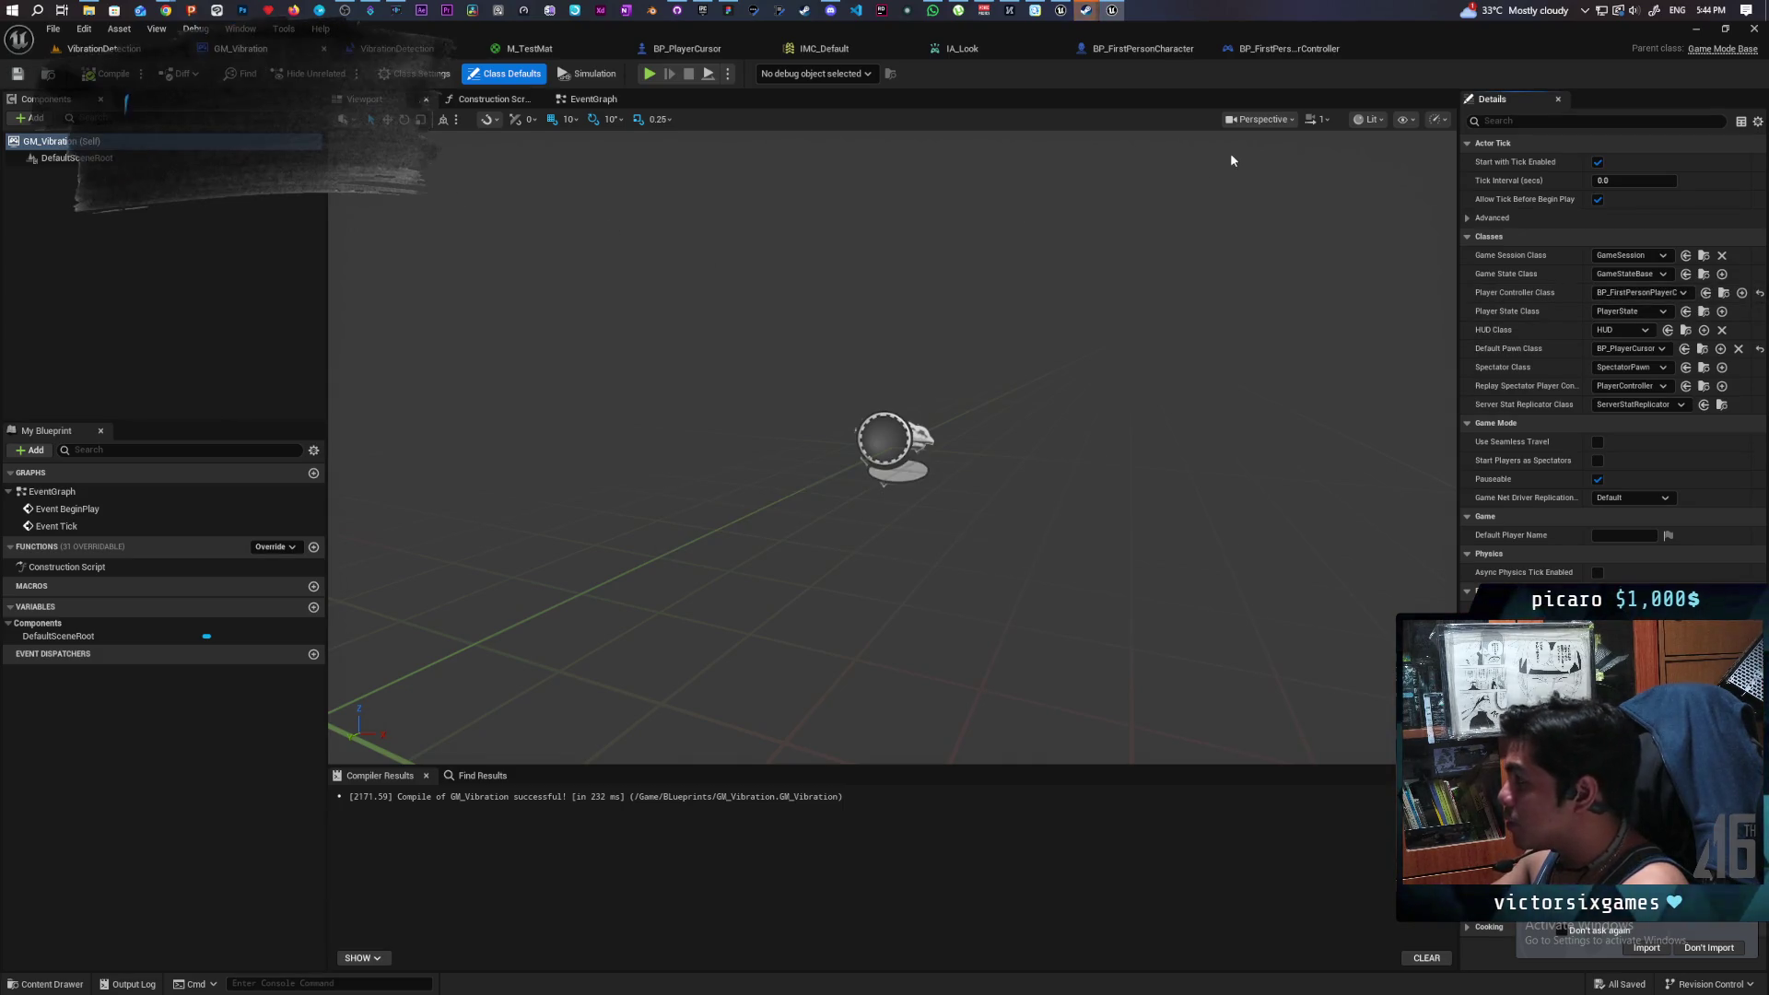
pyautogui.click(1159, 51)
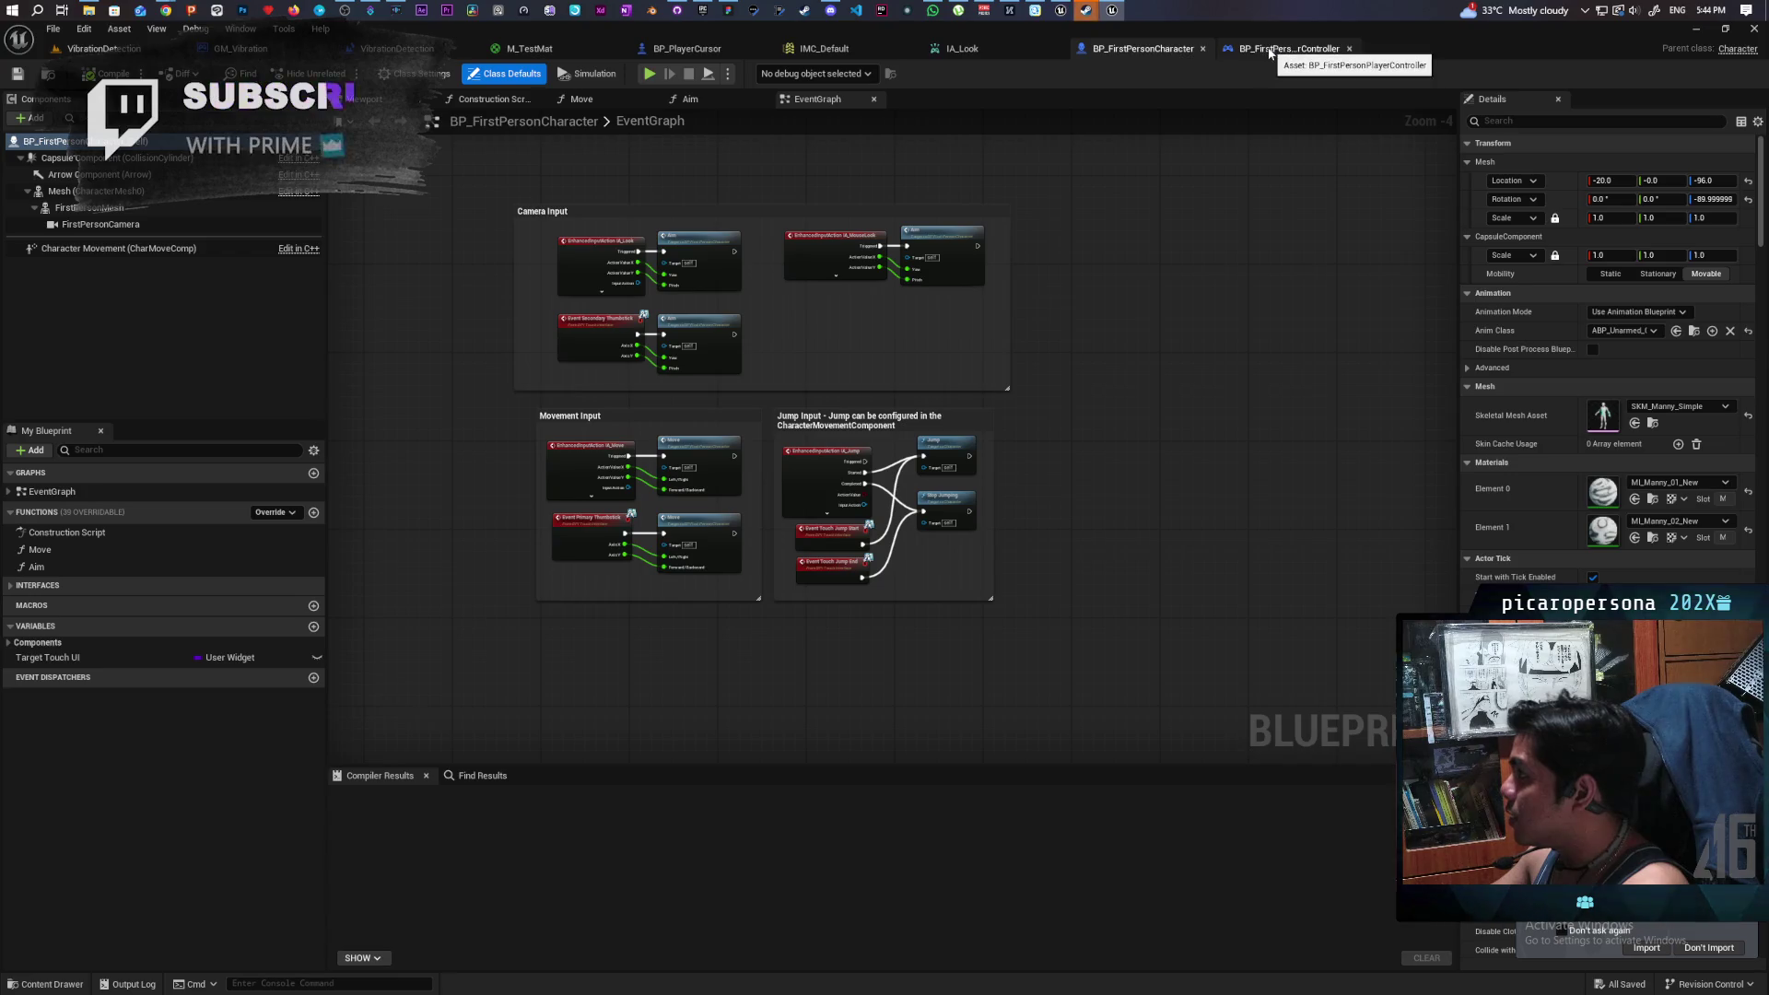
# - Add an IA_Look input event node in BP_PlayerCursor's graph and show all its pins
pyautogui.click(737, 48)
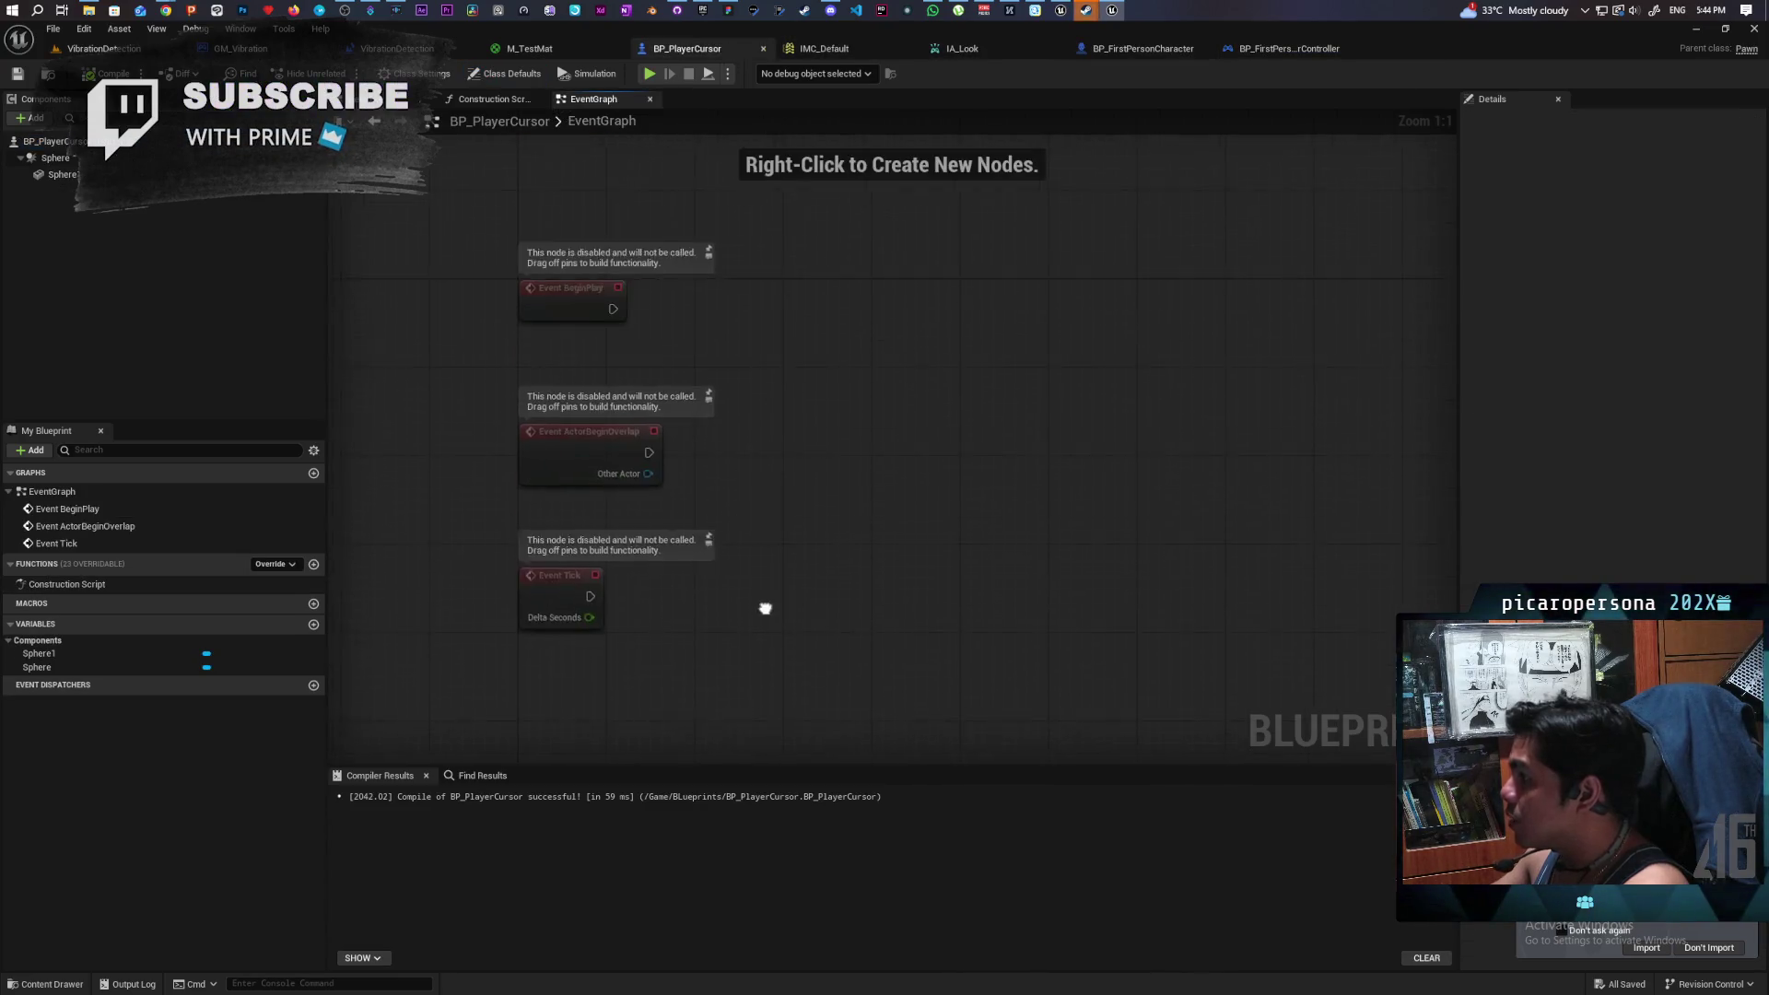
pyautogui.rightClick(611, 538)
pyautogui.write('ia l')
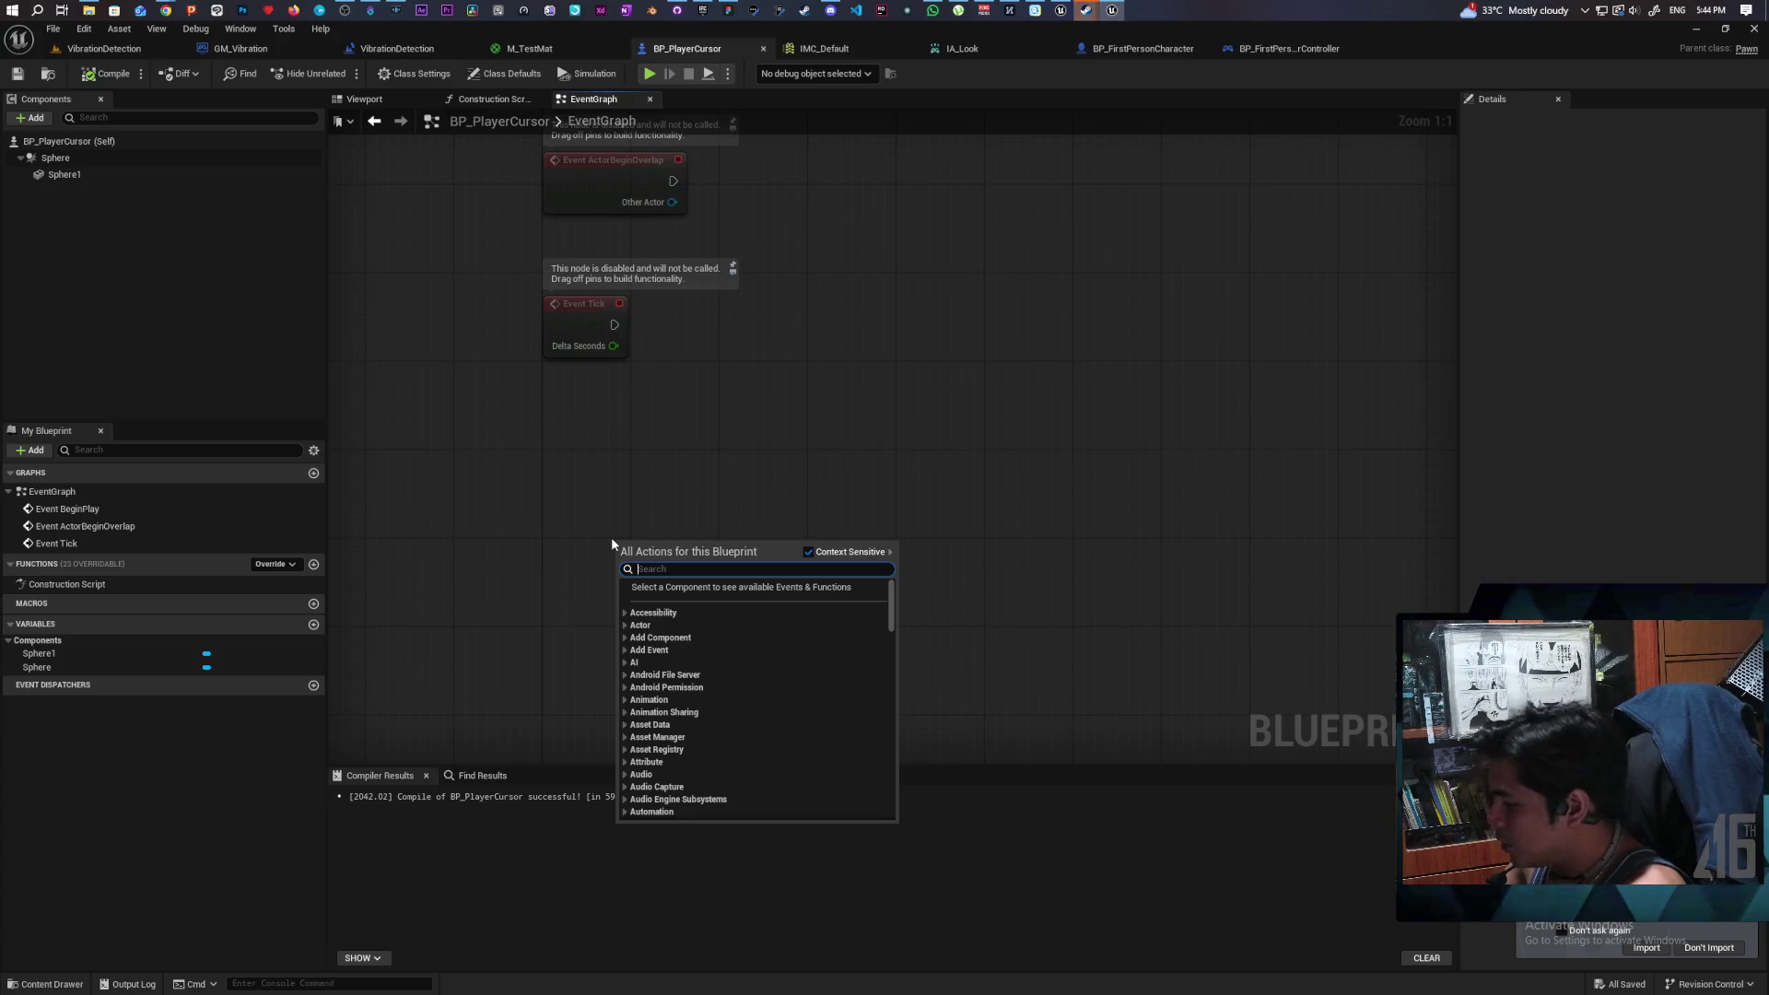
pyautogui.write('ook')
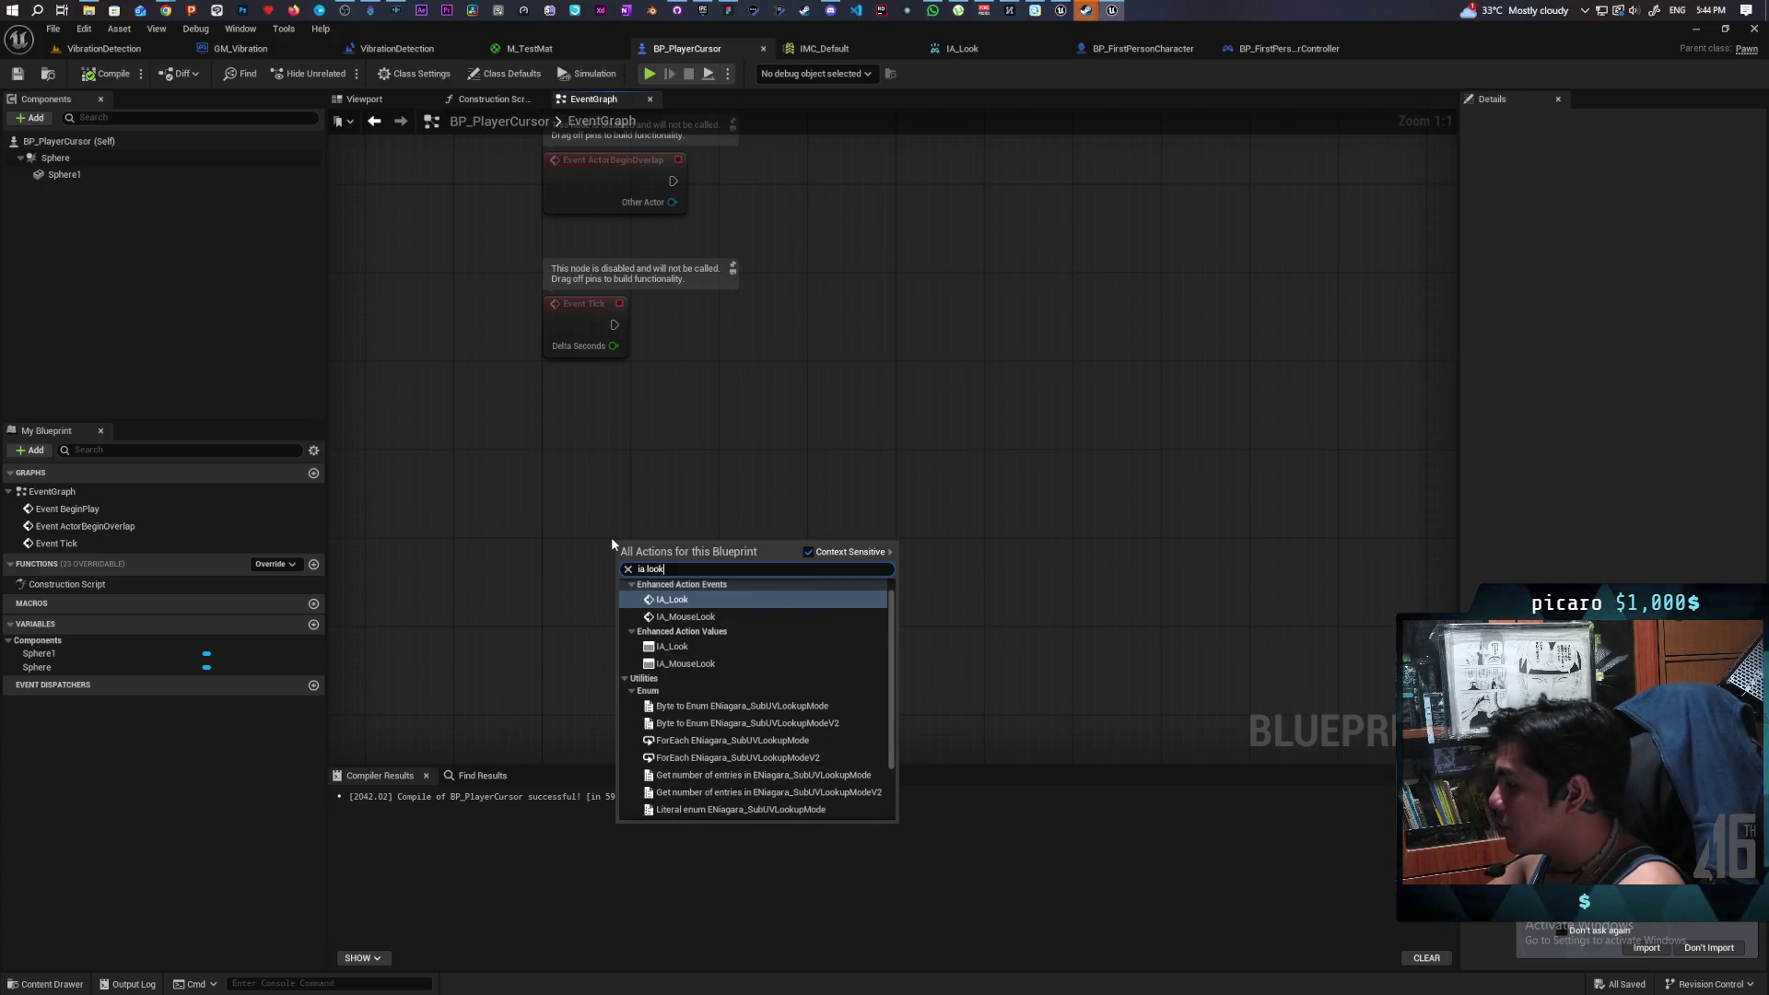
pyautogui.press('Return')
pyautogui.moveTo(608, 572); pyautogui.dragTo(575, 583)
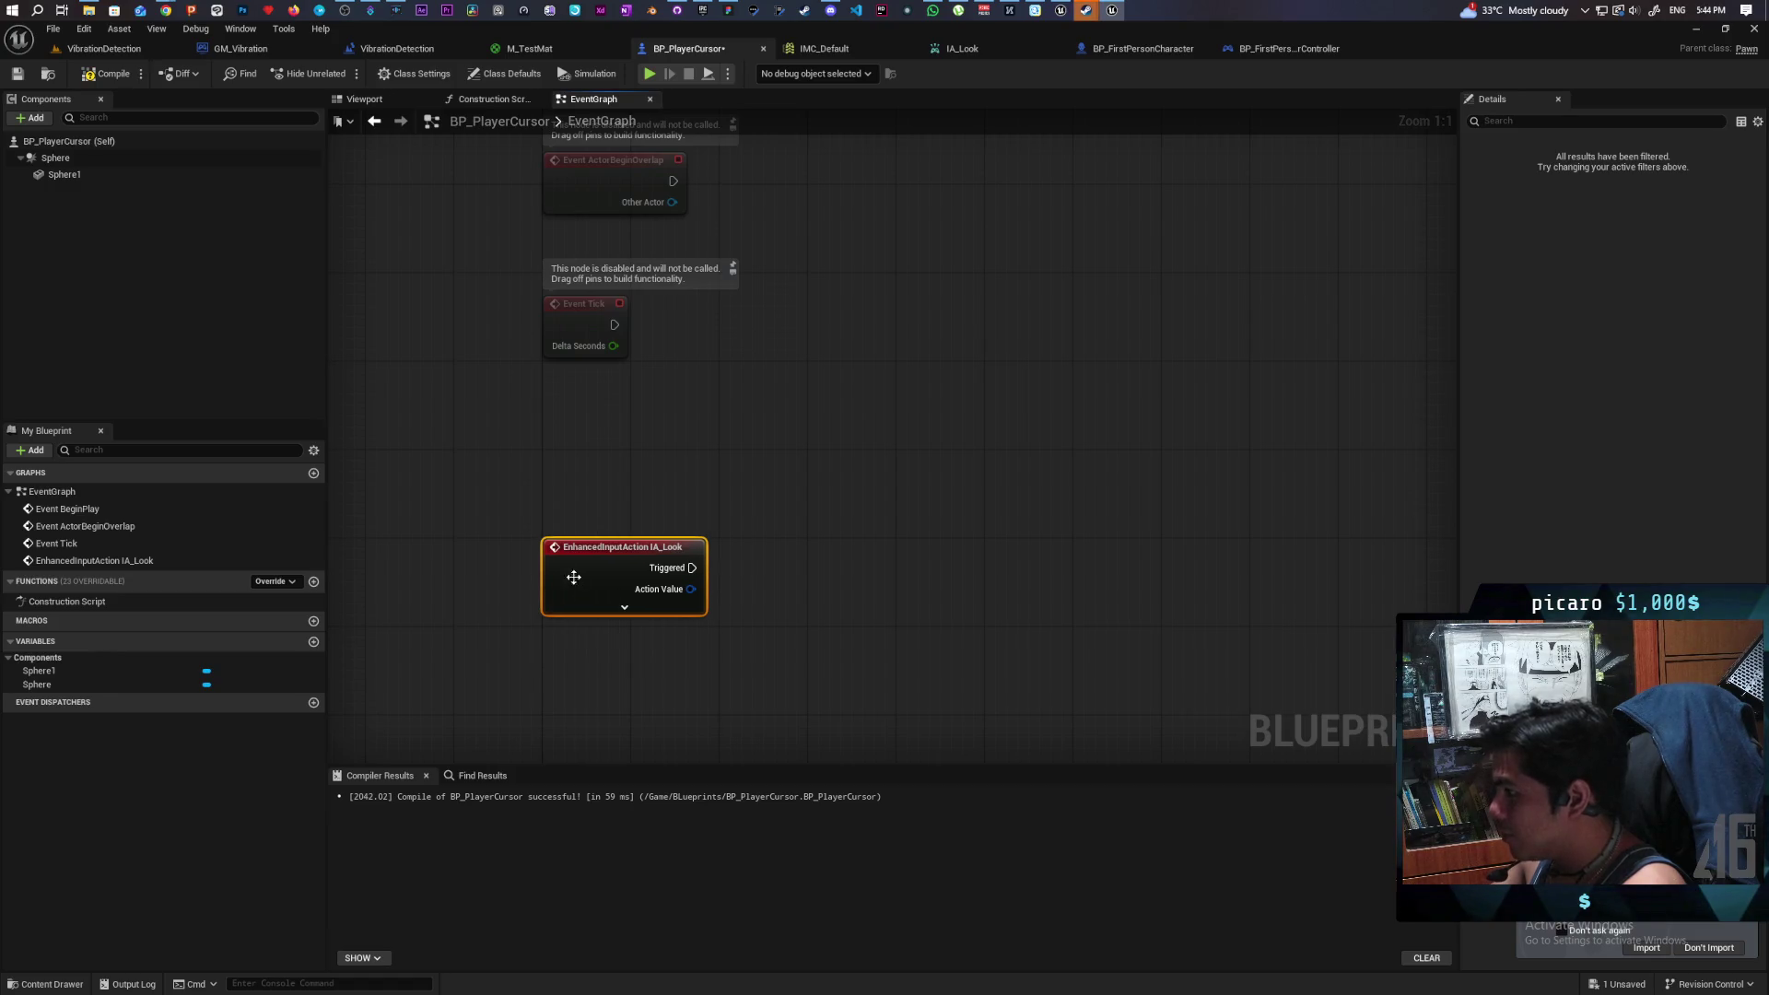
pyautogui.click(639, 609)
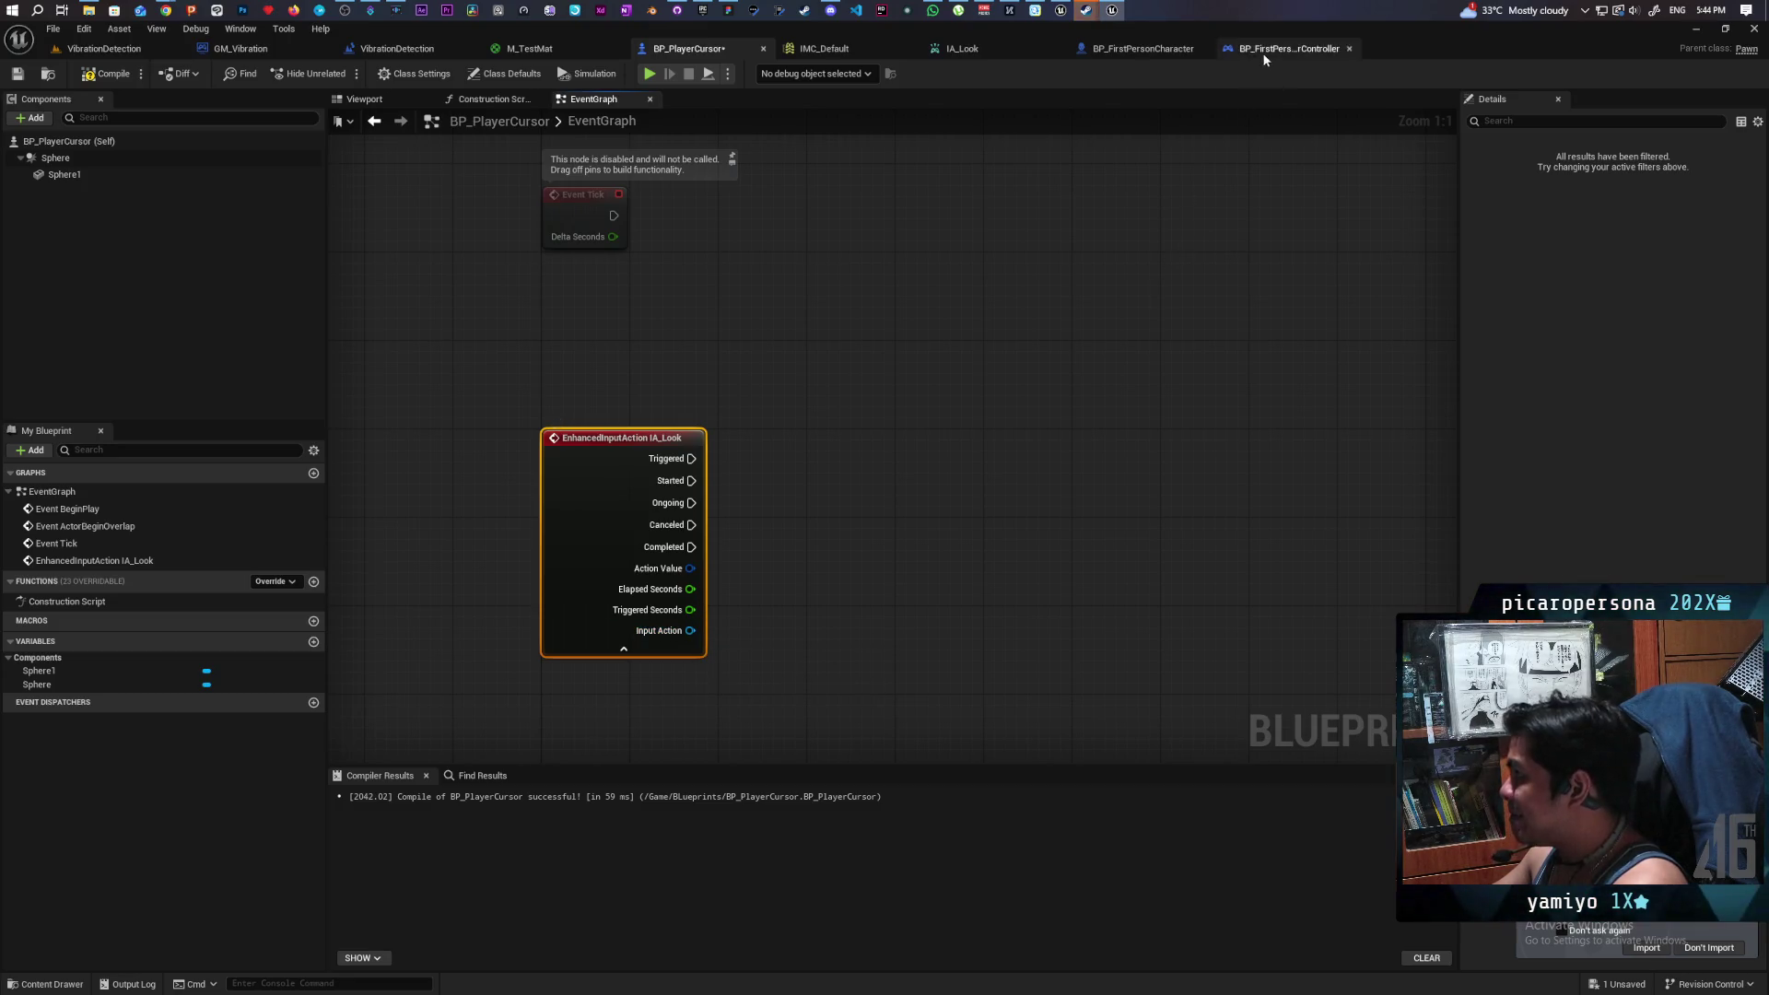
# - Compare against BP_FirstPersonCharacter's graph, then return to BP_PlayerCursor's event graph
pyautogui.click(1150, 49)
pyautogui.scroll(4, 965, 429)
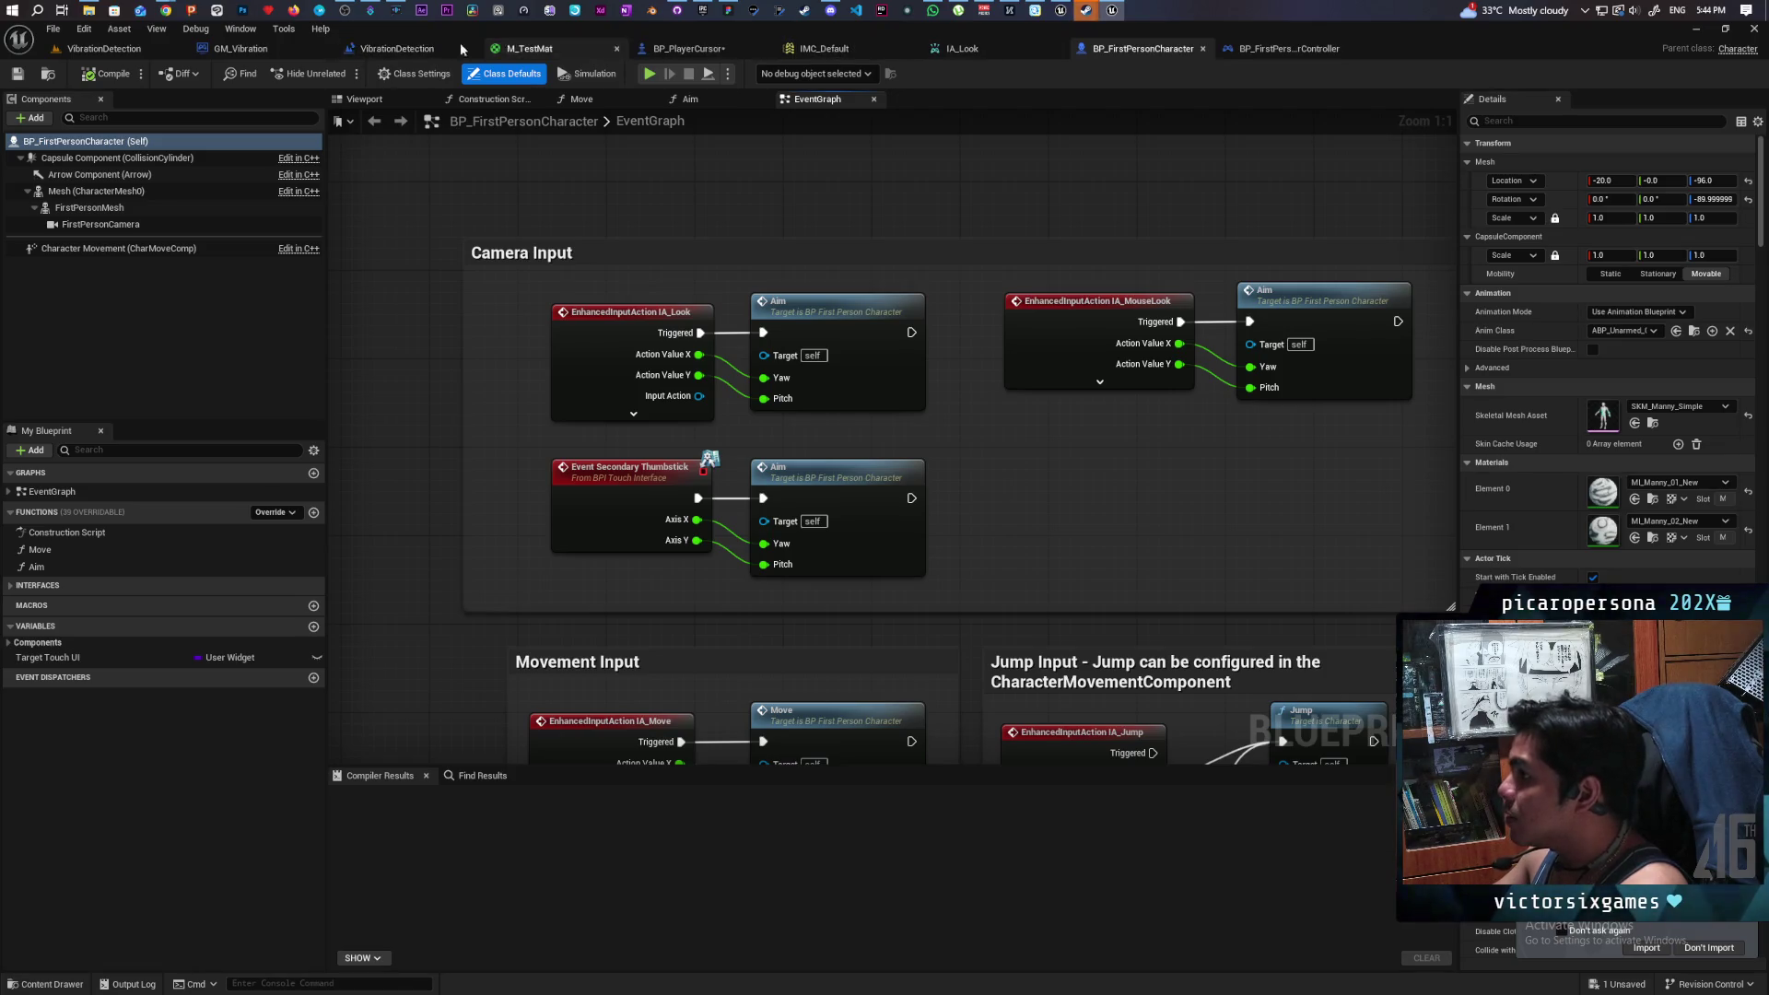
pyautogui.click(689, 48)
pyautogui.click(593, 98)
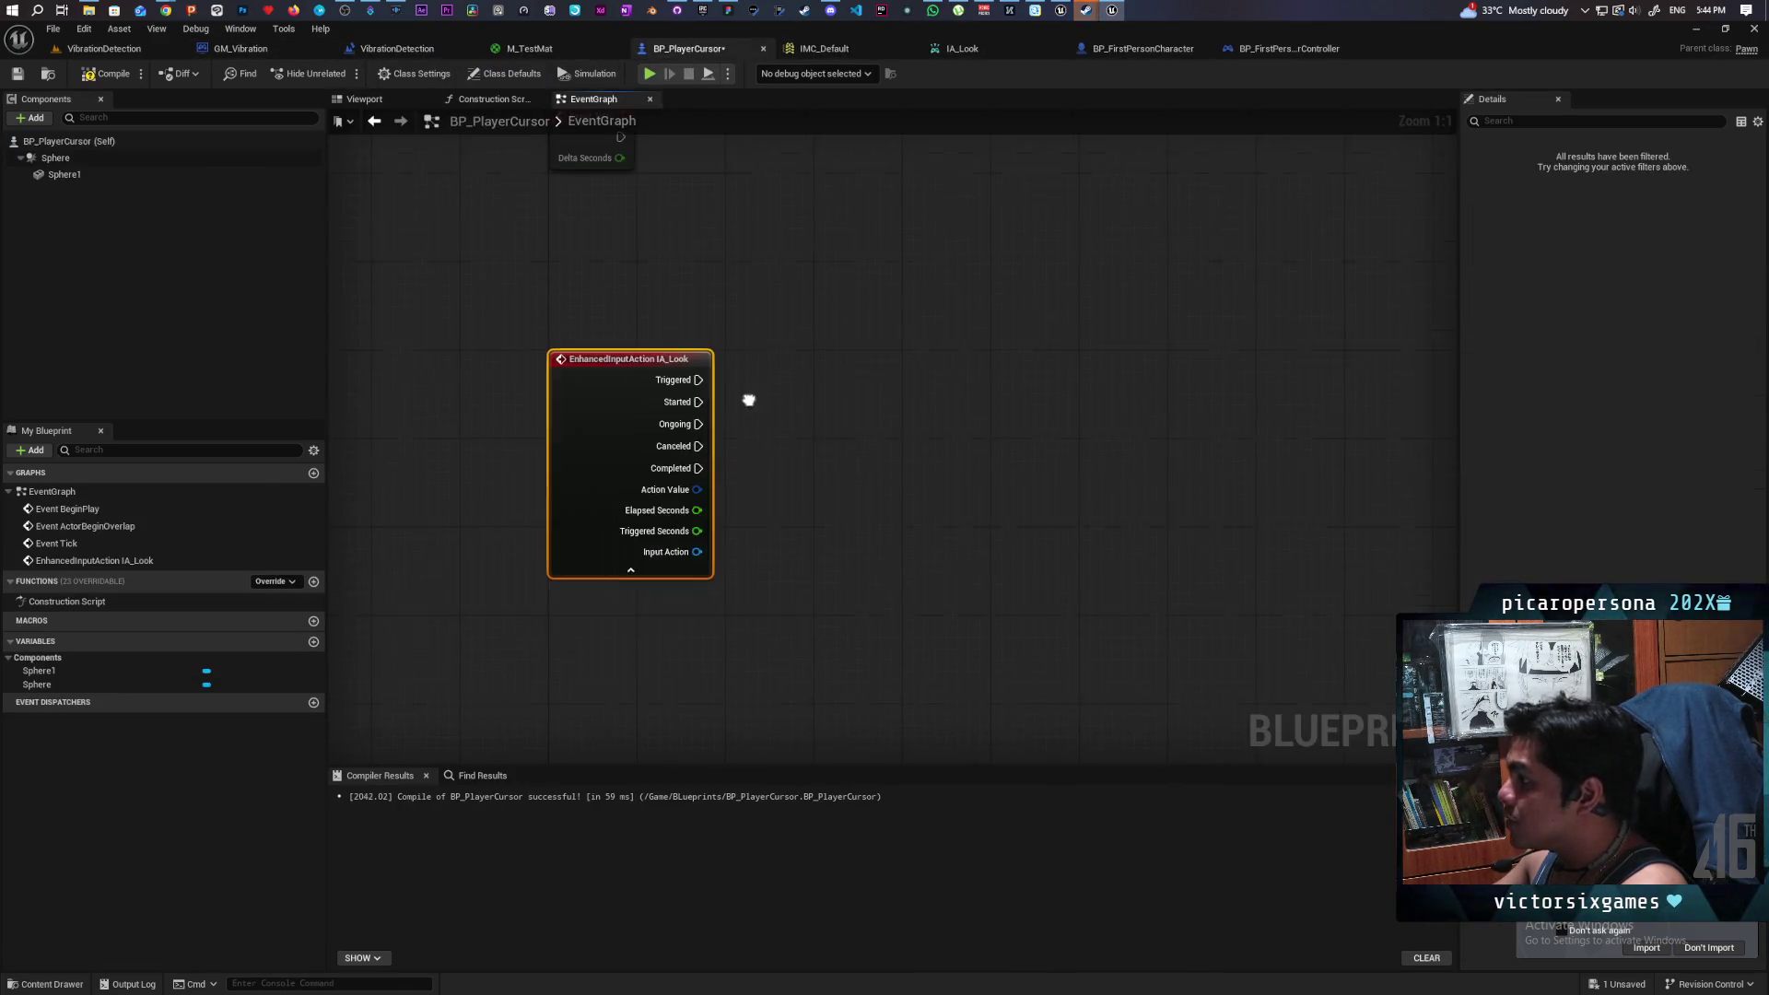
# - Split IA_Look's Action Value pin into X and Y and hide the extra pins
pyautogui.rightClick(700, 478)
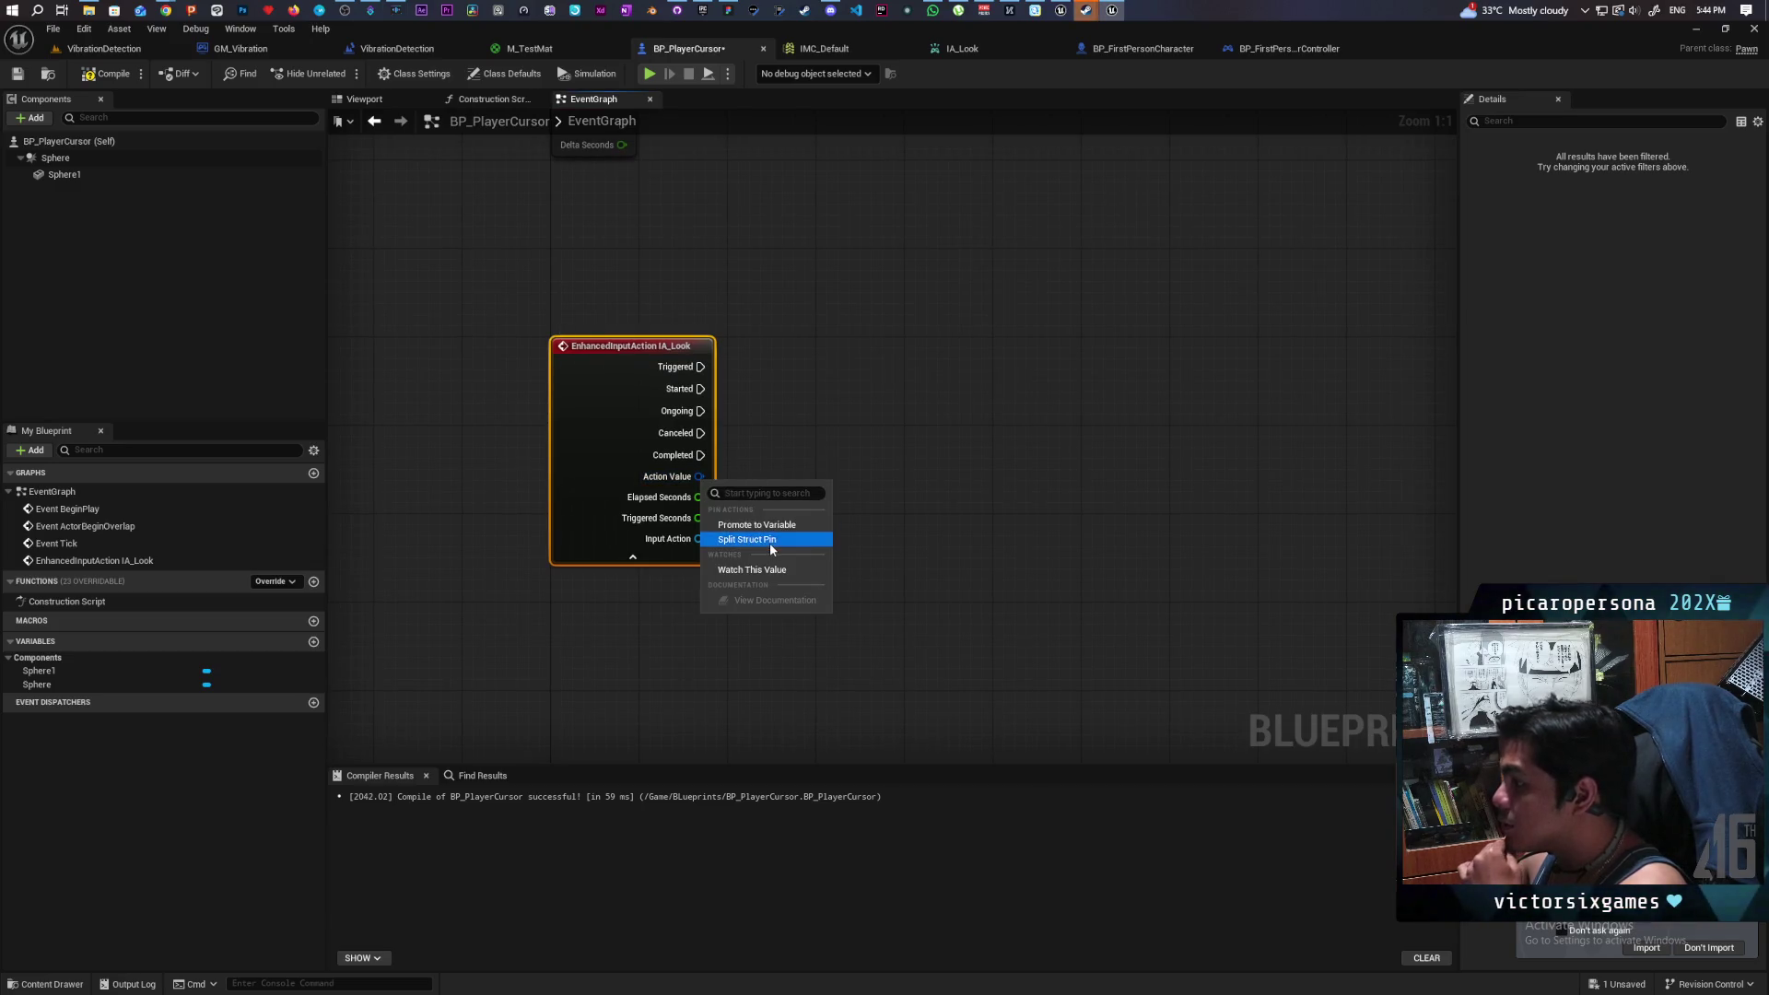
pyautogui.click(770, 542)
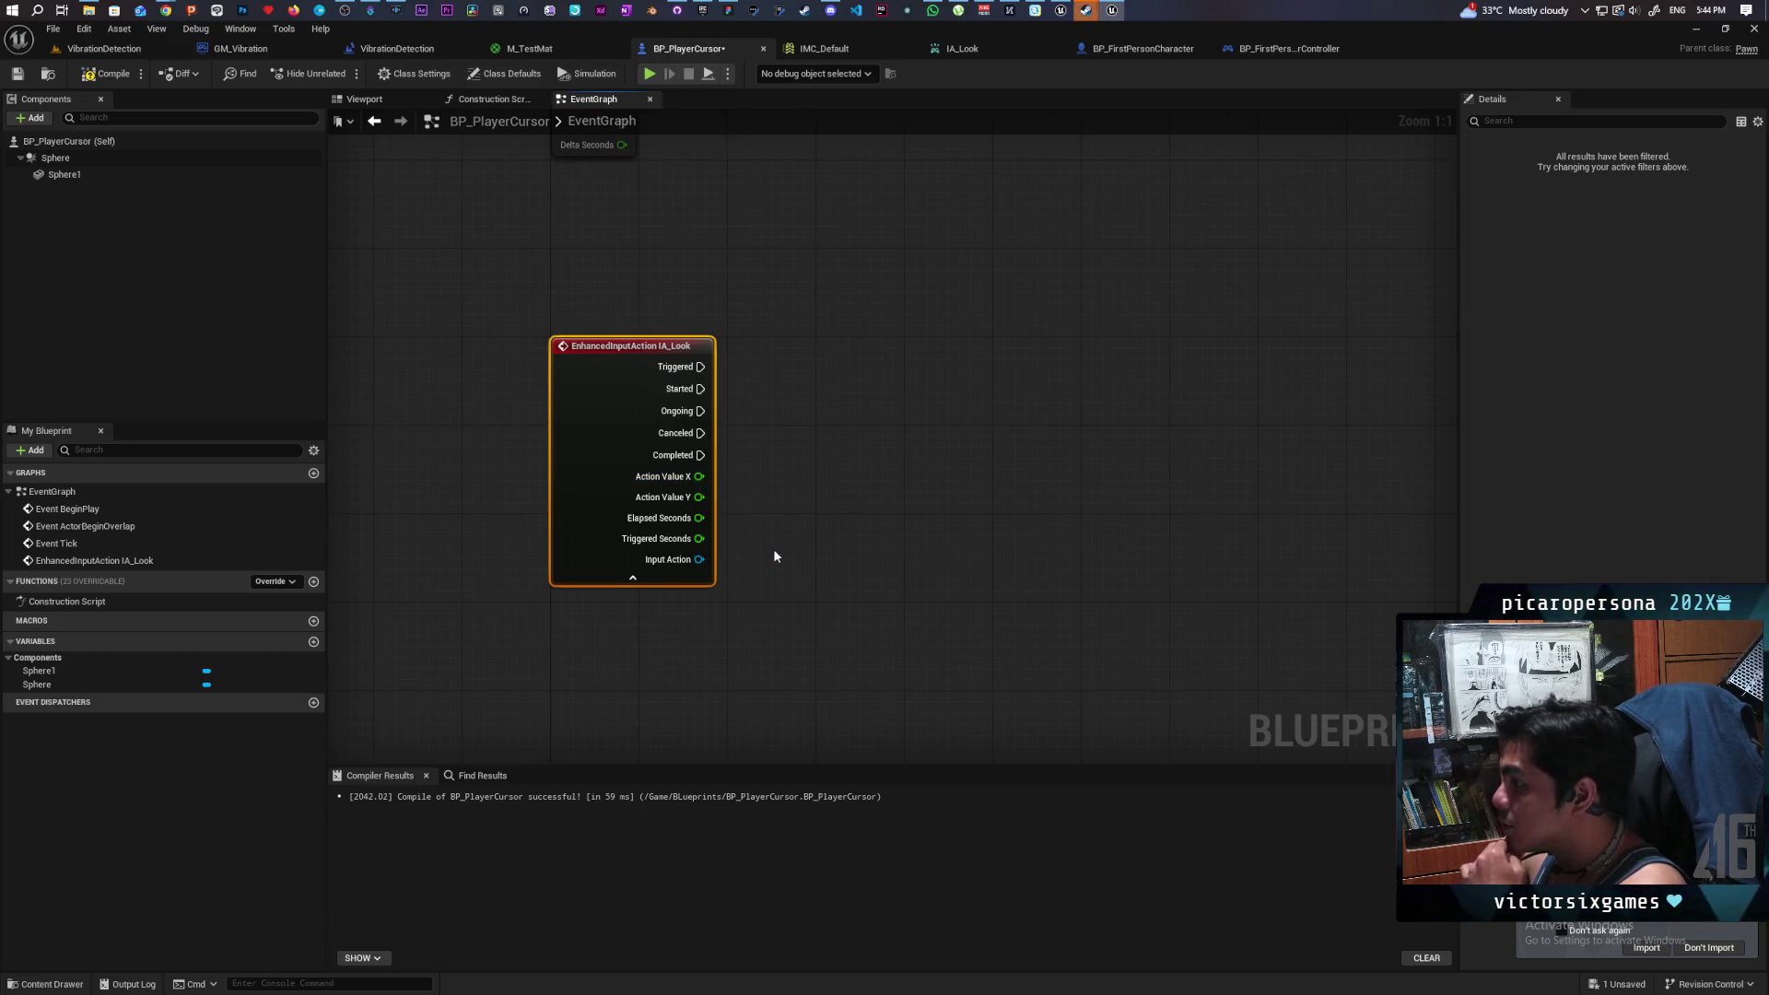
pyautogui.click(652, 580)
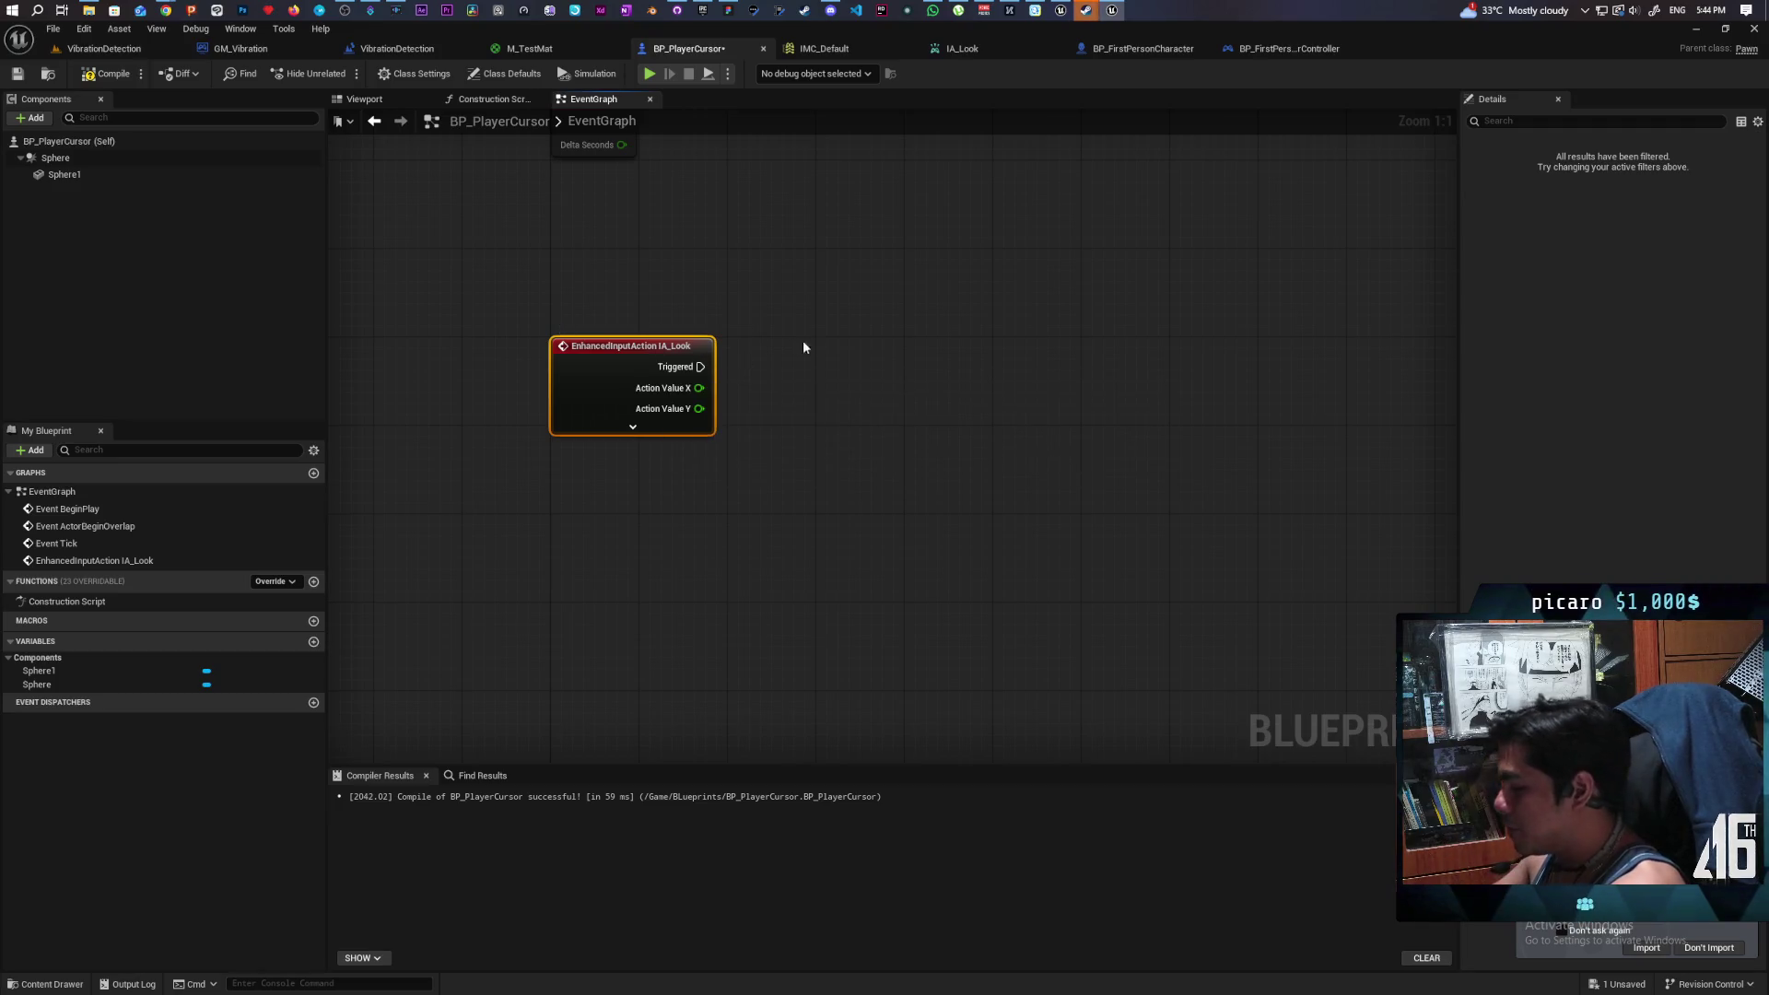
# - Paste a single Print String node into the graph, deleting the duplicate
pyautogui.hotkey('ctrl', 'v')
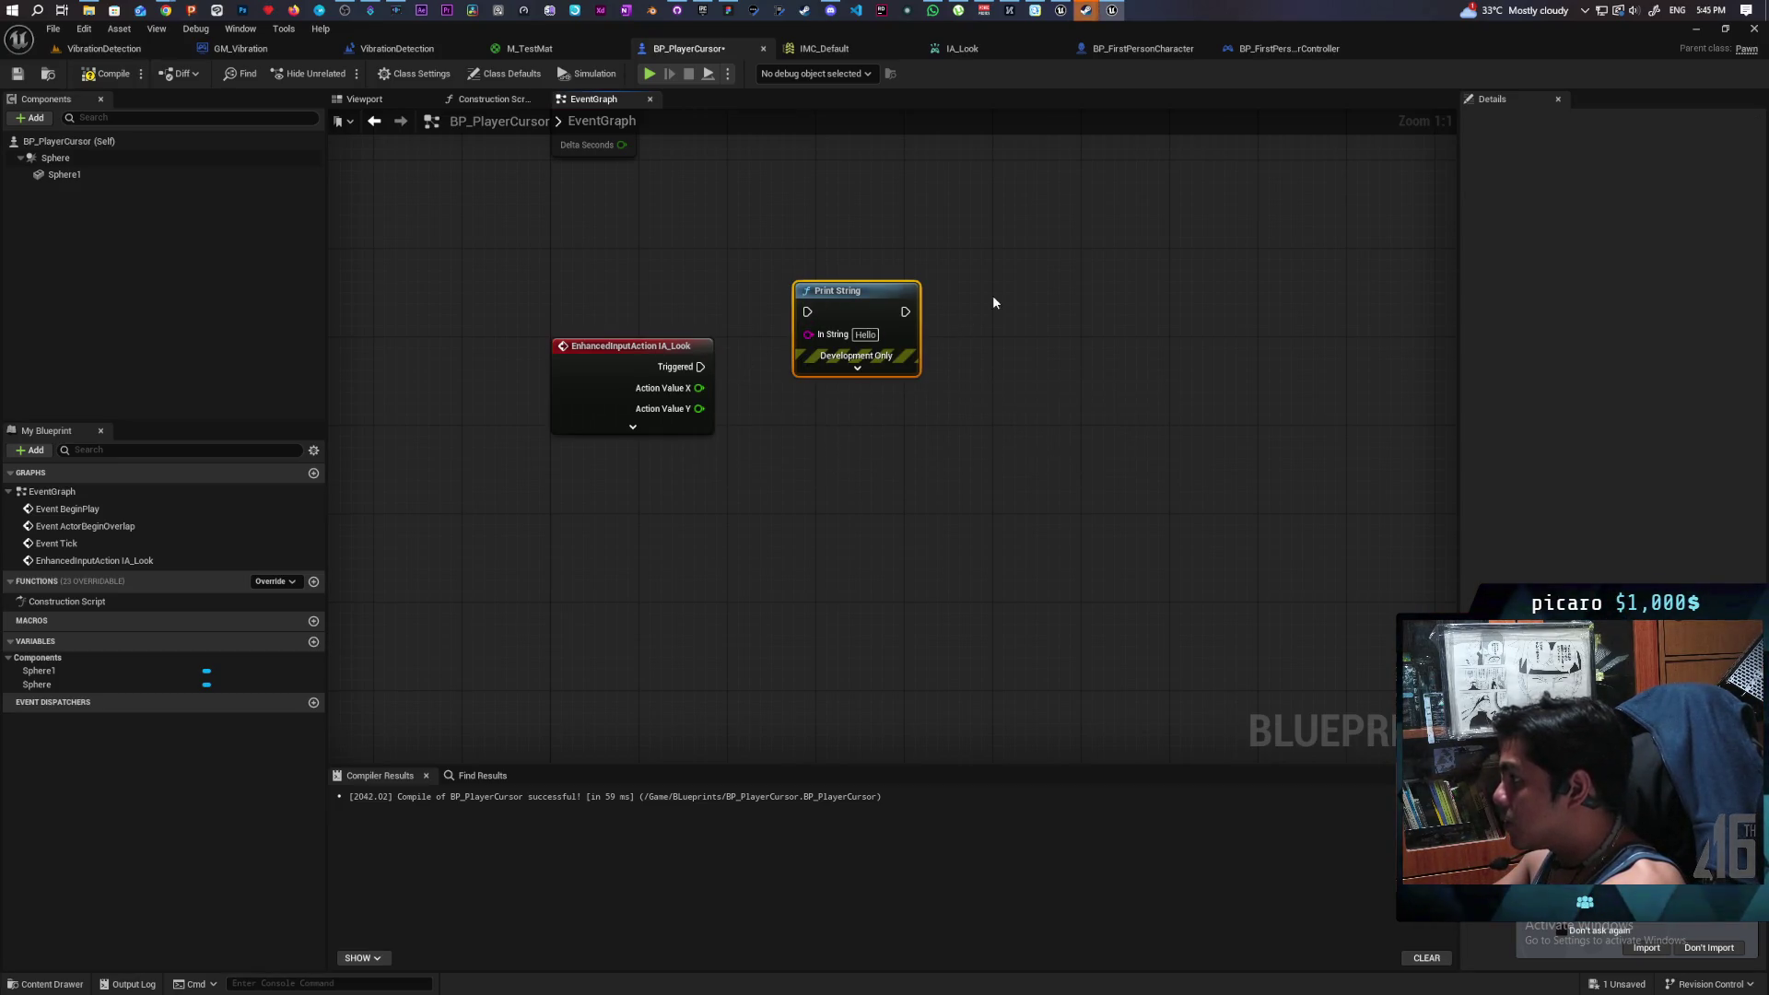
pyautogui.hotkey('ctrl', 'v')
pyautogui.click(869, 239)
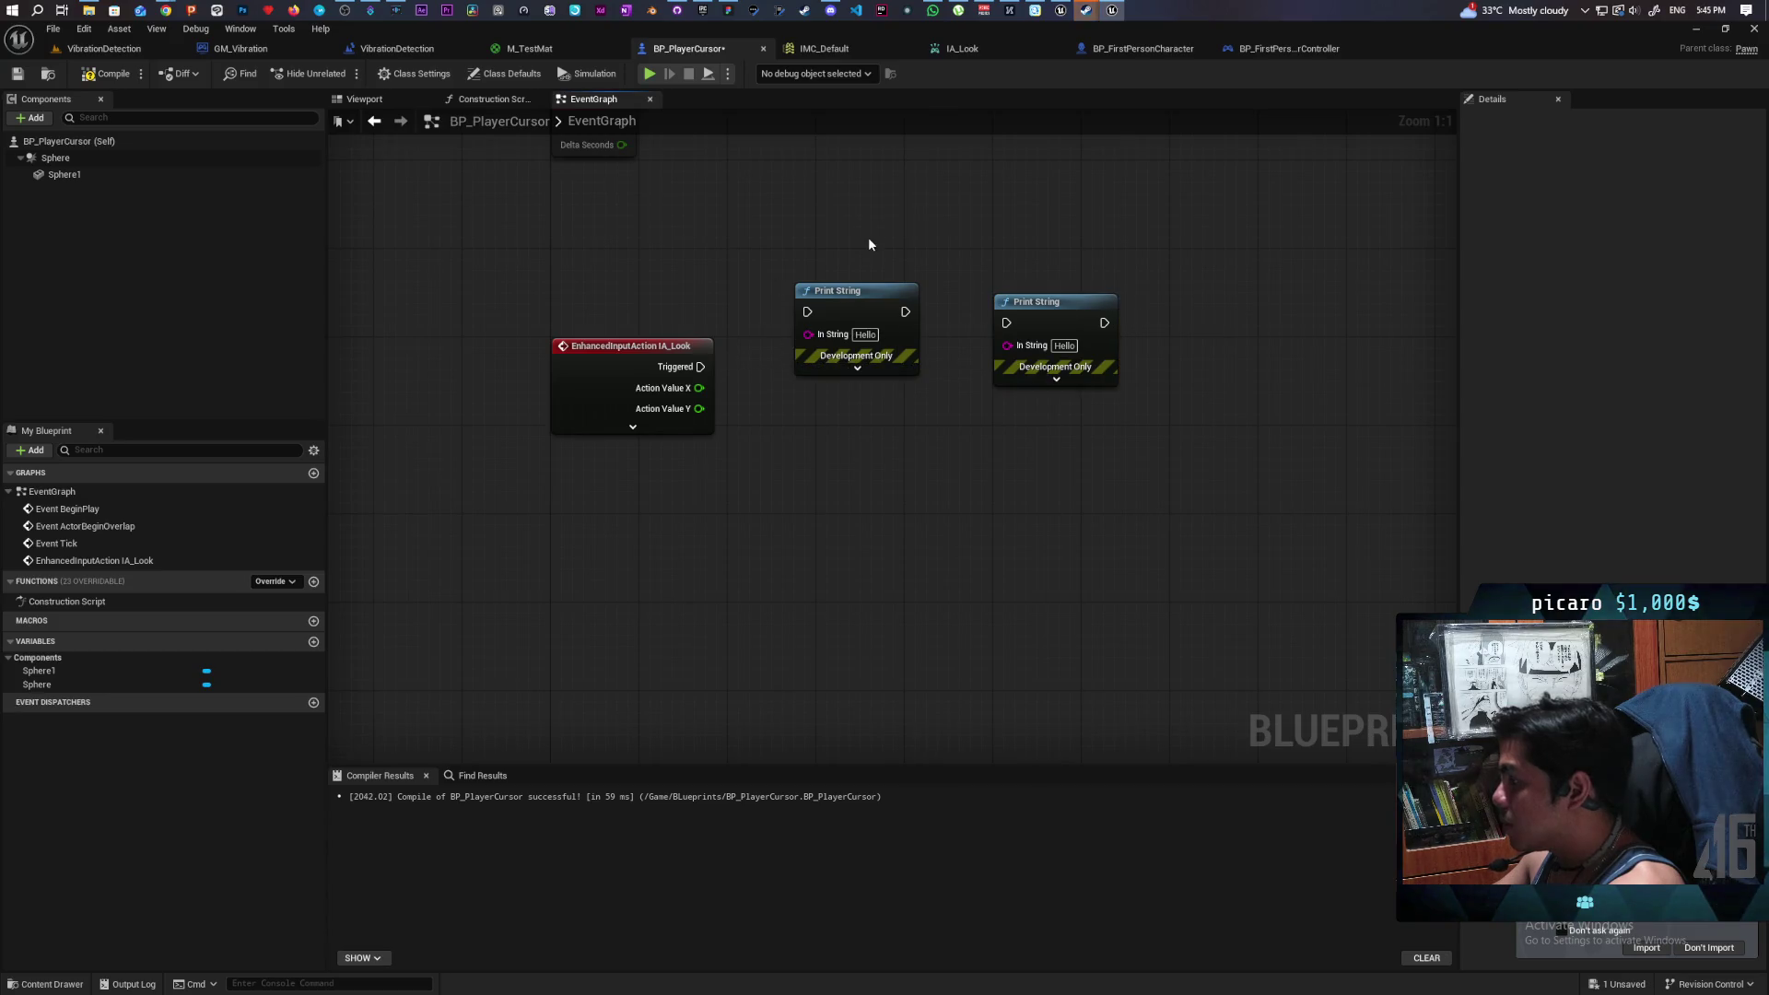
pyautogui.moveTo(869, 245); pyautogui.dragTo(860, 431)
pyautogui.press('Delete')
# - Feed Print String an Append of "x:", Action Value X, "y:" and Action Value Y
pyautogui.moveTo(1007, 346); pyautogui.dragTo(871, 368)
pyautogui.write('append')
pyautogui.press('Return')
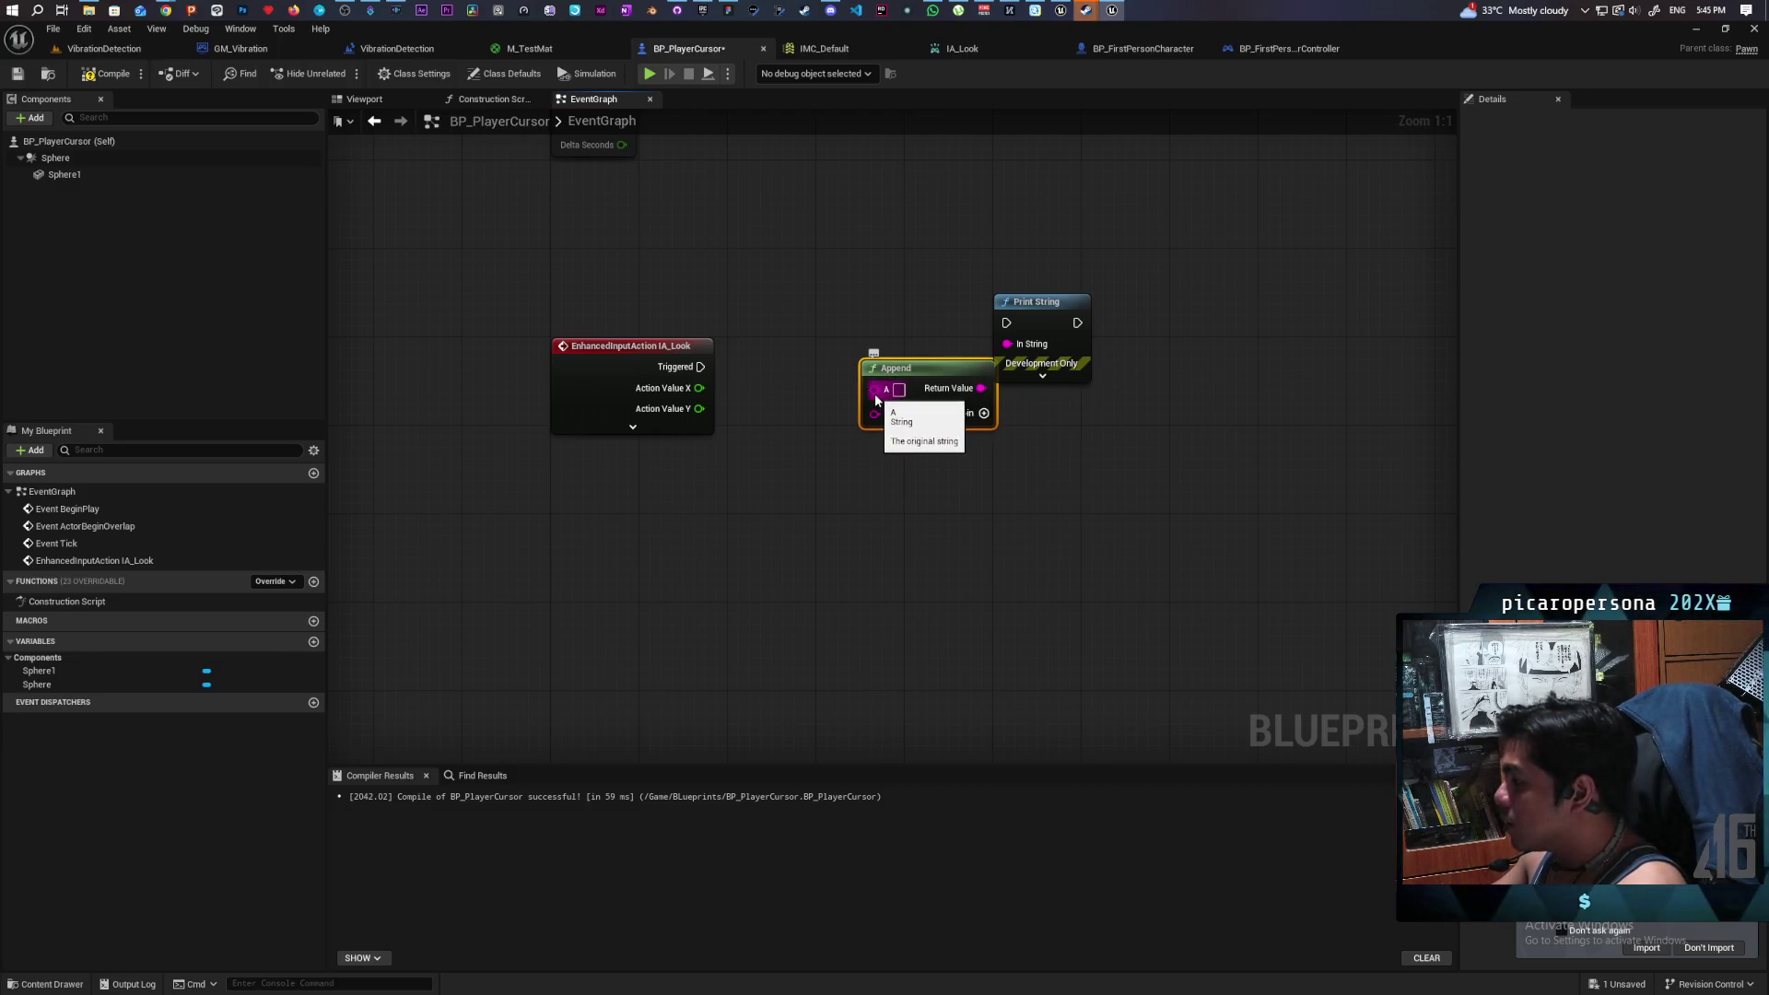
pyautogui.click(982, 414)
pyautogui.click(981, 415)
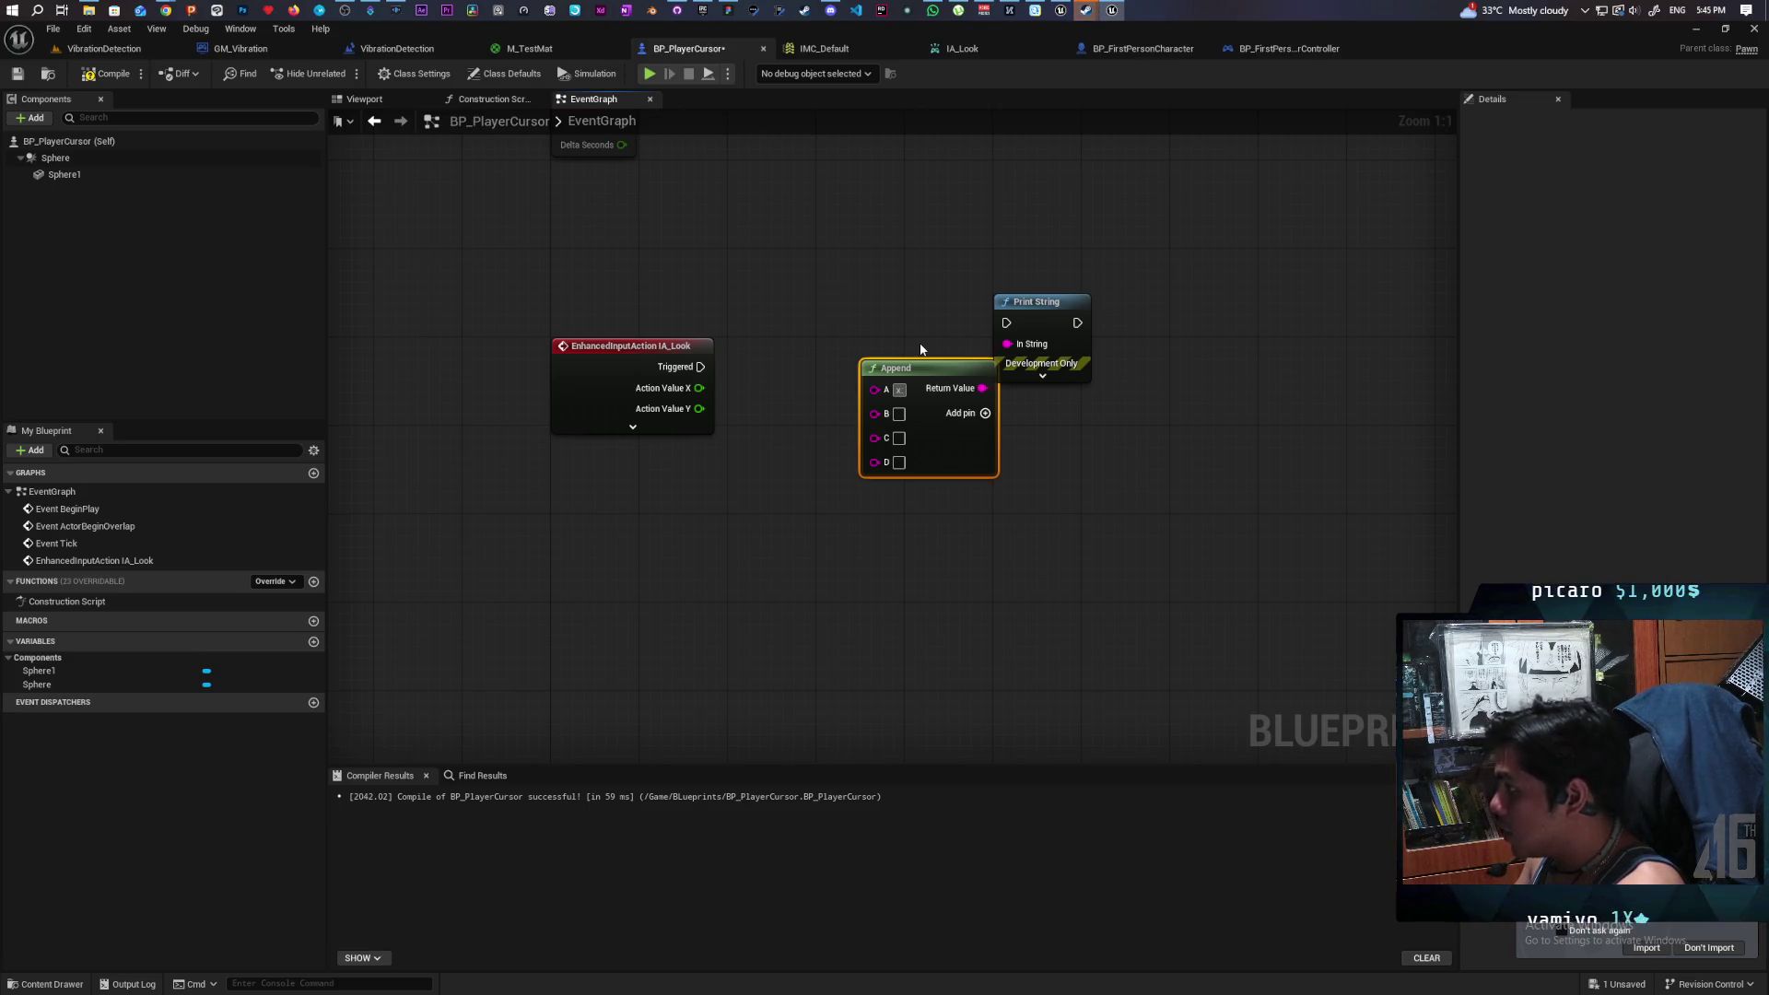
pyautogui.moveTo(698, 388); pyautogui.dragTo(874, 413)
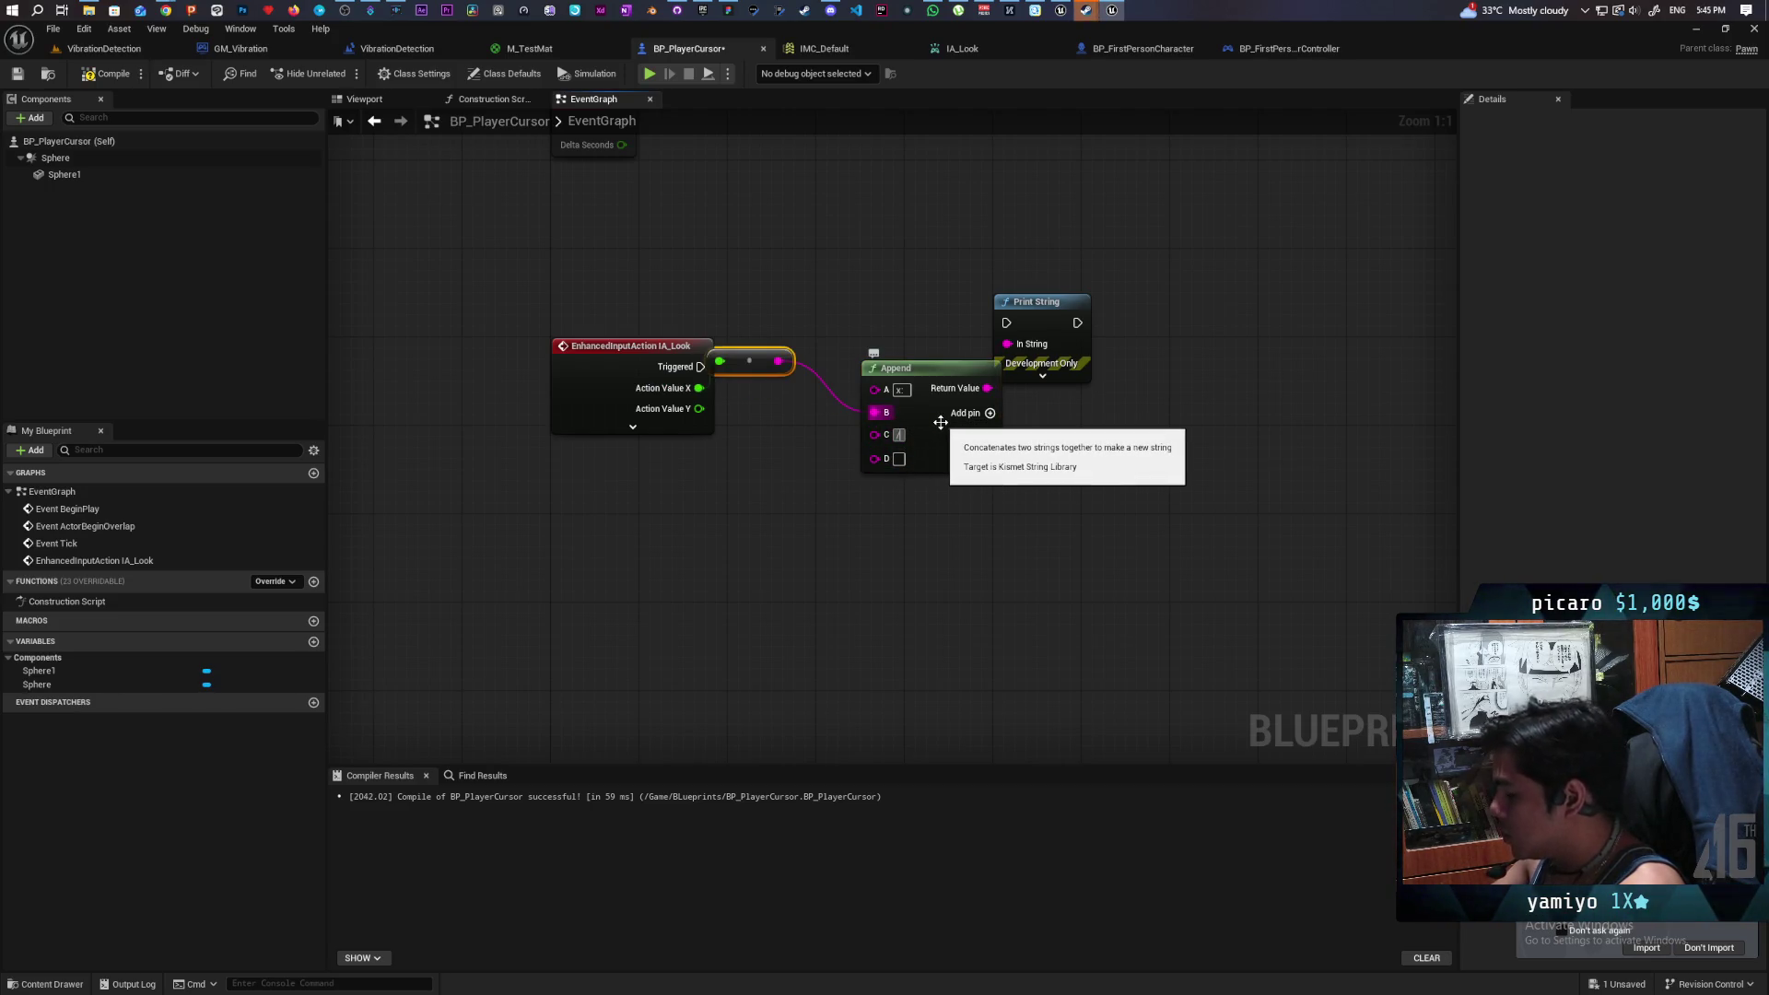
pyautogui.write('y:')
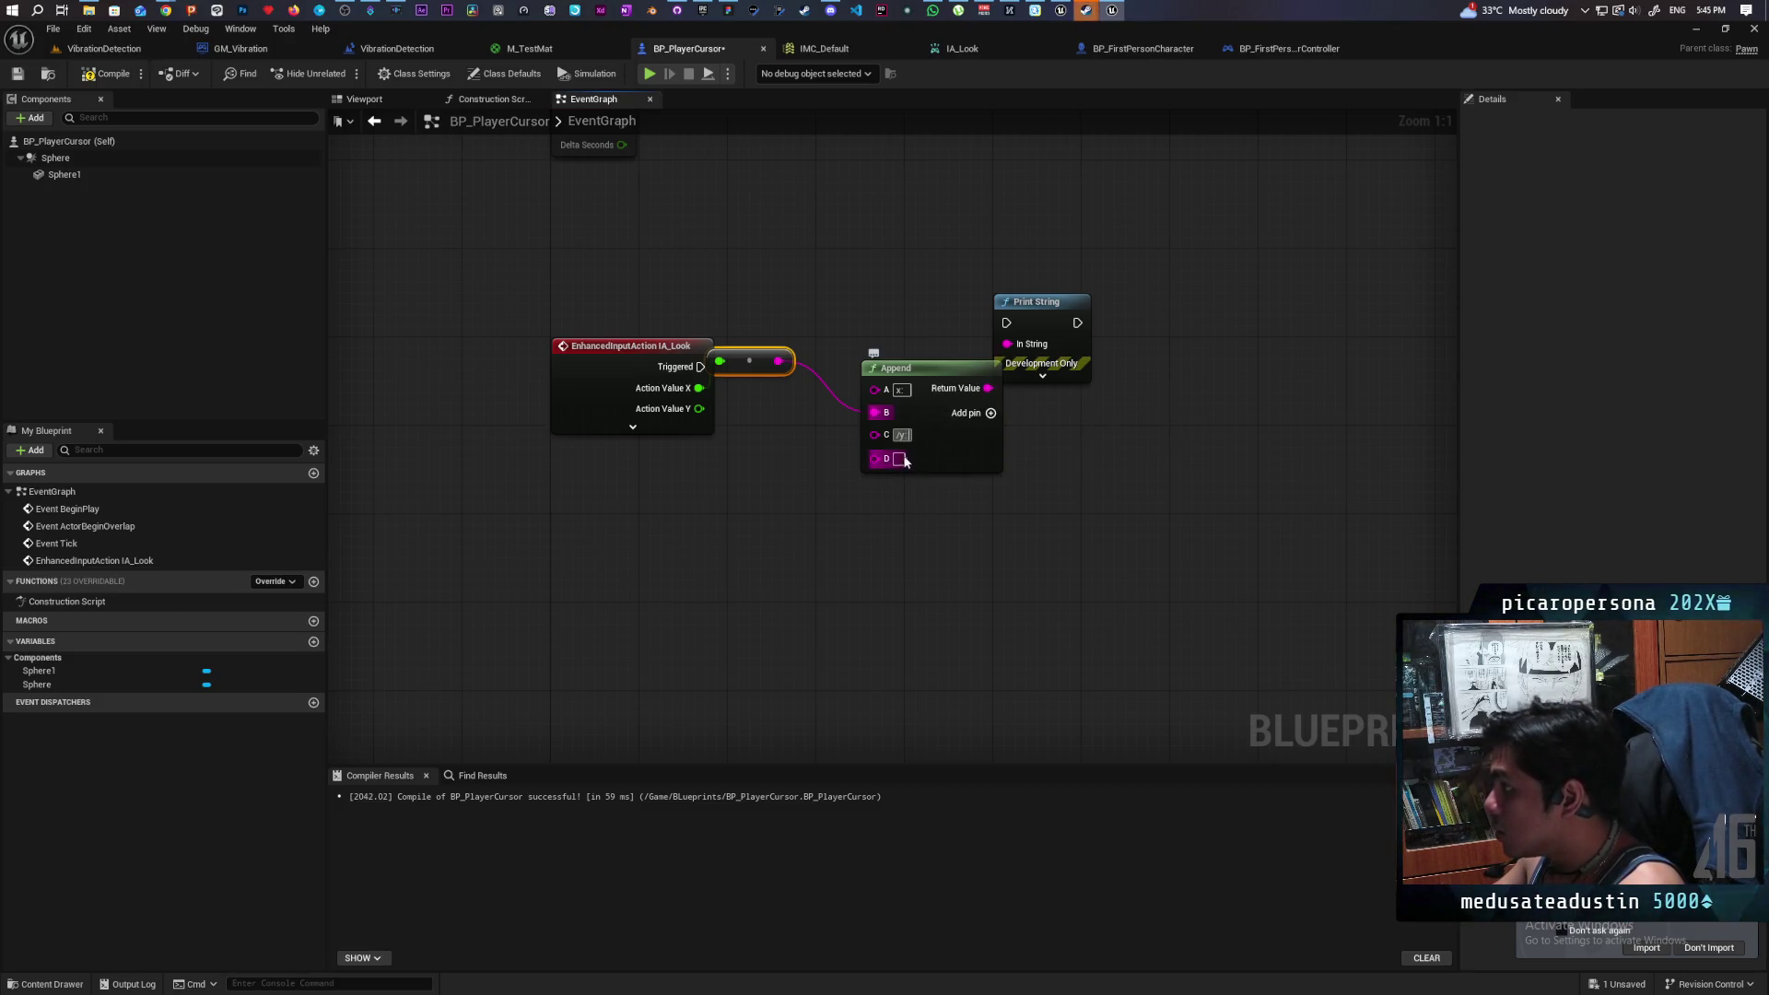
pyautogui.moveTo(699, 408); pyautogui.dragTo(874, 457)
pyautogui.click(900, 389)
pyautogui.write(':')
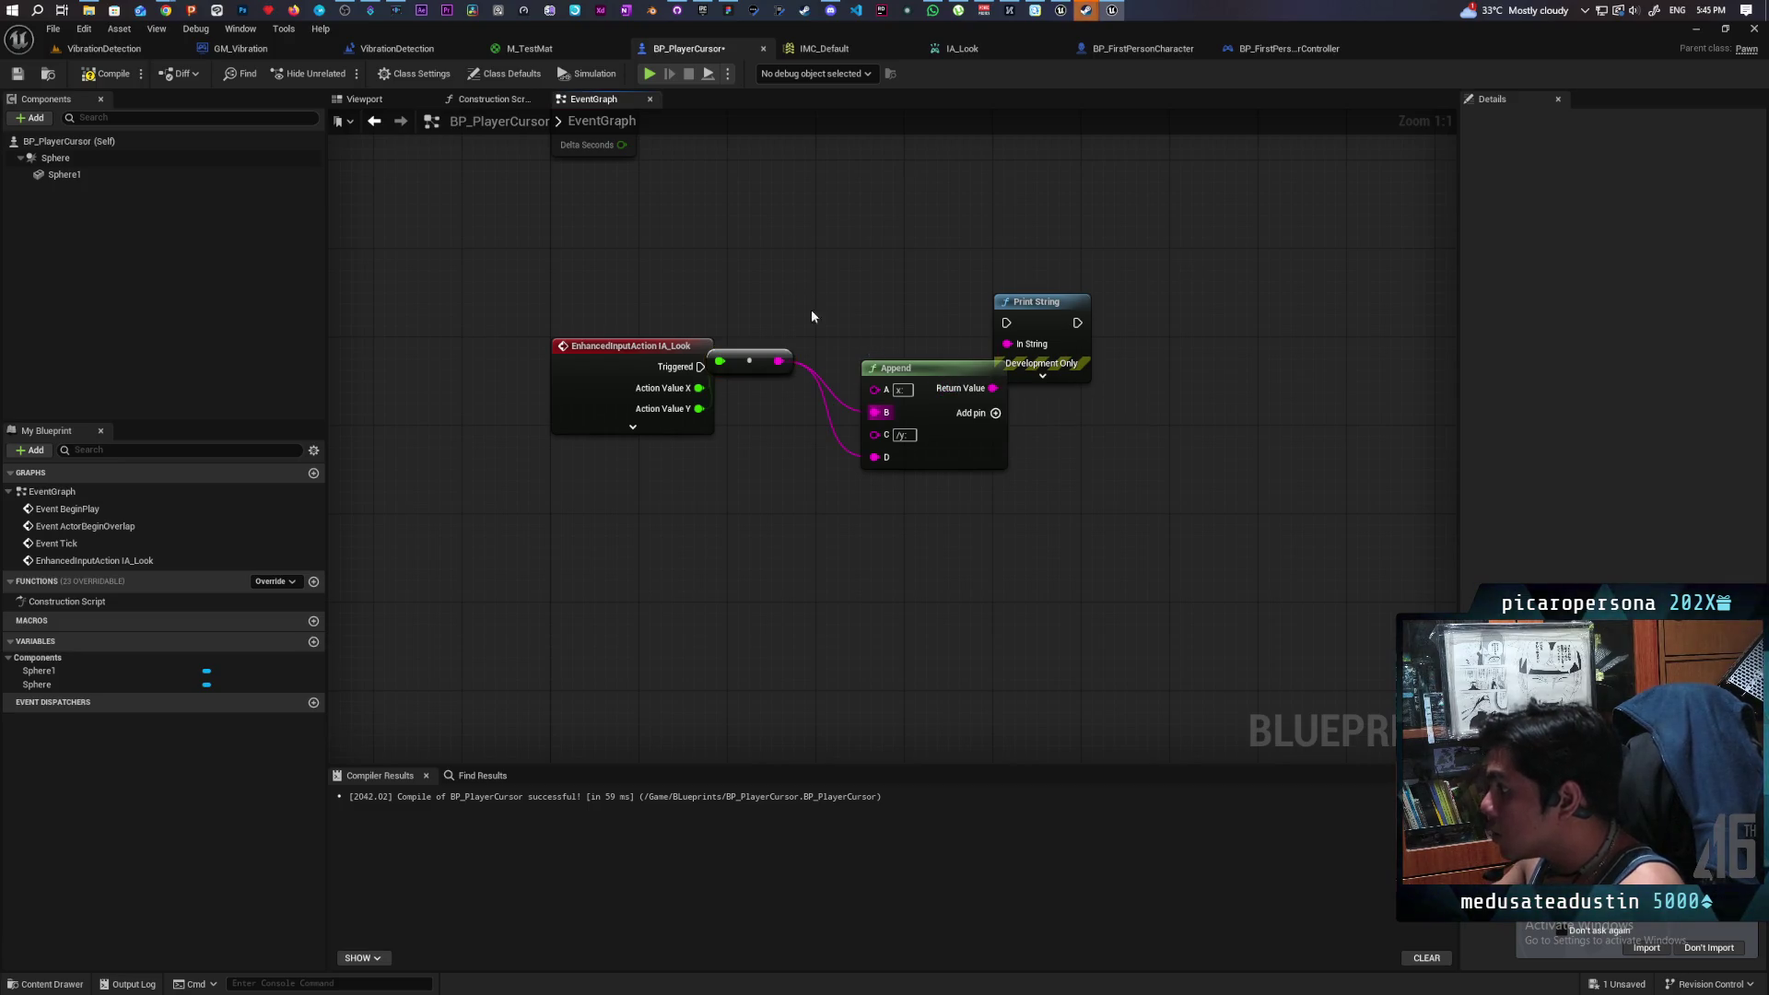
# - Separate the stacked conversion nodes and wire IA_Look Triggered into Print String
pyautogui.moveTo(770, 368); pyautogui.dragTo(779, 466)
pyautogui.moveTo(754, 361); pyautogui.dragTo(753, 438)
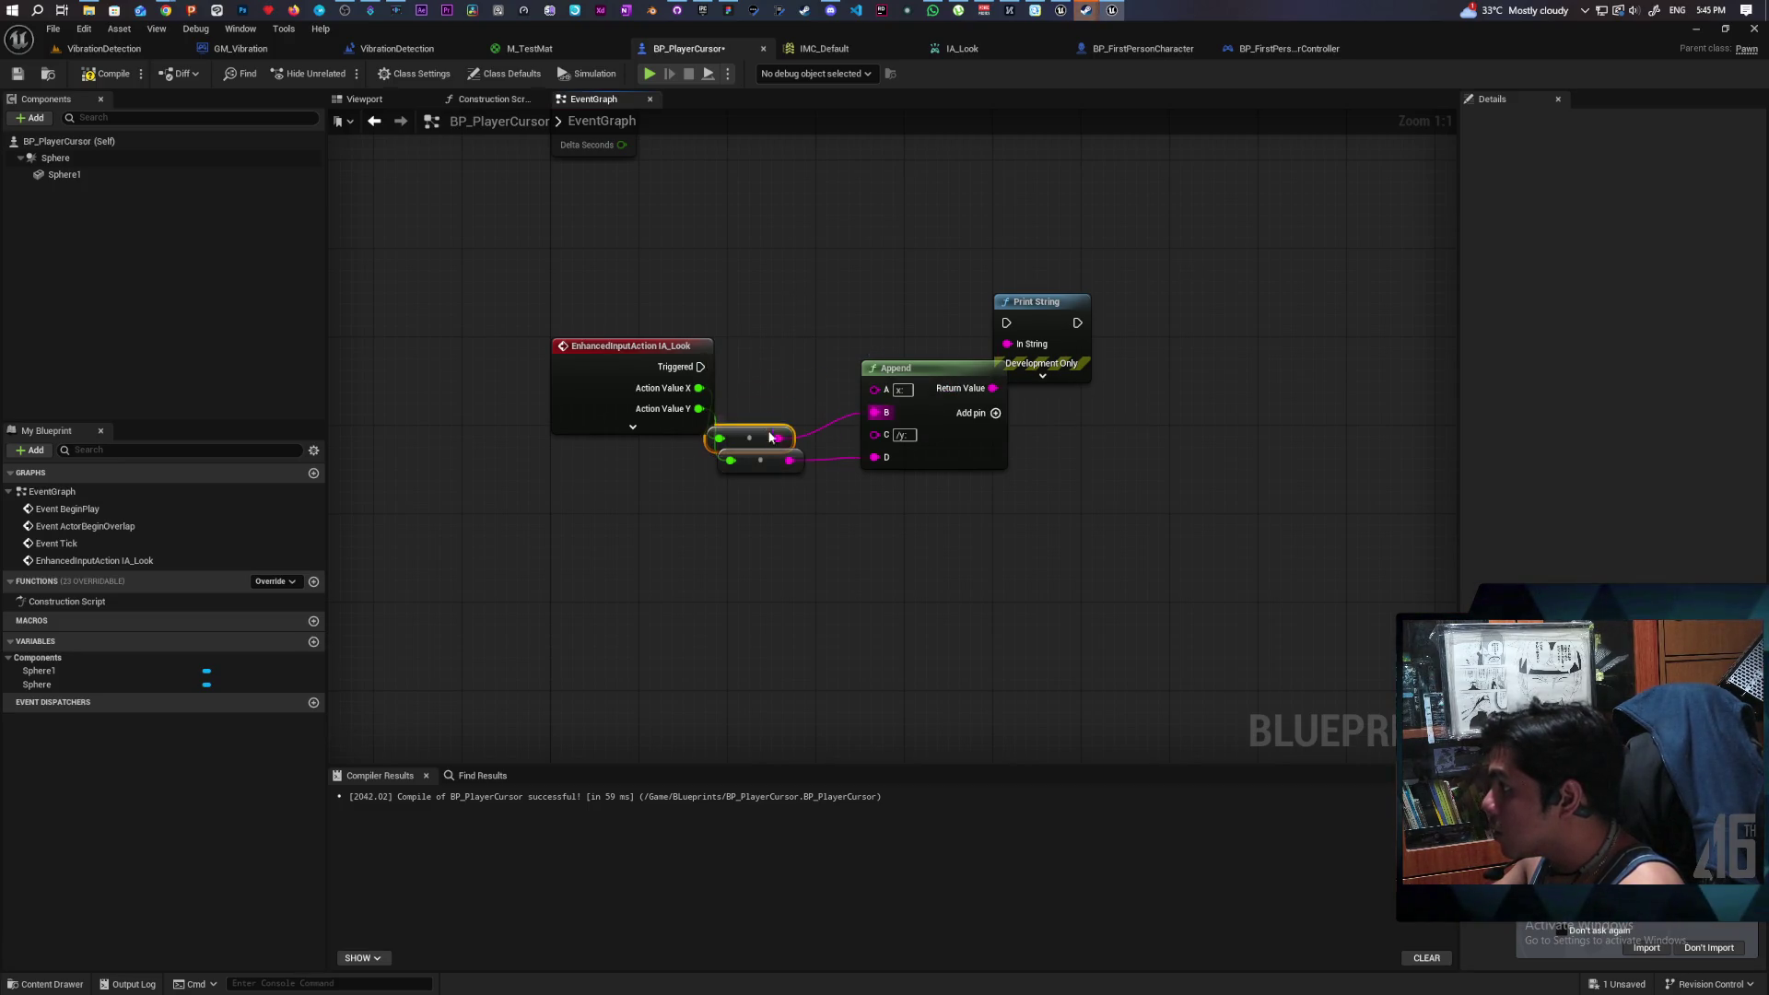
pyautogui.moveTo(702, 368); pyautogui.dragTo(1006, 322)
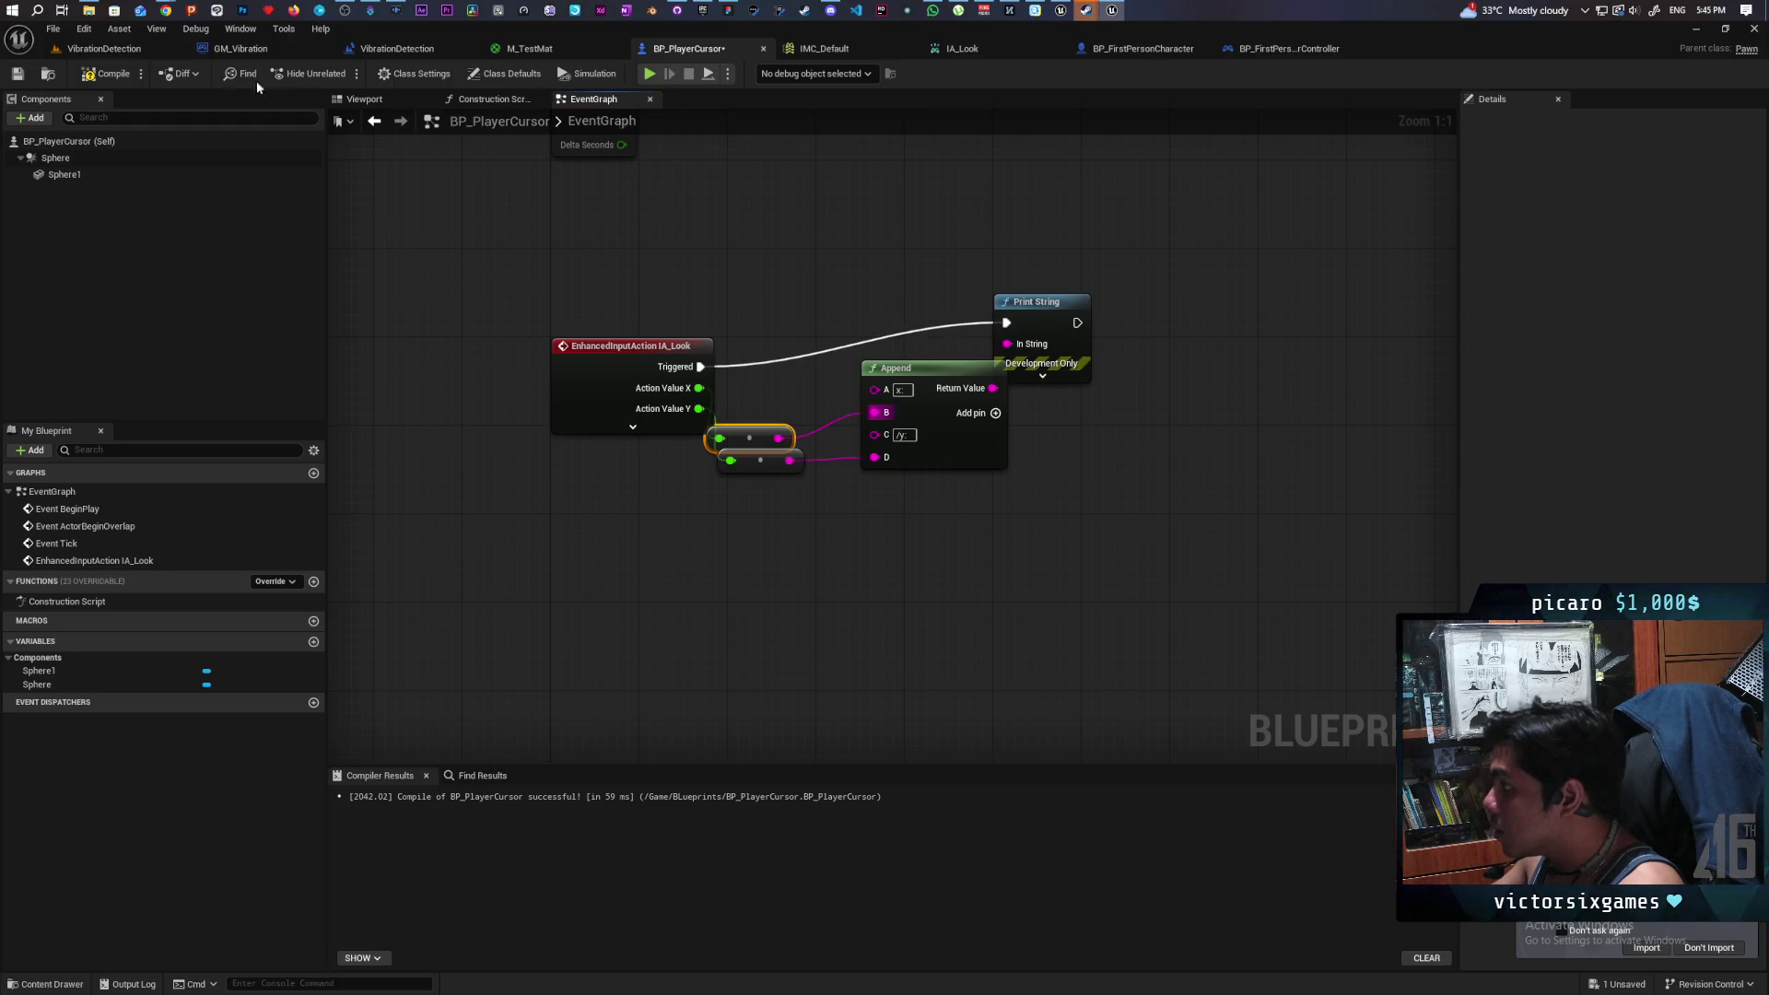
pyautogui.click(141, 52)
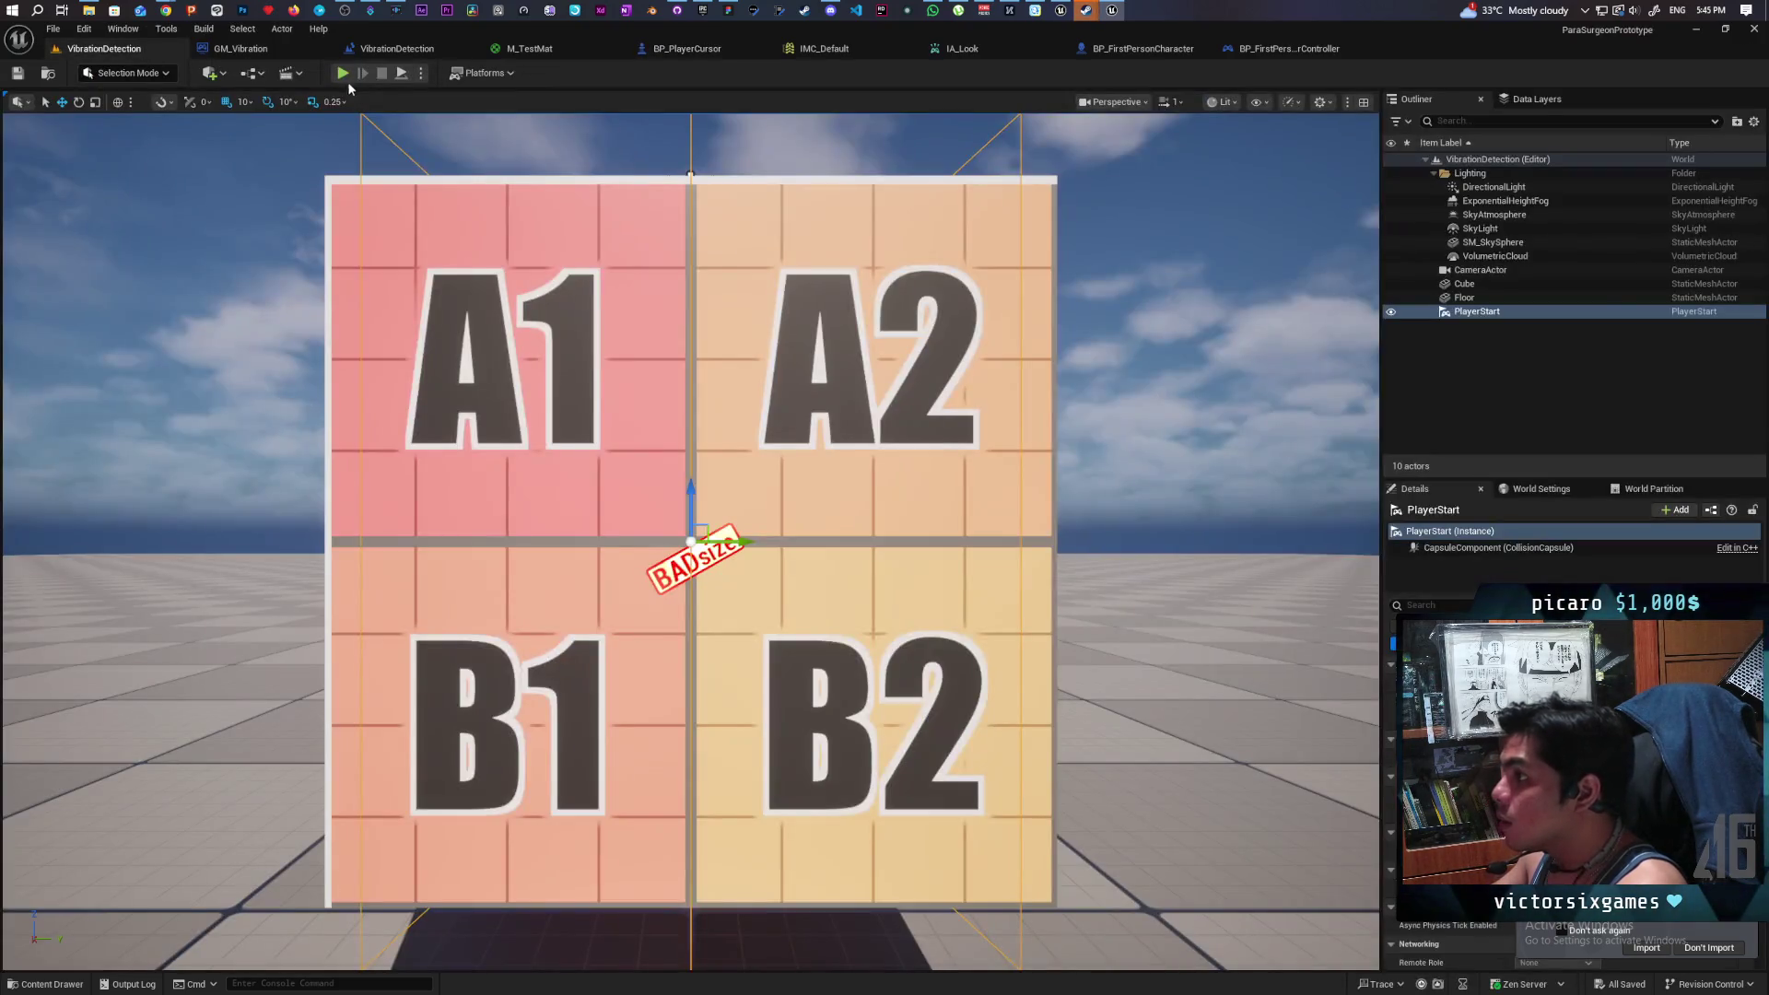
# - Play-test the level with Alt+P, then stop and view the first-person character and controller blueprints
pyautogui.hotkey('alt', 'p')
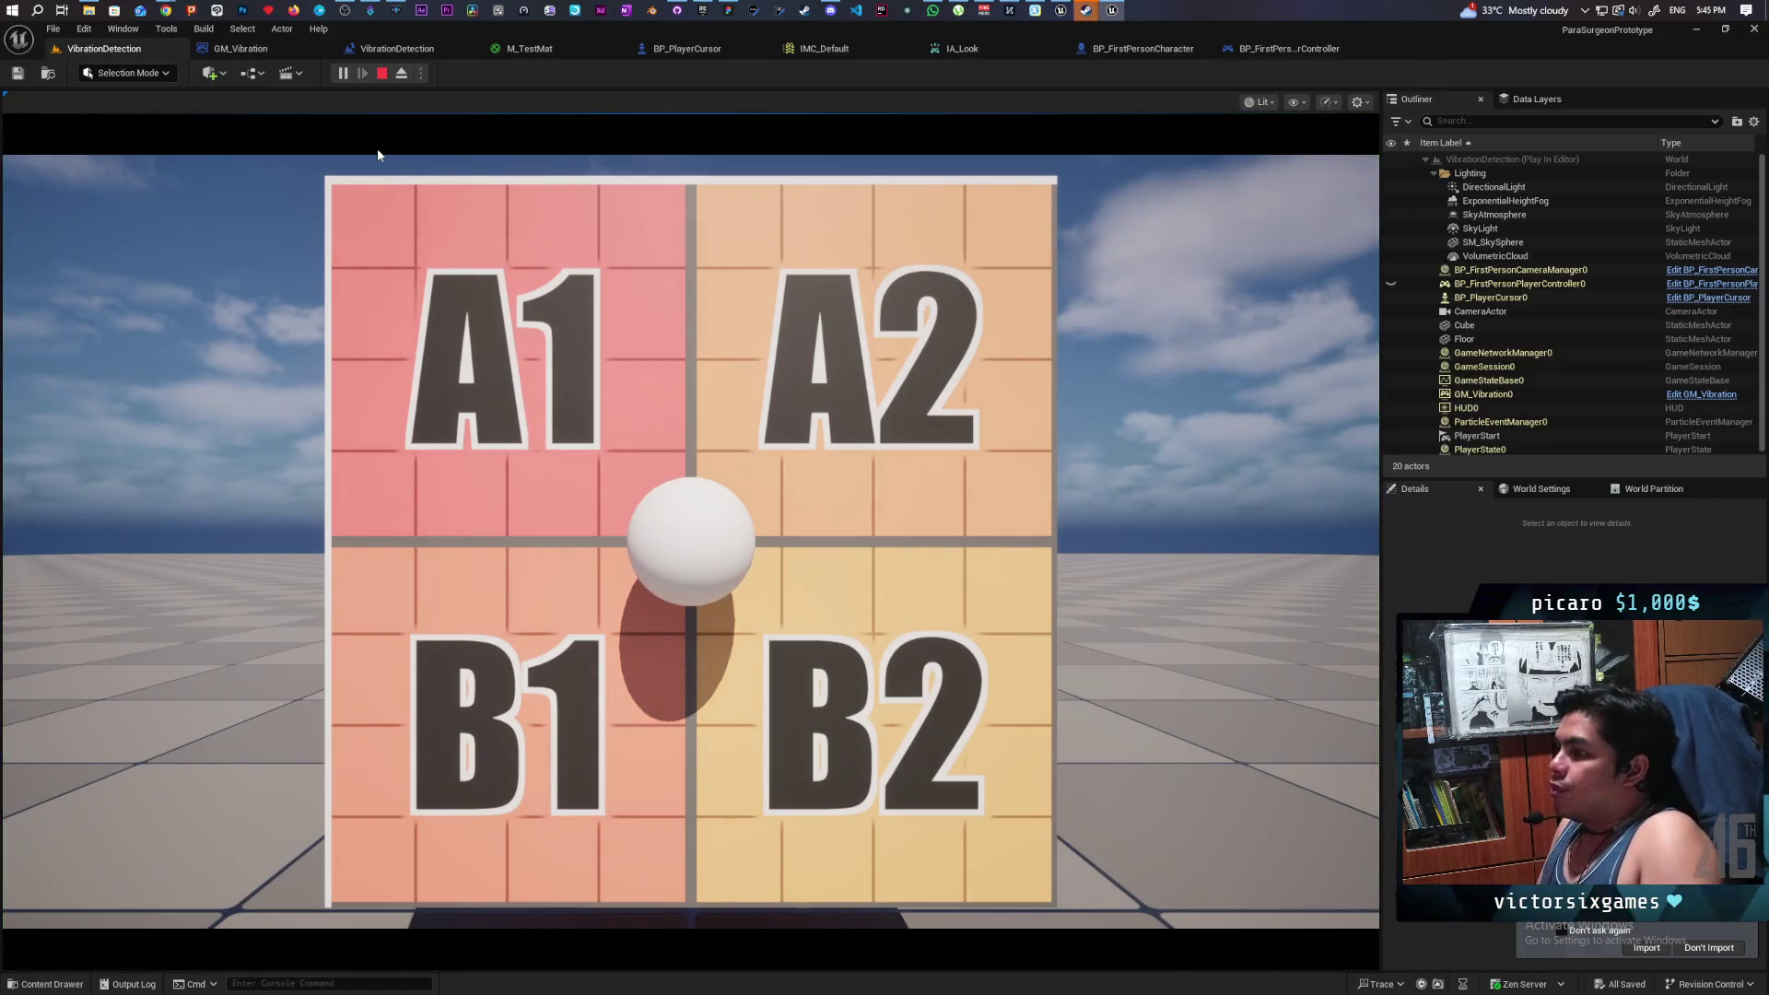
pyautogui.click(377, 147)
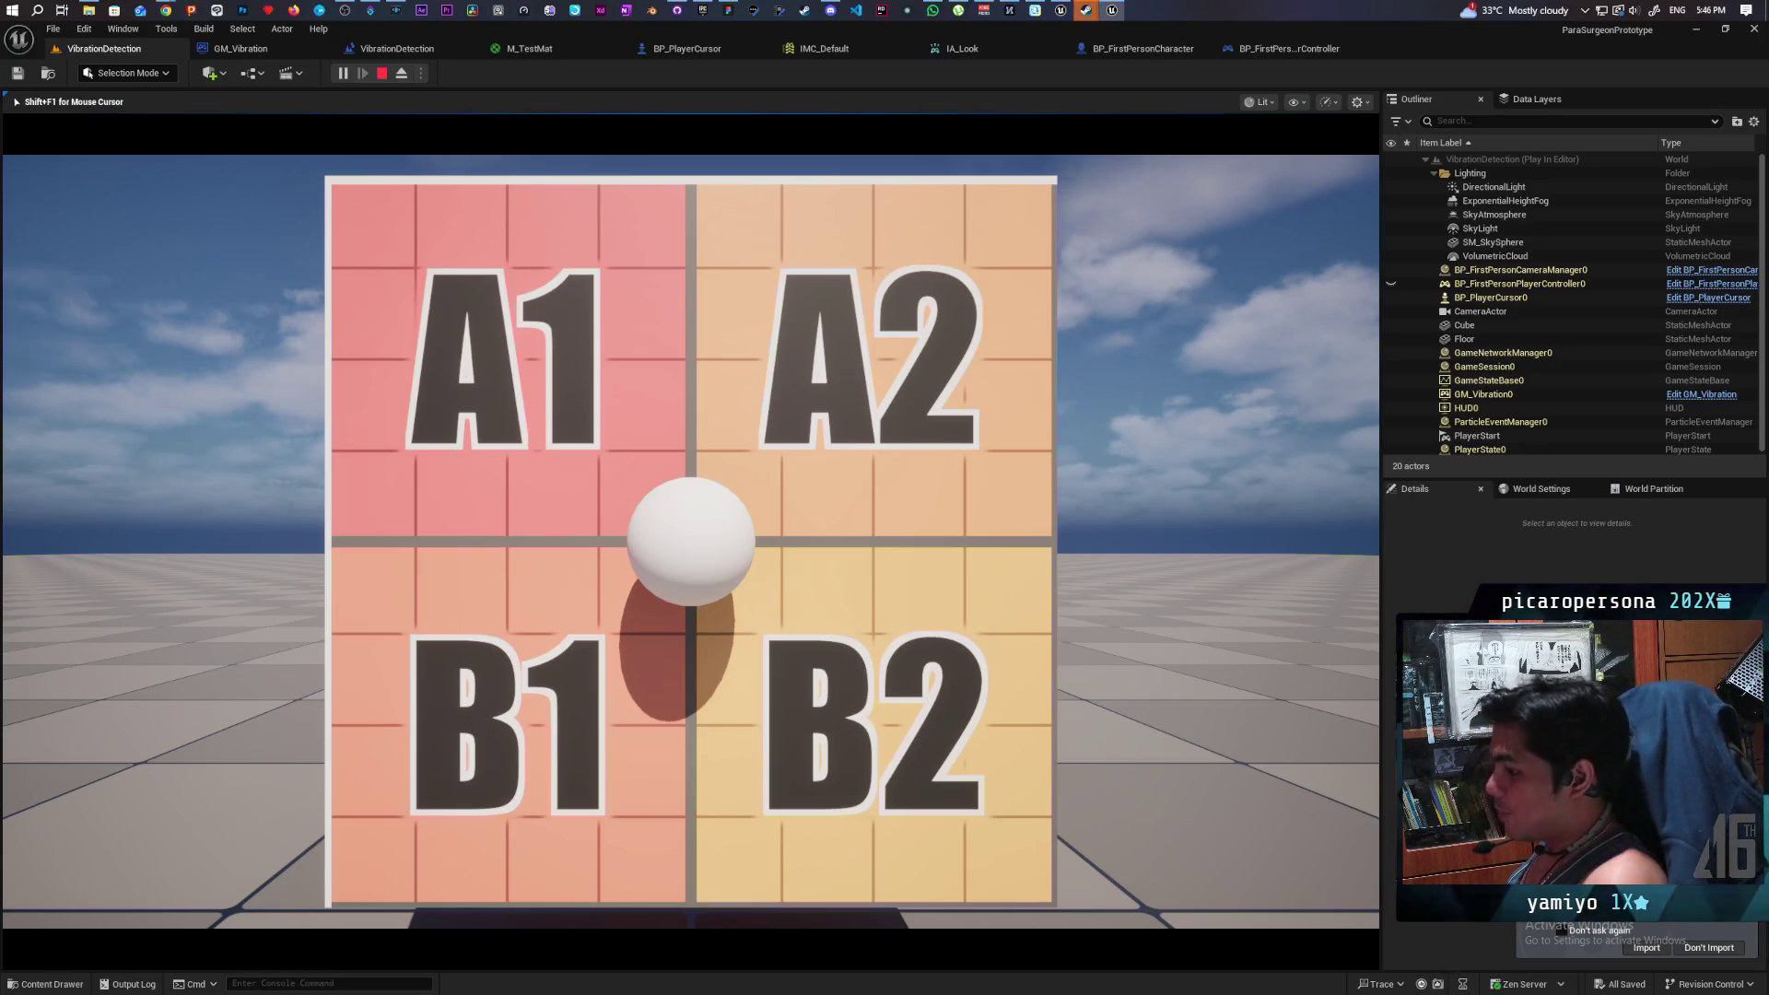
pyautogui.press('Escape')
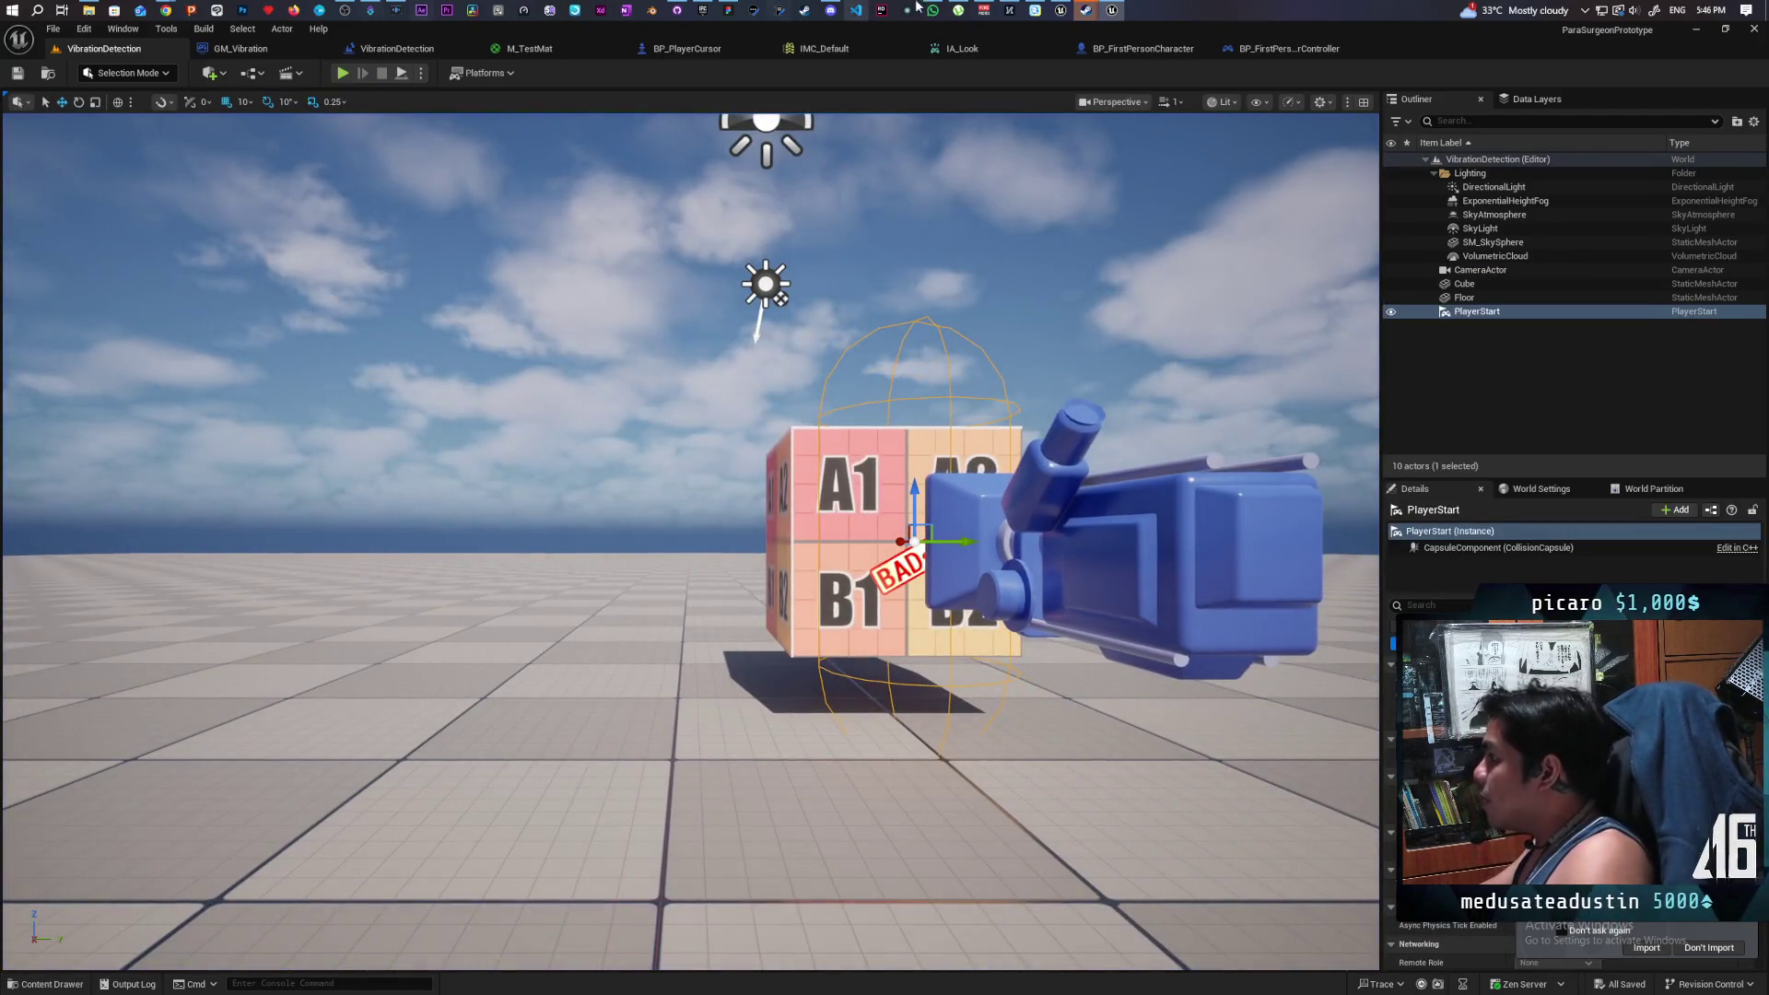
pyautogui.click(1134, 48)
pyautogui.click(1290, 49)
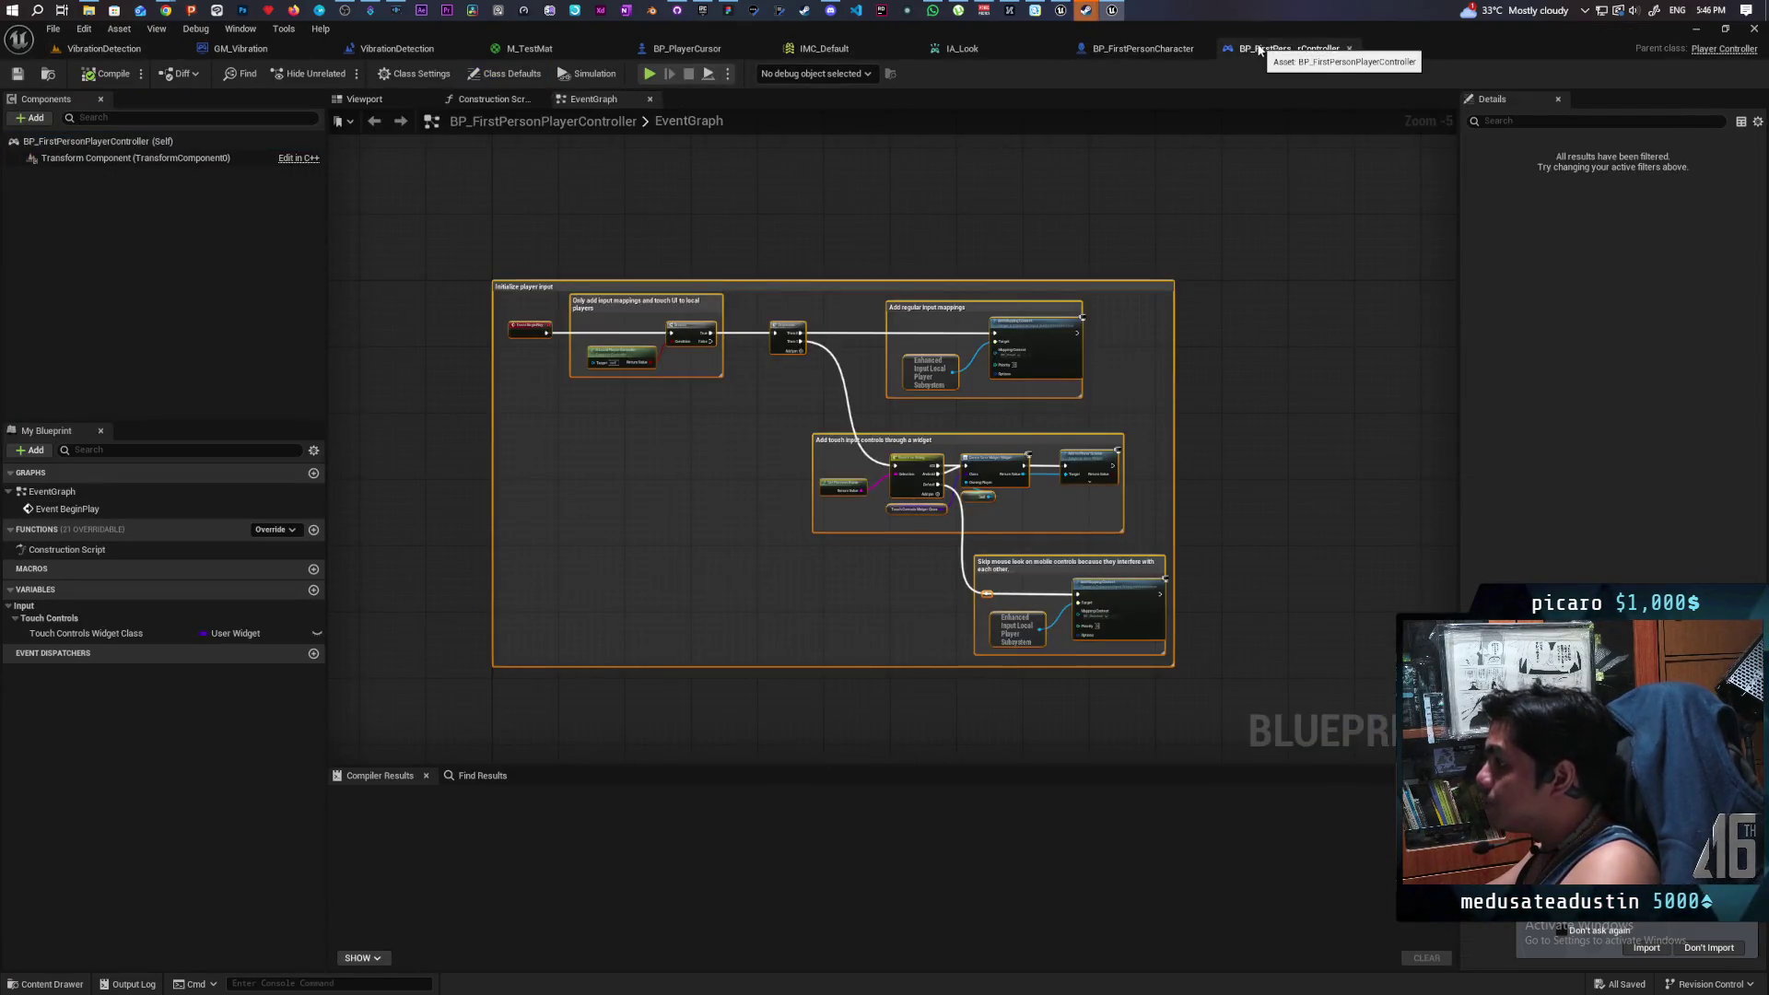
# - Rearrange BP_PlayerCursor's Append, Print String and conversion nodes and save the blueprint
pyautogui.click(1162, 50)
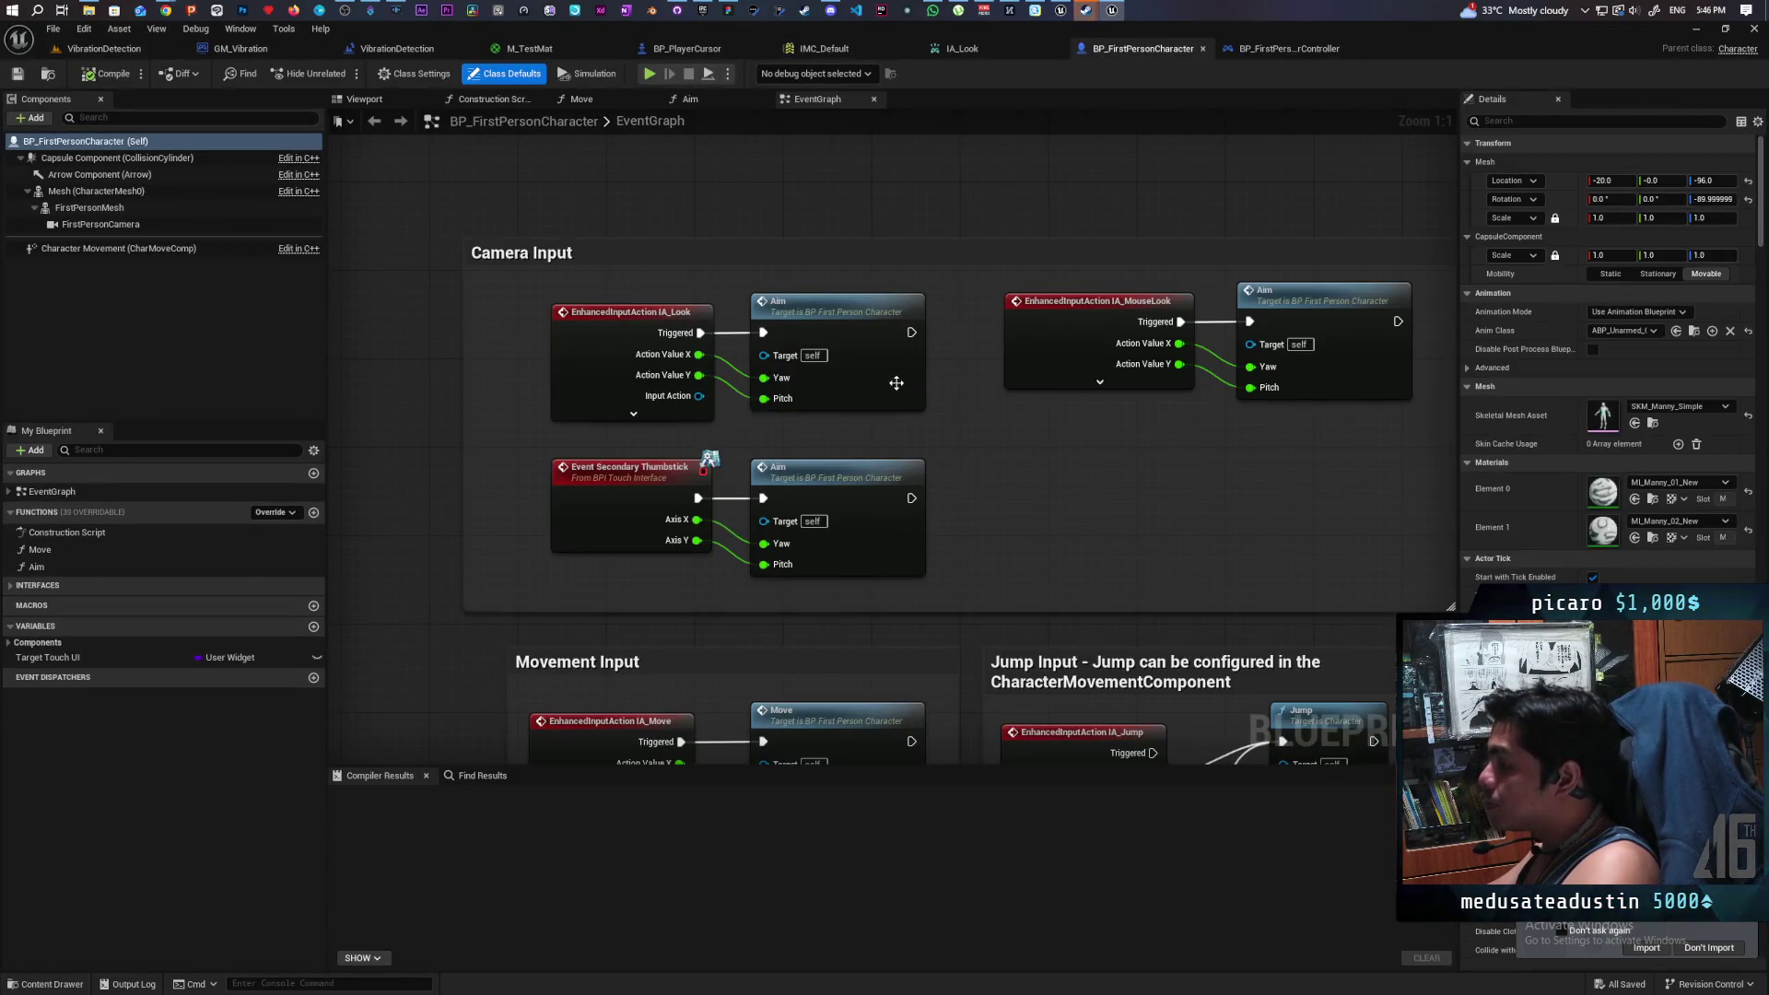
pyautogui.click(667, 51)
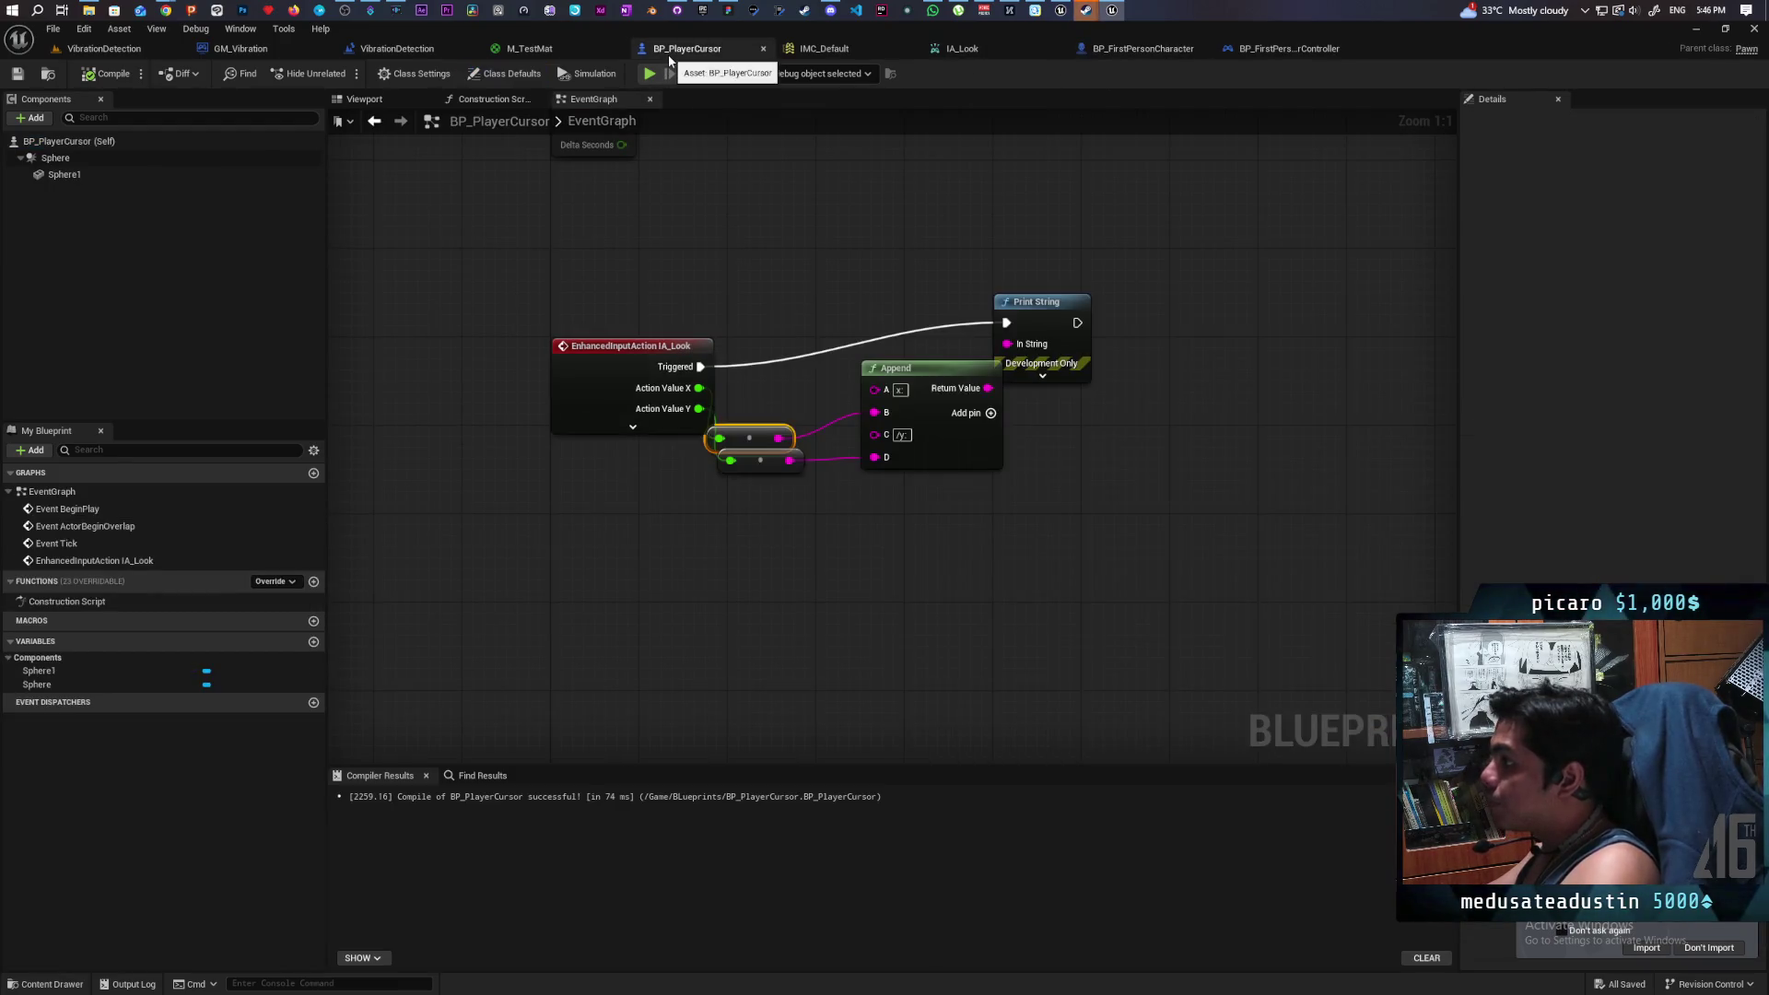
pyautogui.moveTo(842, 238)
pyautogui.mouseDown()
pyautogui.moveTo(789, 403)
pyautogui.moveTo(814, 301)
pyautogui.mouseUp()
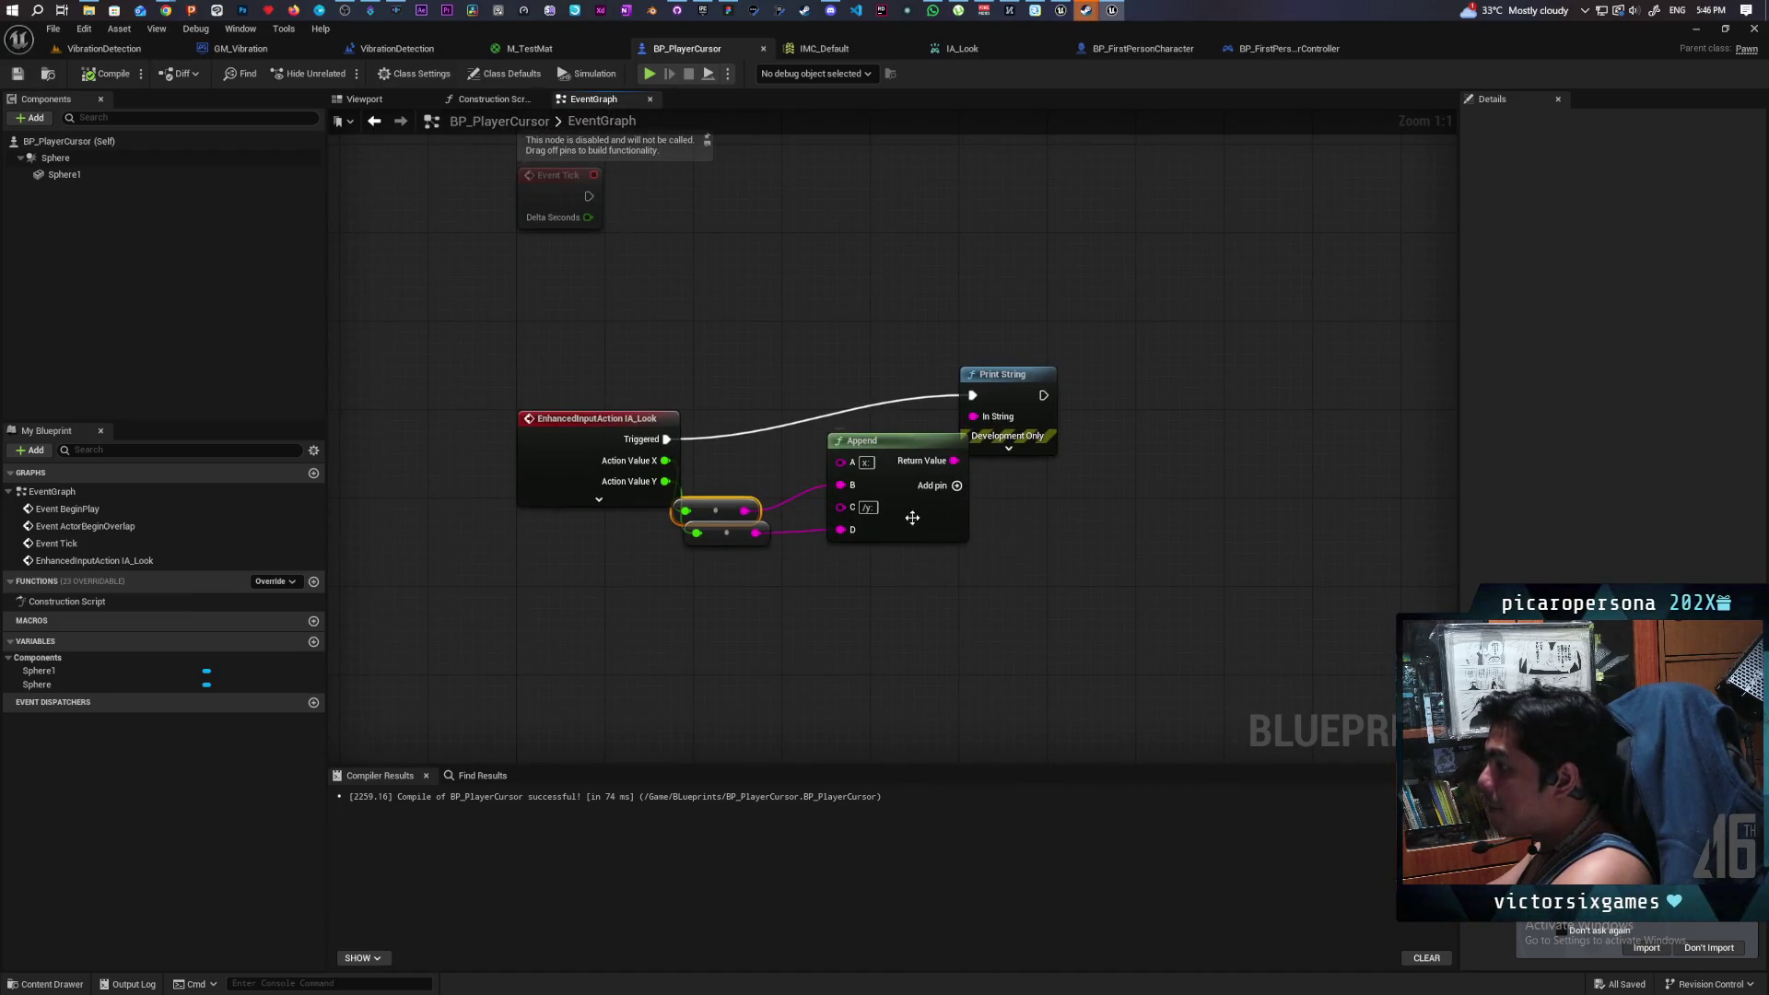
pyautogui.moveTo(910, 521); pyautogui.dragTo(888, 620)
pyautogui.moveTo(1011, 382); pyautogui.dragTo(1063, 426)
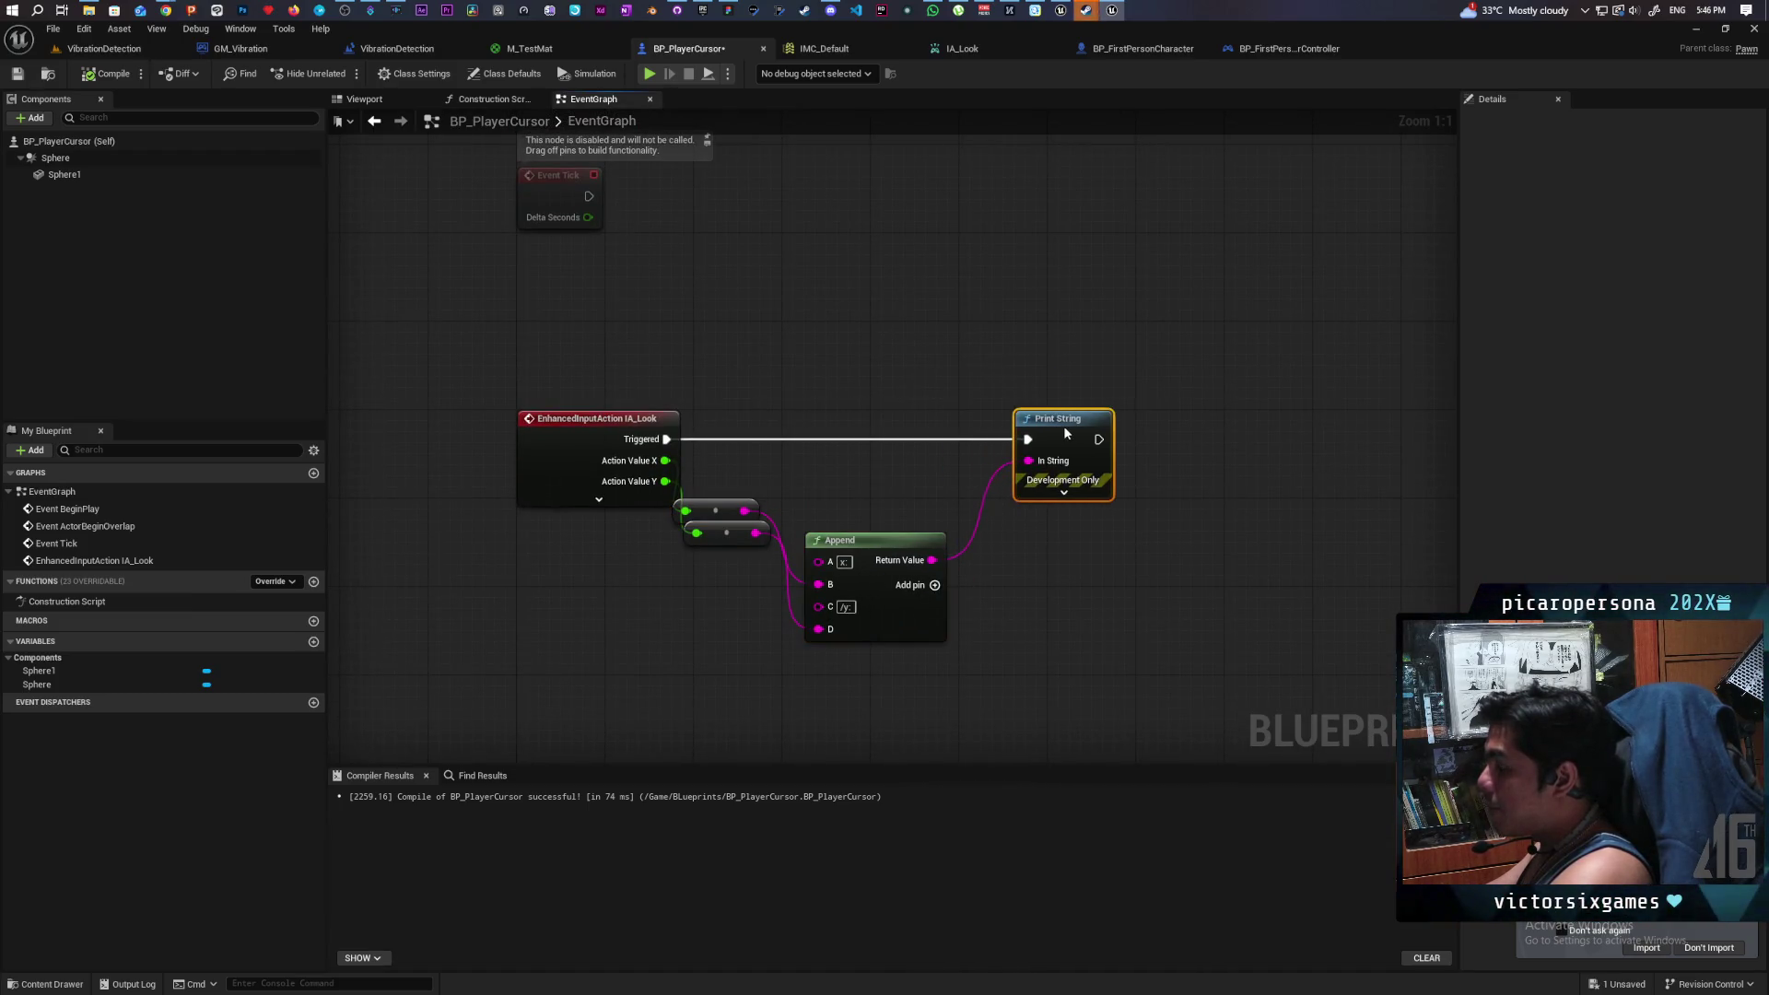
pyautogui.click(17, 74)
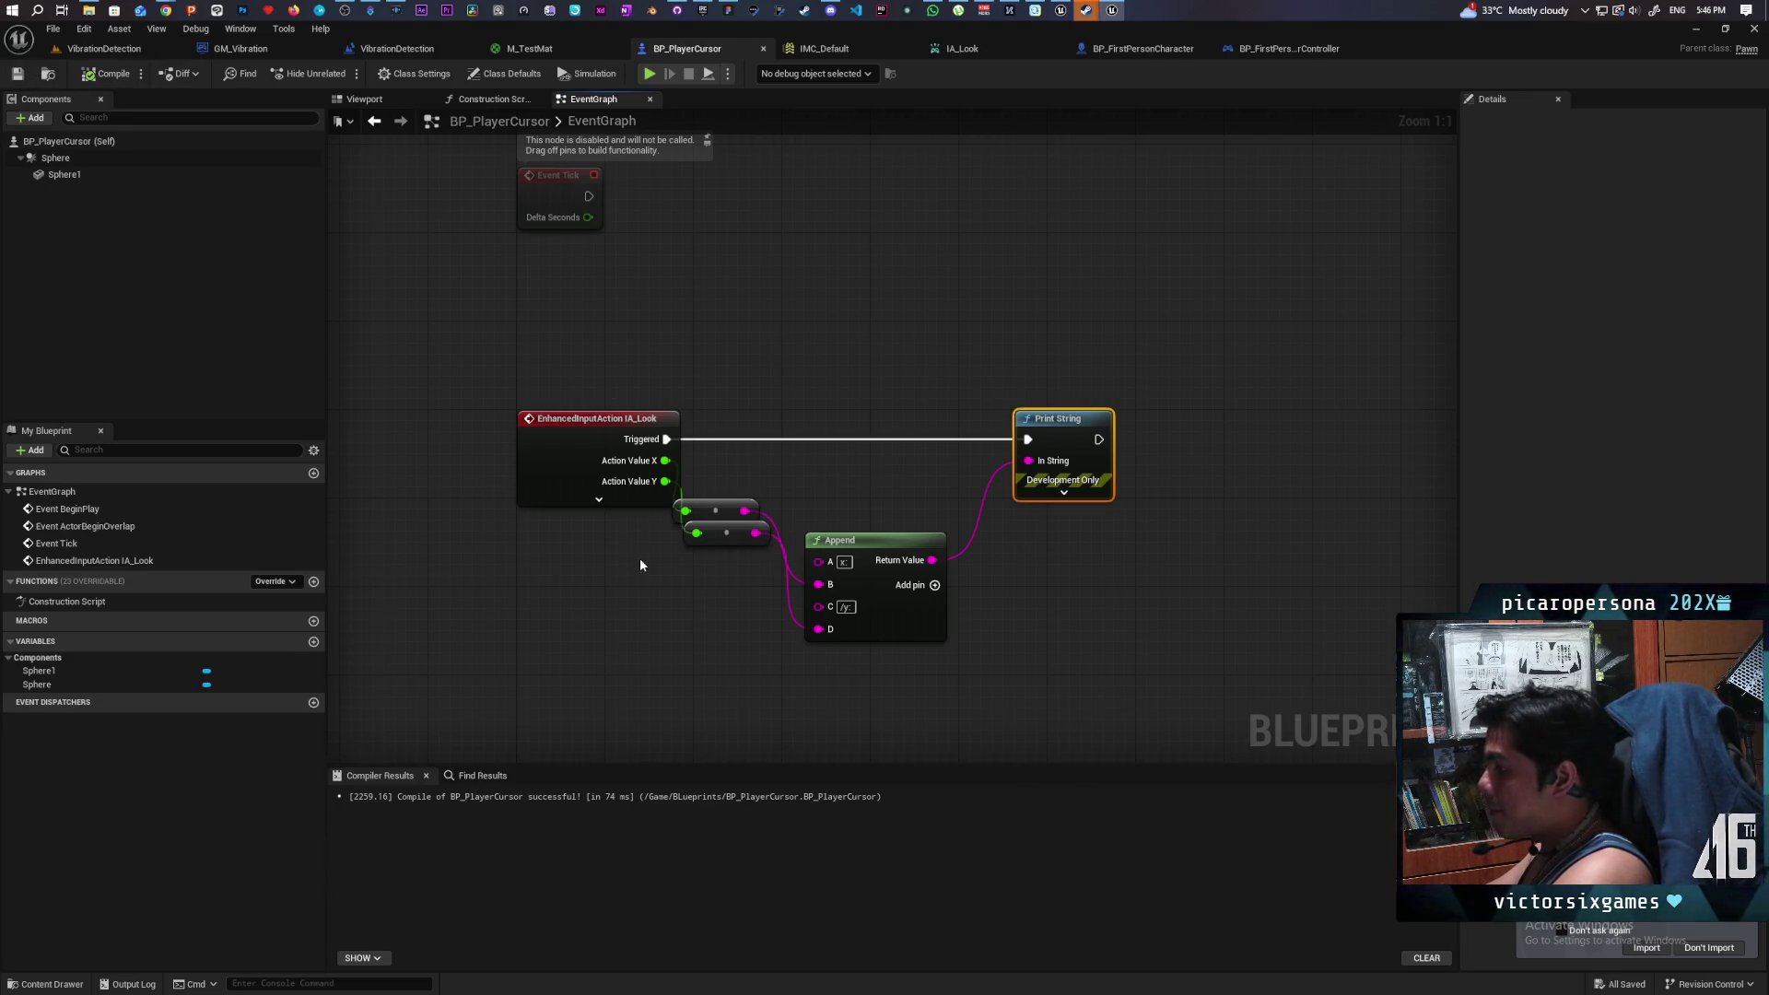
pyautogui.moveTo(726, 533)
pyautogui.mouseDown()
pyautogui.moveTo(704, 587)
pyautogui.moveTo(727, 529)
pyautogui.moveTo(727, 545)
pyautogui.mouseUp()
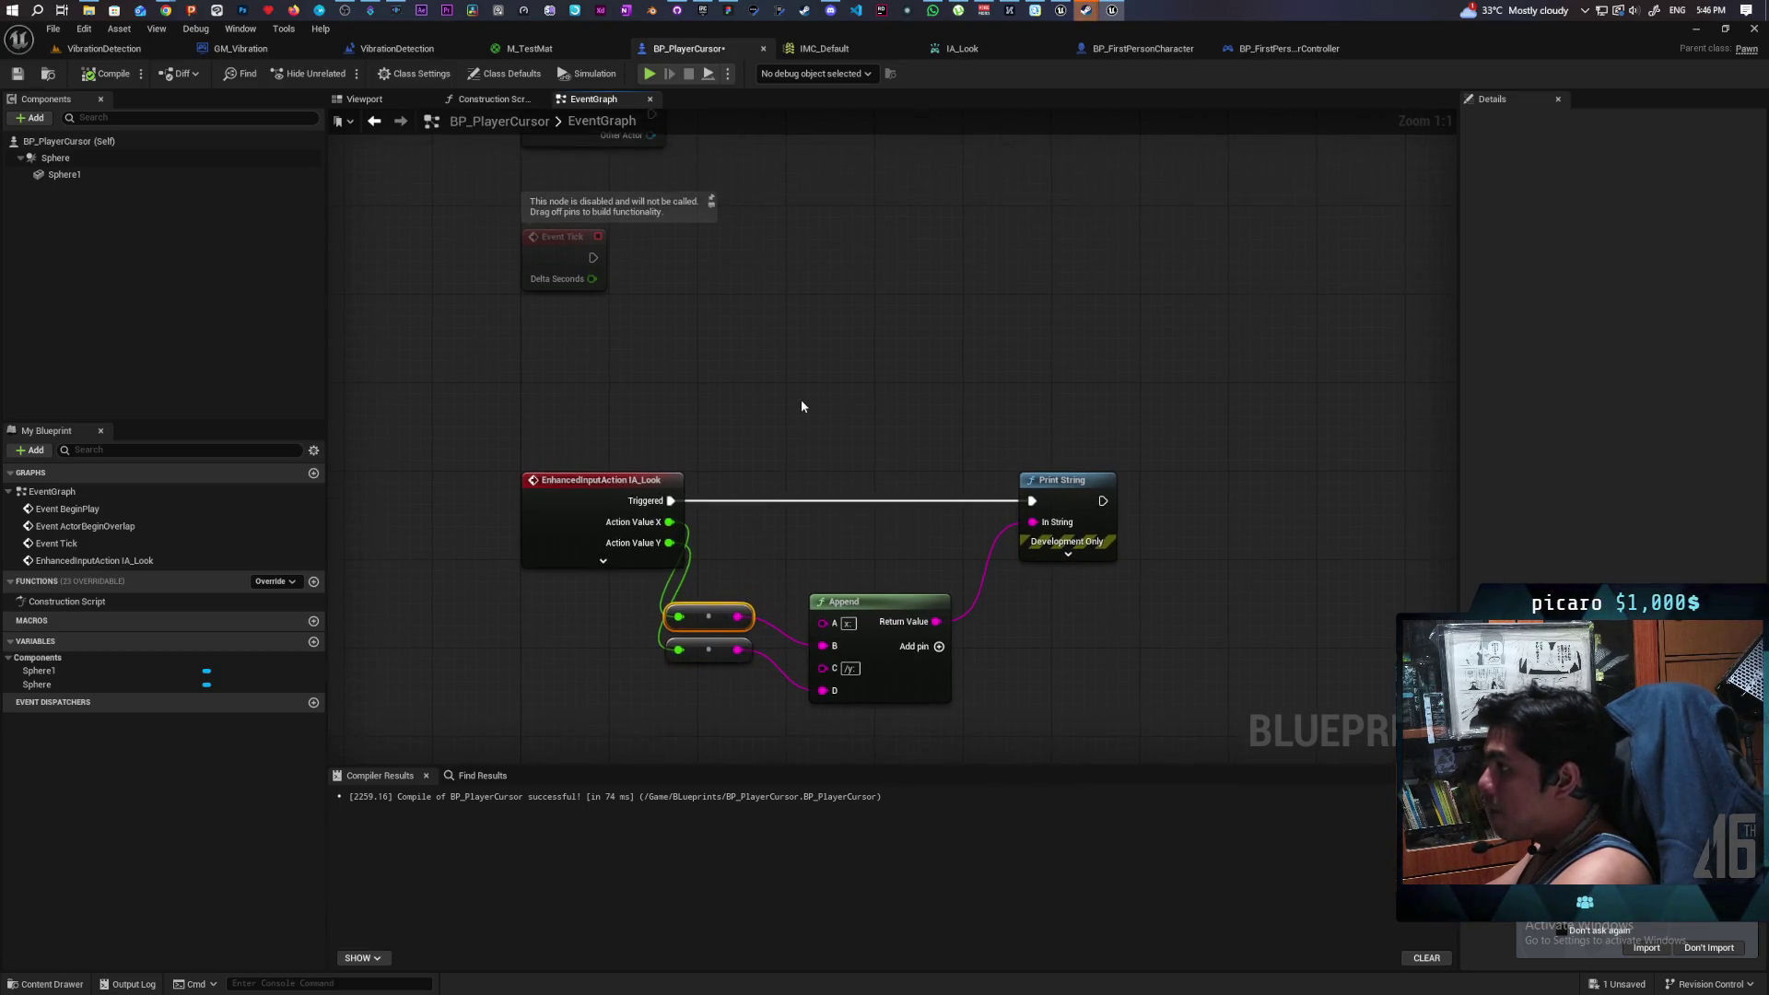
pyautogui.scroll(-2, 800, 406)
pyautogui.click(1265, 47)
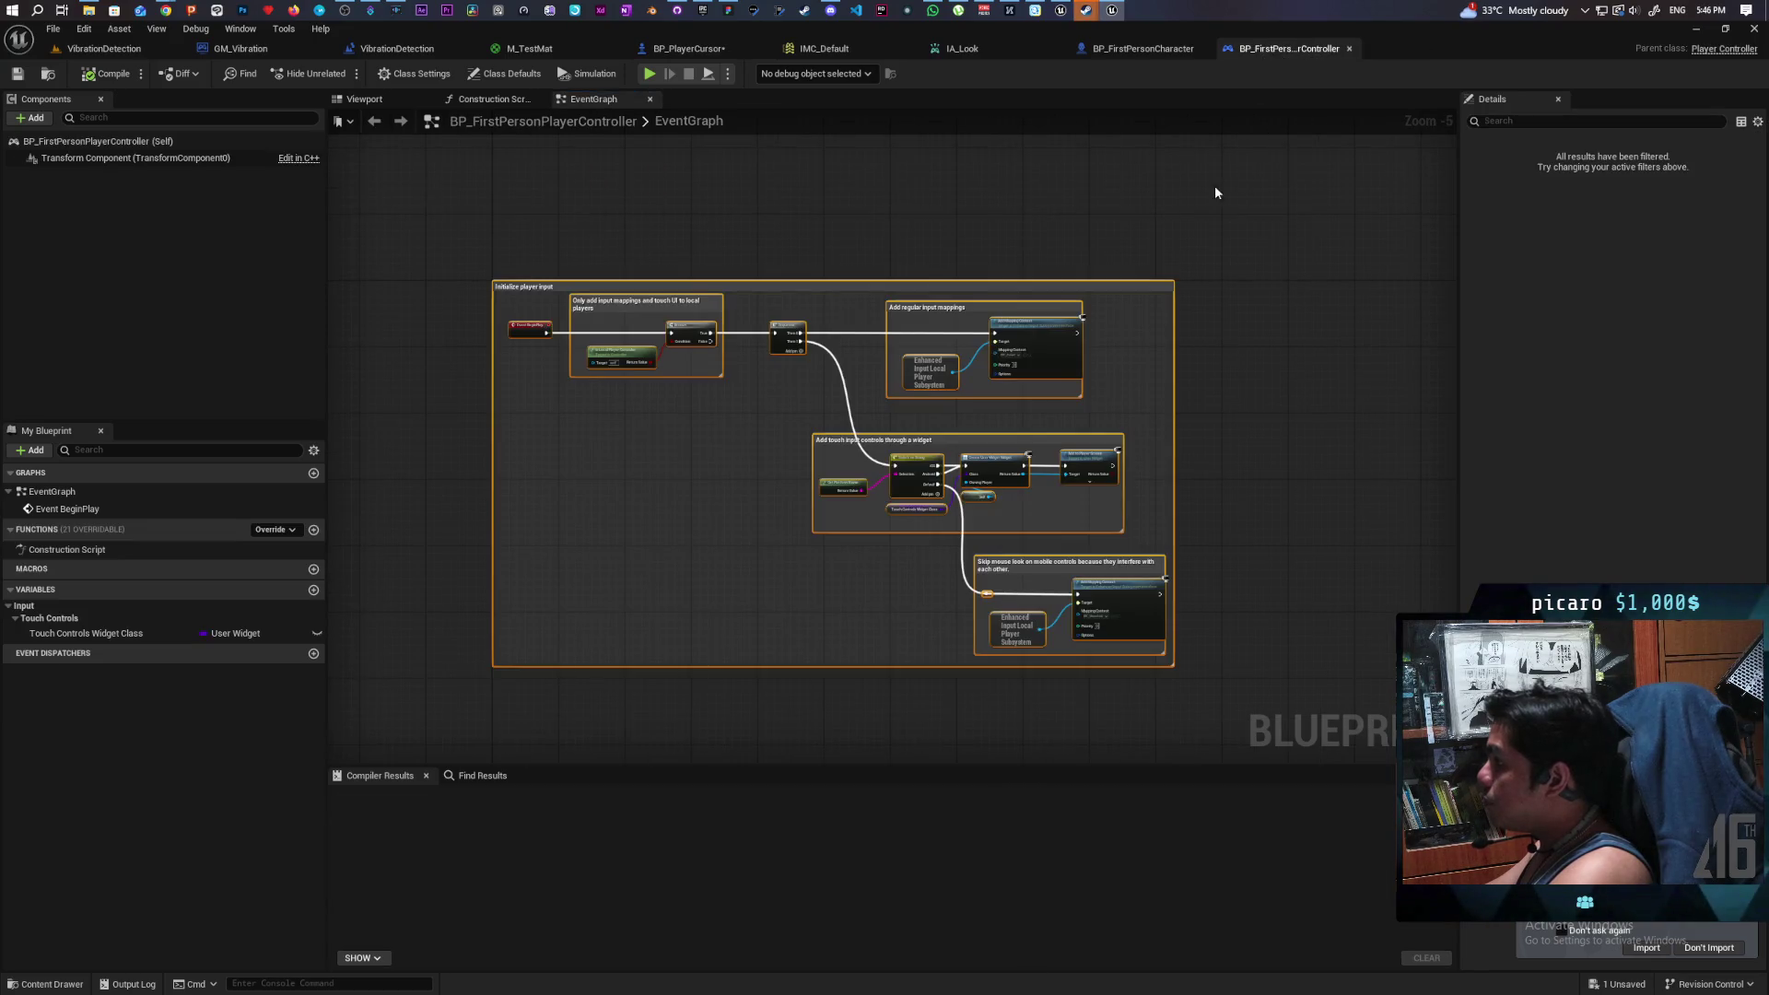
# - Review the controller's input mapping setup and compile BP_FirstPersonPlayerController
pyautogui.scroll(4, 990, 351)
pyautogui.scroll(-2, 1125, 383)
pyautogui.moveTo(617, 405)
pyautogui.mouseDown()
pyautogui.moveTo(923, 405)
pyautogui.moveTo(623, 347)
pyautogui.mouseUp()
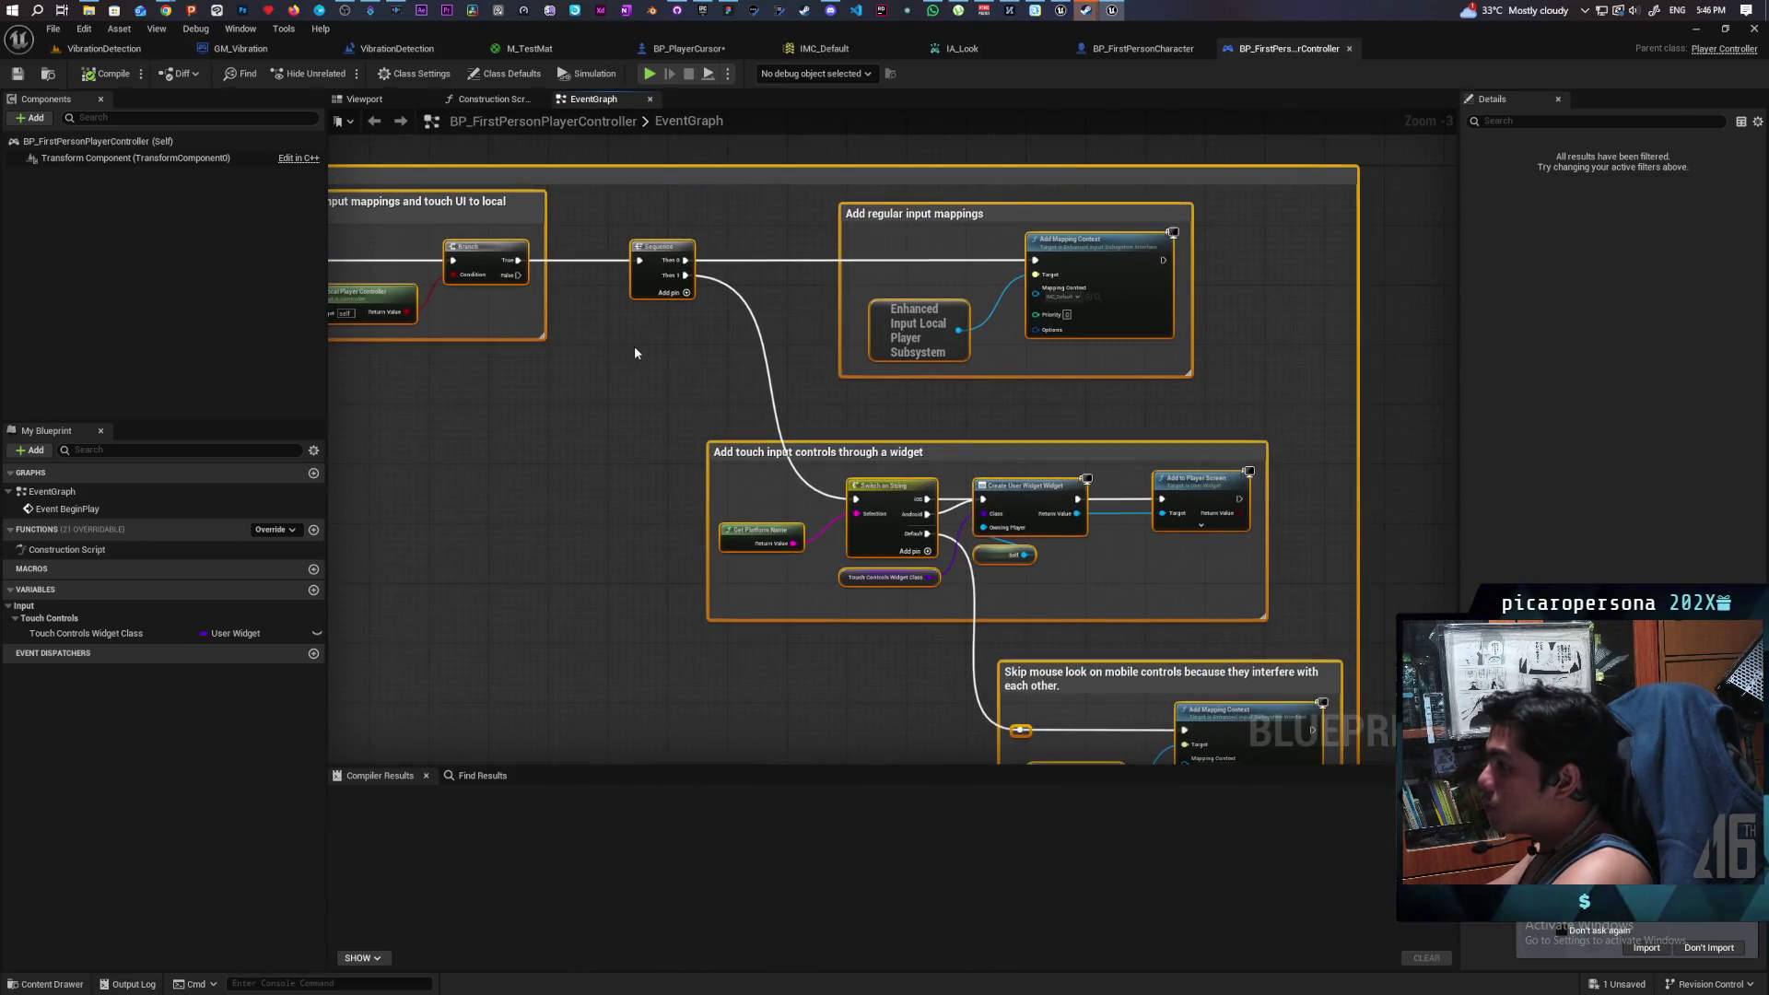
pyautogui.scroll(-2, 645, 354)
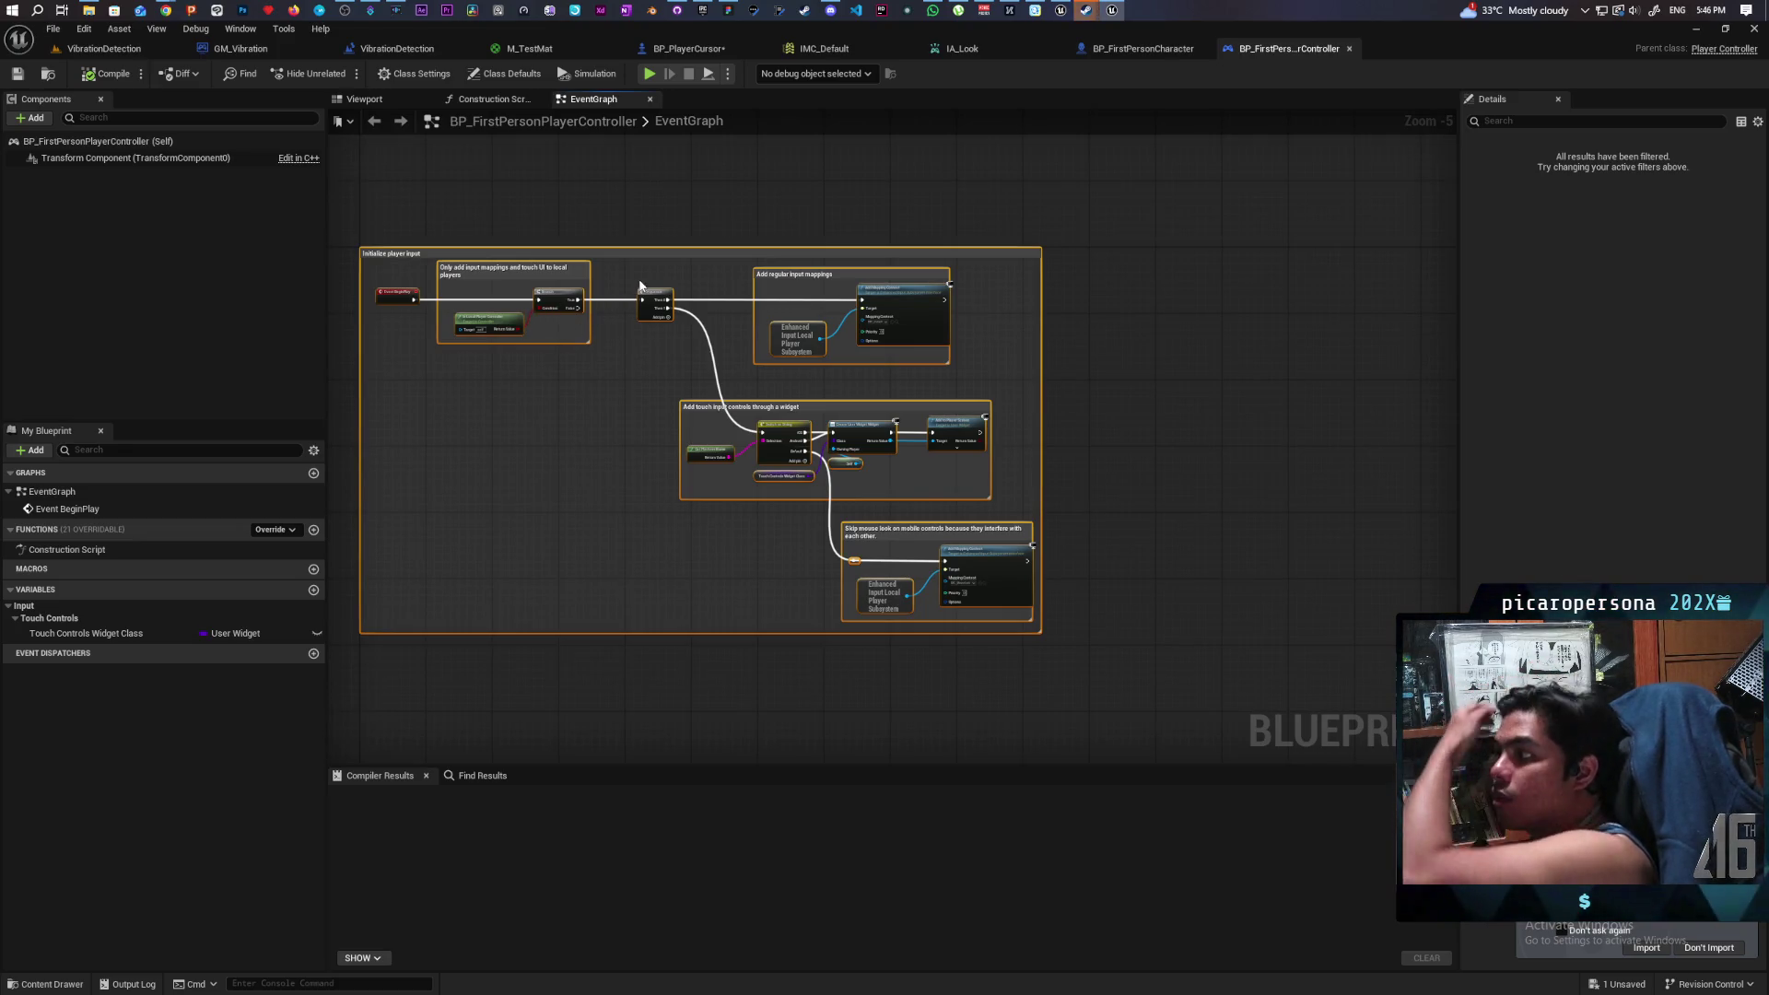
pyautogui.click(111, 77)
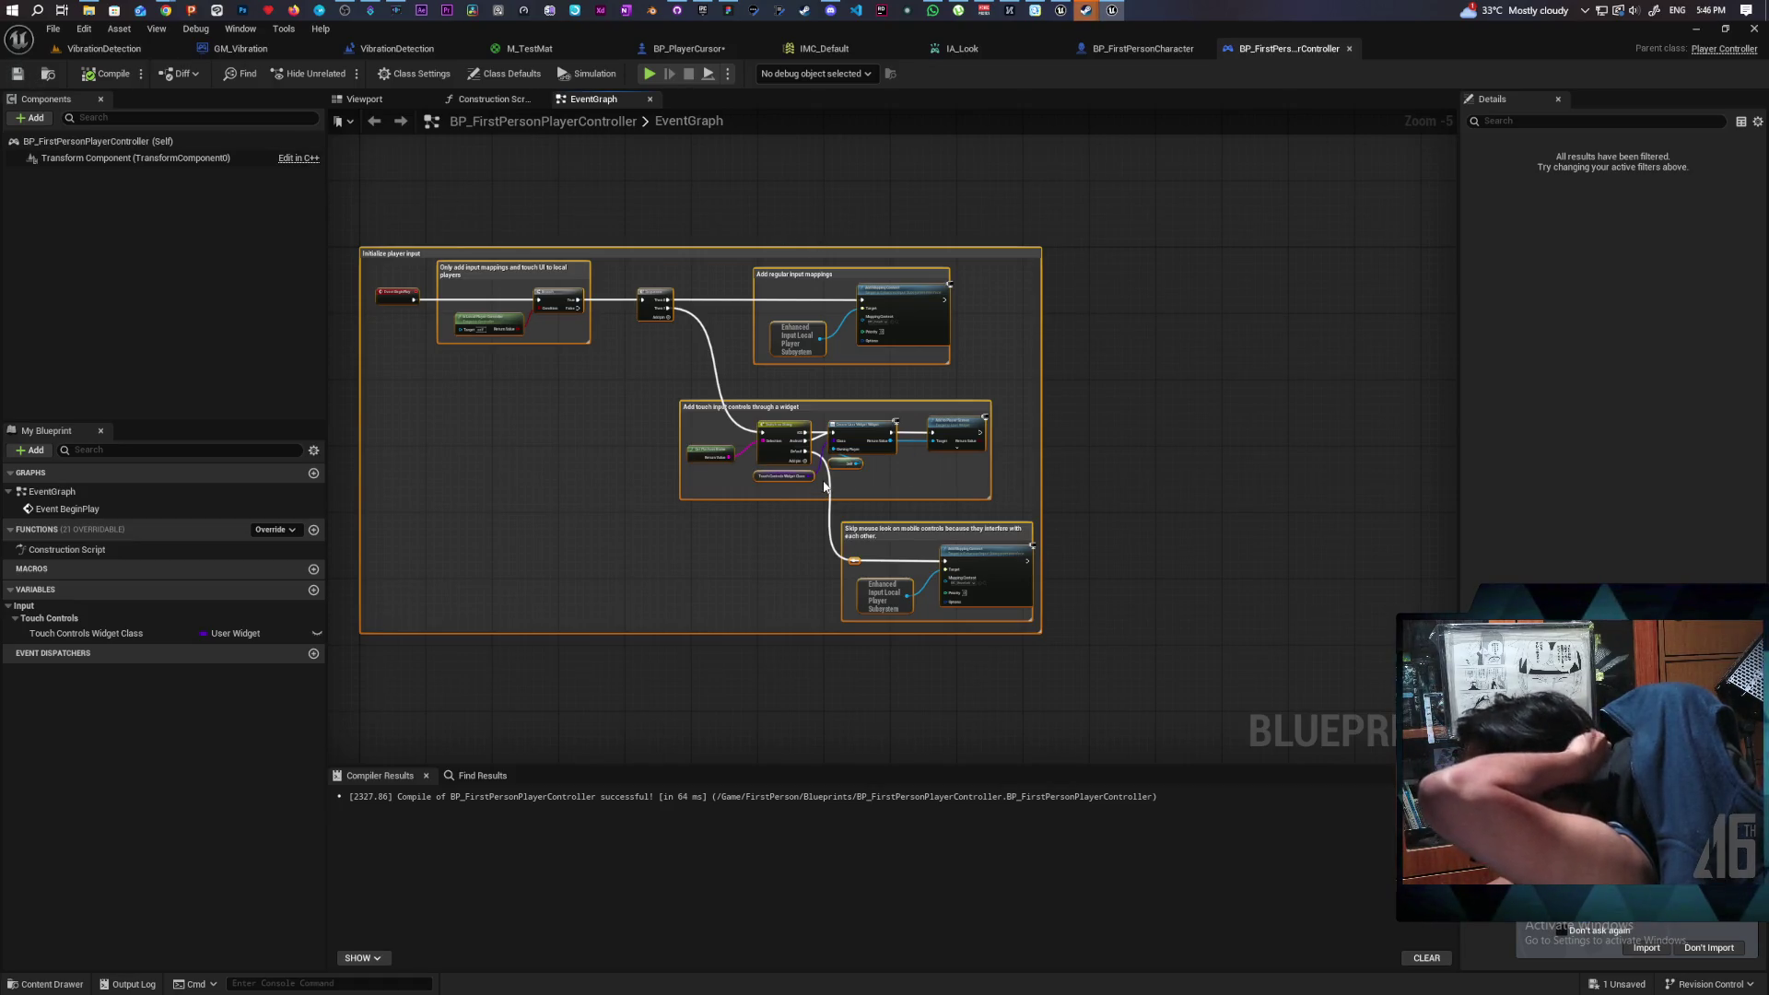
pyautogui.scroll(3, 825, 488)
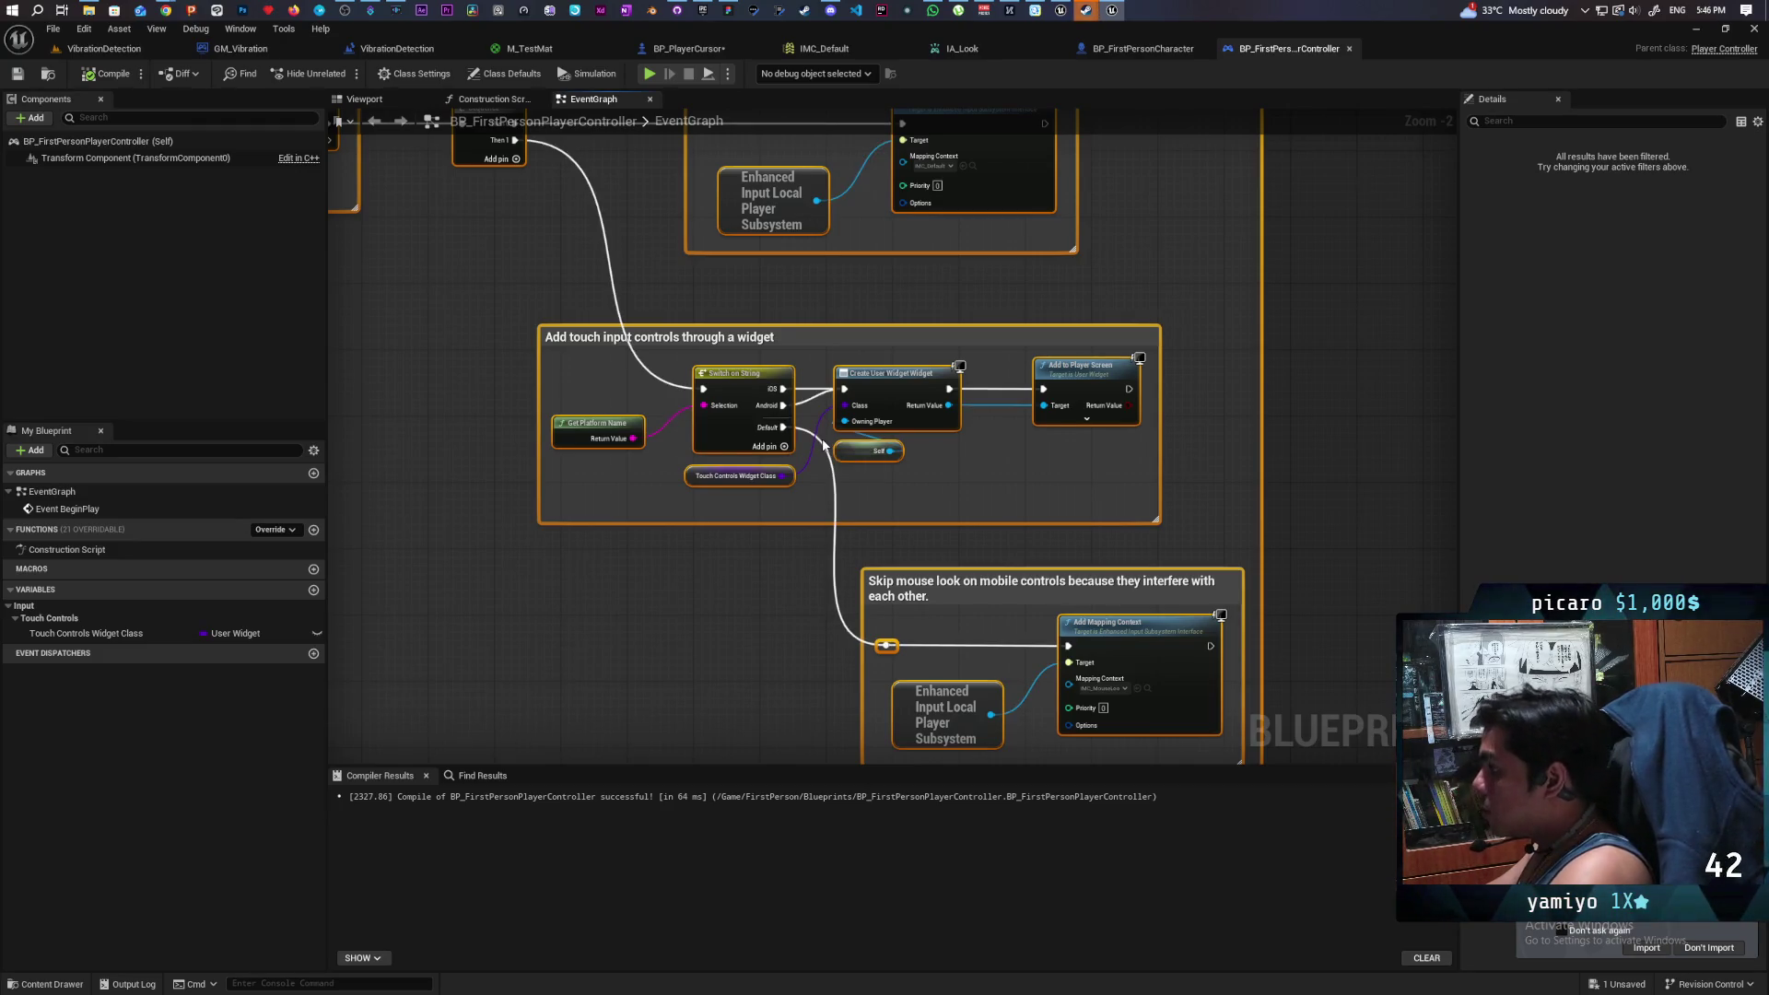
pyautogui.scroll(-1, 822, 440)
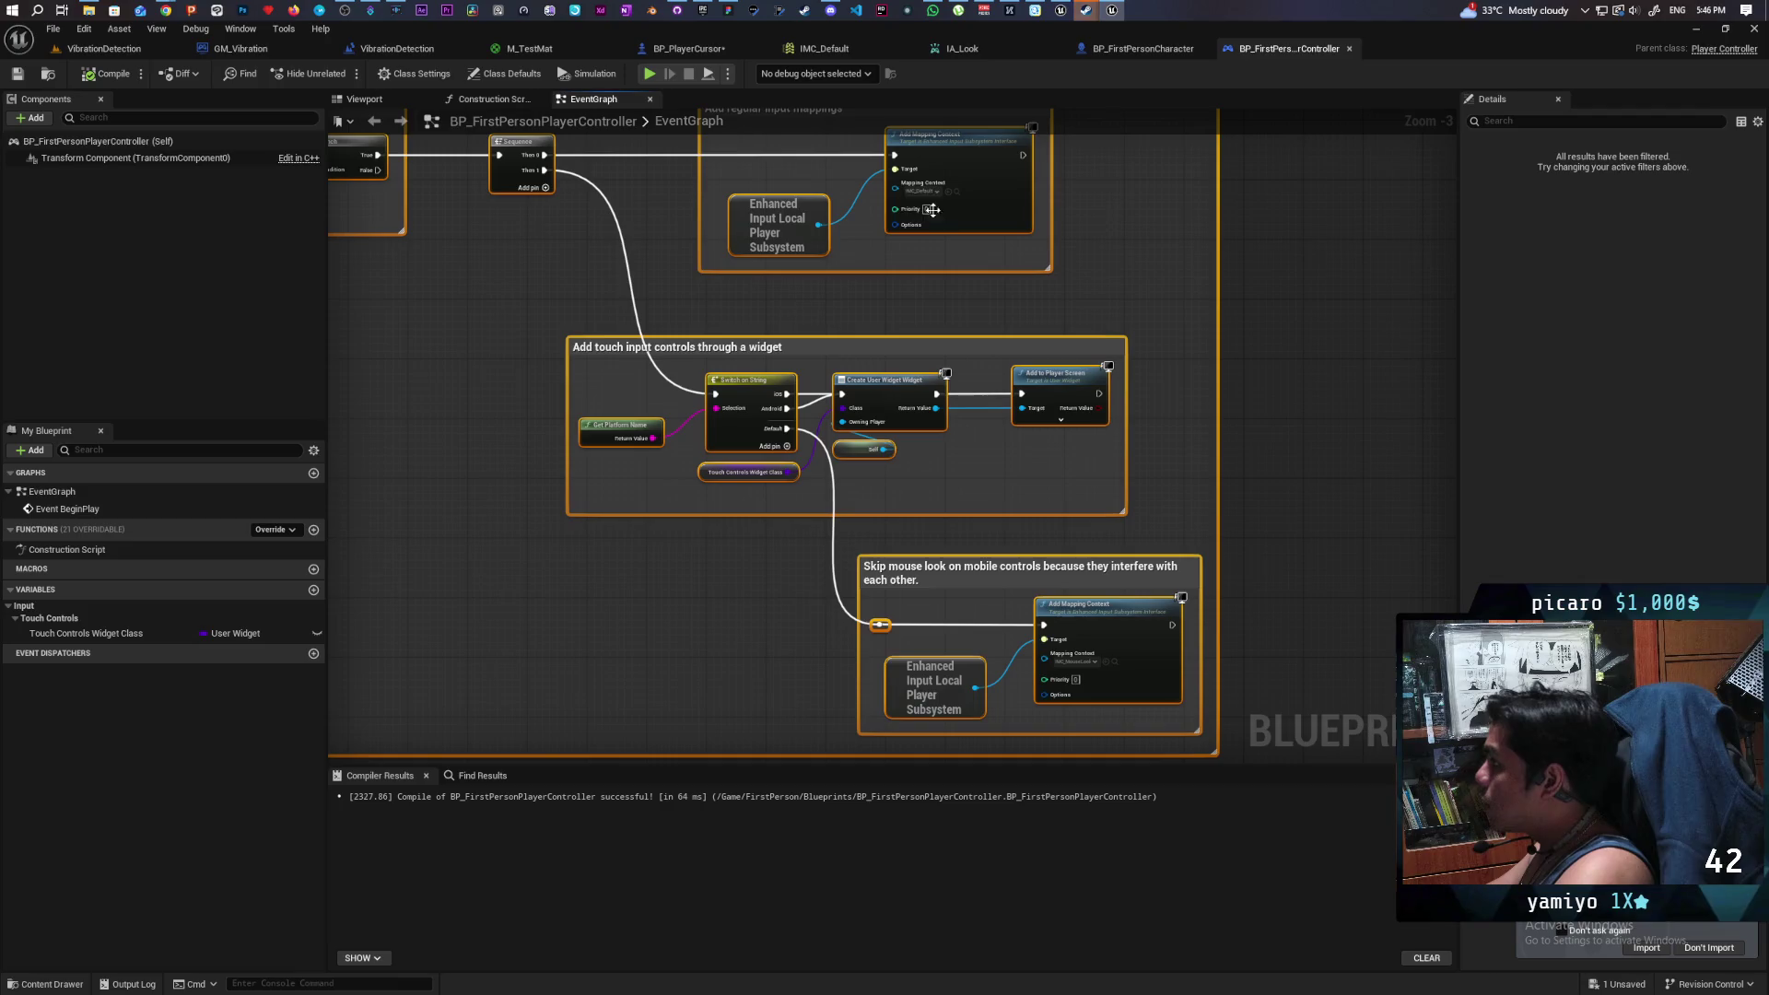
pyautogui.click(240, 48)
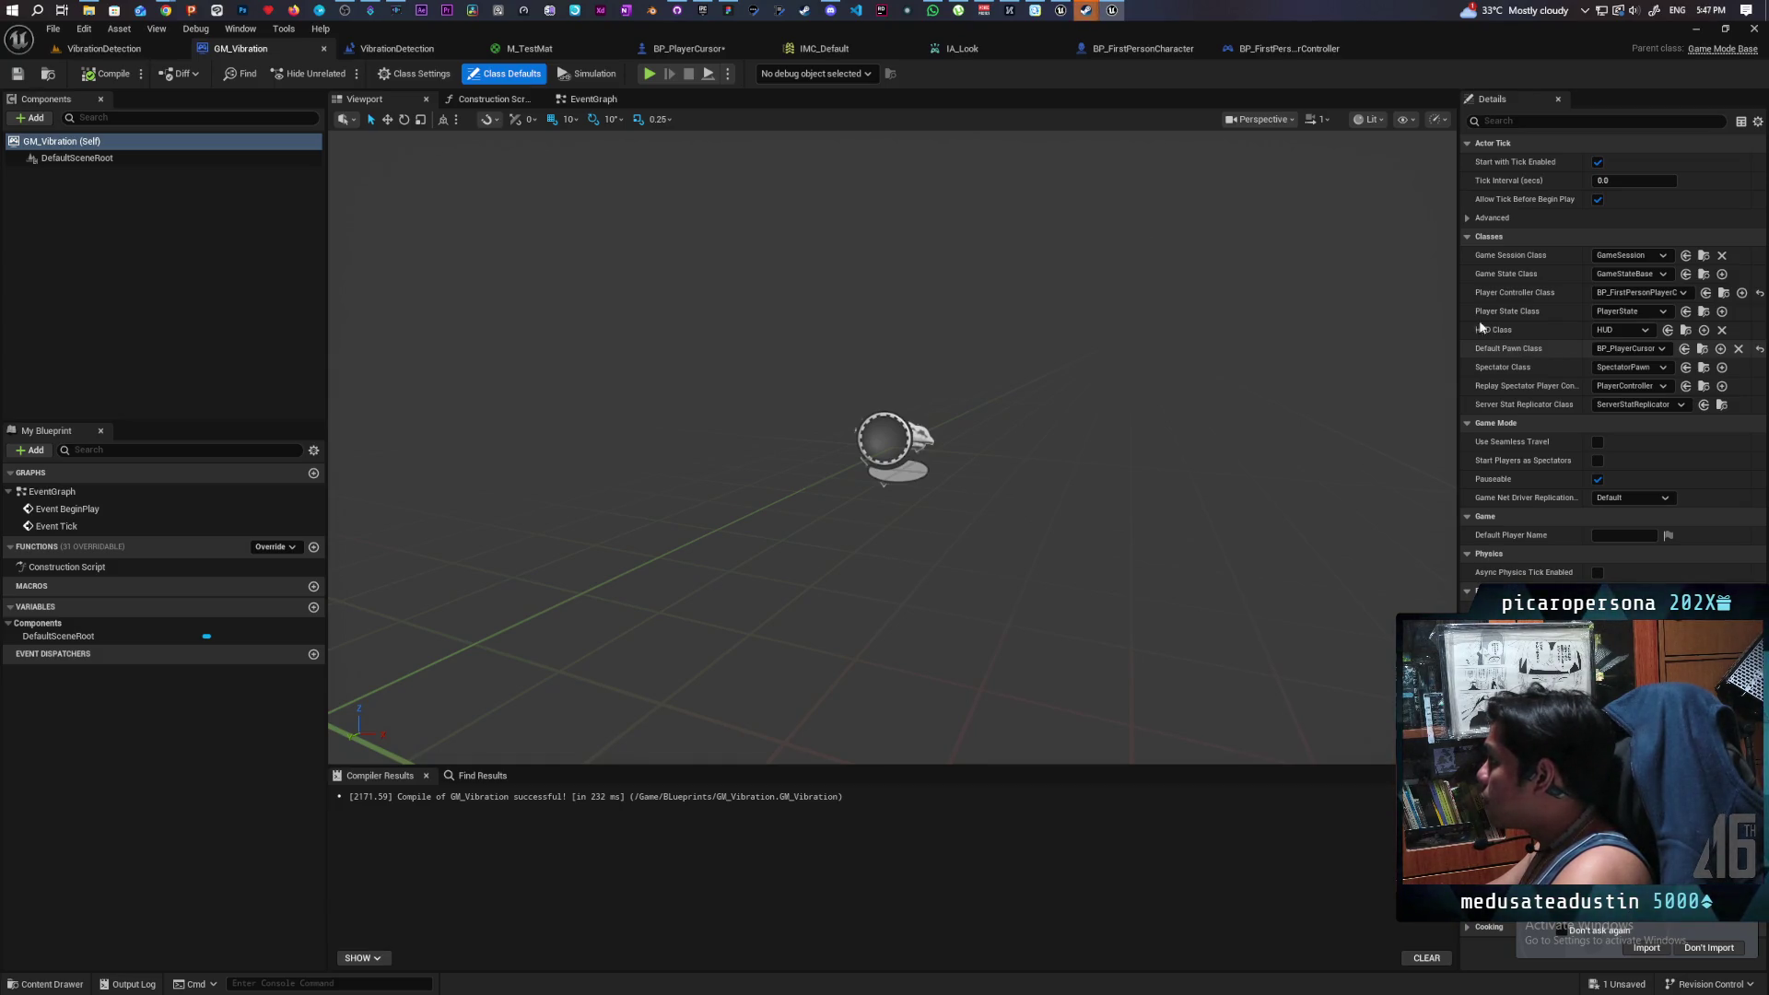
# - Check the level's World Settings game mode, then open IMC_Default from the controller's mapping context
pyautogui.click(105, 48)
pyautogui.click(1540, 489)
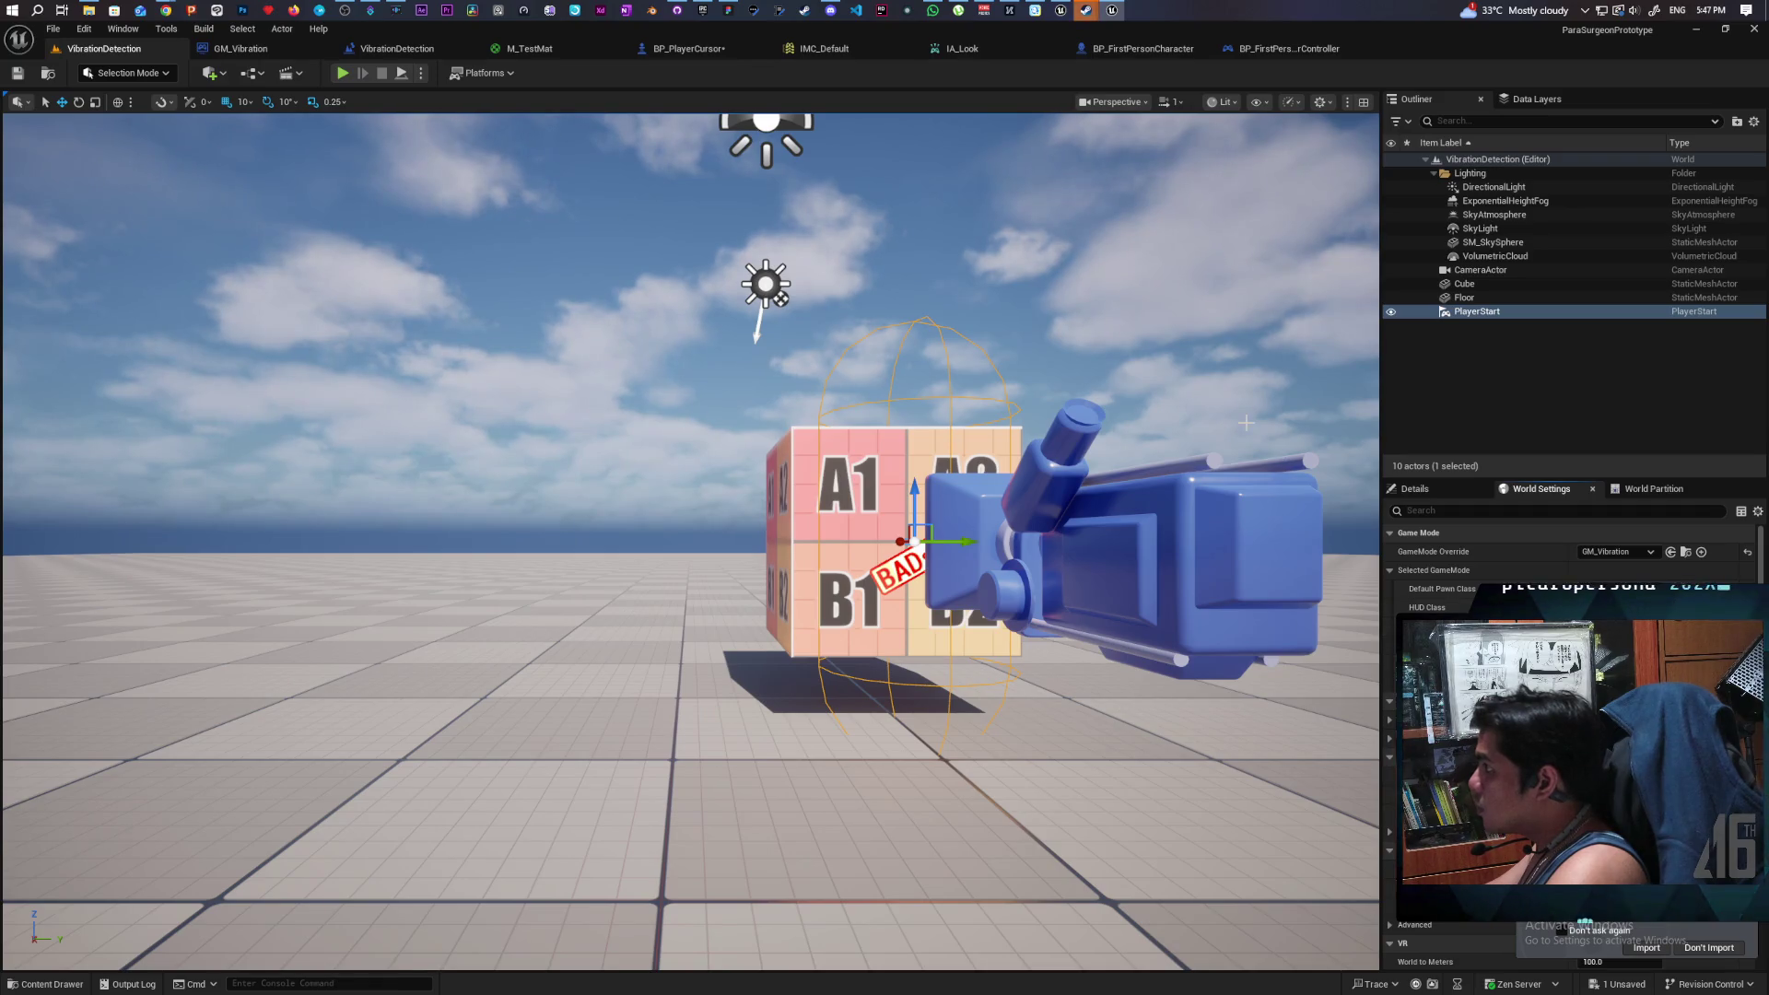
pyautogui.click(1286, 49)
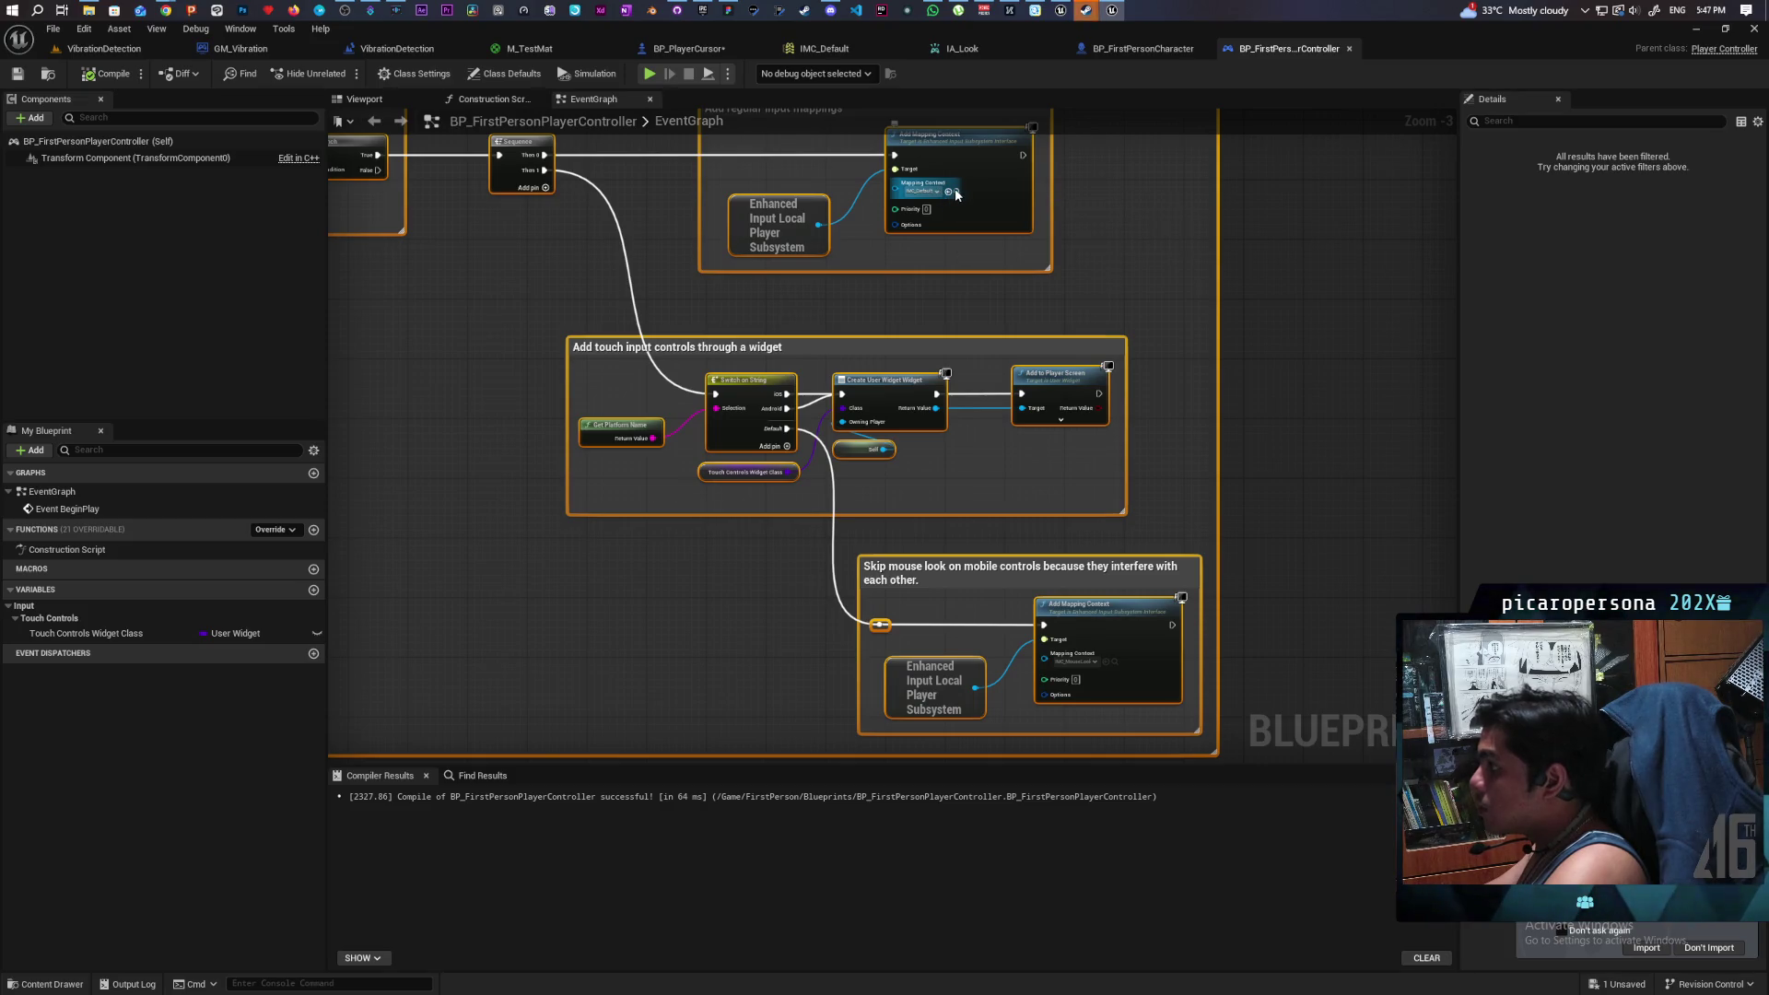
pyautogui.click(954, 189)
pyautogui.doubleClick(369, 737)
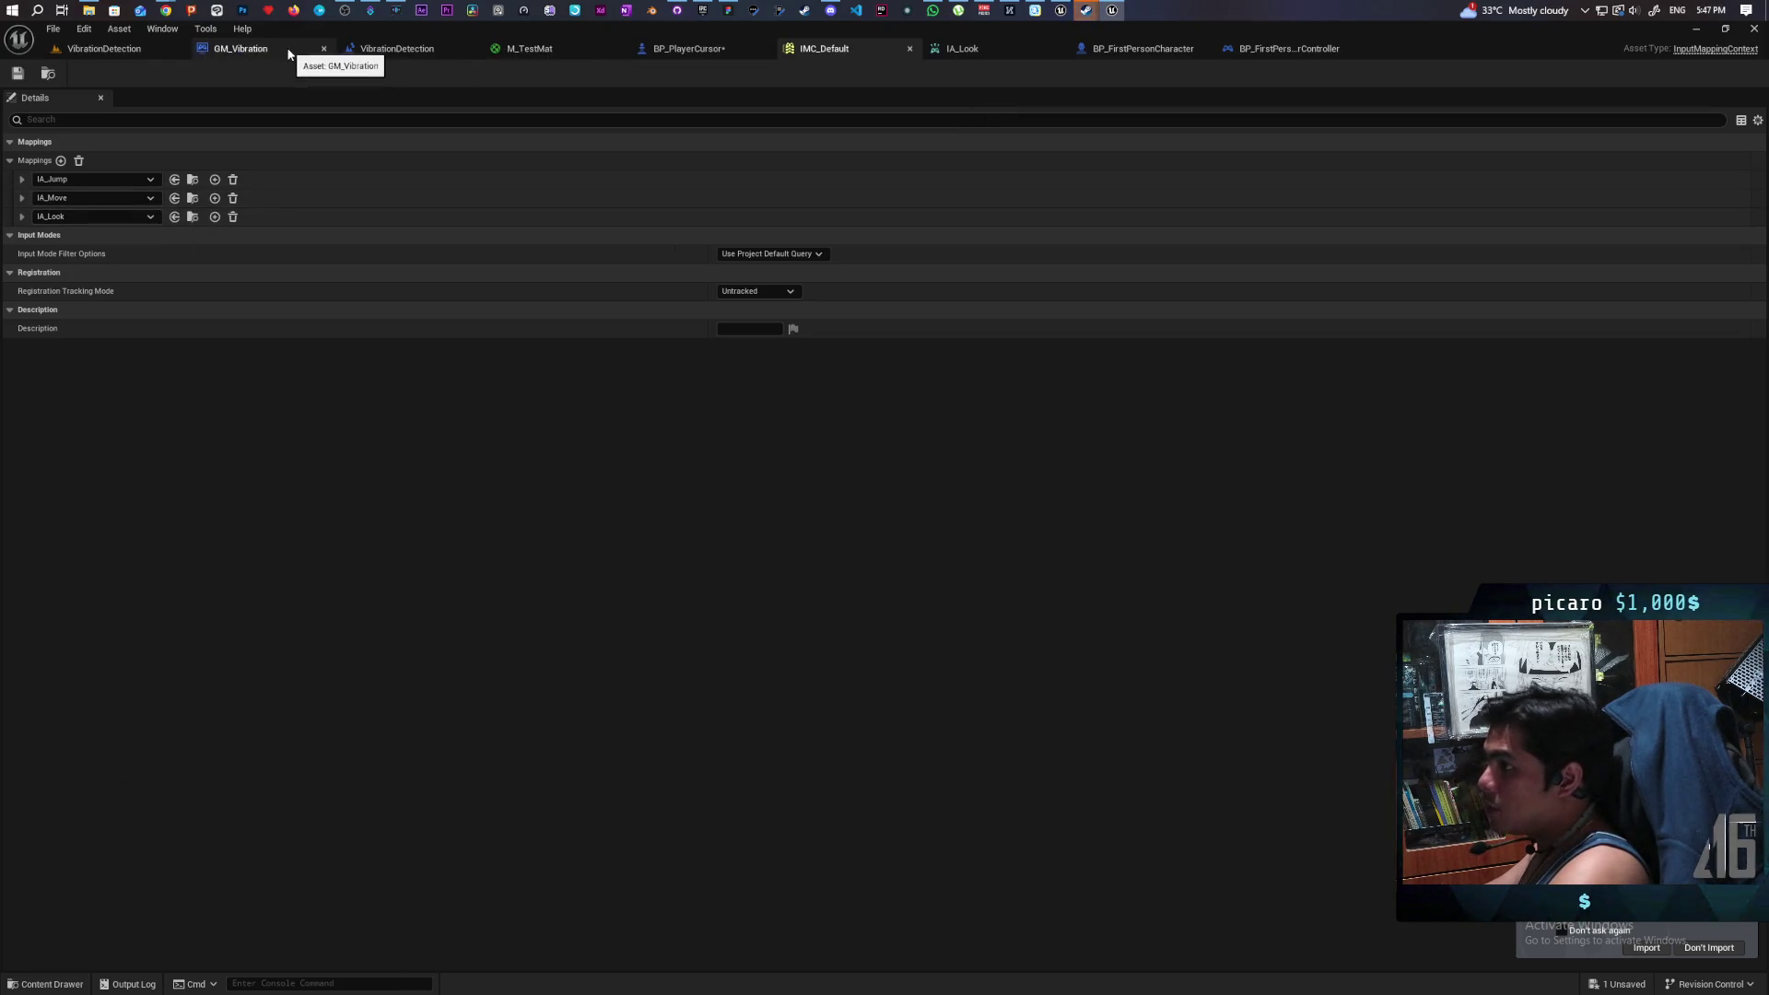
pyautogui.click(713, 56)
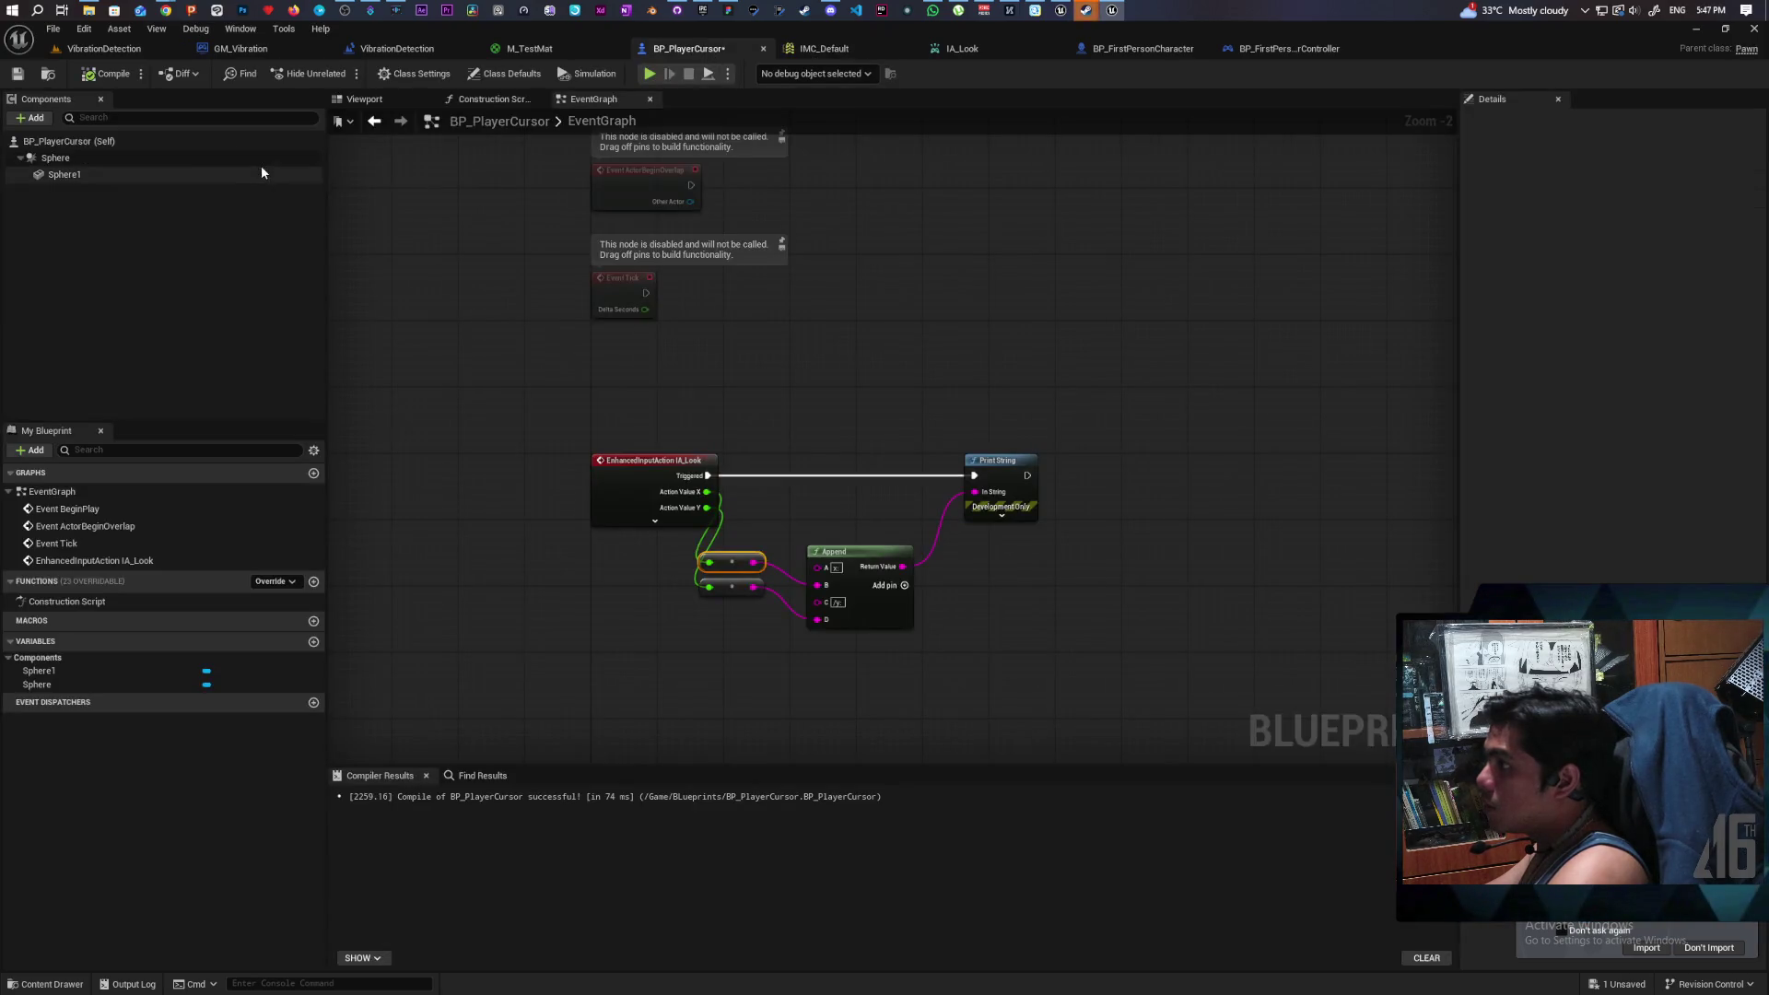
# - Set BP_PlayerCursor's Auto Possess AI to Spawned, compile, save, and play the VibrationDetection level
pyautogui.click(76, 144)
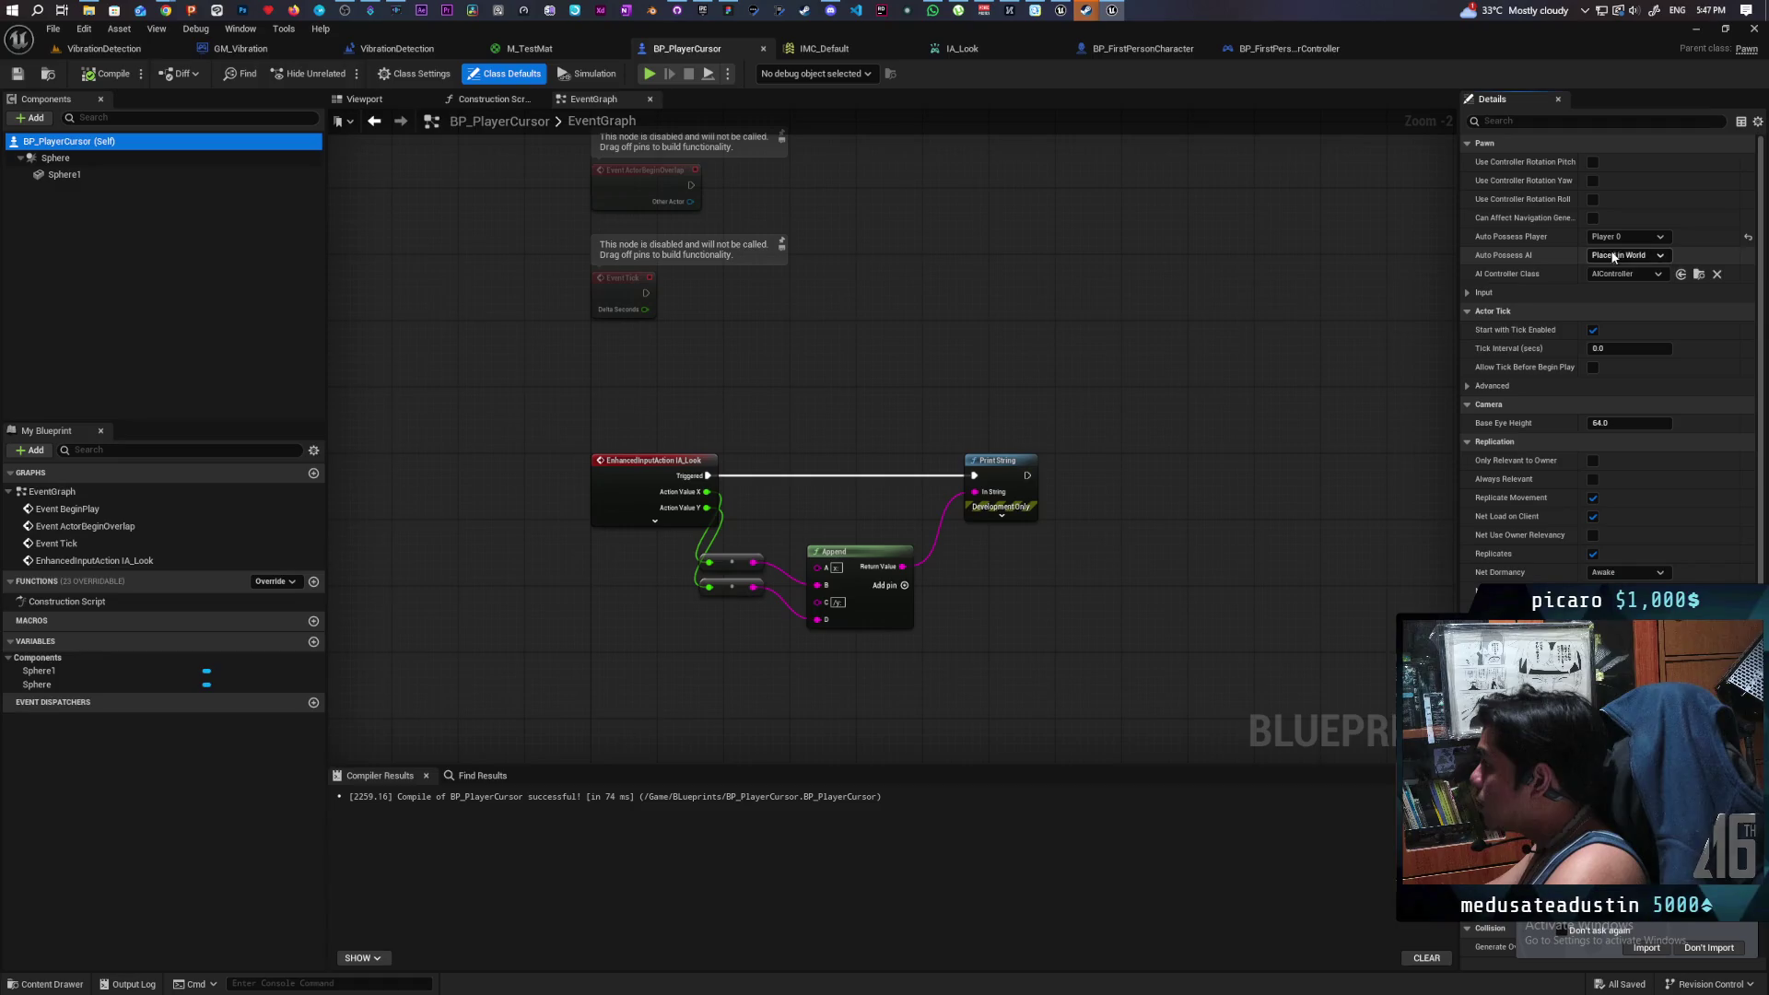
pyautogui.click(1651, 257)
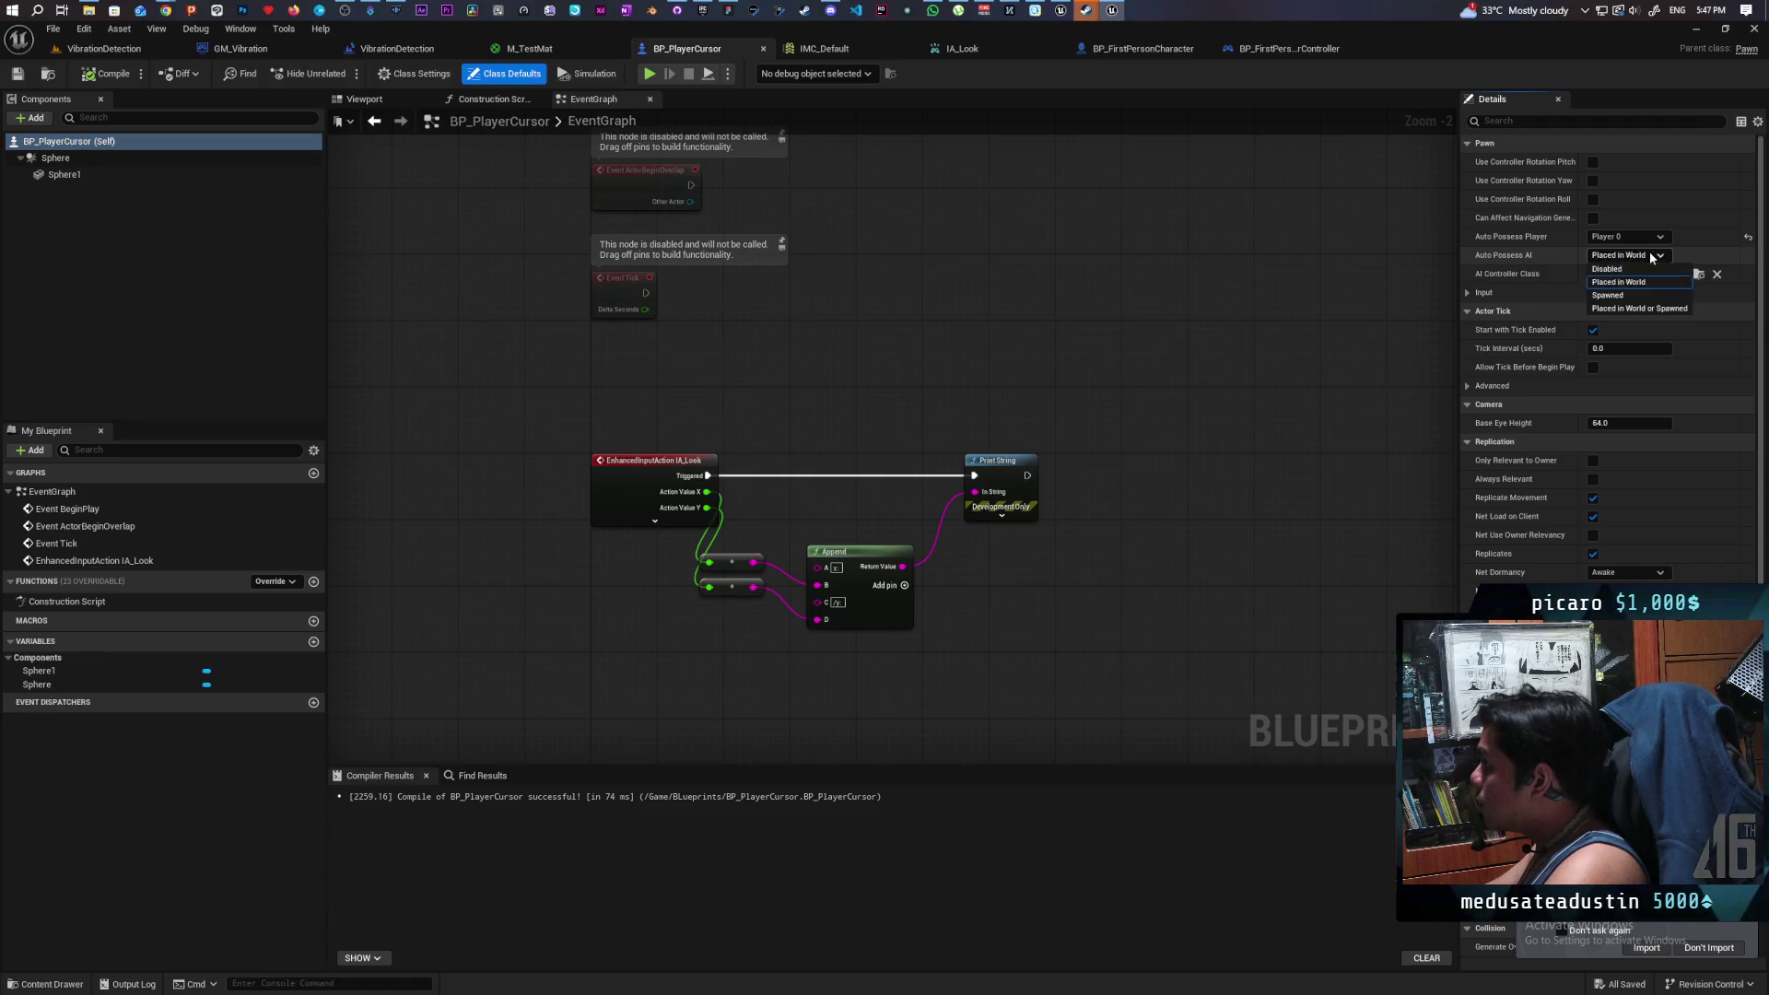
pyautogui.click(1648, 298)
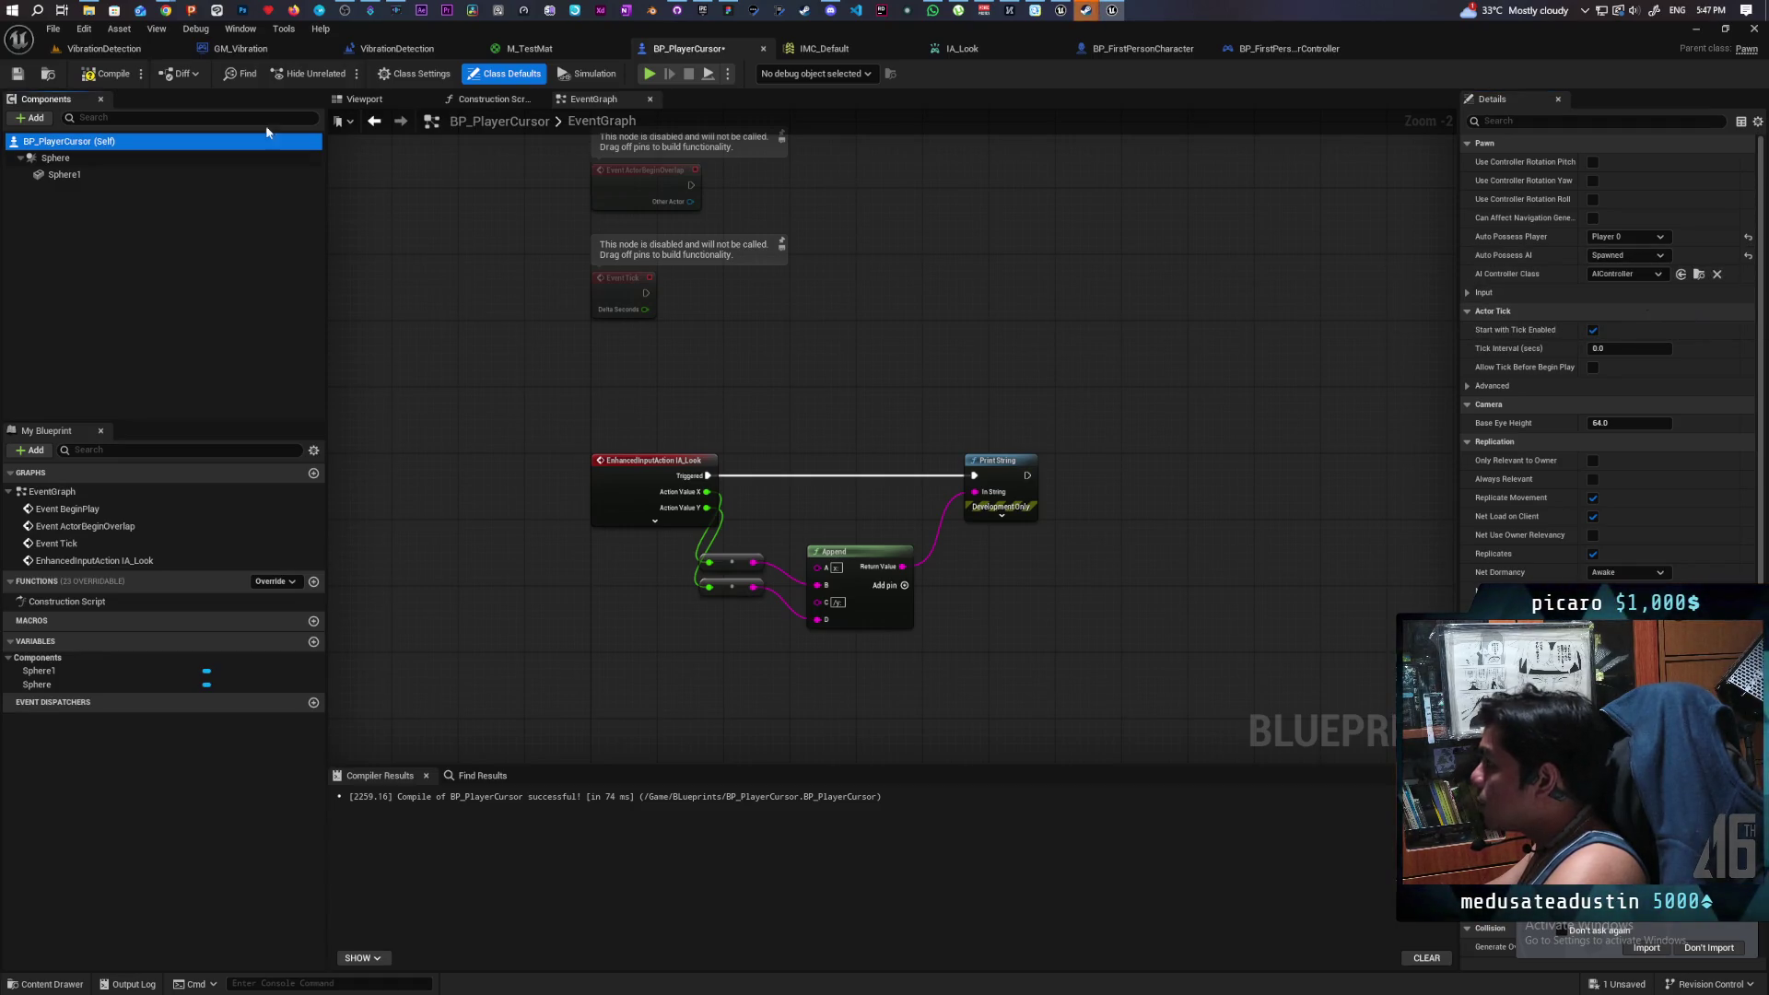
pyautogui.click(106, 74)
pyautogui.click(17, 73)
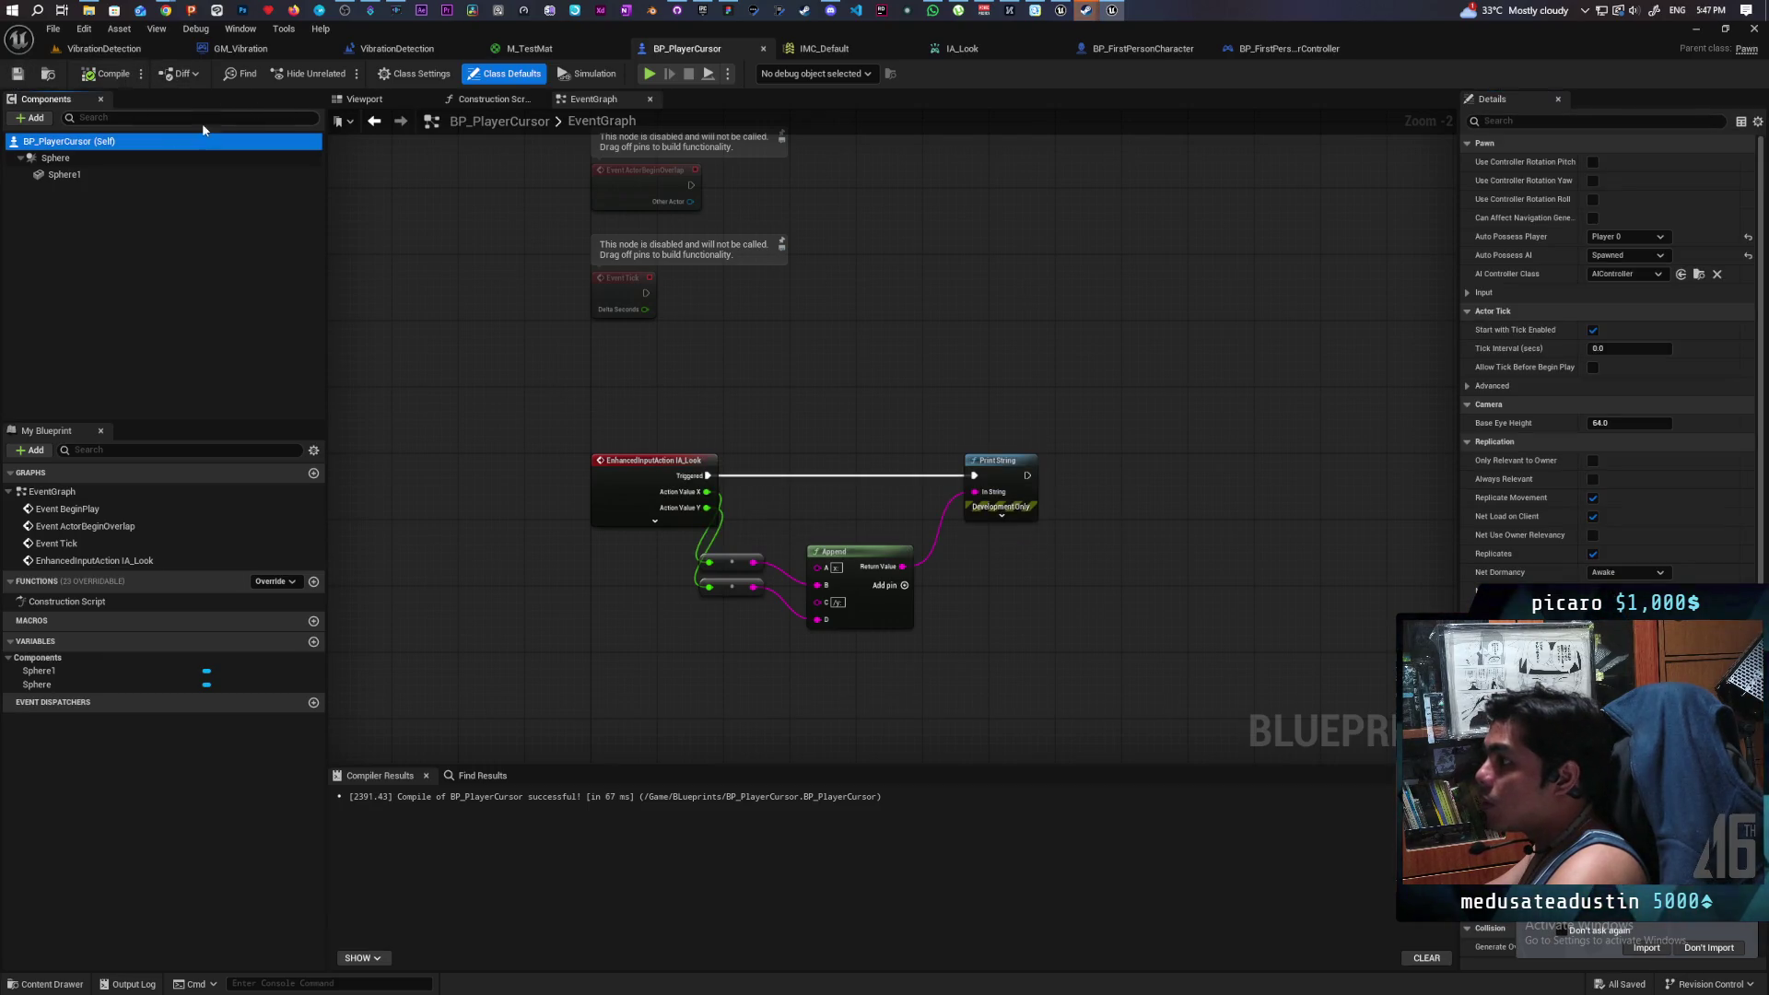
pyautogui.click(104, 48)
pyautogui.click(342, 74)
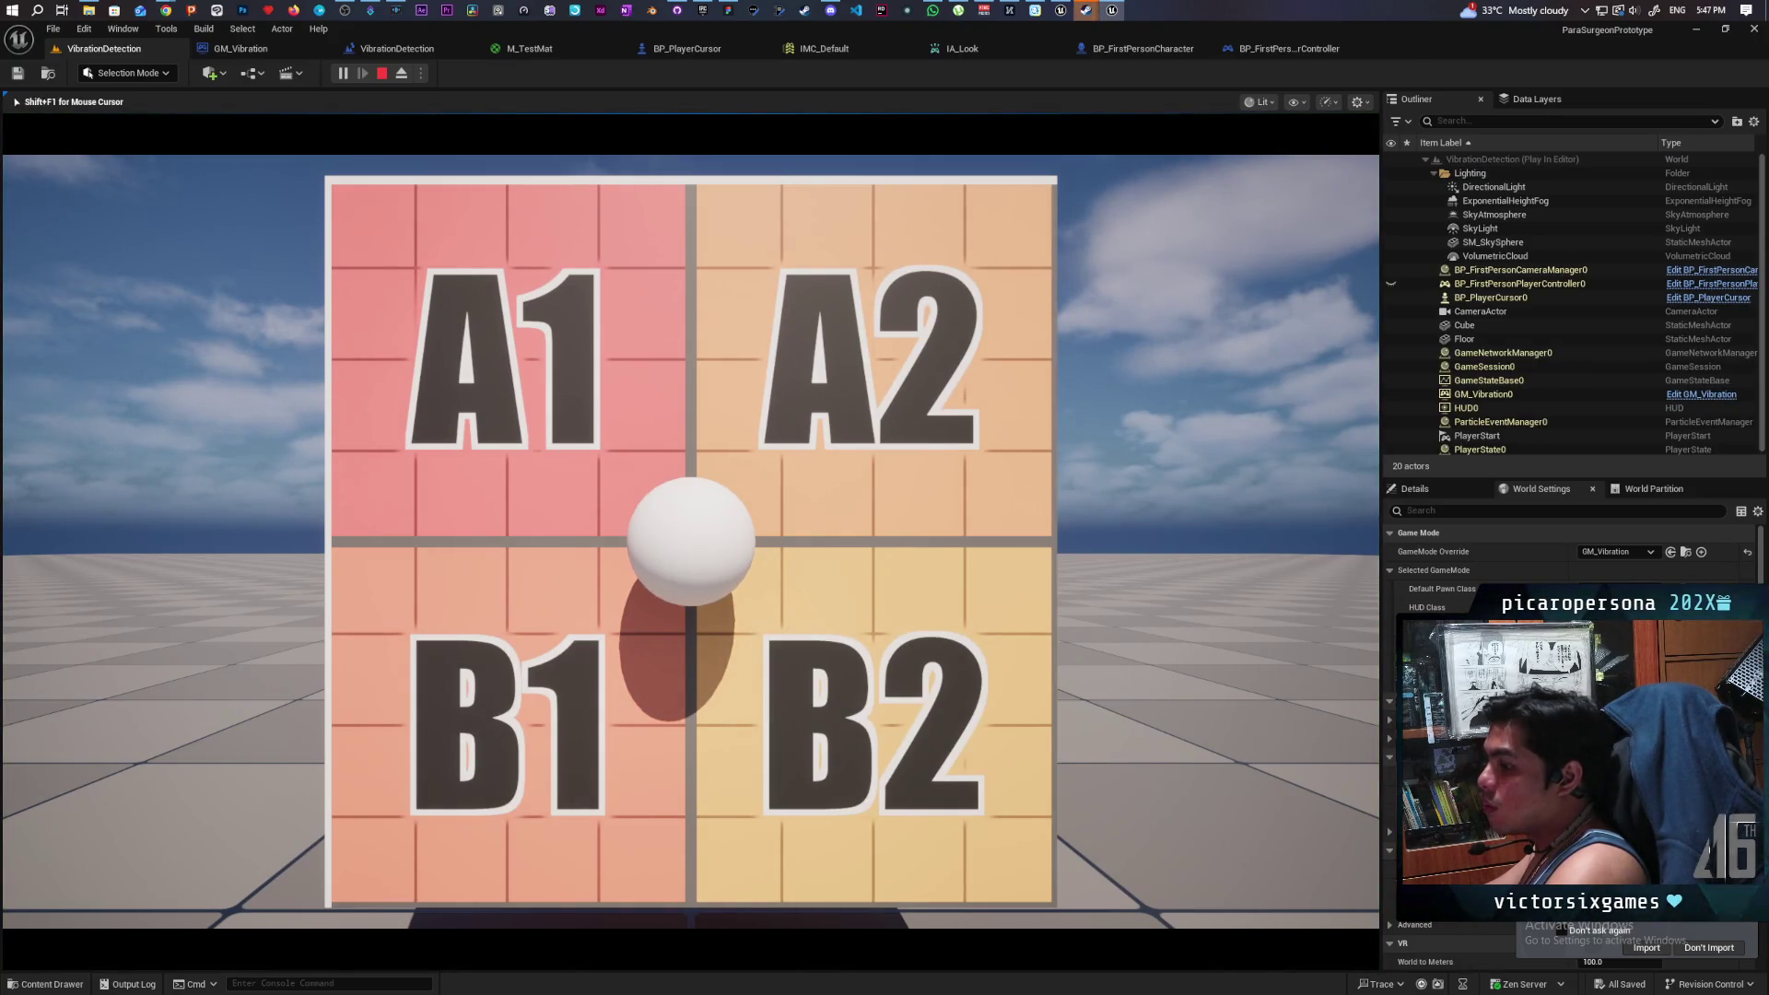
# - Stop the play test, run and stop a second test, then inspect the IA_Look input action
pyautogui.press('Escape')
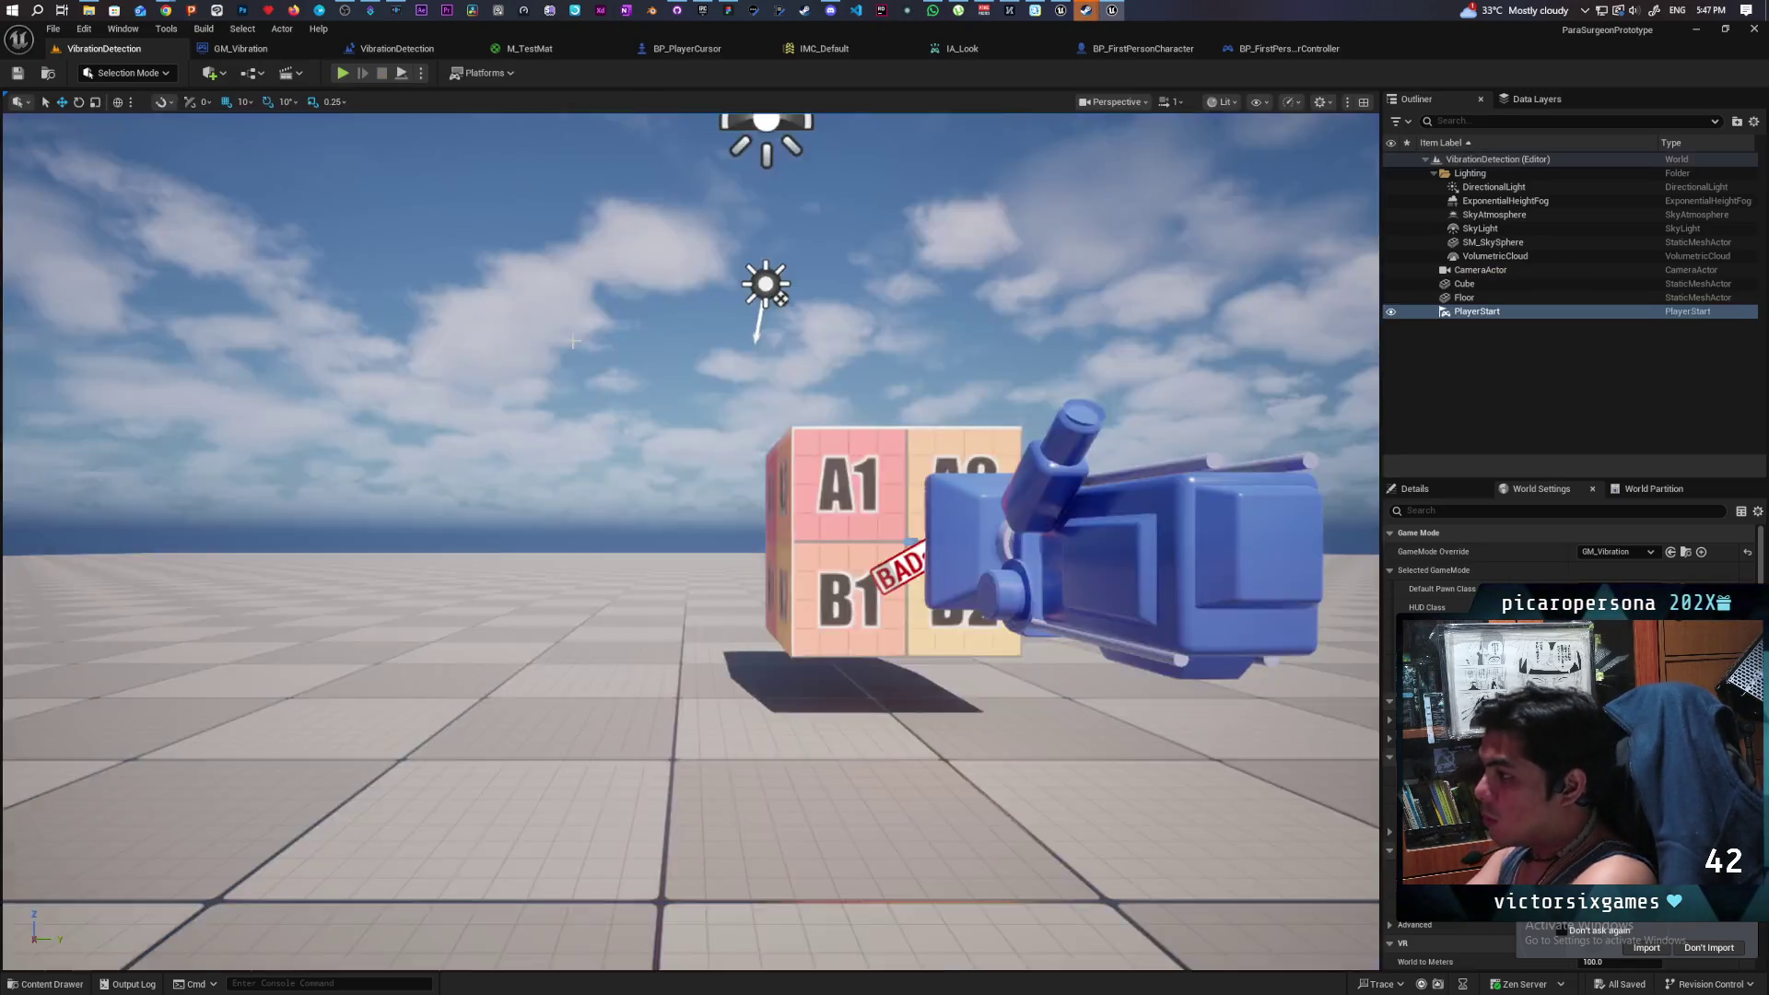
pyautogui.click(342, 73)
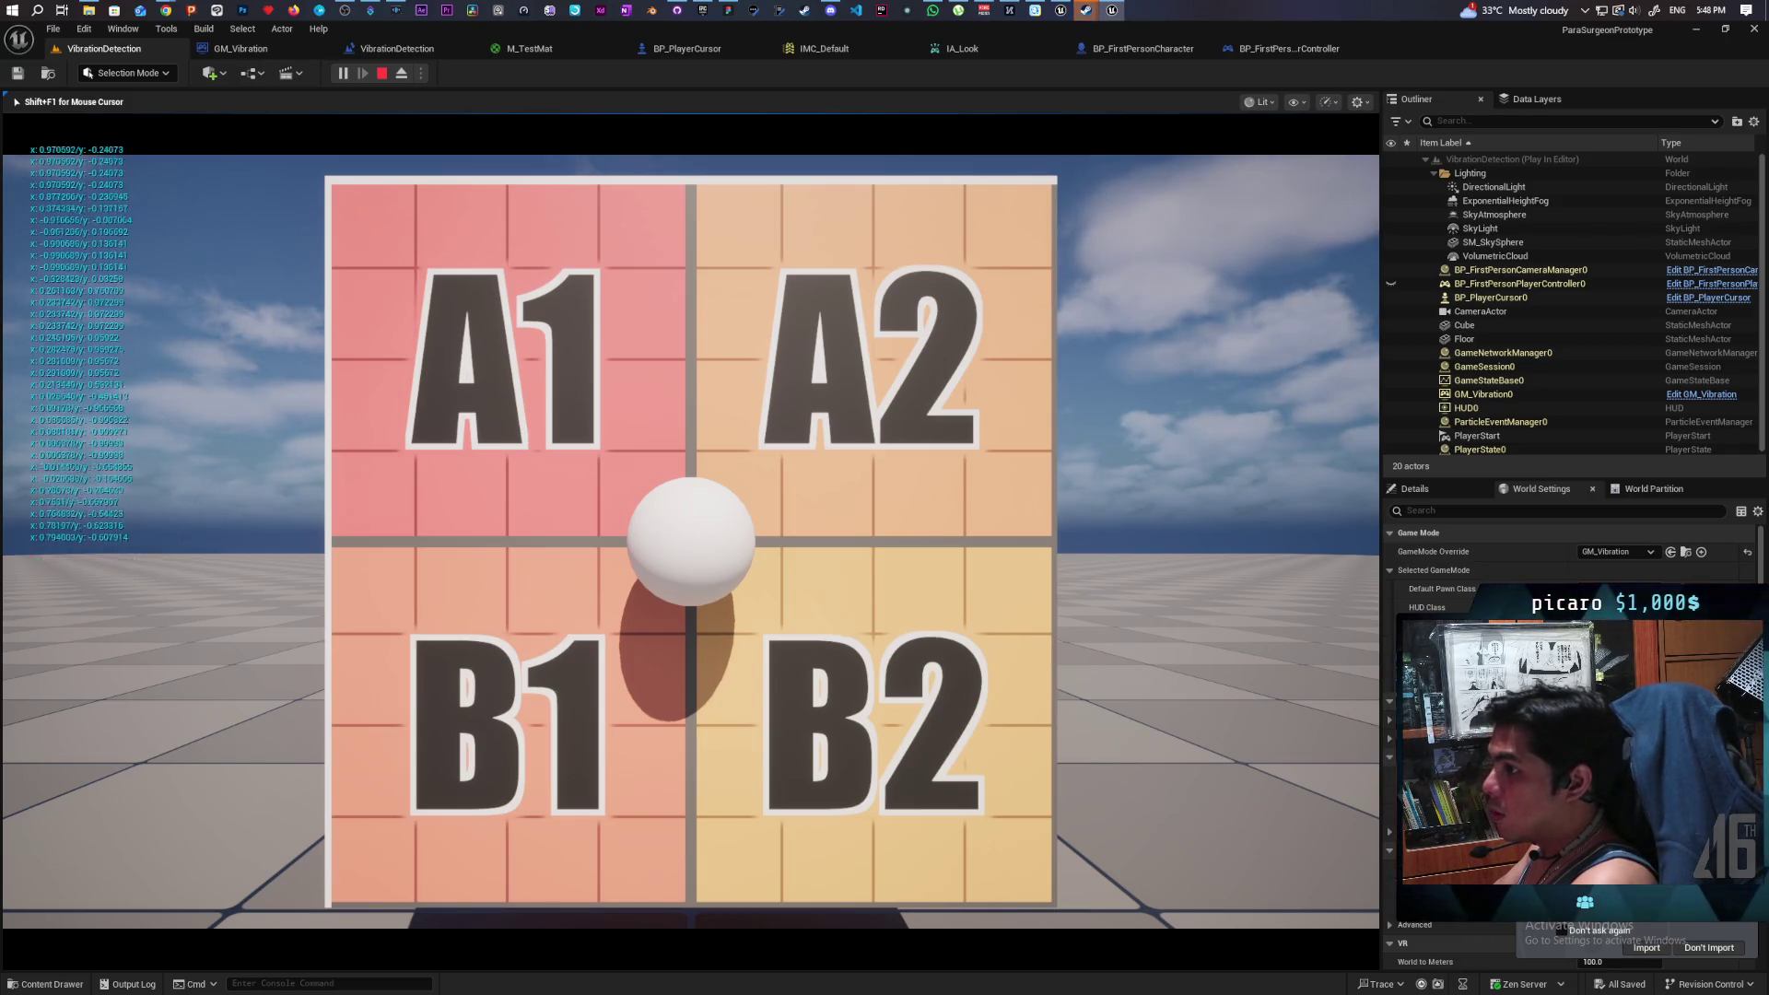
pyautogui.press('Escape')
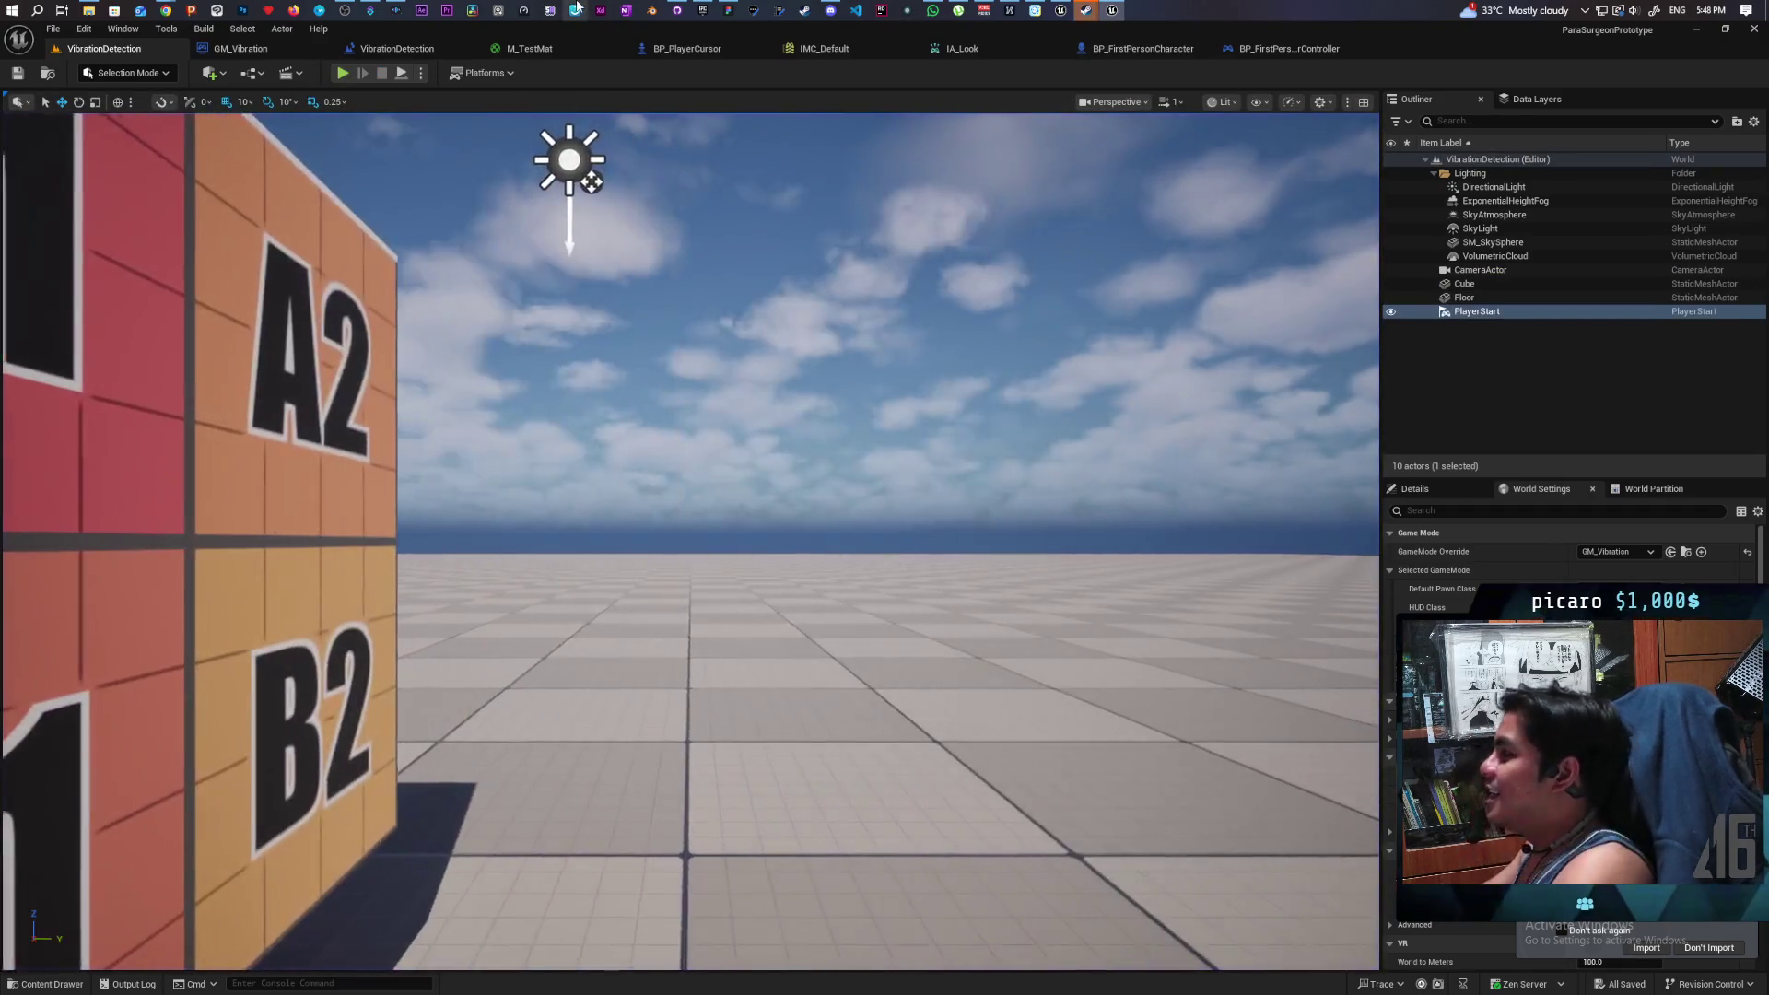
pyautogui.click(958, 48)
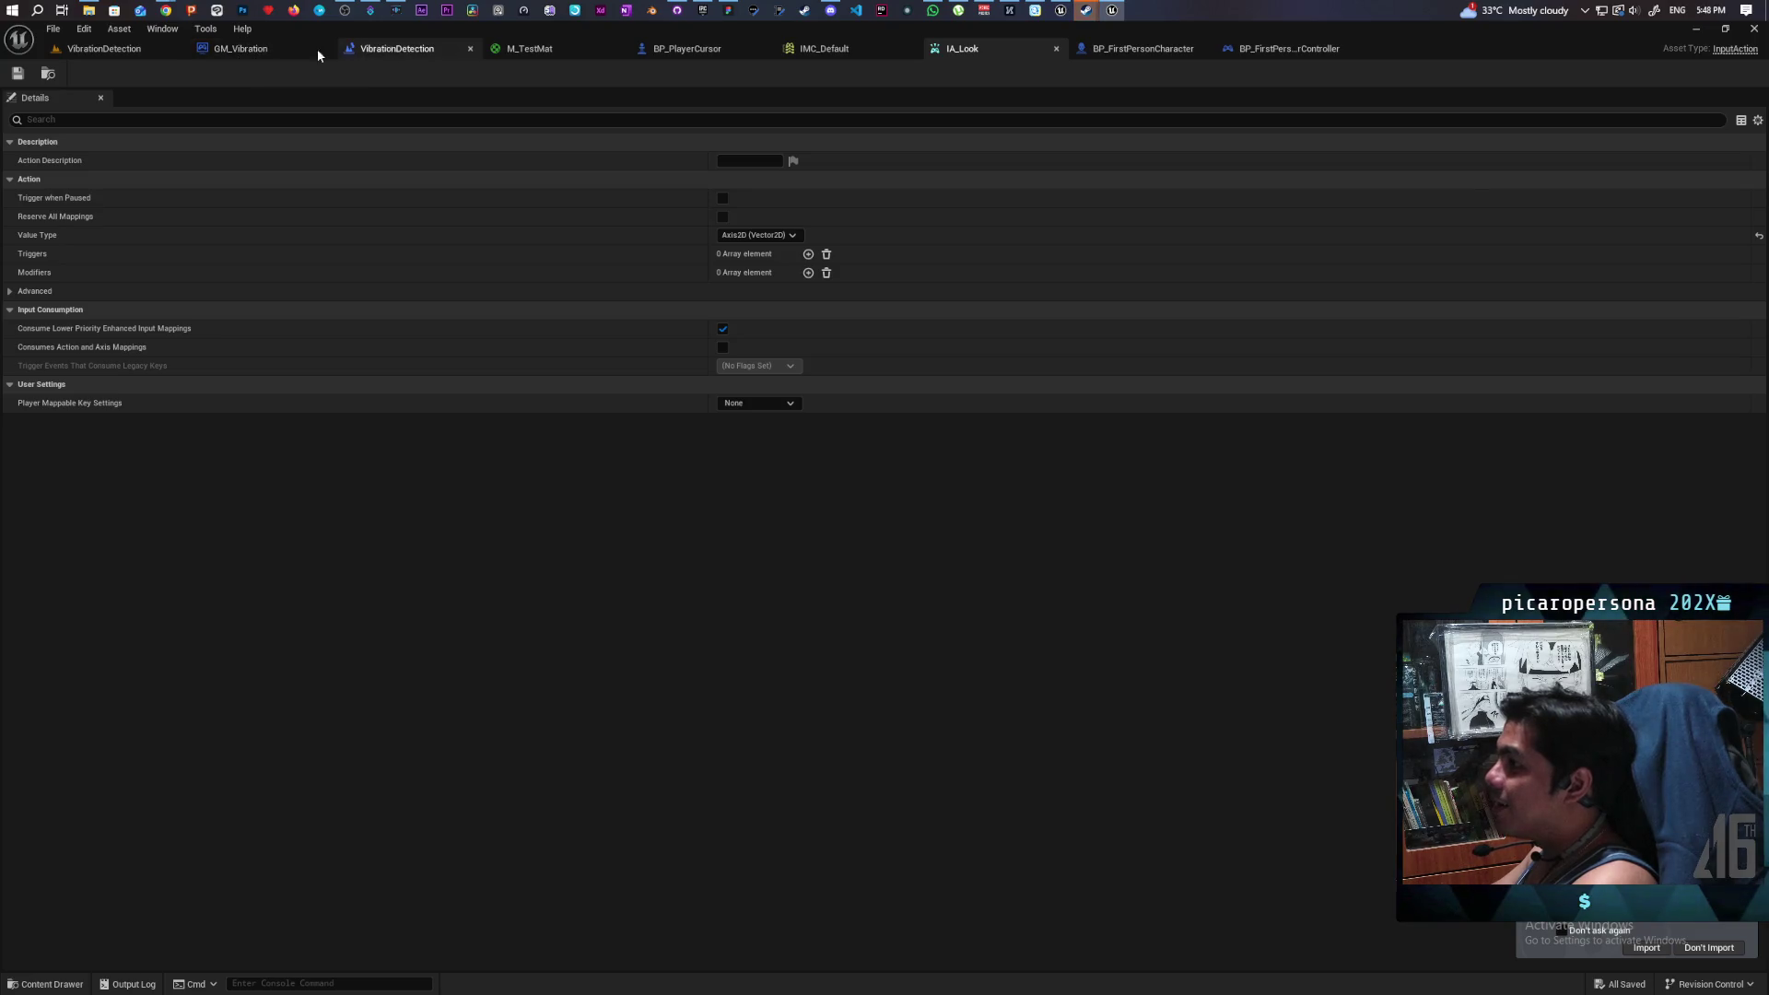
pyautogui.click(239, 50)
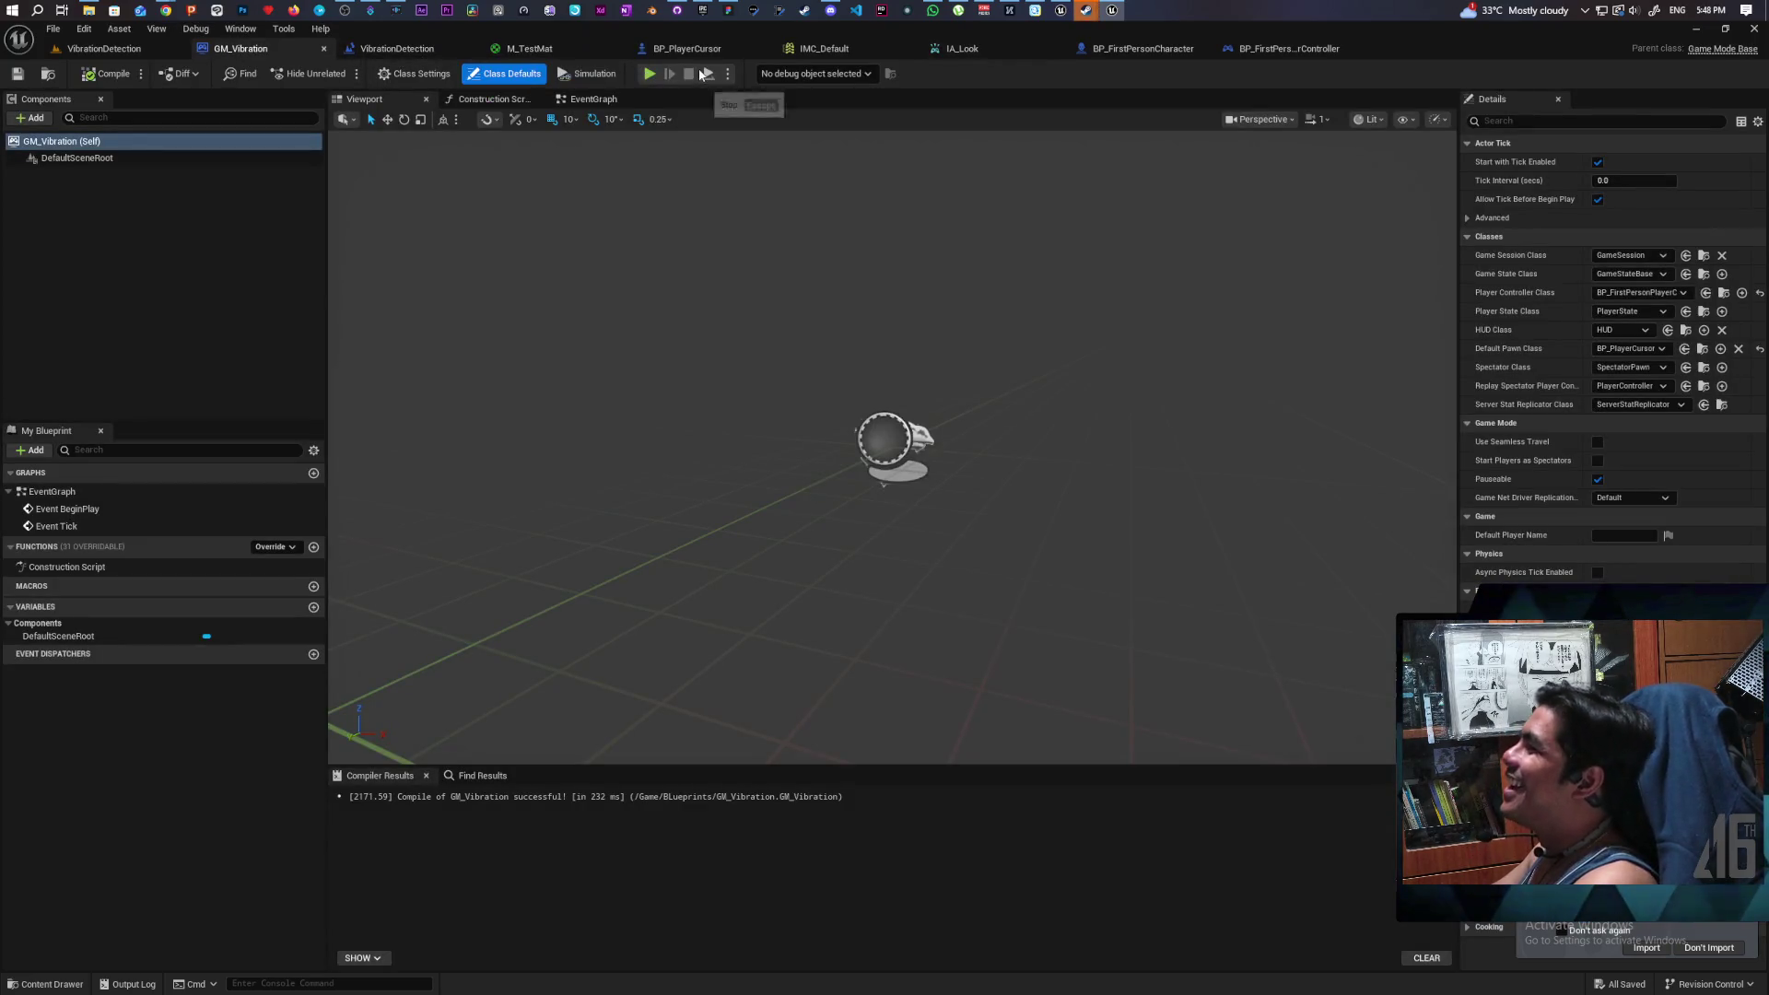
# - In BP_FirstPersonPlayerController, add a Then 2 output to the Sequence and place a Set Input Mode Game Only node
pyautogui.click(687, 48)
pyautogui.moveTo(823, 299); pyautogui.dragTo(807, 386)
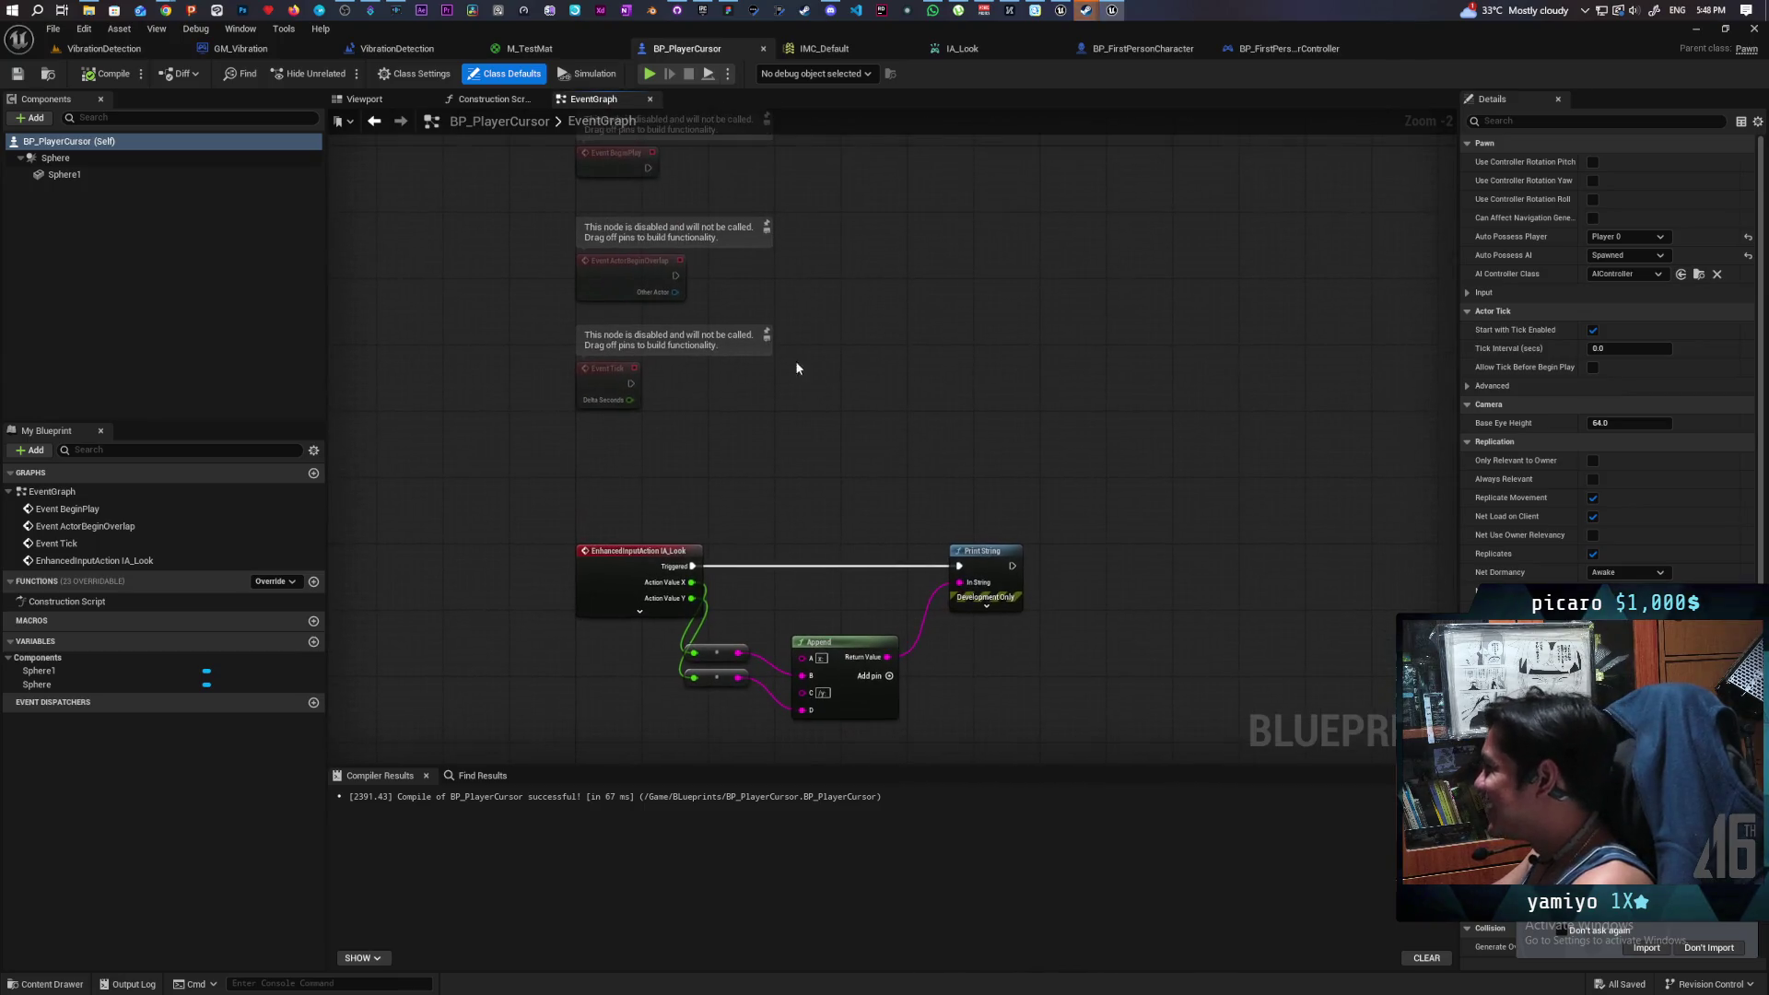
pyautogui.click(1284, 53)
pyautogui.moveTo(562, 219)
pyautogui.mouseDown()
pyautogui.moveTo(601, 326)
pyautogui.moveTo(815, 341)
pyautogui.mouseUp()
pyautogui.click(804, 320)
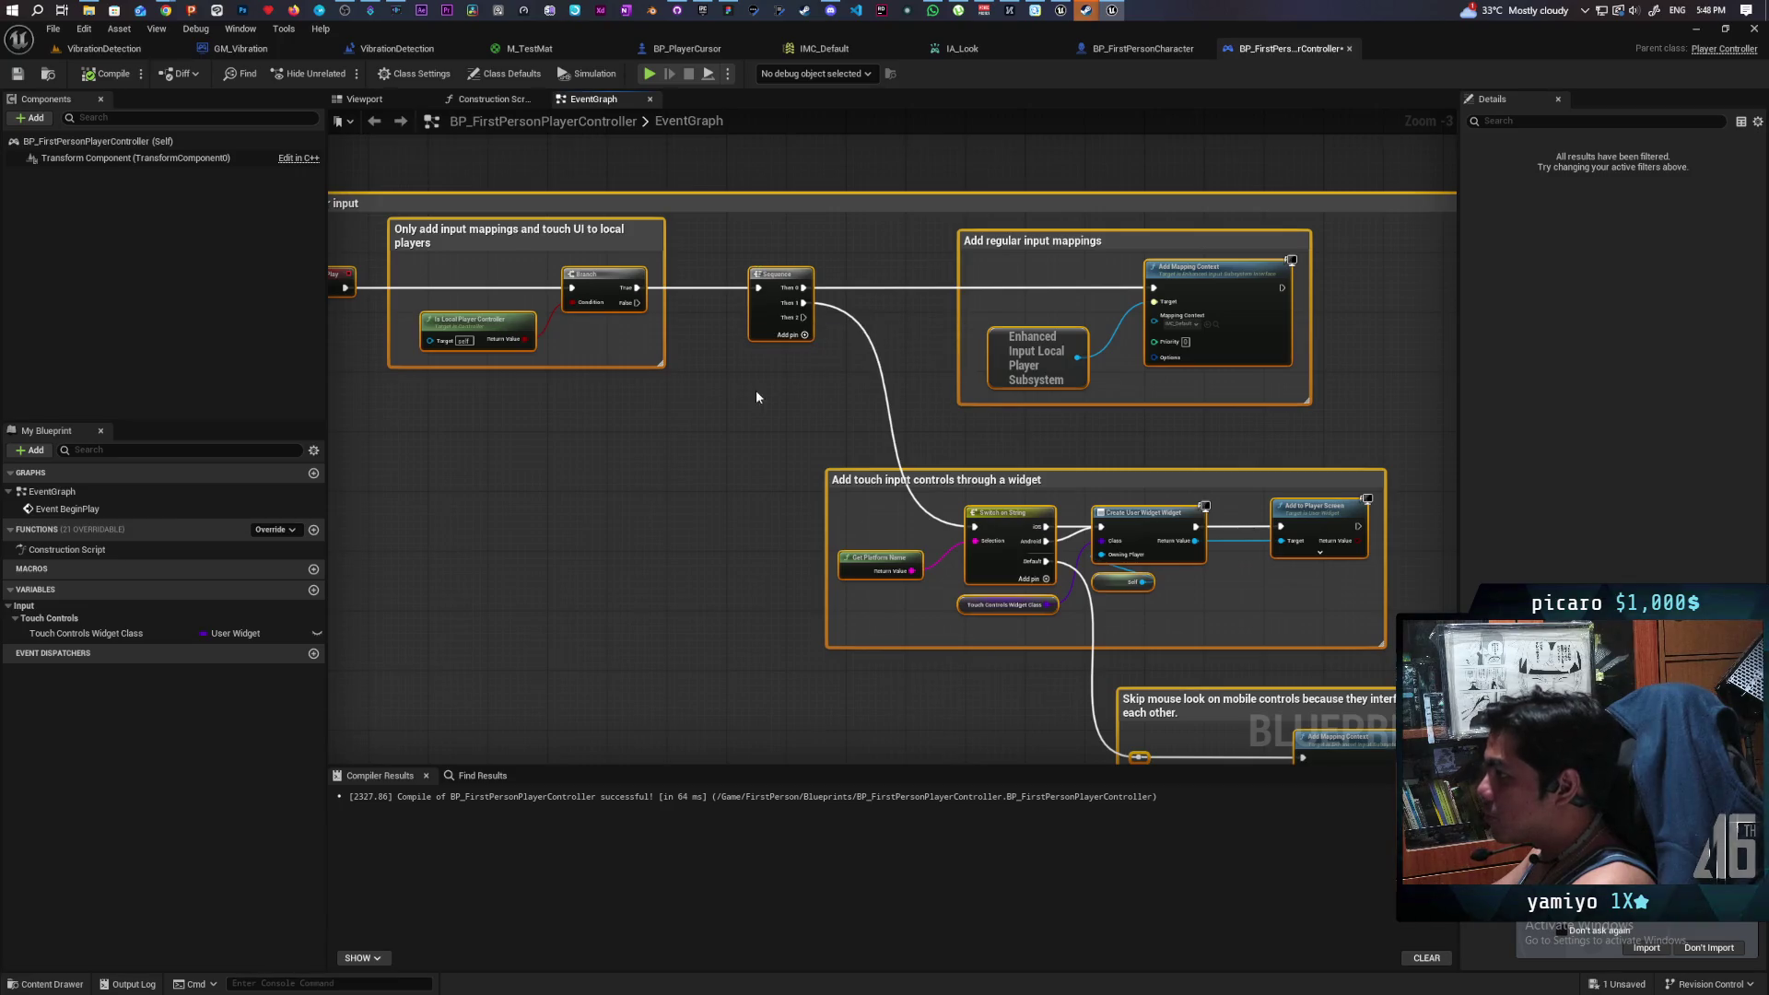
pyautogui.rightClick(727, 404)
pyautogui.write('game only')
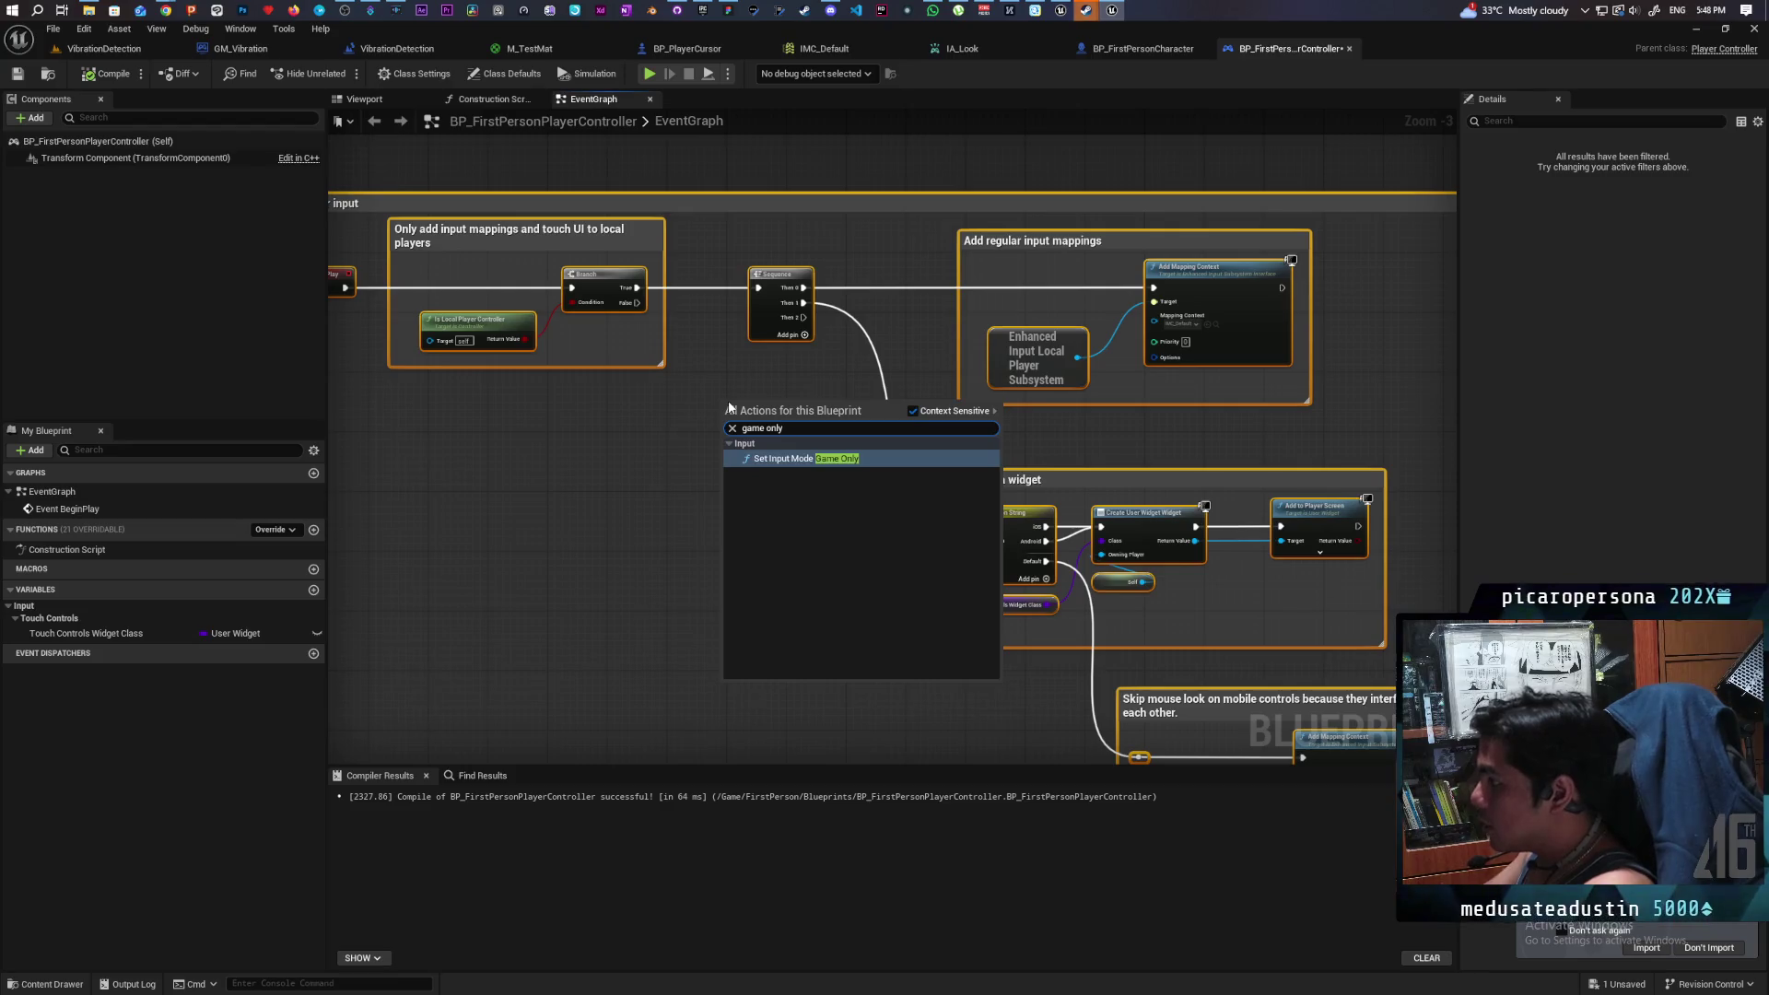
pyautogui.press('Return')
# - Feed a Self node into Player Controller and wire Sequence's Then 2 into Set Input Mode Game Only
pyautogui.scroll(3, 737, 419)
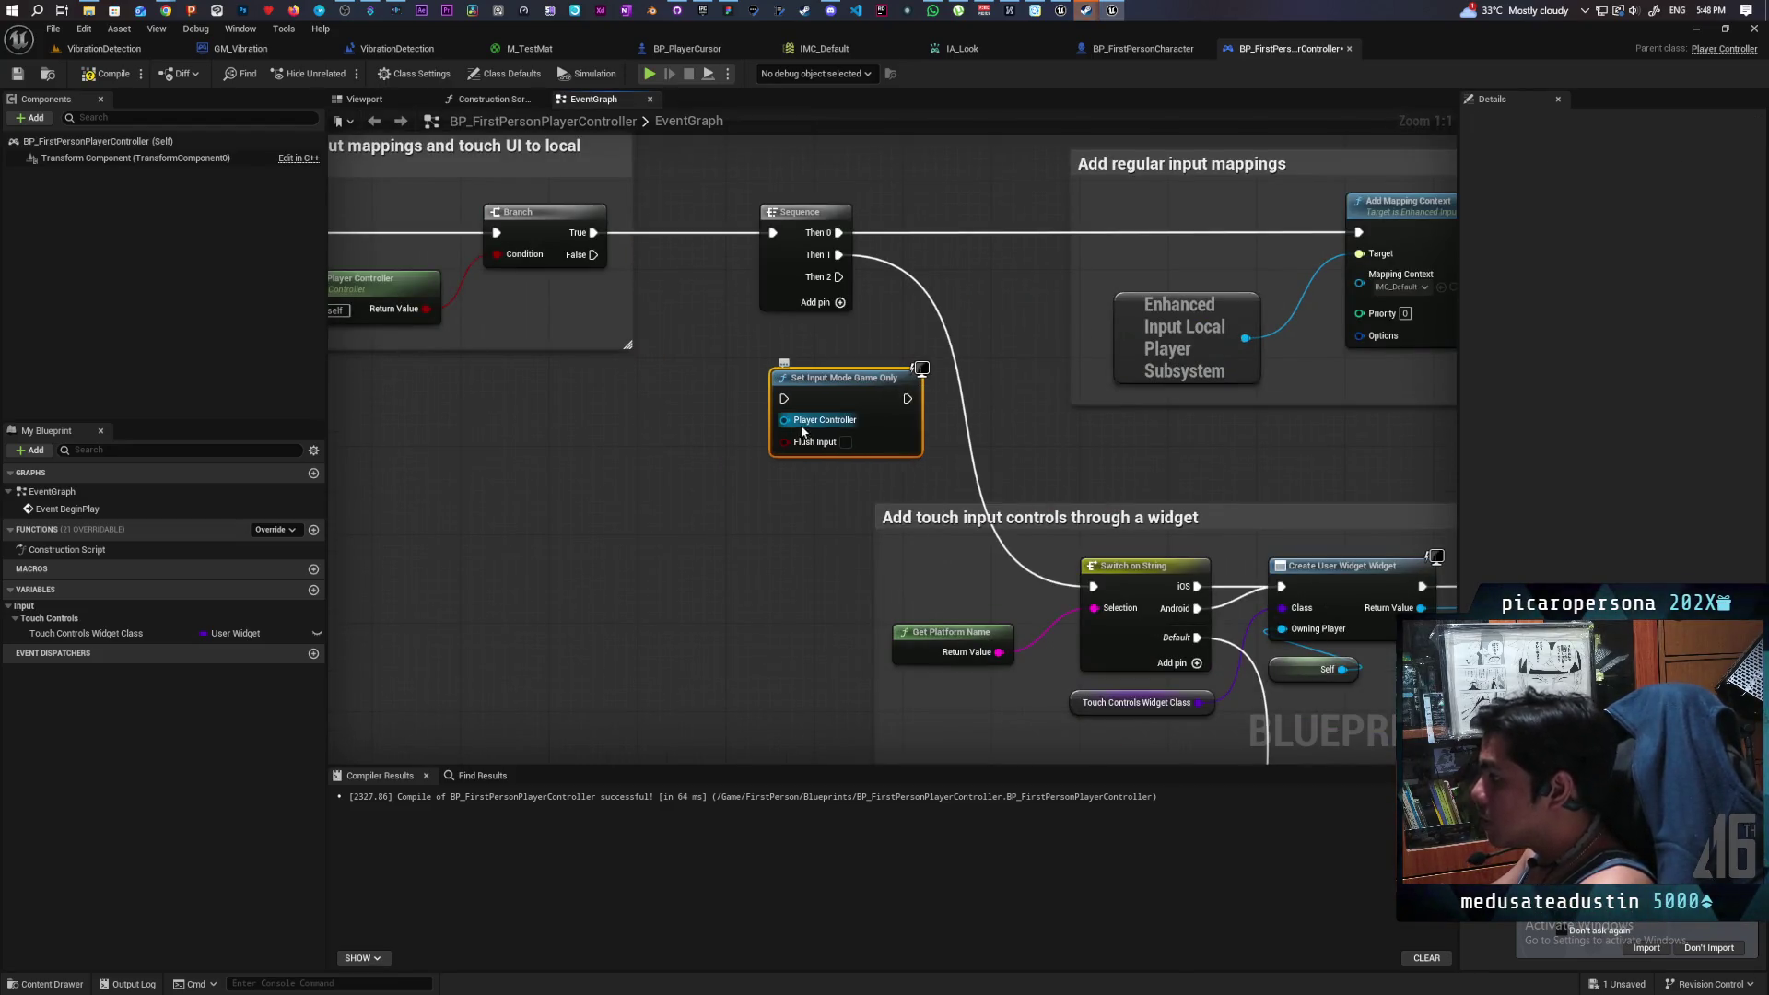
pyautogui.moveTo(802, 430); pyautogui.dragTo(682, 488)
pyautogui.write('self')
pyautogui.press('Return')
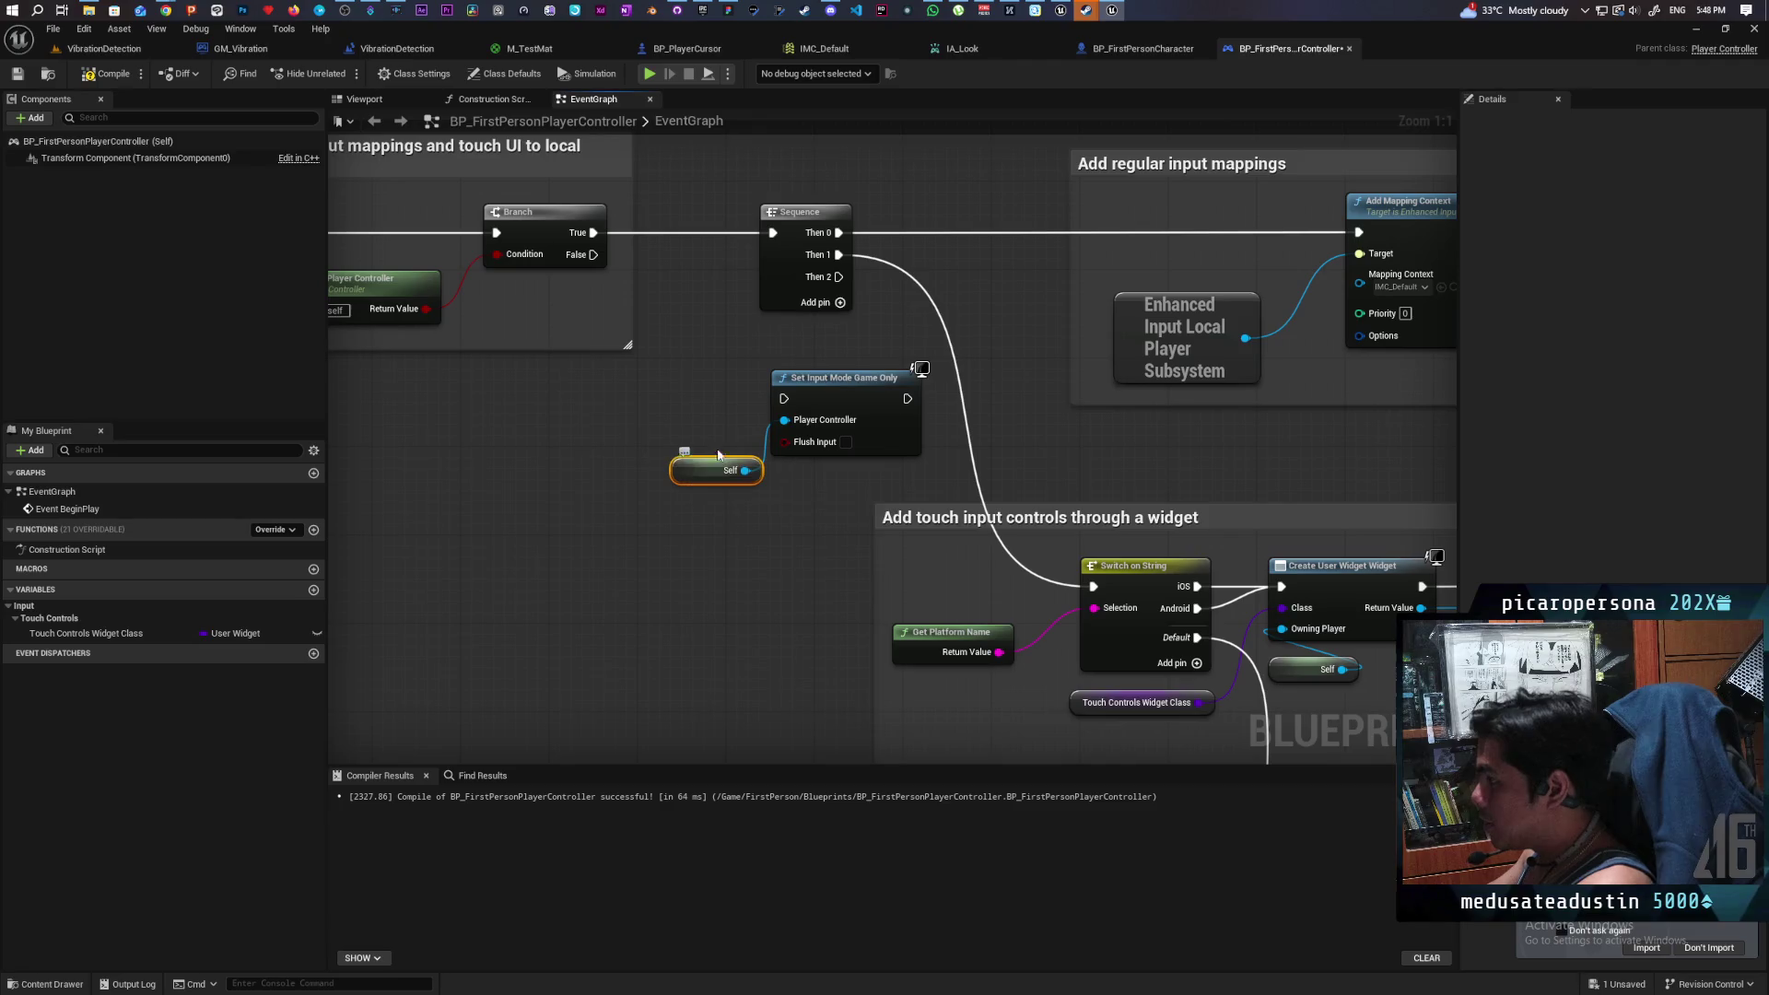
pyautogui.moveTo(837, 277); pyautogui.dragTo(783, 398)
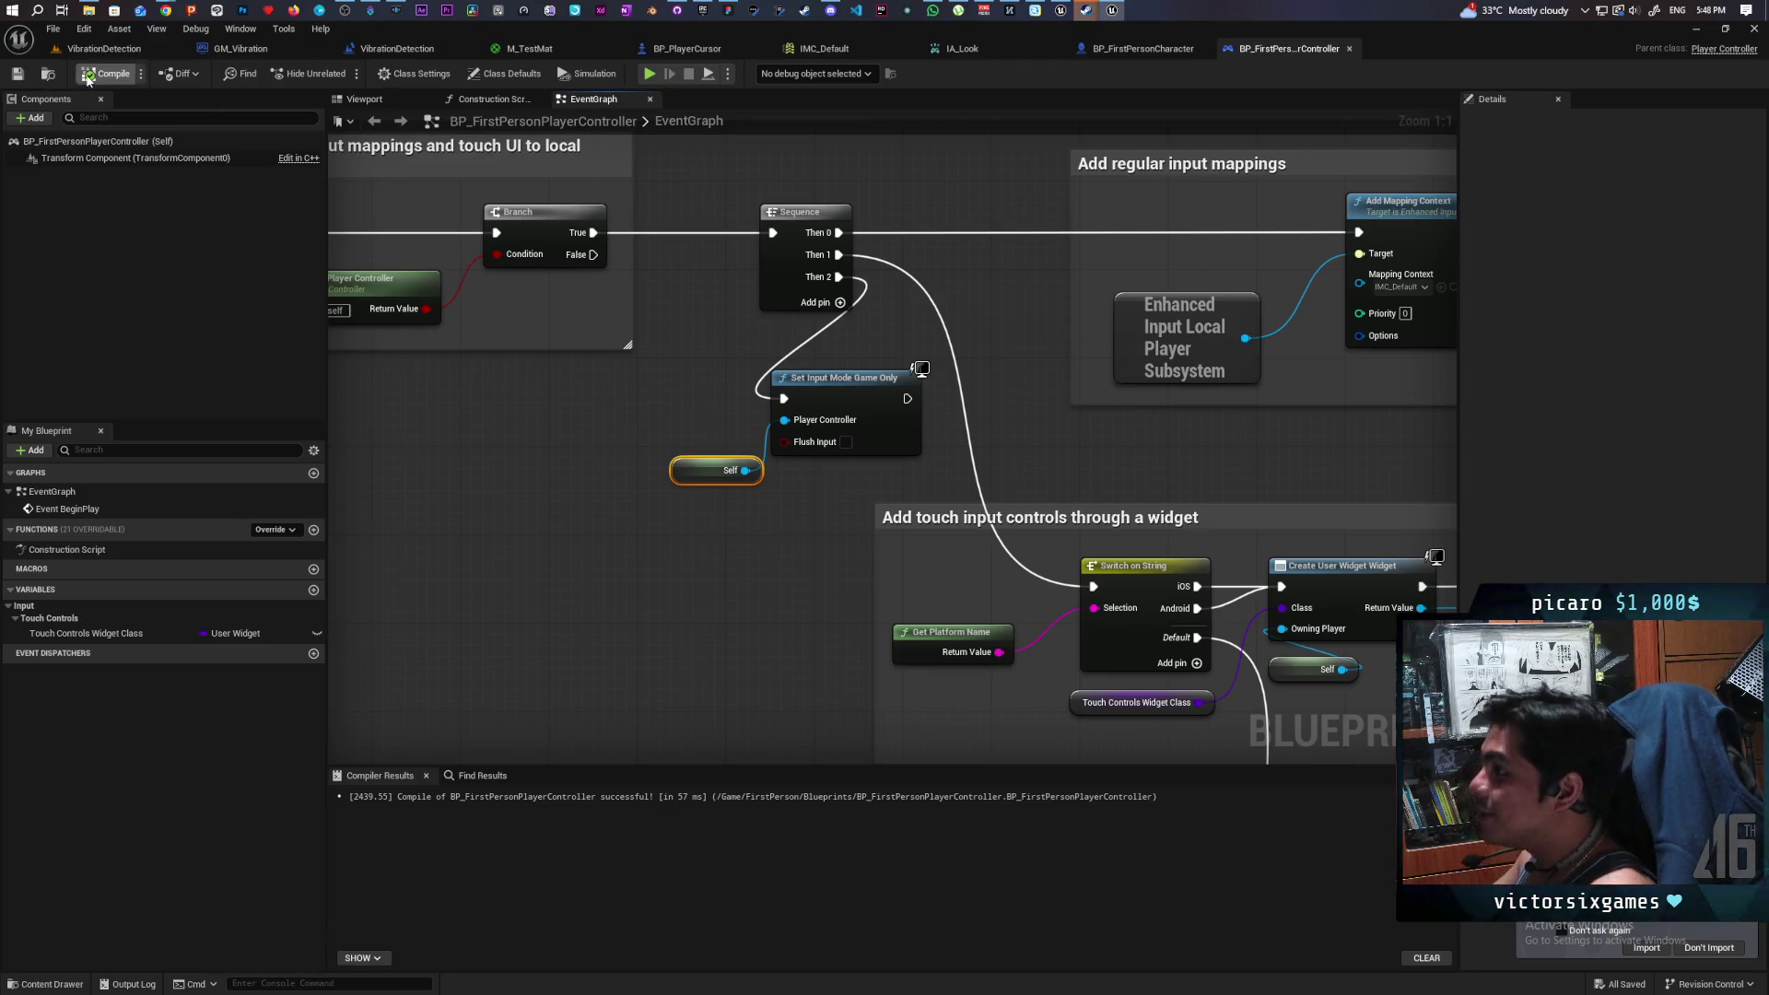
pyautogui.click(103, 47)
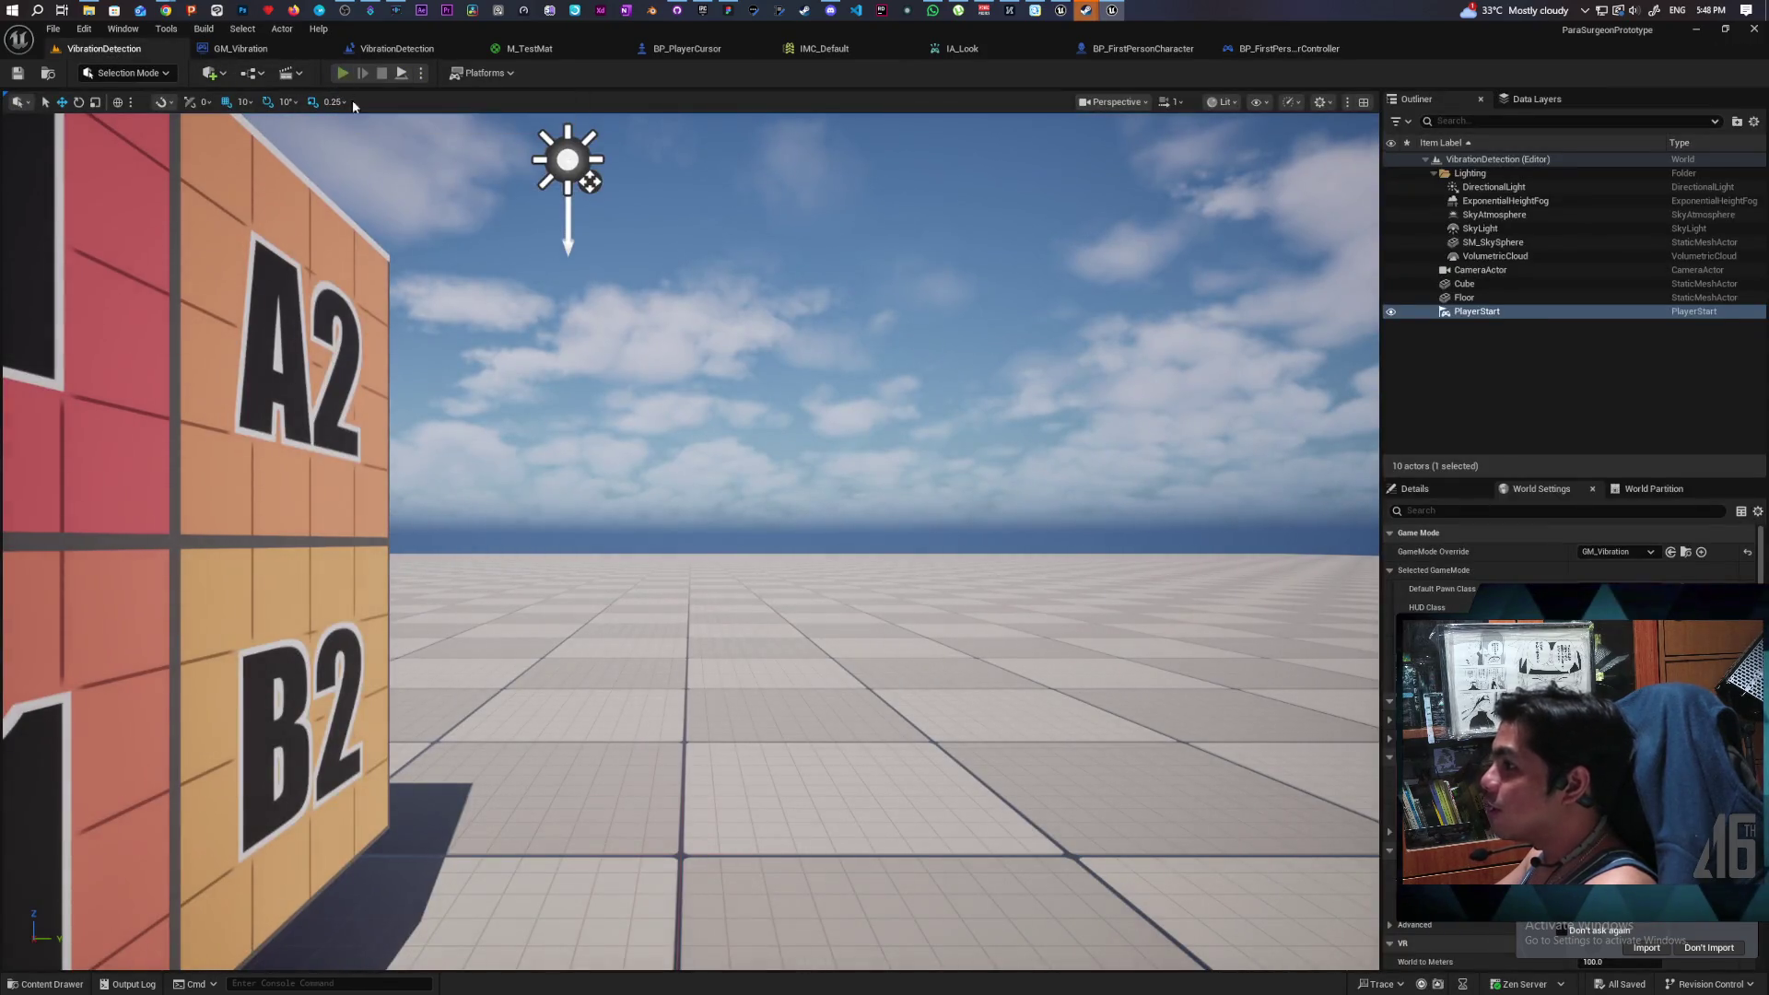
# - Play-test the level, watching IA_Look's x/y values print on screen, then stop and return to BP_PlayerCursor
pyautogui.click(342, 74)
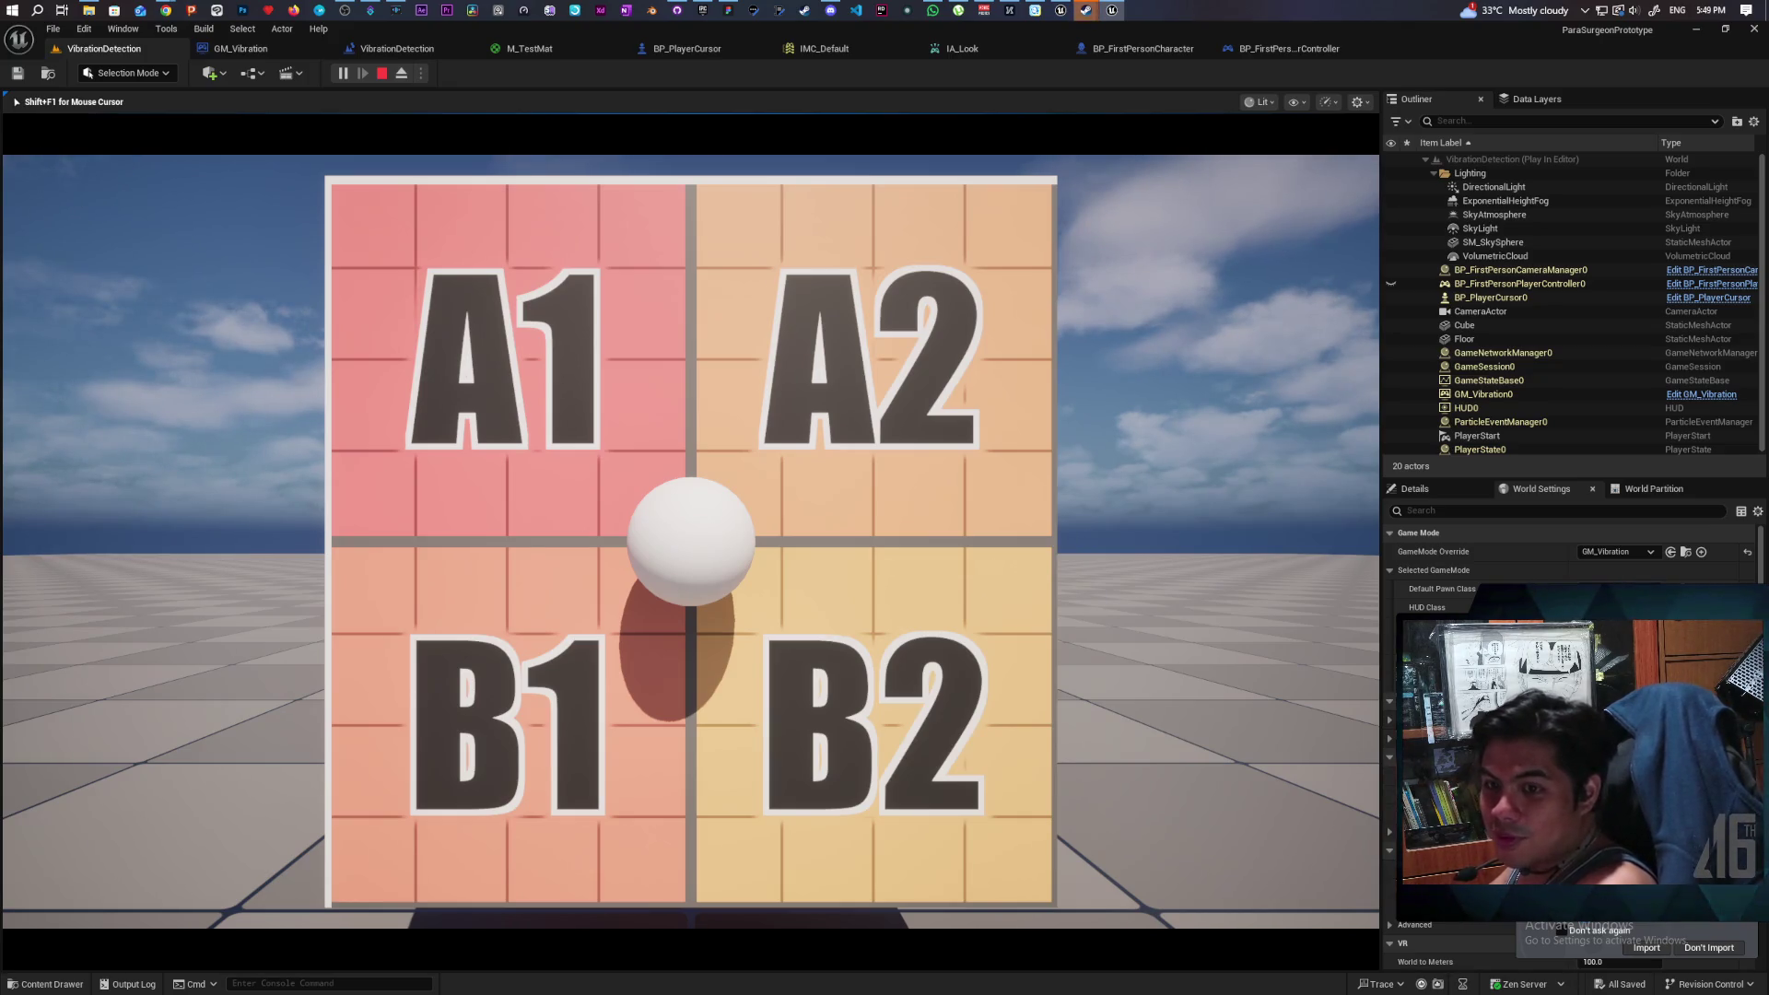
pyautogui.press('Escape')
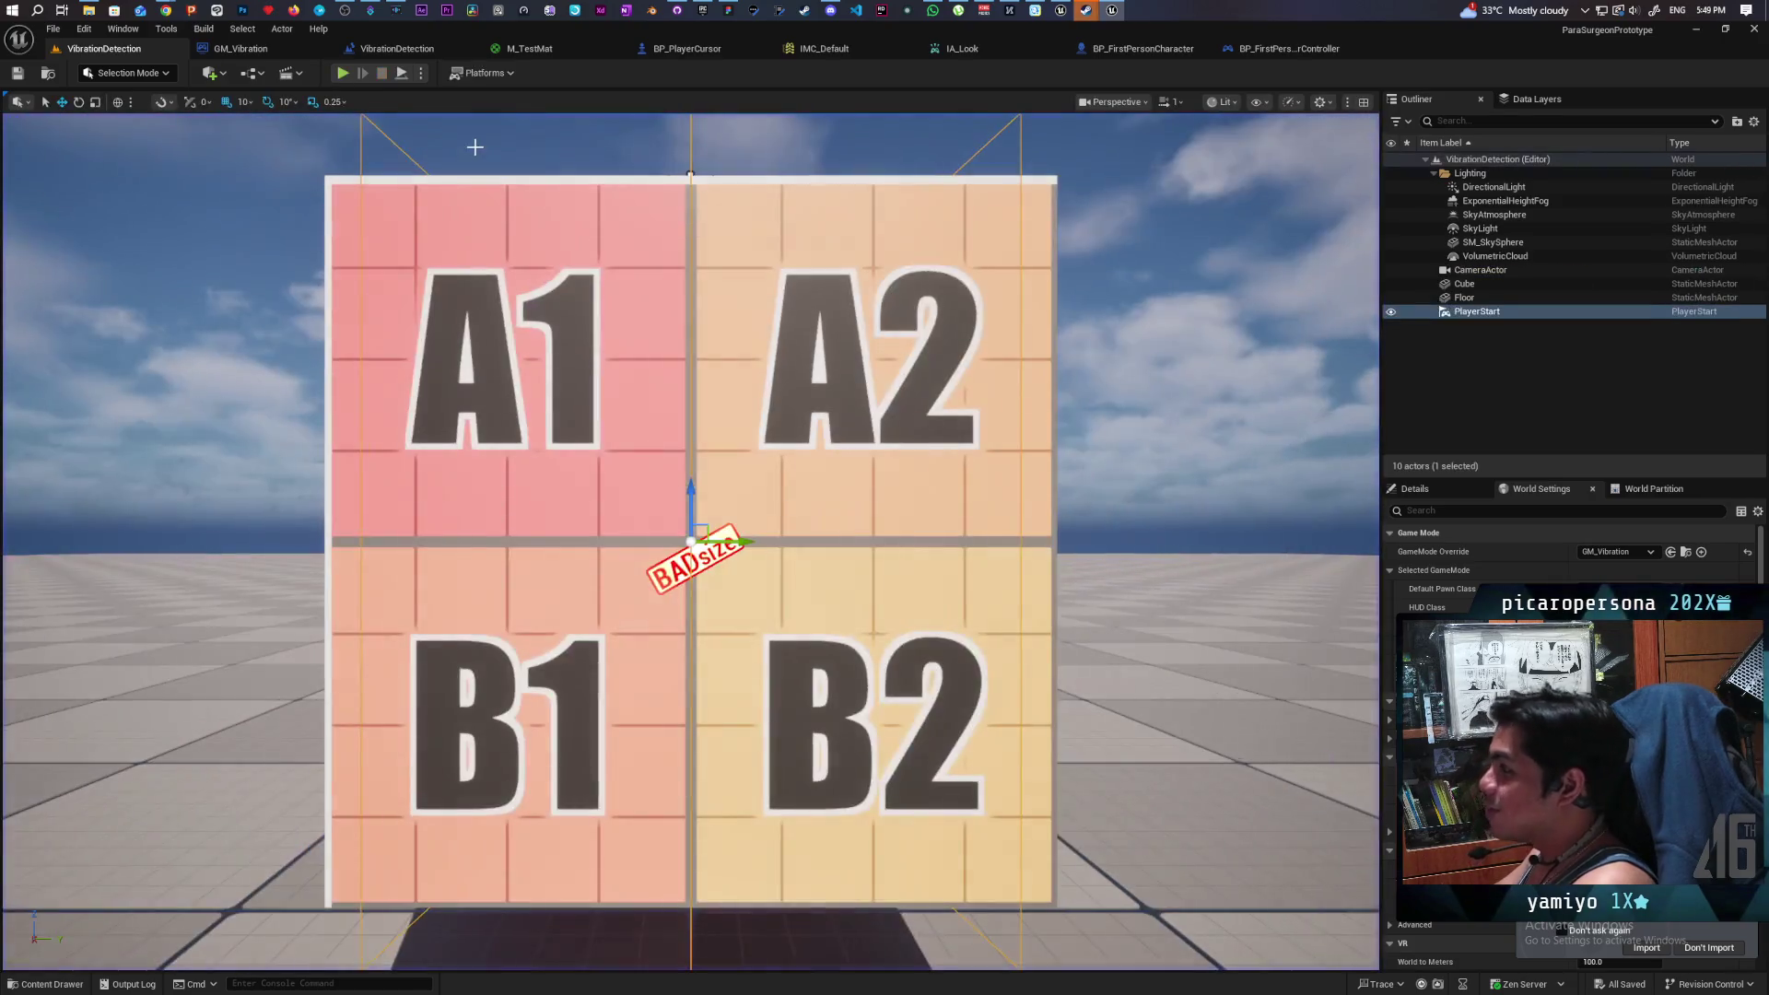
pyautogui.click(714, 46)
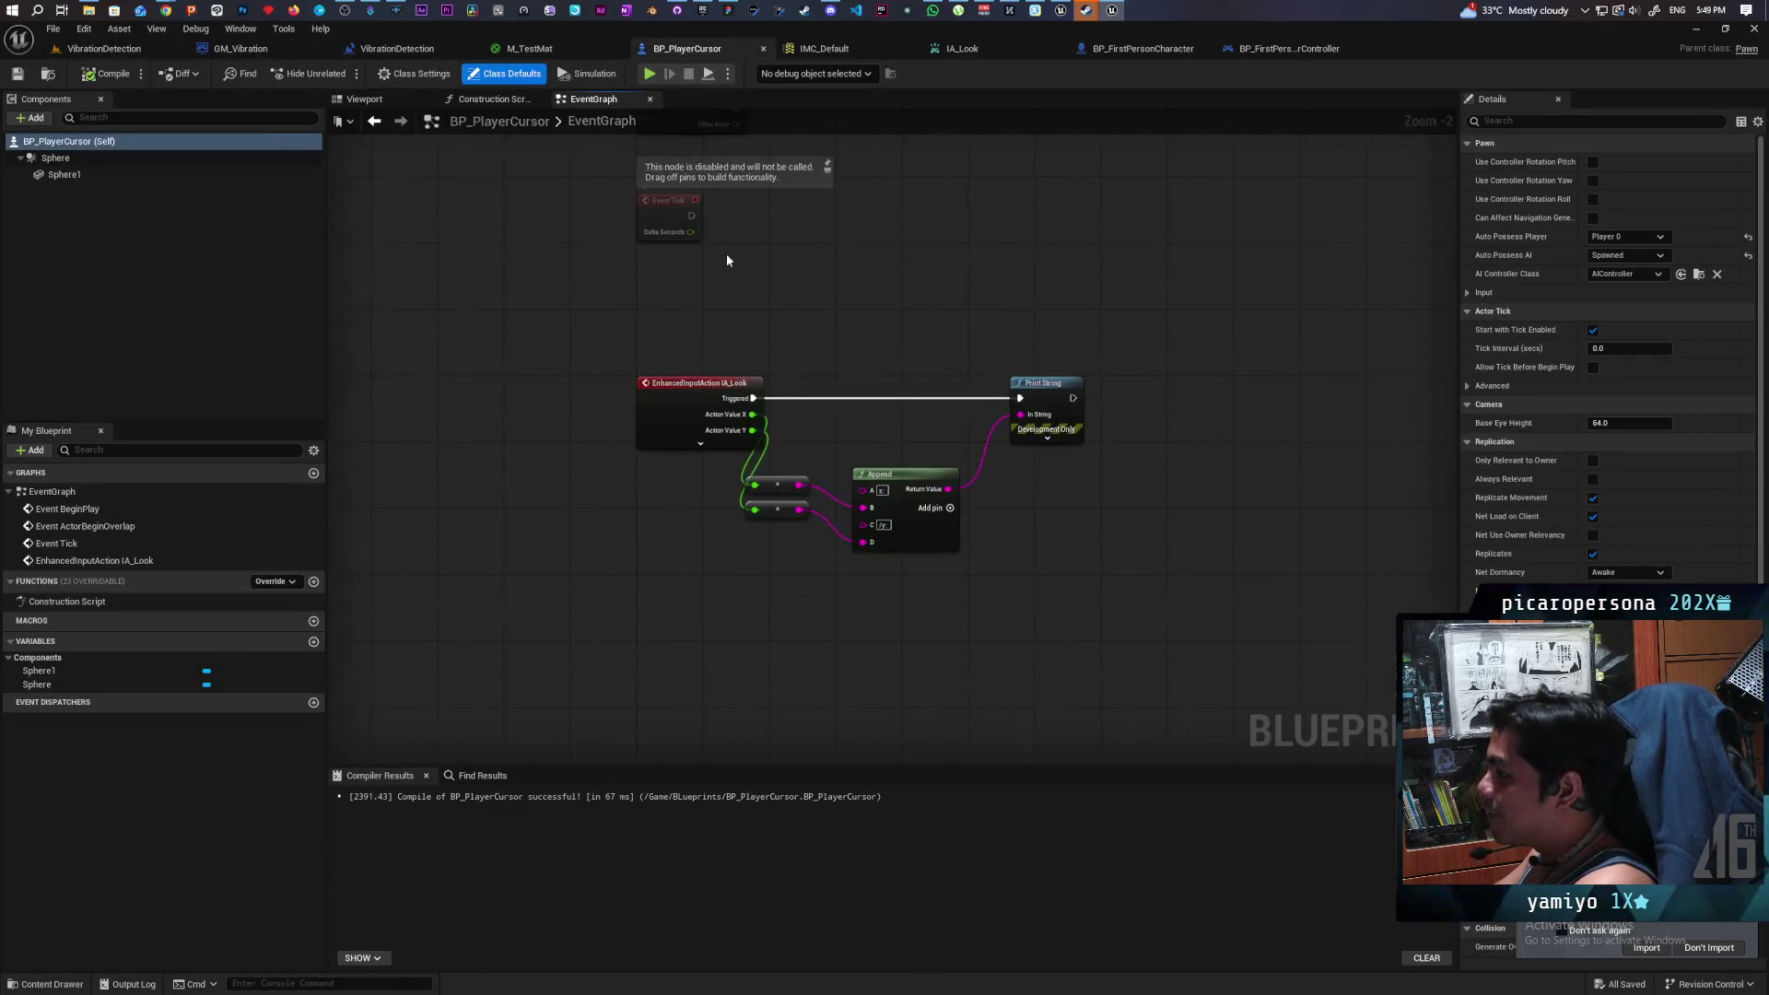
# - Shift the existing nodes down and place an IA_Move input event above IA_Look, then compile and save
pyautogui.moveTo(663, 249); pyautogui.dragTo(1118, 565)
pyautogui.moveTo(699, 345); pyautogui.dragTo(693, 417)
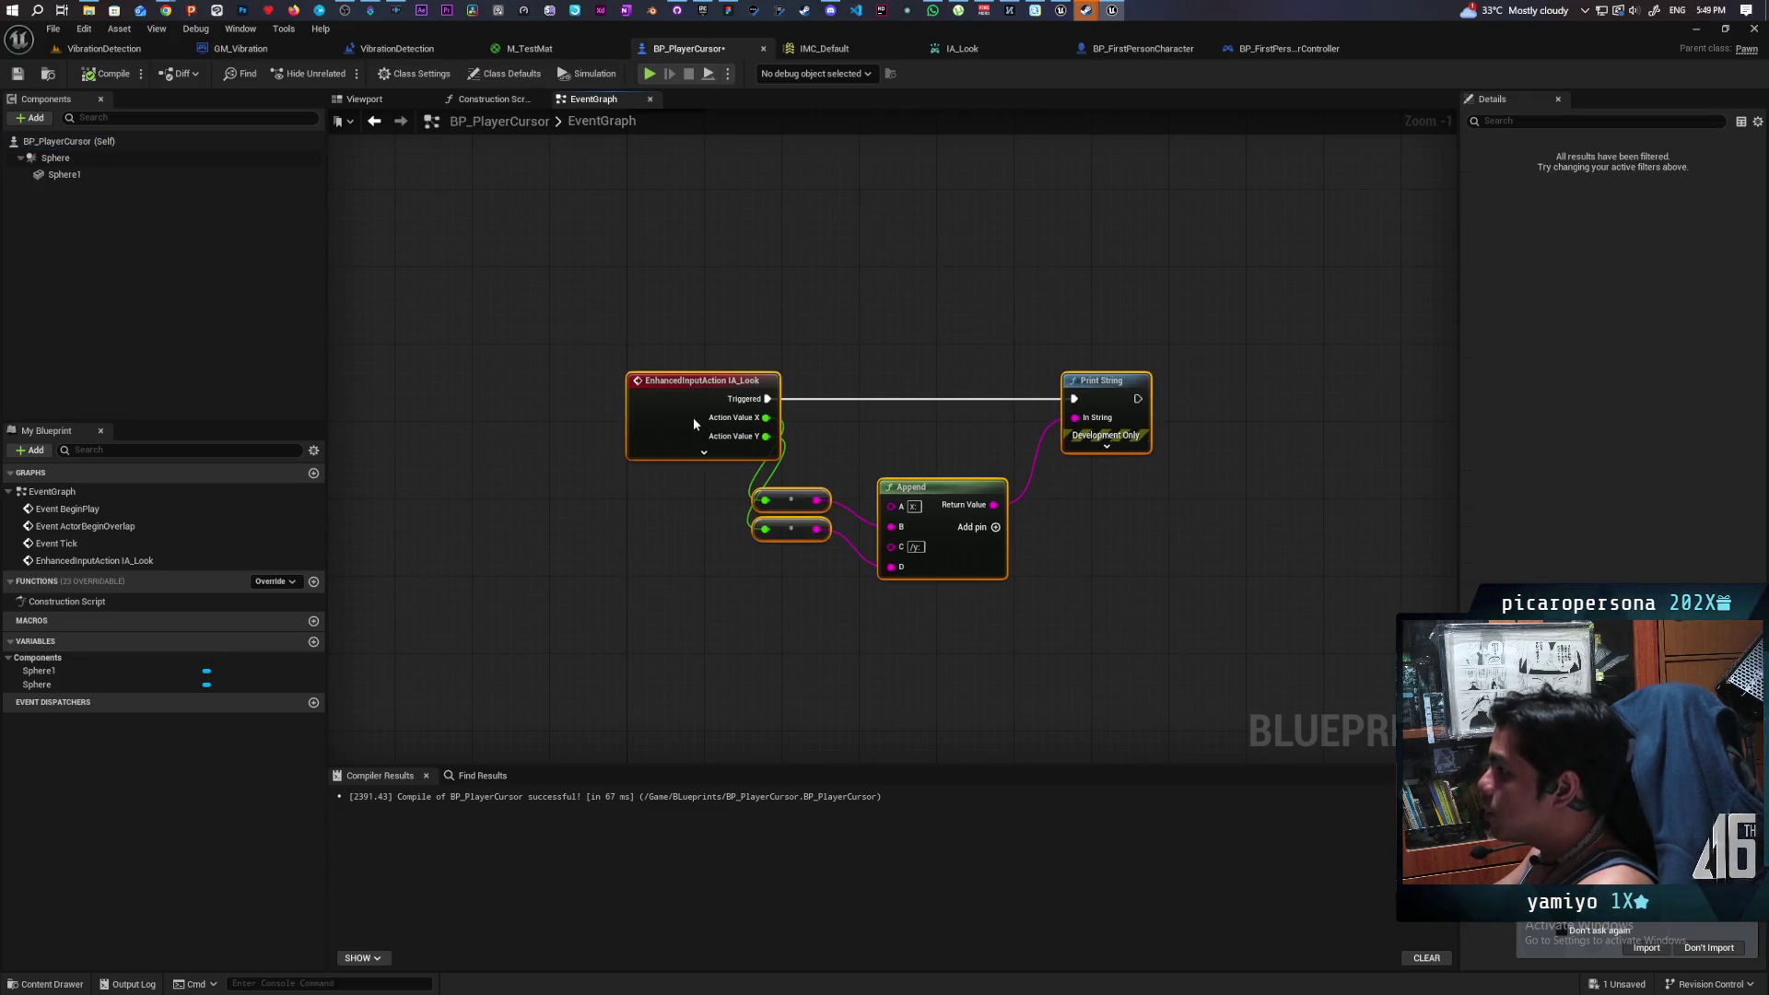
pyautogui.rightClick(678, 327)
pyautogui.write('ia move')
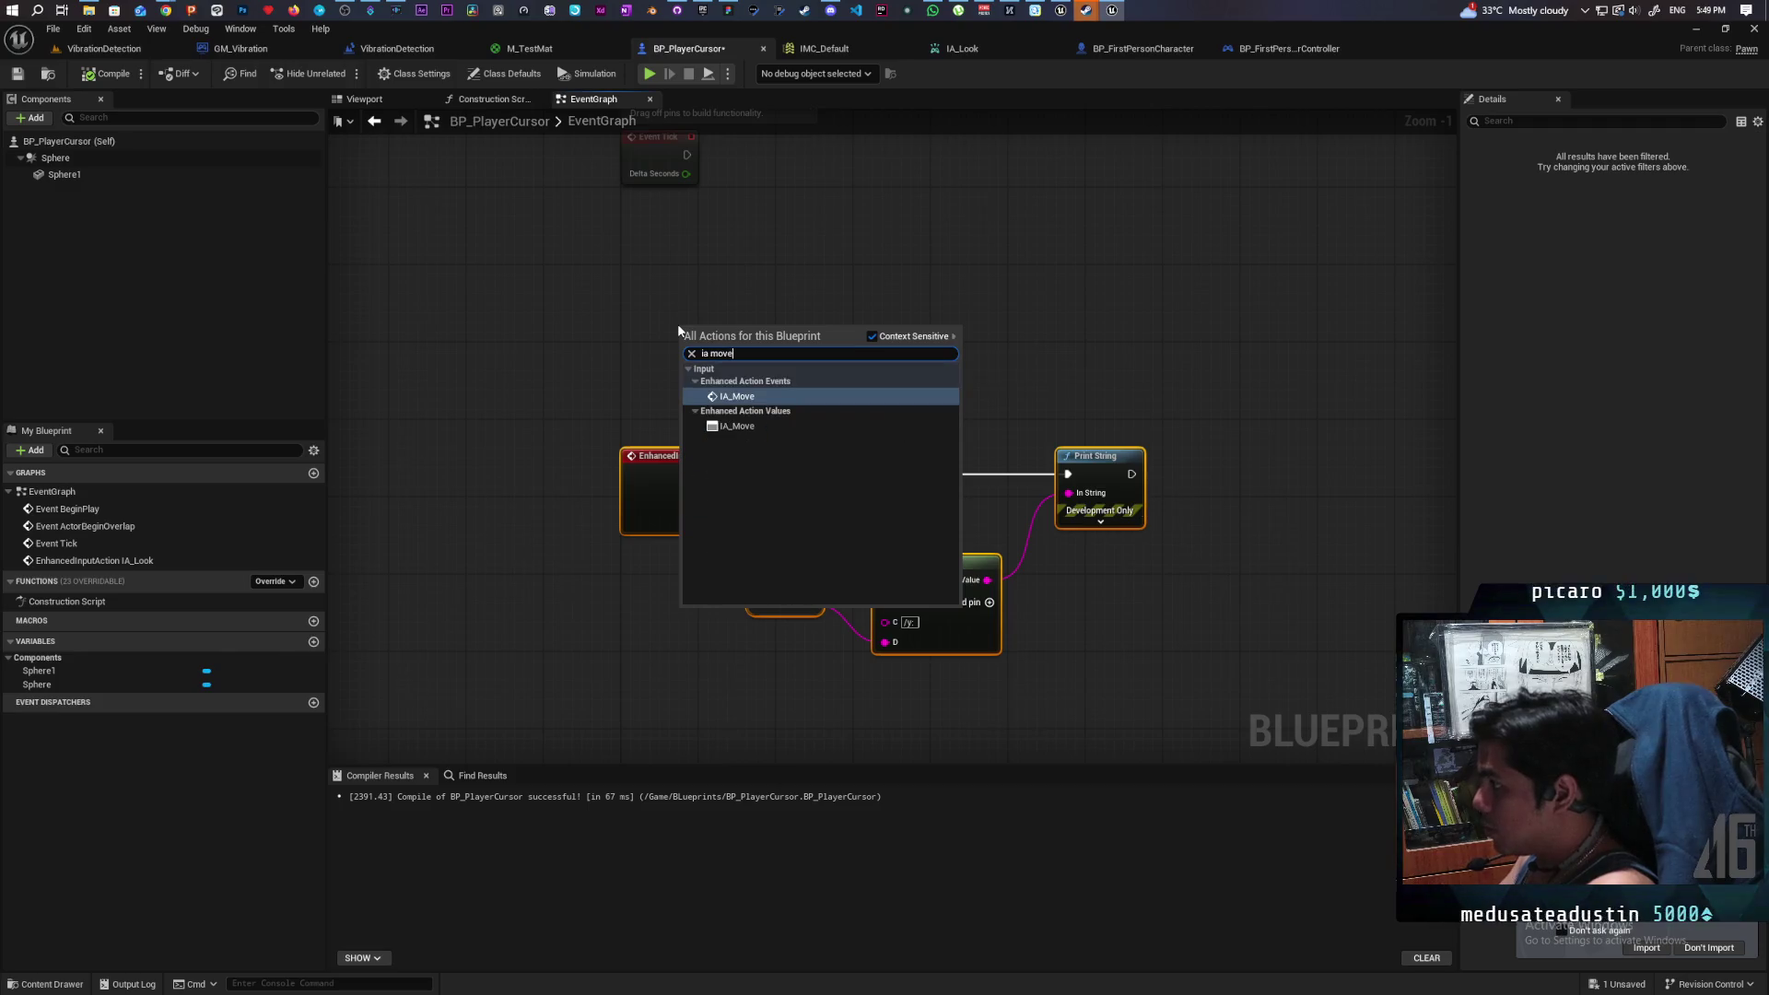
pyautogui.press('Return')
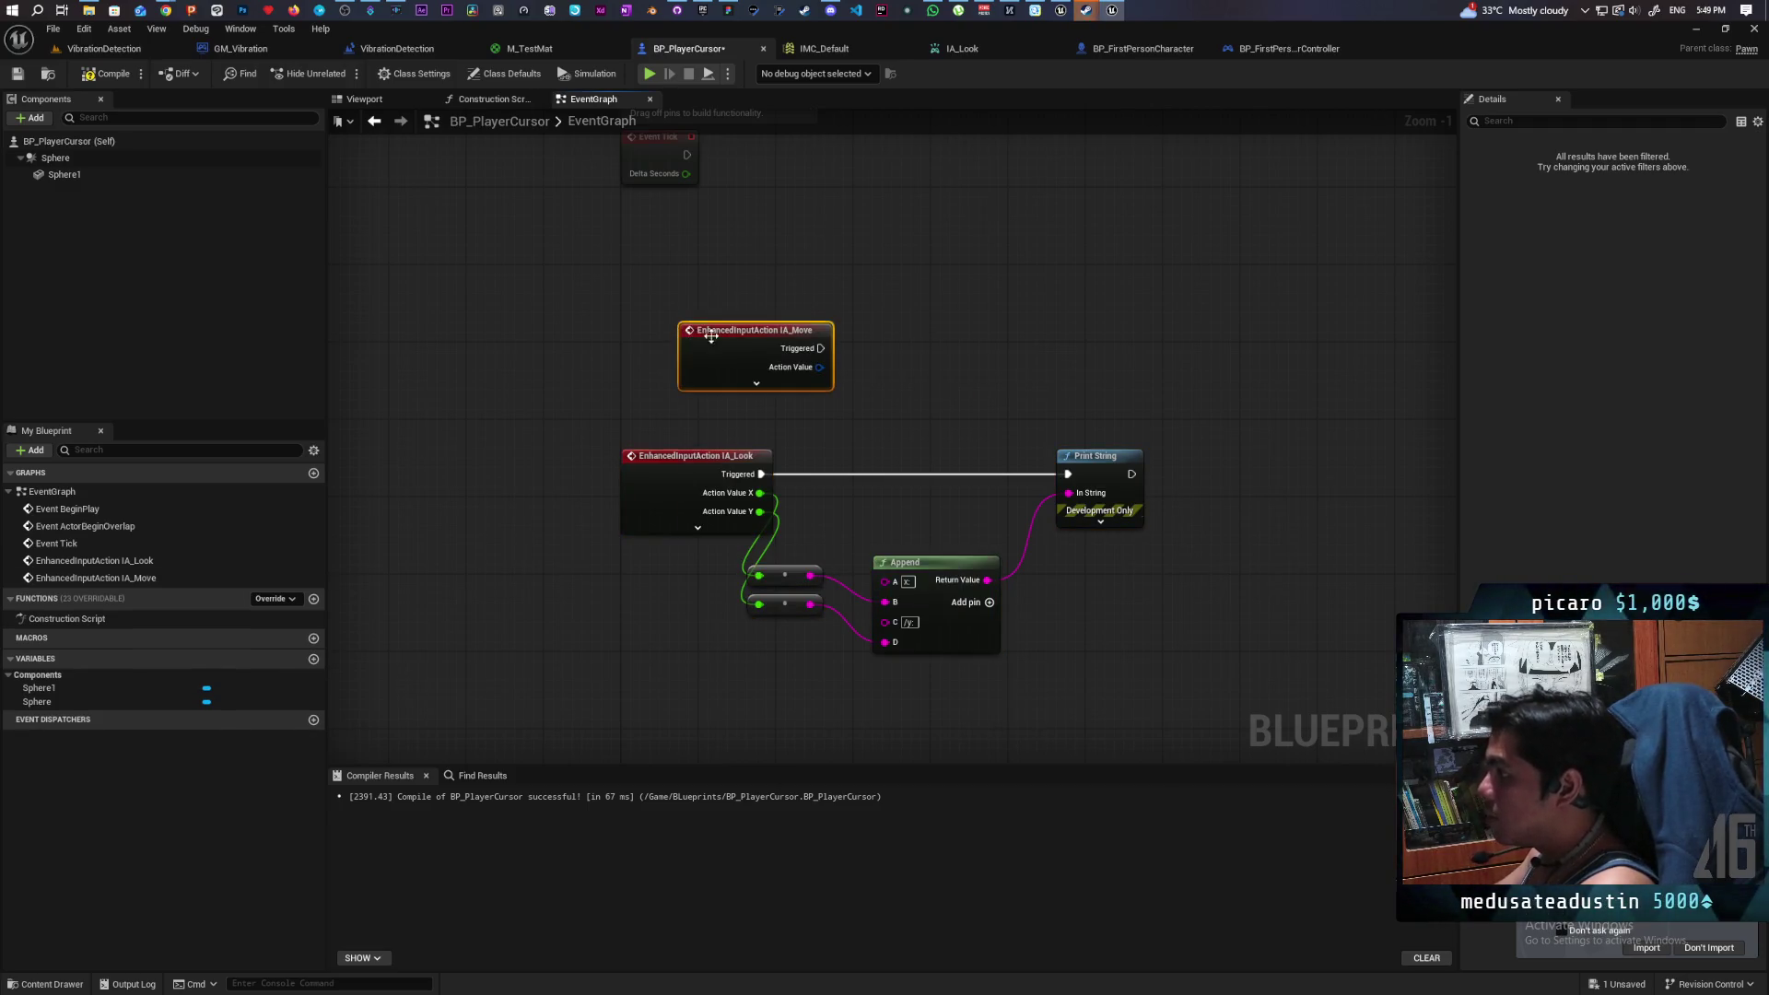
pyautogui.moveTo(705, 336); pyautogui.dragTo(648, 278)
pyautogui.click(106, 74)
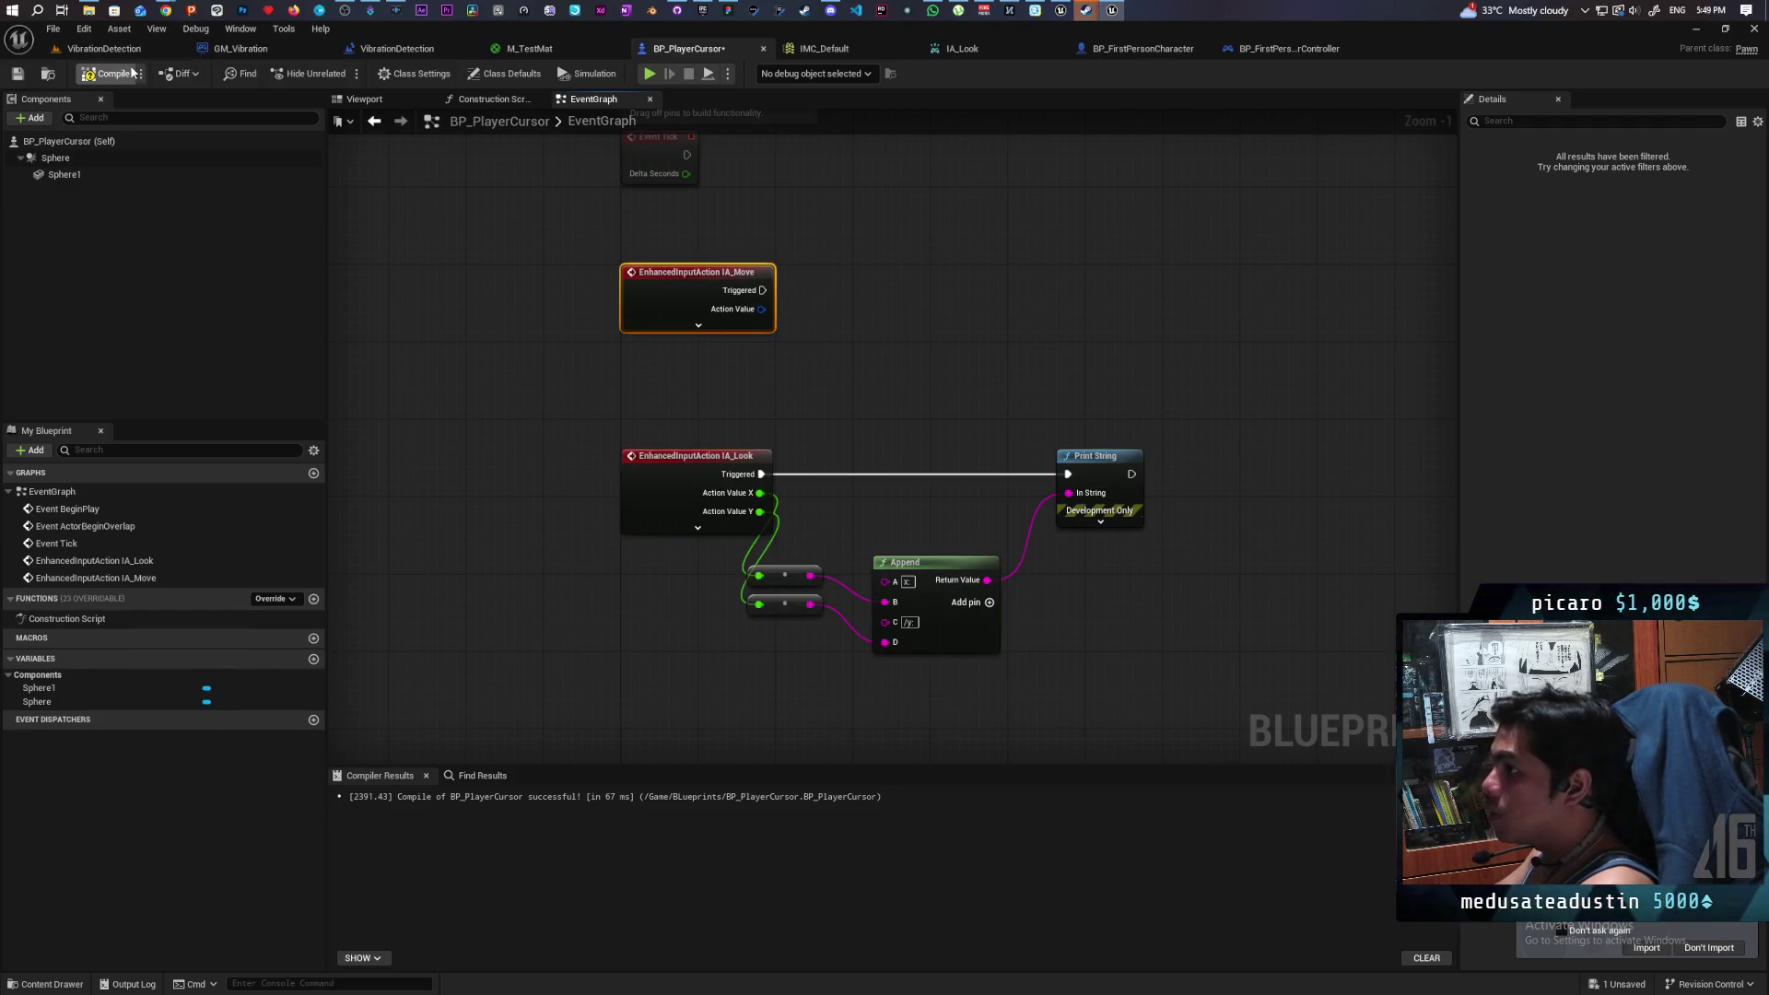
pyautogui.click(17, 73)
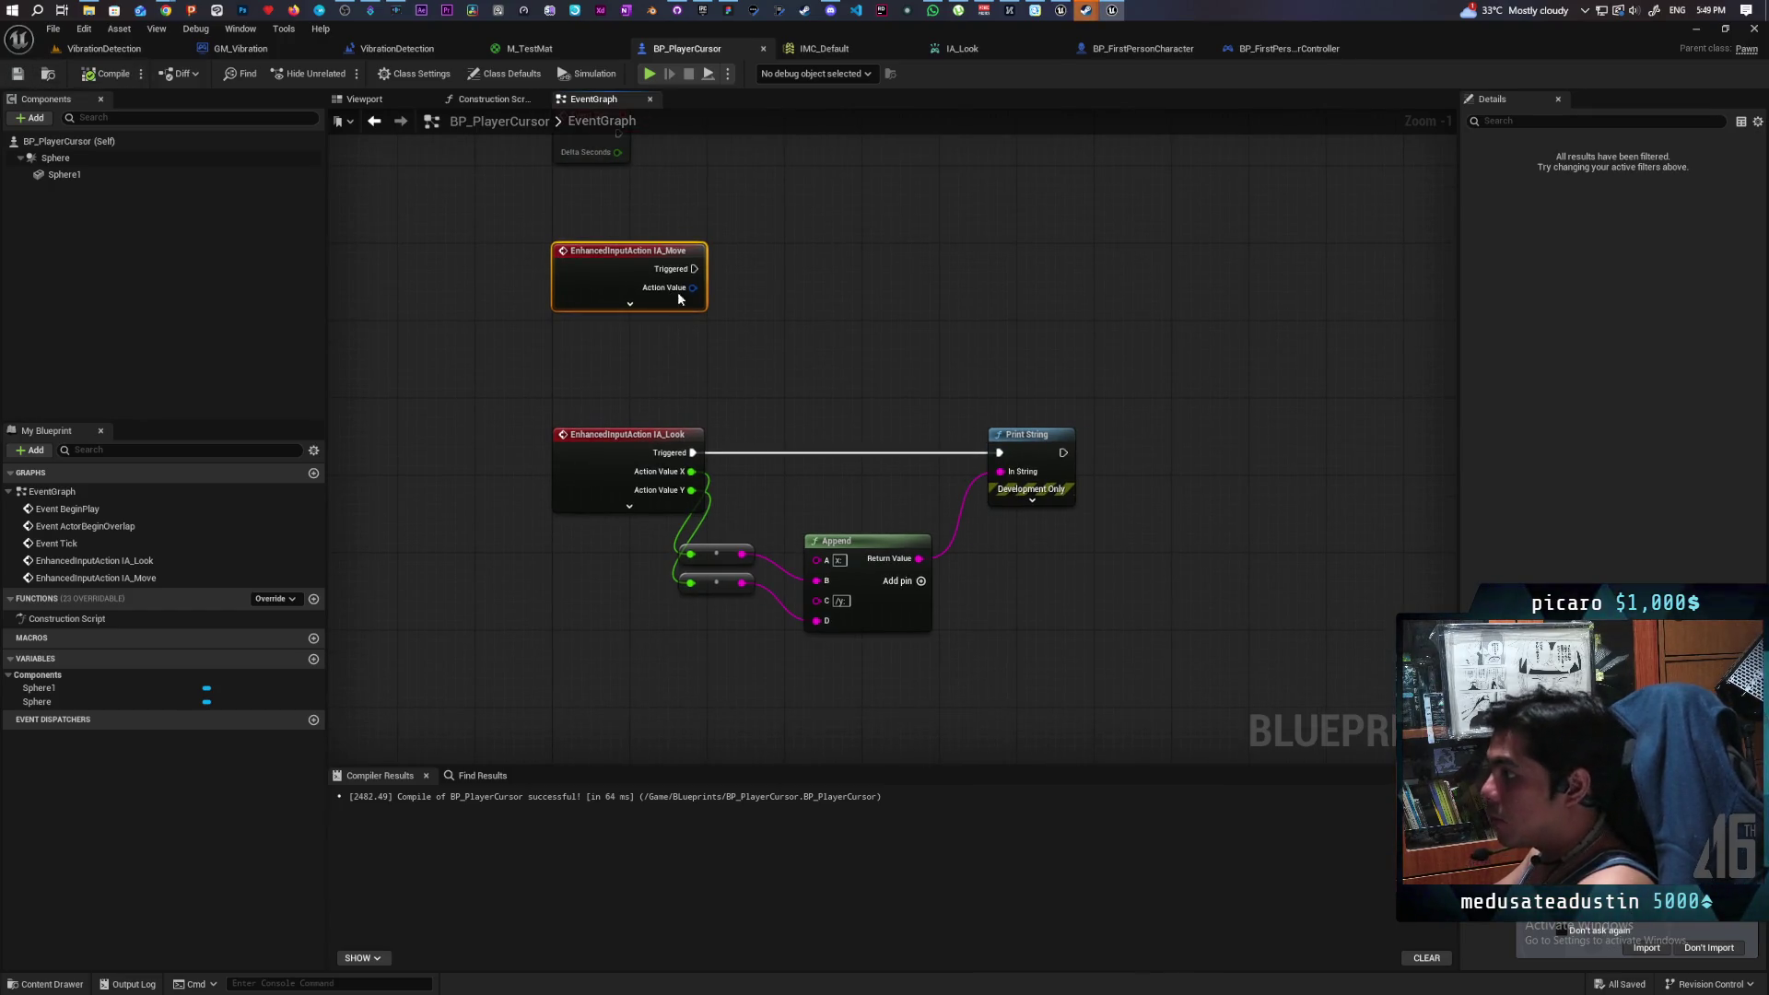
# - Split IA_Move's Action Value output into separate X and Y pins
pyautogui.rightClick(693, 288)
pyautogui.click(763, 342)
pyautogui.moveTo(763, 342); pyautogui.dragTo(716, 353)
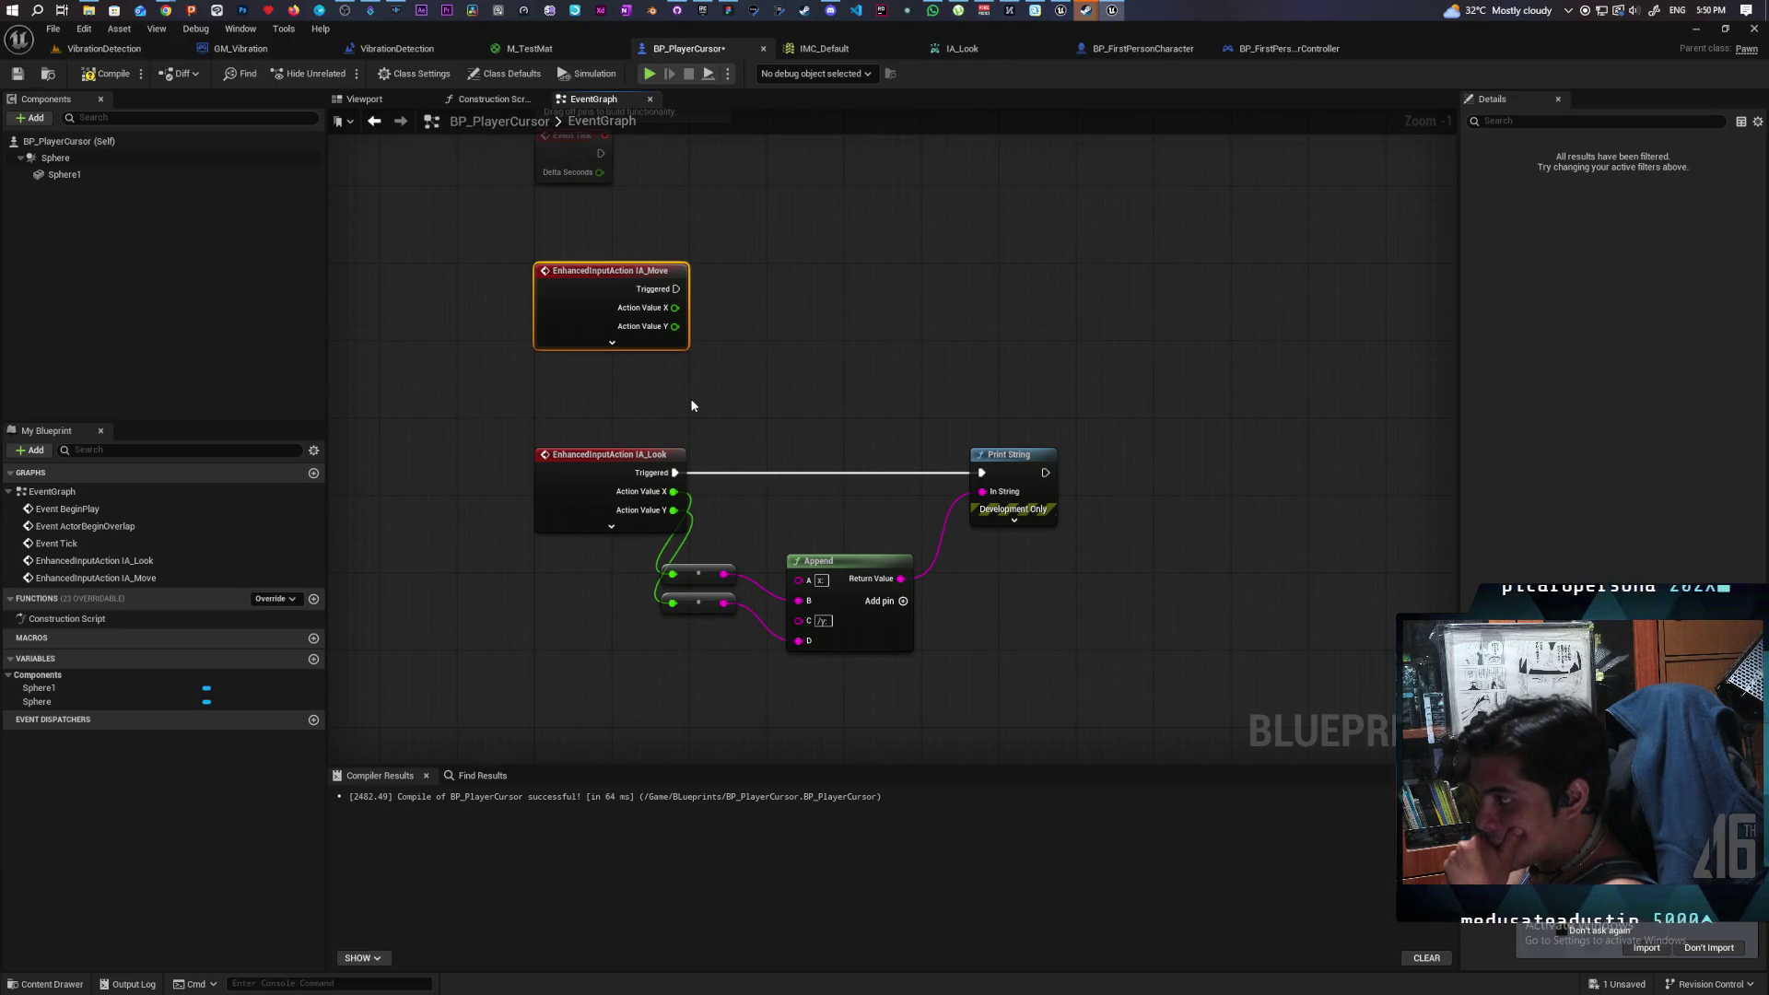
pyautogui.moveTo(793, 332)
pyautogui.mouseDown()
pyautogui.moveTo(723, 613)
pyautogui.moveTo(677, 373)
pyautogui.moveTo(671, 434)
pyautogui.moveTo(722, 422)
pyautogui.moveTo(727, 379)
pyautogui.mouseUp()
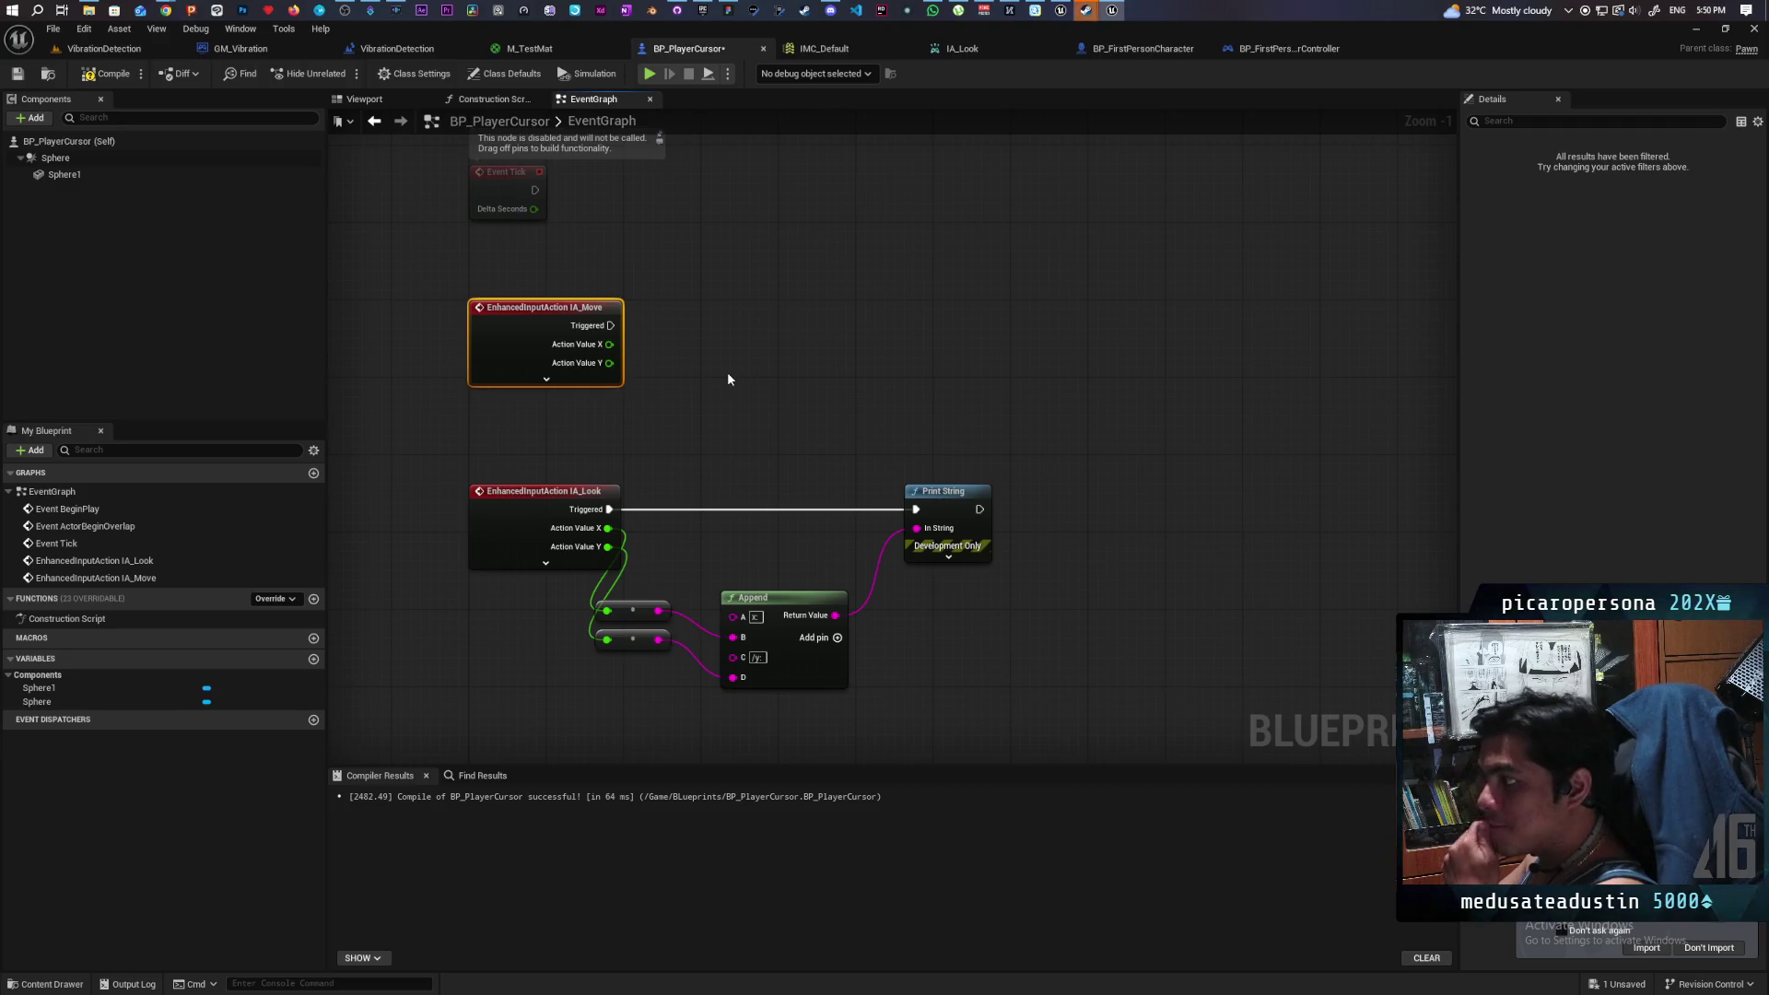
pyautogui.rightClick(806, 346)
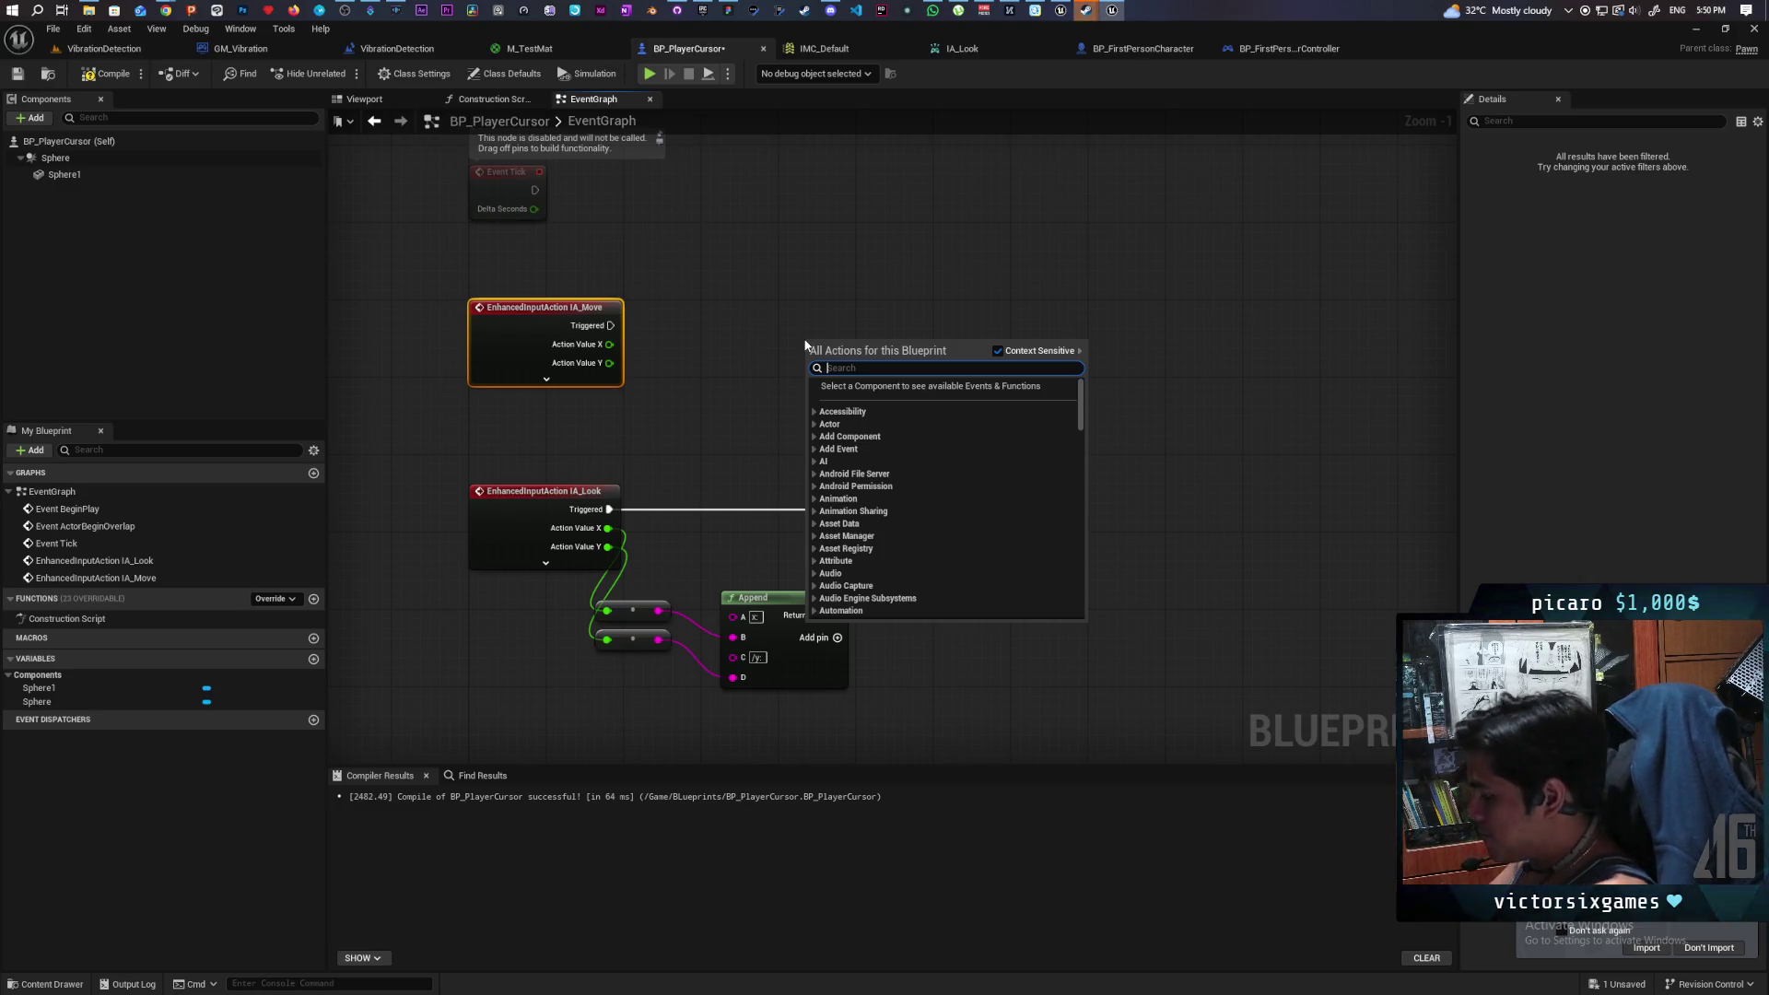
pyautogui.write('move')
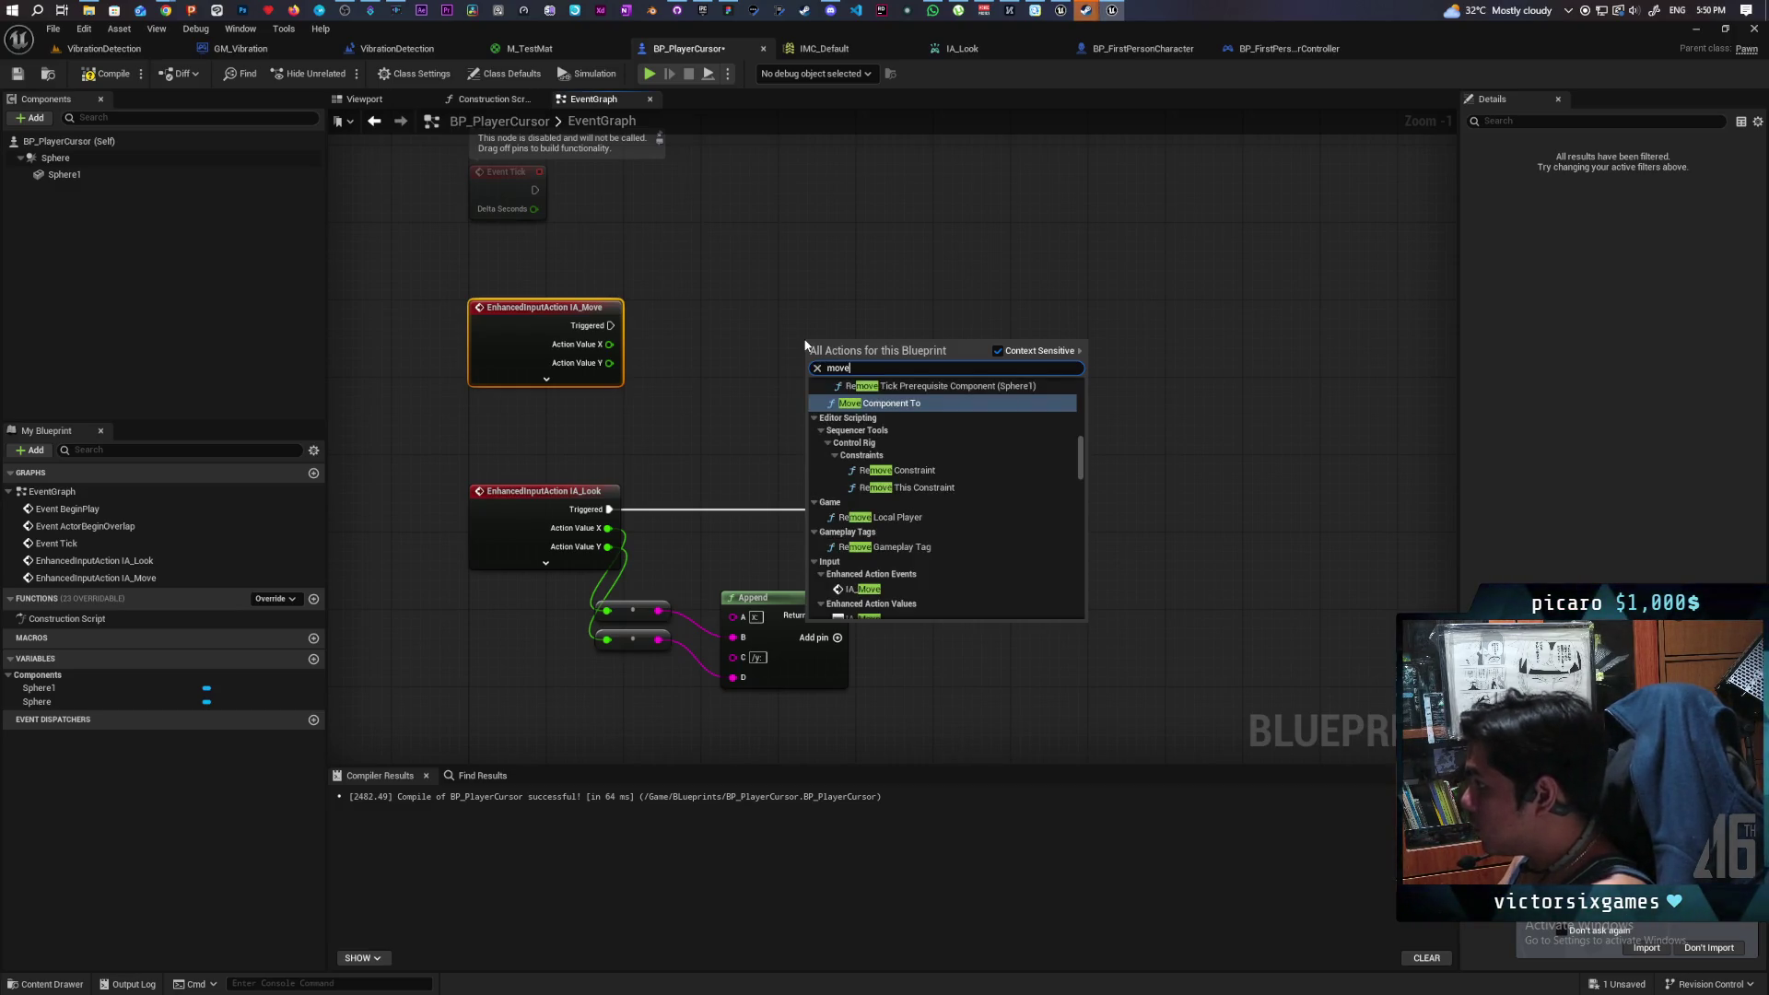
pyautogui.press('Escape')
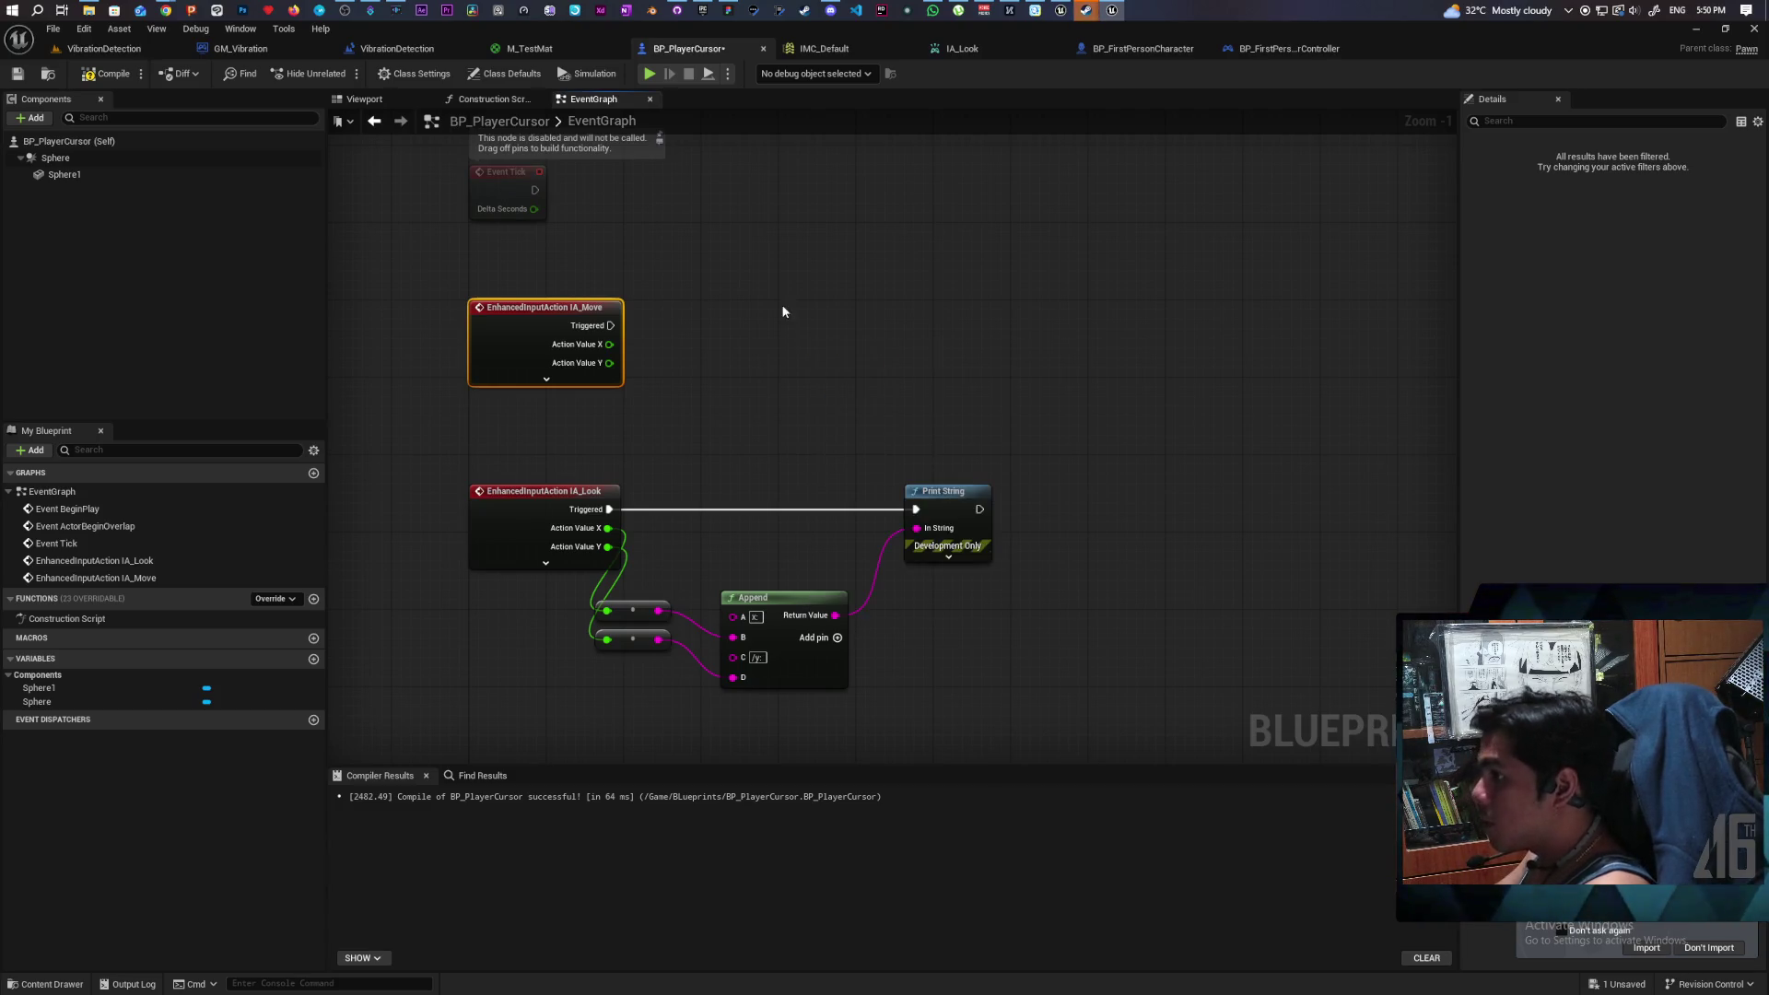
pyautogui.click(69, 141)
pyautogui.click(35, 118)
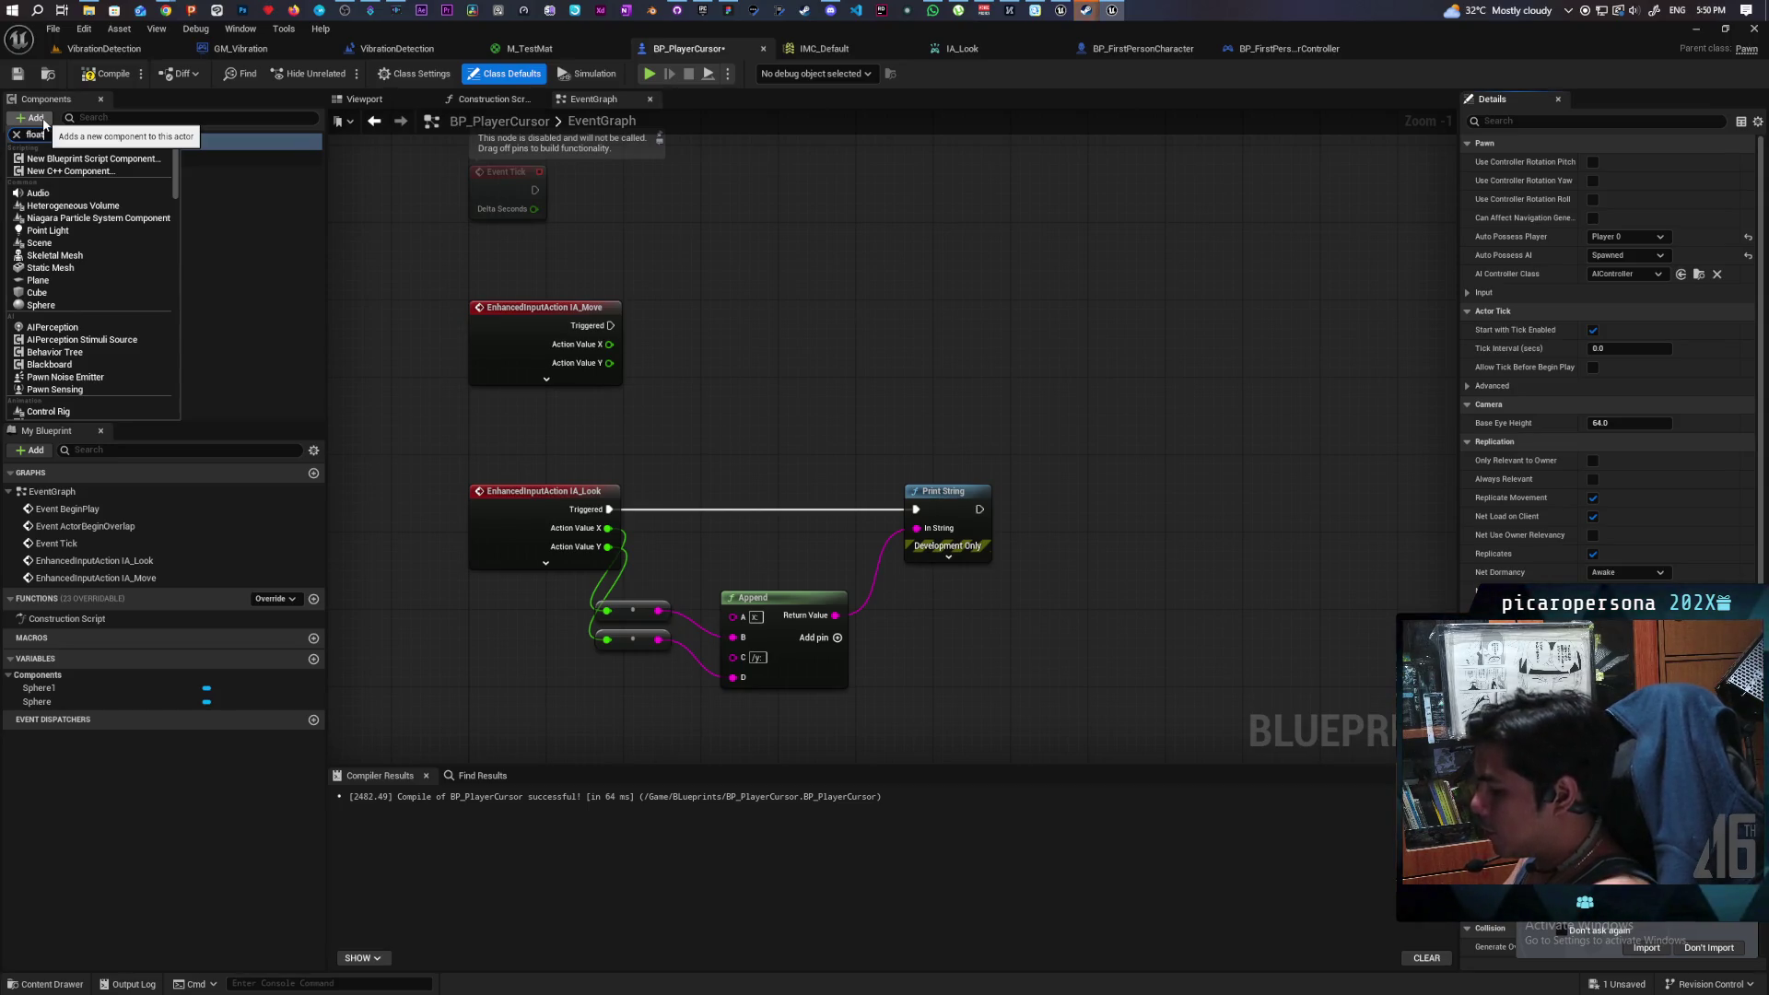
# - Add a FloatingPawnMovement component to BP_PlayerCursor, then bring up BP_FirstPersonCharacter for reference
pyautogui.click(83, 141)
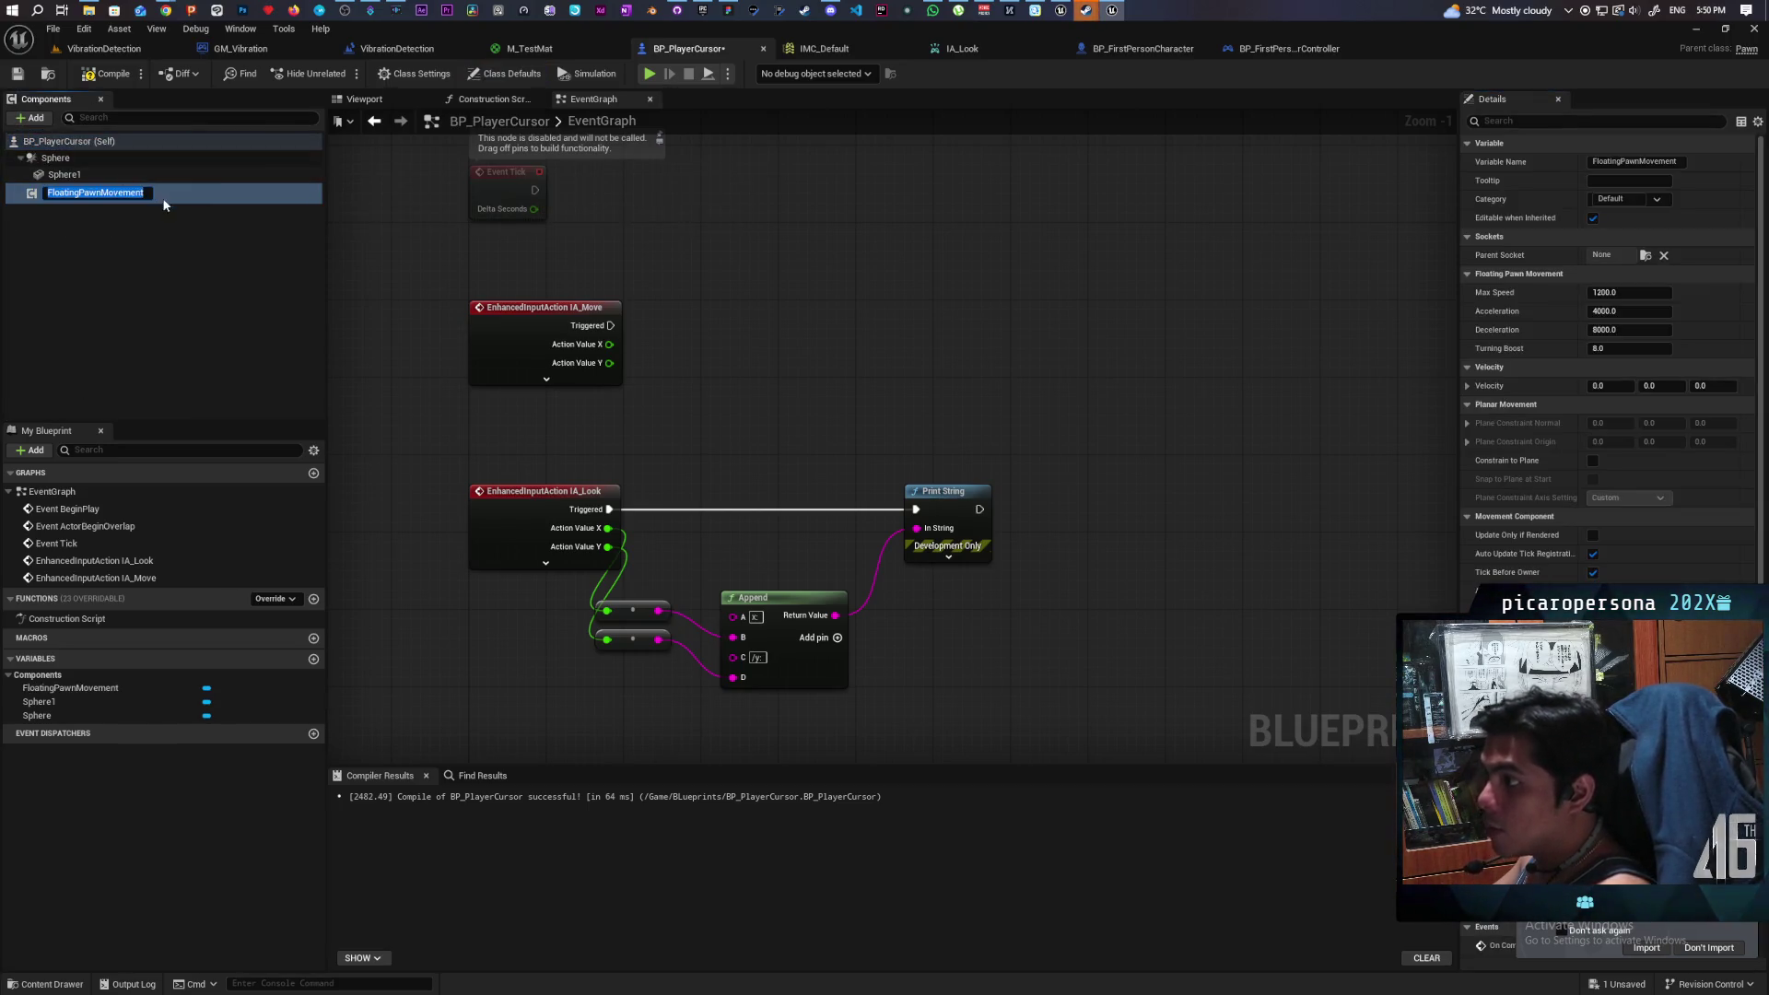
pyautogui.click(169, 242)
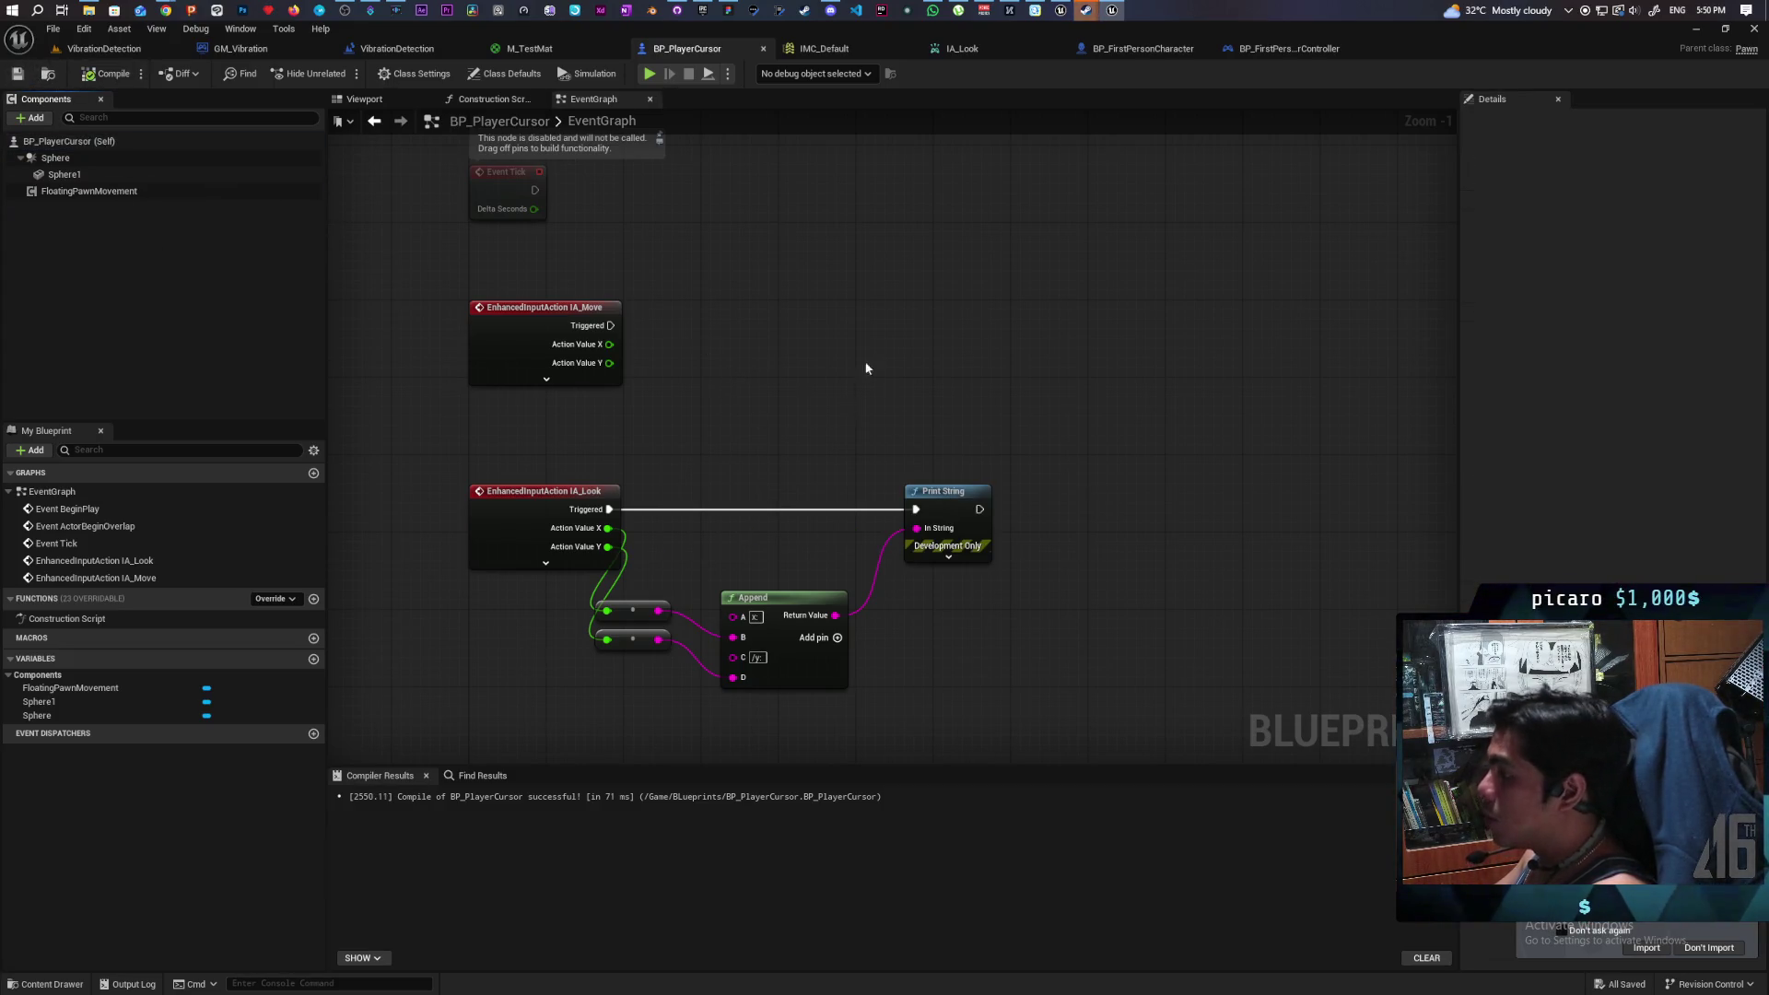
pyautogui.click(1153, 49)
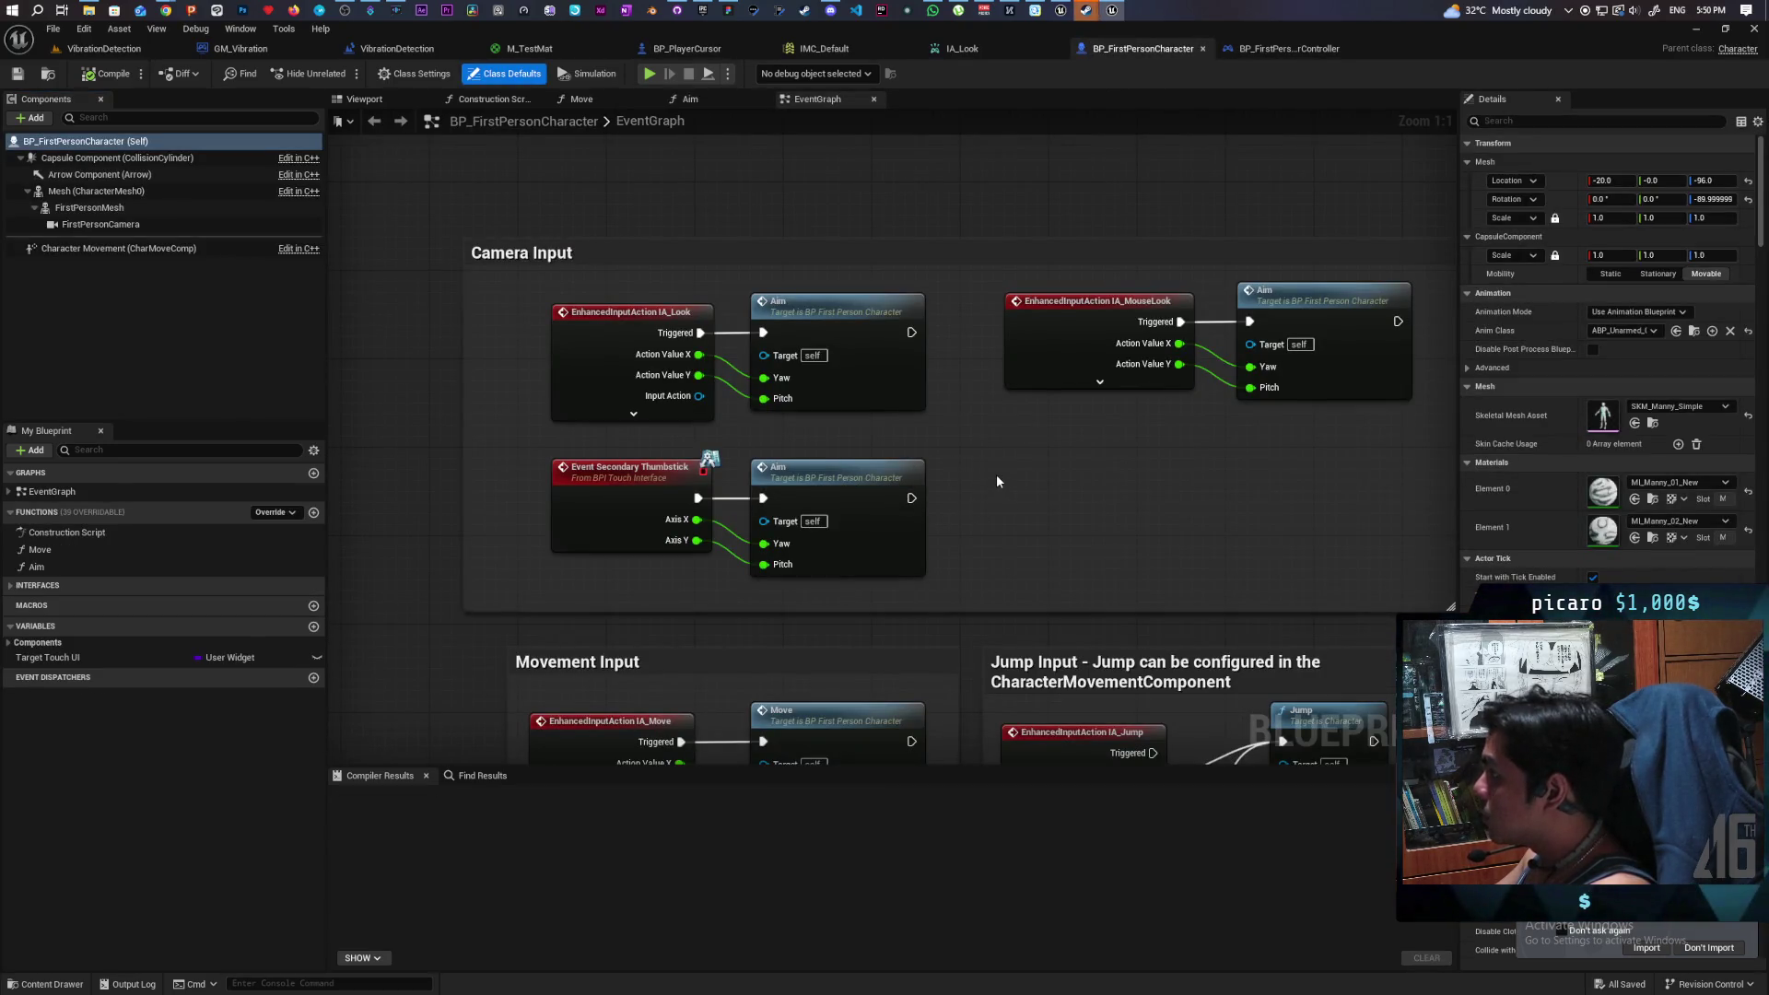
# - Copy an Add Movement Input node from BP_FirstPersonCharacter's Move graph into BP_PlayerCursor's event graph
pyautogui.moveTo(1002, 485); pyautogui.dragTo(971, 237)
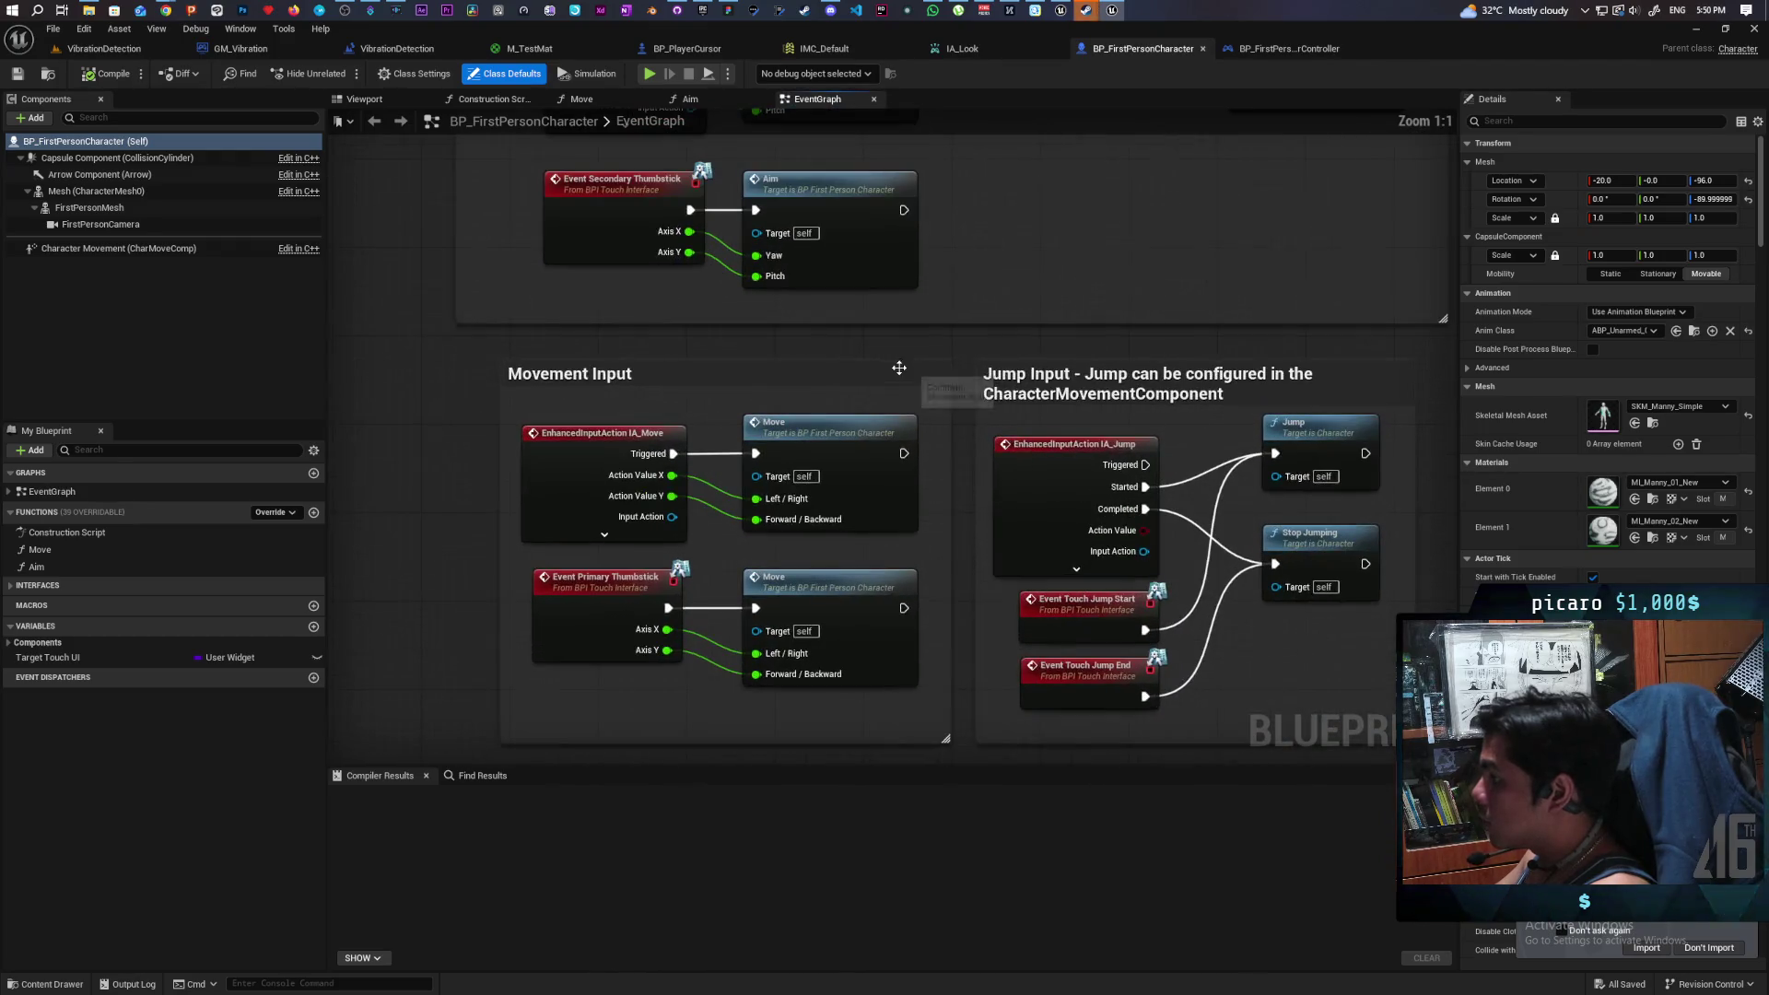
pyautogui.doubleClick(837, 449)
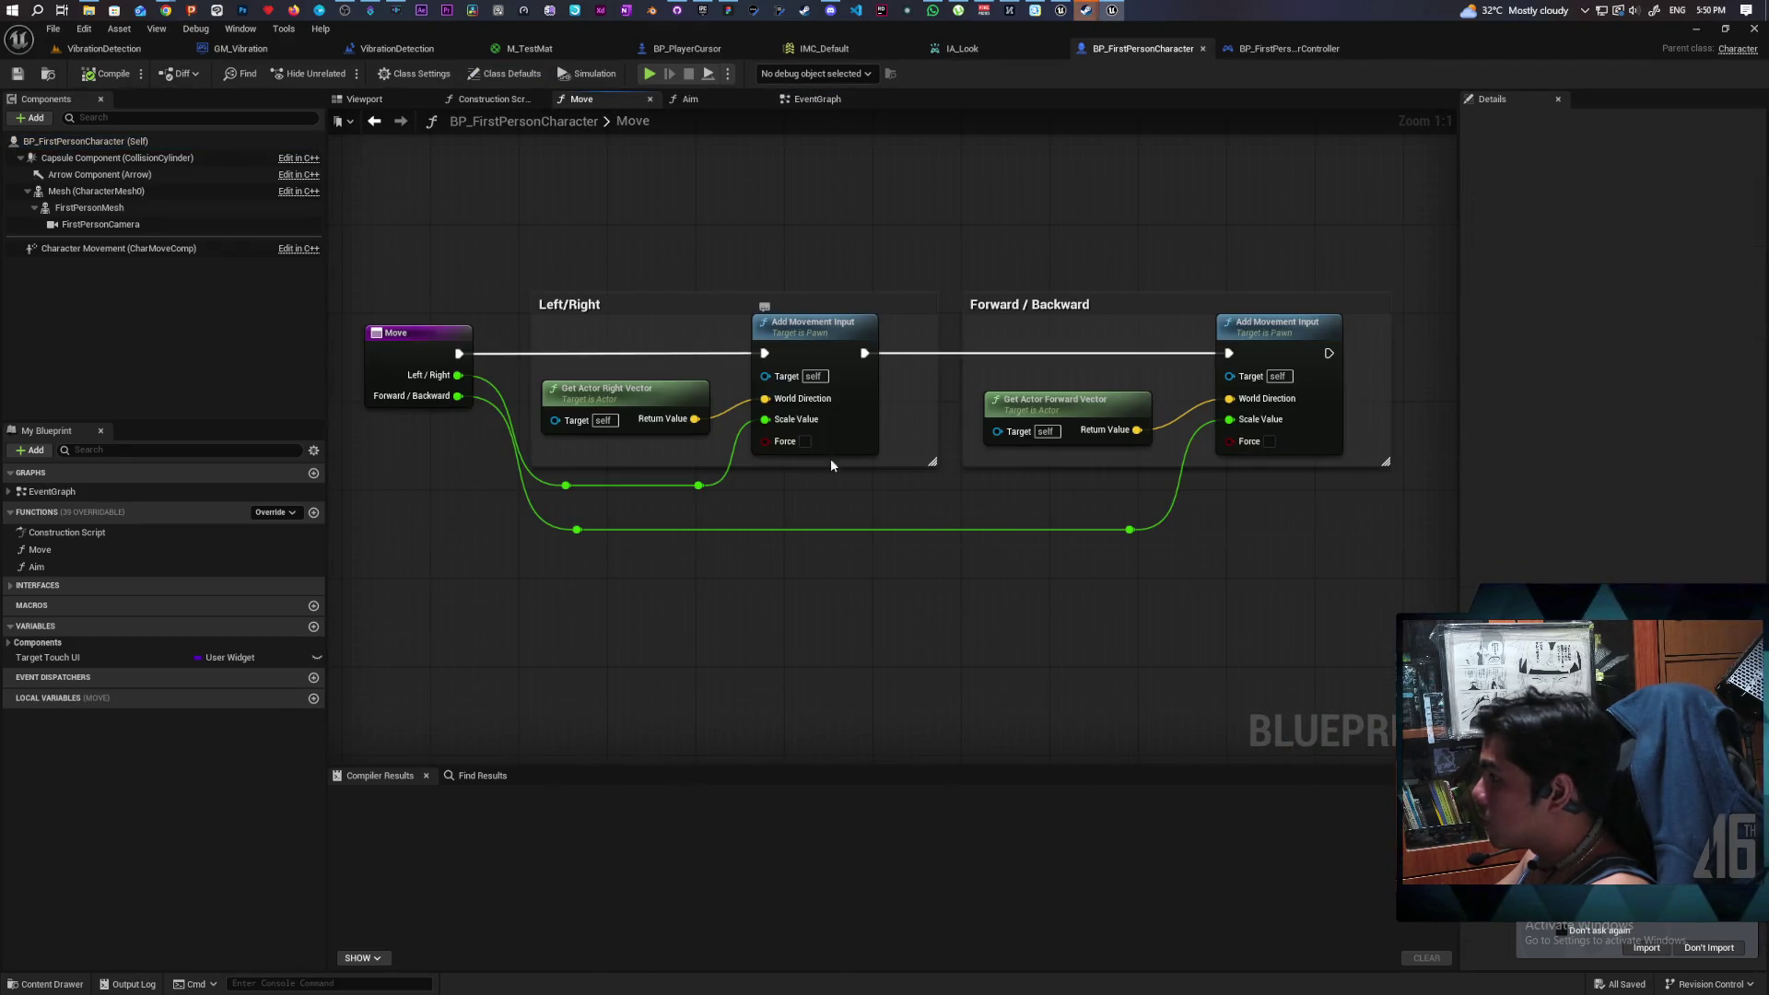
pyautogui.click(826, 347)
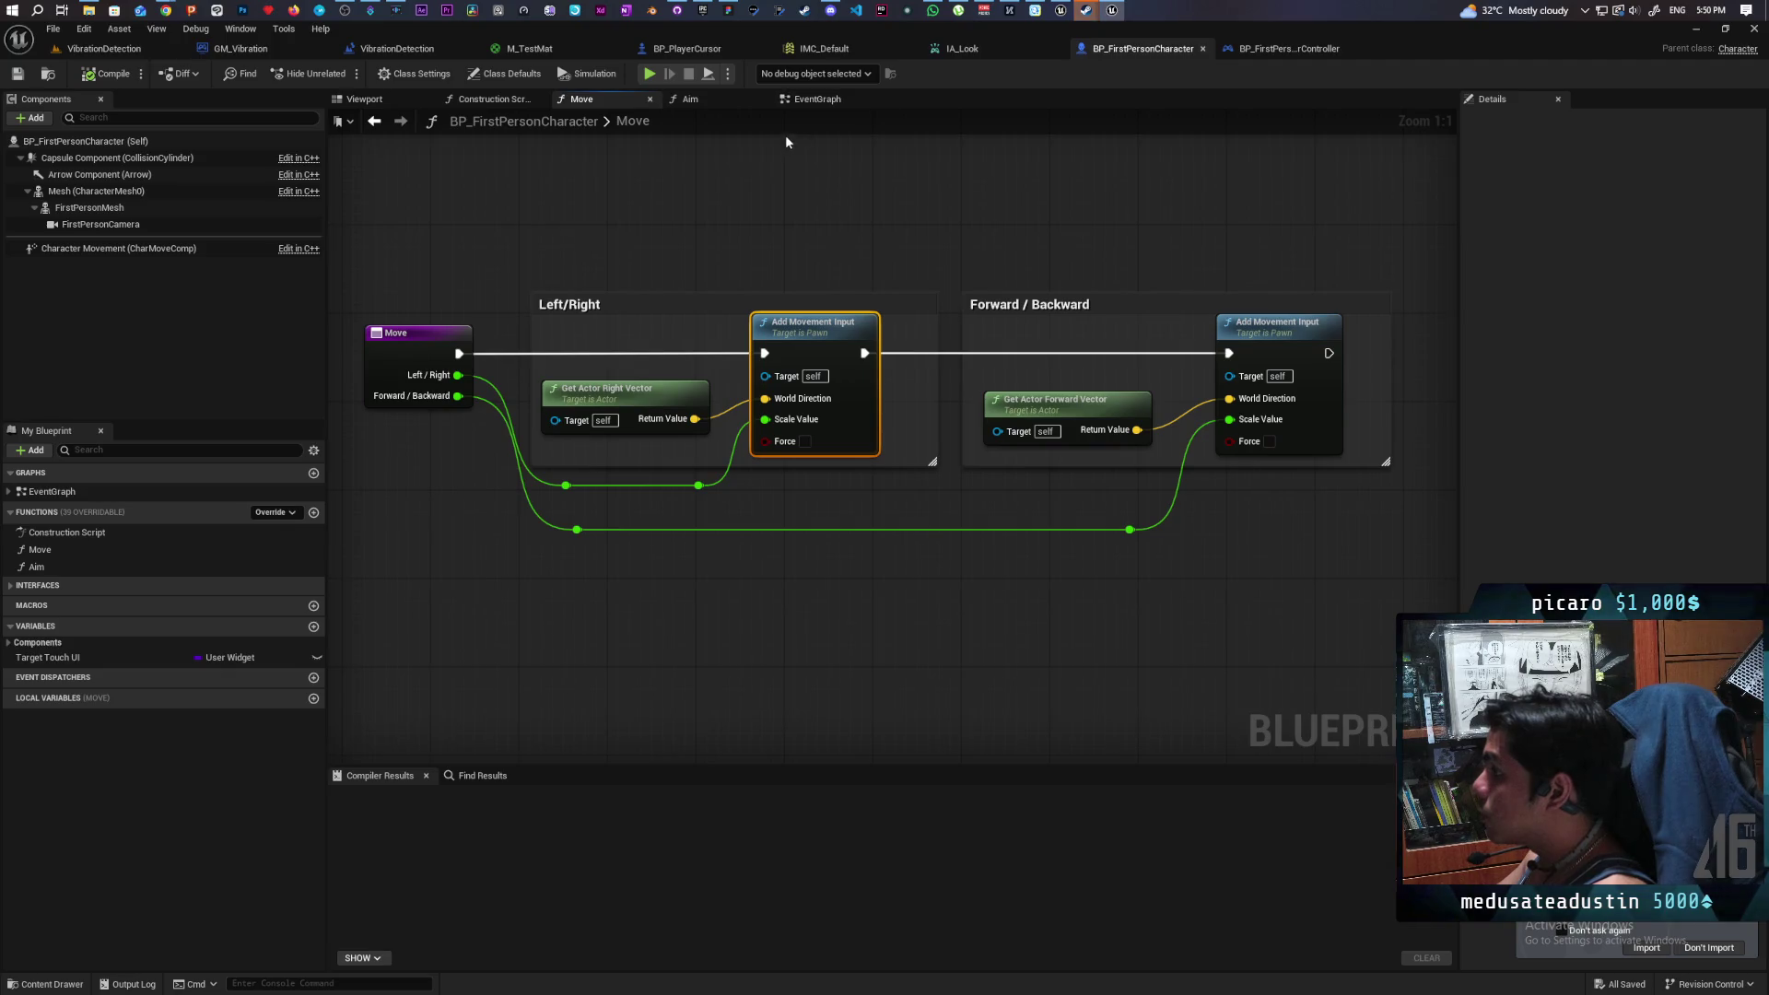
pyautogui.click(685, 48)
pyautogui.hotkey('ctrl', 'v')
pyautogui.scroll(1, 733, 285)
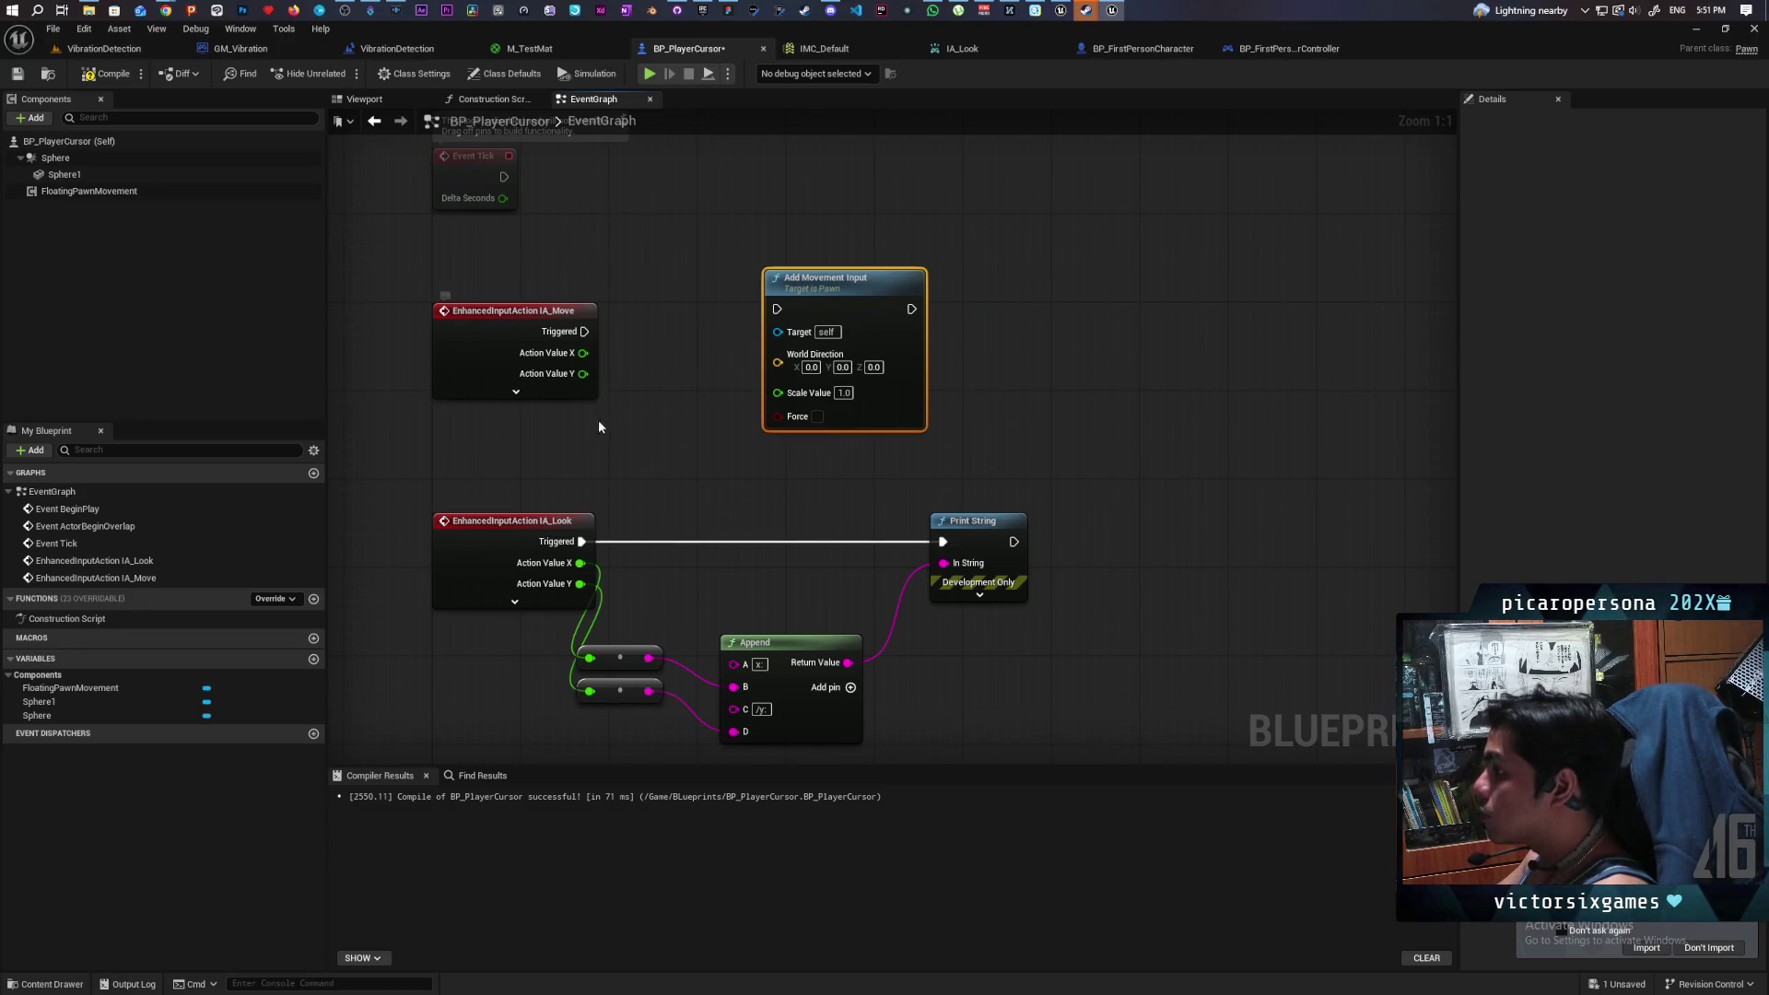
# - Duplicate Add Movement Input, chain IA_Move Triggered through both, and feed Action Value X and Y into their Scale Values
pyautogui.moveTo(715, 235); pyautogui.dragTo(816, 444)
pyautogui.hotkey('ctrl', 'v')
pyautogui.moveTo(1087, 338); pyautogui.dragTo(1064, 294)
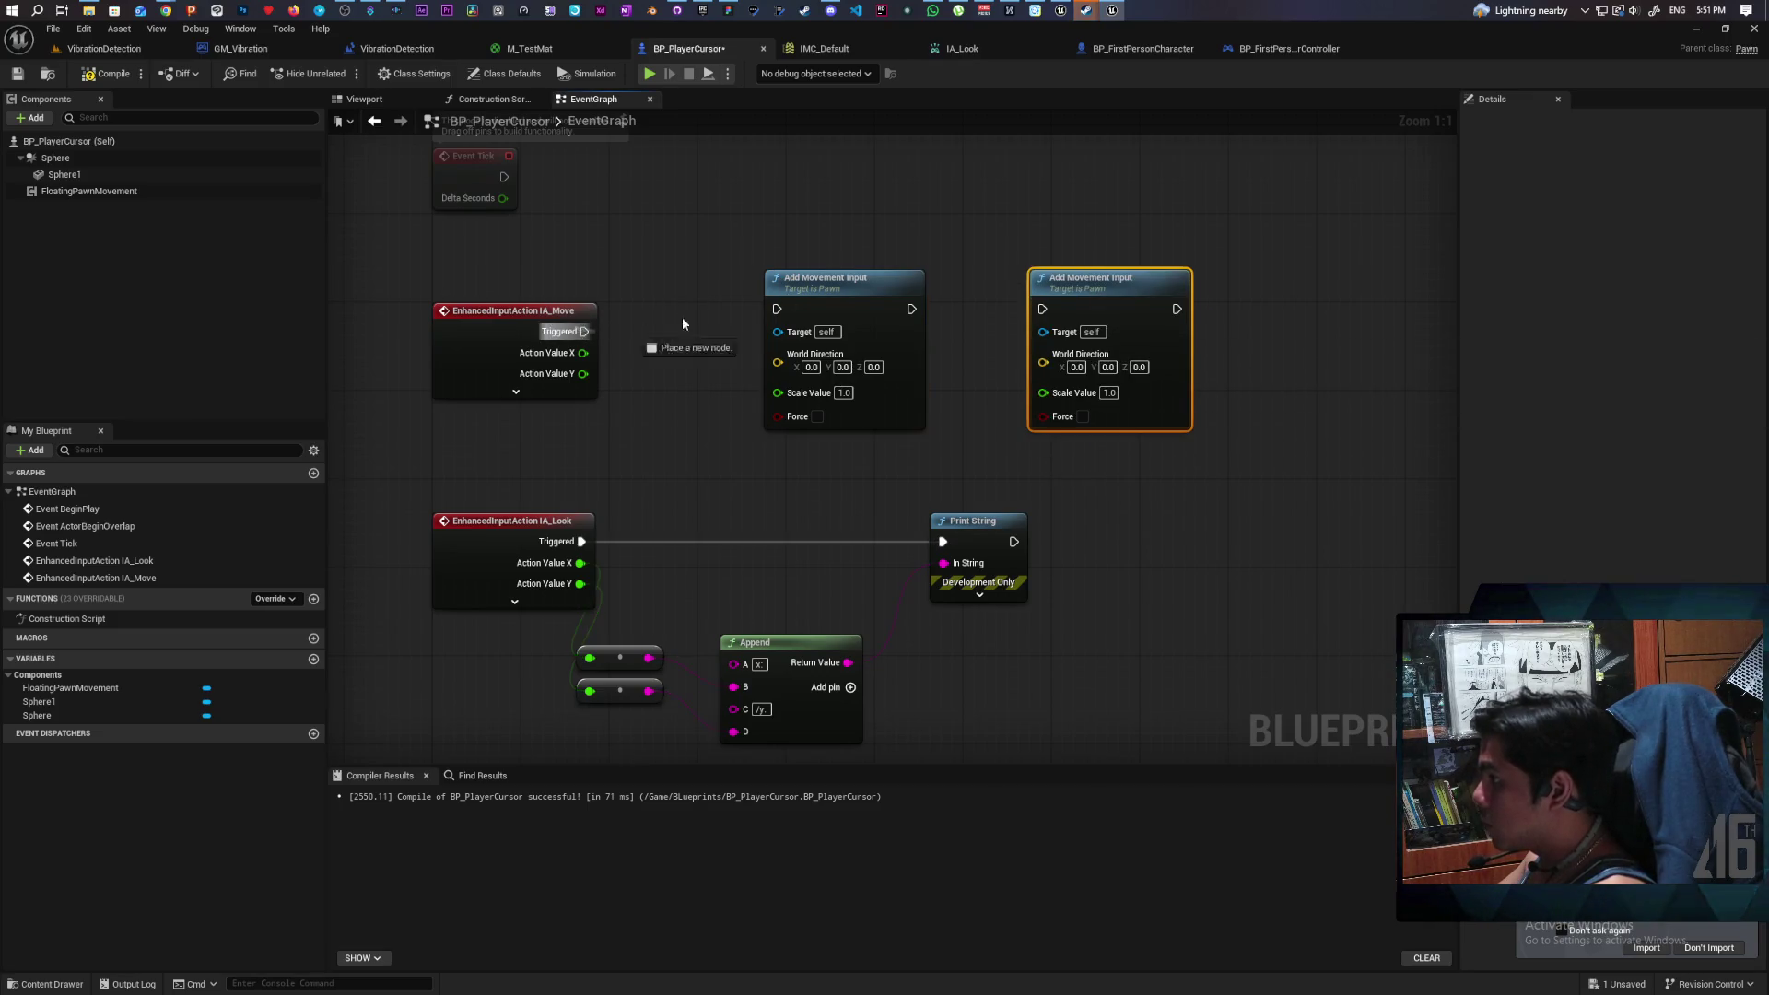
pyautogui.moveTo(584, 332); pyautogui.dragTo(777, 310)
pyautogui.moveTo(911, 310); pyautogui.dragTo(1041, 309)
pyautogui.moveTo(825, 303); pyautogui.dragTo(824, 326)
pyautogui.moveTo(1095, 281); pyautogui.dragTo(1115, 303)
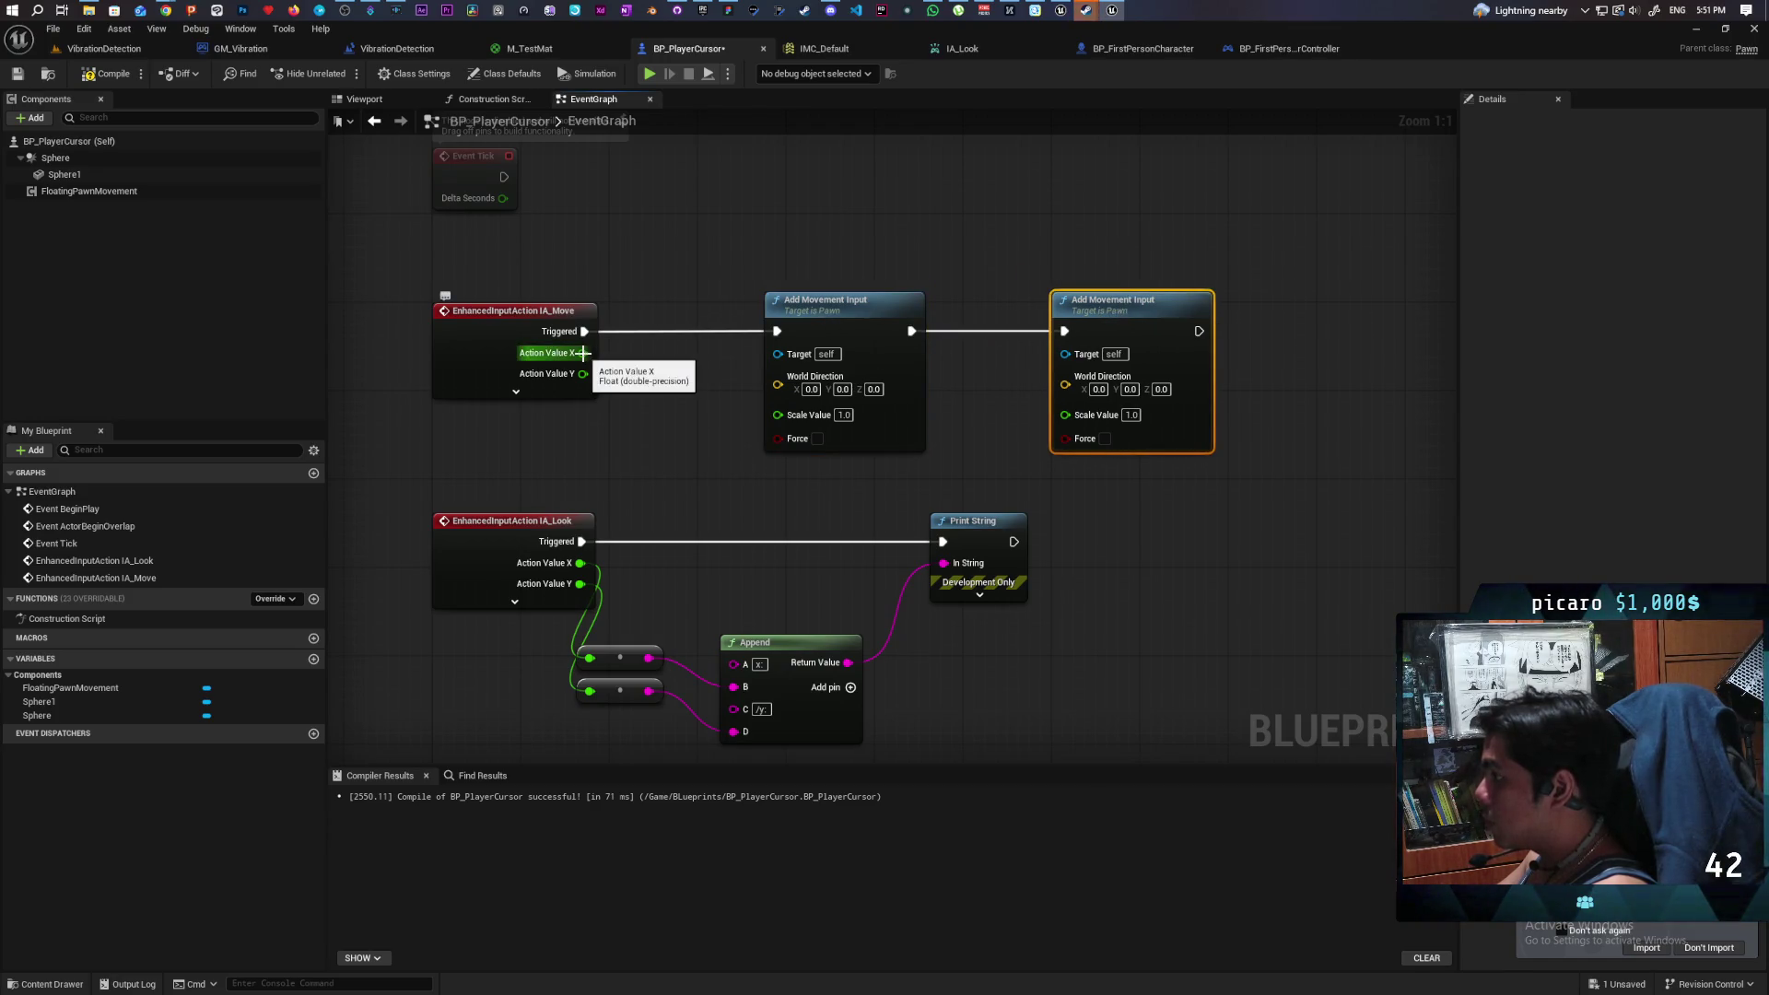
pyautogui.moveTo(582, 353)
pyautogui.mouseDown()
pyautogui.moveTo(792, 424)
pyautogui.moveTo(778, 414)
pyautogui.moveTo(1077, 424)
pyautogui.moveTo(1066, 415)
pyautogui.mouseUp()
pyautogui.click(108, 73)
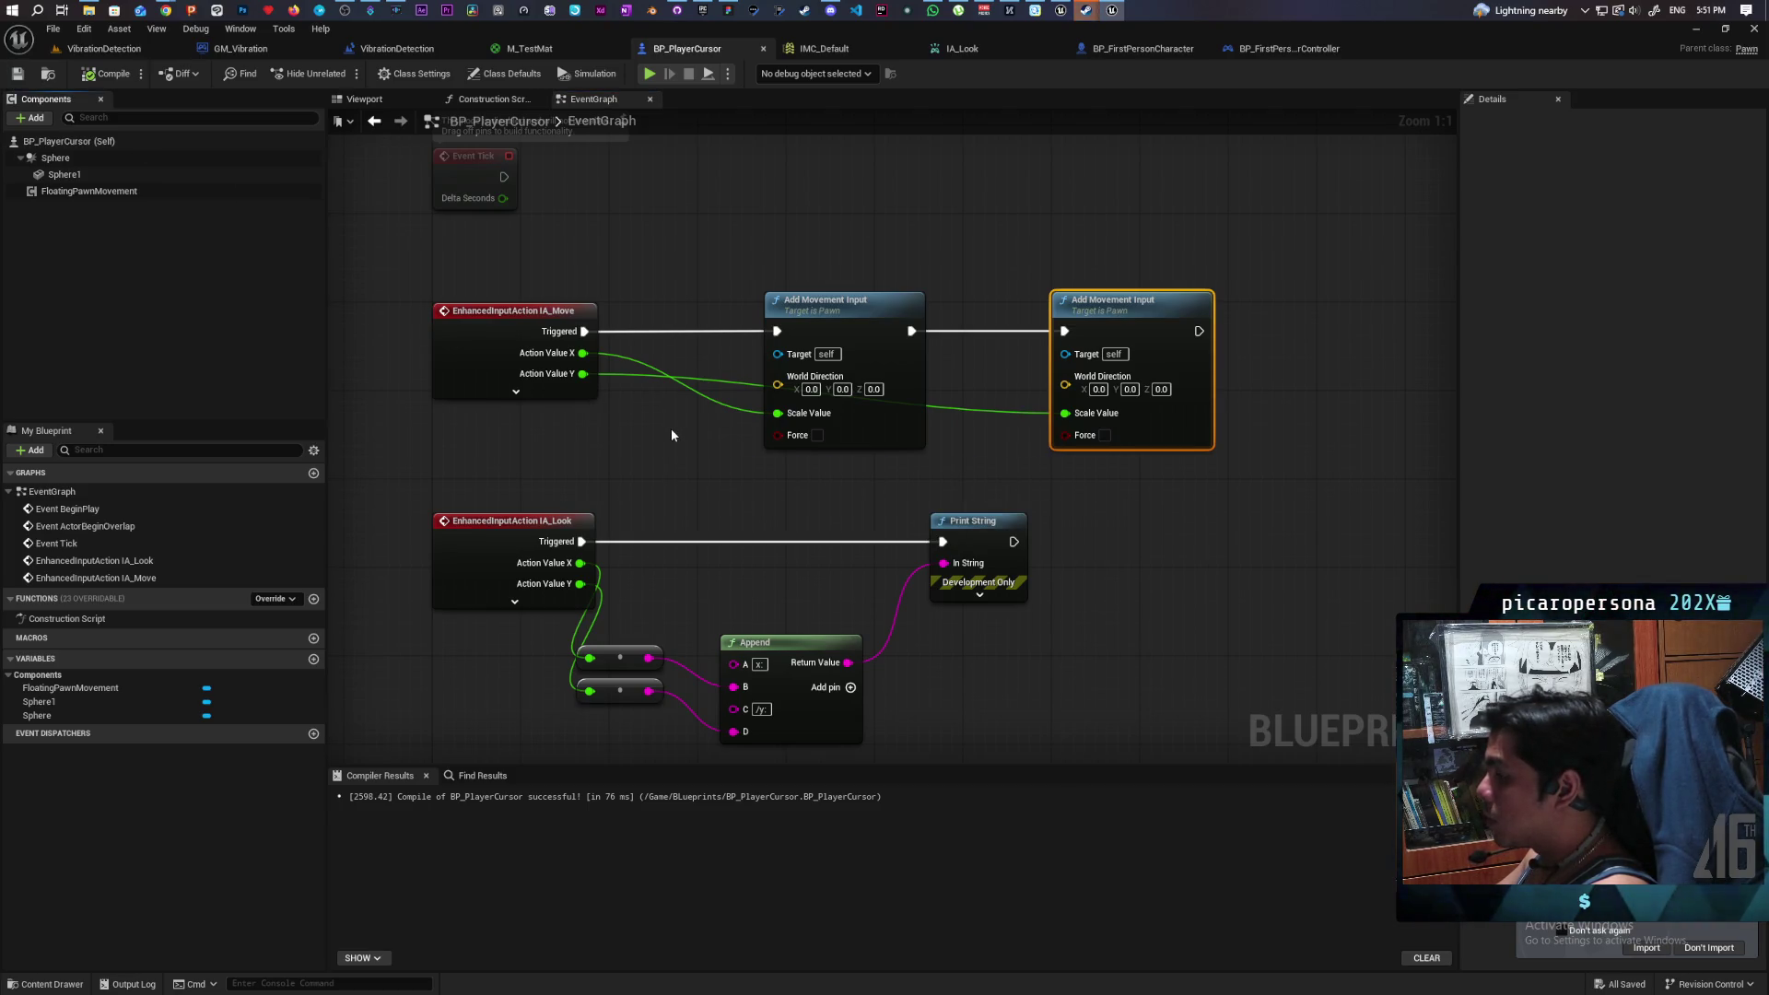
# - Fly the VibrationDetection viewport toward and away from the cube, then view BP_FirstPersonCharacter's Move graph
pyautogui.click(162, 51)
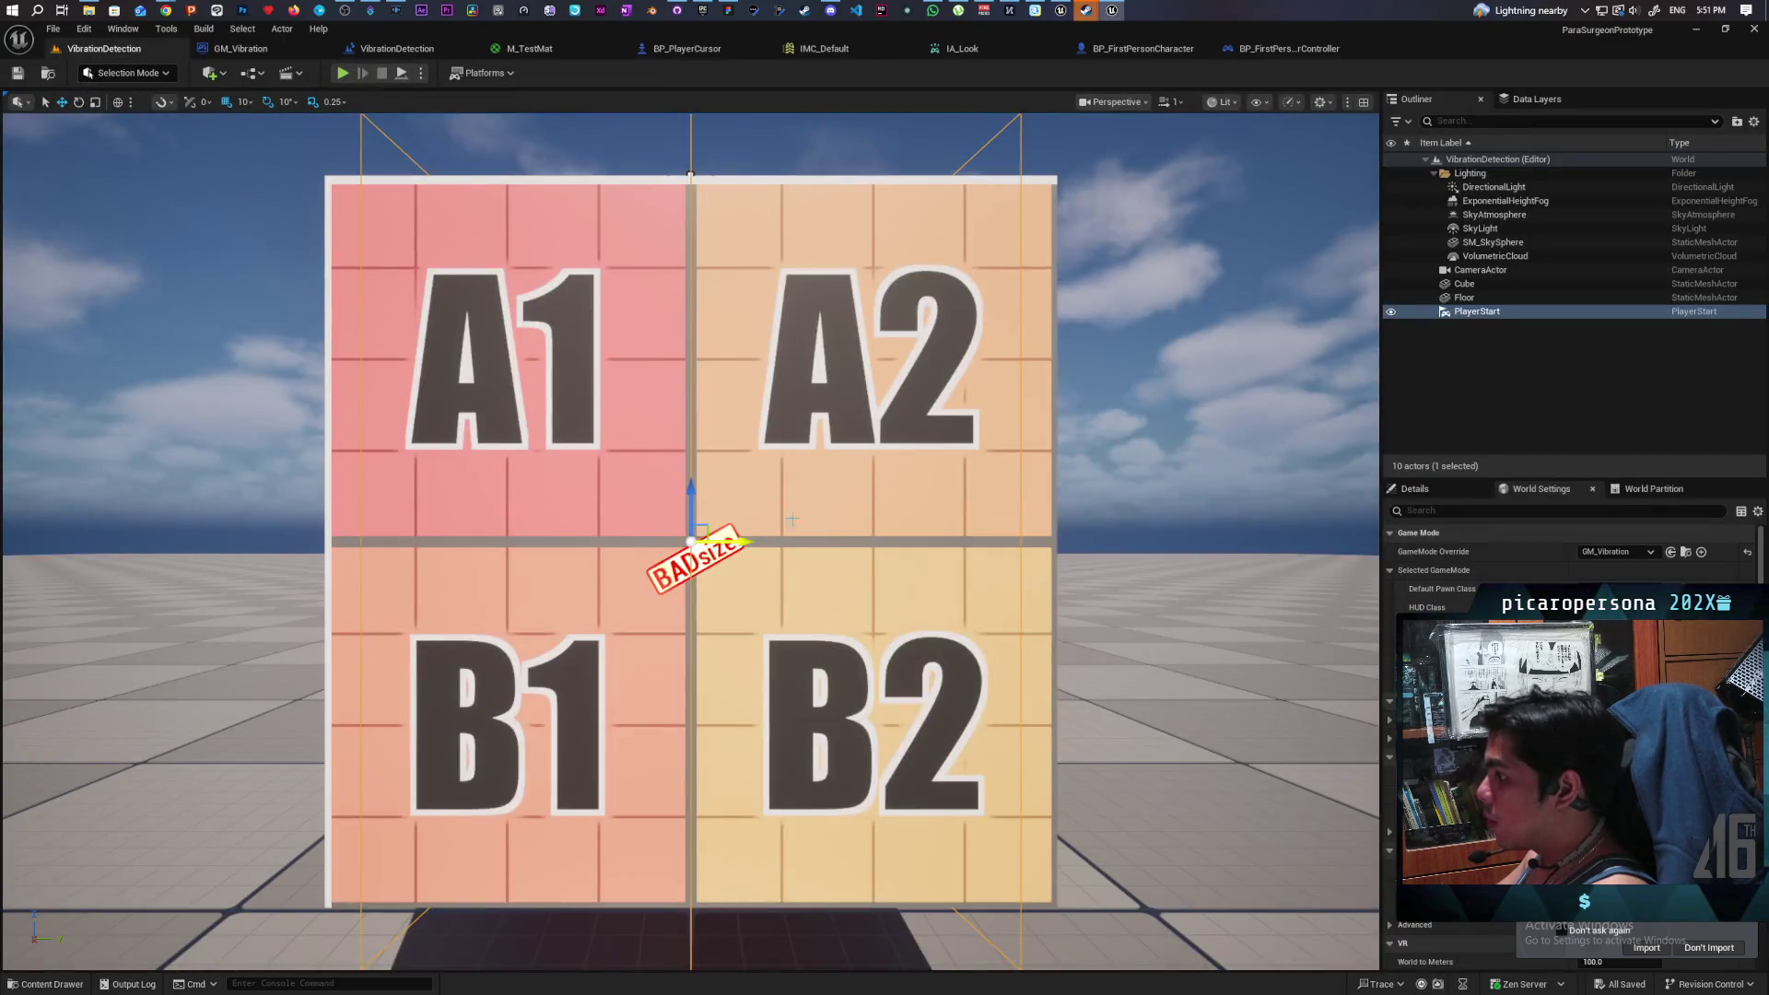
pyautogui.press('w')
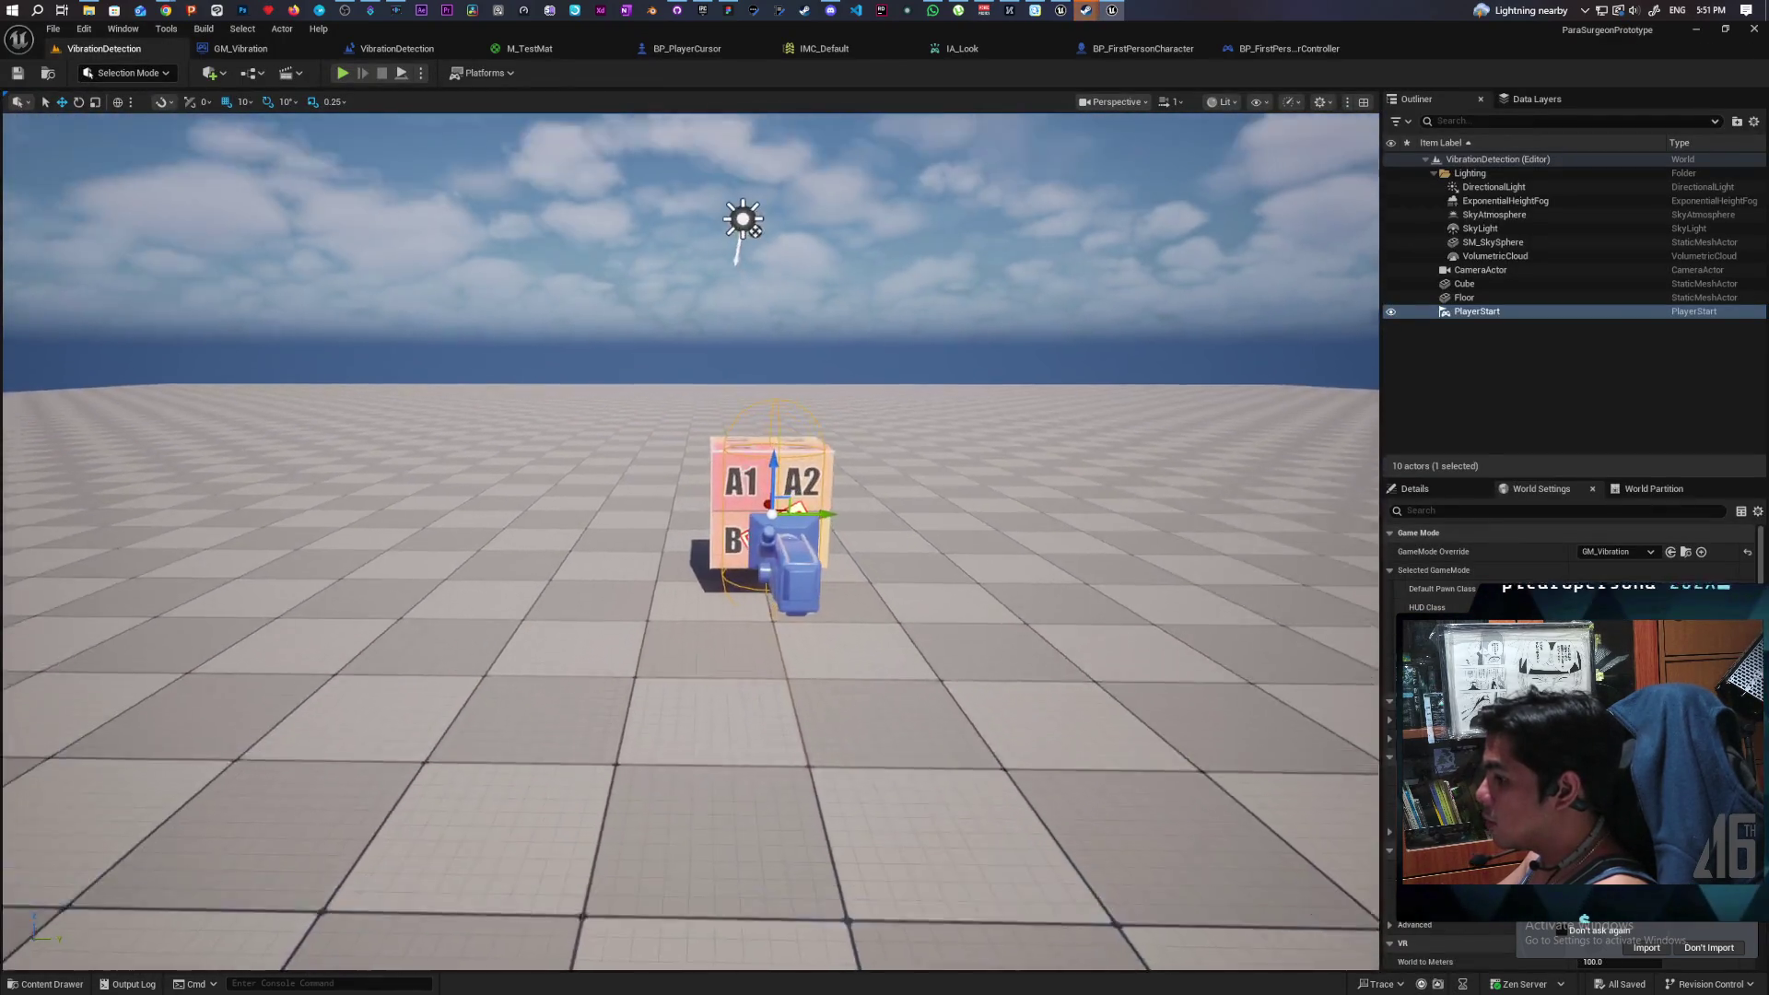
pyautogui.press('w')
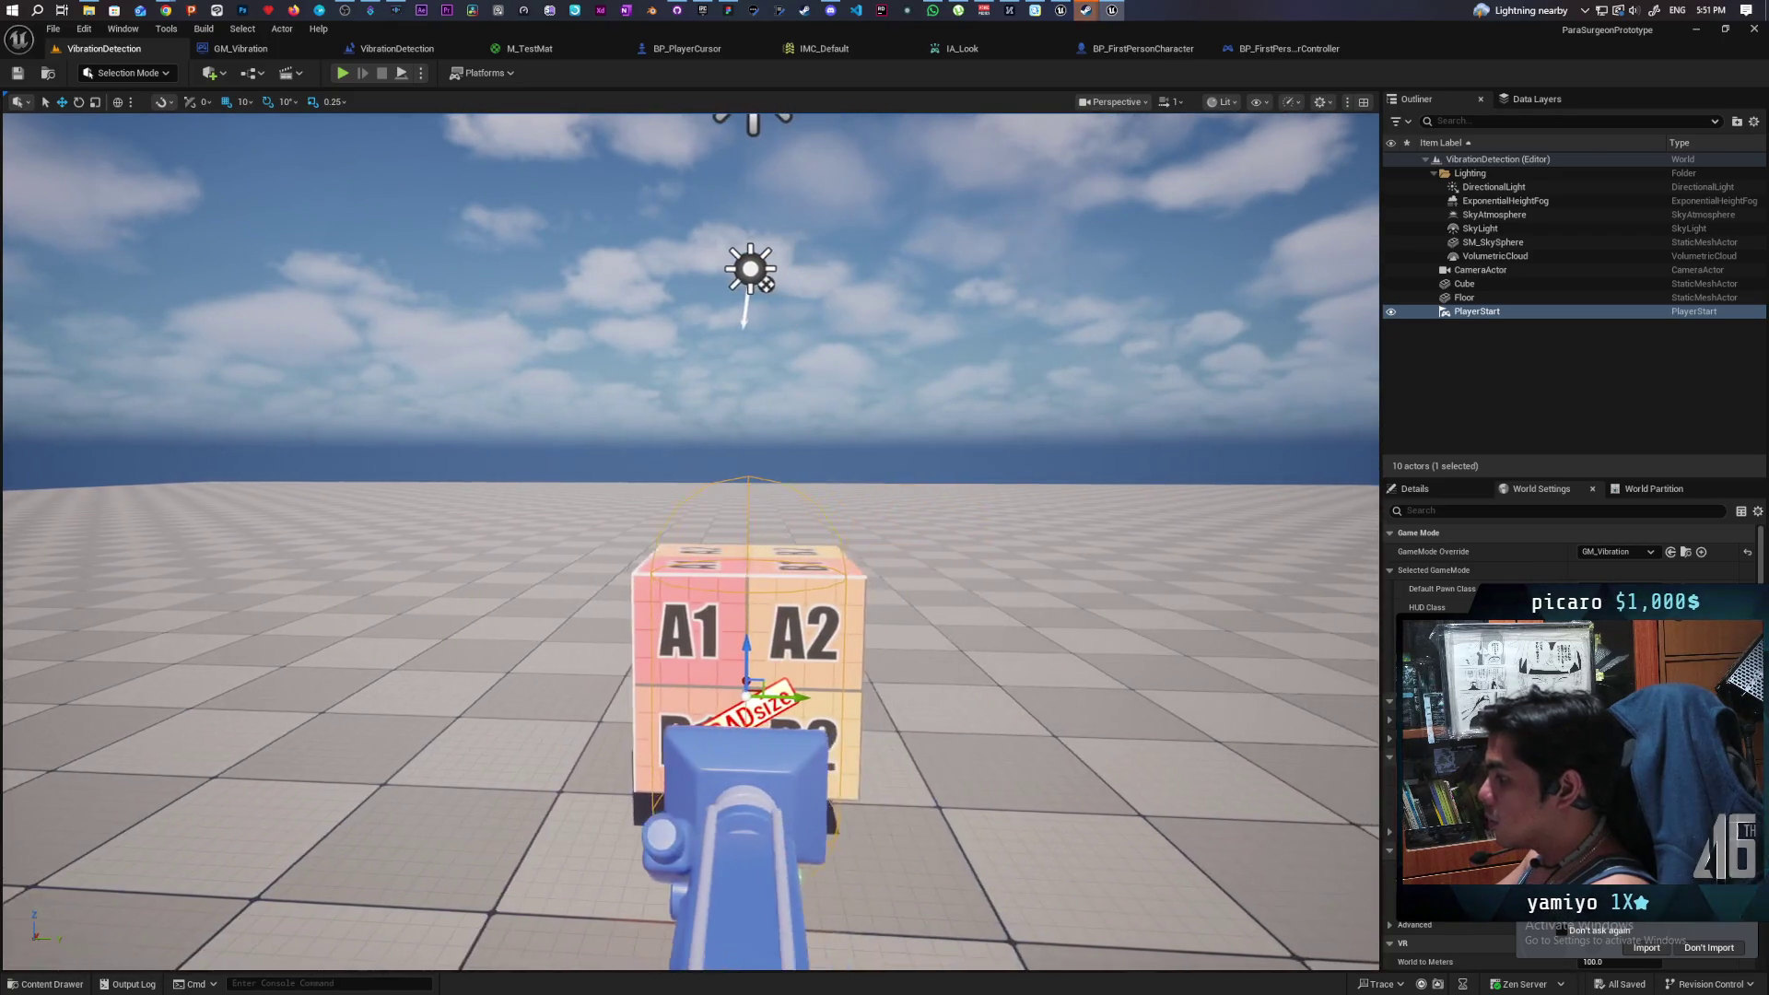
pyautogui.press('s')
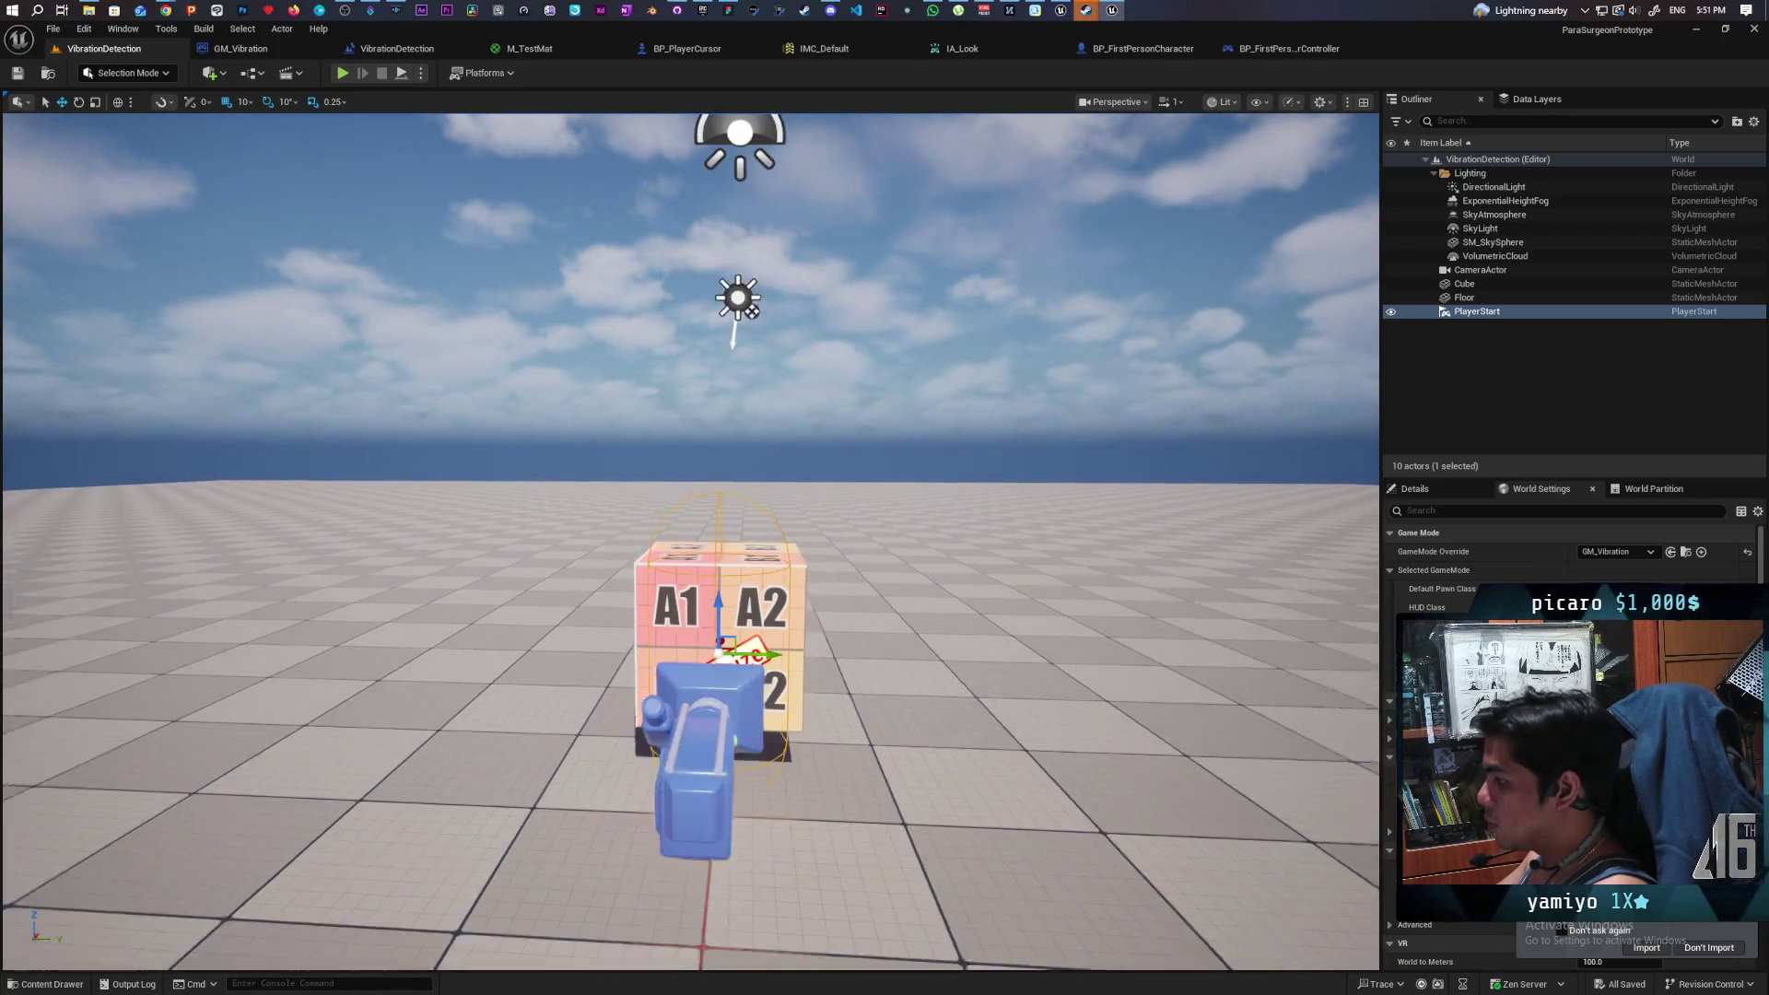
pyautogui.press('w')
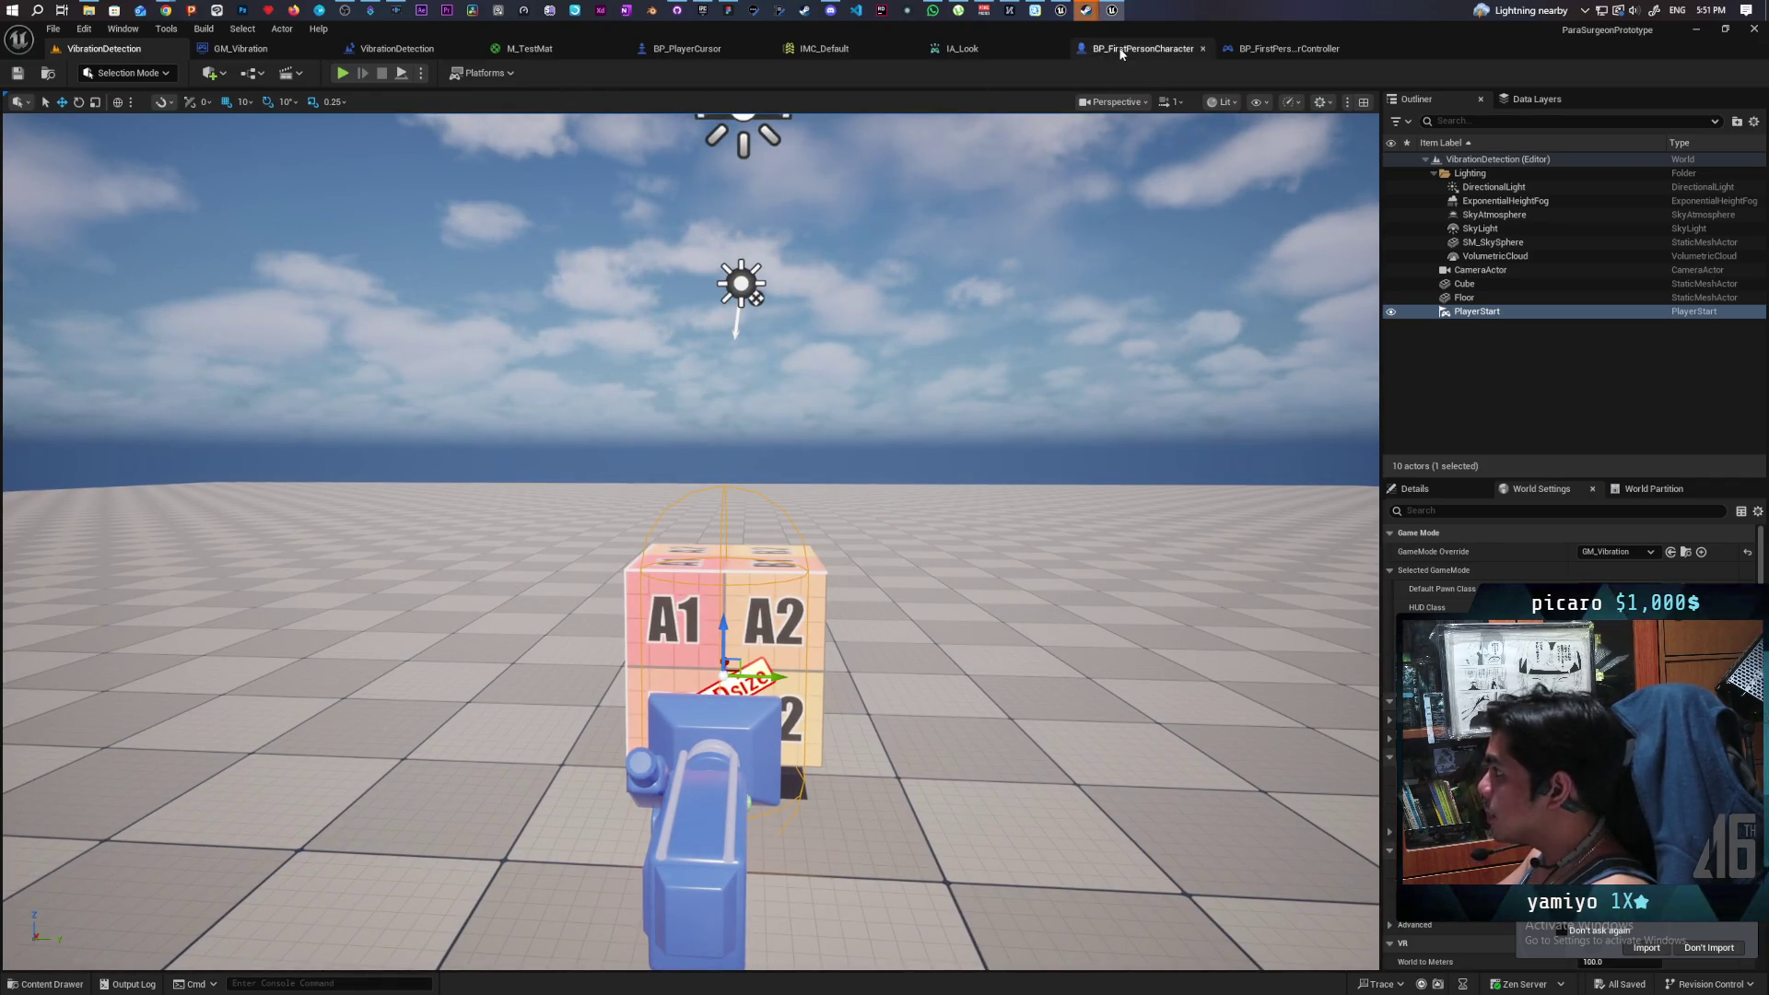
pyautogui.click(1152, 50)
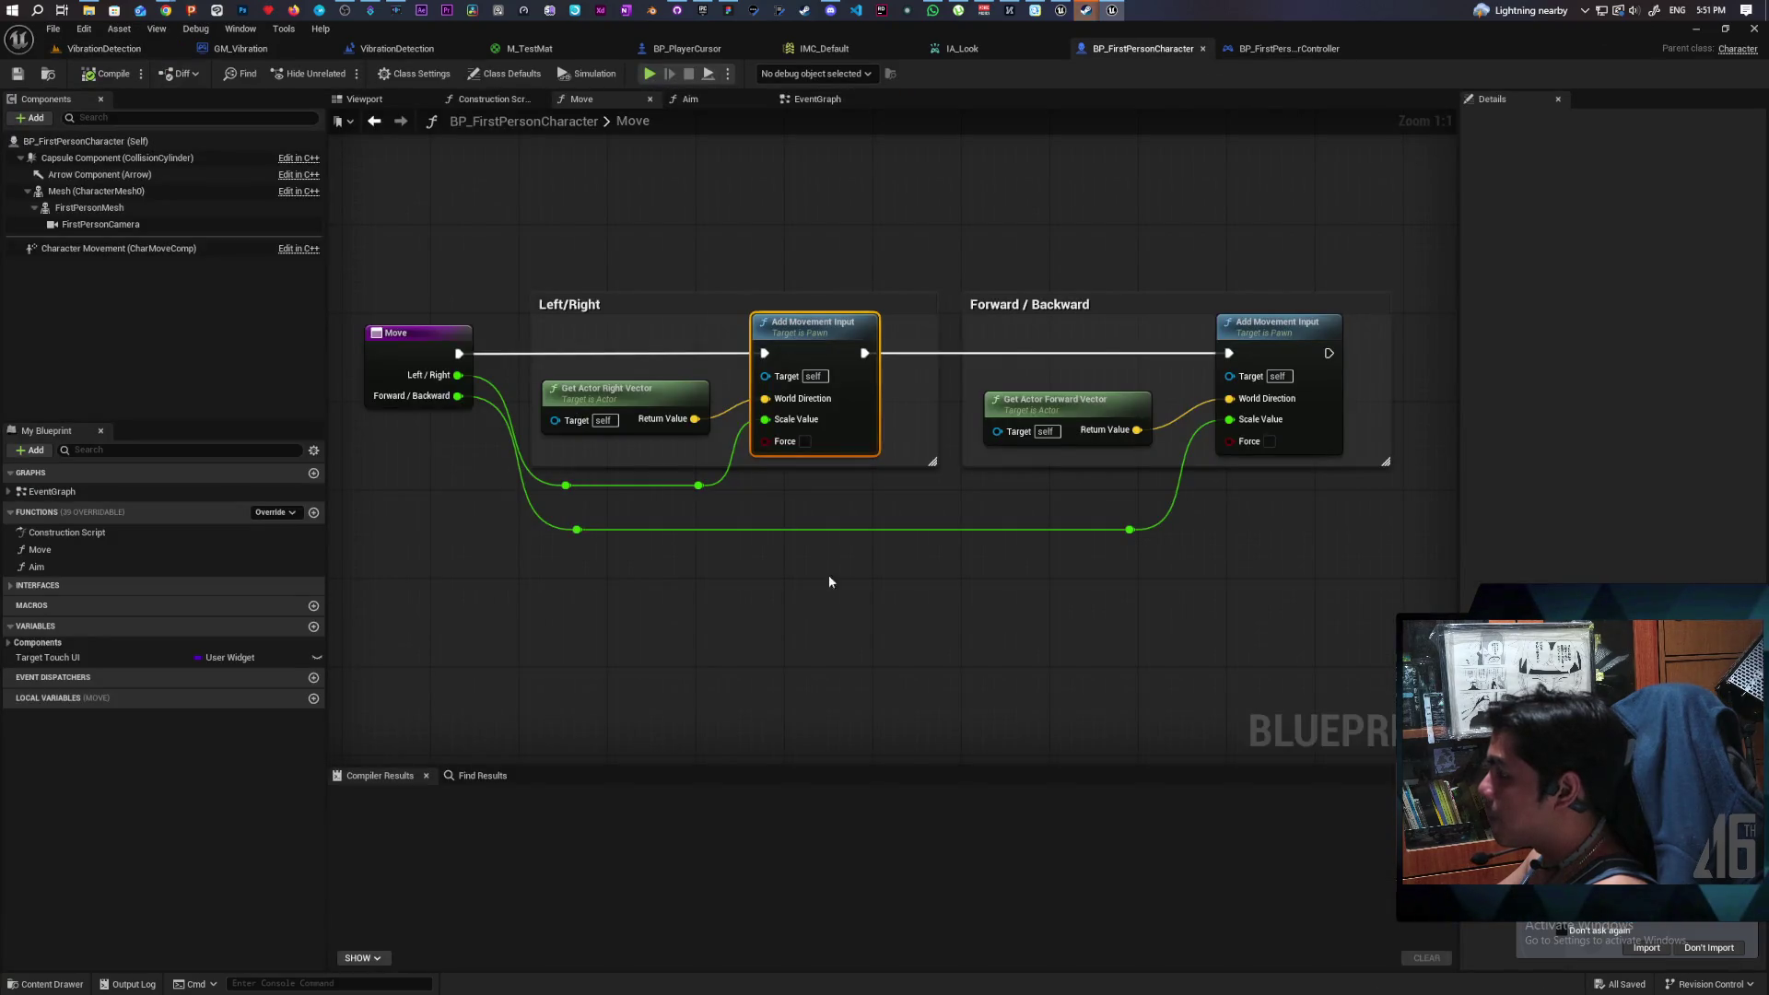
# - Set the first Add Movement Input's World Direction to (0, 0, 1) and the second's to (0, 1, 0), then save
pyautogui.click(686, 49)
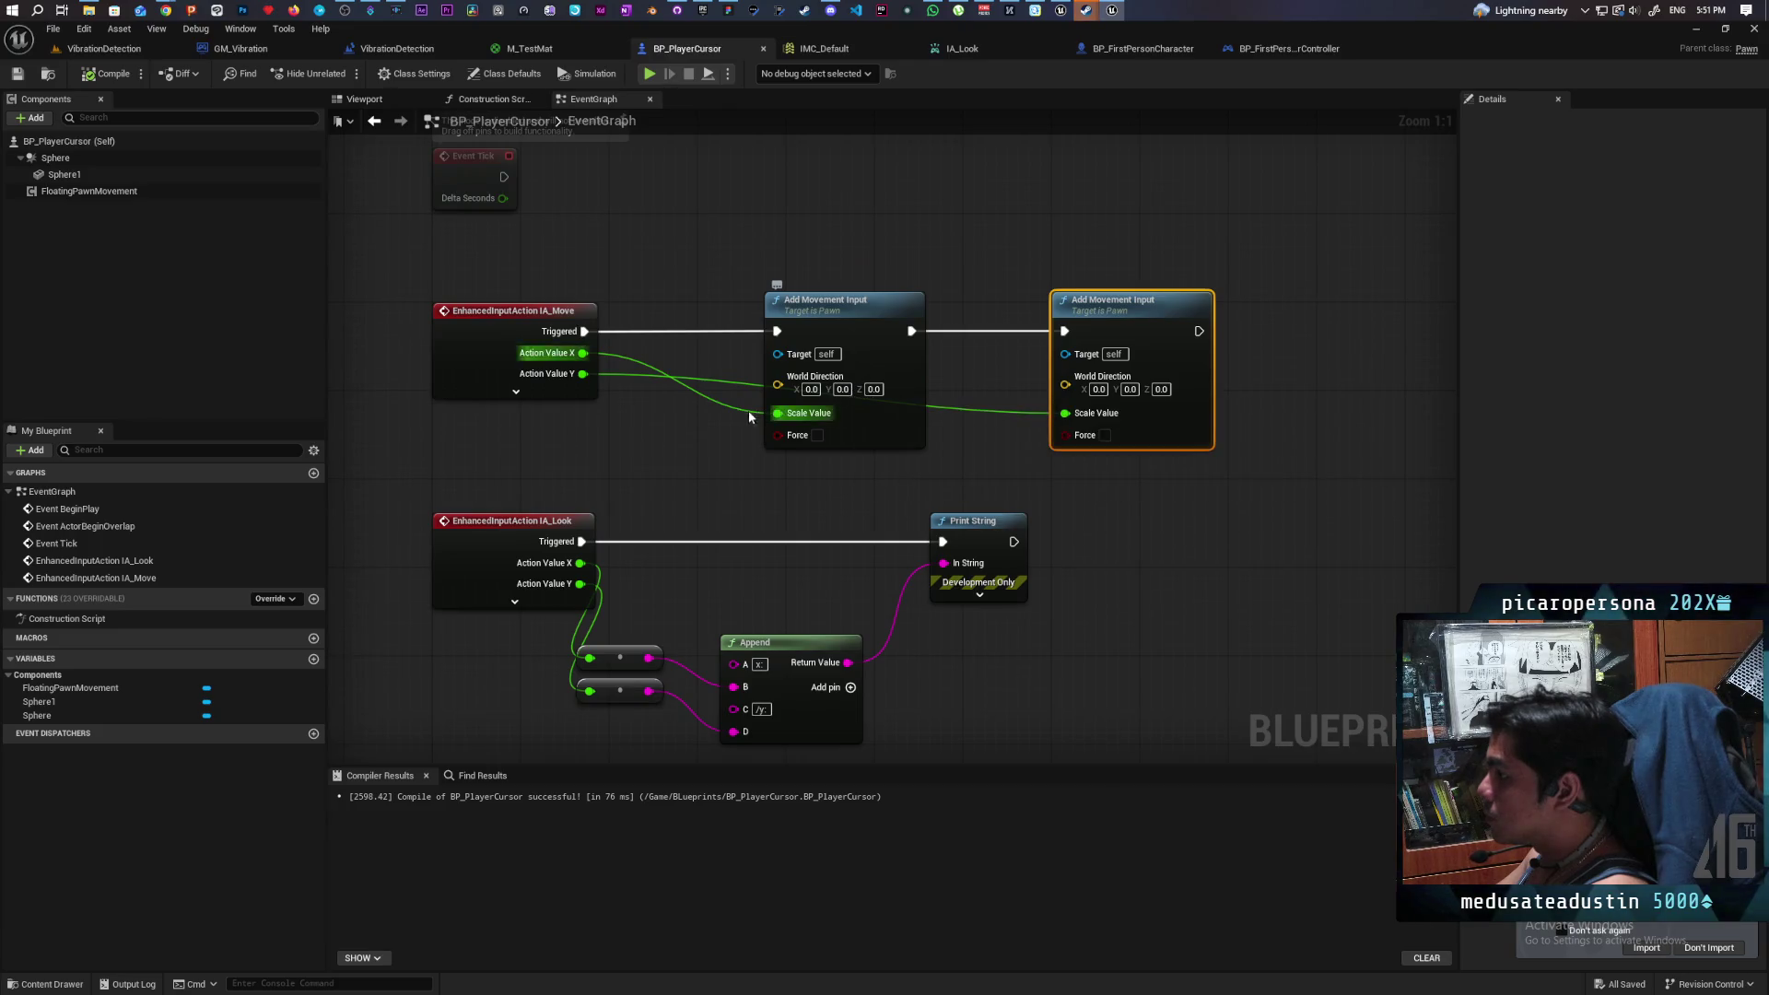
pyautogui.click(873, 389)
pyautogui.write('1')
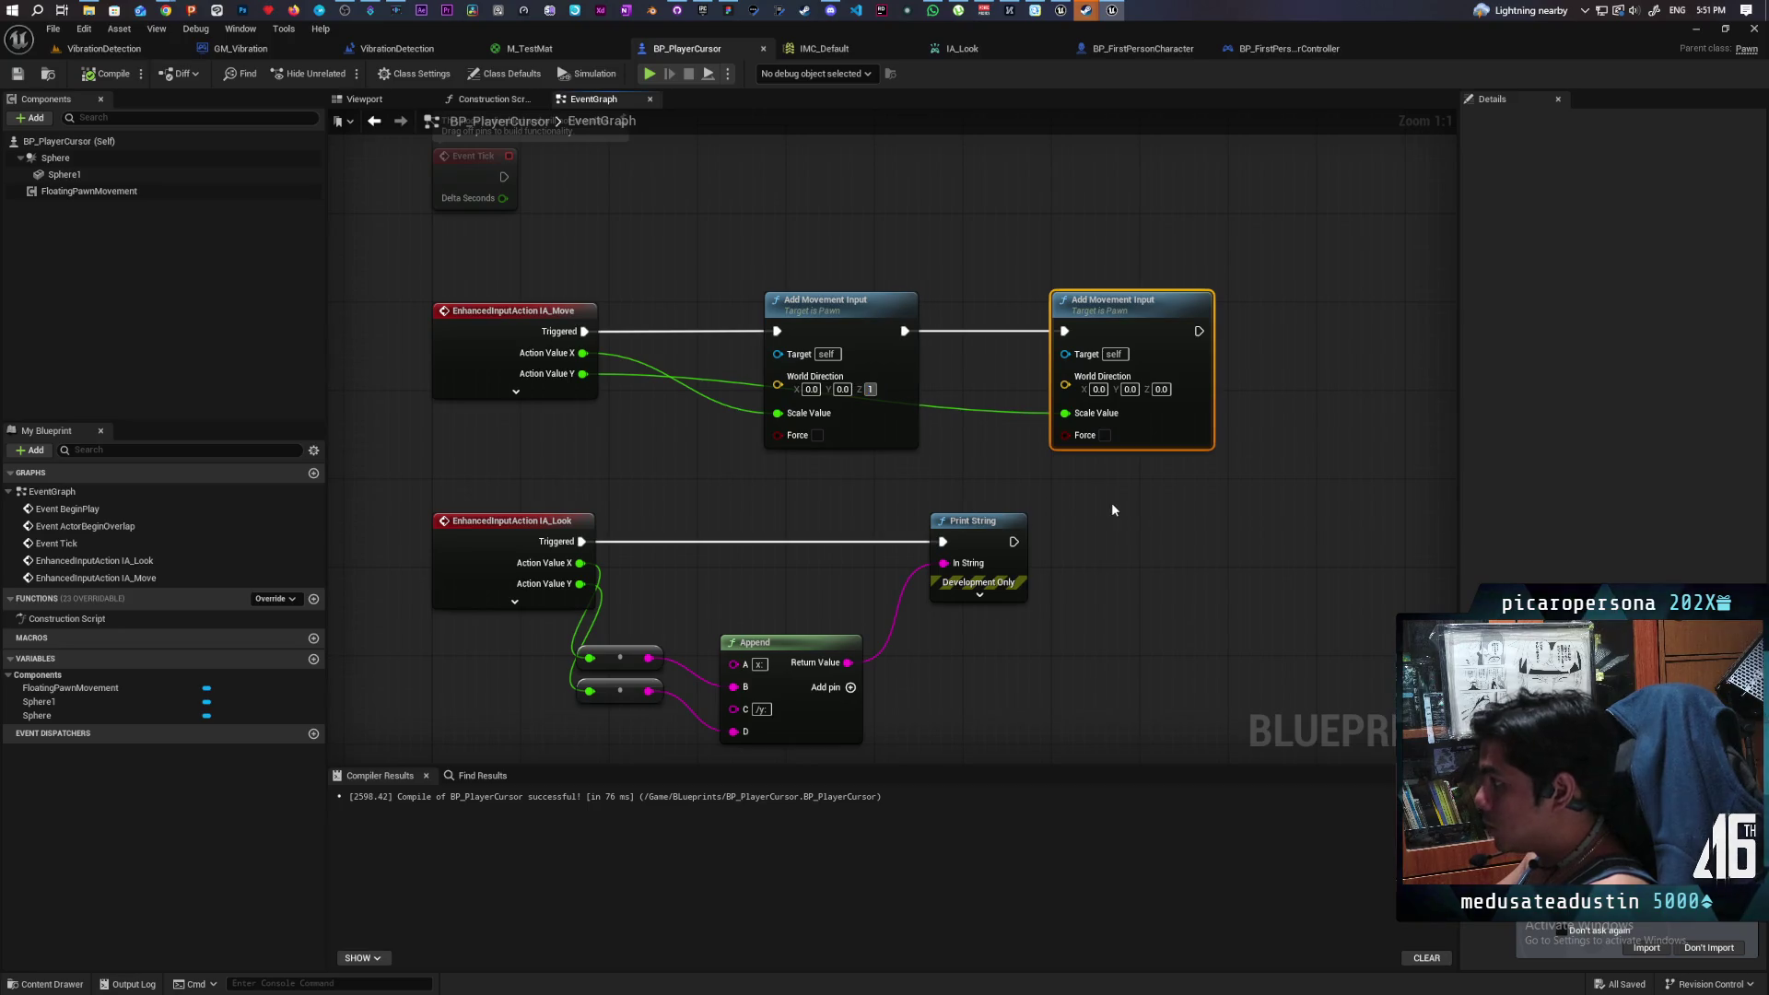
pyautogui.click(1110, 501)
pyautogui.click(1125, 388)
pyautogui.write('1')
pyautogui.click(998, 491)
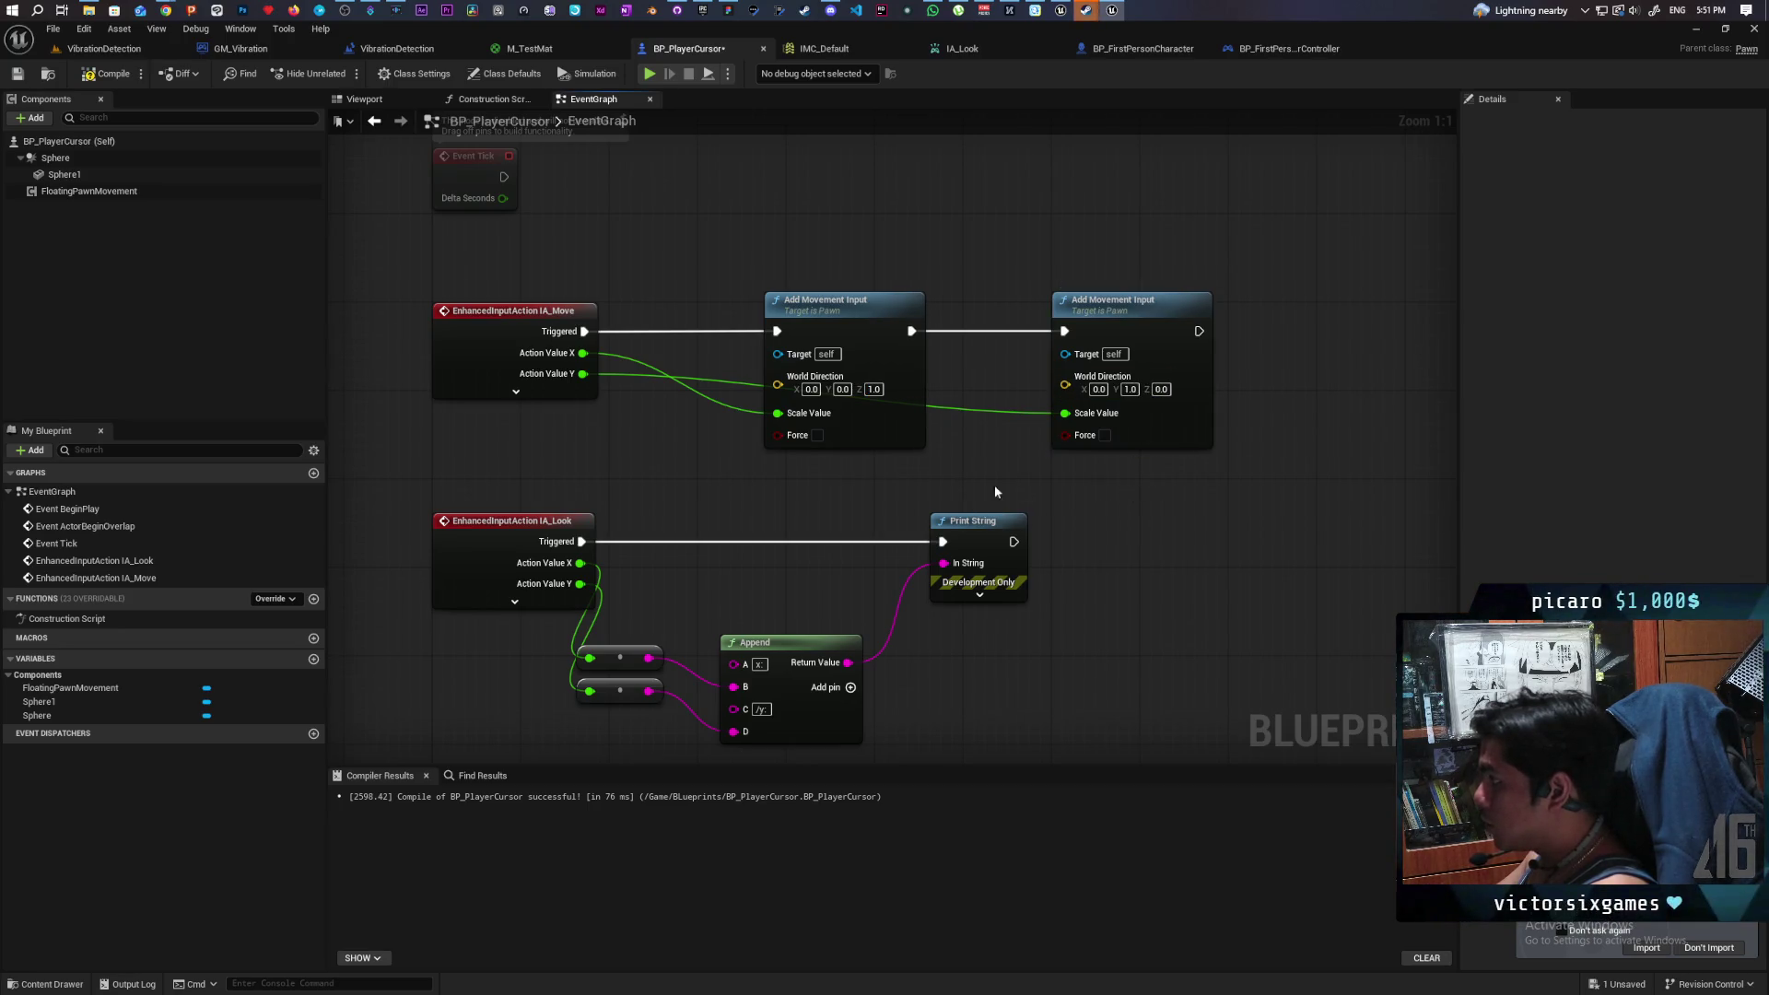
pyautogui.hotkey('ctrl', 's')
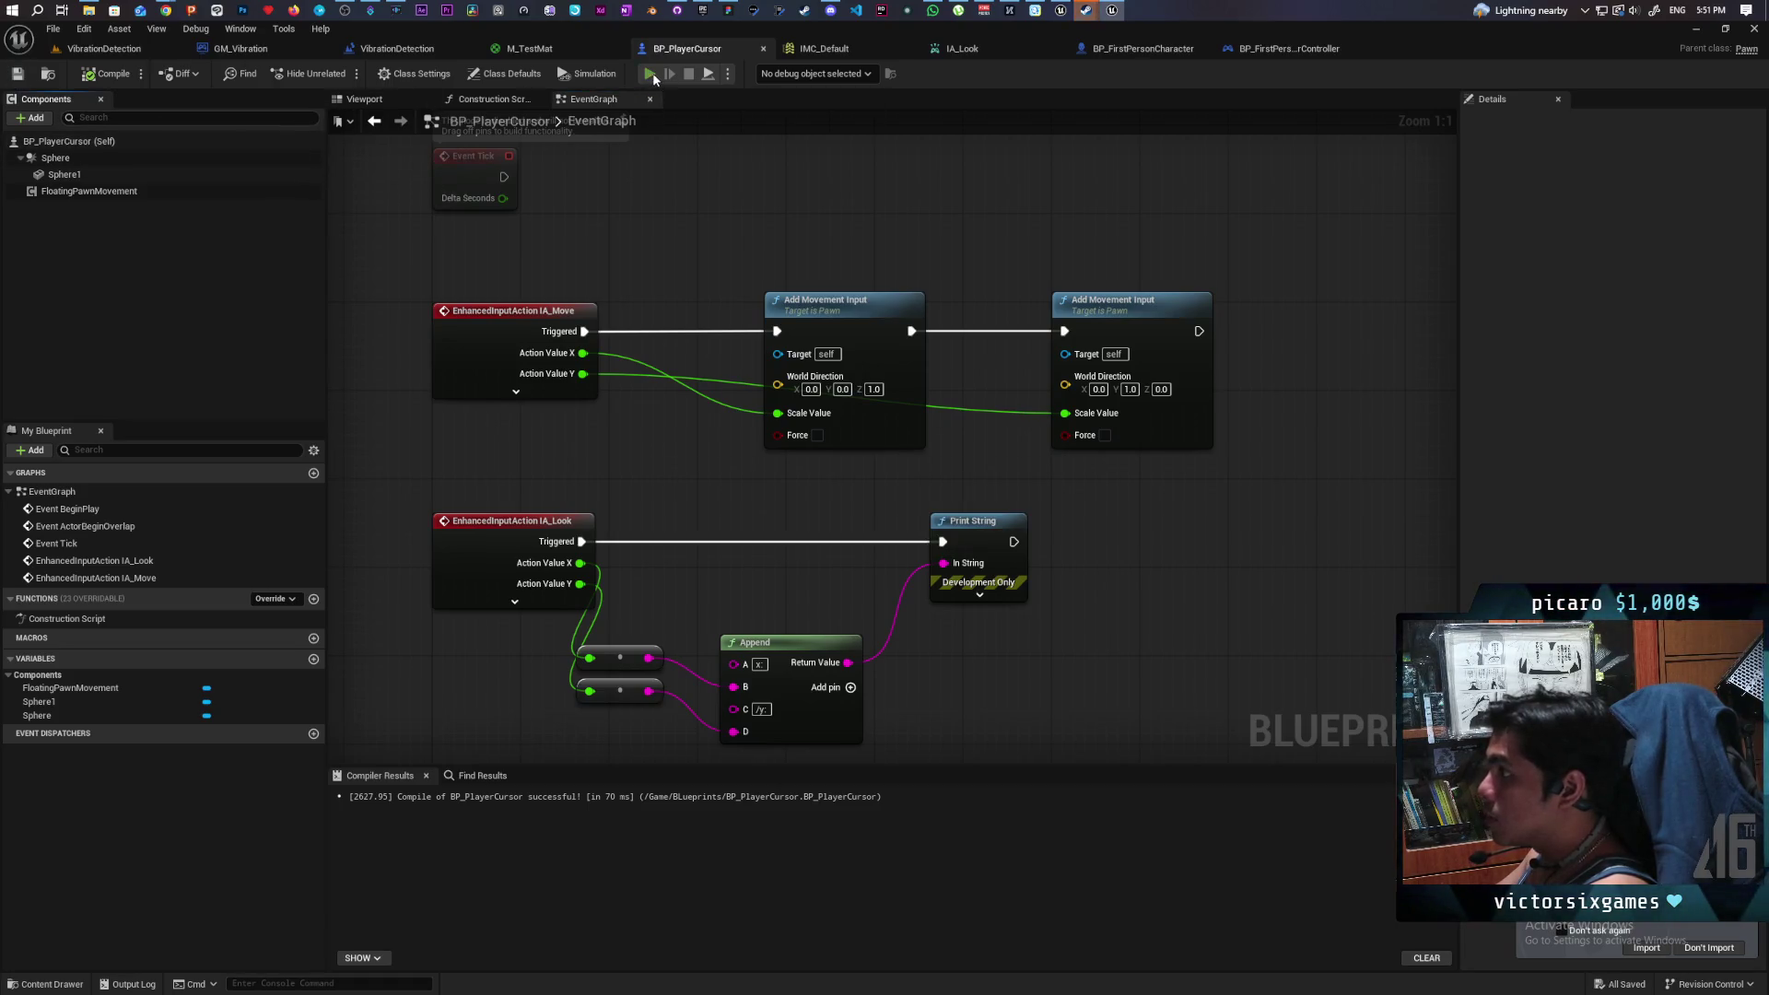
pyautogui.click(650, 73)
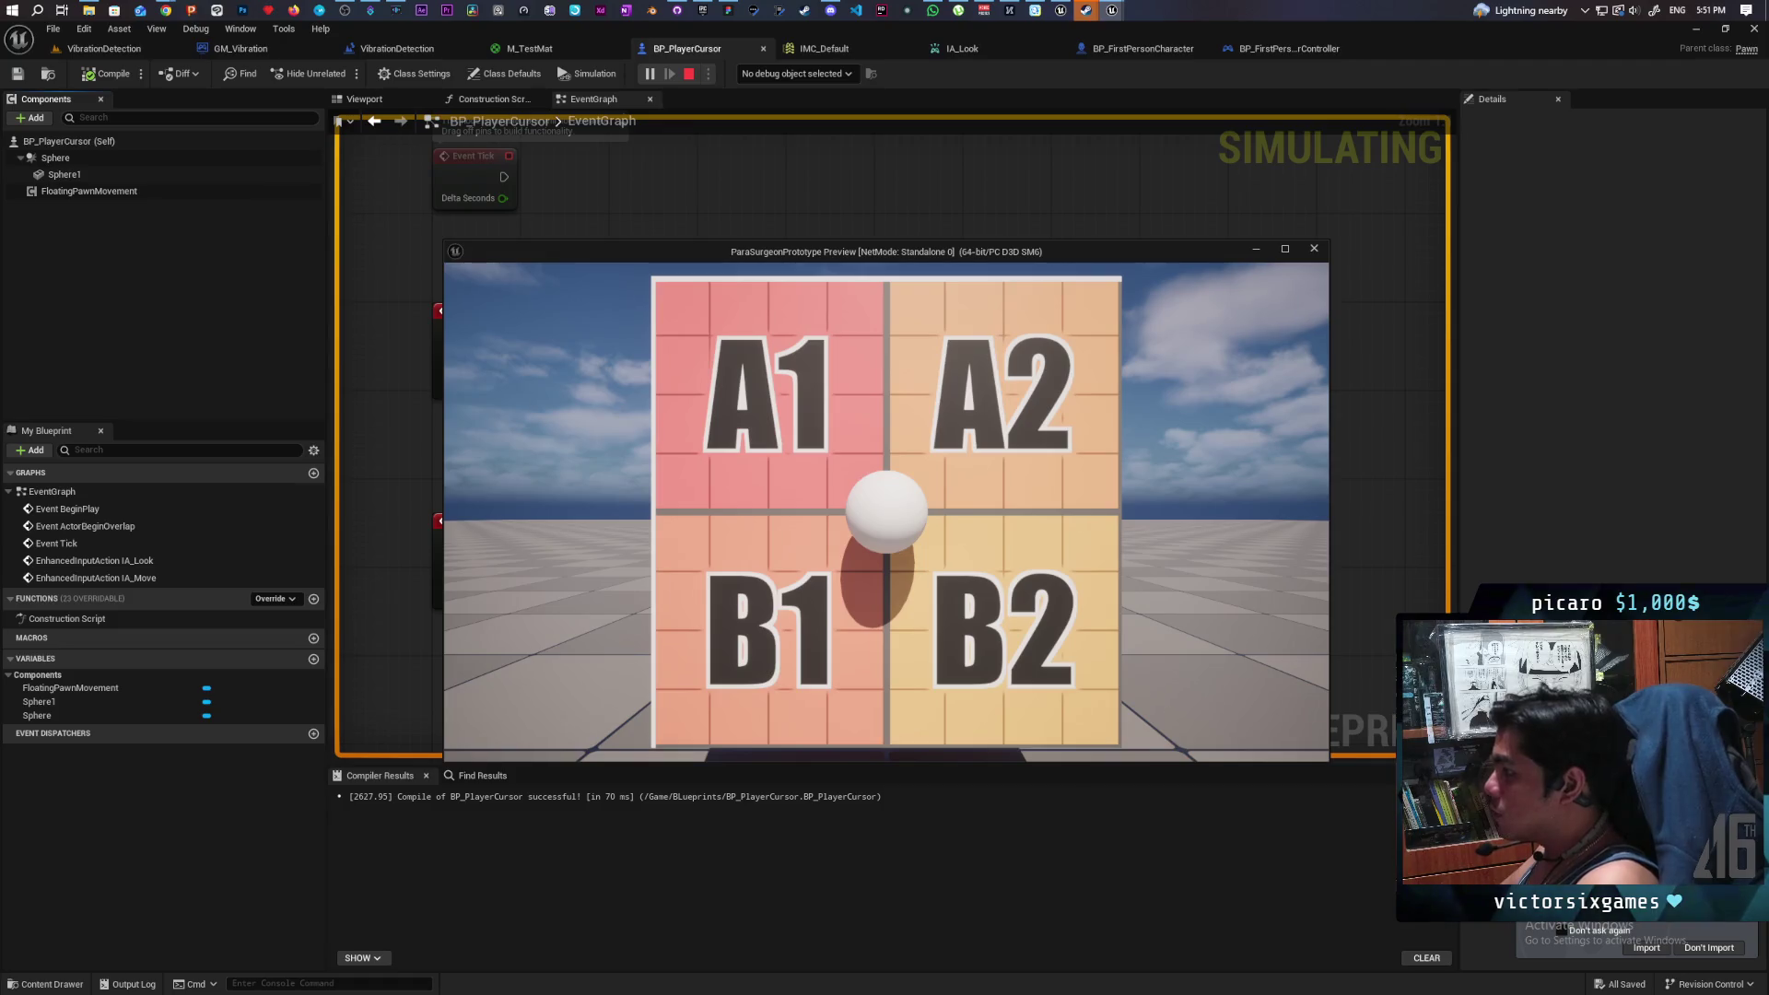
pyautogui.press('d')
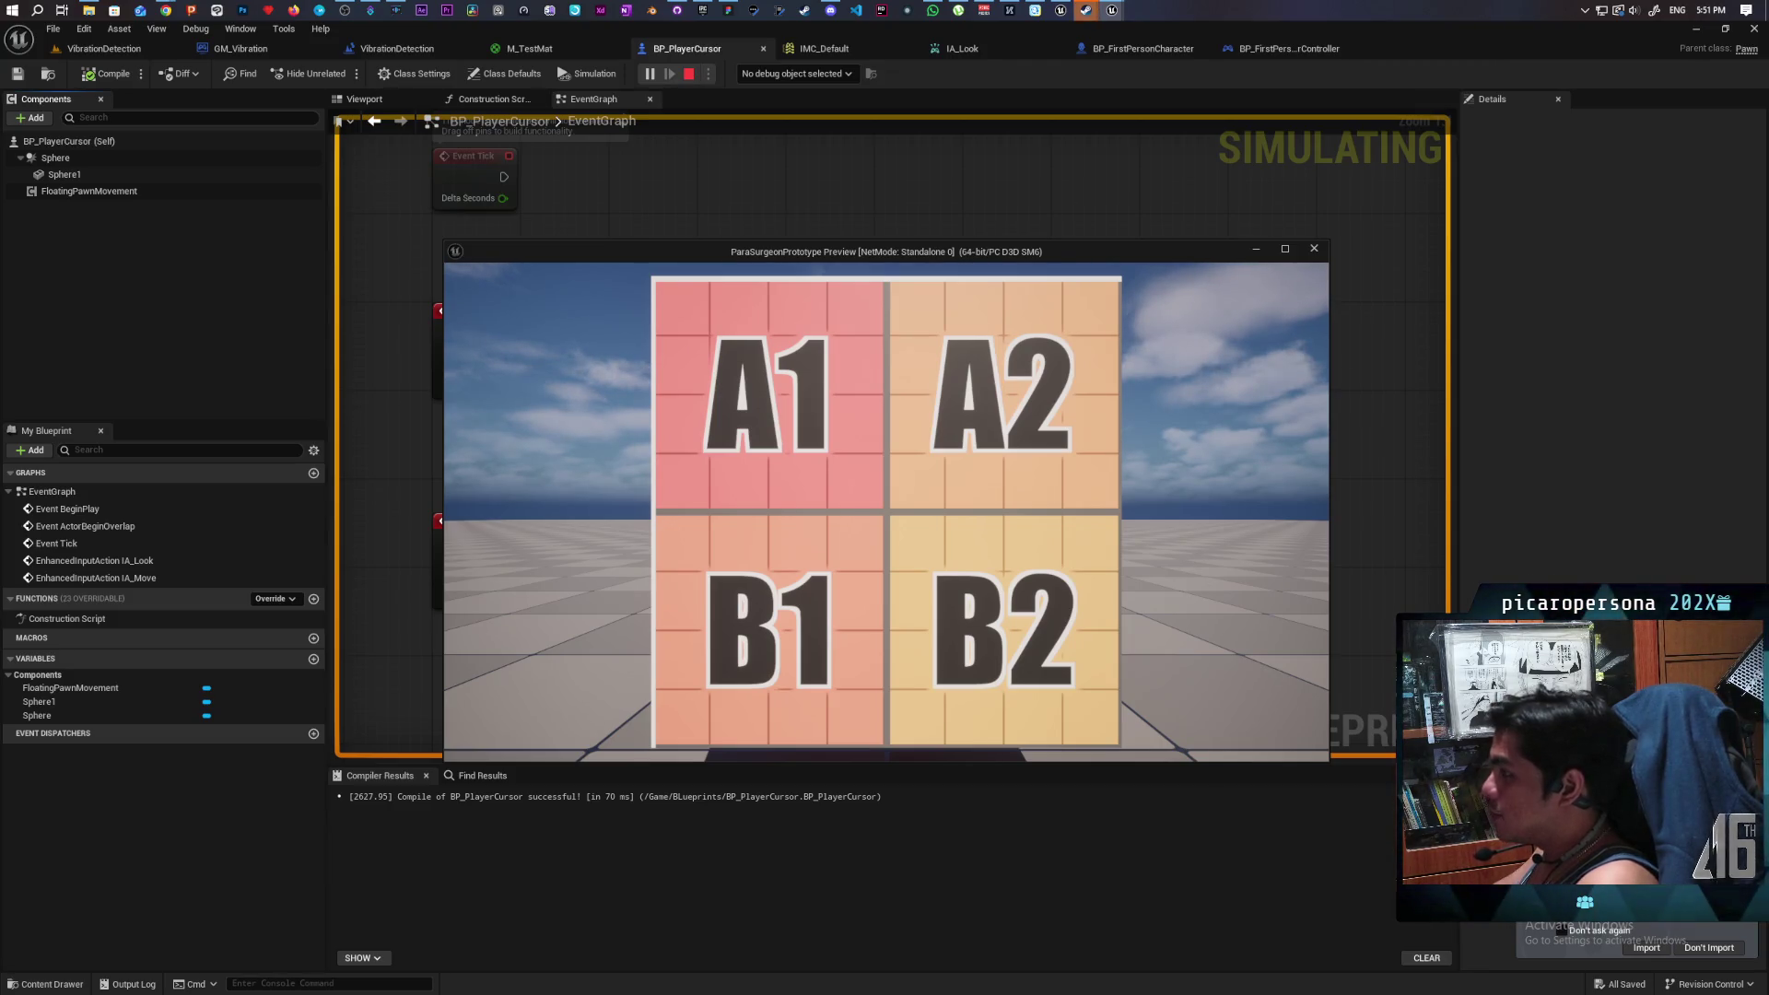
pyautogui.press('Escape')
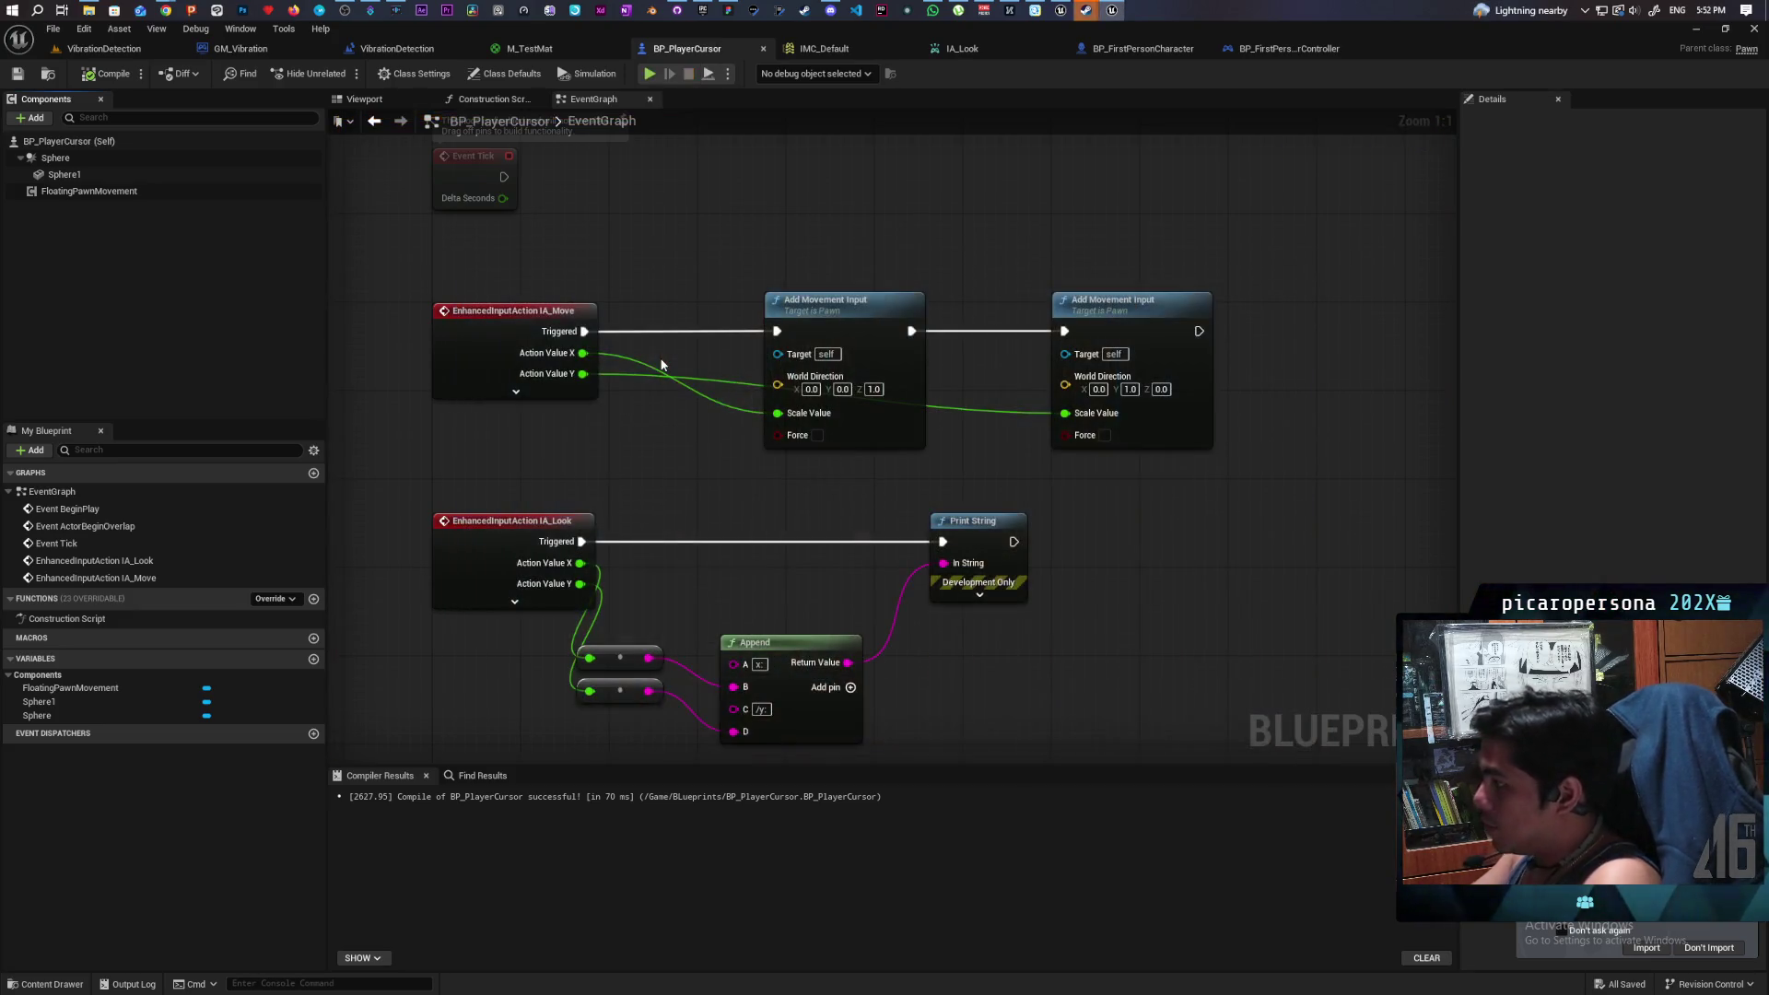
pyautogui.click(648, 73)
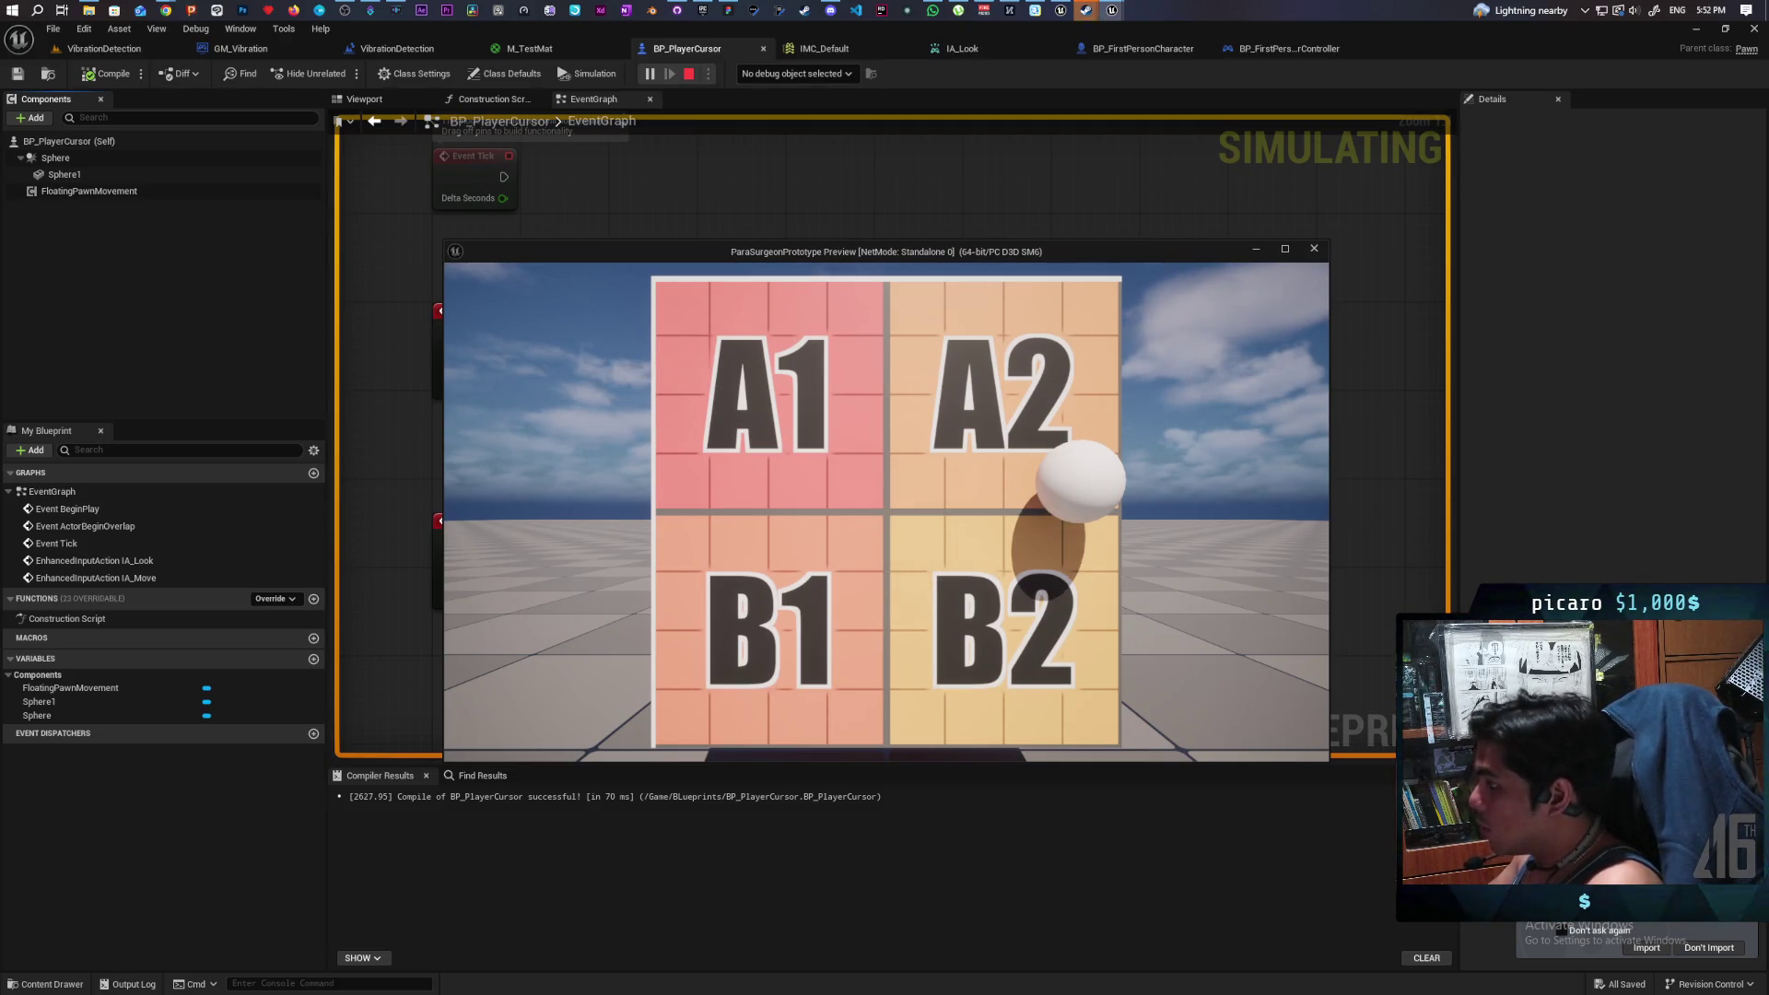
pyautogui.press('Escape')
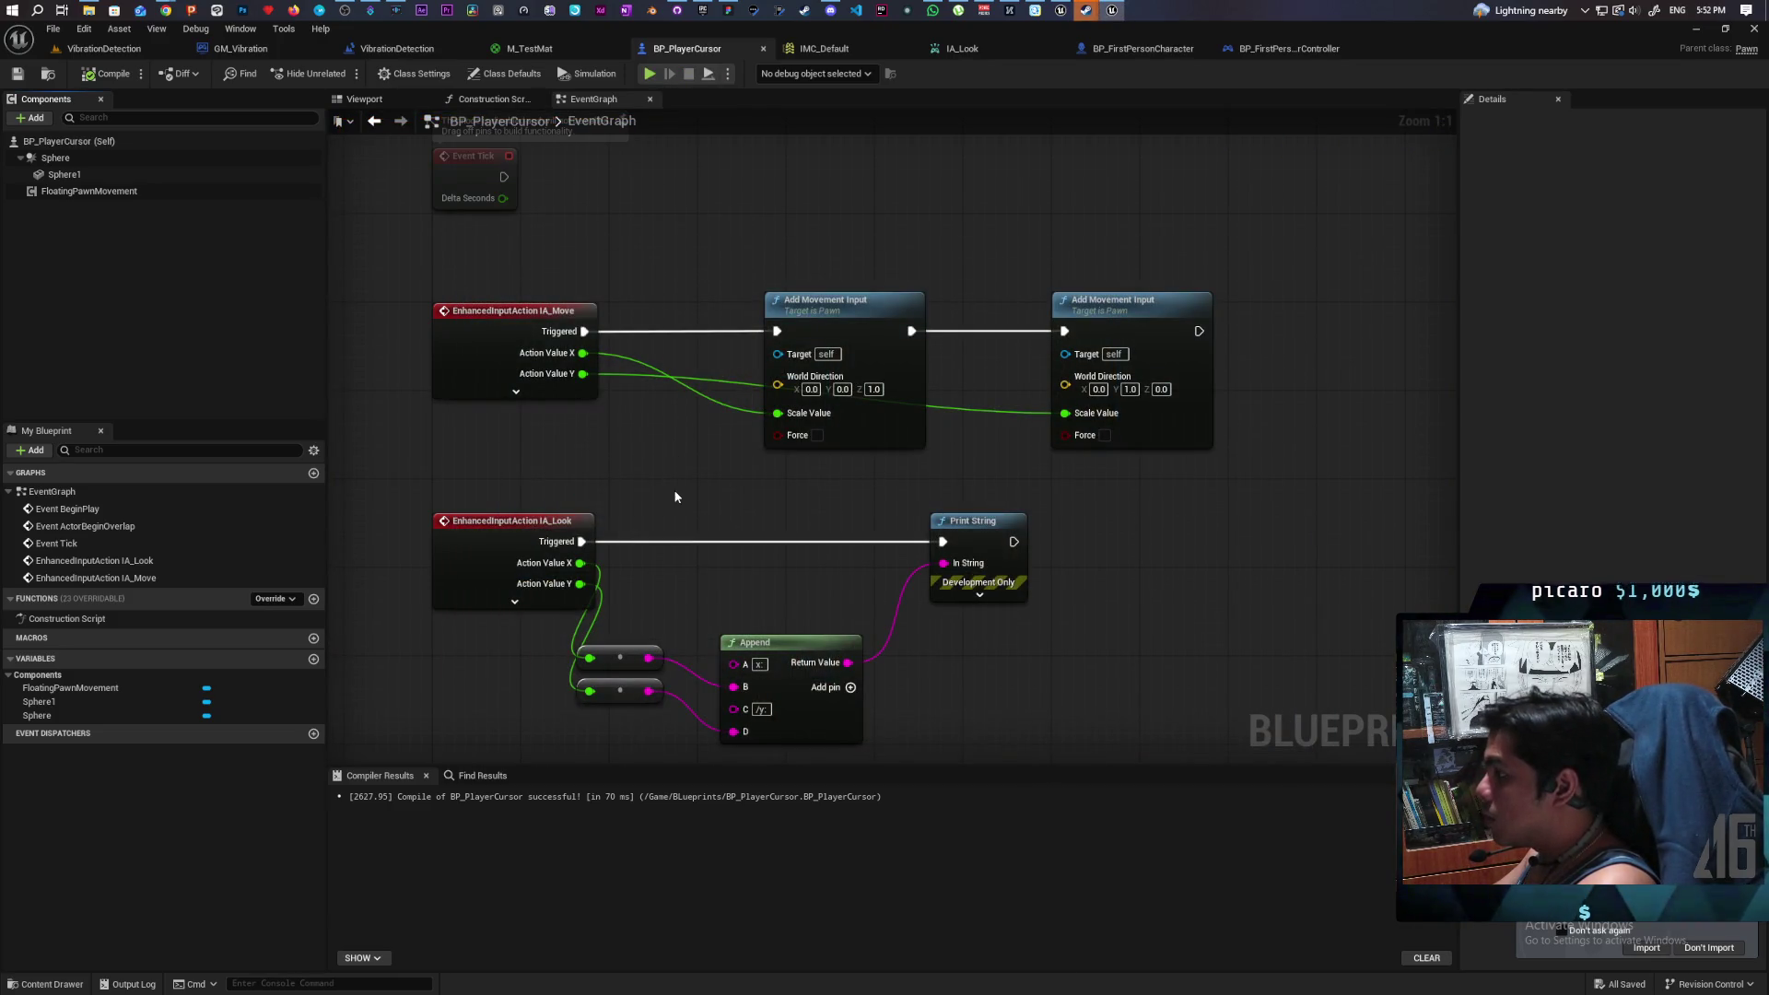
# - Swap the World Directions to (0, 1, 0) on the first node and (0, 0, 1) on the second, then playtest
pyautogui.click(842, 389)
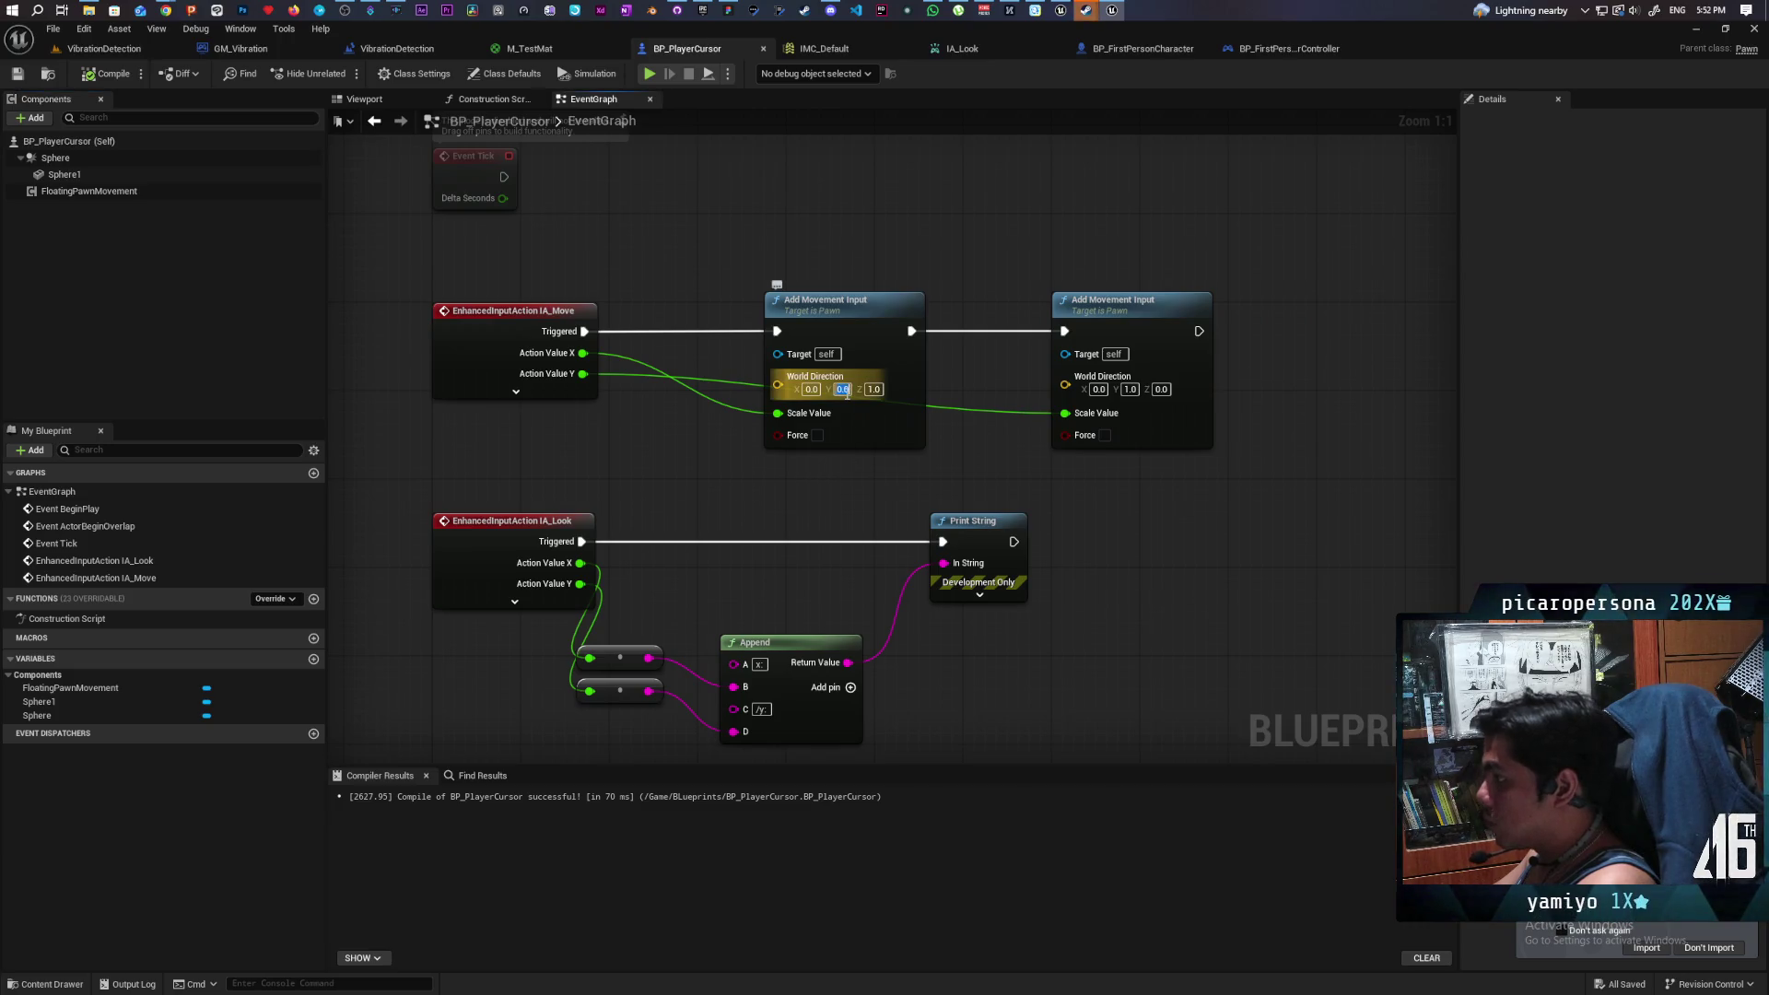
pyautogui.write('1')
pyautogui.press('Tab')
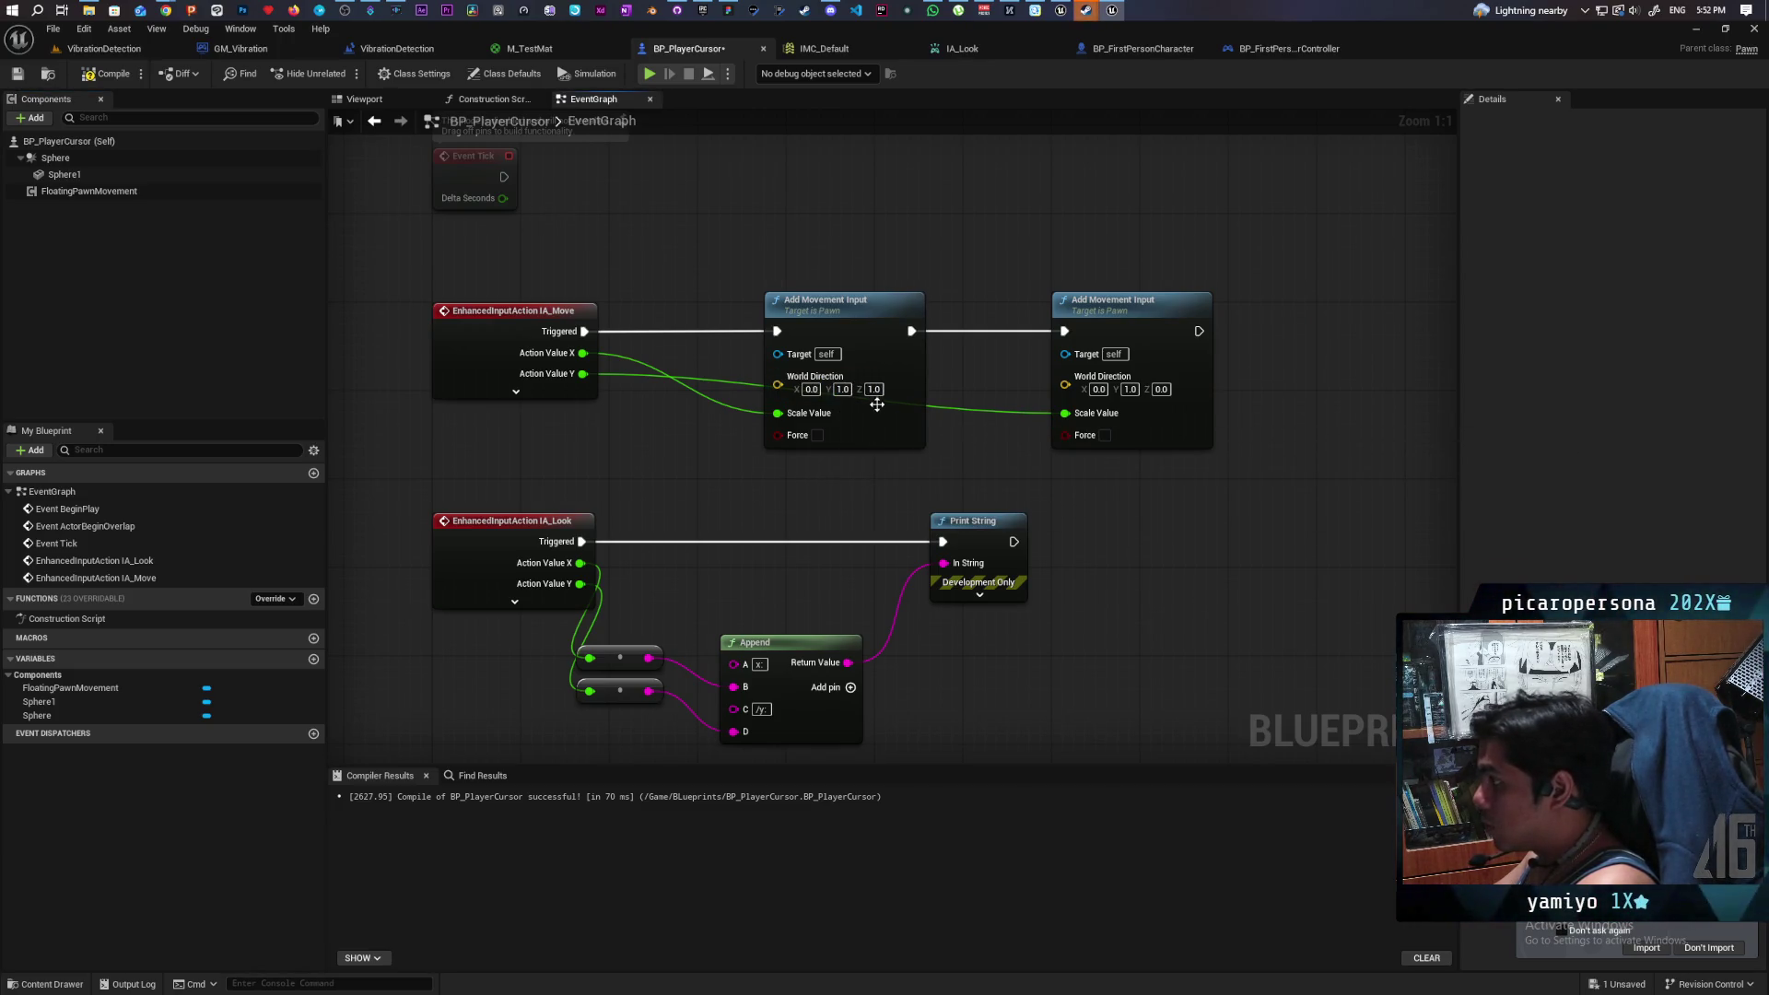
pyautogui.write('0')
pyautogui.press('Return')
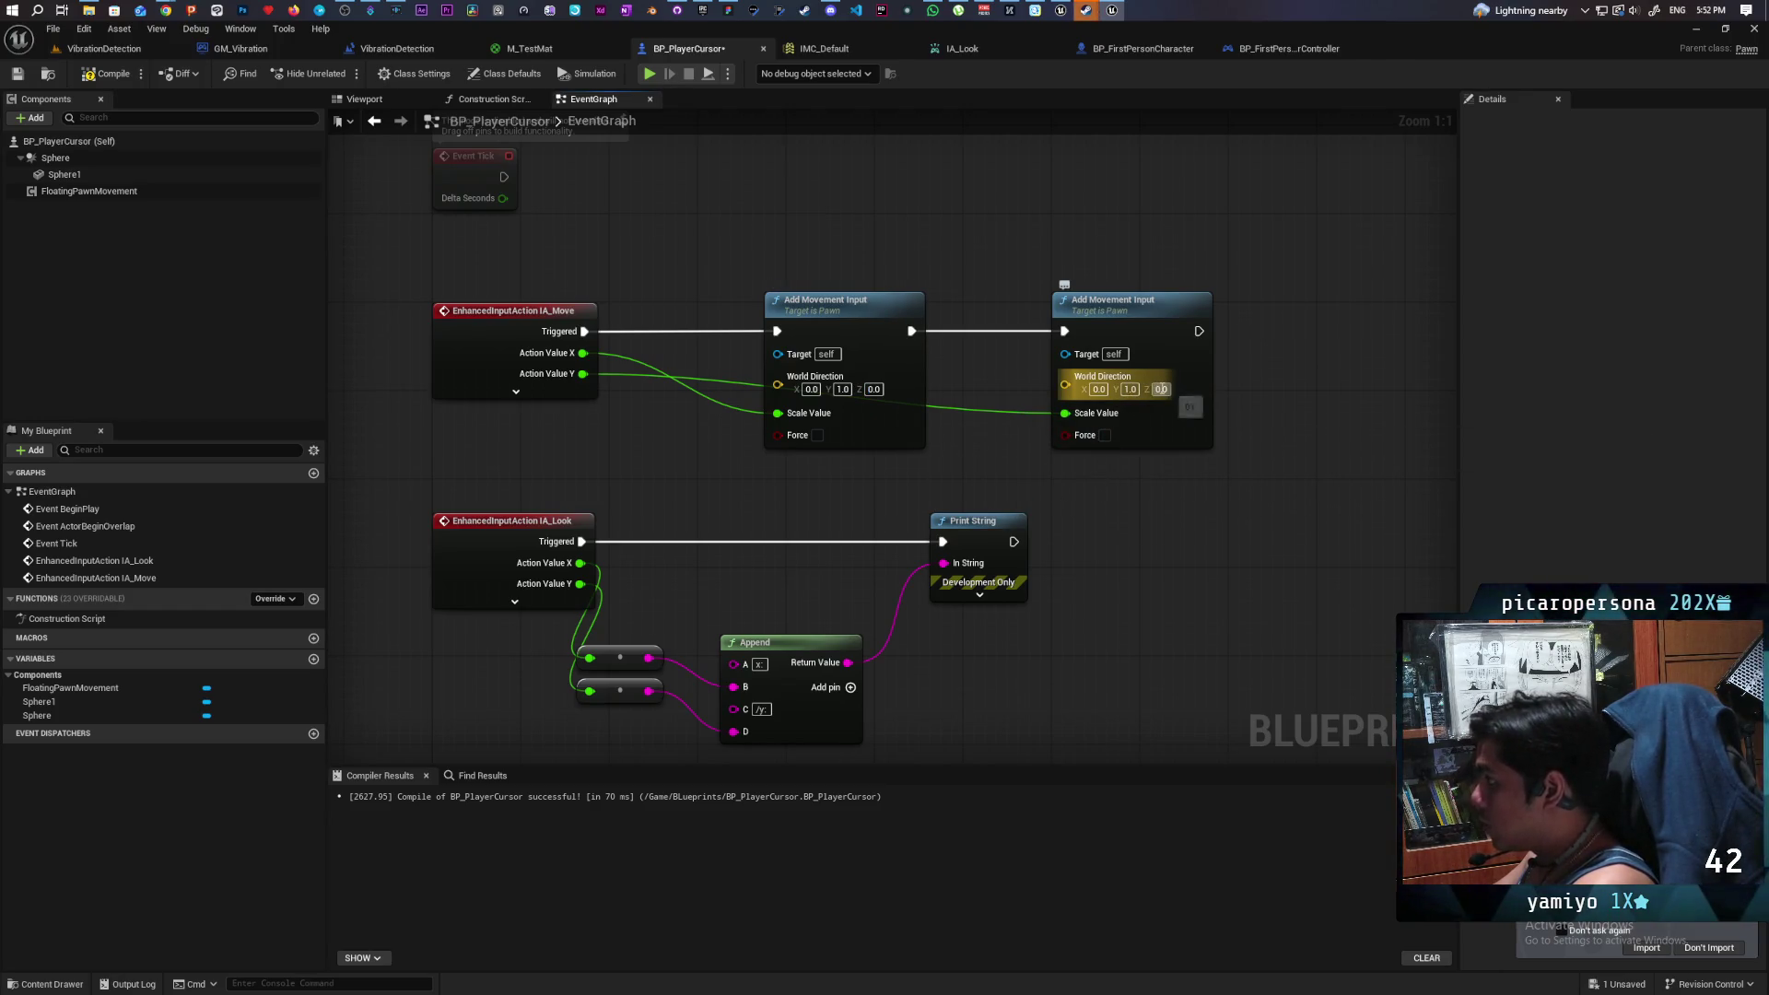
pyautogui.click(1160, 389)
pyautogui.press('Return')
pyautogui.hotkey('alt', 'p')
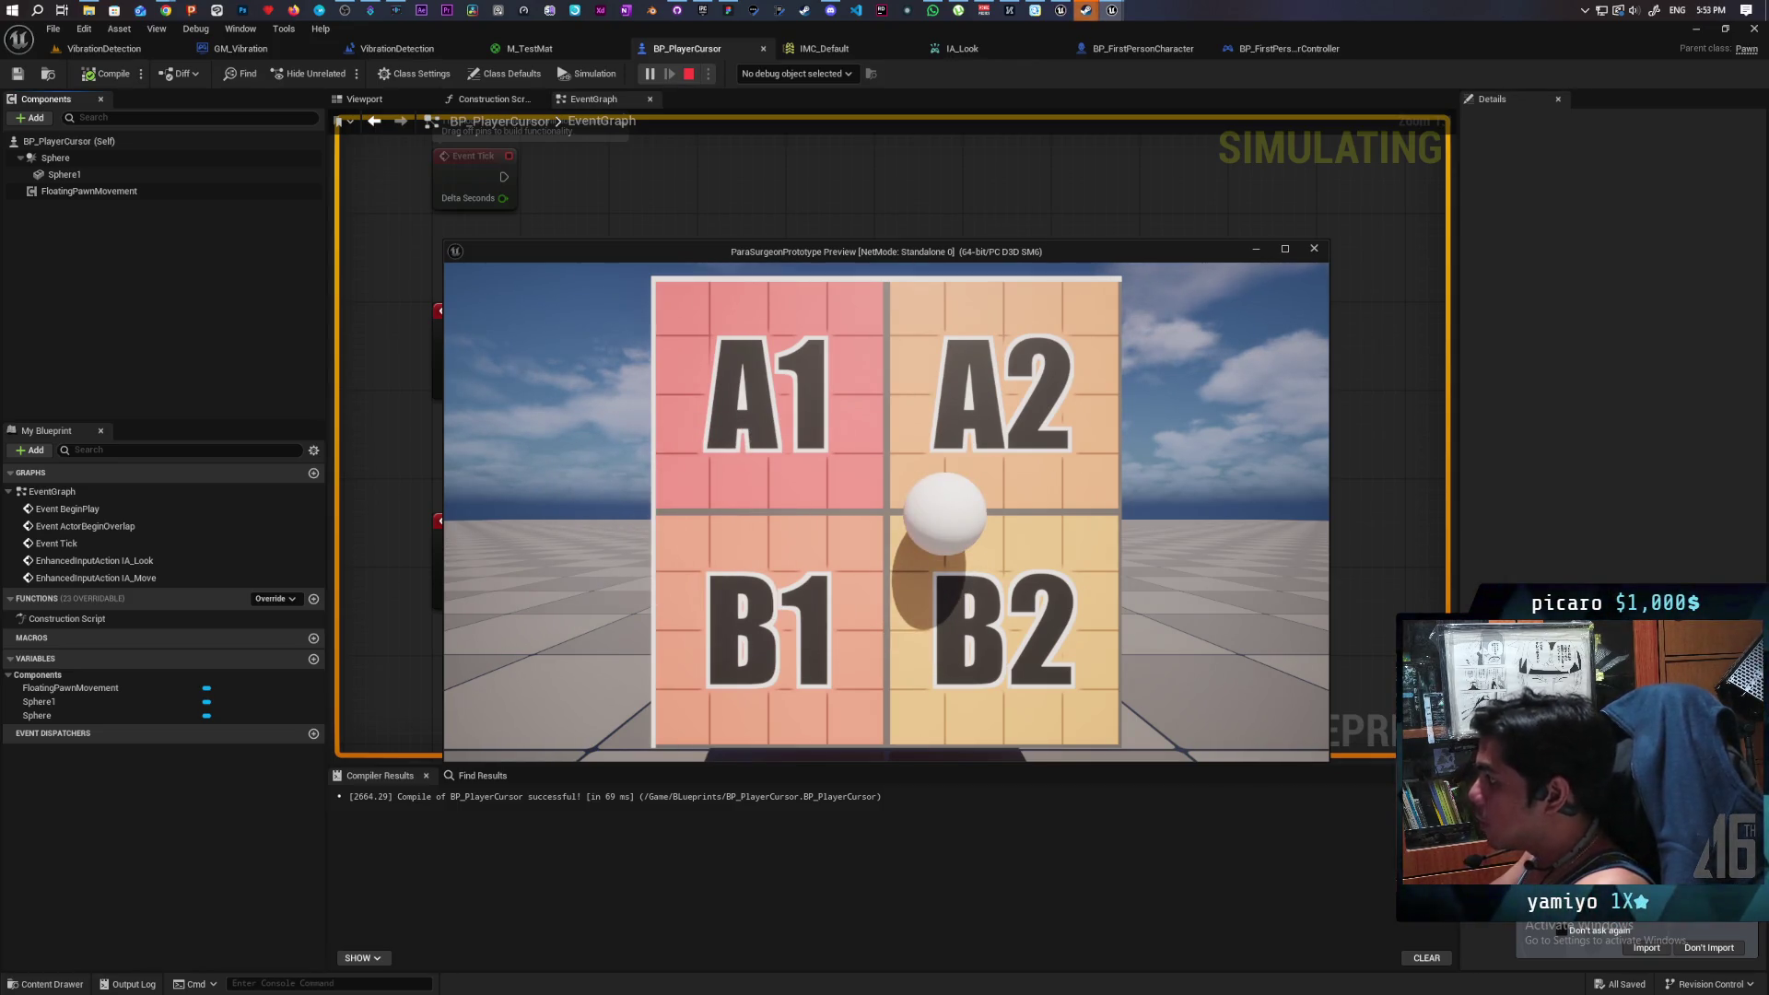
pyautogui.press('Escape')
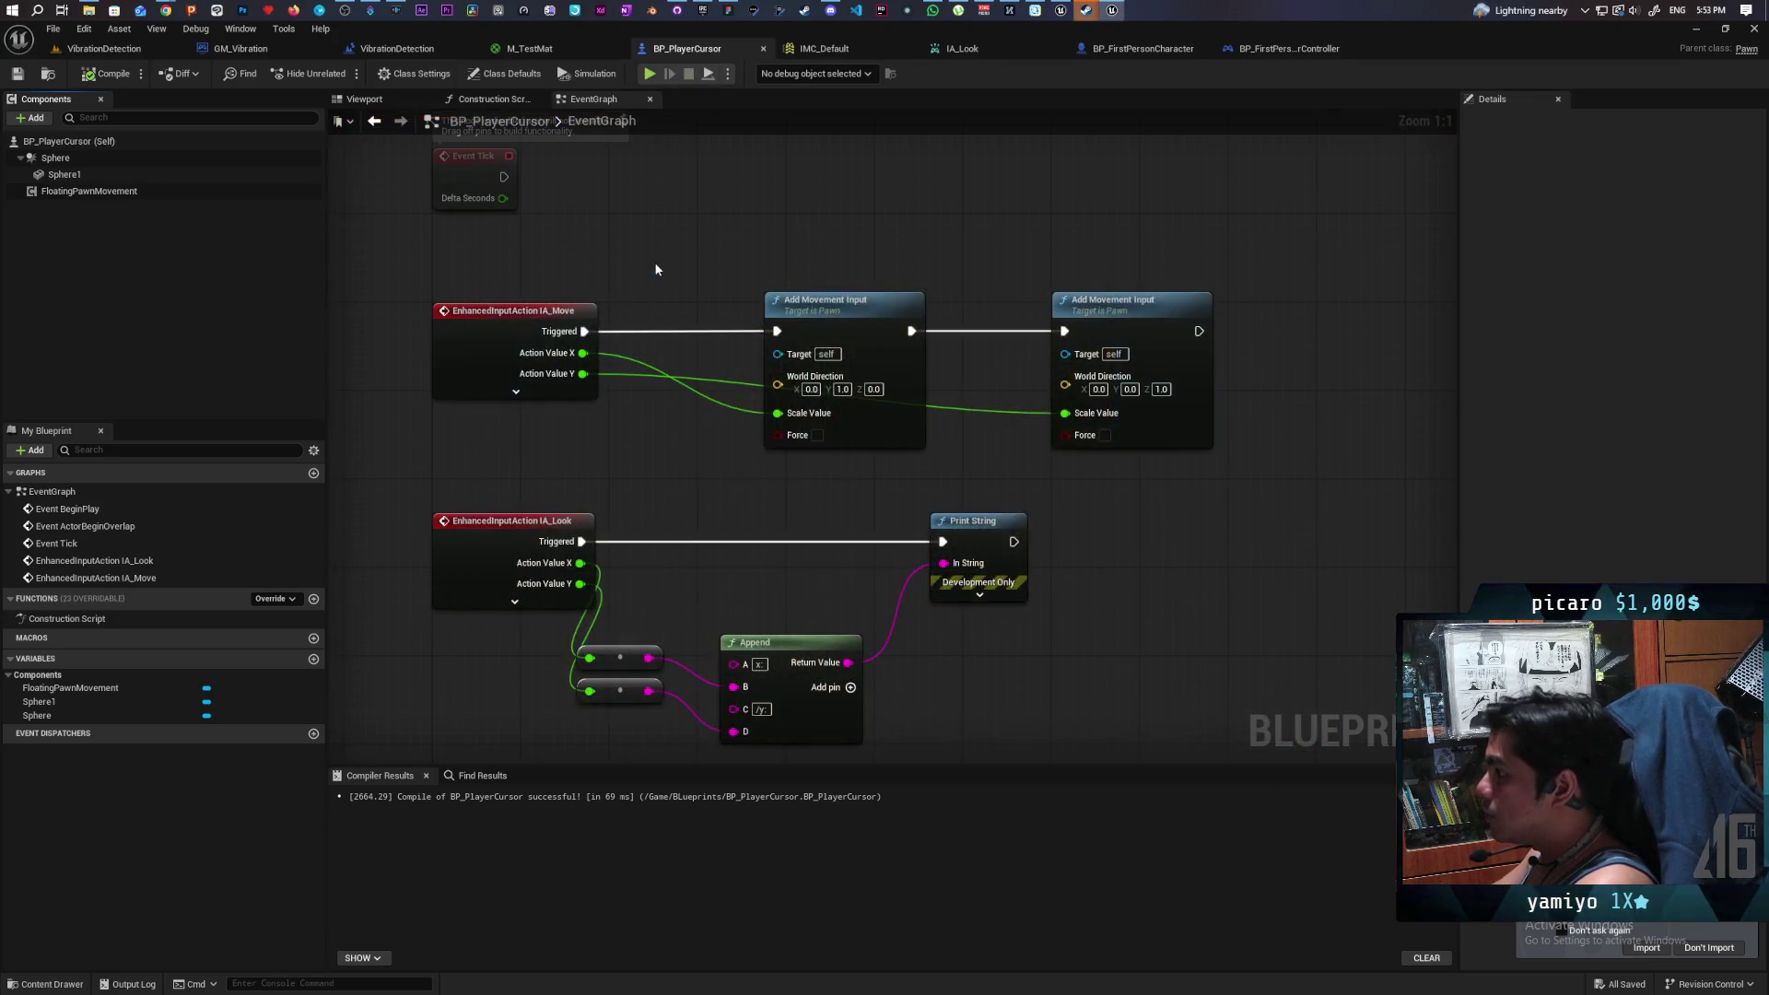
# - Set FloatingPawnMovement's Max Speed to 600, compile, save, and playtest the sphere
pyautogui.click(93, 191)
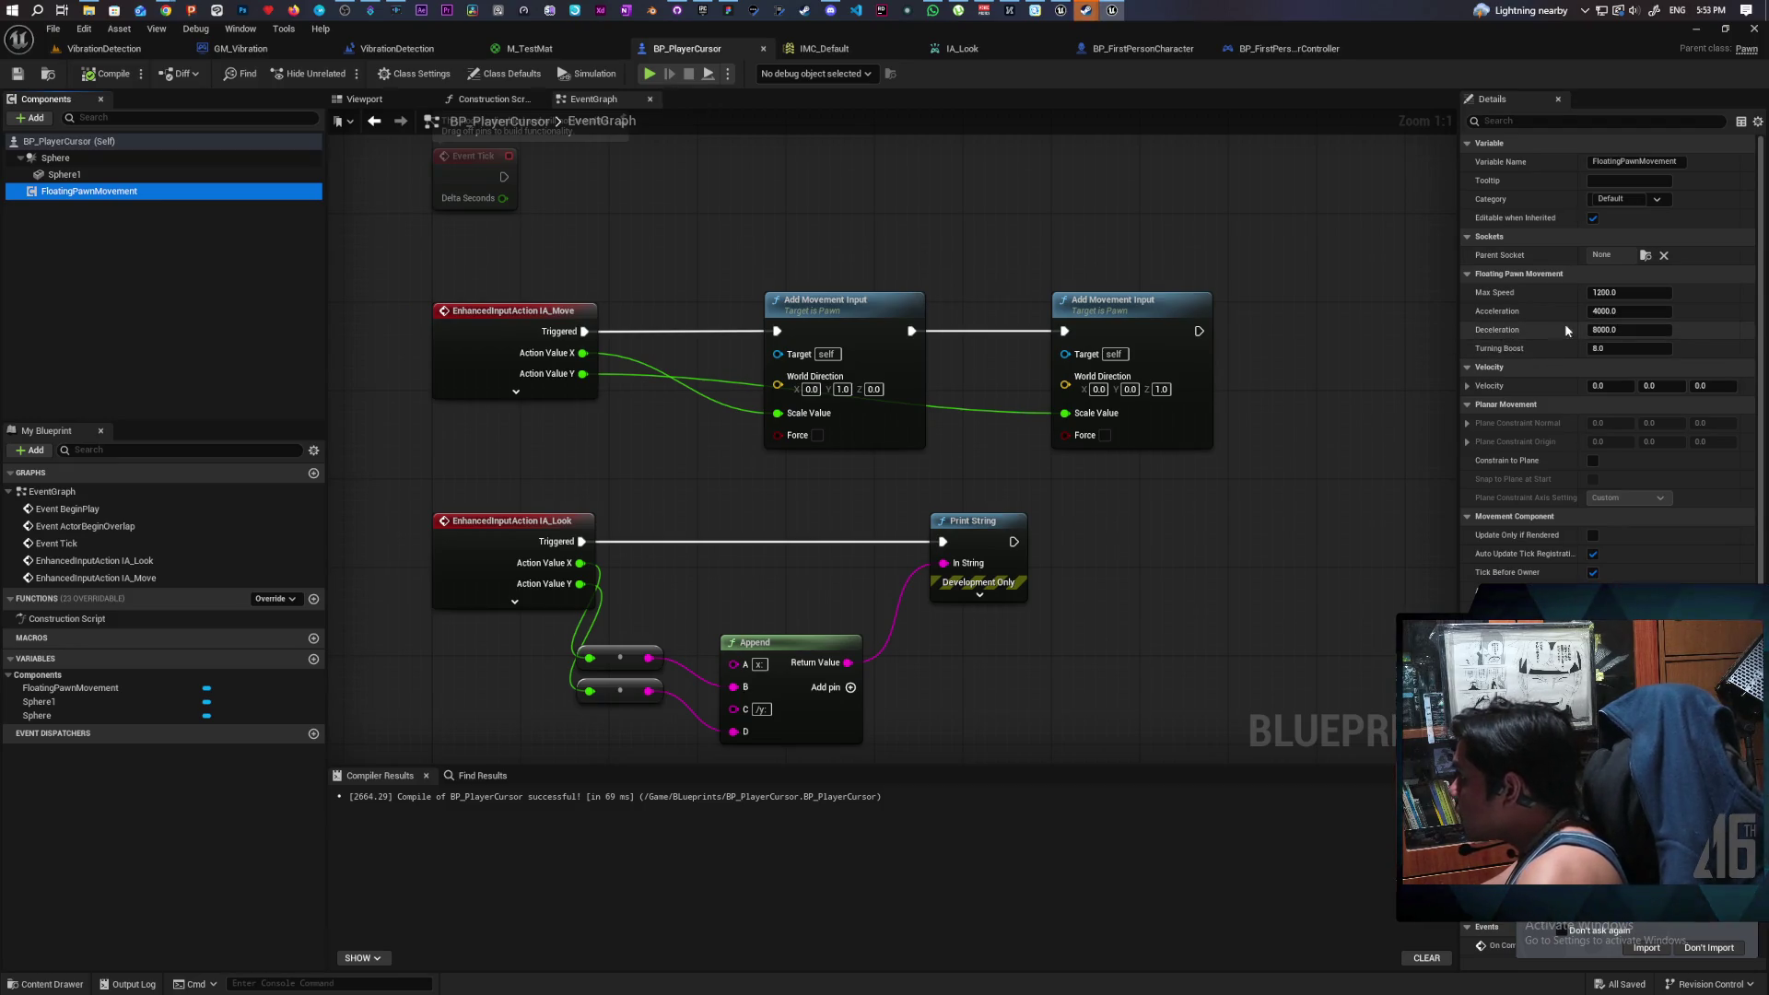
pyautogui.click(1623, 293)
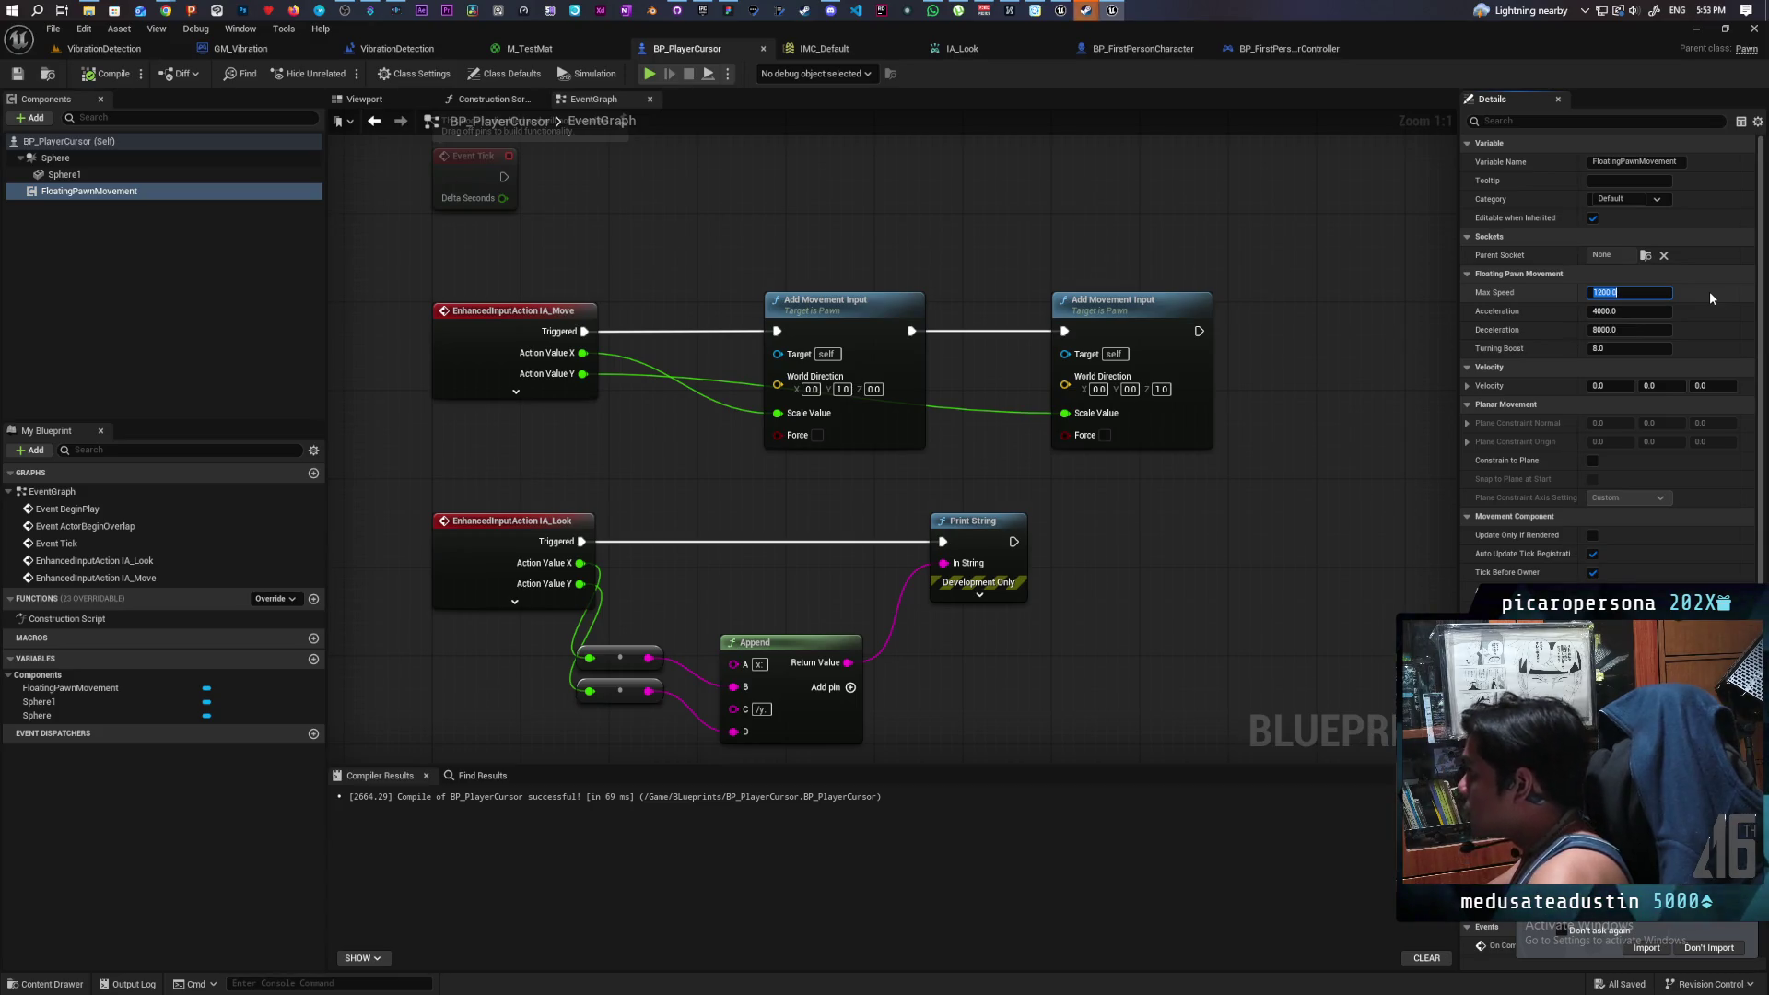
pyautogui.write('600')
pyautogui.press('Return')
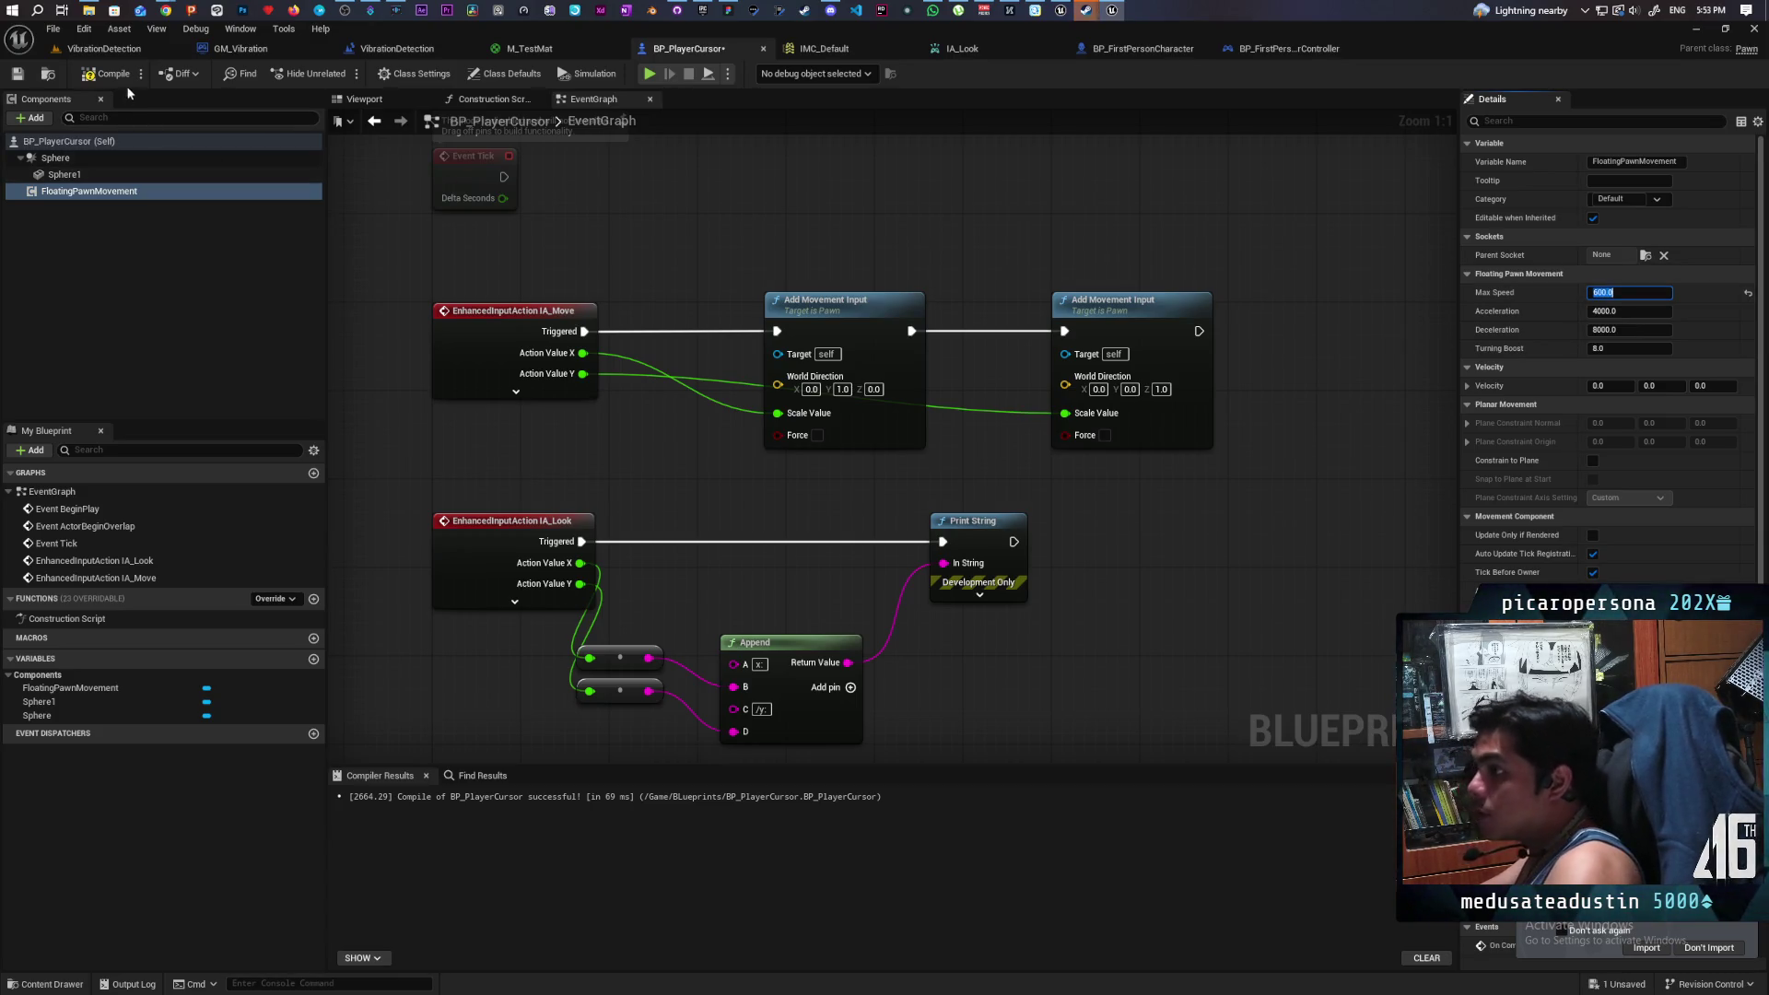
pyautogui.click(109, 74)
pyautogui.hotkey('ctrl', 's')
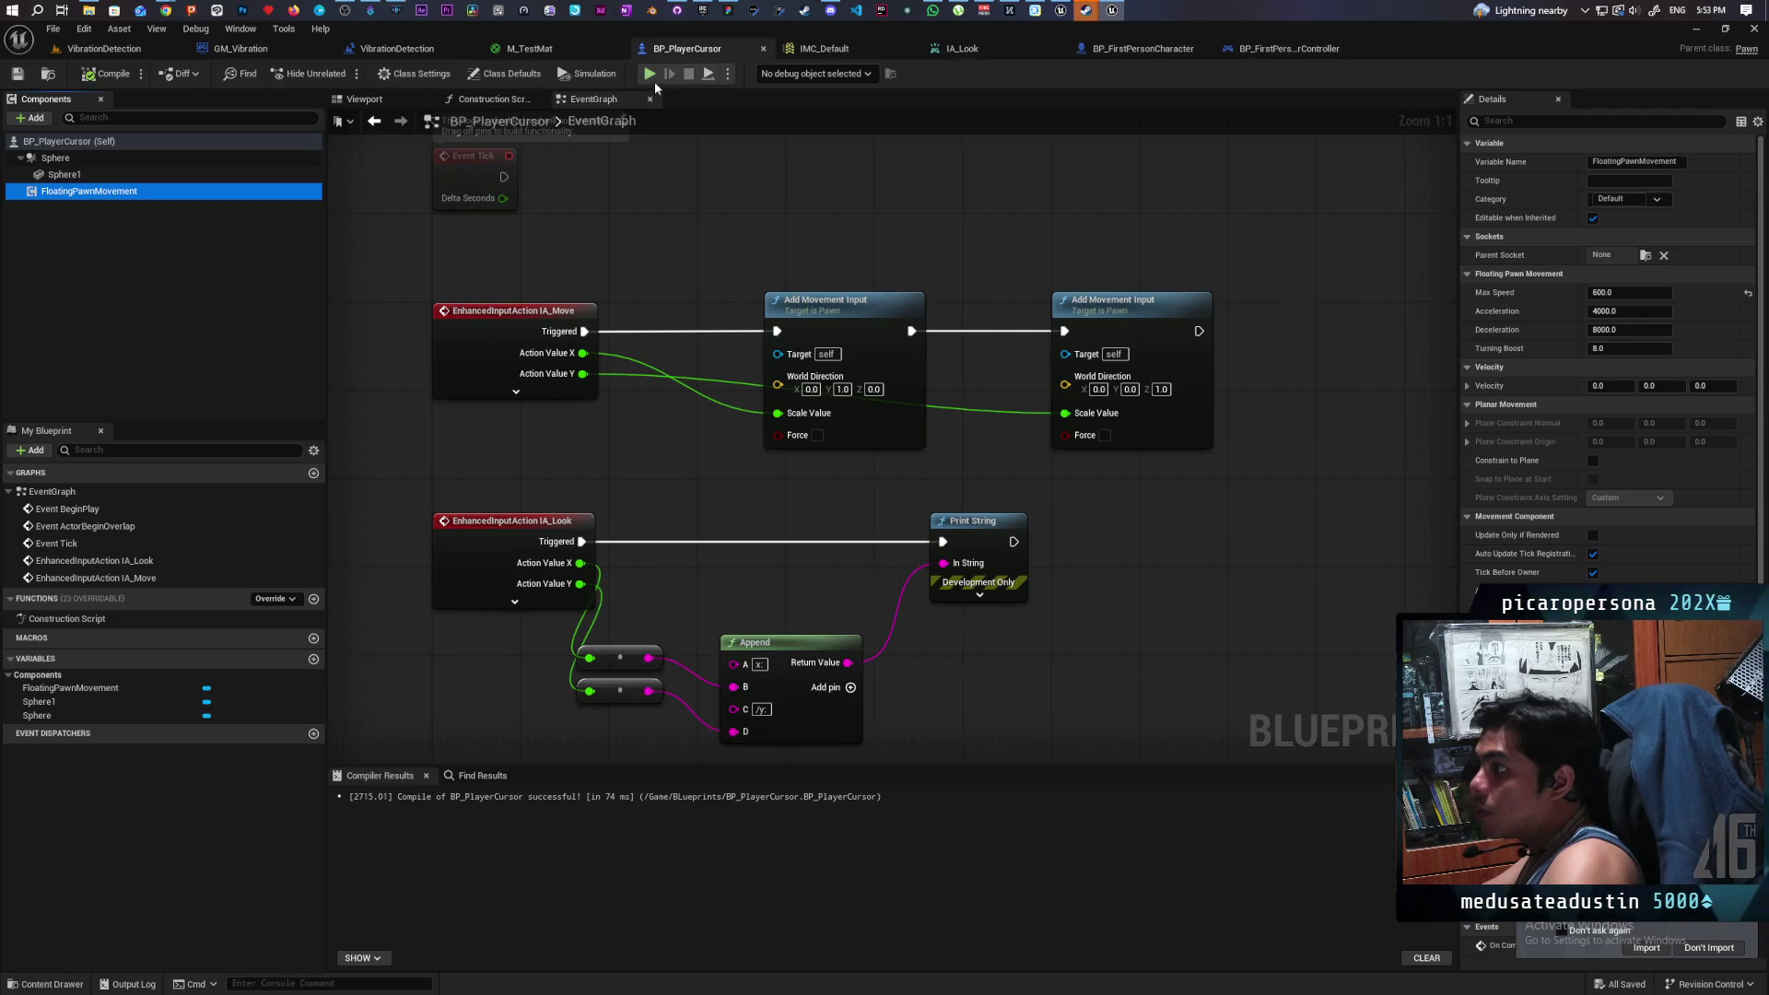
pyautogui.click(650, 73)
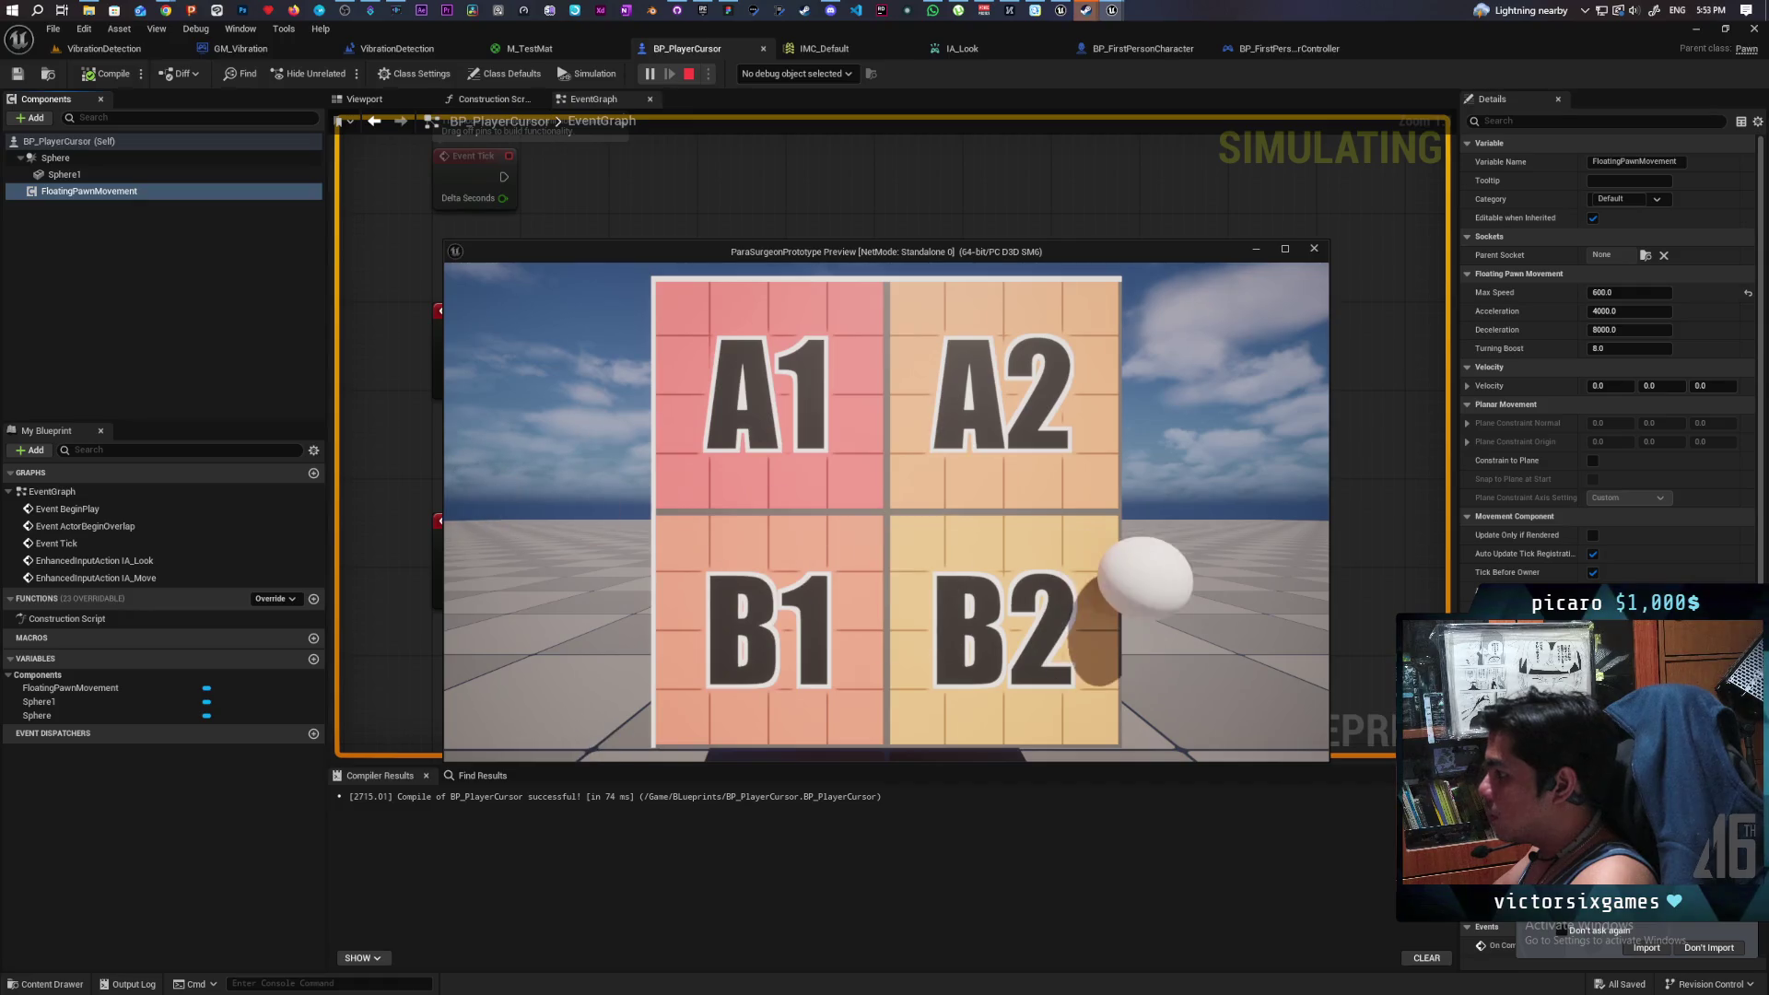
pyautogui.press('Escape')
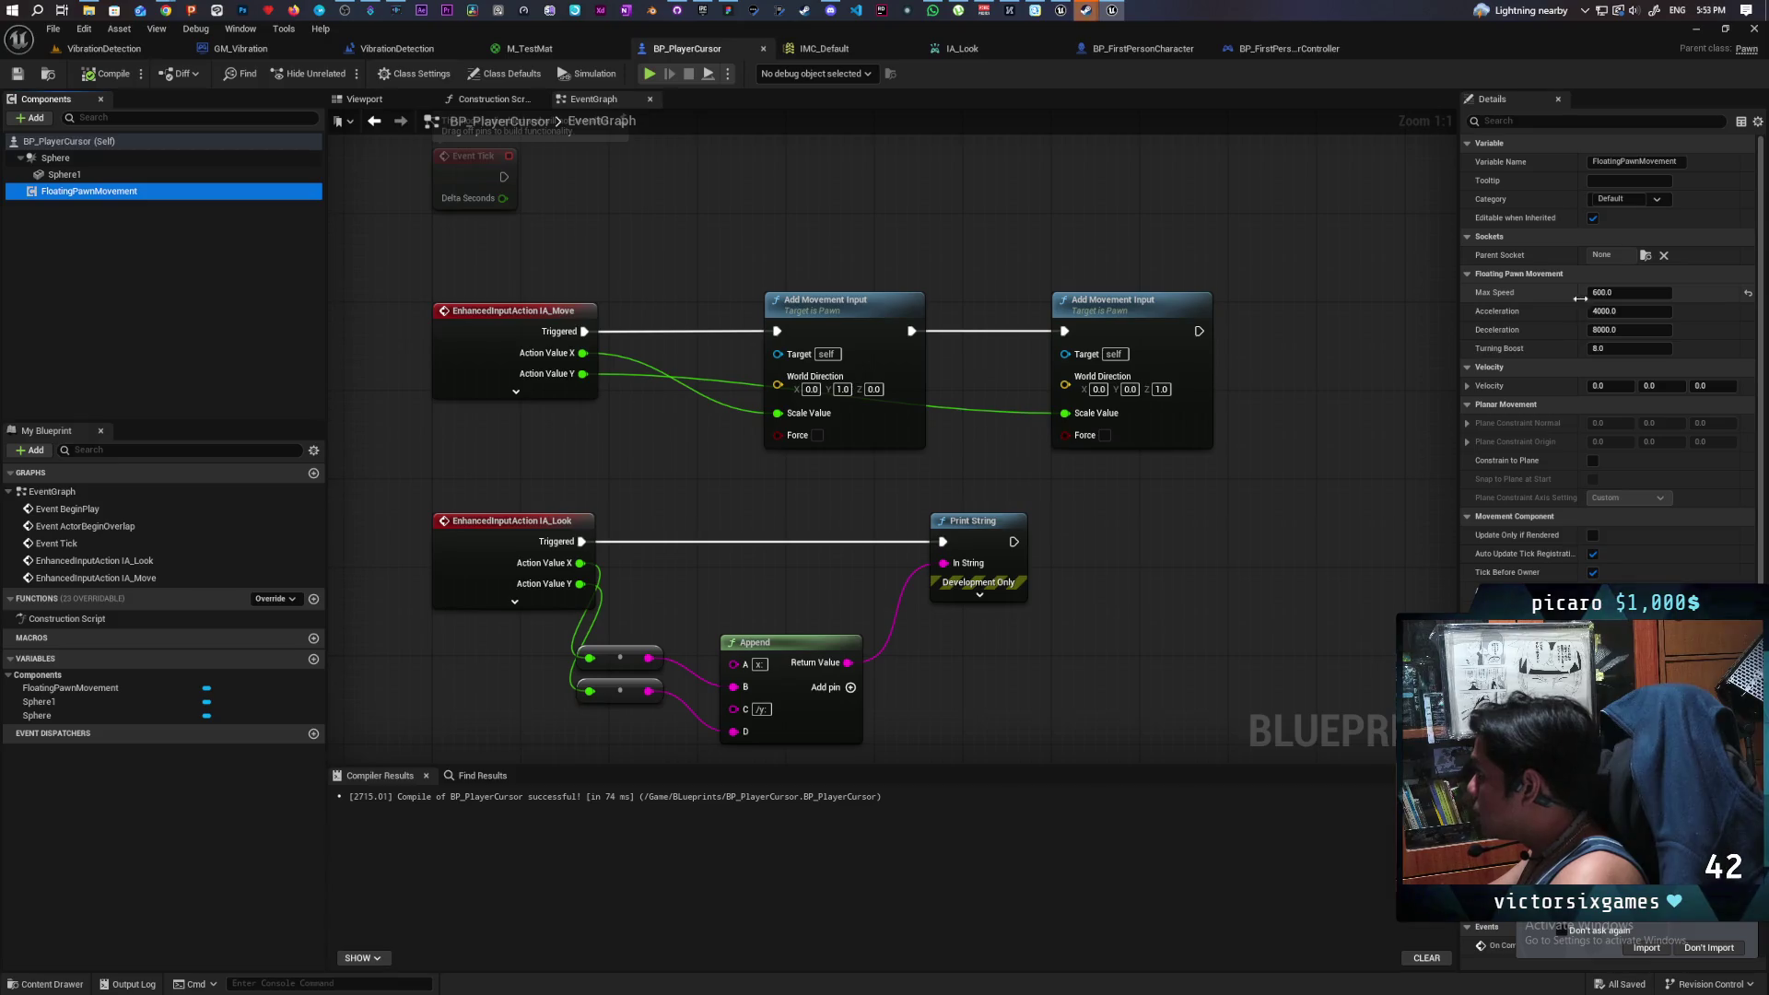
# - Lower Max Speed to 300 and play-test the pawn again
pyautogui.click(1626, 291)
pyautogui.write('300')
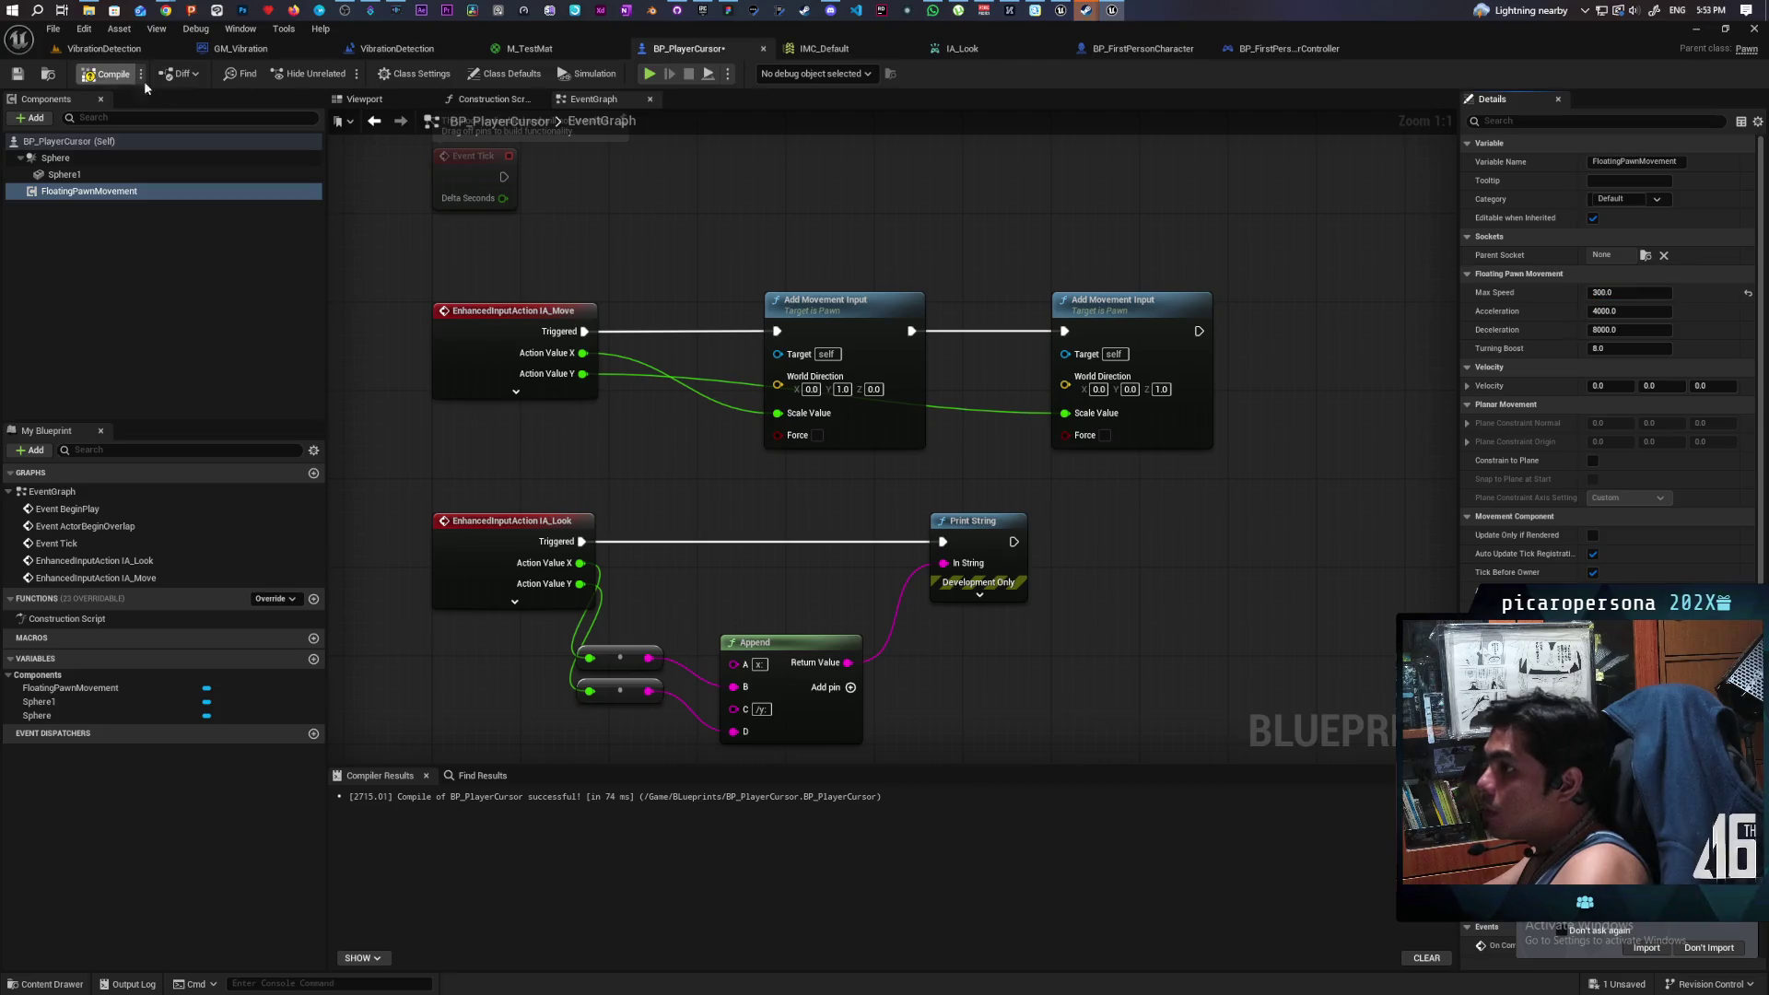
pyautogui.click(651, 74)
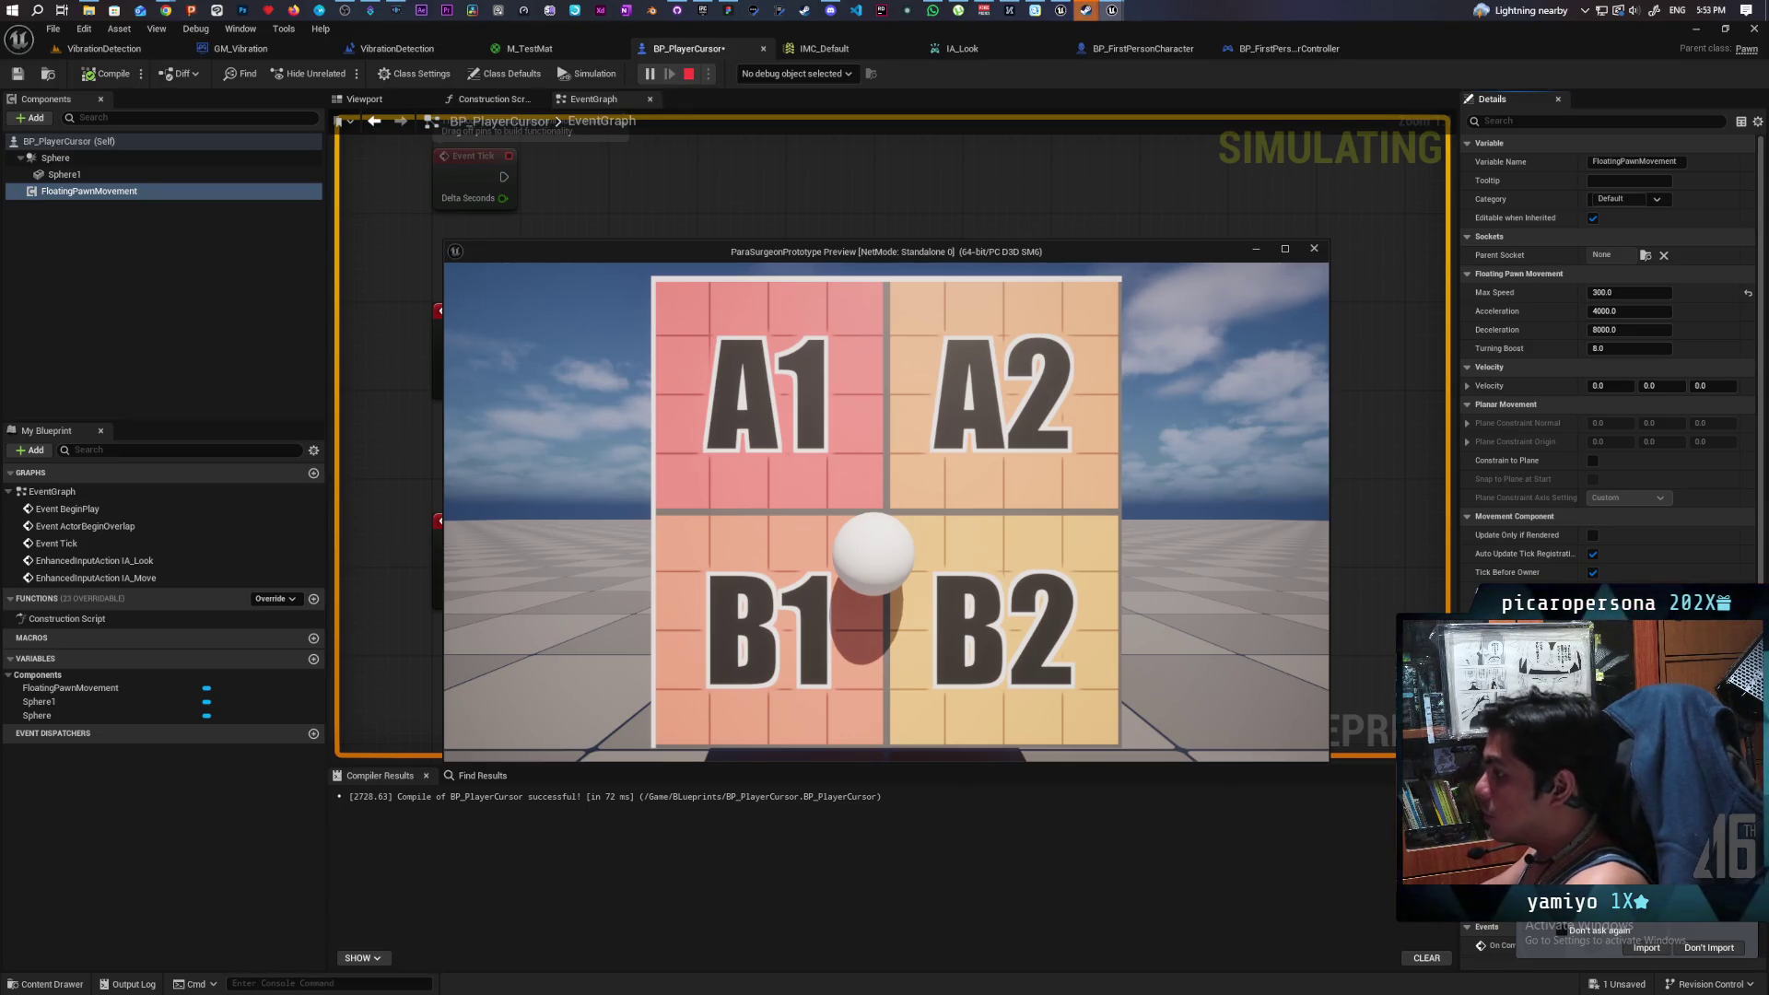
pyautogui.press('Escape')
pyautogui.click(64, 48)
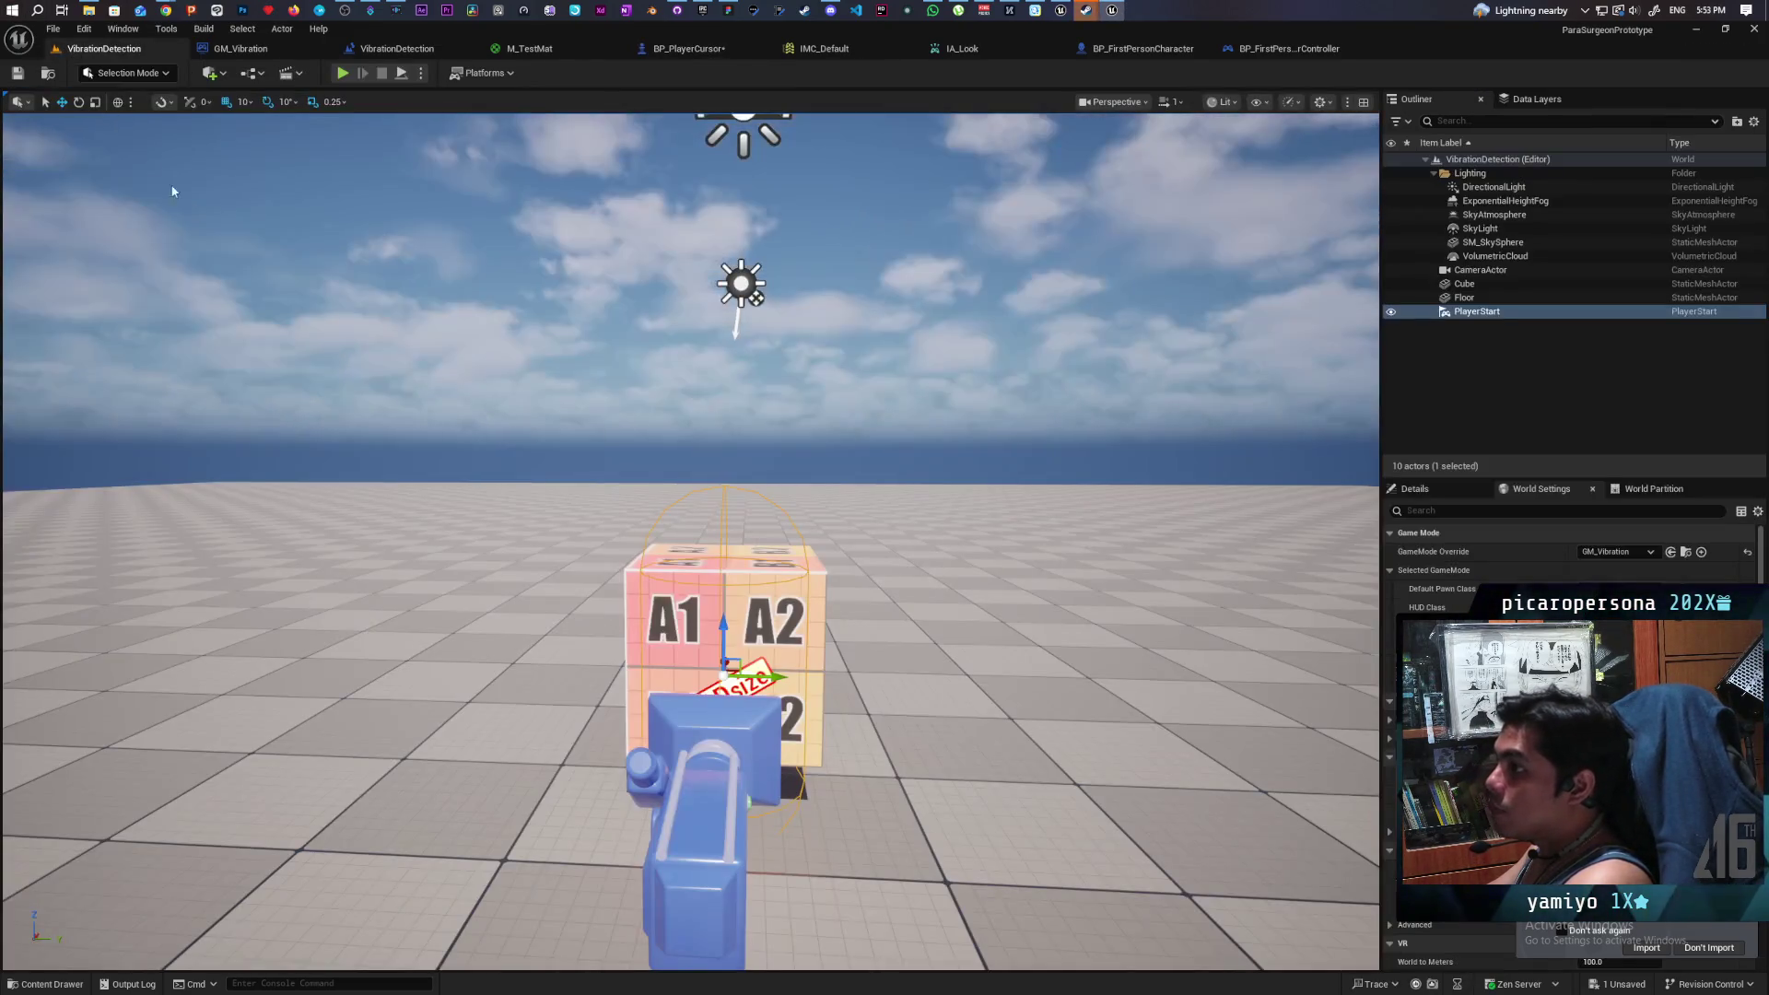
# - Quick-add a Cube (Cube2) to the level, frame it and flatten it into a thin slab
pyautogui.click(227, 78)
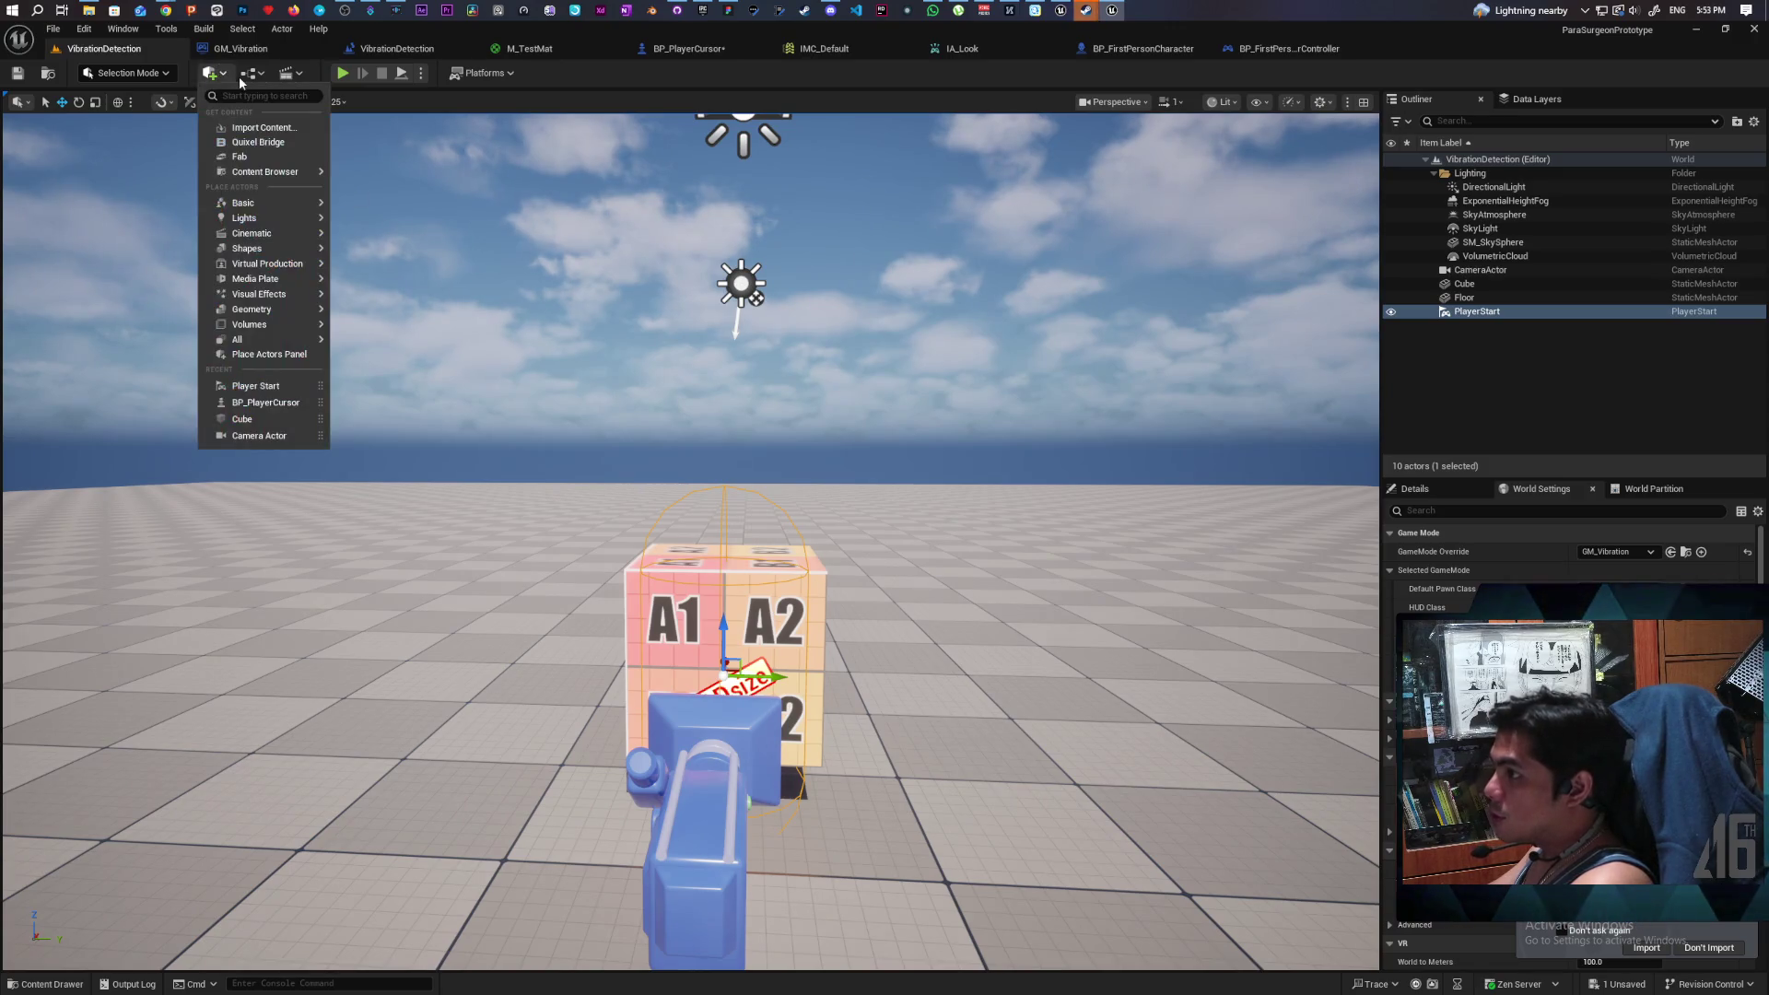
pyautogui.write('cube')
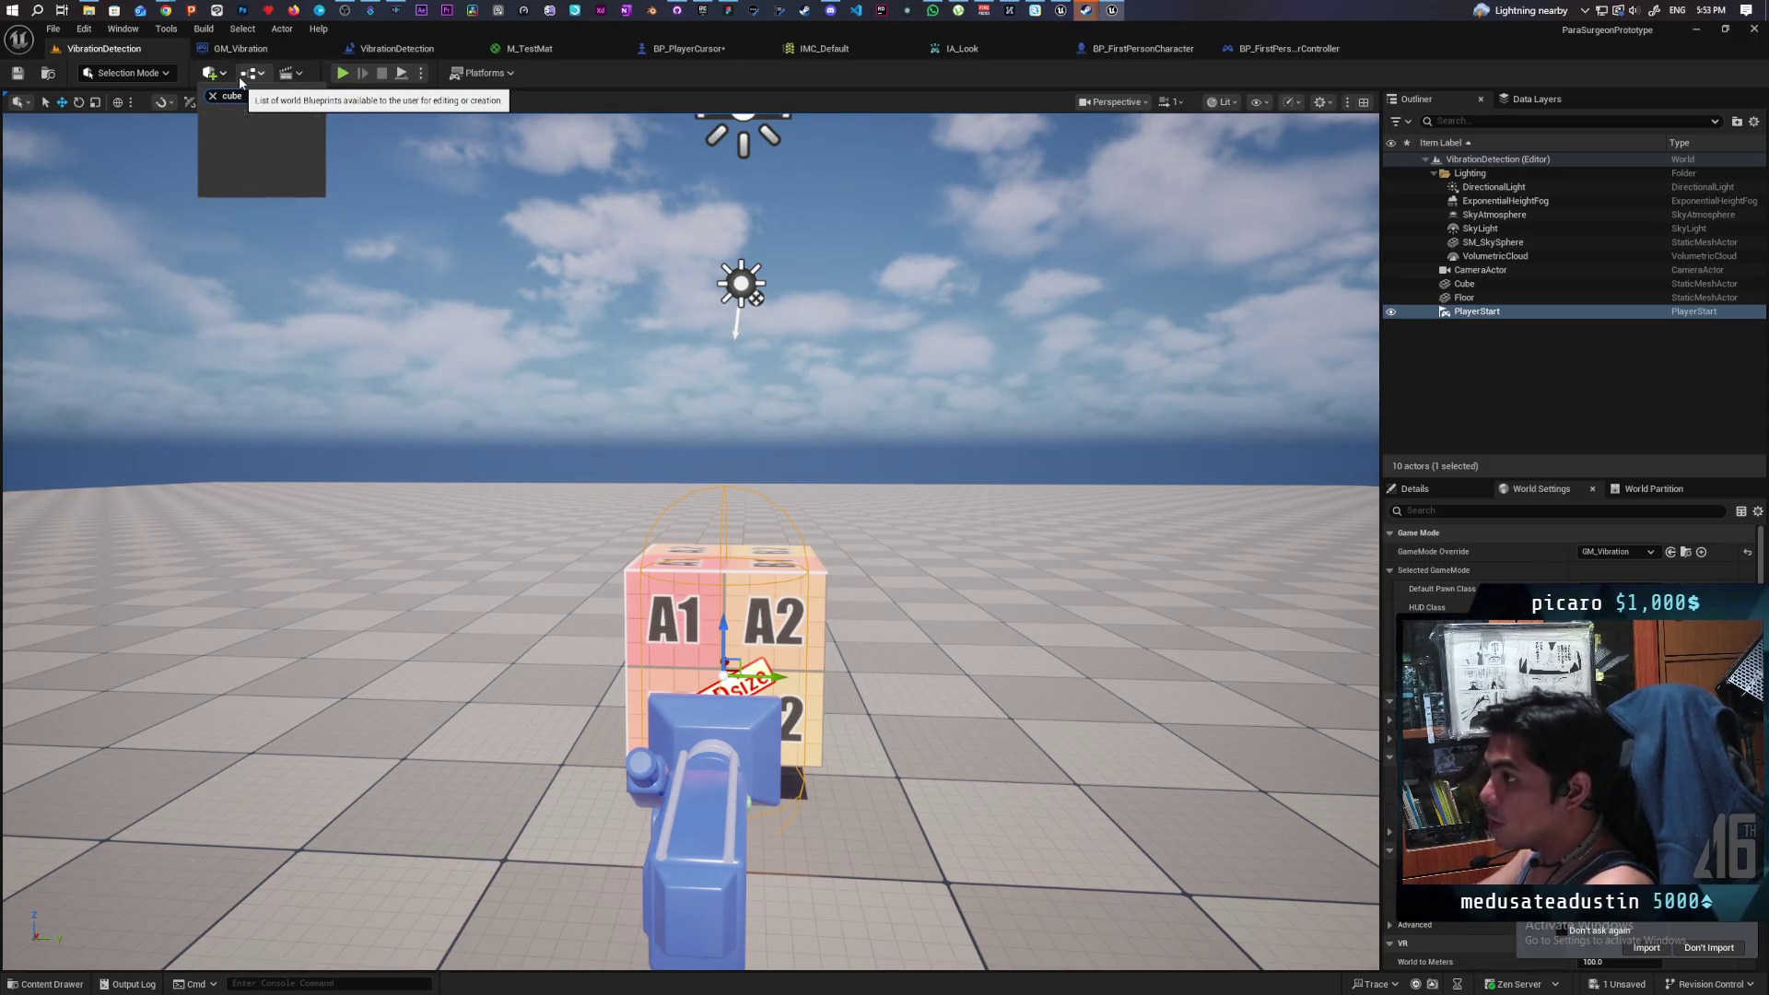
pyautogui.moveTo(262, 111)
pyautogui.mouseDown()
pyautogui.moveTo(553, 258)
pyautogui.moveTo(722, 387)
pyautogui.moveTo(726, 448)
pyautogui.moveTo(782, 466)
pyautogui.mouseUp()
pyautogui.click(1435, 490)
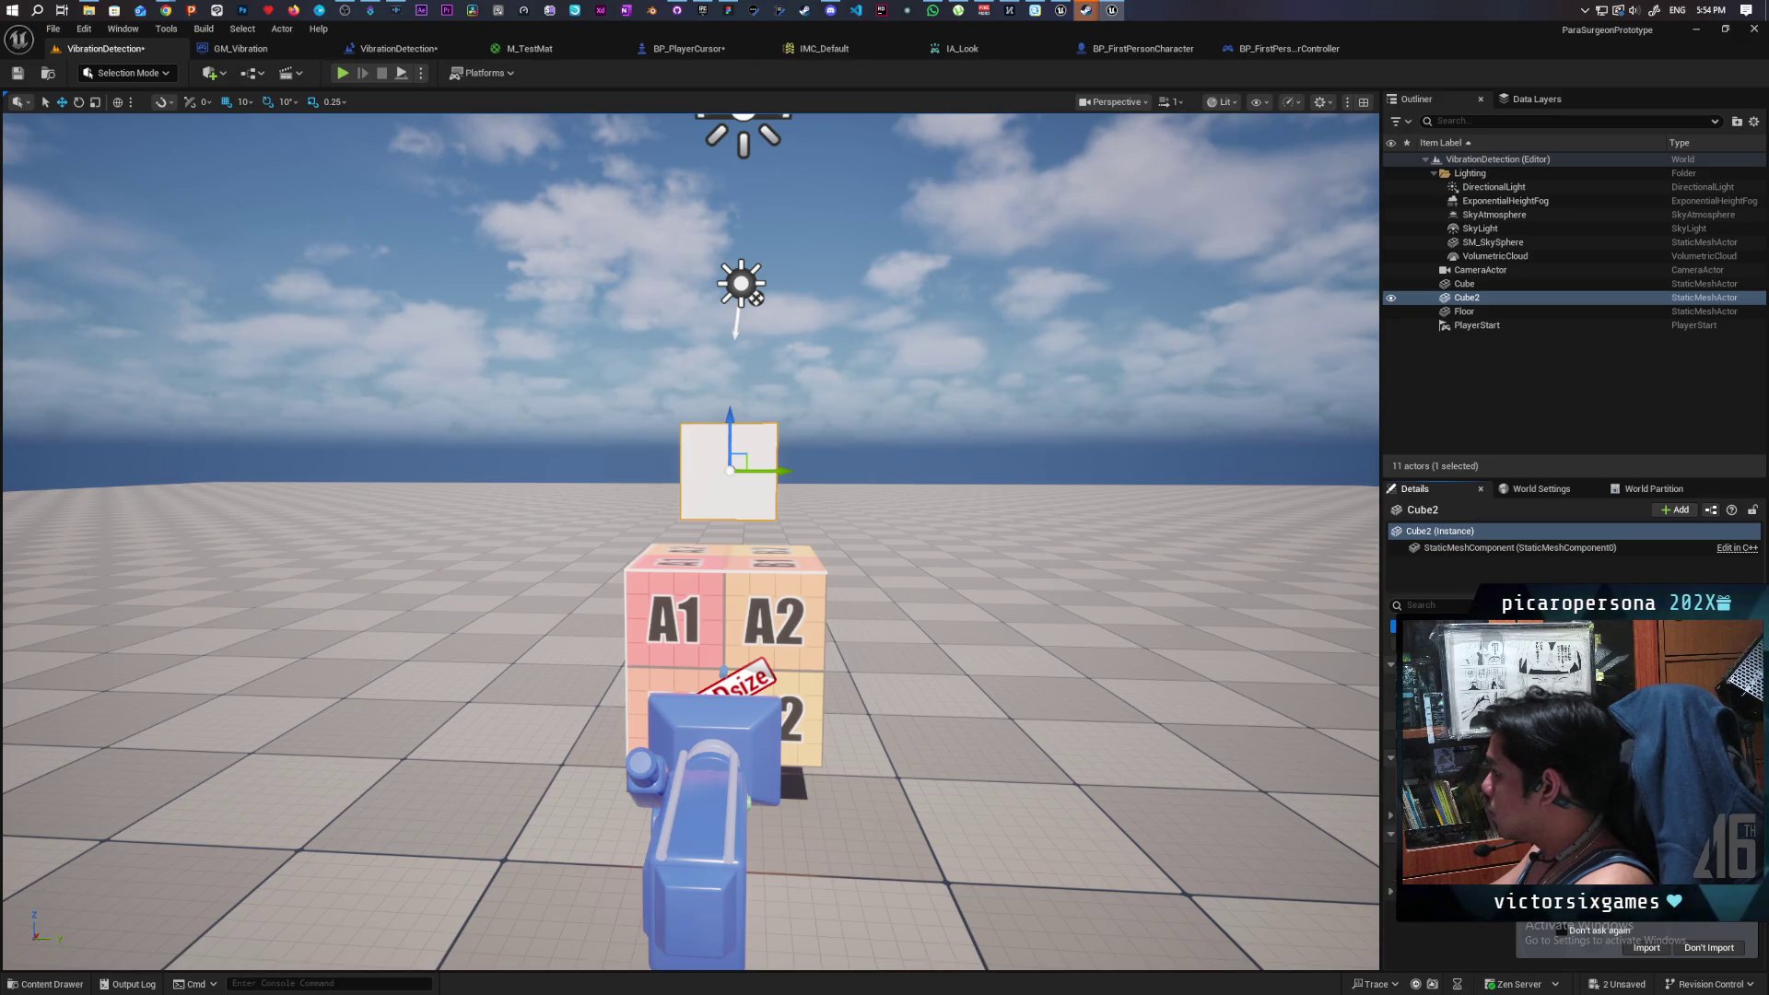
pyautogui.press('f')
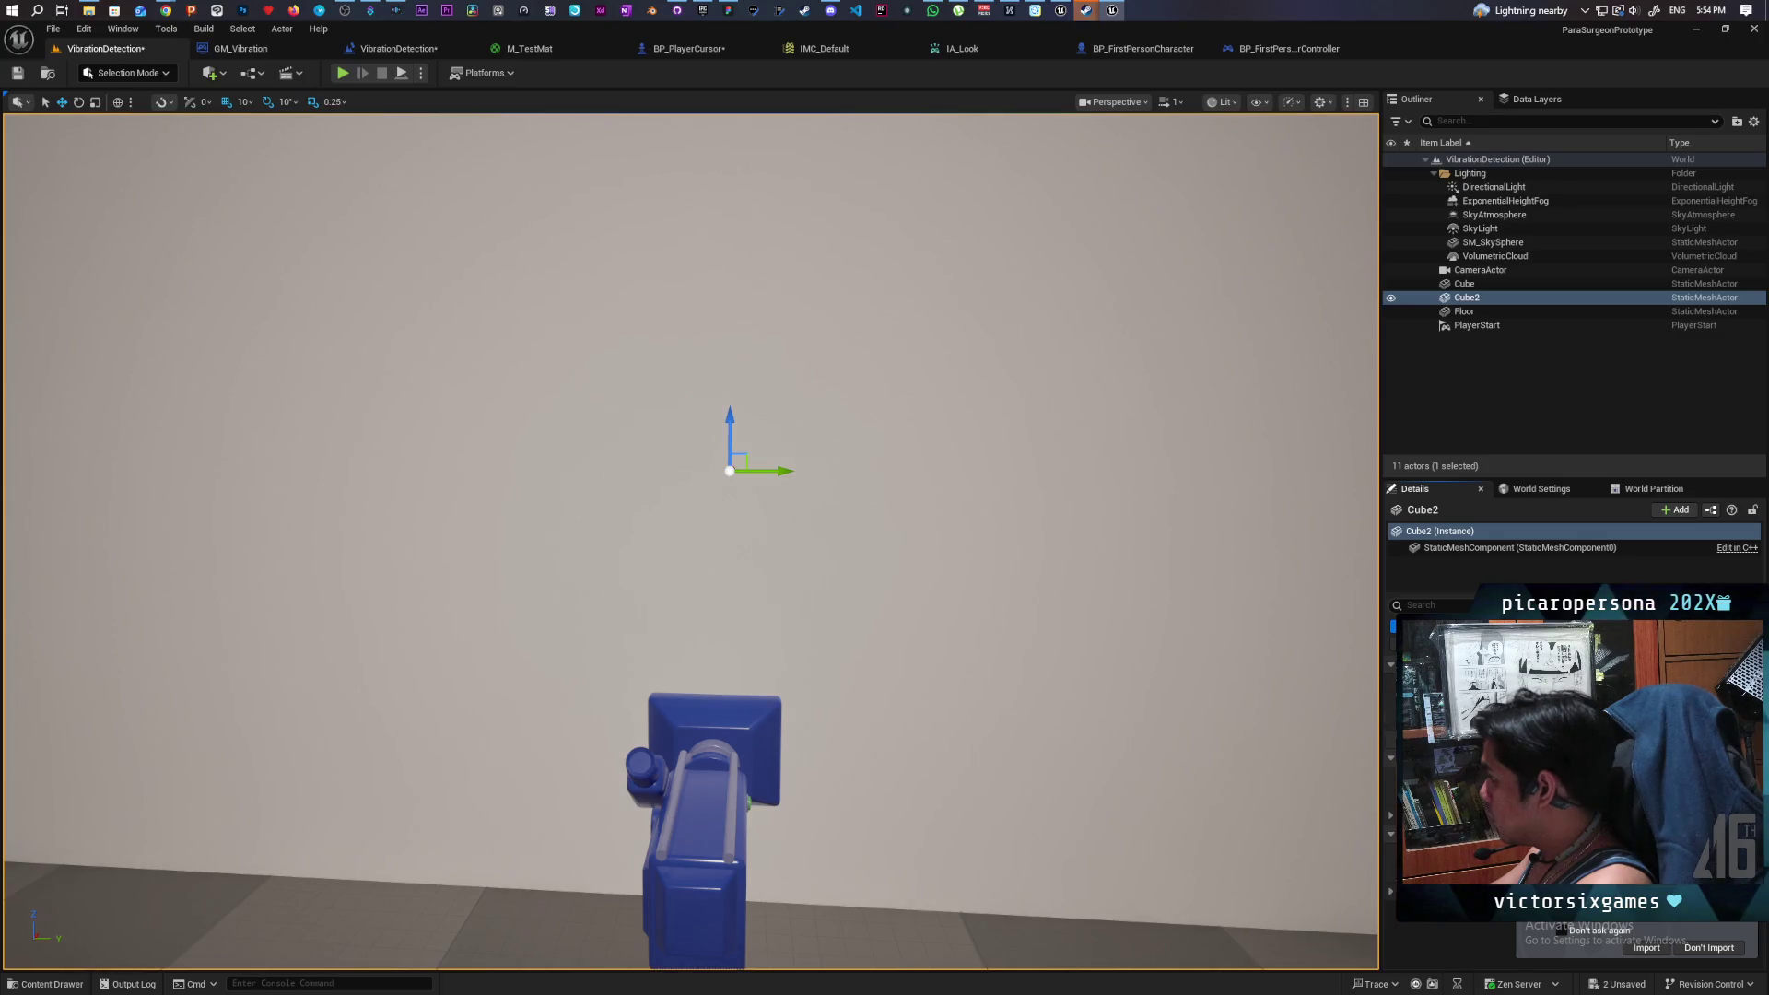
pyautogui.hotkey('ctrl', 'z')
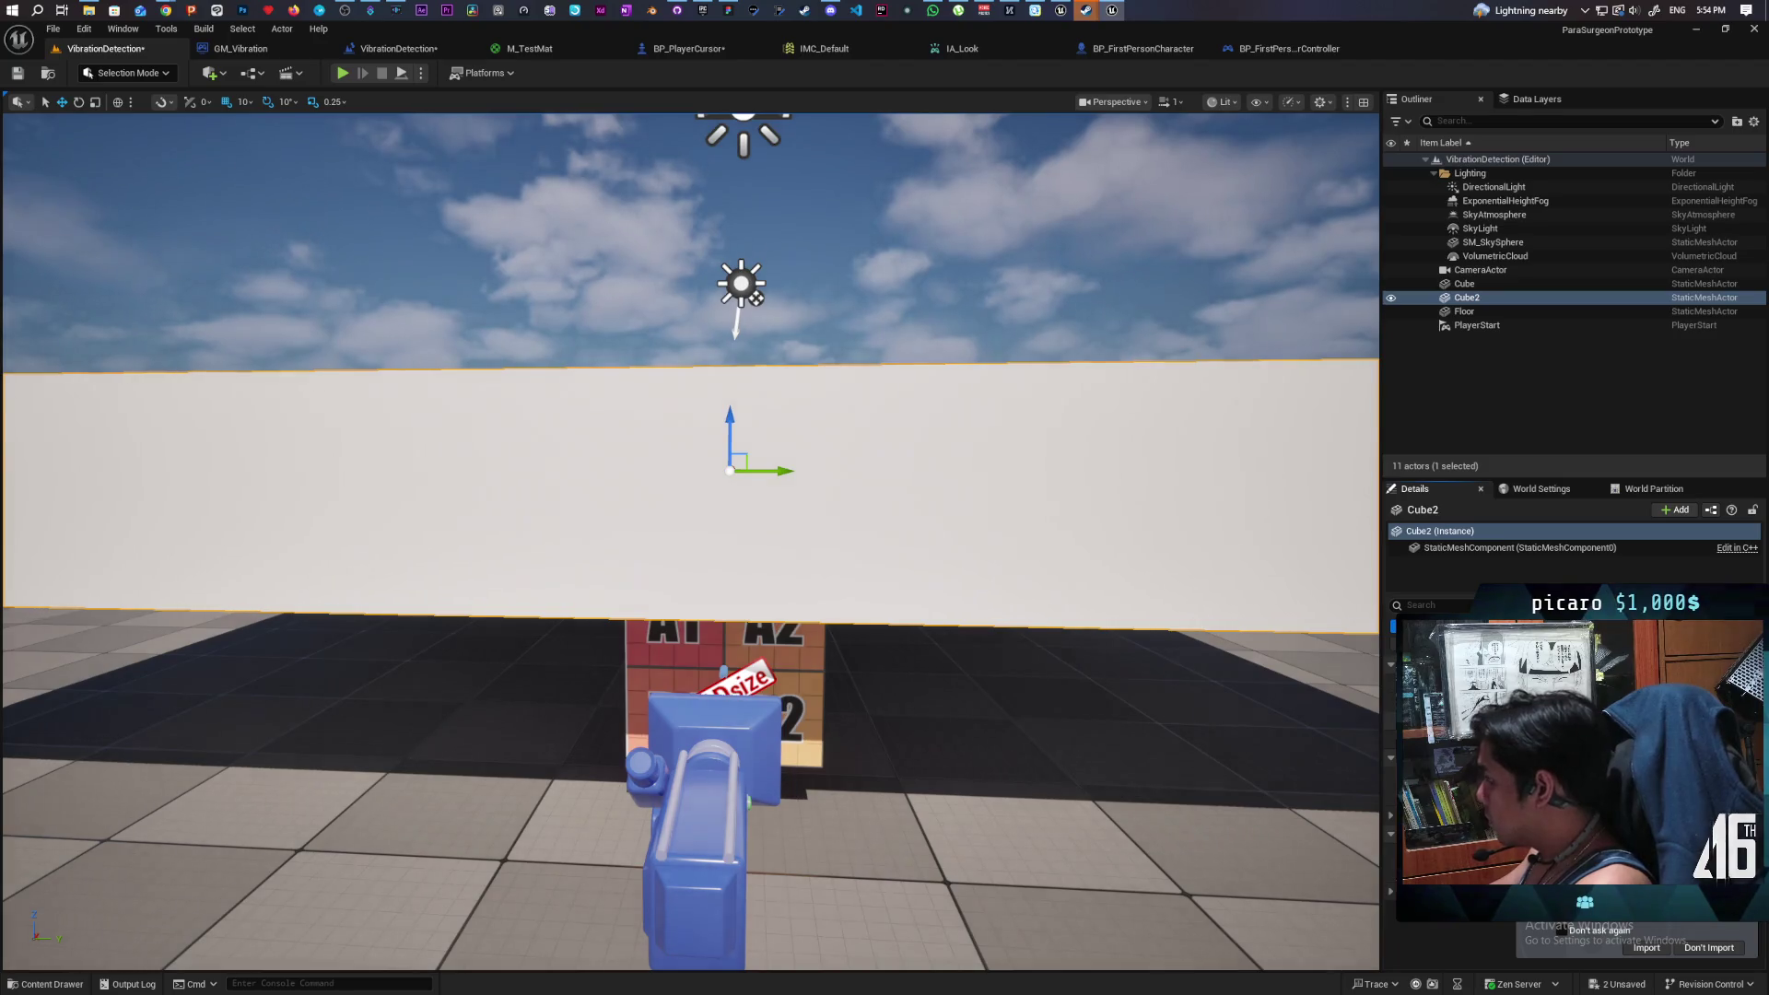
pyautogui.hotkey('ctrl', 'z')
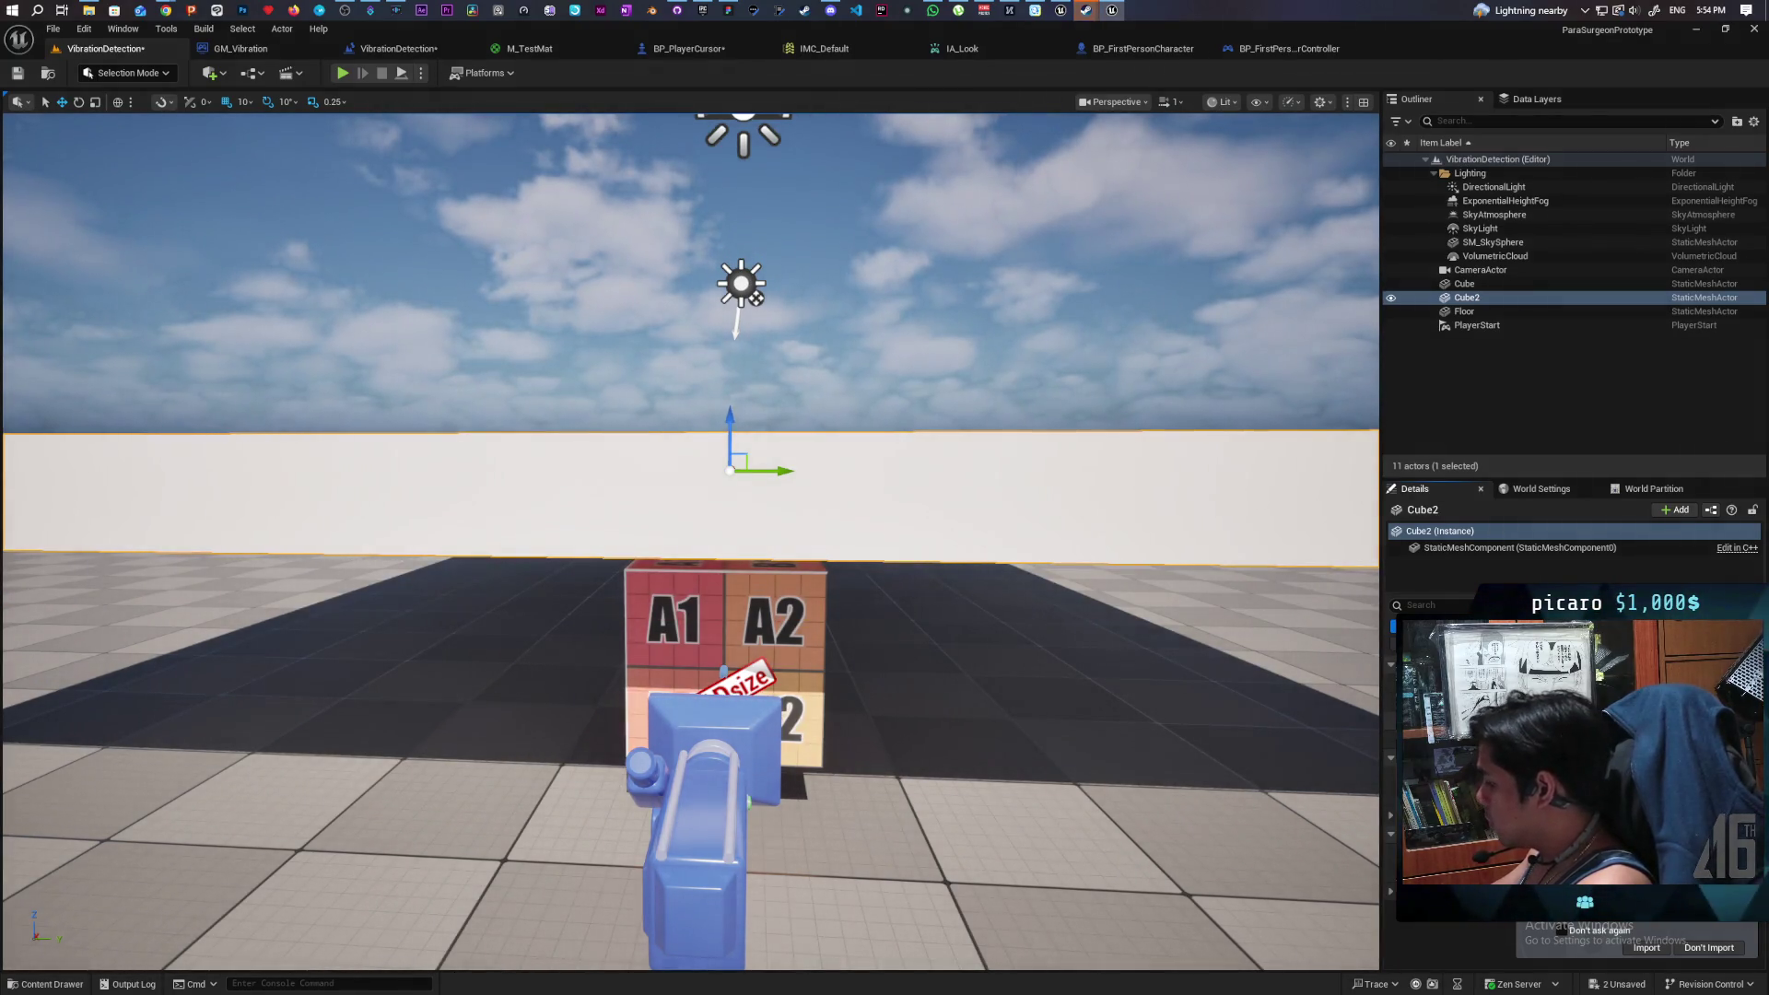
pyautogui.hotkey('ctrl', 'z')
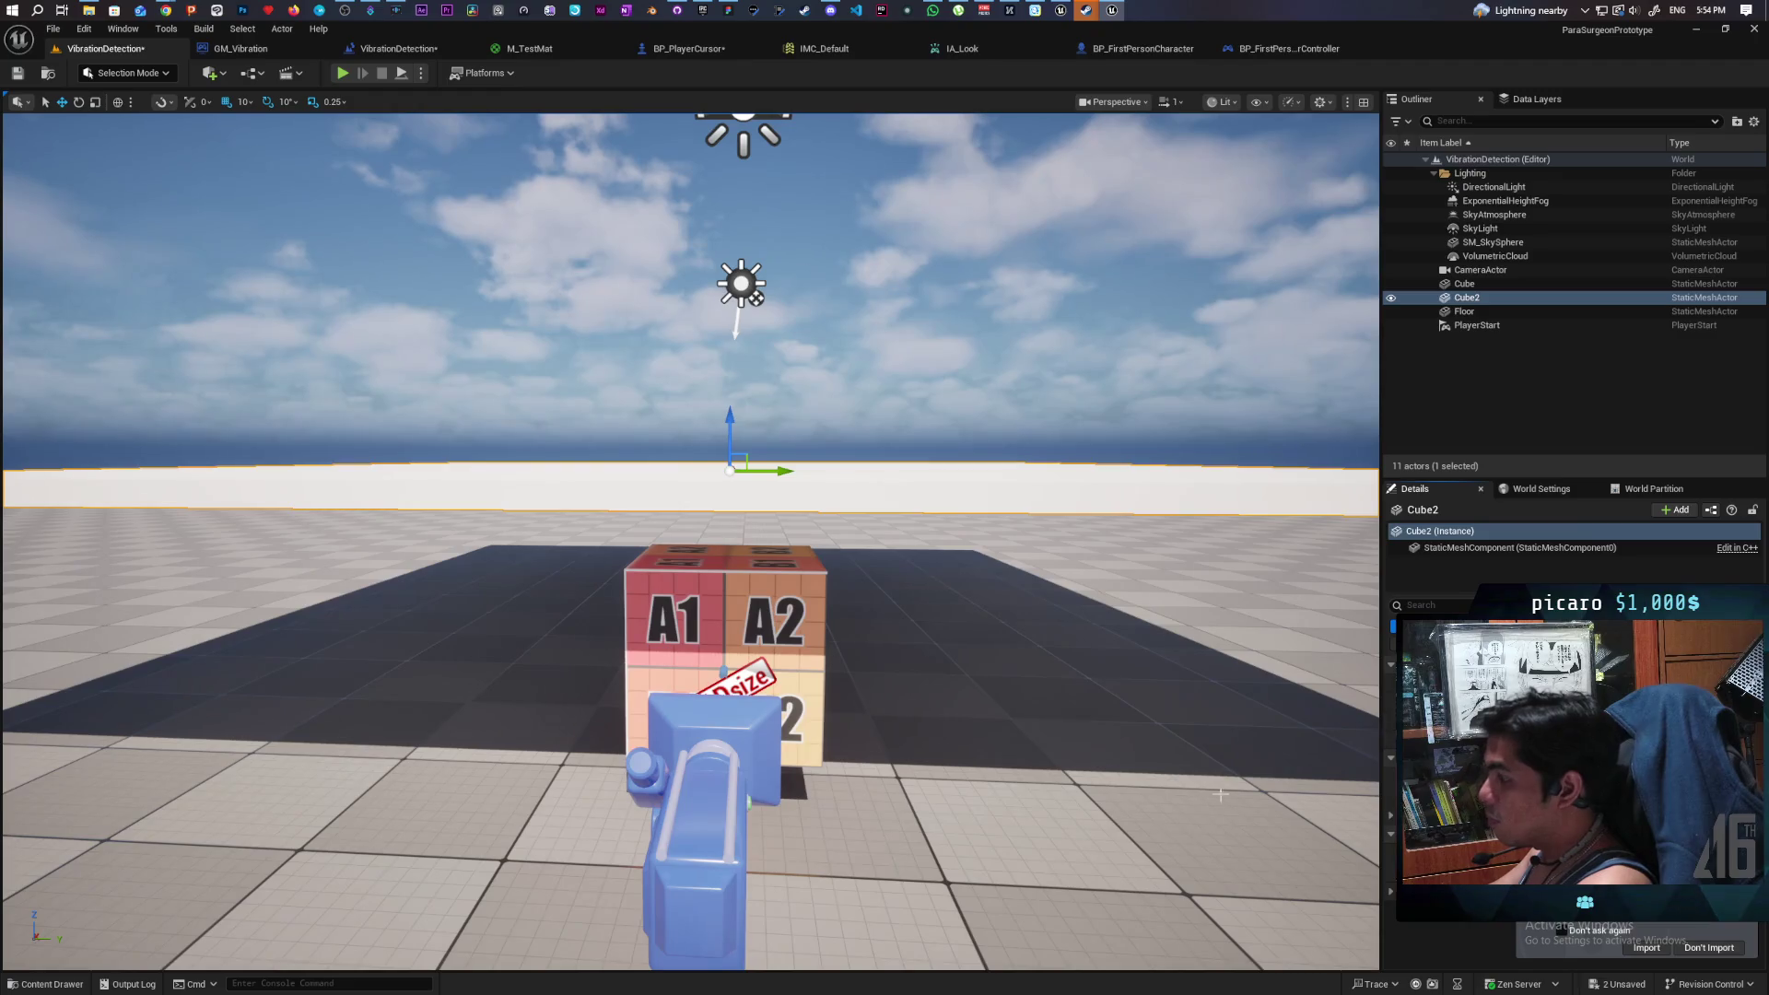
# - Slide the slab sideways over the board, search its Details for 'cas sh', and raise it slightly
pyautogui.moveTo(964, 721)
pyautogui.mouseDown()
pyautogui.moveTo(963, 756)
pyautogui.moveTo(884, 755)
pyautogui.moveTo(857, 678)
pyautogui.mouseUp()
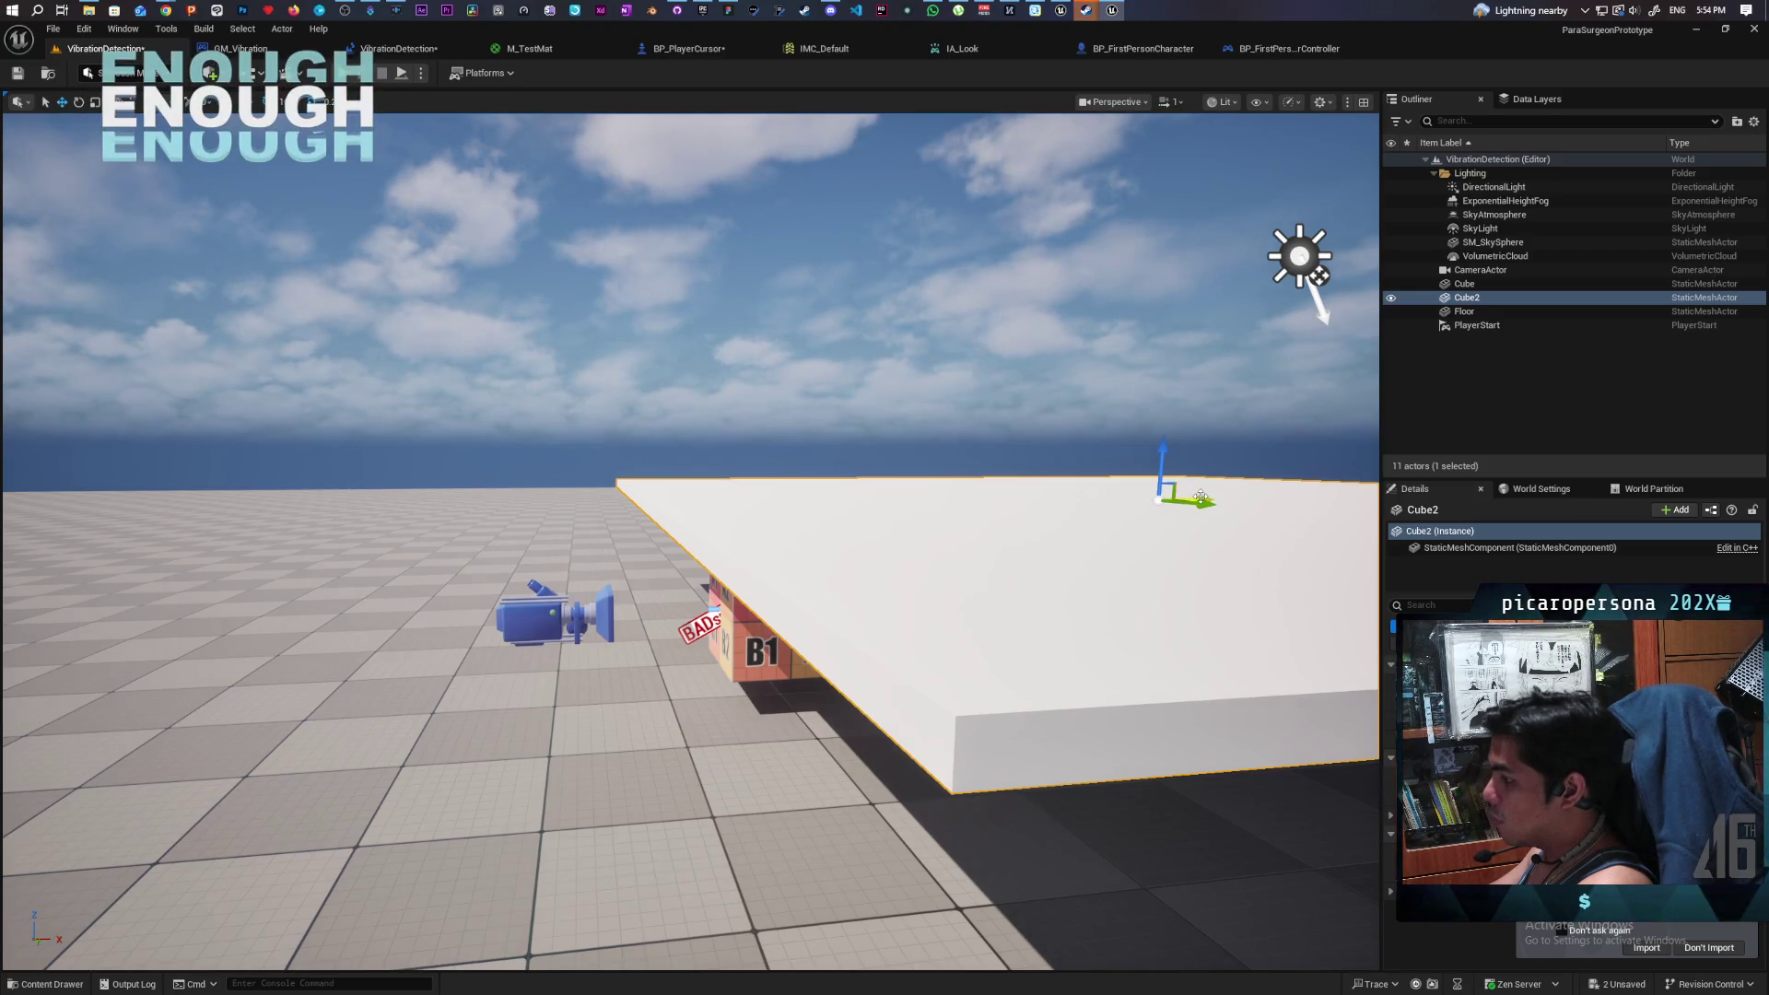
pyautogui.moveTo(1200, 498); pyautogui.dragTo(1160, 499)
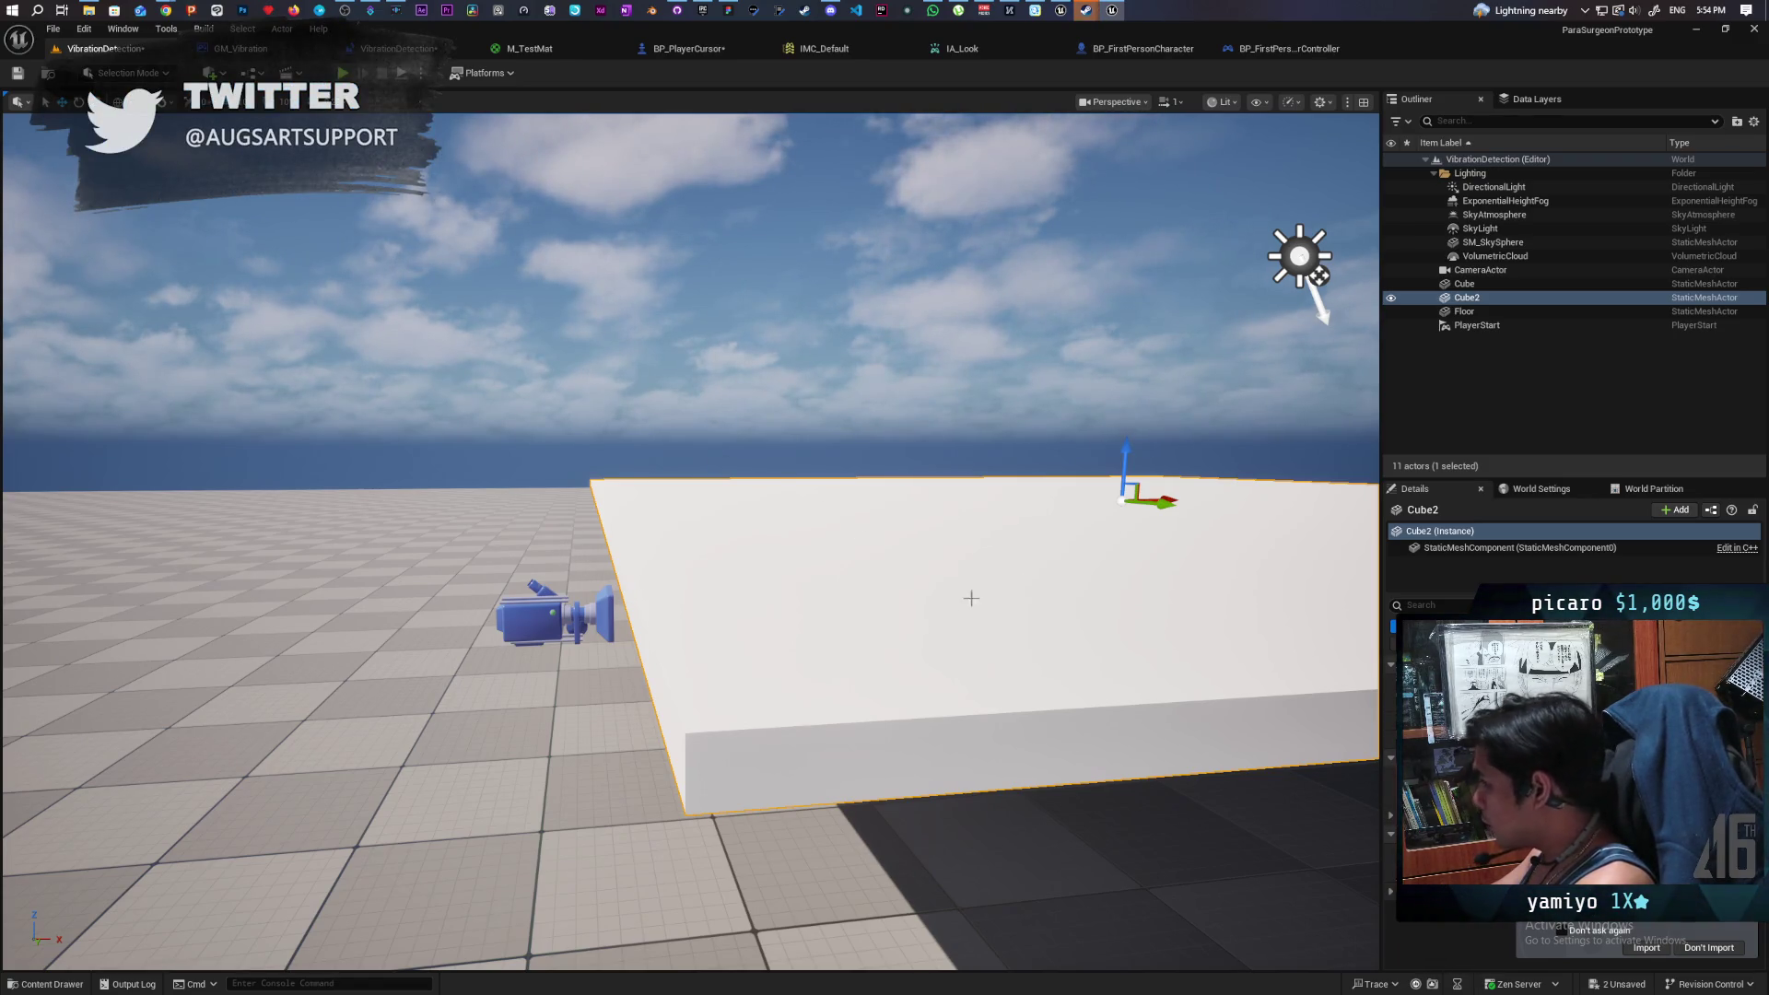
pyautogui.click(1435, 605)
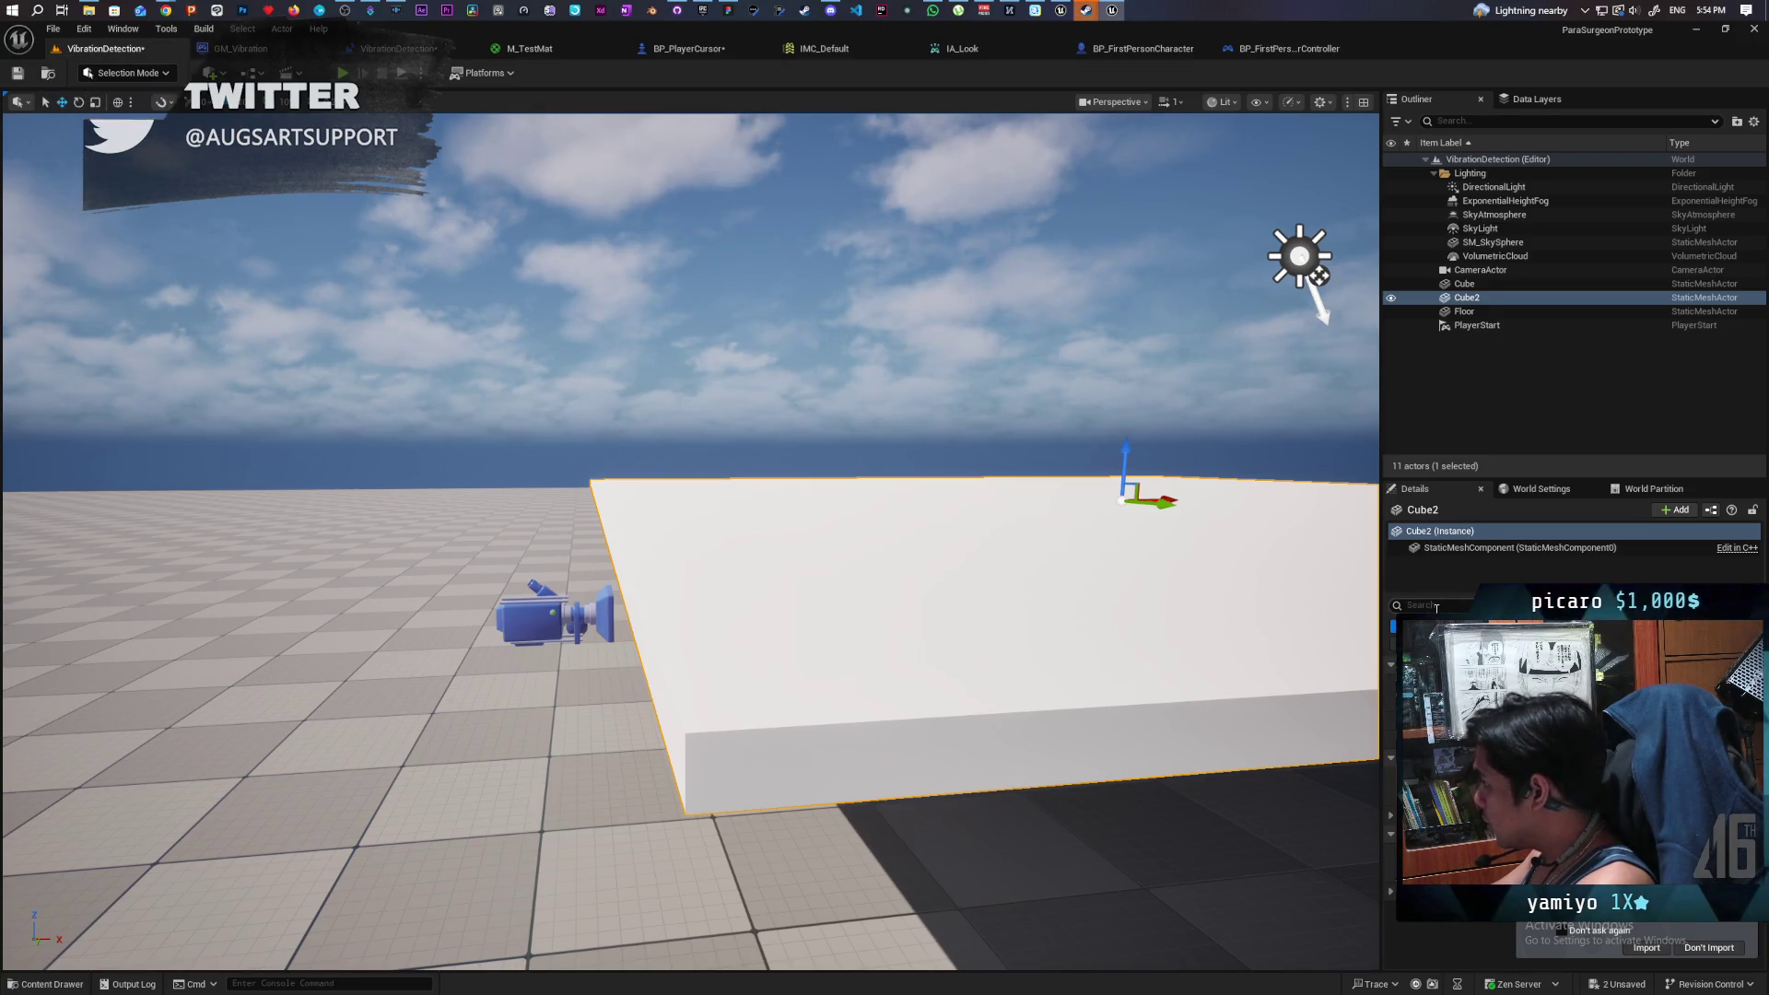
pyautogui.write('cas sh')
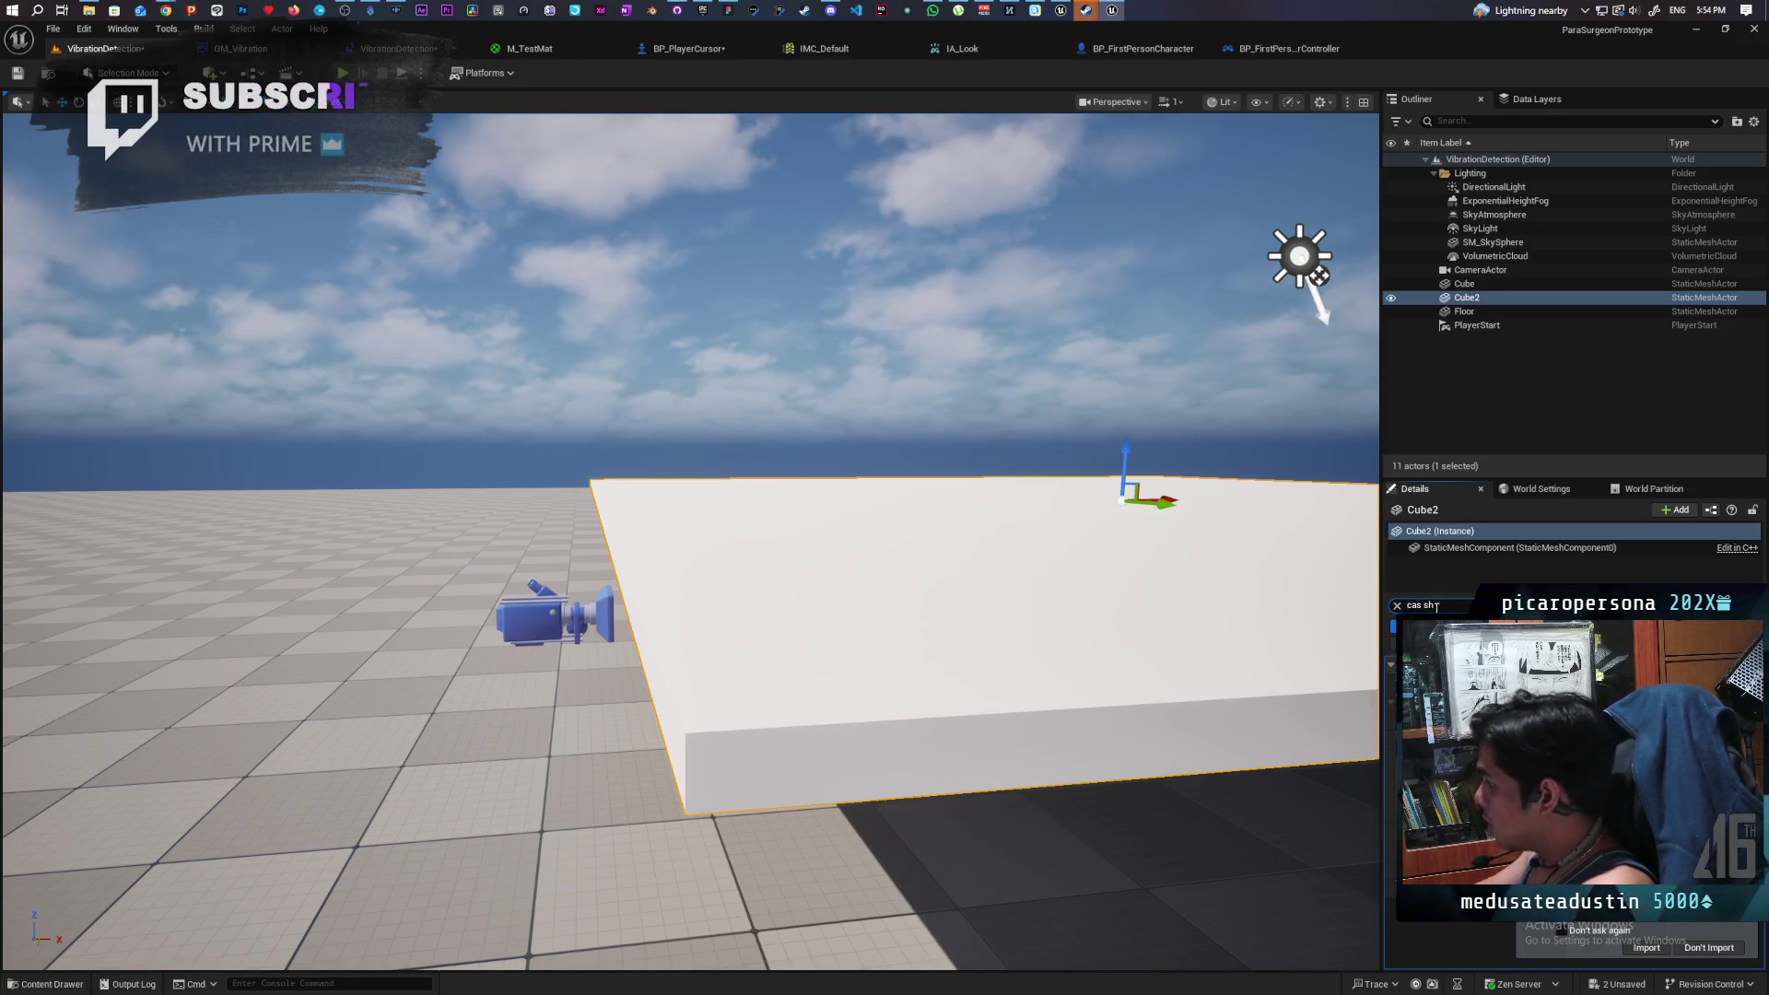
pyautogui.scroll(-10, 691, 543)
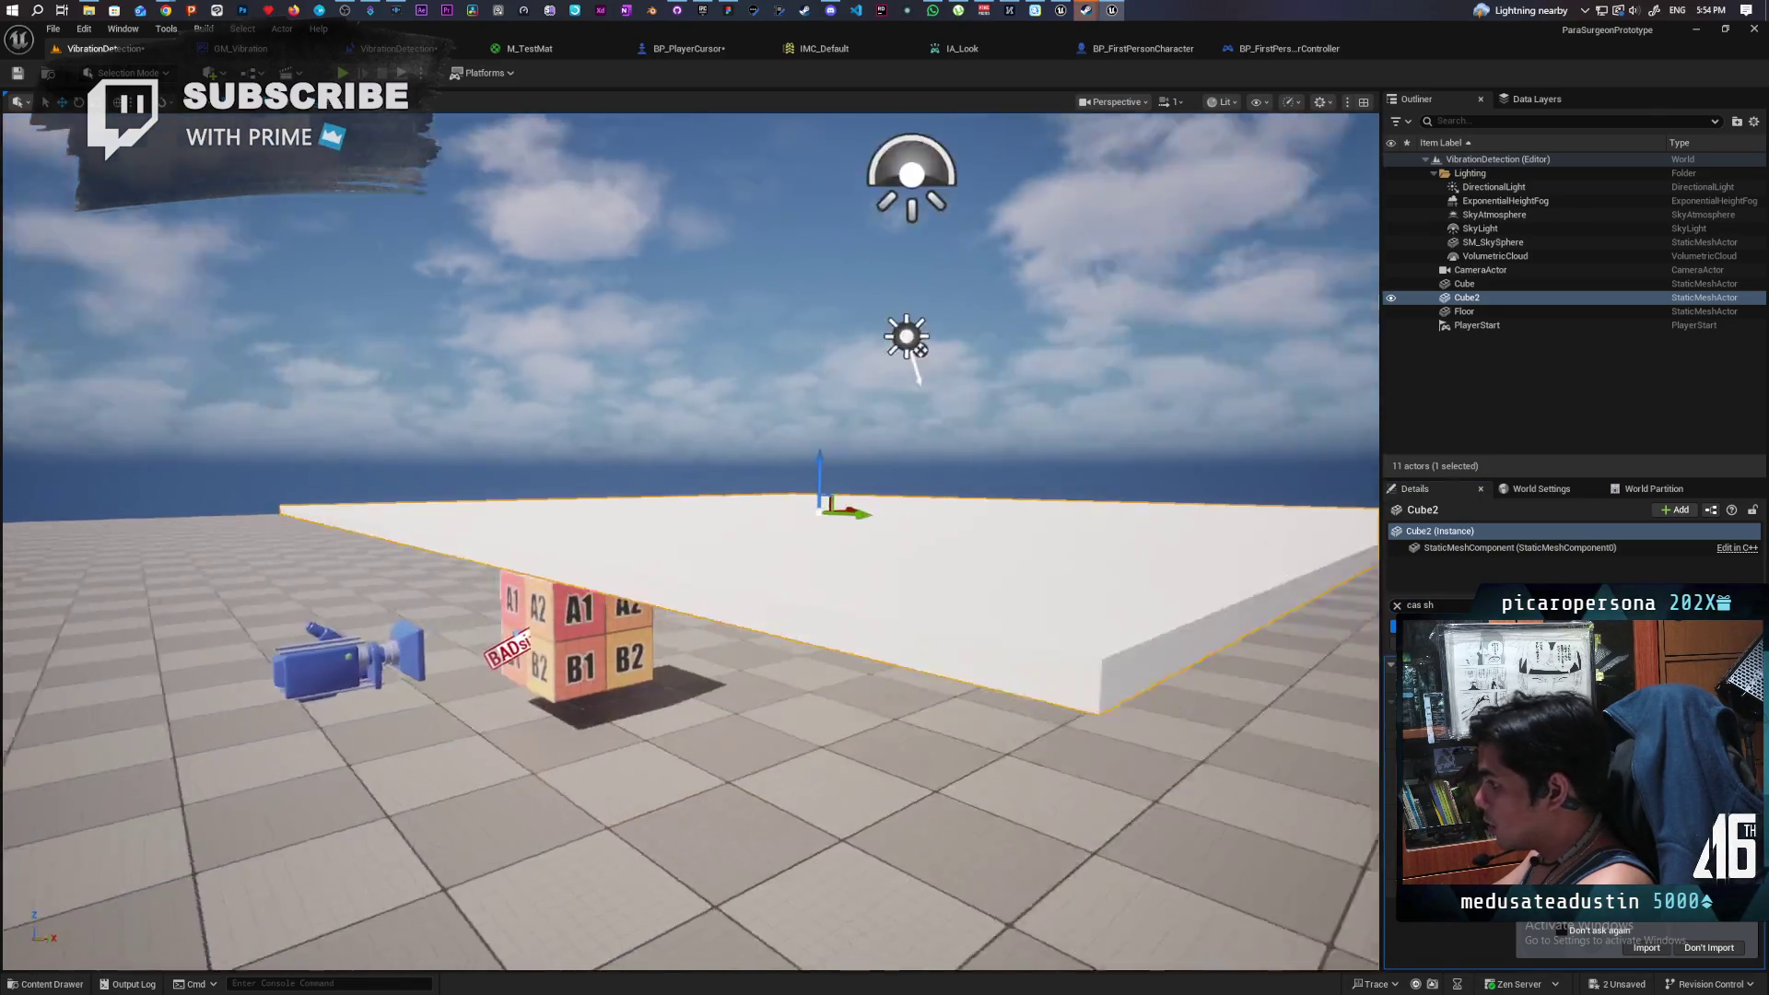
pyautogui.press('d')
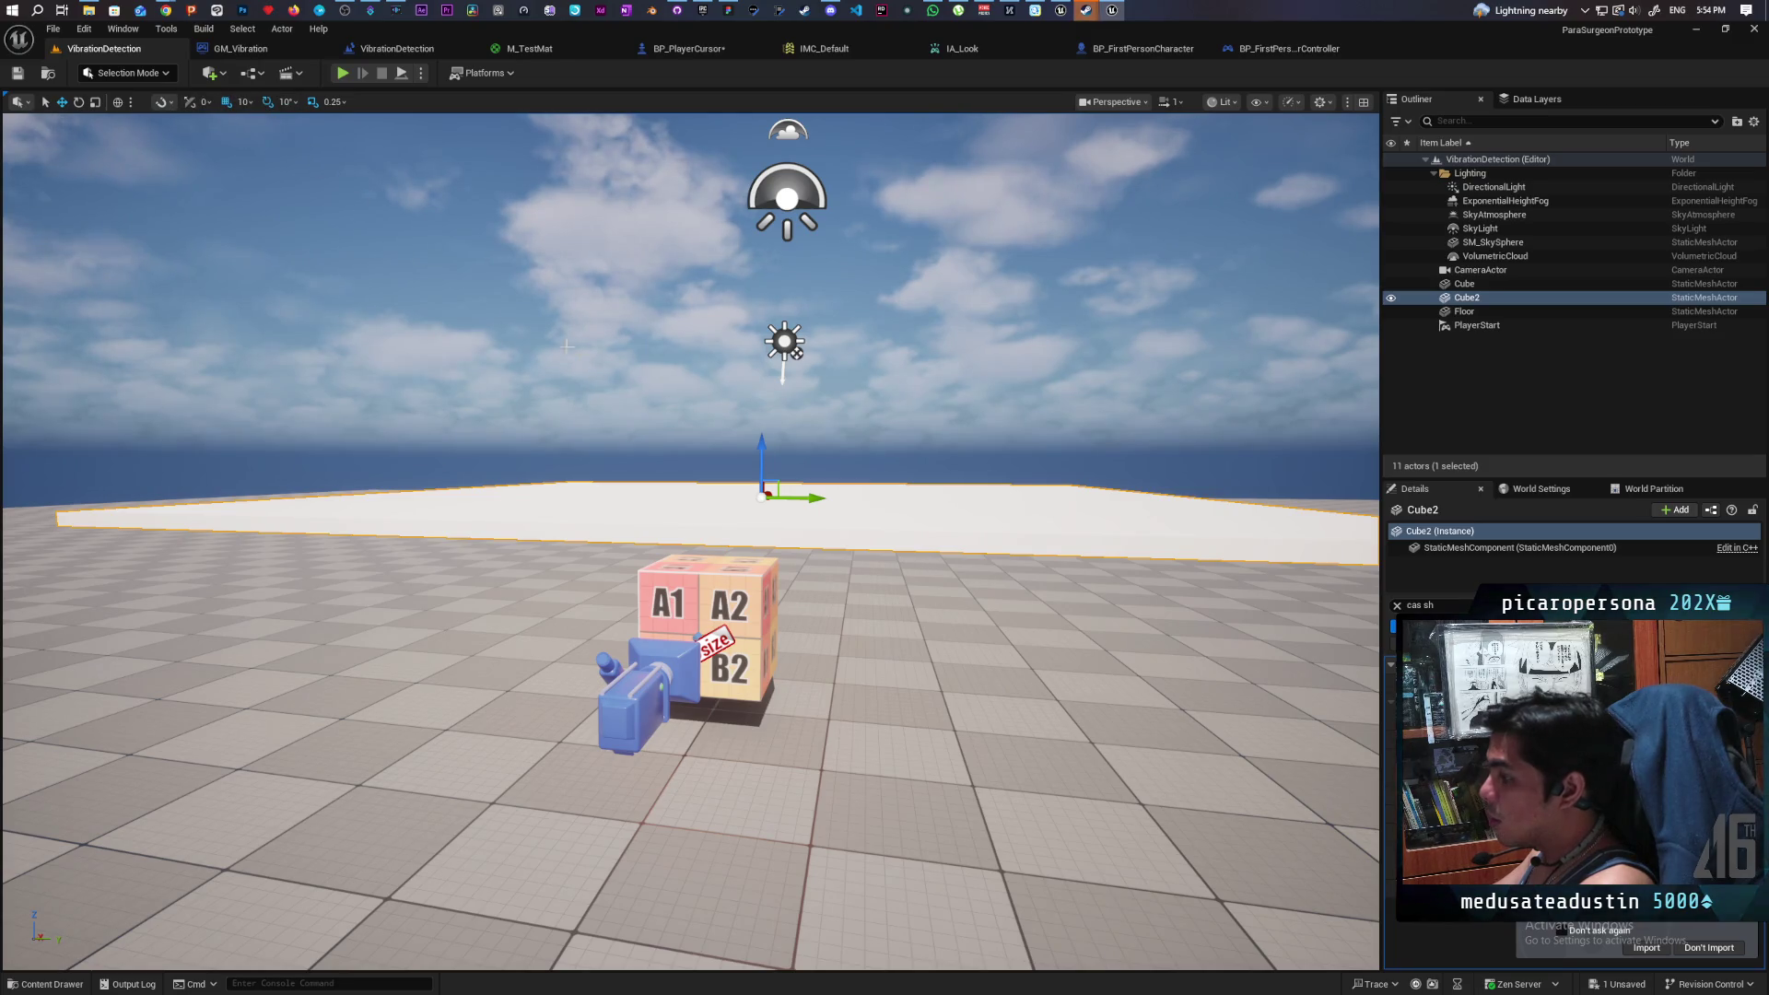
pyautogui.press('a')
pyautogui.moveTo(877, 427)
pyautogui.mouseDown()
pyautogui.moveTo(870, 582)
pyautogui.moveTo(866, 560)
pyautogui.mouseUp()
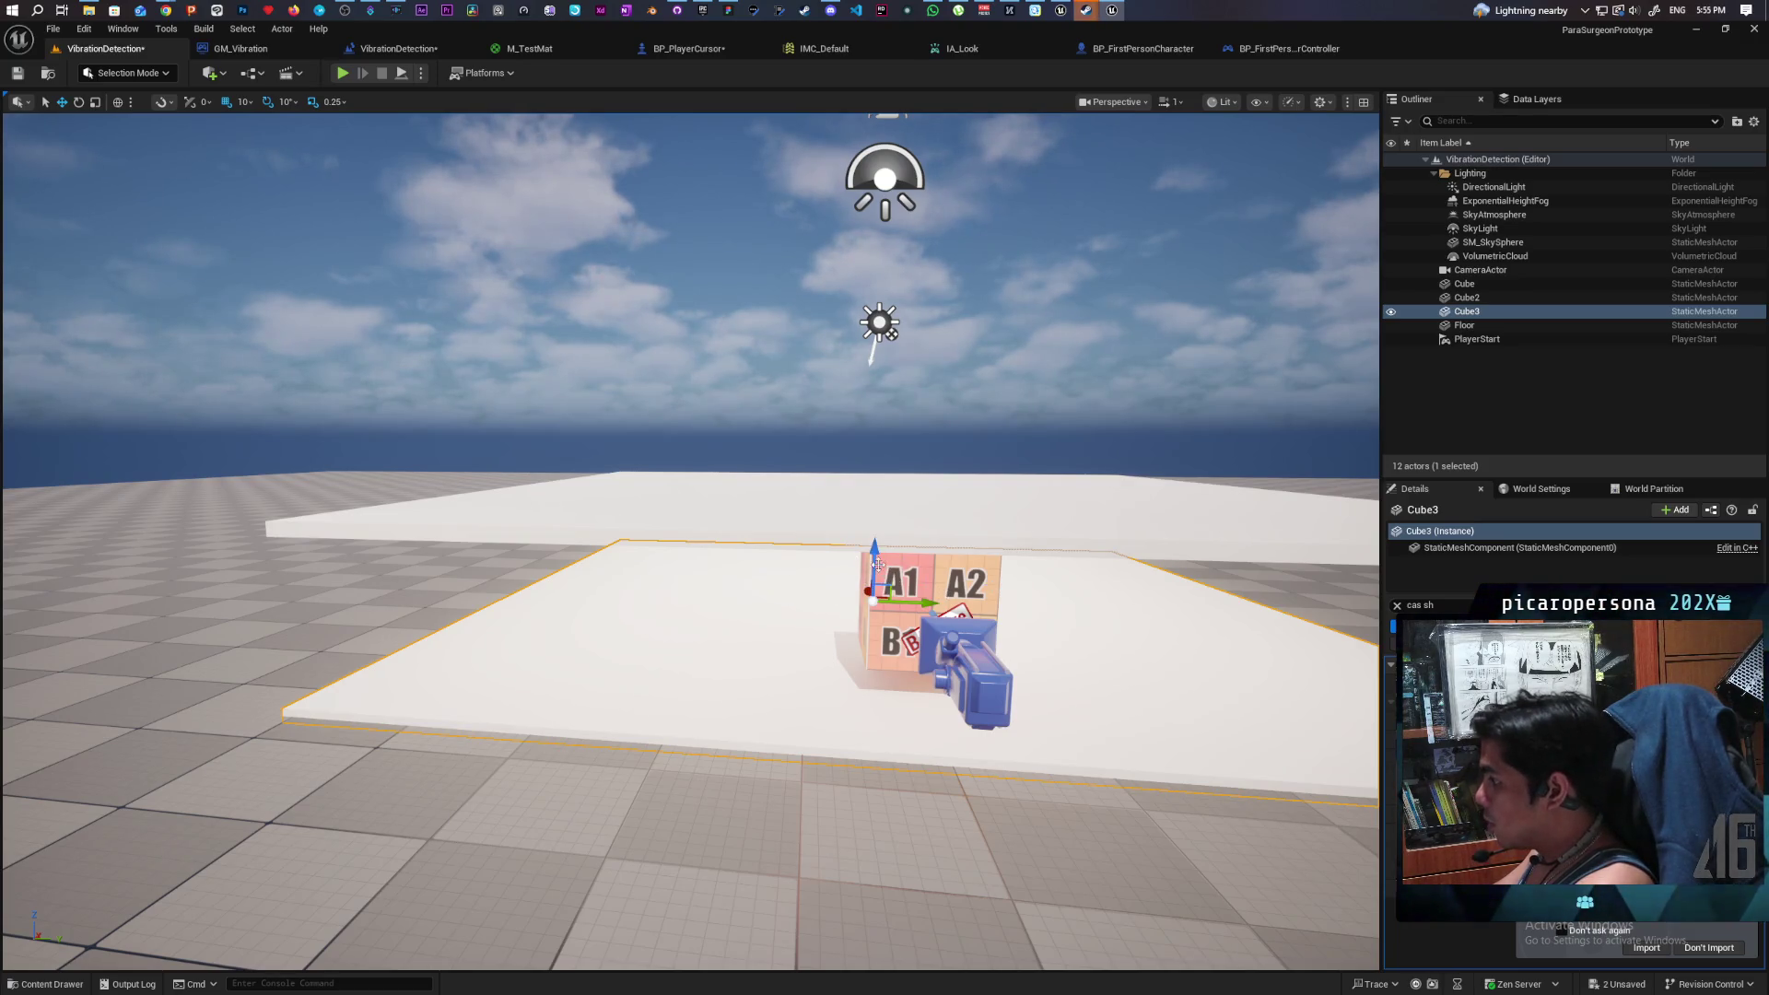
# - Duplicate the slab as Cube4, rotate it upright and slide it sideways as a wall
pyautogui.moveTo(878, 563); pyautogui.dragTo(878, 529)
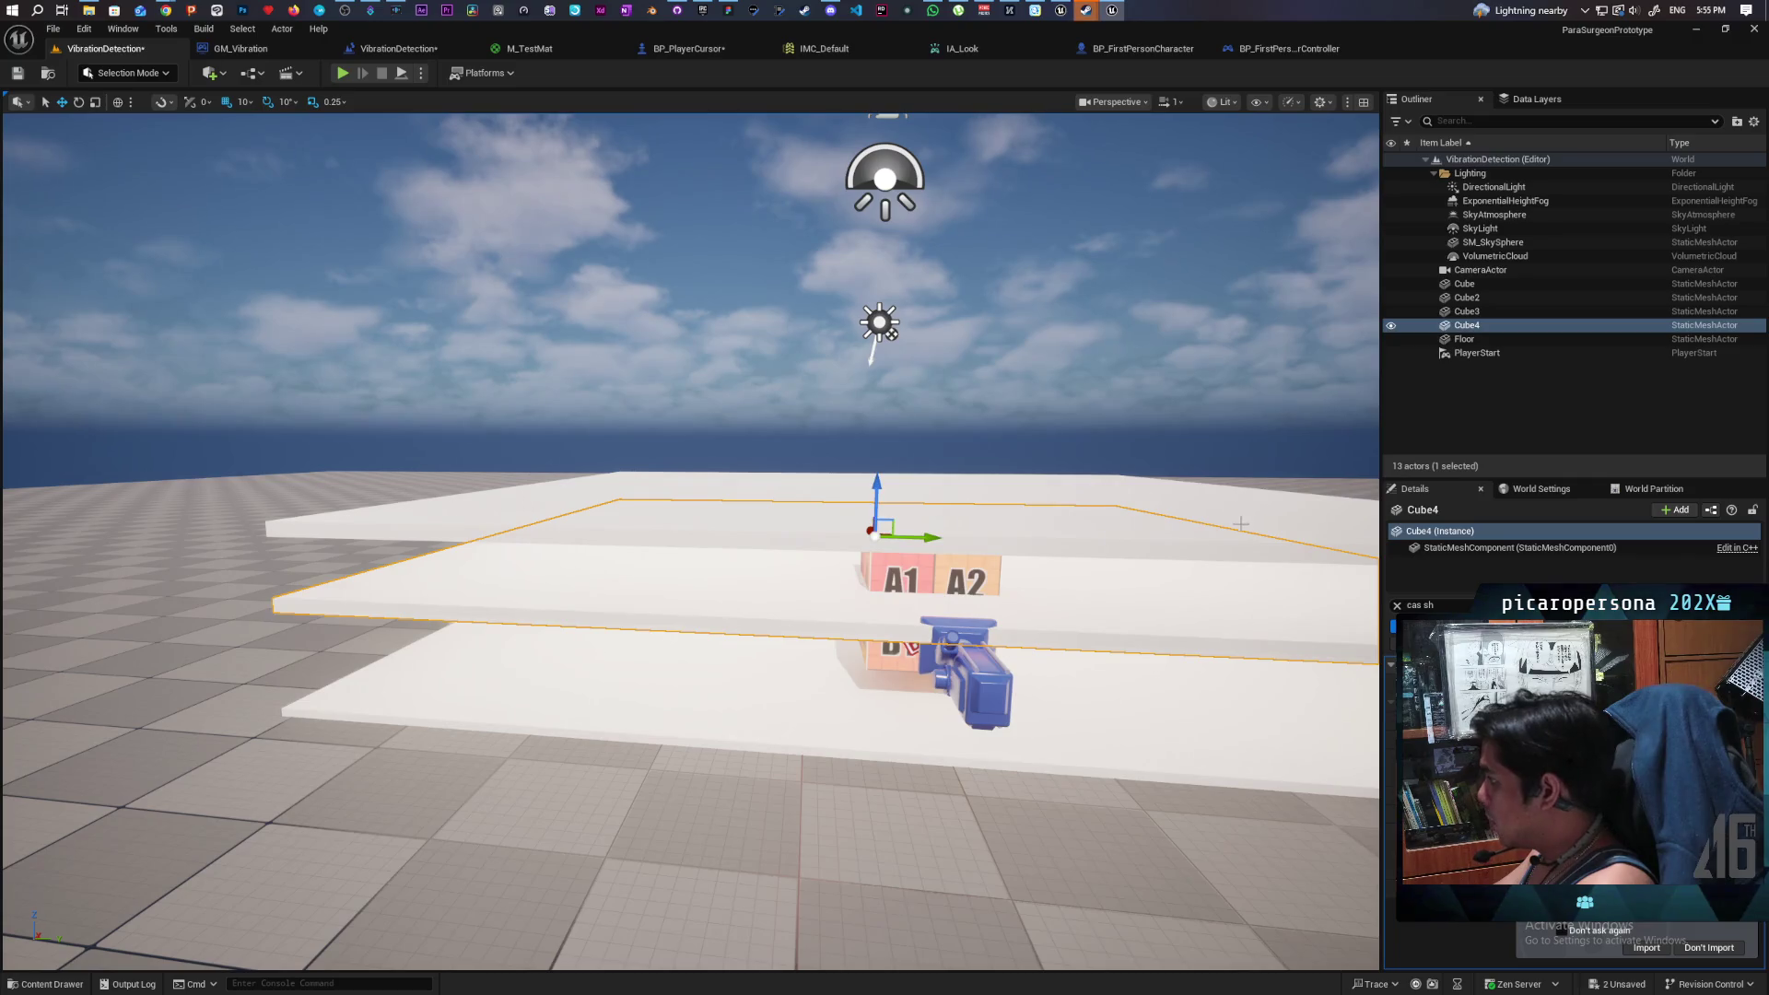
pyautogui.click(1396, 607)
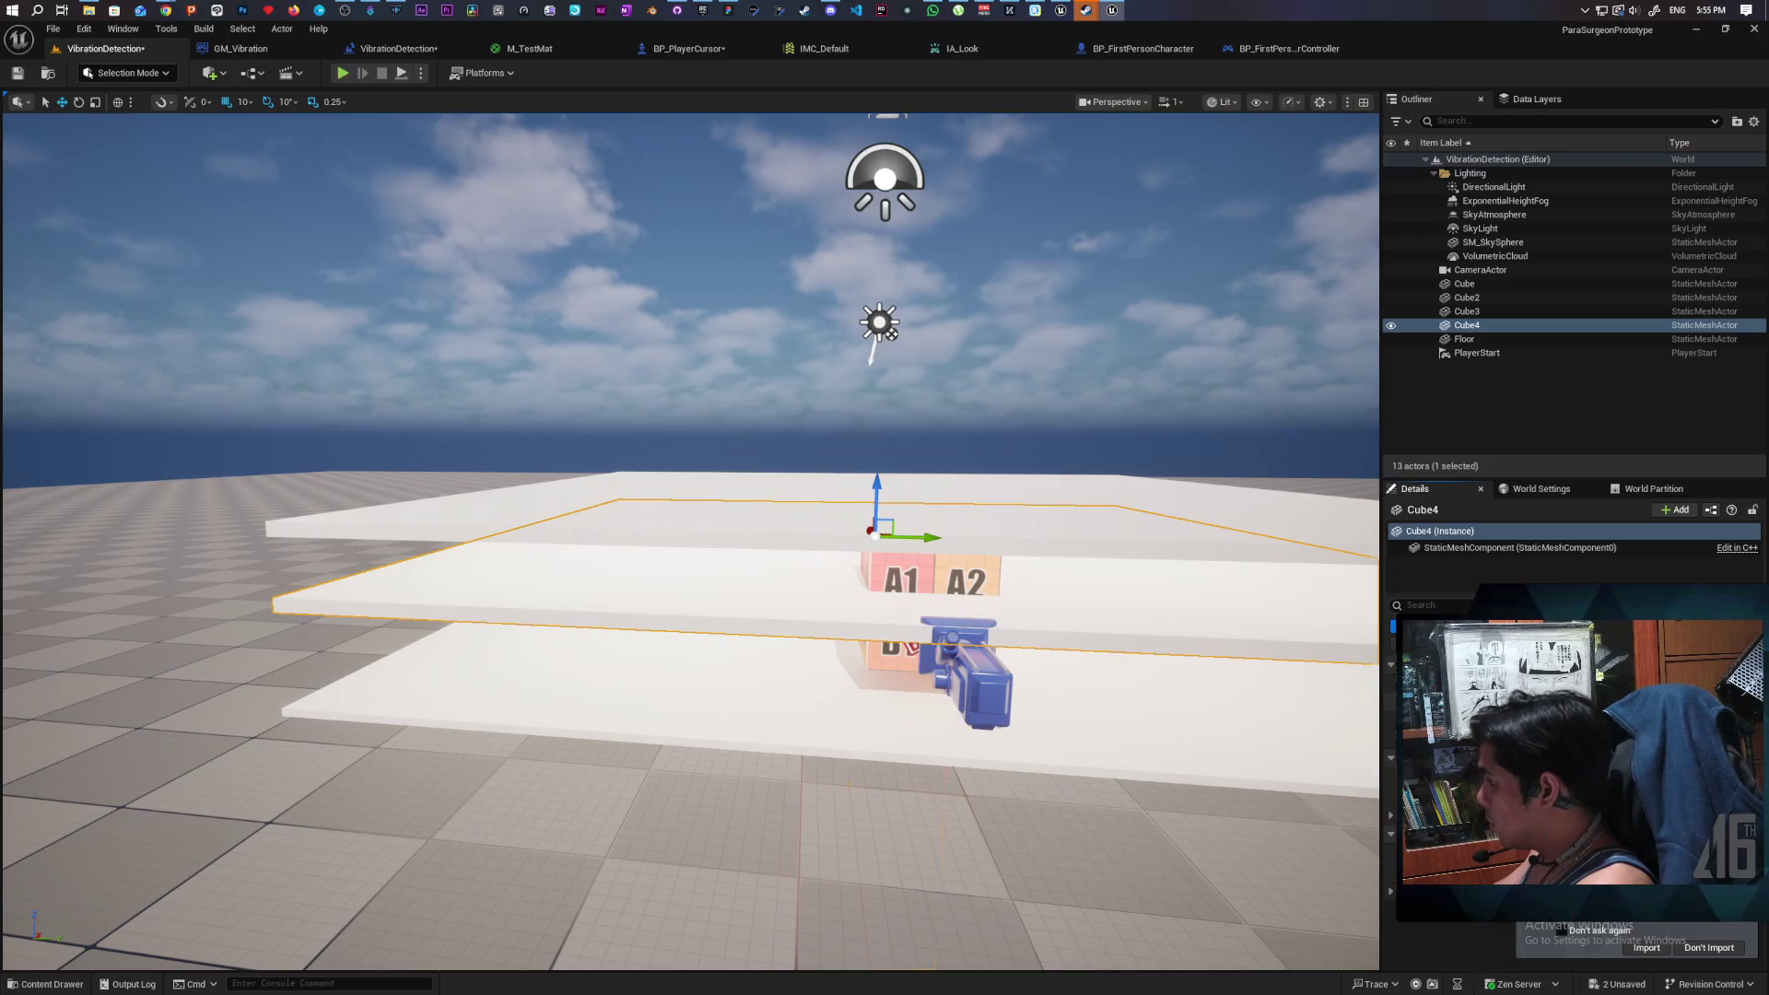
pyautogui.hotkey('ctrl', 'r')
pyautogui.moveTo(913, 543)
pyautogui.mouseDown()
pyautogui.moveTo(802, 546)
pyautogui.moveTo(1085, 544)
pyautogui.moveTo(1030, 595)
pyautogui.moveTo(921, 585)
pyautogui.moveTo(958, 584)
pyautogui.moveTo(940, 581)
pyautogui.moveTo(984, 550)
pyautogui.moveTo(983, 598)
pyautogui.moveTo(1101, 614)
pyautogui.mouseUp()
# - Duplicate the Cube2 plank upward into Cube6, frame it, and save the level
pyautogui.click(1126, 529)
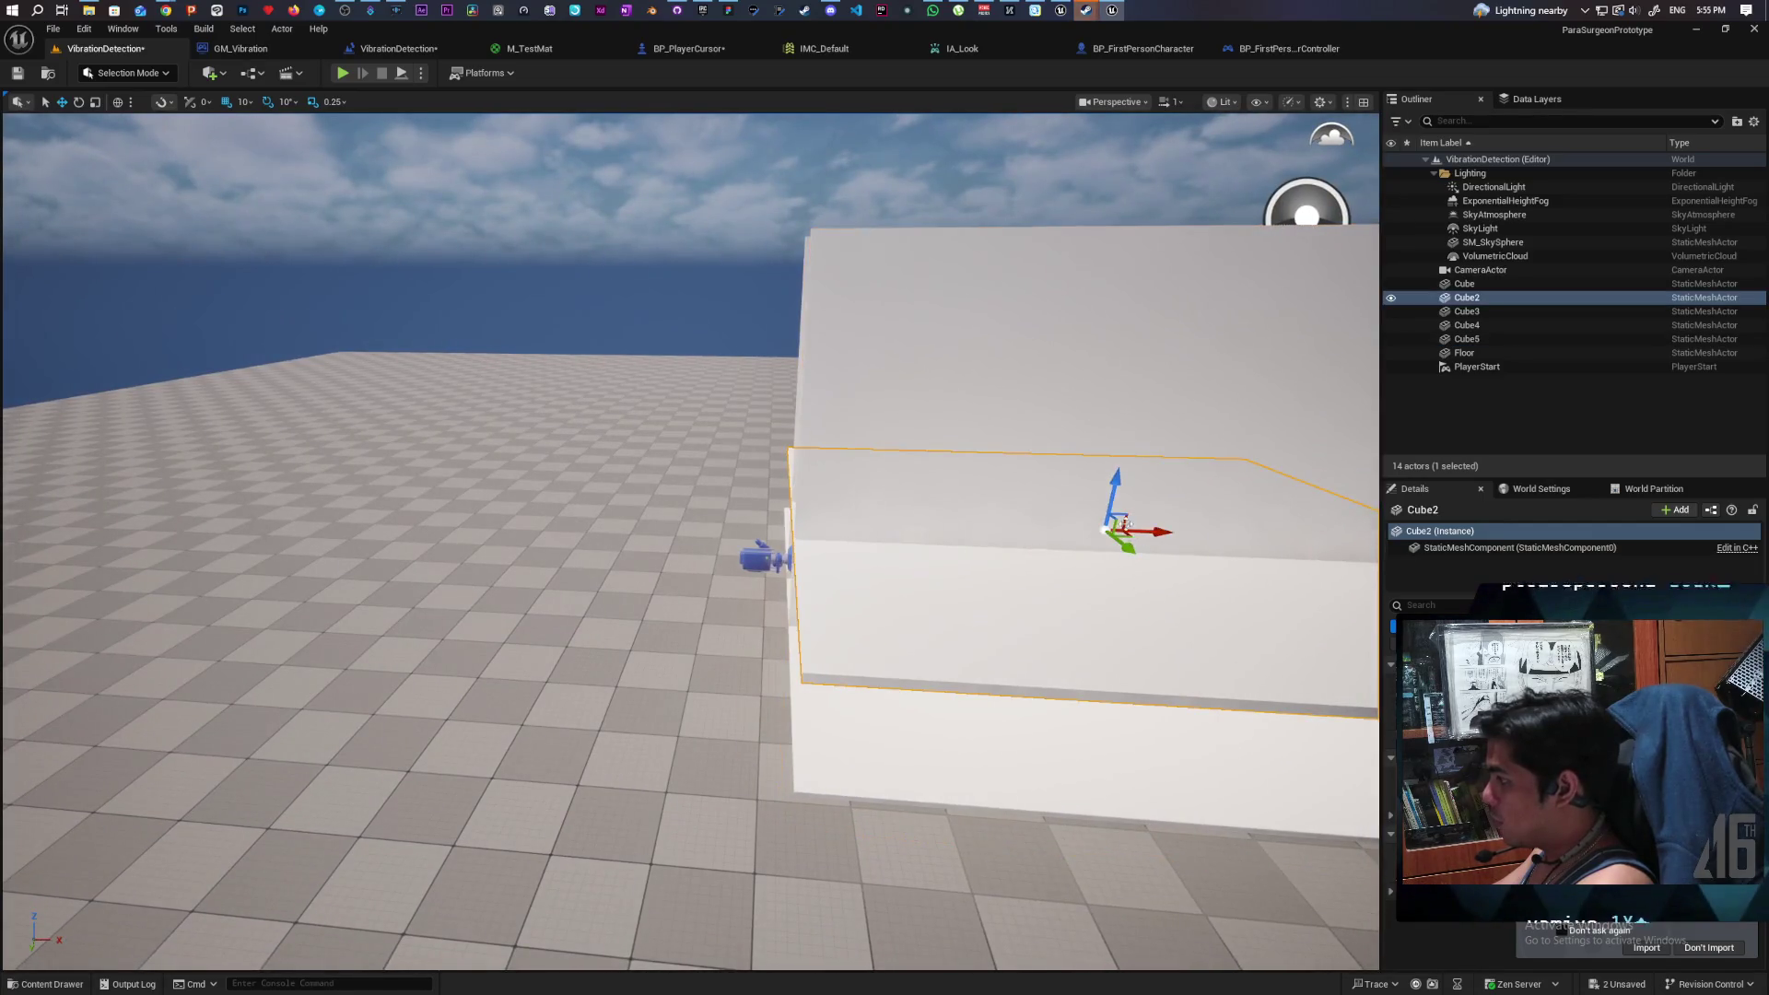
pyautogui.moveTo(1113, 493)
pyautogui.mouseDown()
pyautogui.moveTo(1119, 465)
pyautogui.moveTo(1179, 440)
pyautogui.mouseUp()
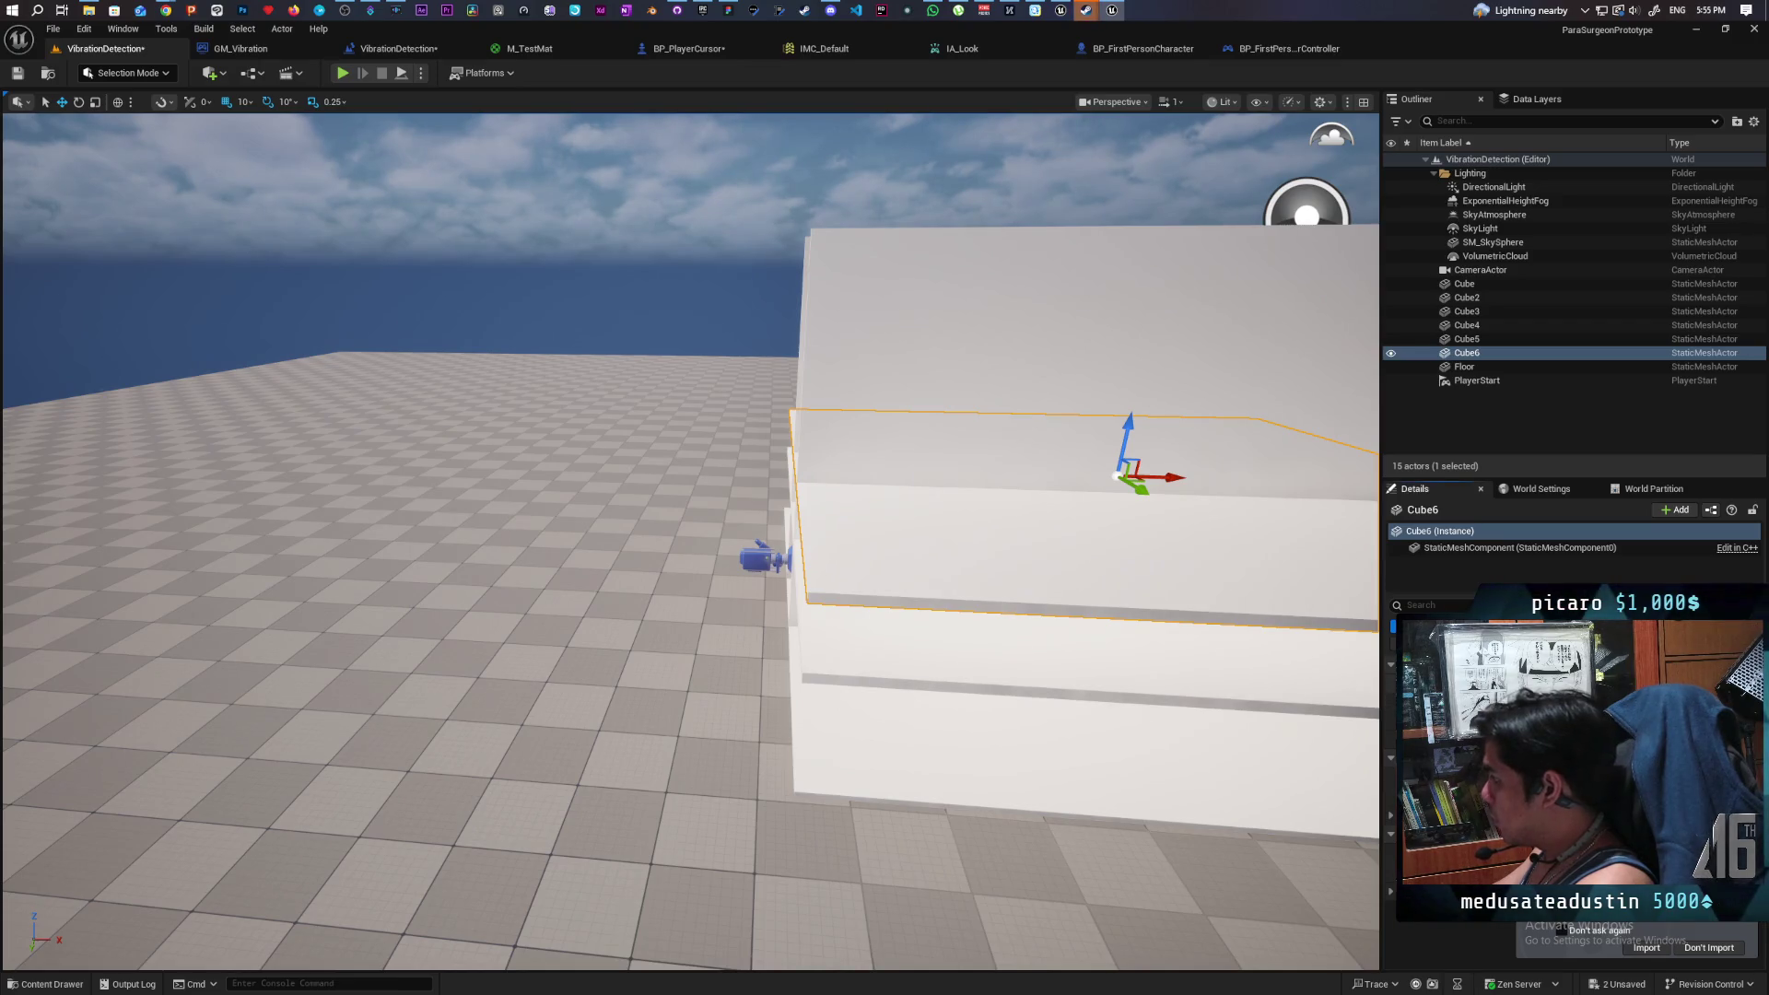
pyautogui.moveTo(976, 636); pyautogui.dragTo(1041, 686)
pyautogui.press('w')
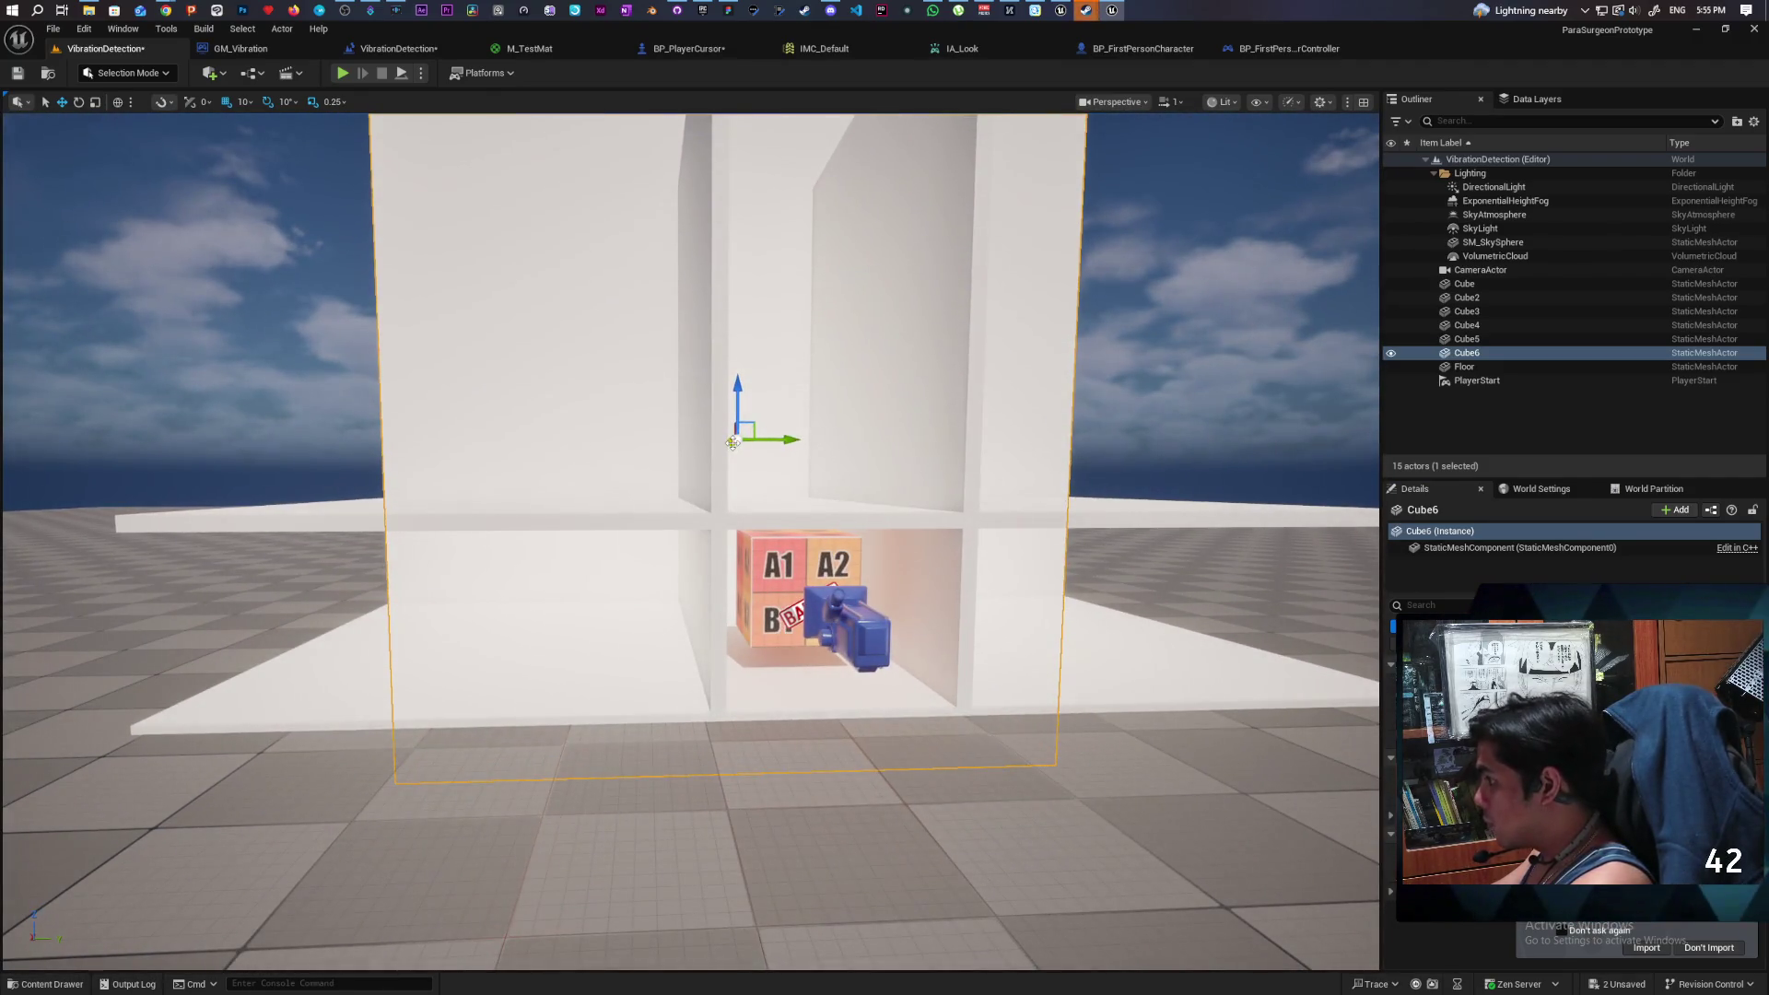
pyautogui.press('f')
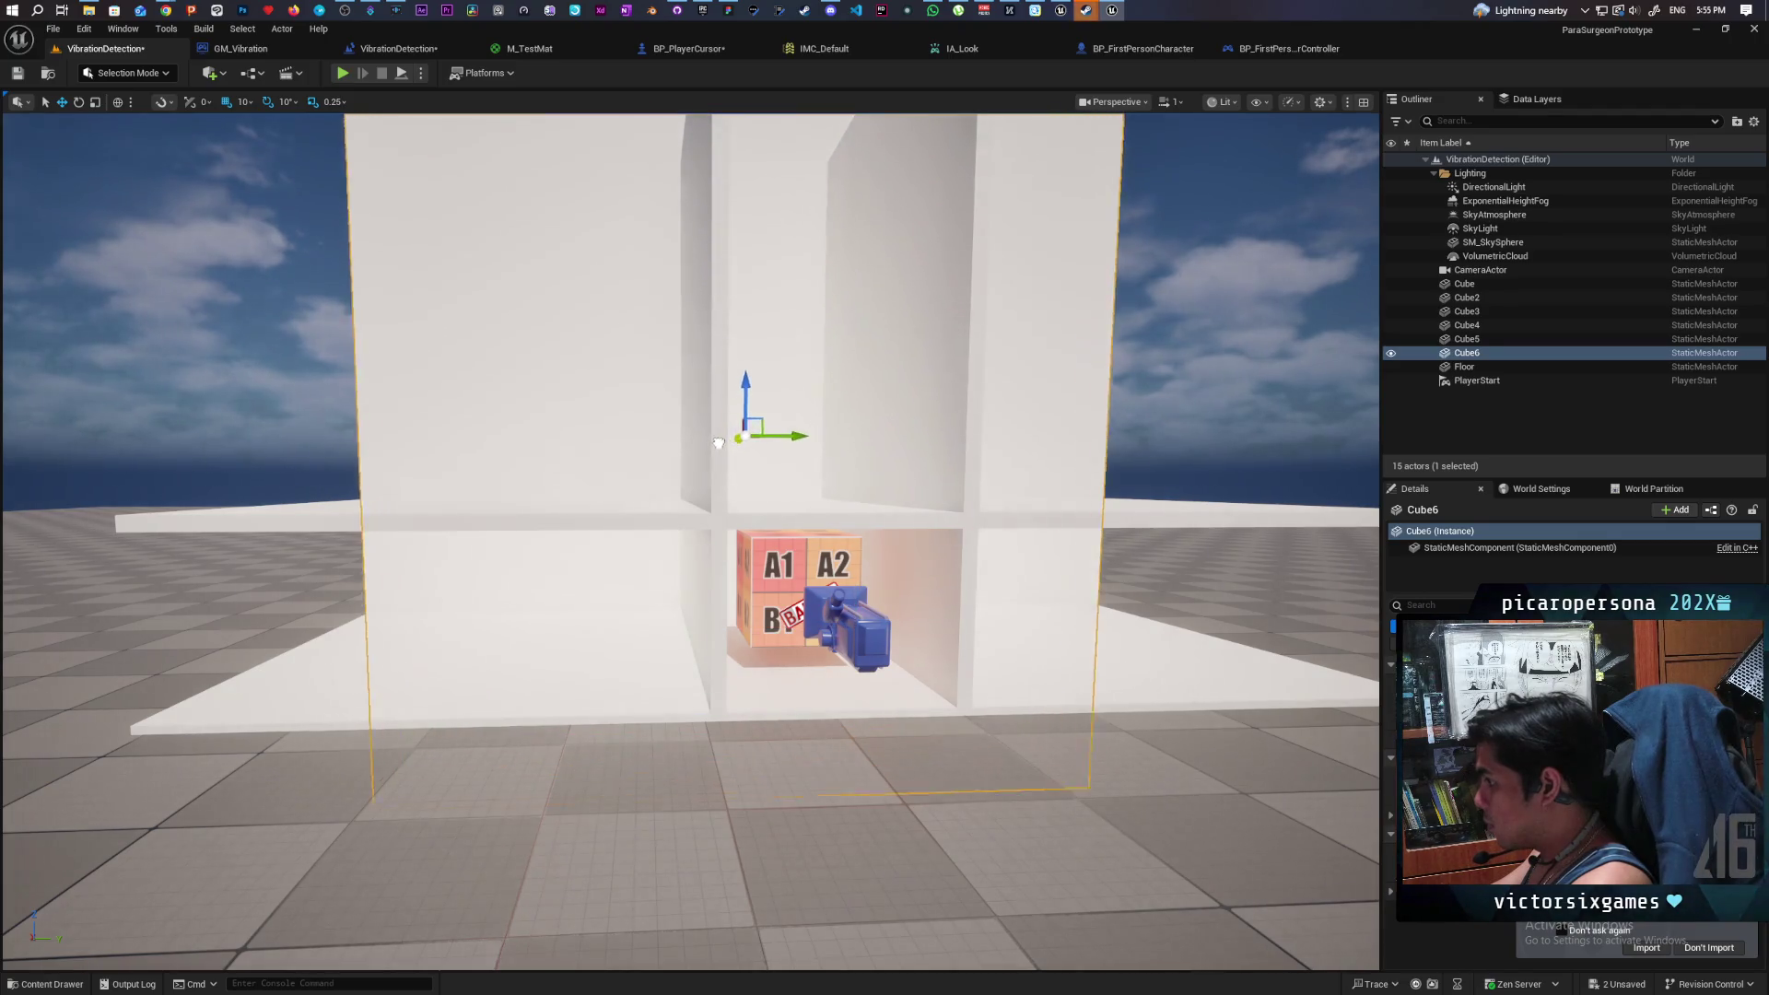
pyautogui.scroll(3, 711, 437)
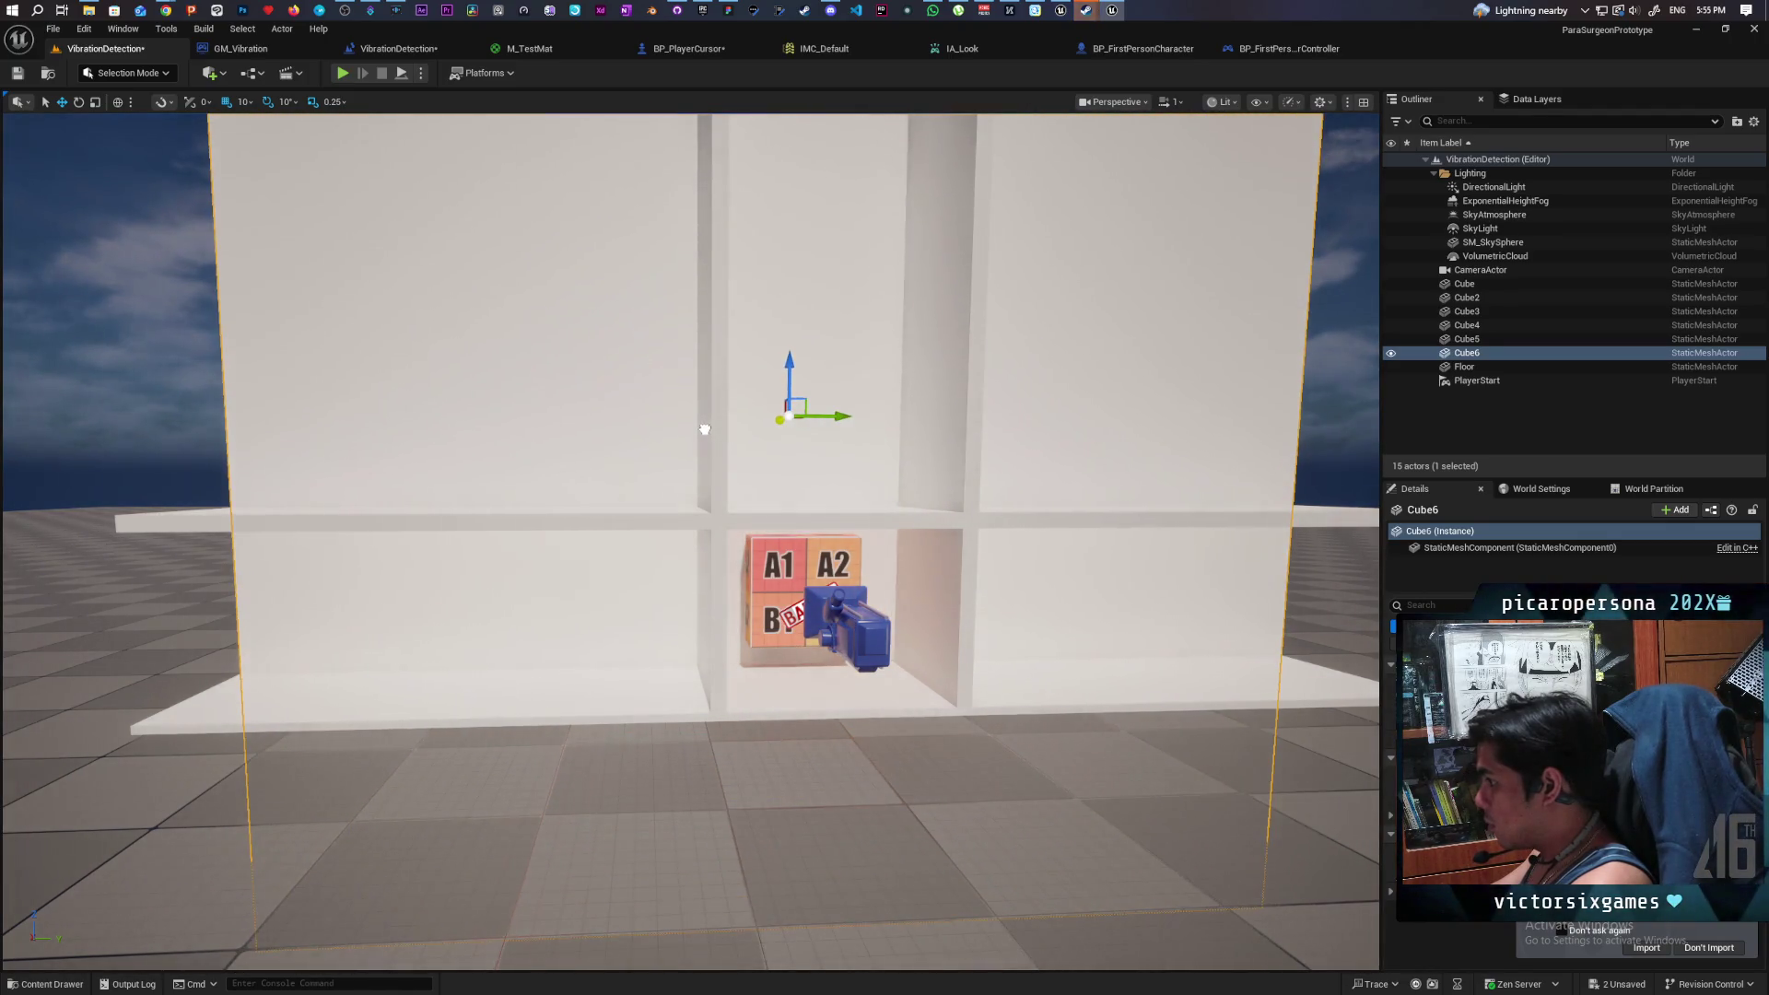
pyautogui.scroll(-2, 704, 429)
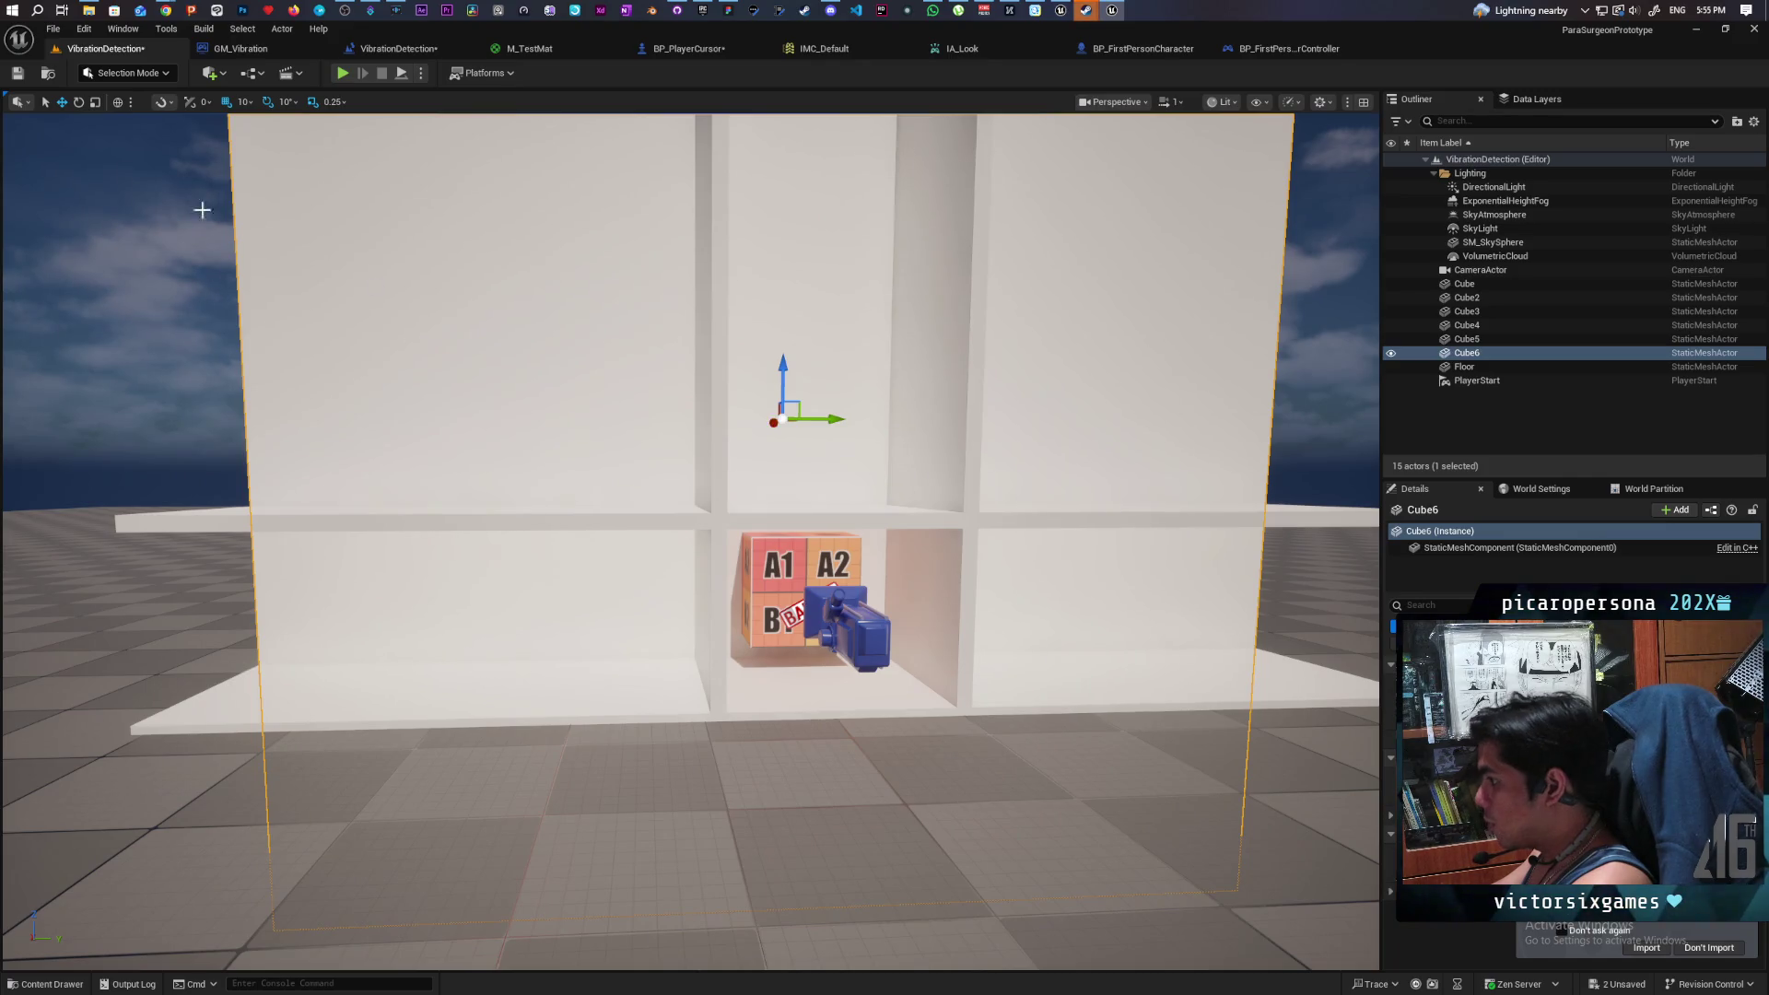
pyautogui.click(16, 73)
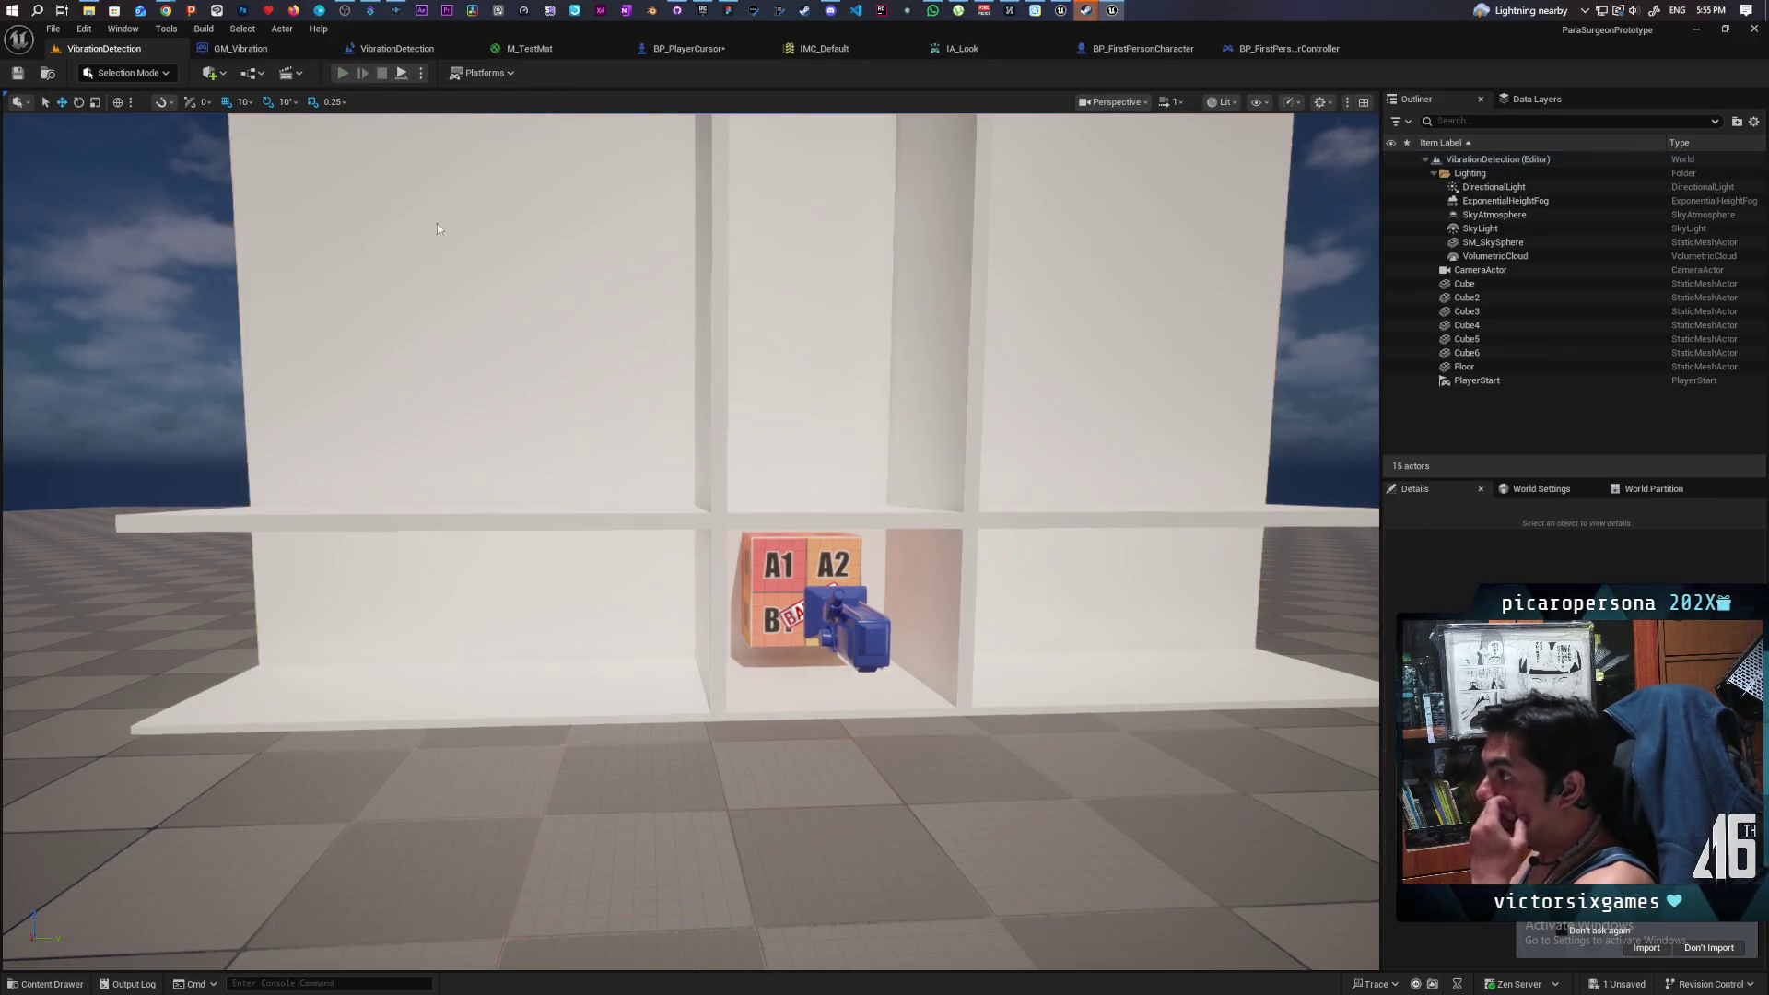
# - Play-test the walled box, then search the board Cube's StaticMeshComponent properties
pyautogui.click(342, 73)
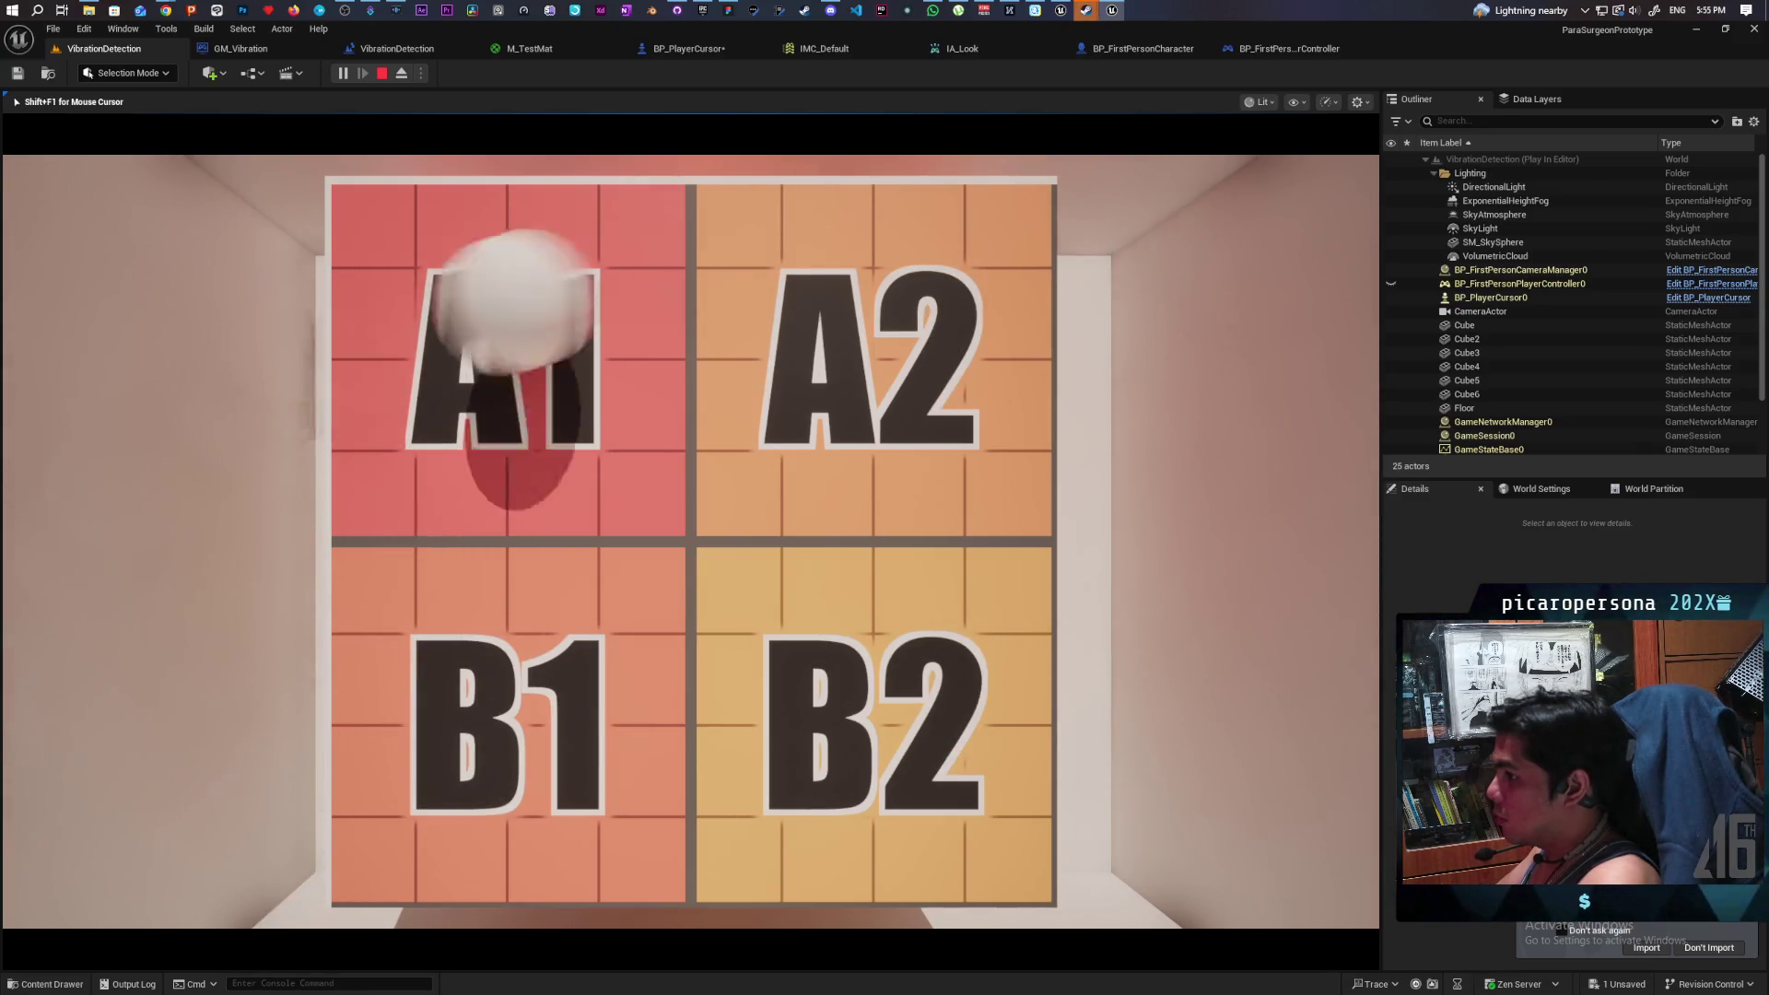
pyautogui.press('Escape')
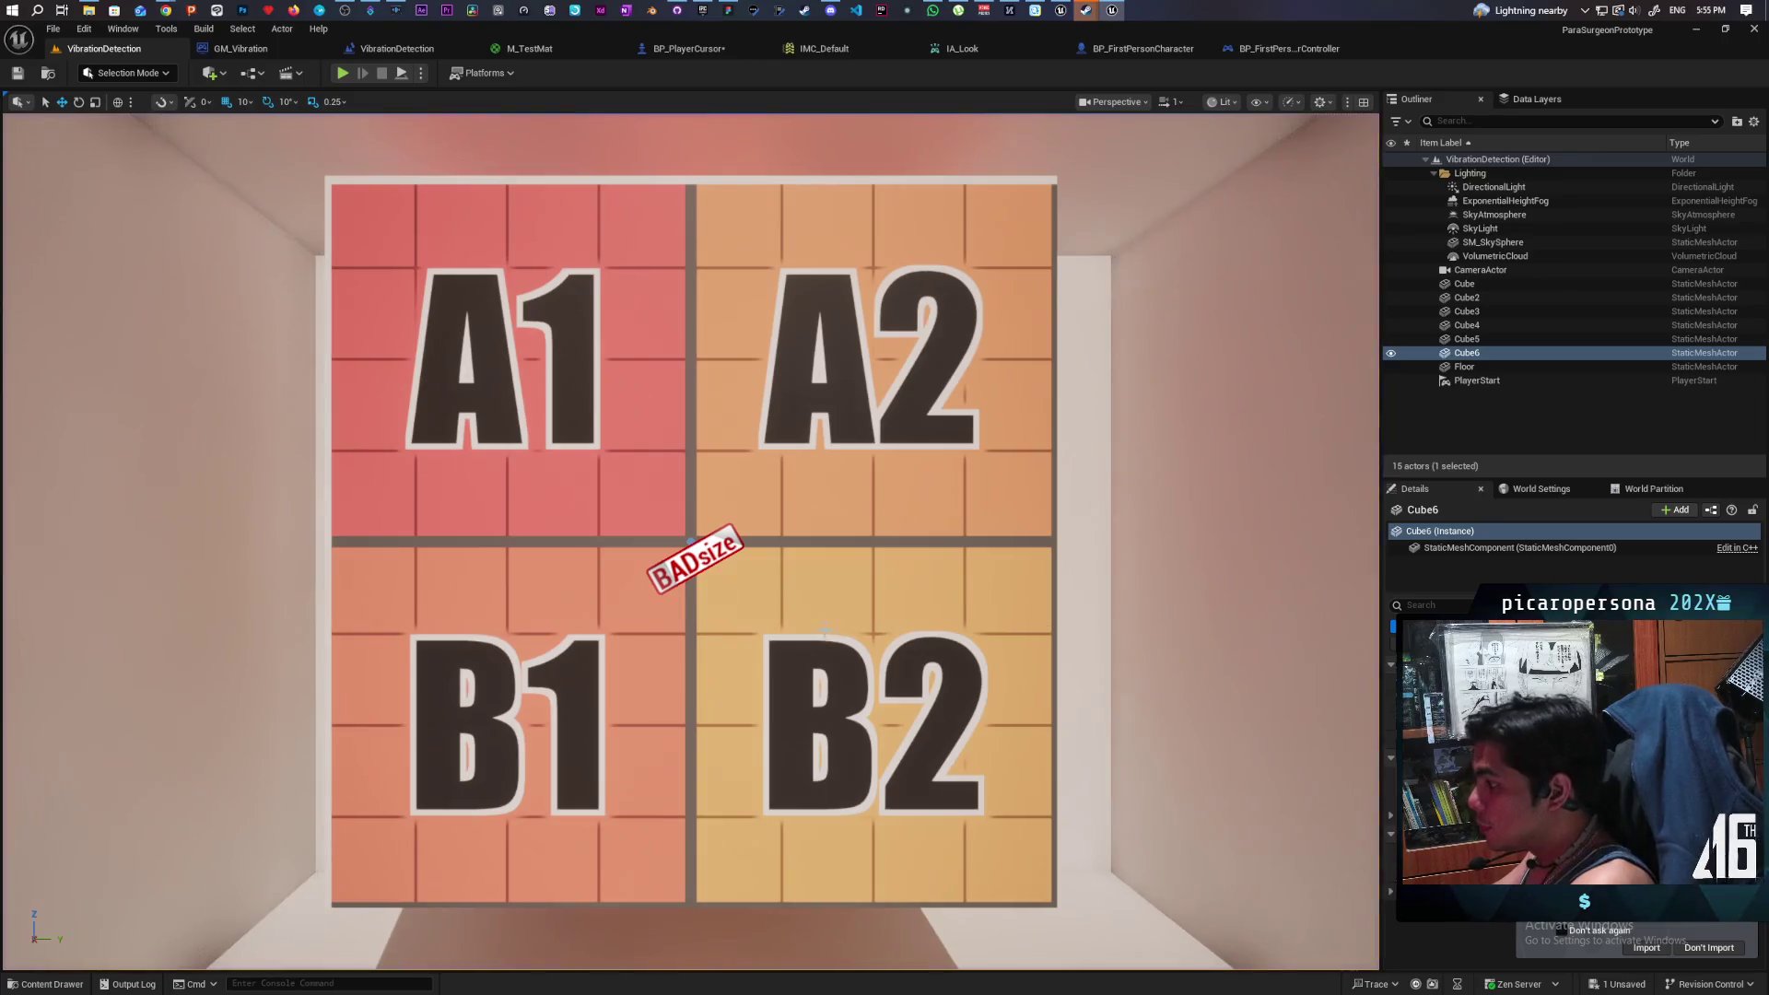
pyautogui.click(695, 557)
pyautogui.click(1474, 547)
pyautogui.click(1435, 605)
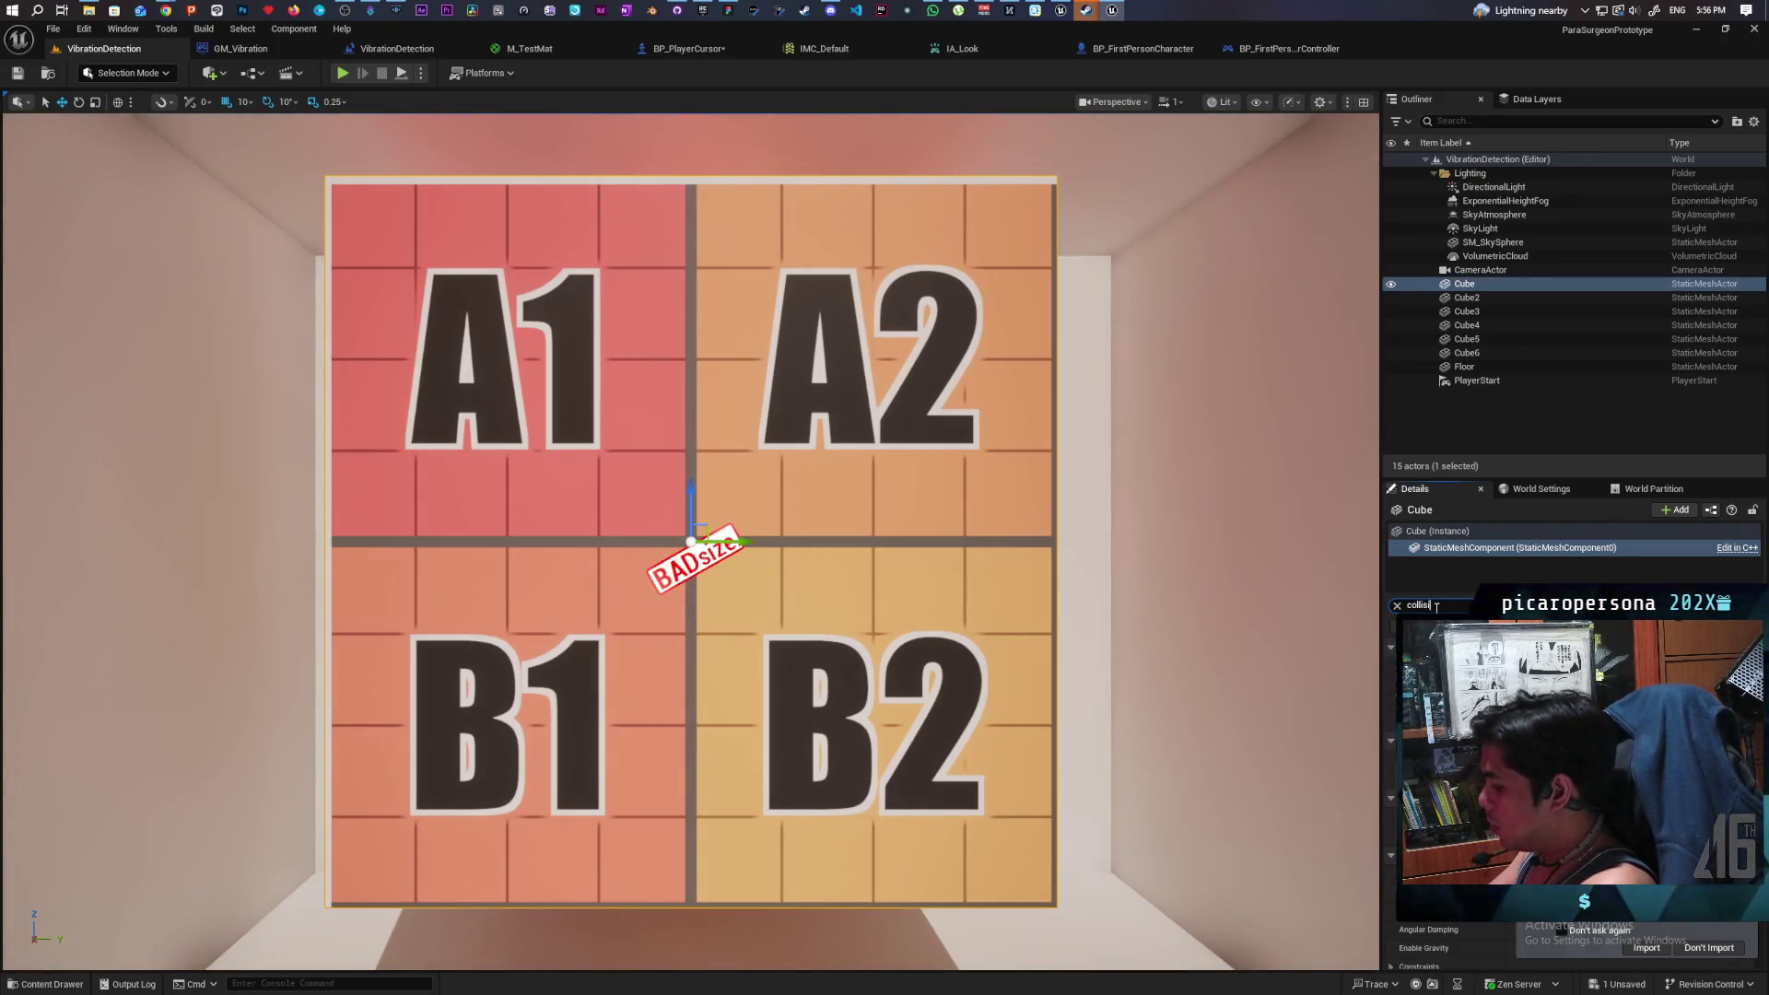
# - Set the board Cube's Collision Presets to NoCollision and switch to the BP_PlayerCursor graph
pyautogui.write('i')
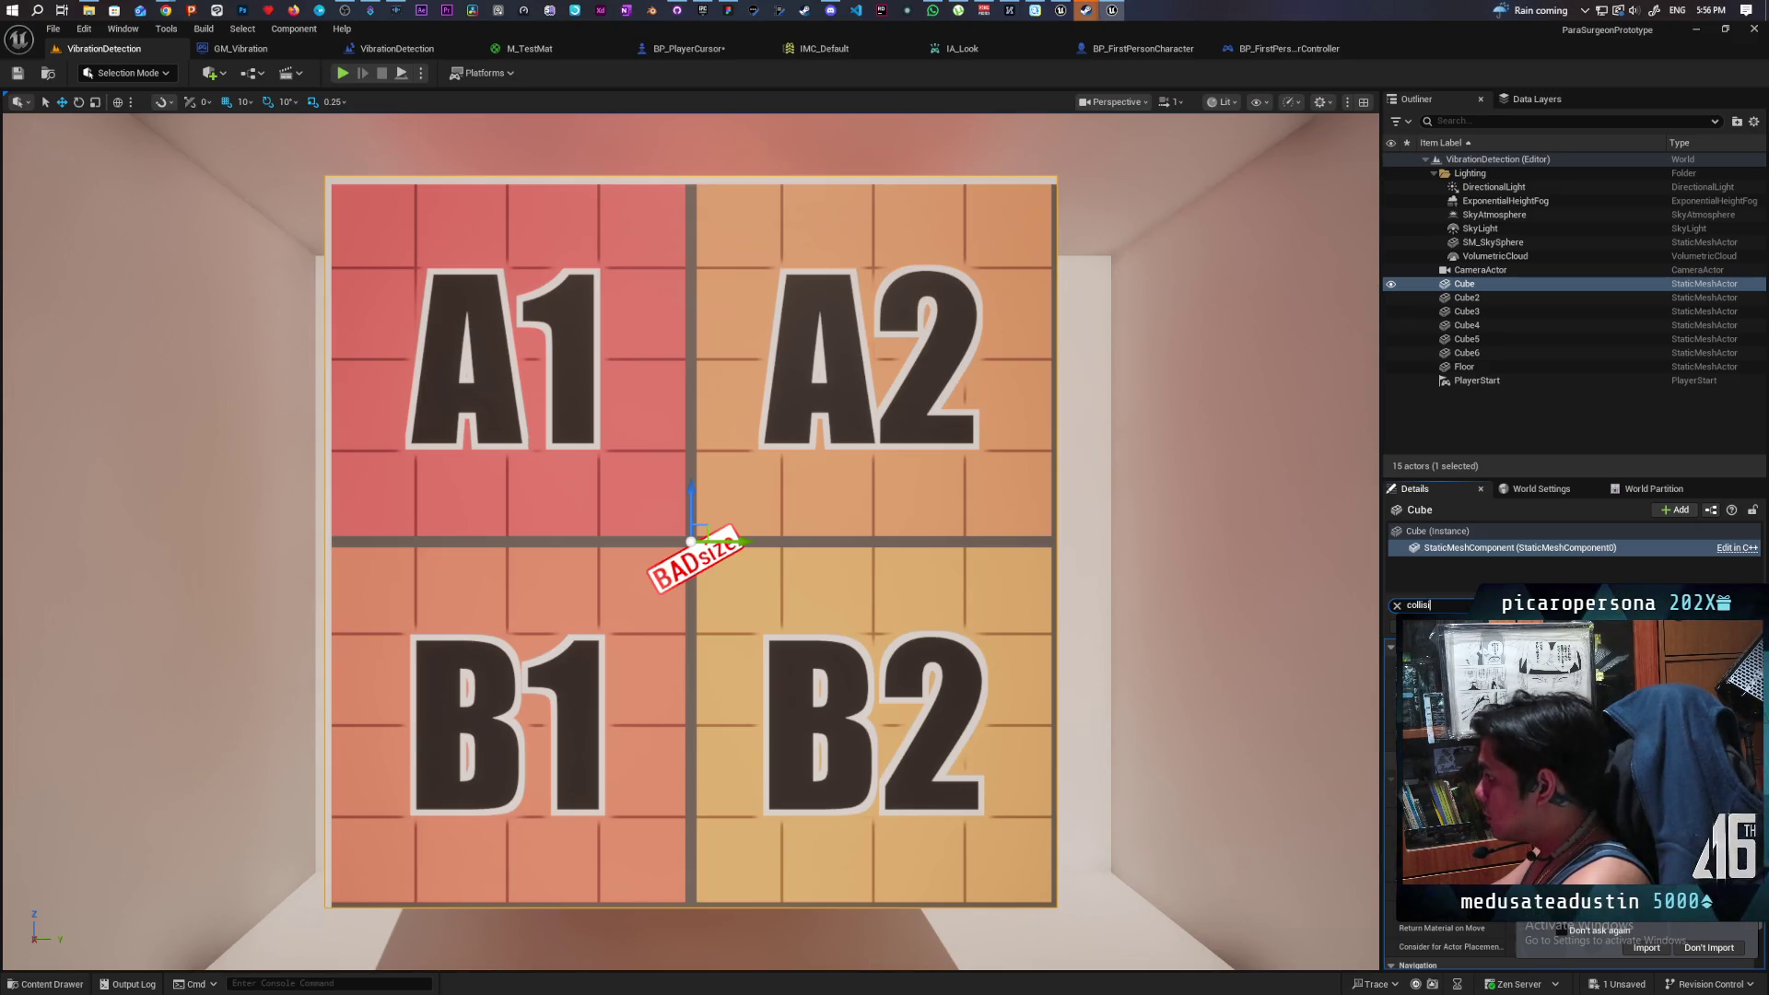
pyautogui.click(1557, 645)
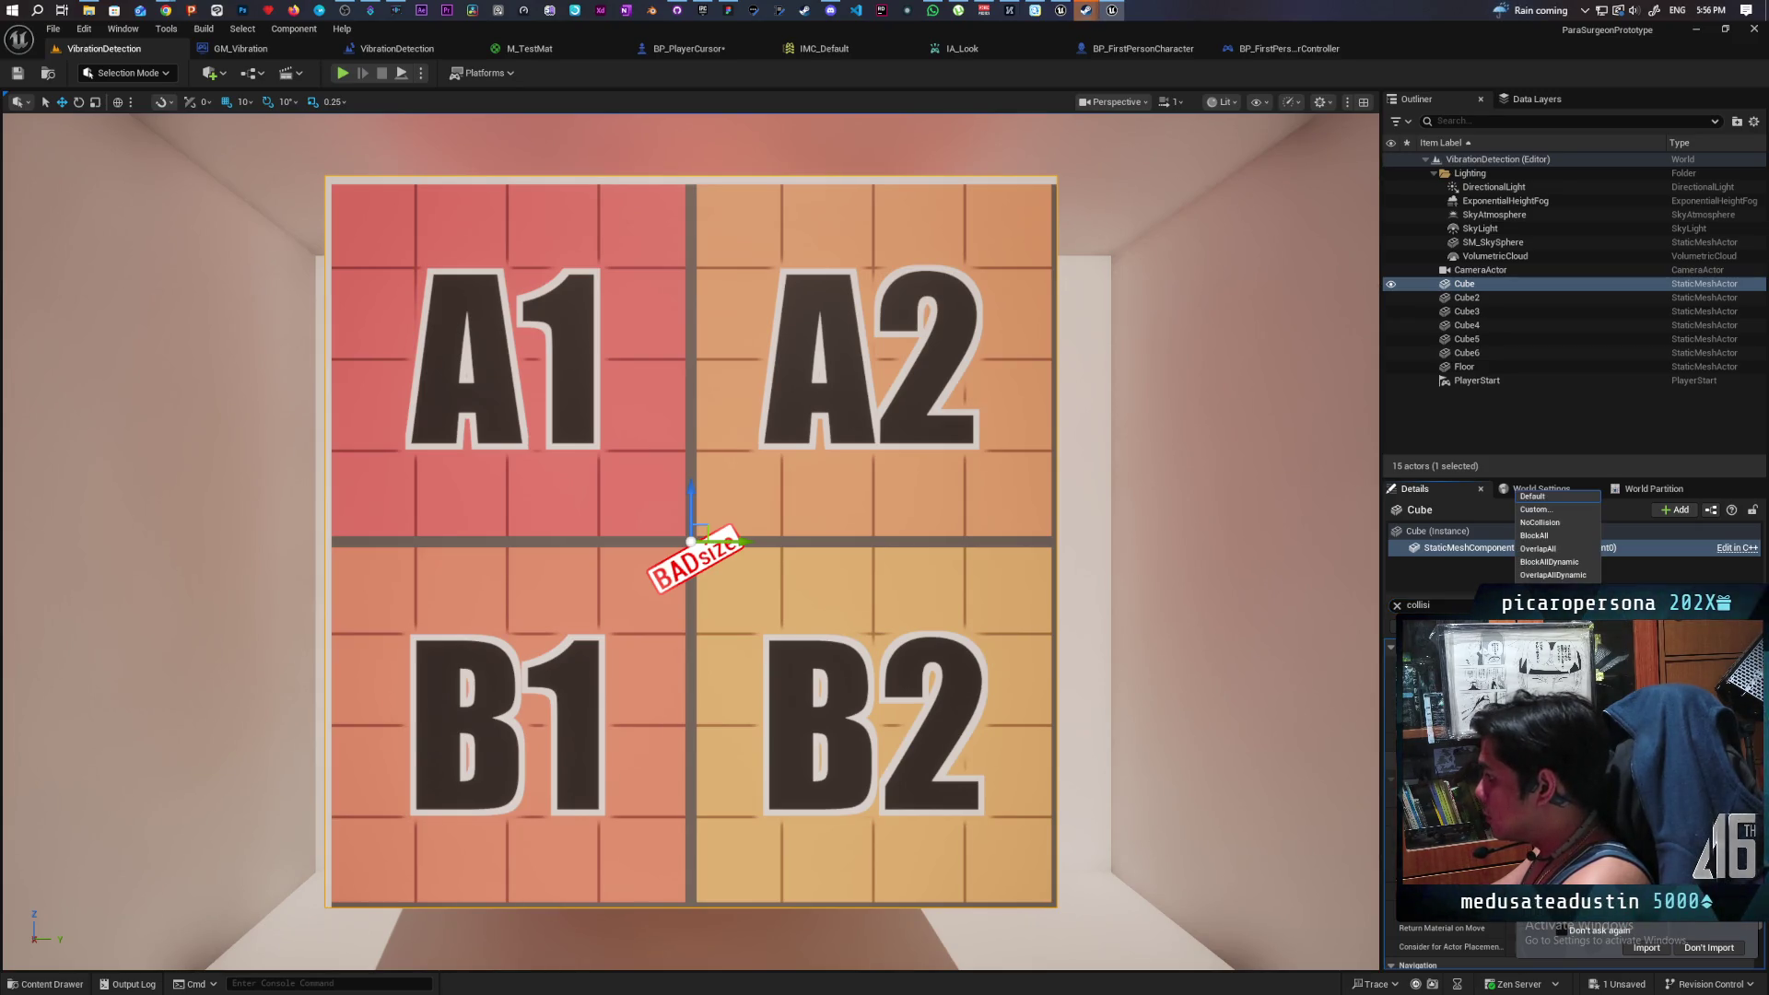
pyautogui.click(1556, 523)
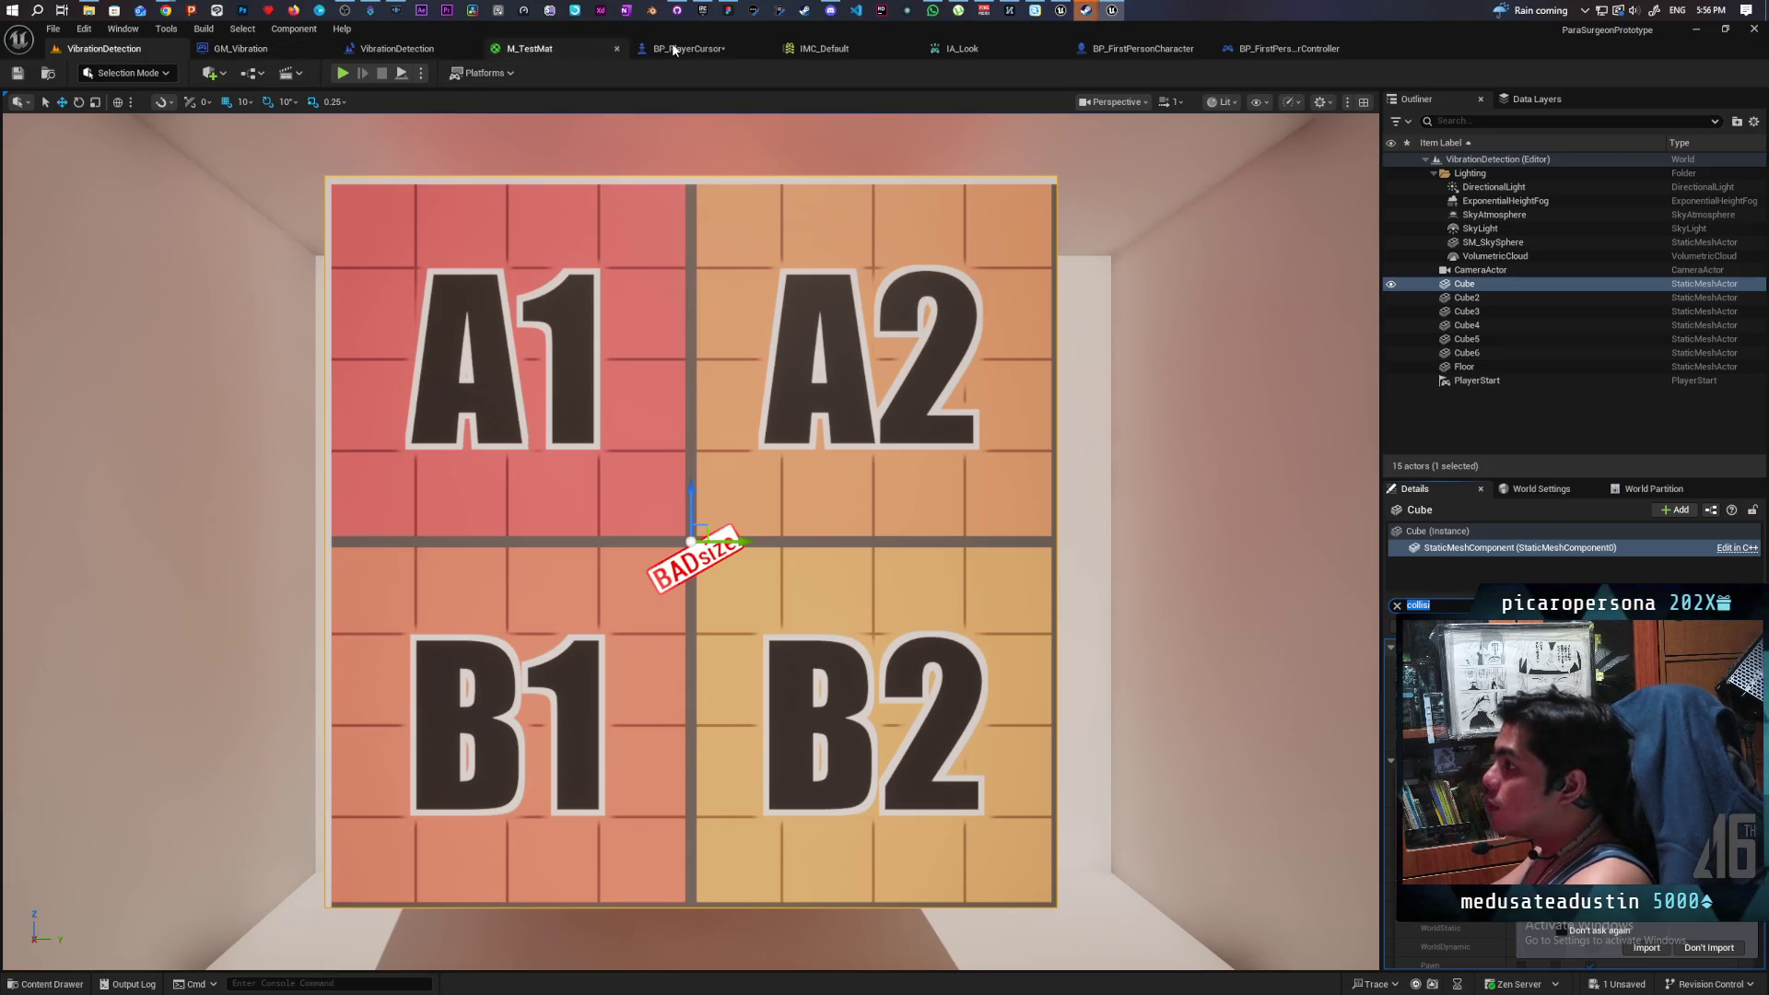
pyautogui.click(697, 51)
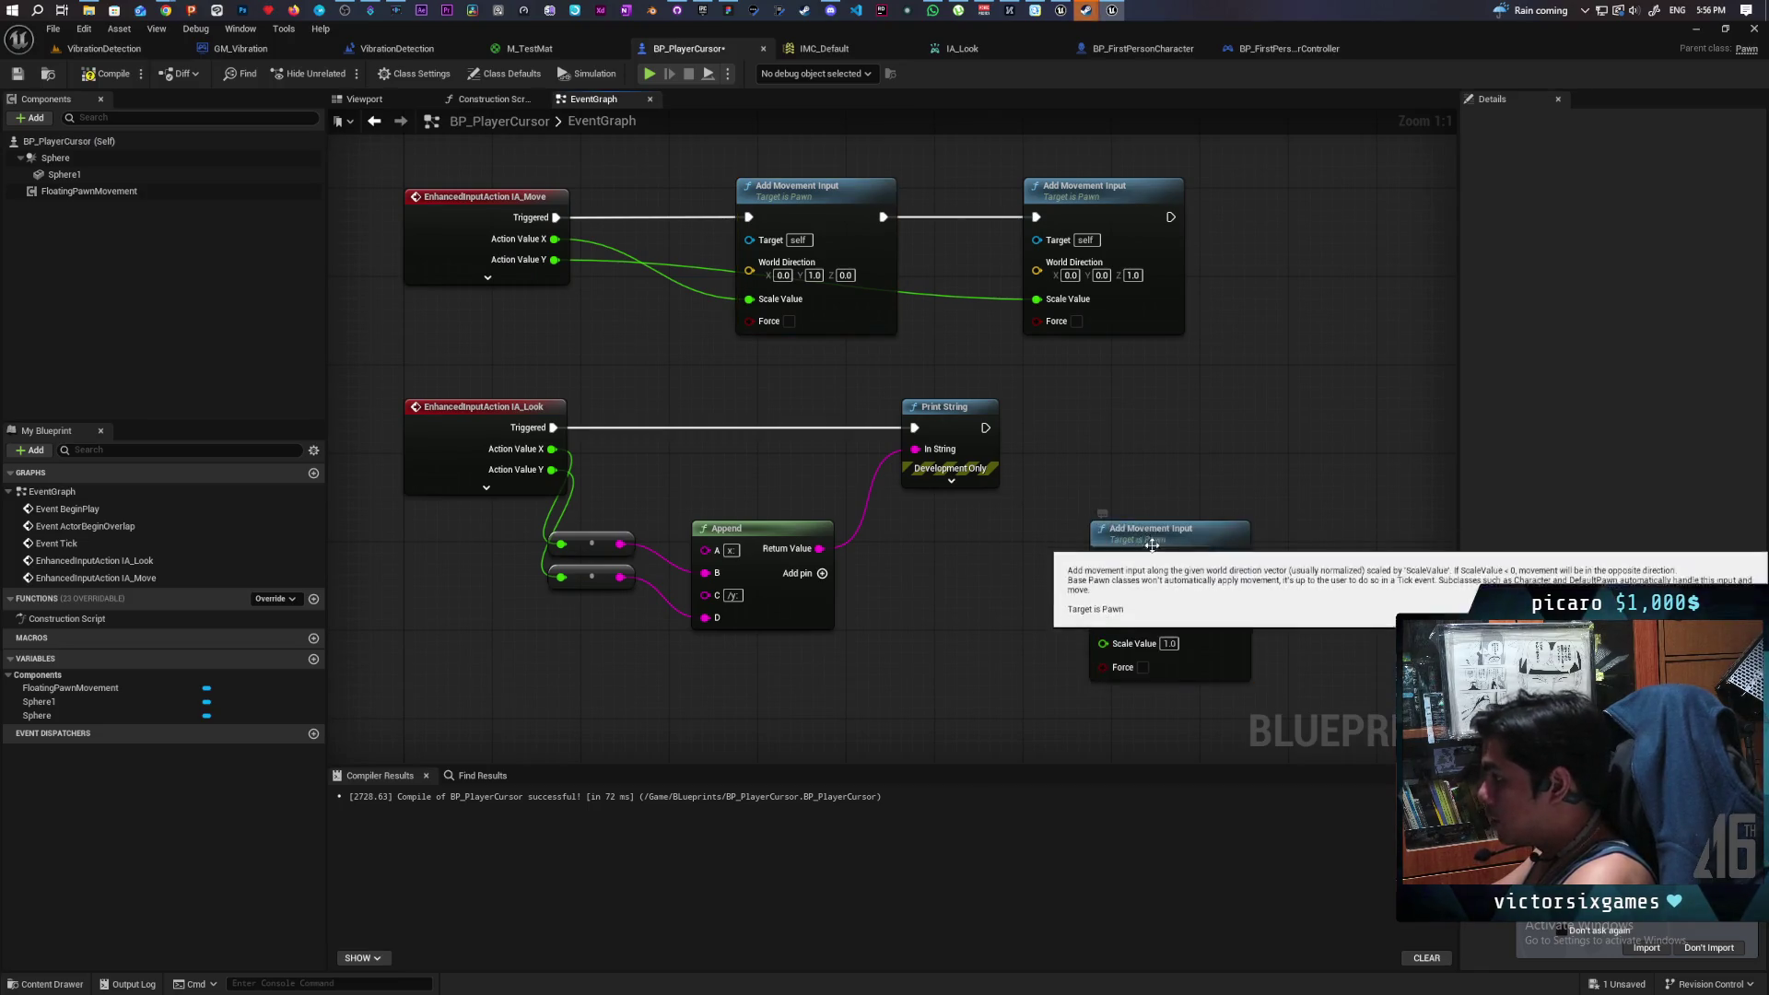
# - Paste a copy of Add Movement Input and delete IA_Look's Print String, Append and reroute nodes
pyautogui.hotkey('ctrl', 'v')
pyautogui.click(988, 469)
pyautogui.press('Delete')
pyautogui.moveTo(539, 637); pyautogui.dragTo(829, 539)
pyautogui.press('Delete')
# - Drive the new node from IA_Look Triggered and Action Value X, direction (1,0,0), then play
pyautogui.moveTo(1142, 440); pyautogui.dragTo(808, 419)
pyautogui.moveTo(546, 451); pyautogui.dragTo(800, 500)
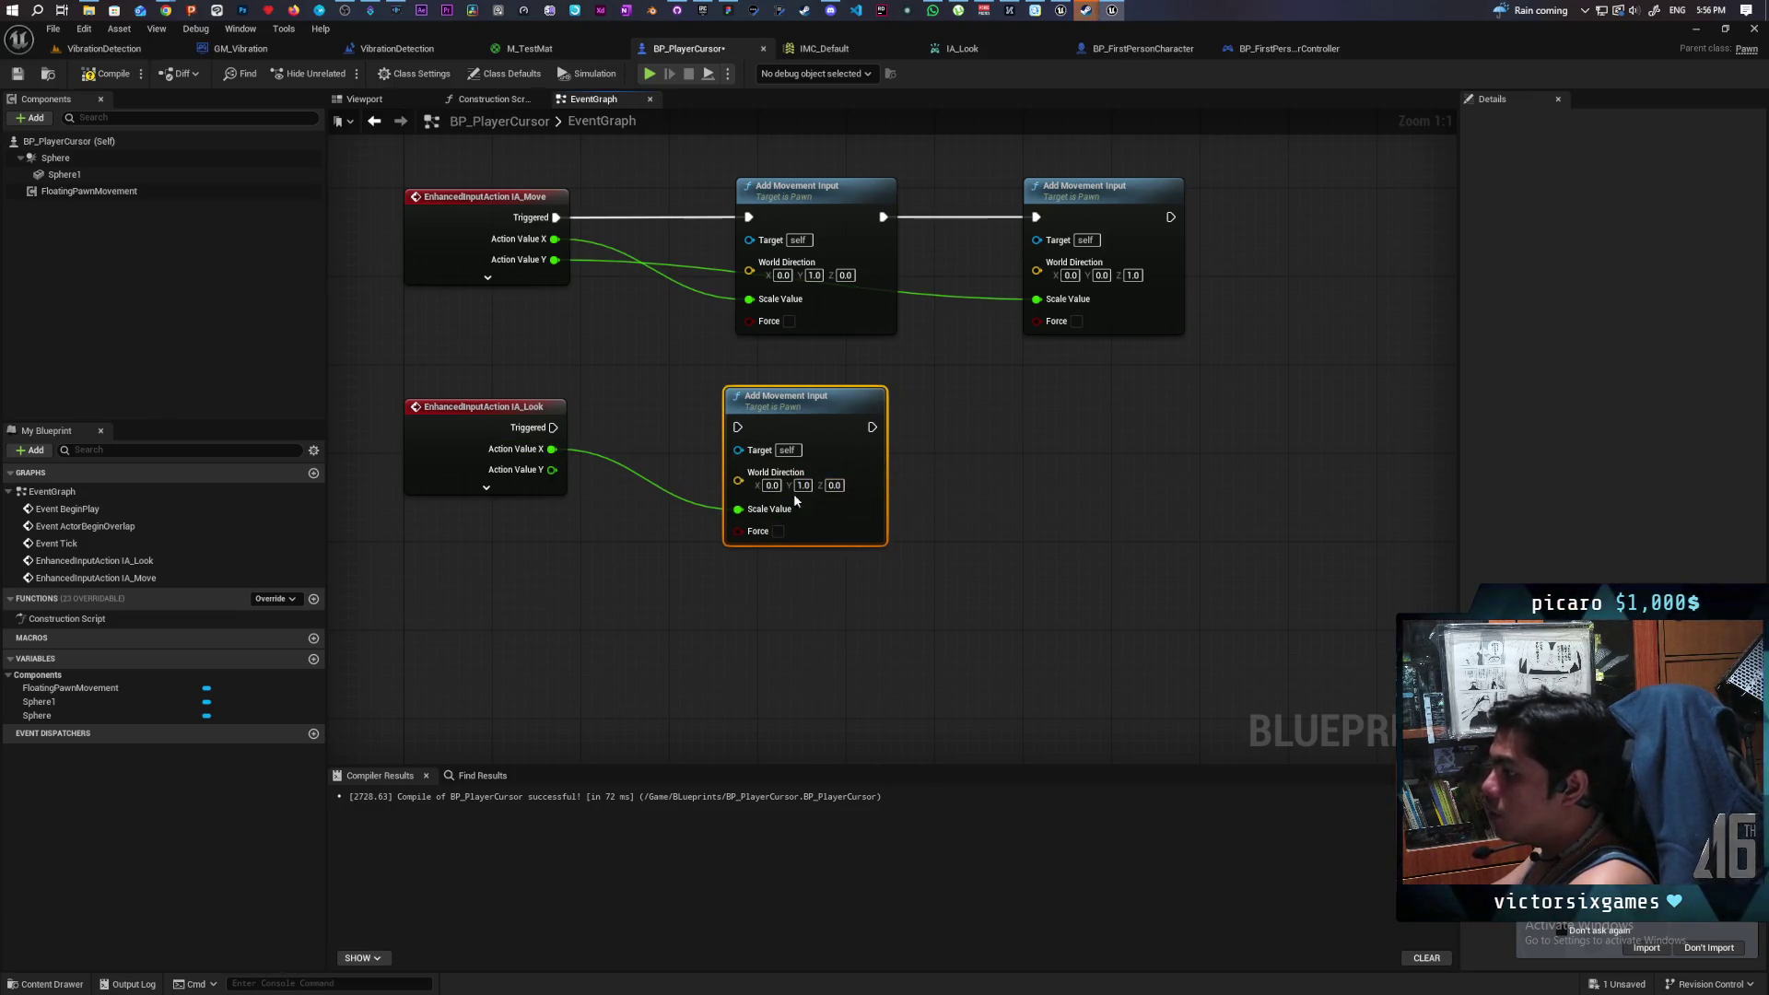
pyautogui.moveTo(552, 427); pyautogui.dragTo(737, 427)
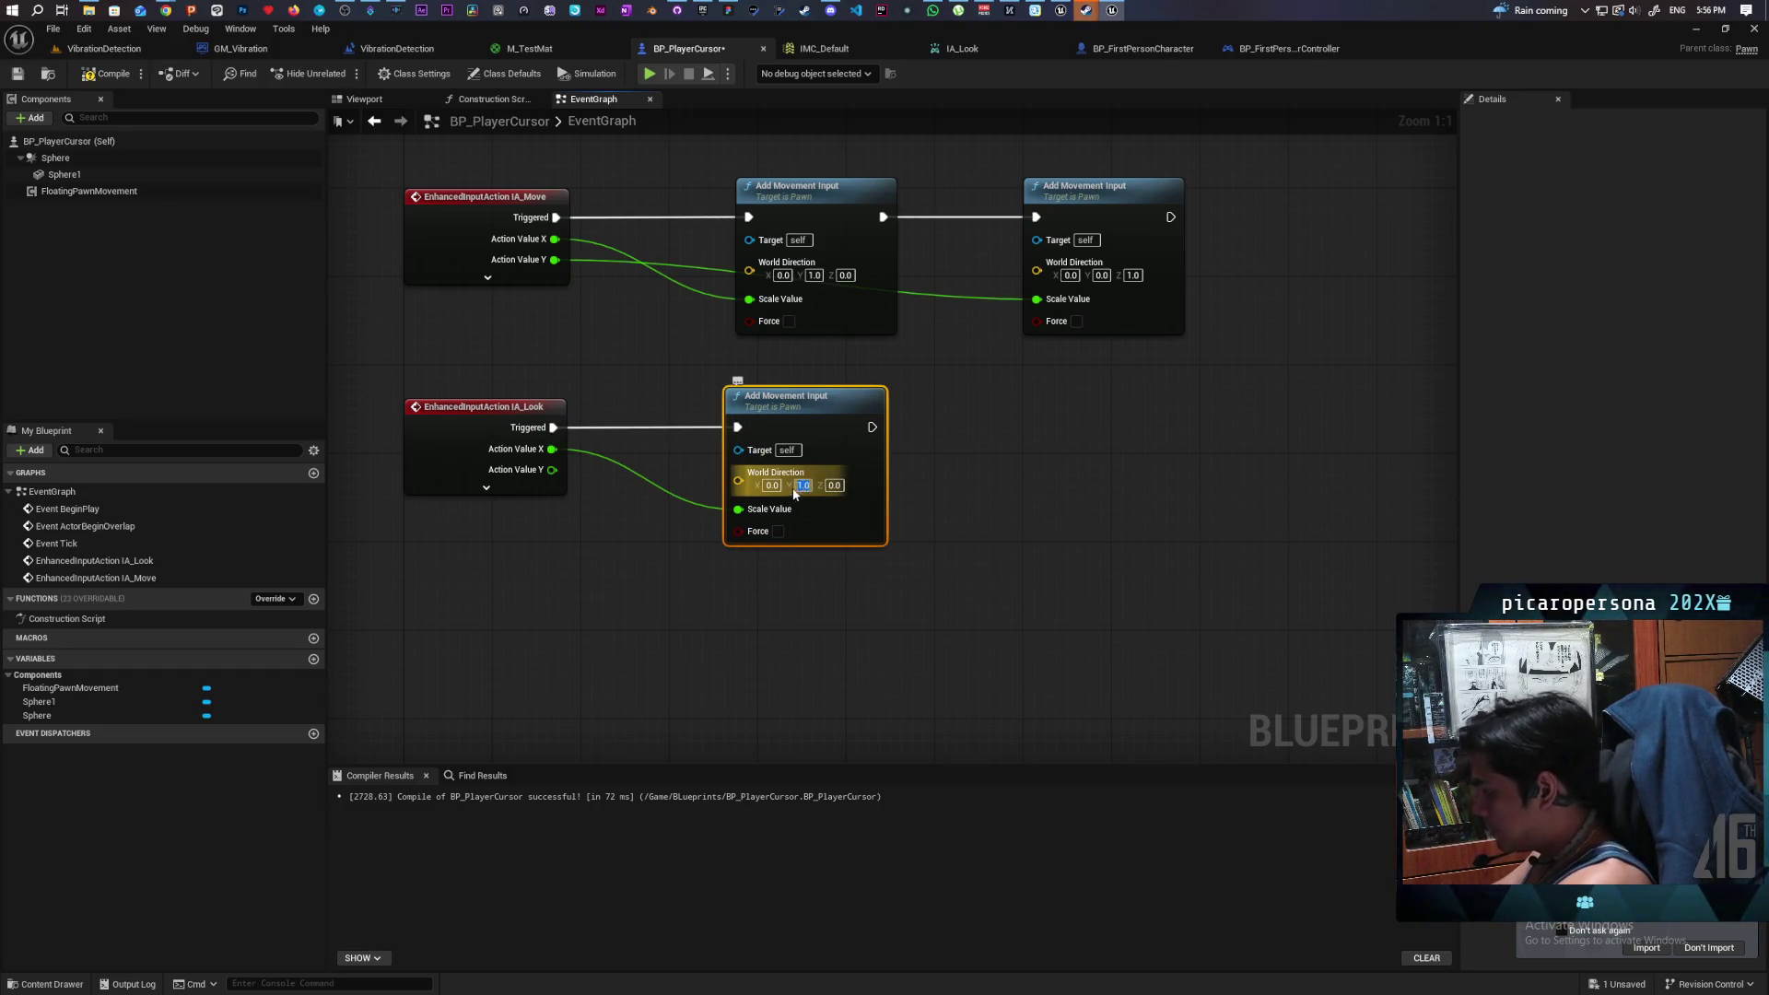
pyautogui.write('0')
pyautogui.click(772, 485)
pyautogui.write('1')
pyautogui.click(1020, 552)
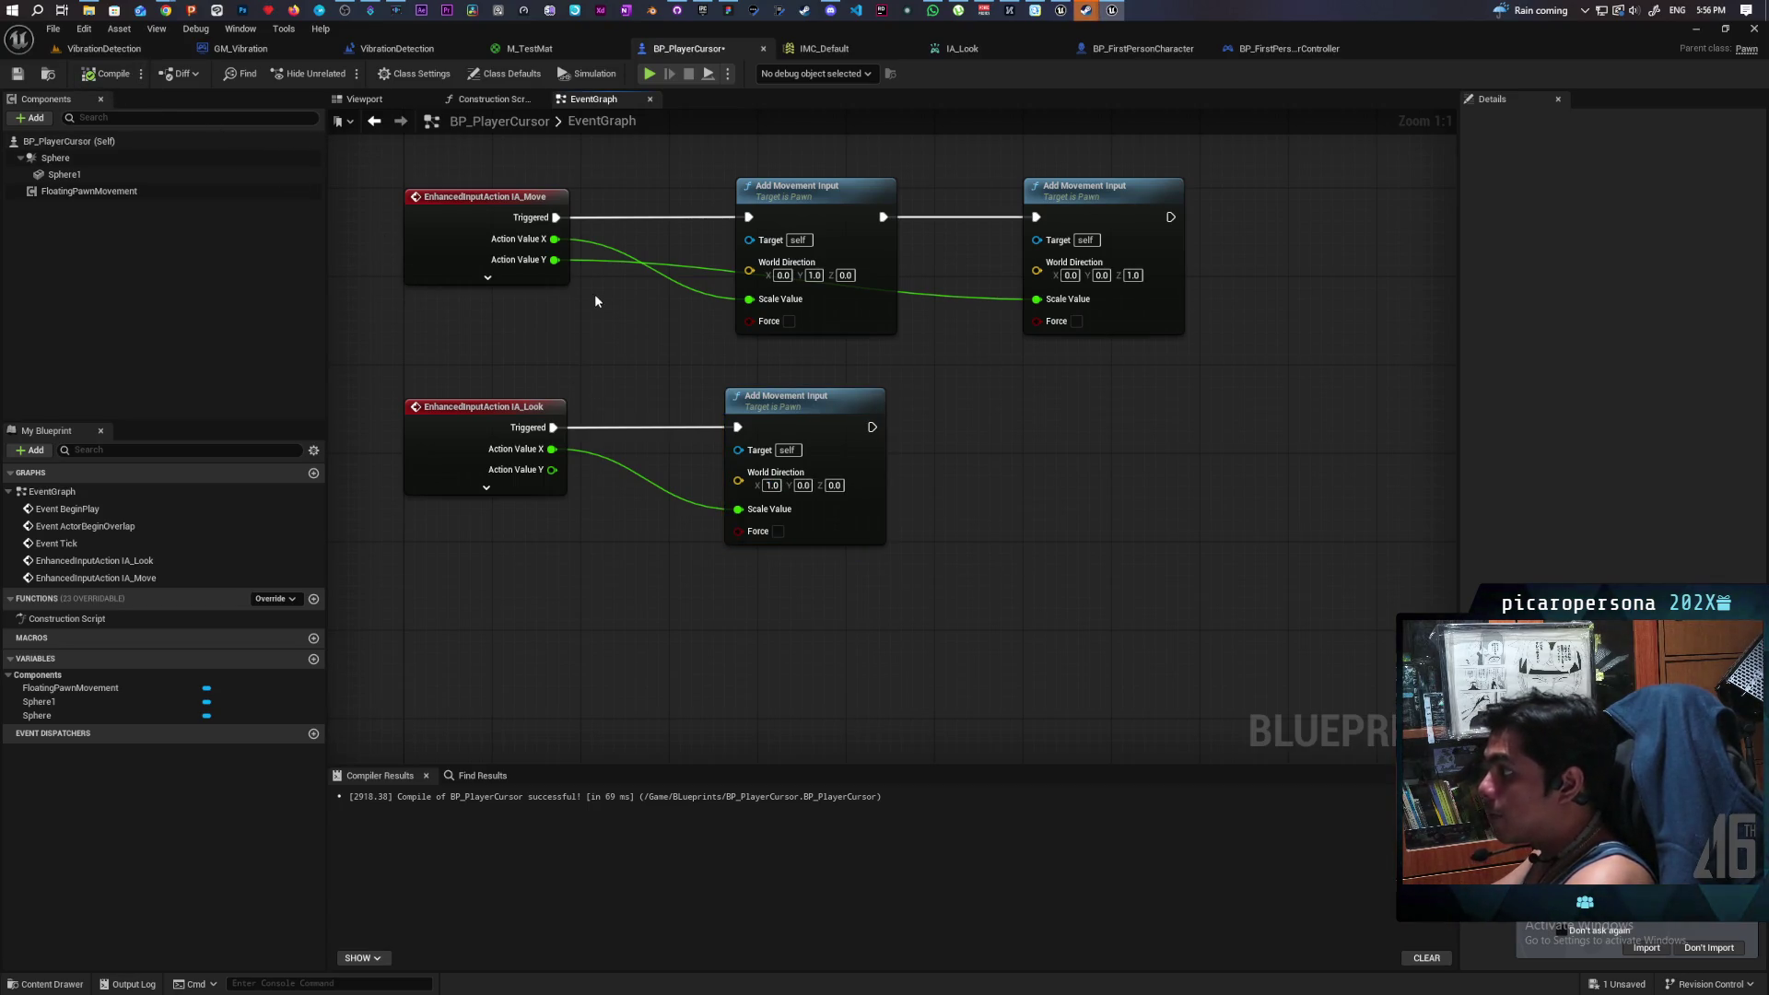
pyautogui.click(651, 75)
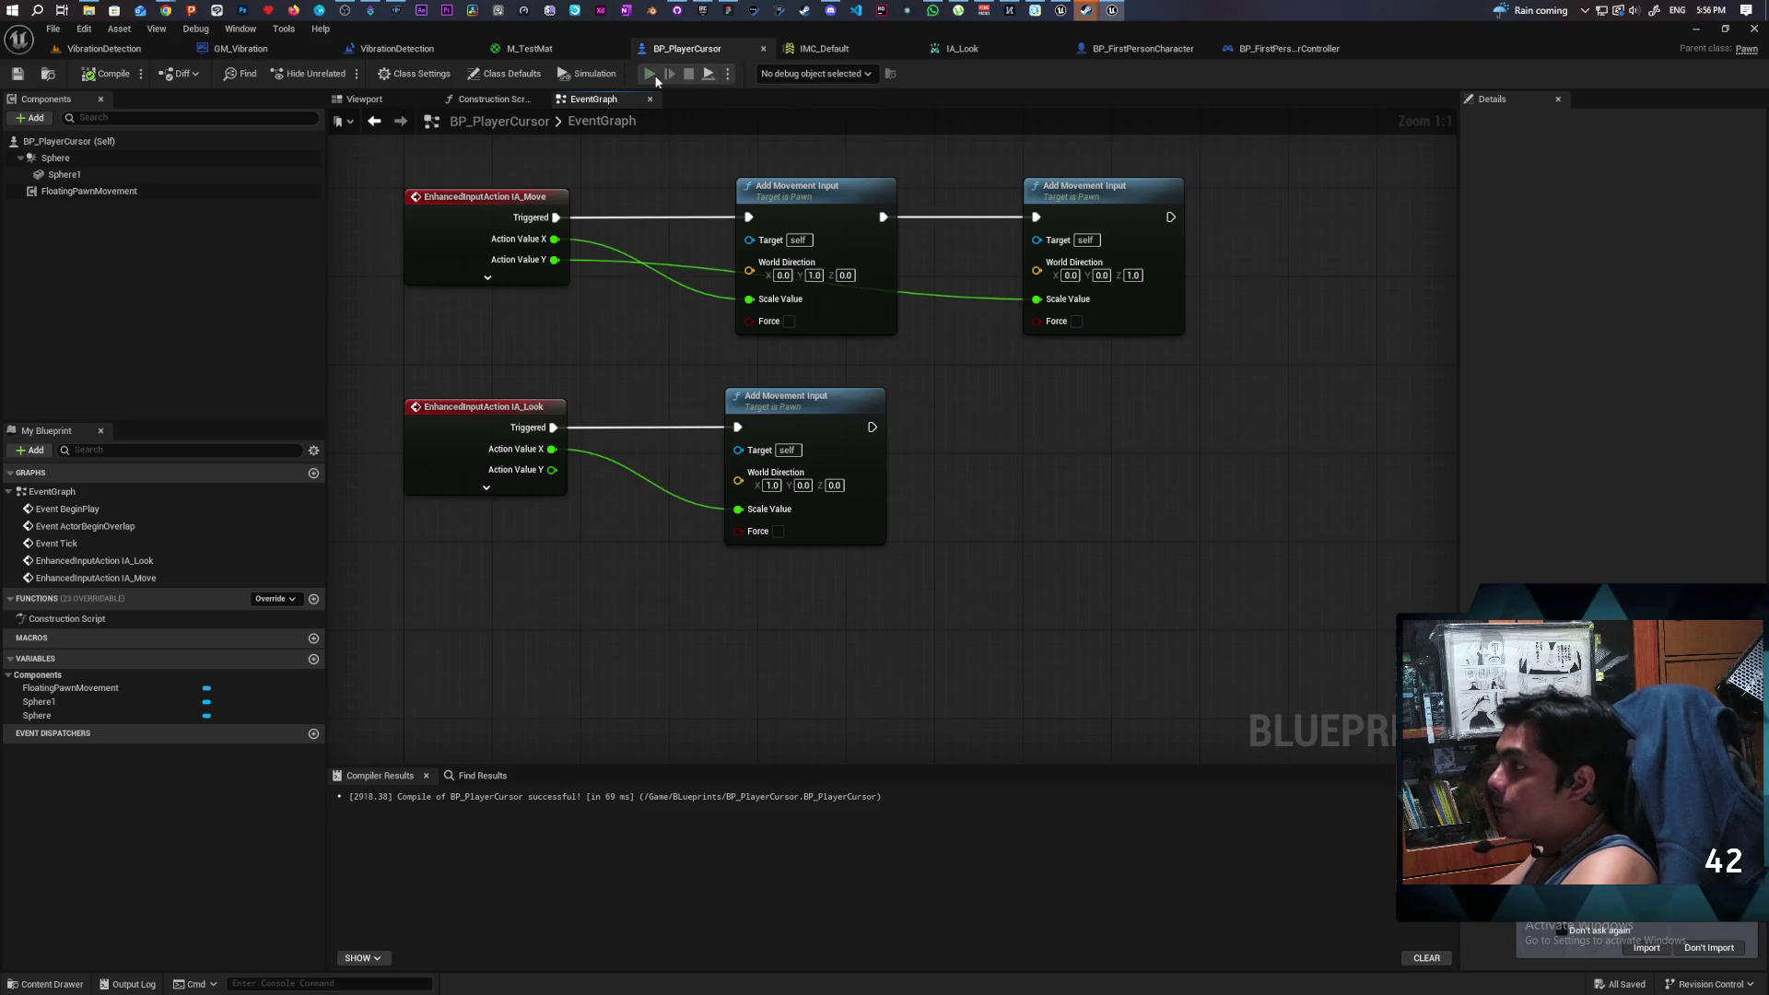
# - Move the sphere toward the camera with W, then stop and return to VibrationDetection
pyautogui.press('w')
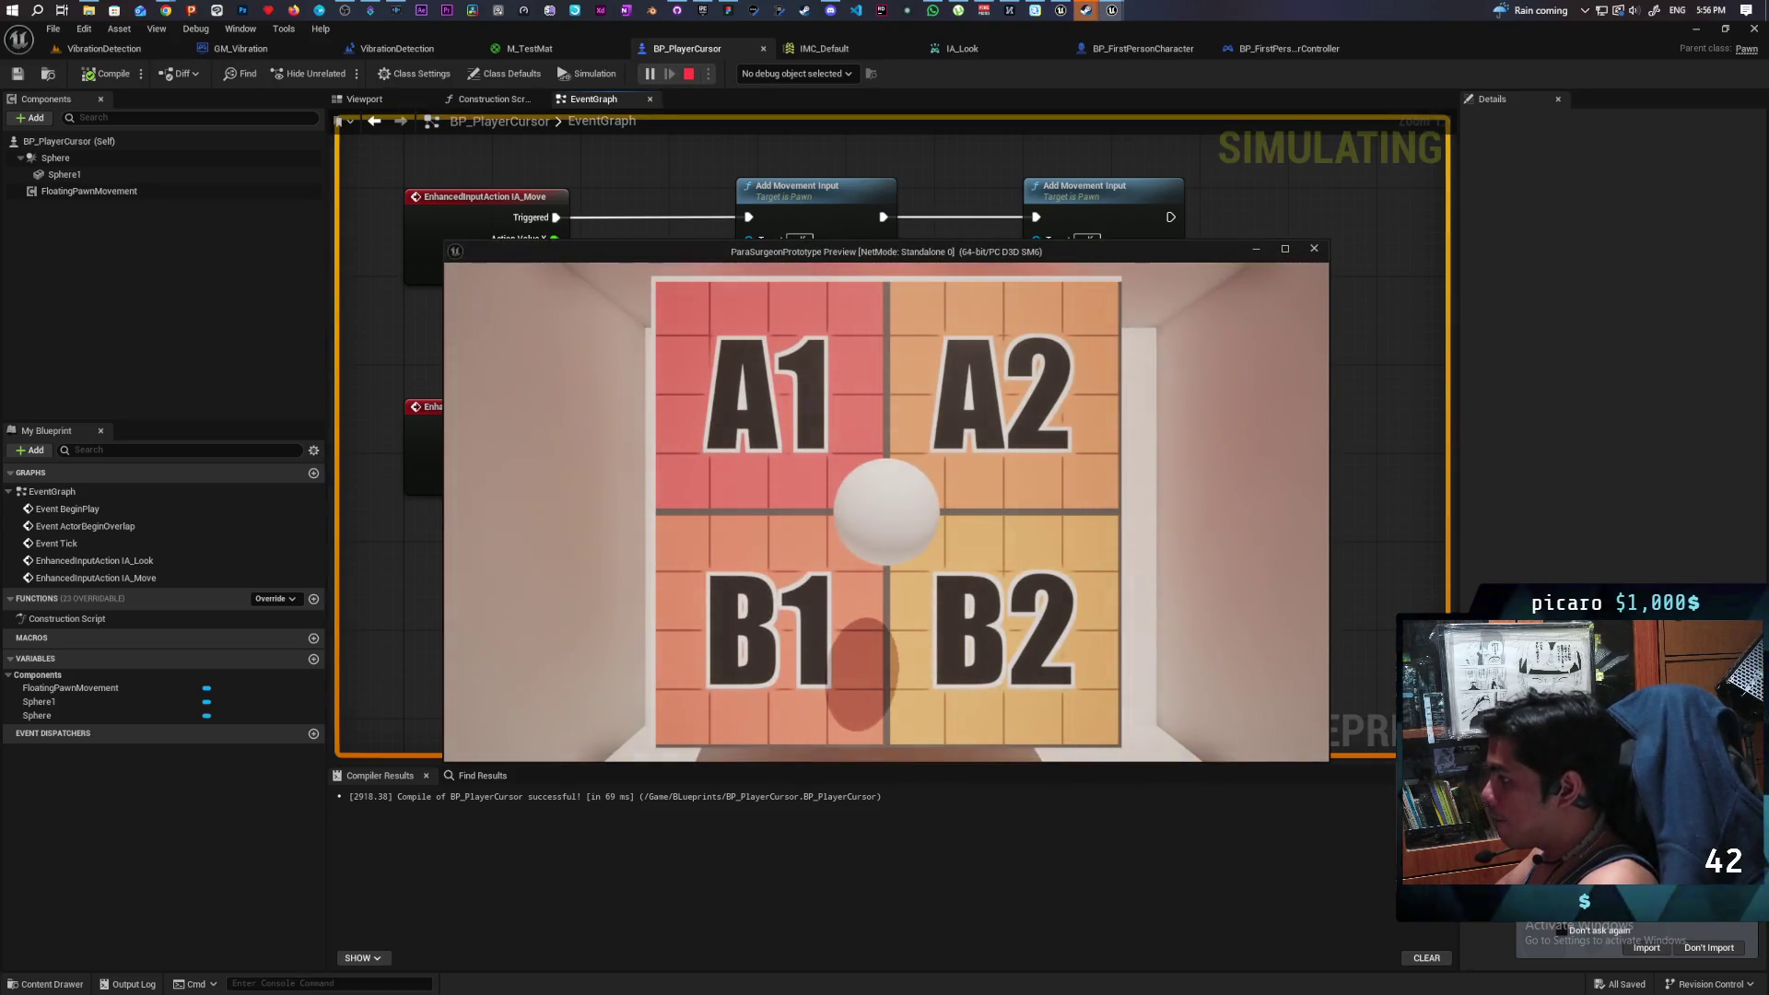
pyautogui.press('w')
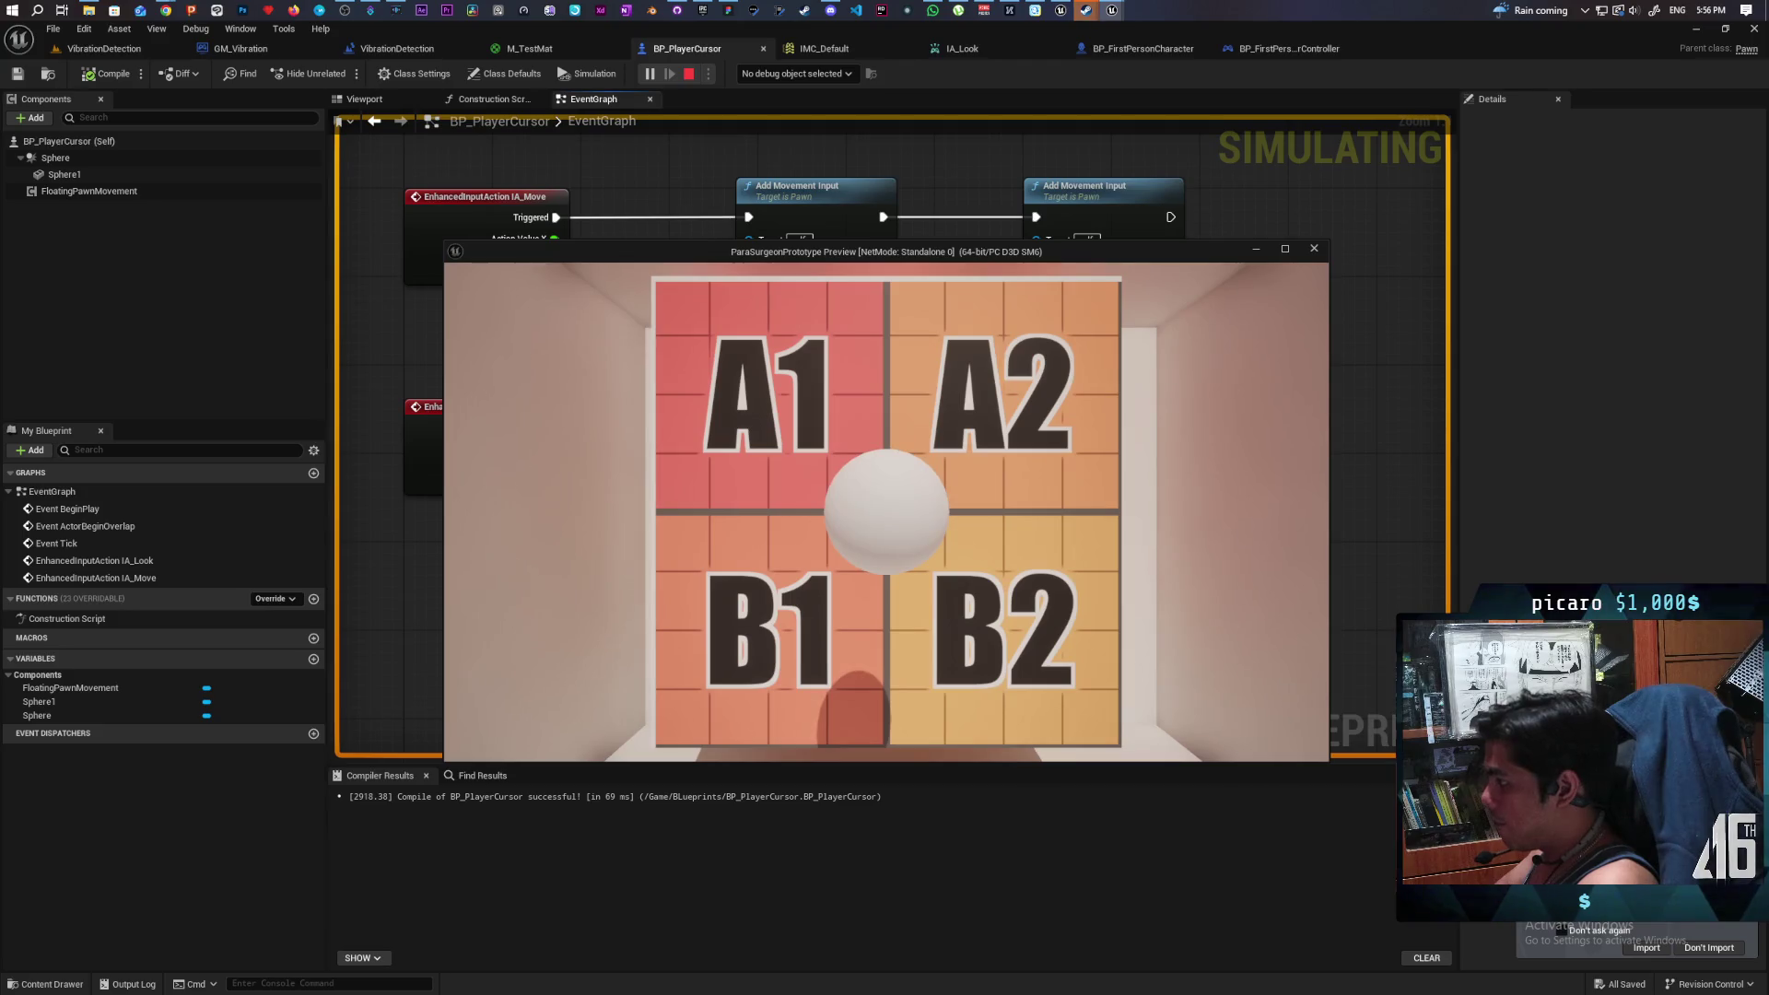
pyautogui.press('w')
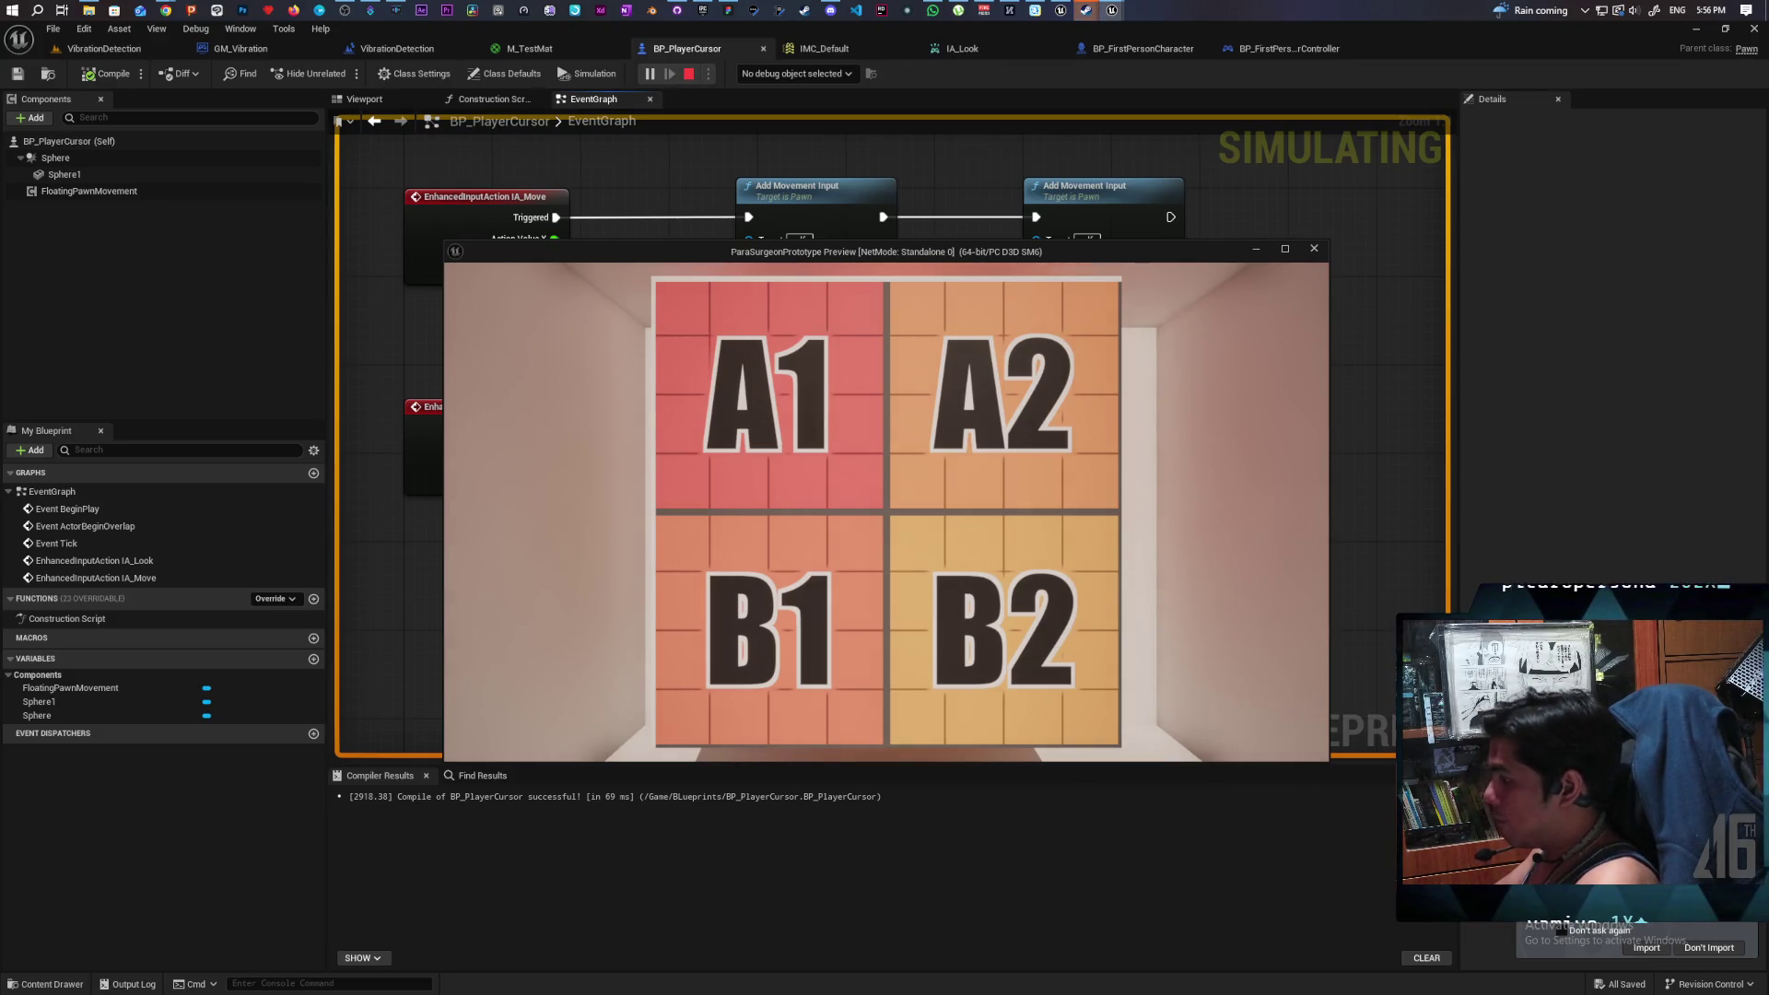
pyautogui.press('Escape')
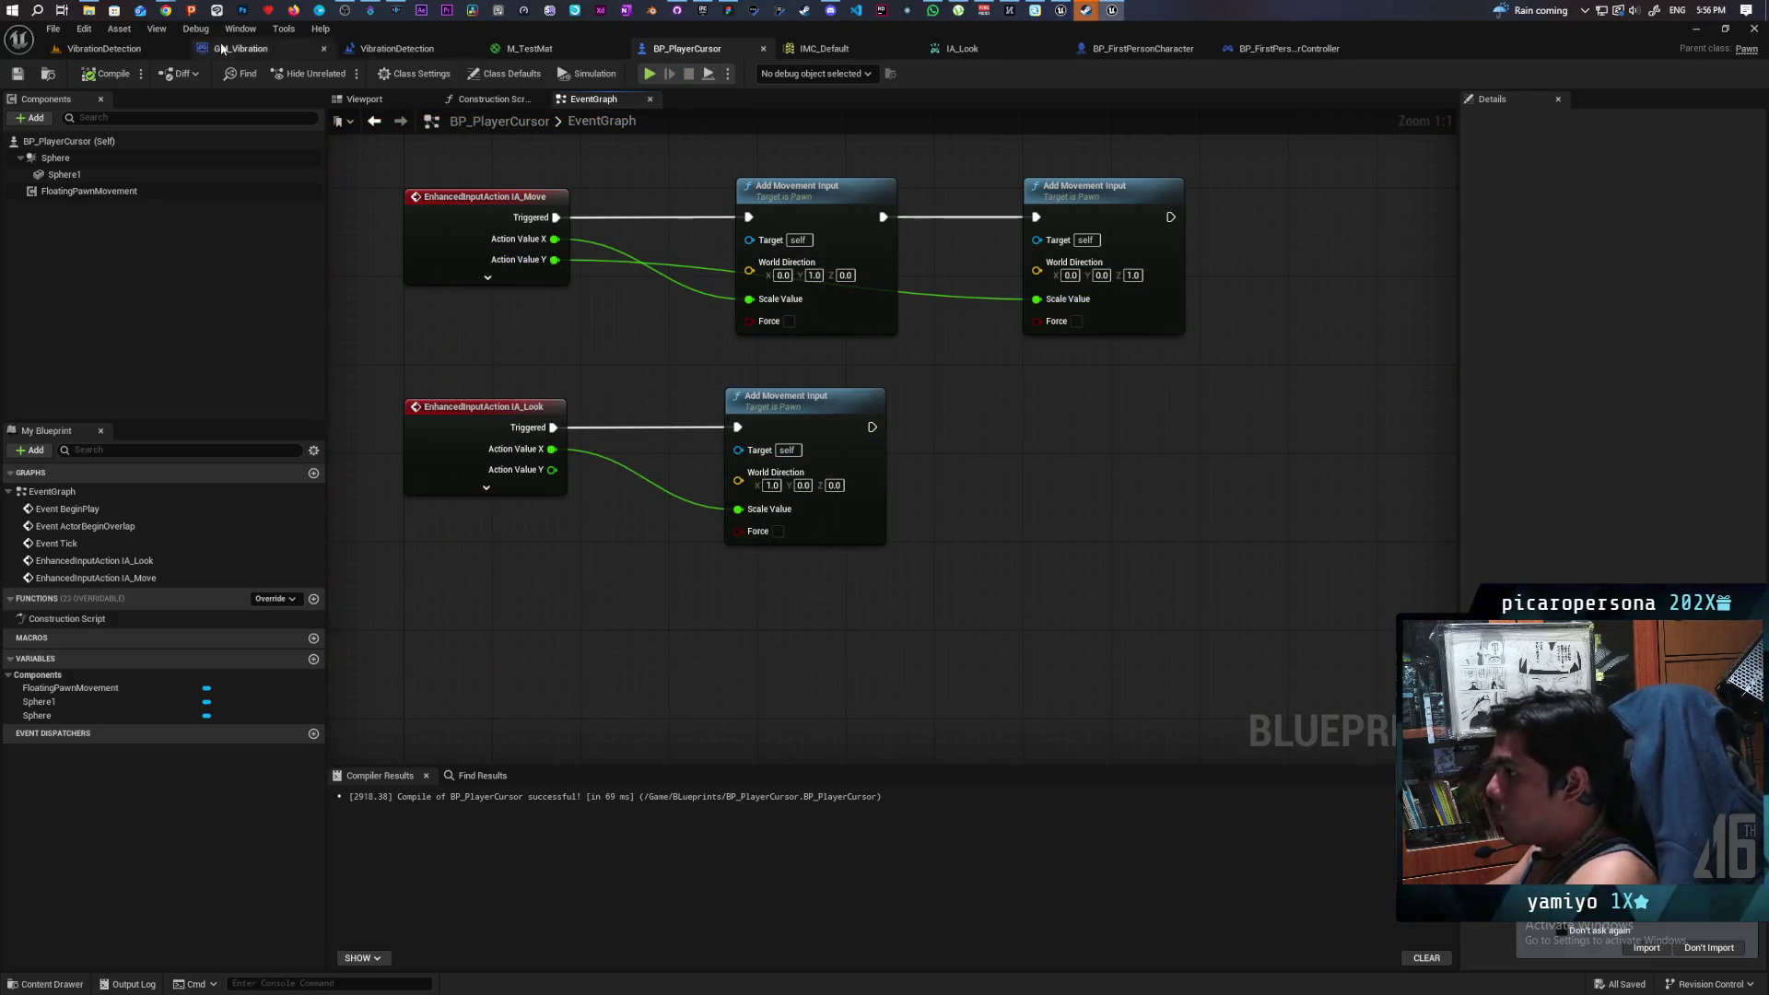
pyautogui.click(117, 46)
# - Alt-drag wall Cube6 leftward to create Cube7, then run and end a play test
pyautogui.press('f')
pyautogui.moveTo(691, 544)
pyautogui.mouseDown()
pyautogui.moveTo(636, 562)
pyautogui.moveTo(635, 497)
pyautogui.moveTo(663, 525)
pyautogui.mouseUp()
pyautogui.moveTo(1181, 441)
pyautogui.mouseDown()
pyautogui.moveTo(1160, 433)
pyautogui.moveTo(1181, 441)
pyautogui.mouseUp()
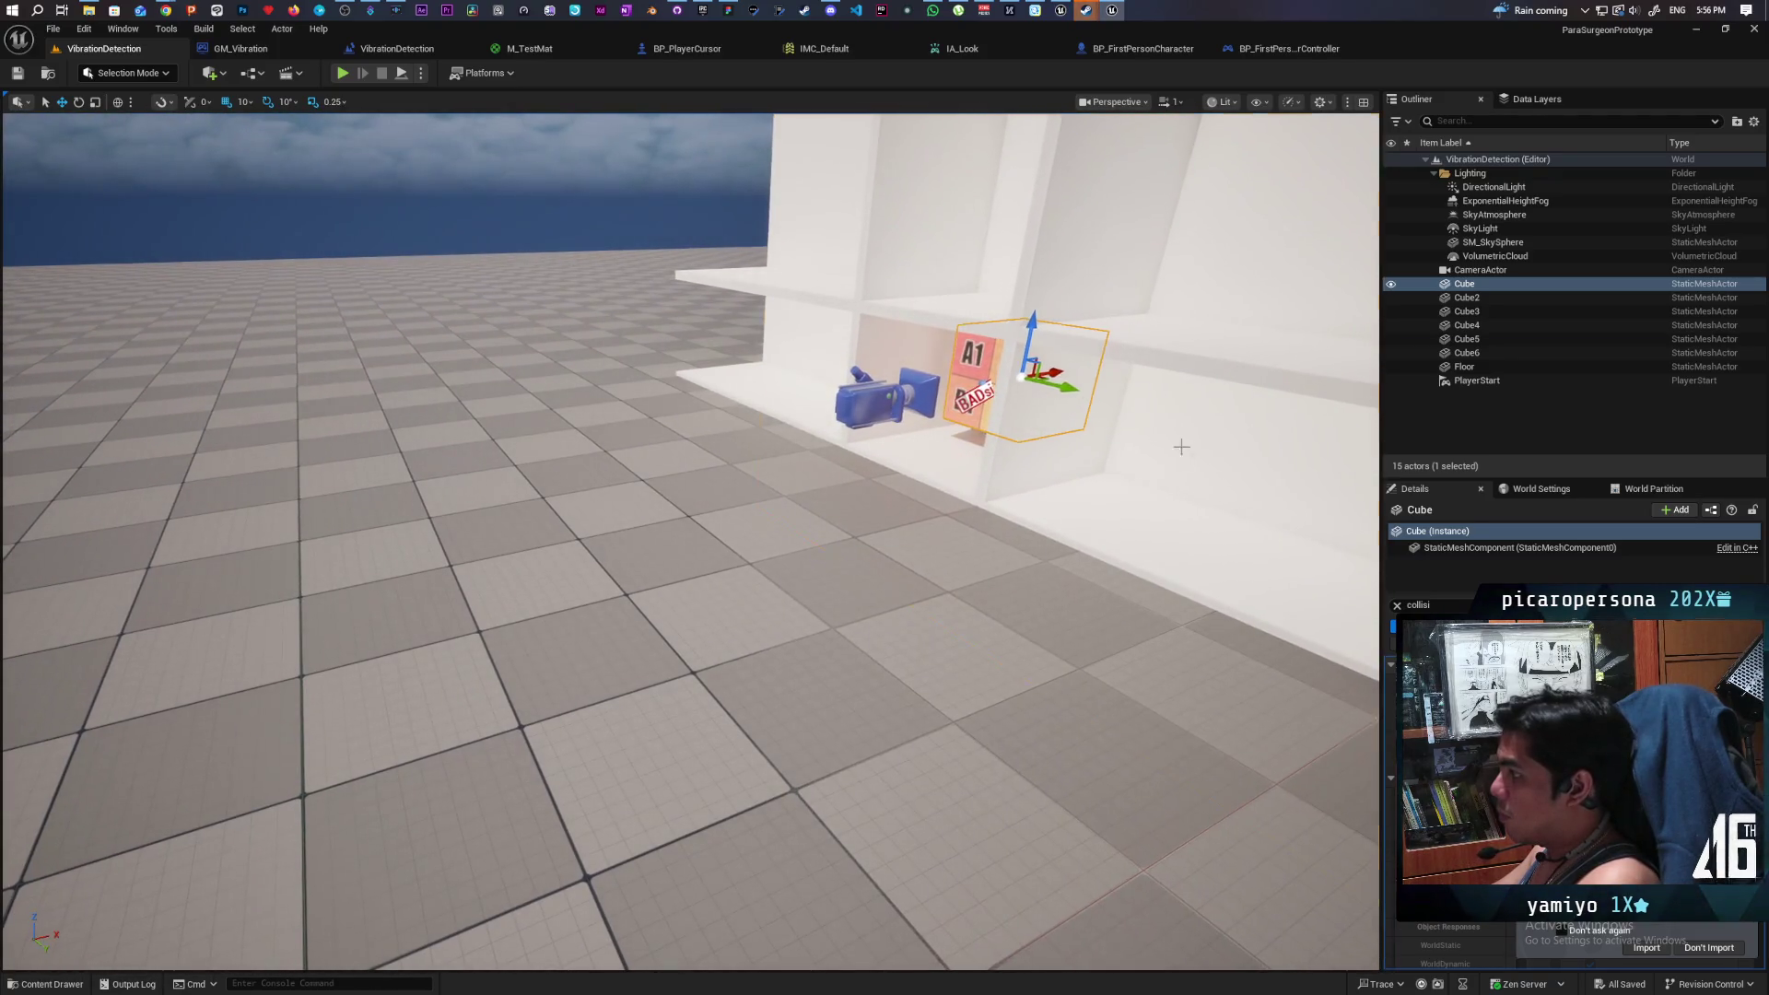
pyautogui.click(1181, 441)
pyautogui.press('f')
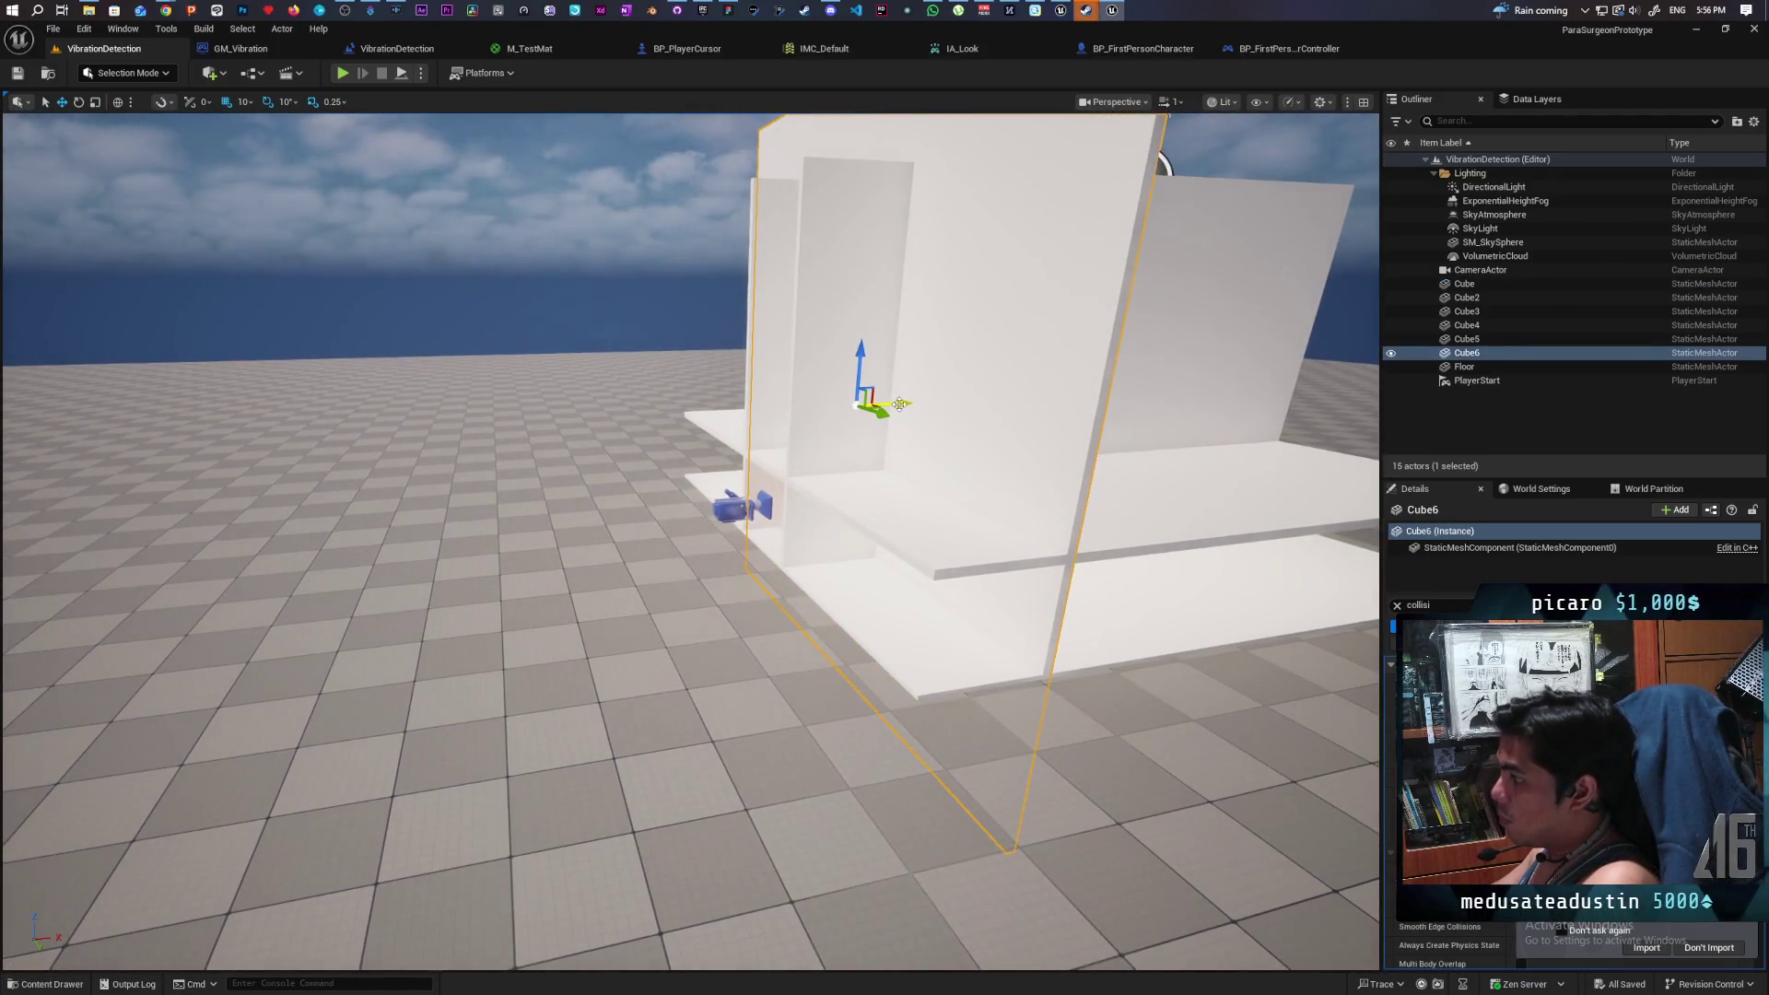
pyautogui.keyDown('alt'); pyautogui.moveTo(899, 403); pyautogui.dragTo(807, 426); pyautogui.keyUp('alt')
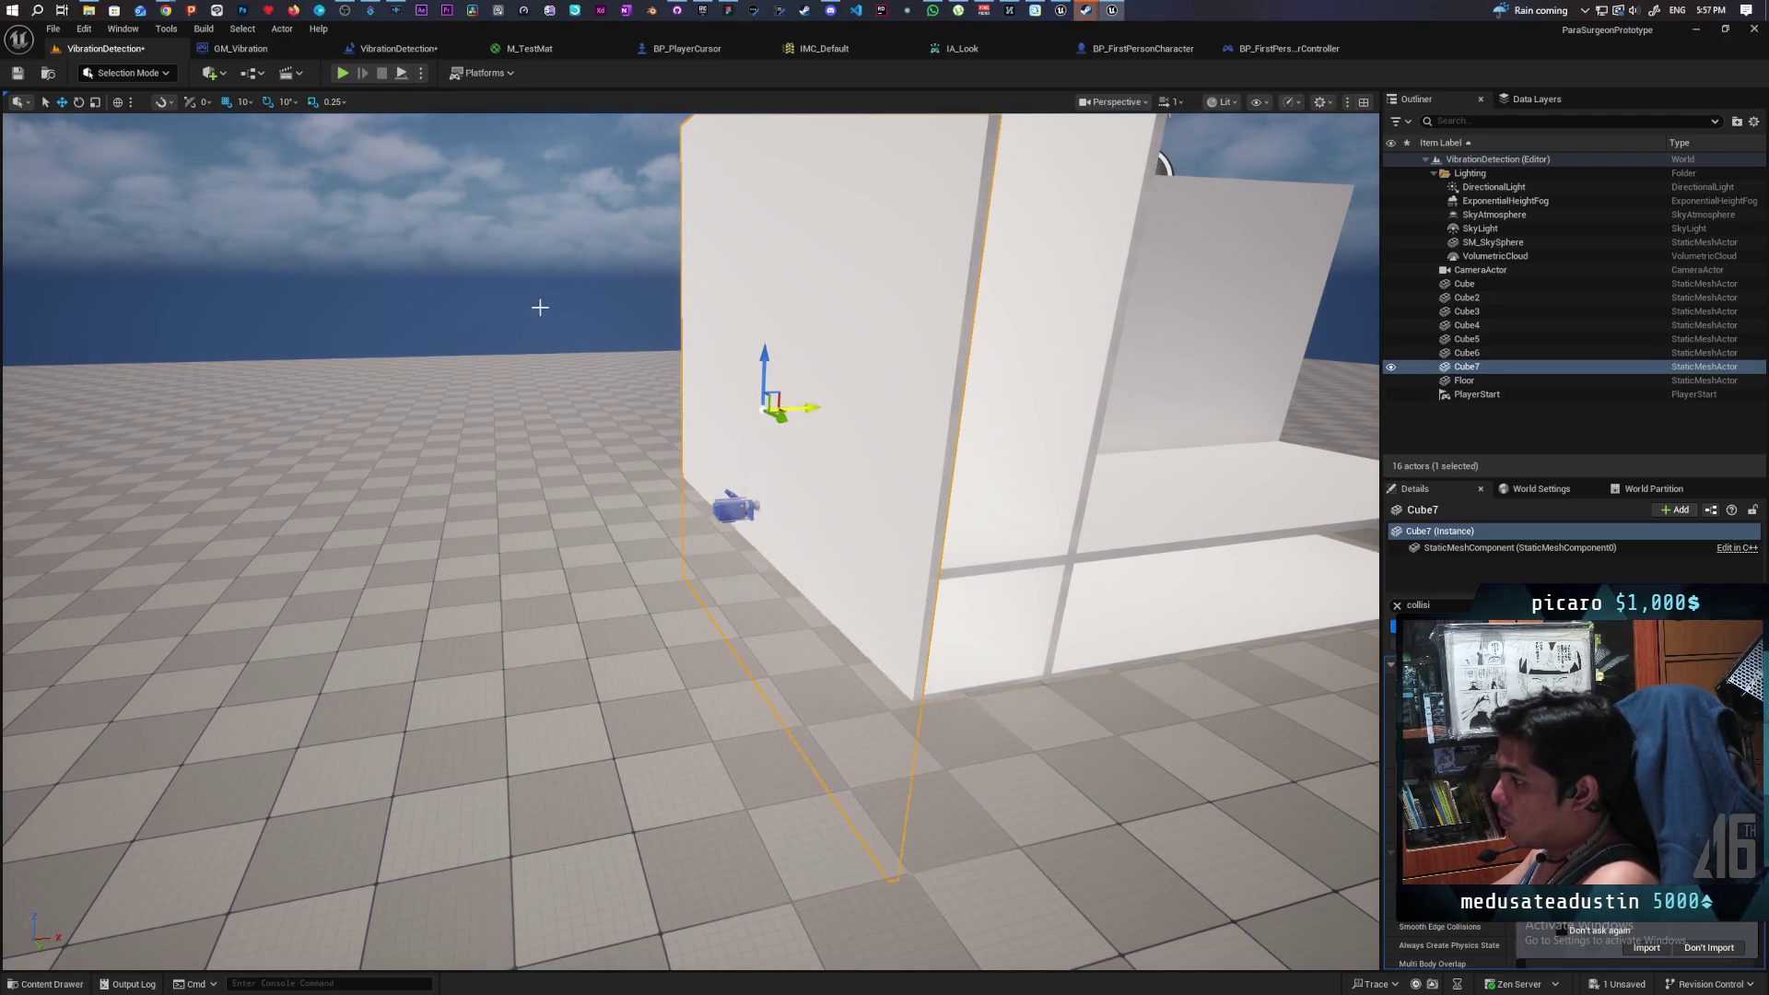
pyautogui.click(355, 73)
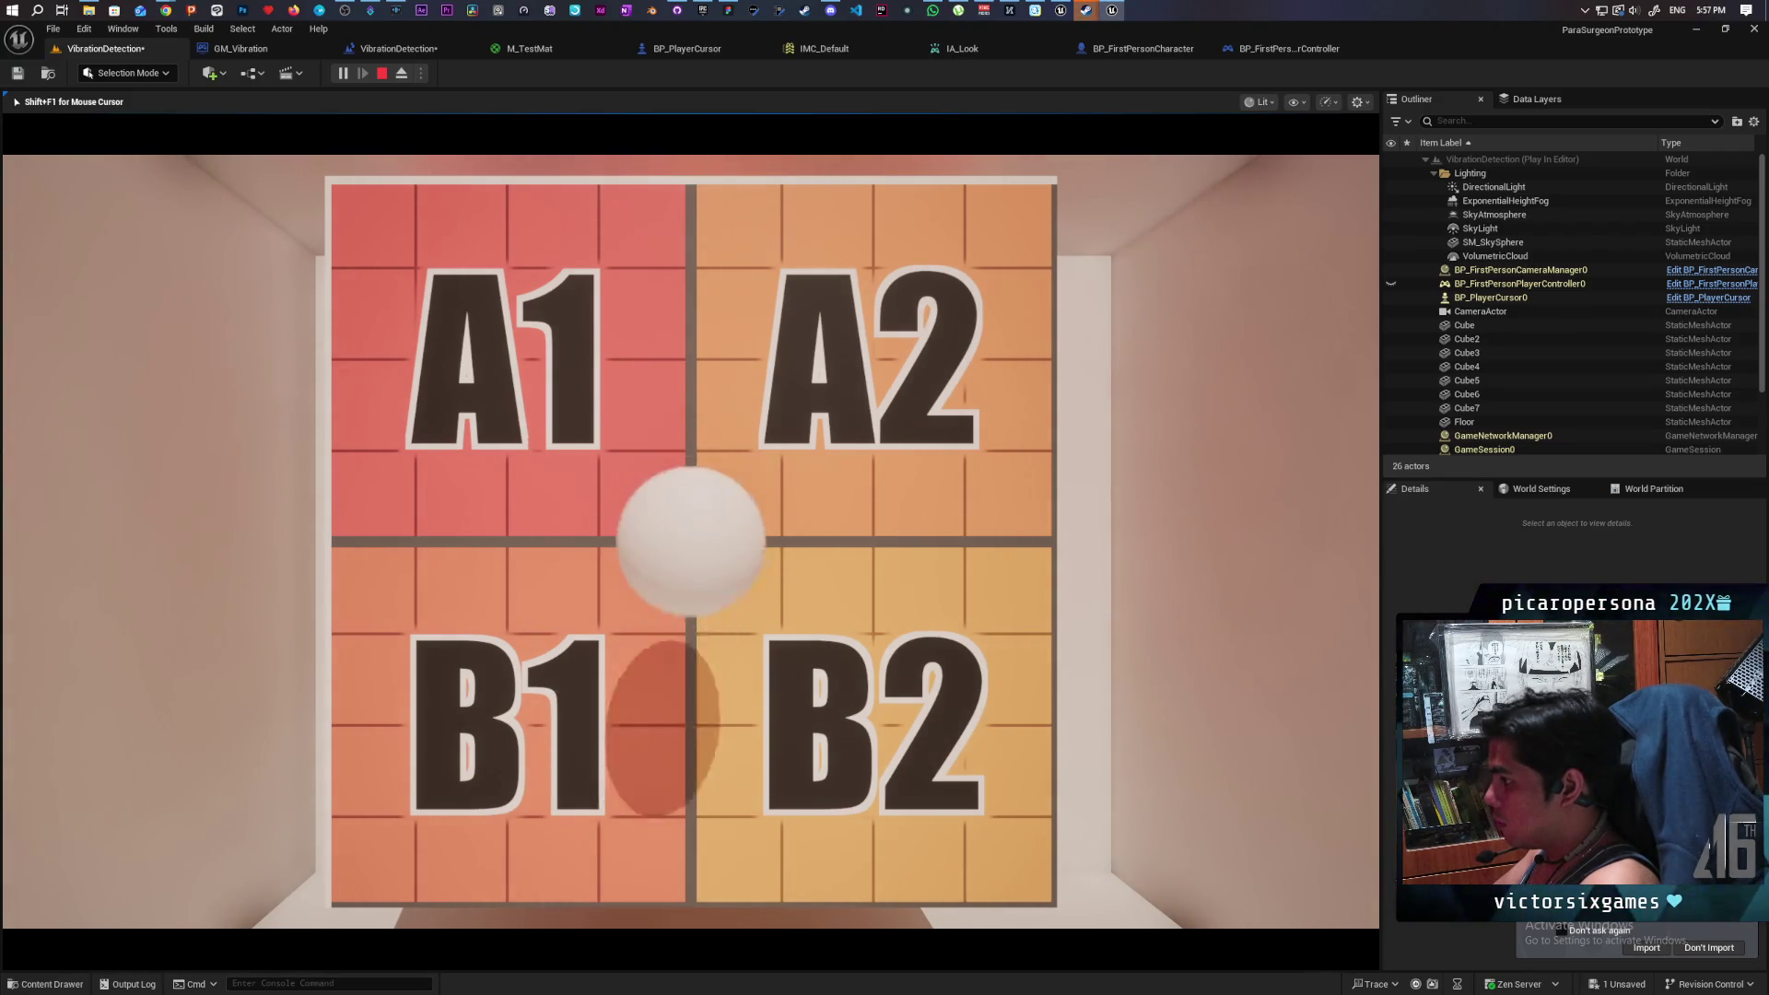
pyautogui.press('Escape')
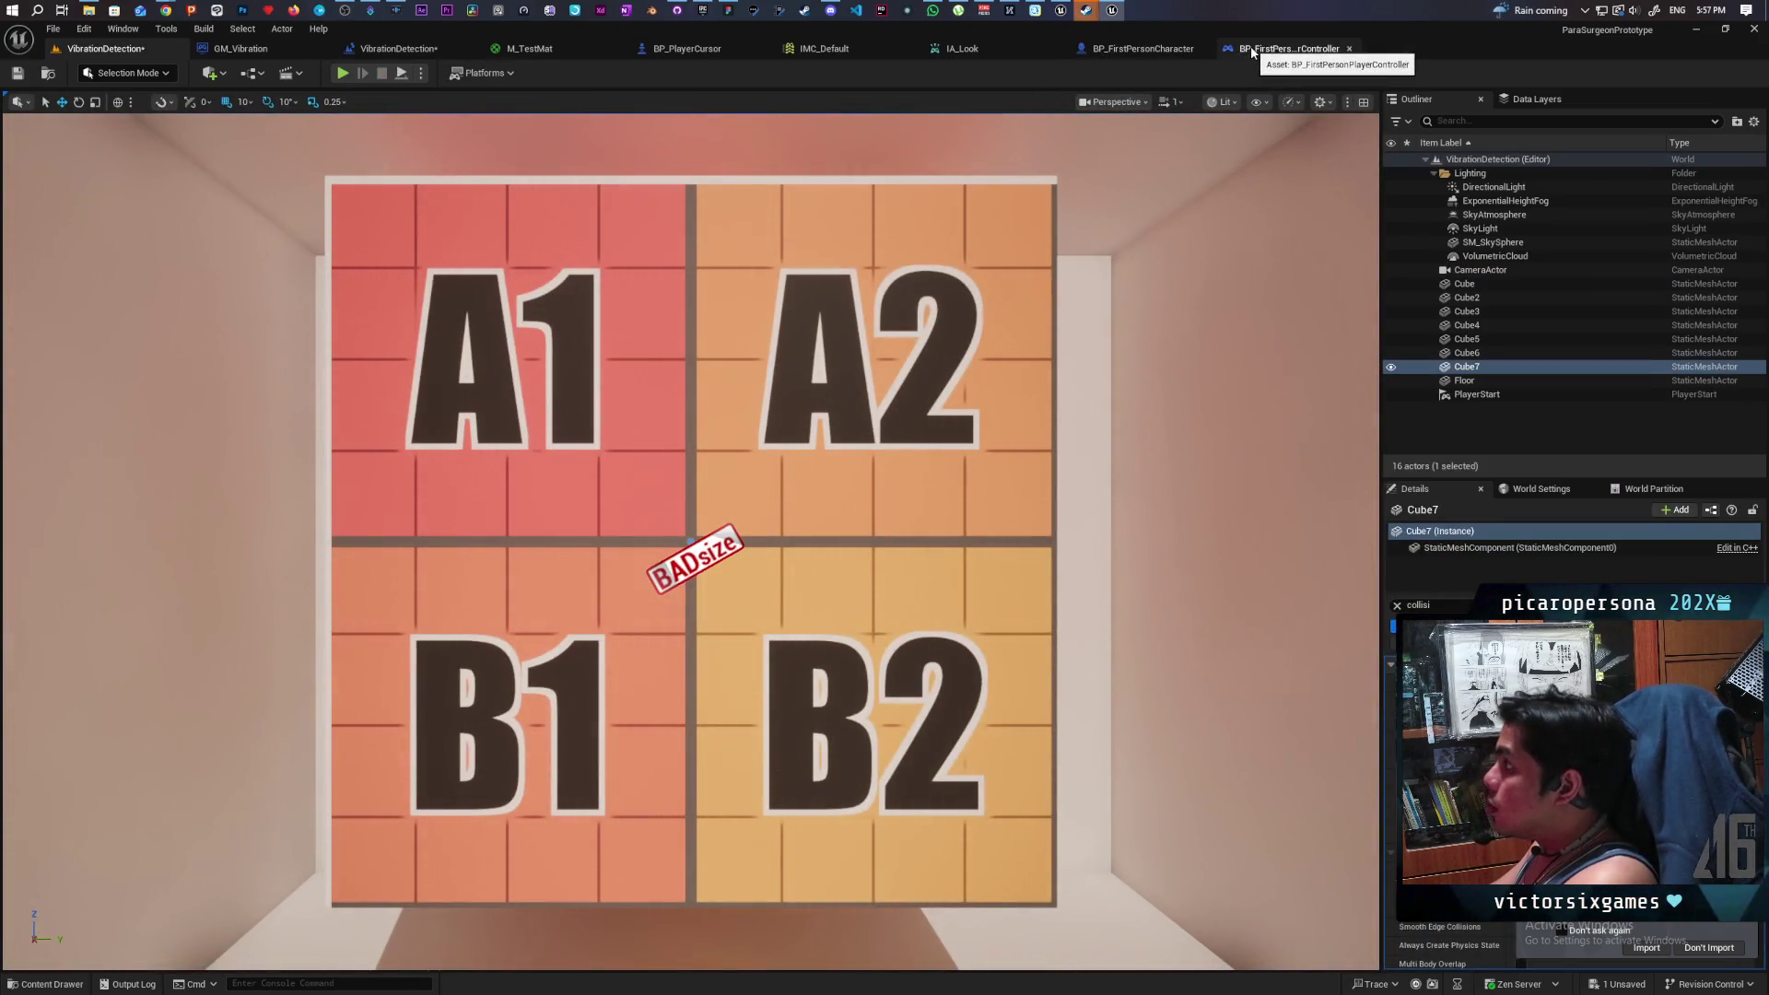
# - Feed Scale Value from IA_Look Action Value Y, compile, save all and play-test
pyautogui.click(691, 48)
pyautogui.moveTo(552, 469); pyautogui.dragTo(738, 509)
pyautogui.click(107, 73)
pyautogui.hotkey('ctrl', 's')
pyautogui.click(649, 73)
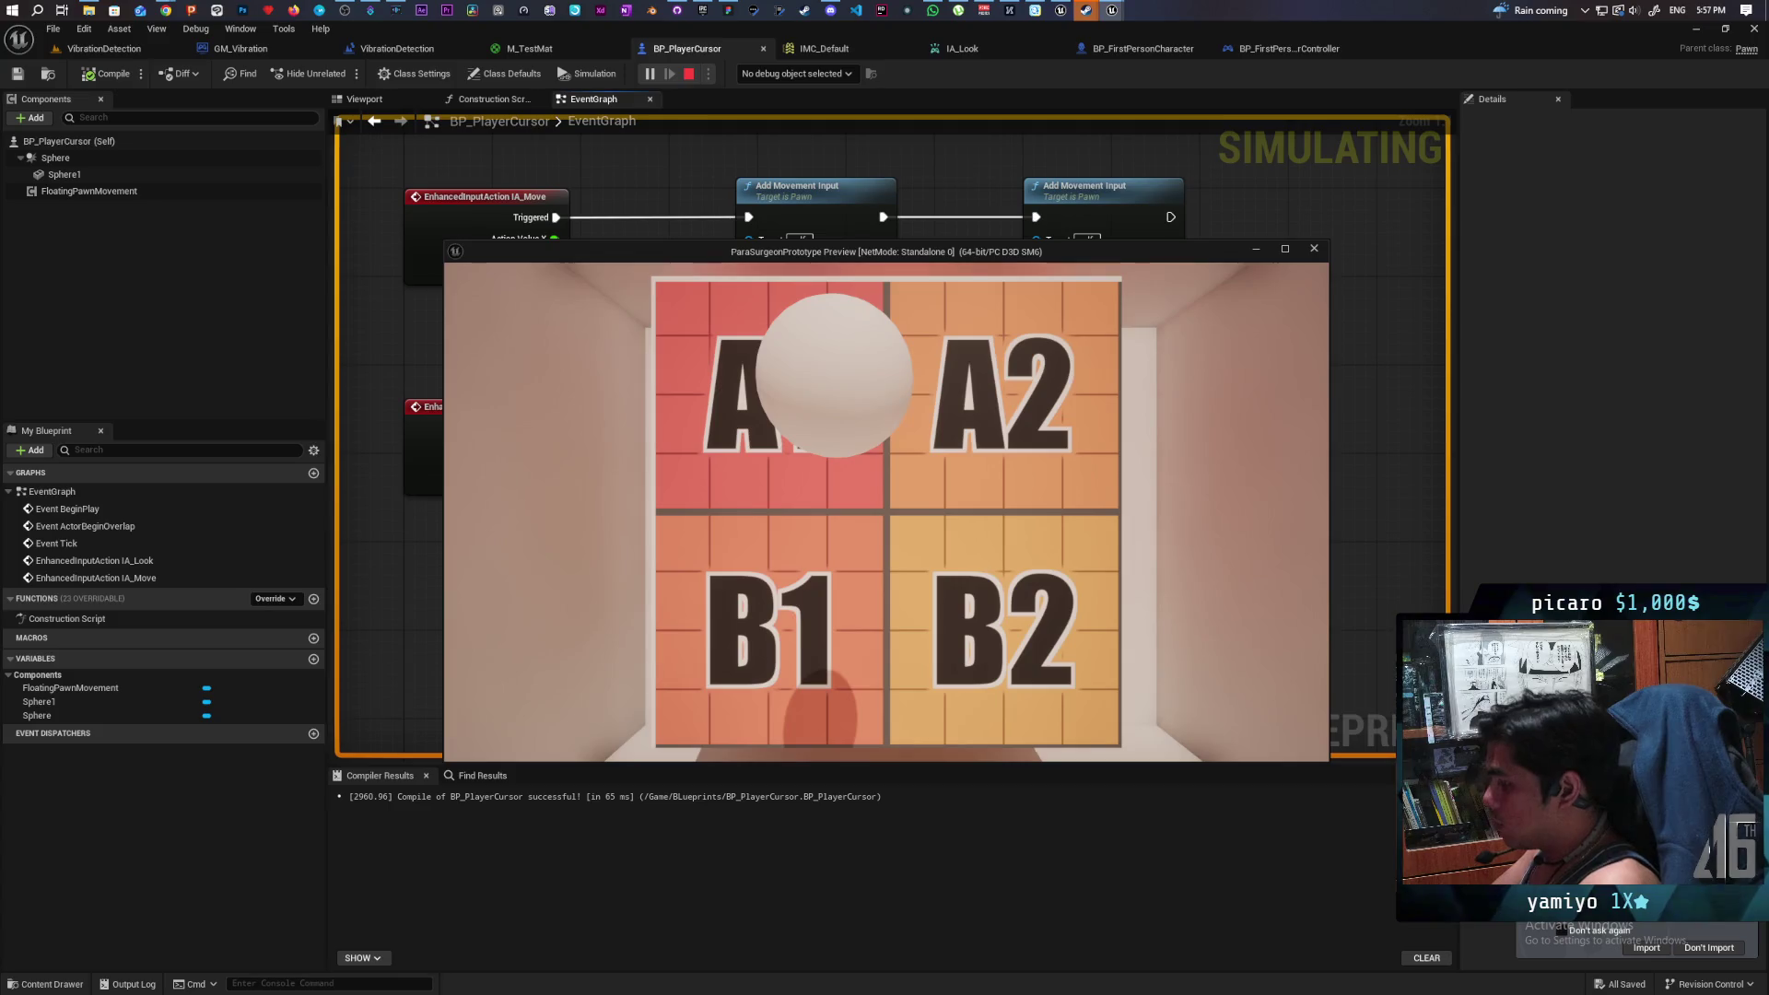
pyautogui.click(688, 73)
# - Add a Negate Float node on IA_Look's Action Value Y
pyautogui.moveTo(551, 470); pyautogui.dragTo(588, 530)
pyautogui.write('nega')
pyautogui.press('Return')
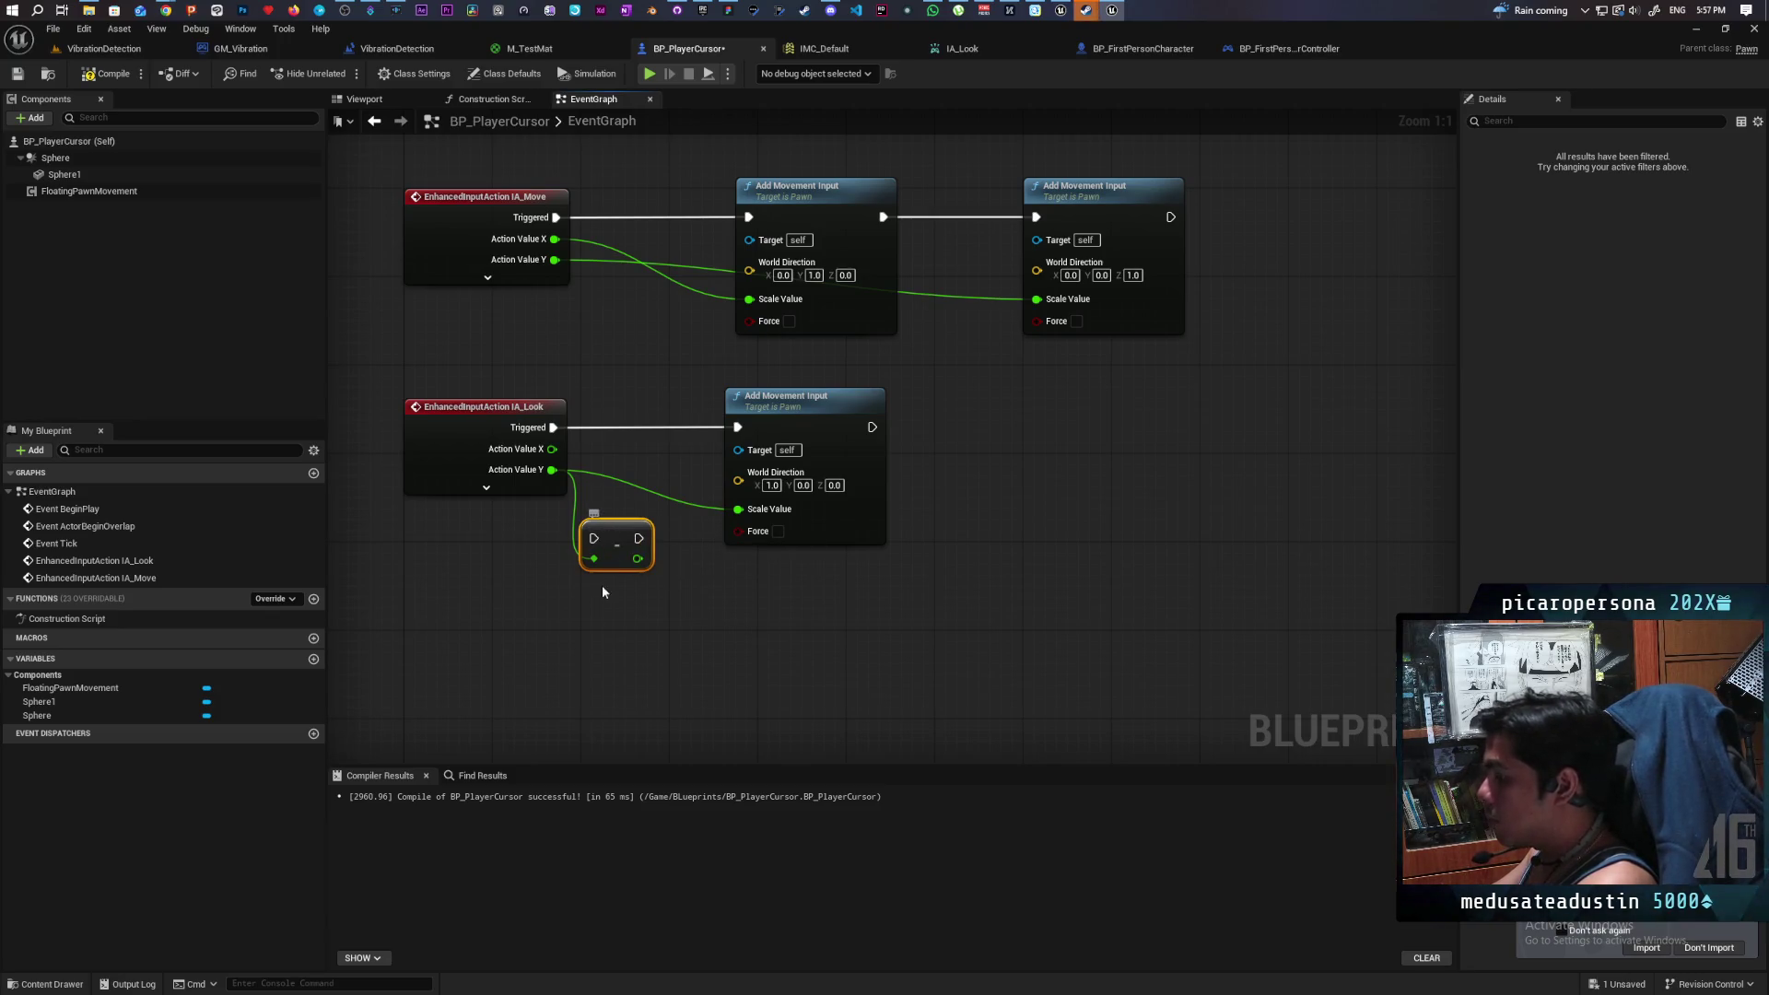
# - Delete the Negate node, try a Multiply by -1.0 on Action Value Y, then remove it
pyautogui.press('Delete')
pyautogui.moveTo(551, 470); pyautogui.dragTo(562, 514)
pyautogui.write('multi')
pyautogui.press('Return')
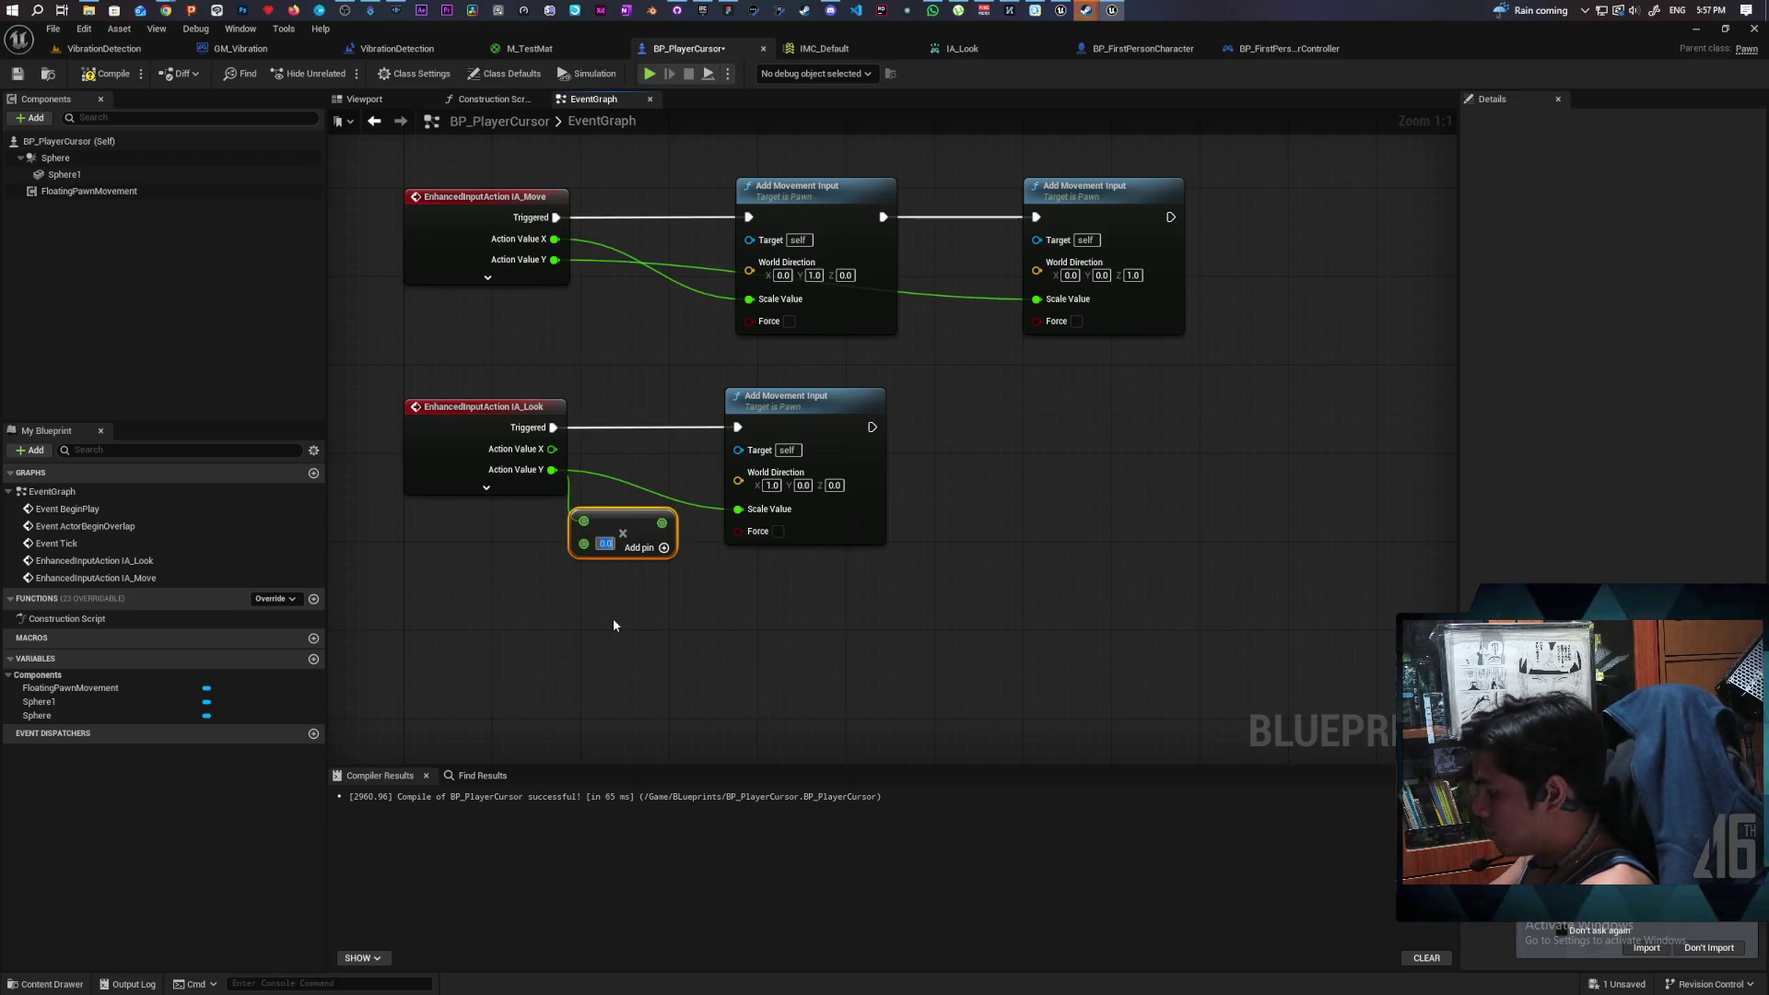
pyautogui.write('-1')
pyautogui.press('Return')
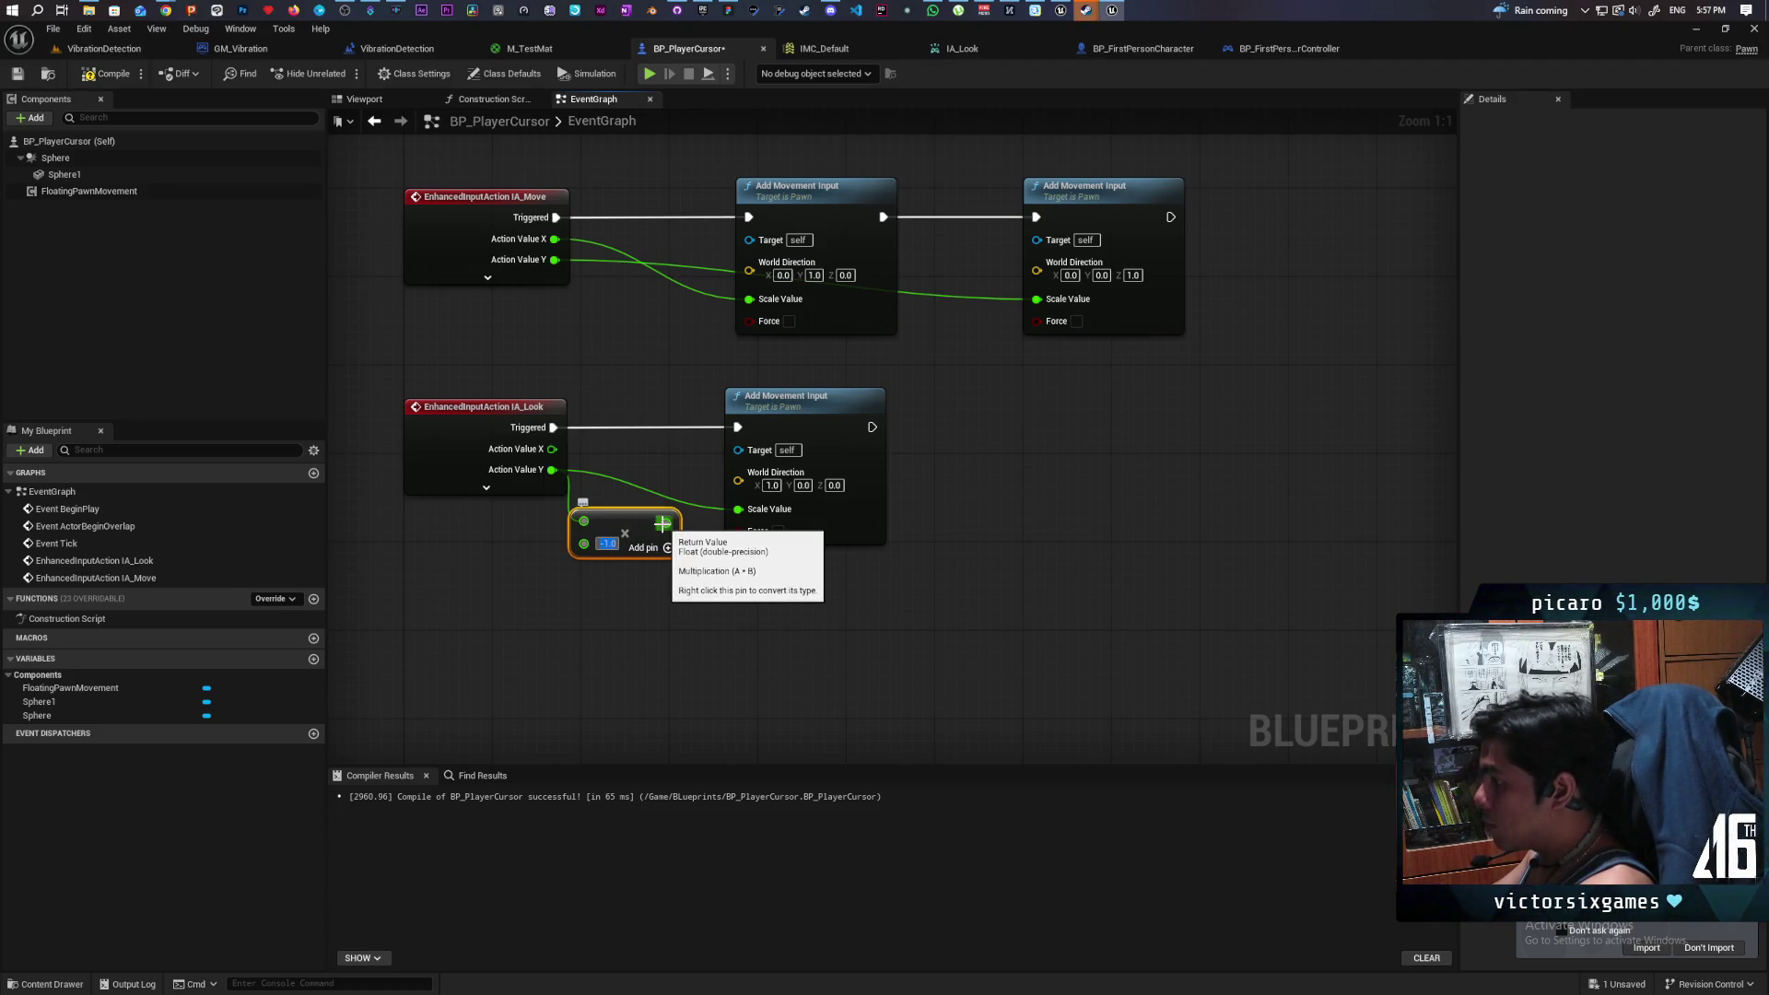
pyautogui.press('Delete')
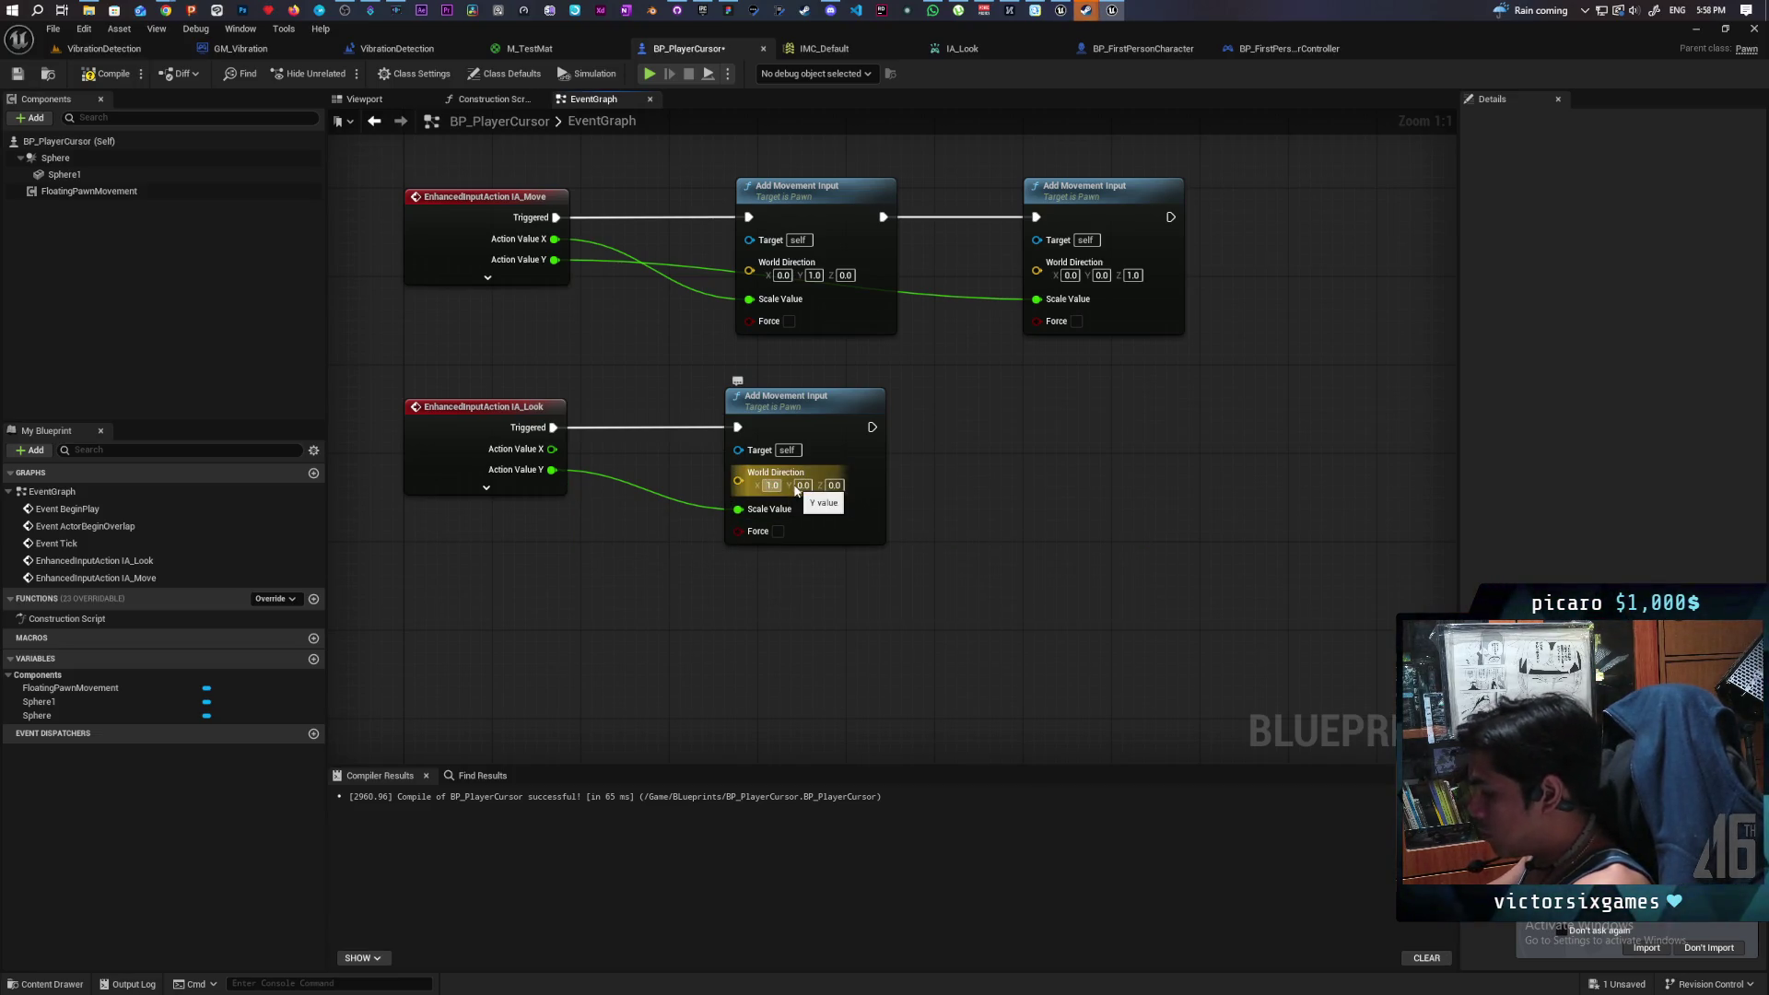
# - Set World Direction X to -1.0 on IA_Look's Add Movement Input and recompile
pyautogui.write('-1')
pyautogui.press('Return')
pyautogui.click(107, 73)
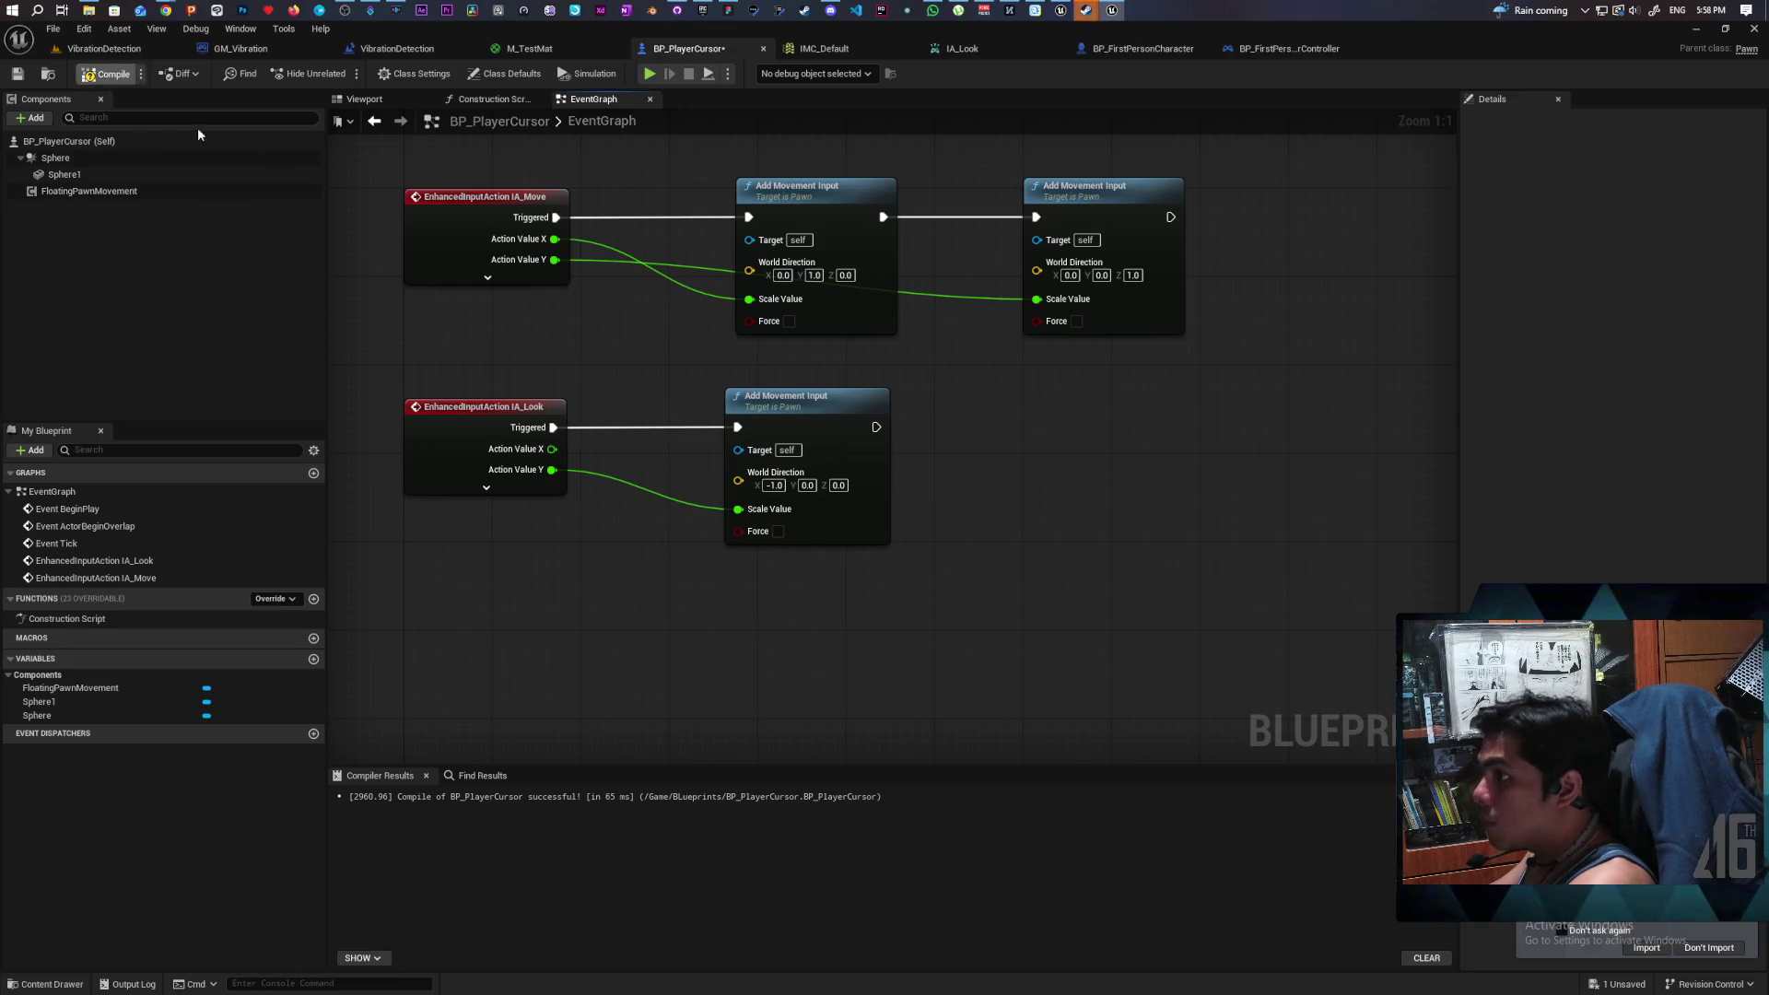
# - Play-test with W to confirm the sphere now moves upward toward the board's top edge
pyautogui.click(649, 74)
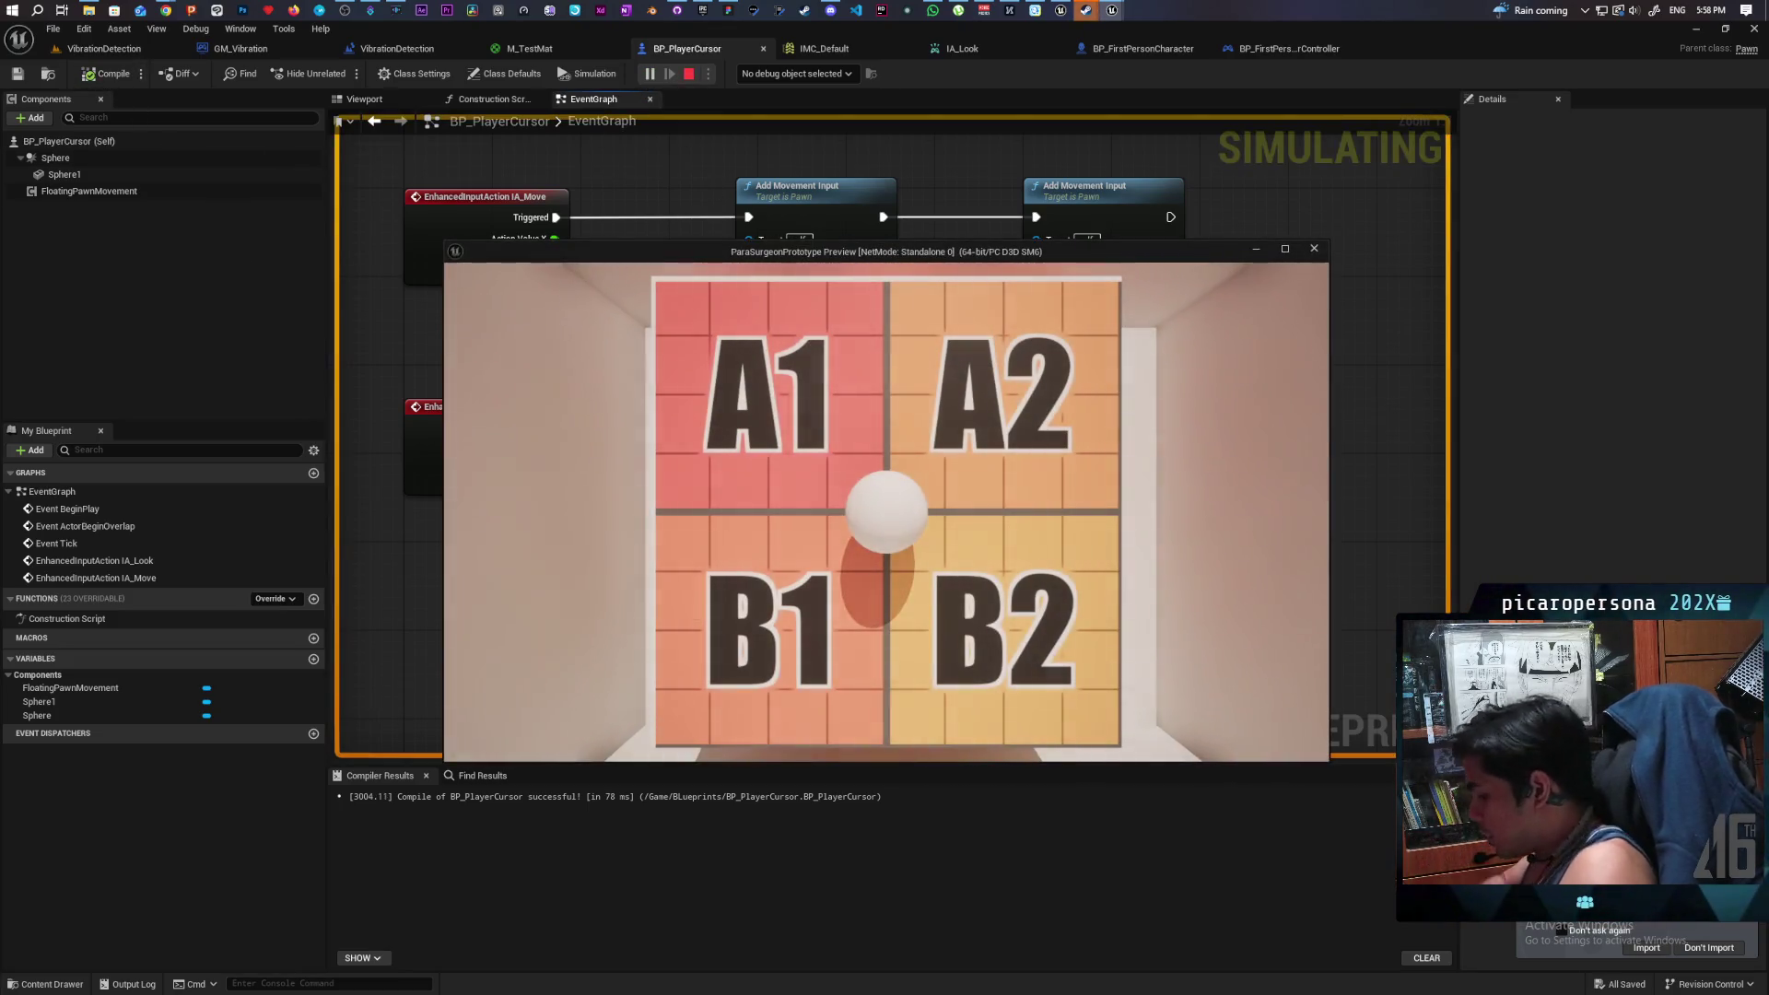
pyautogui.press('w')
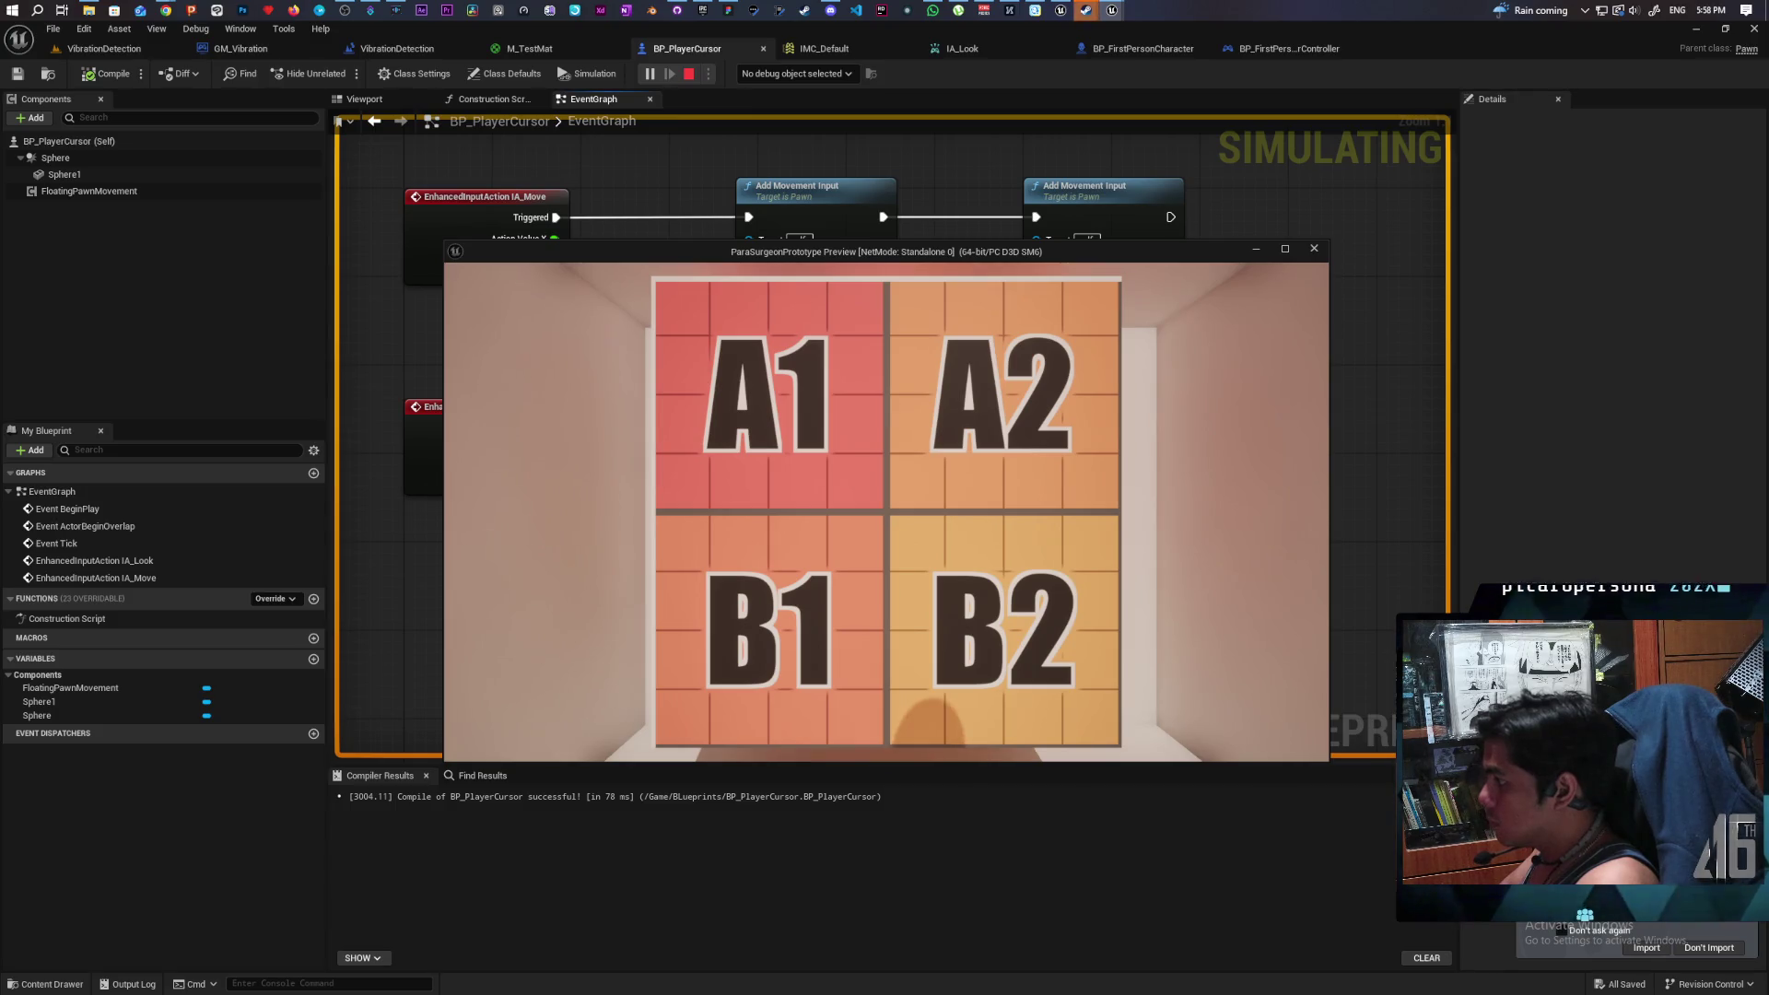
pyautogui.press('w')
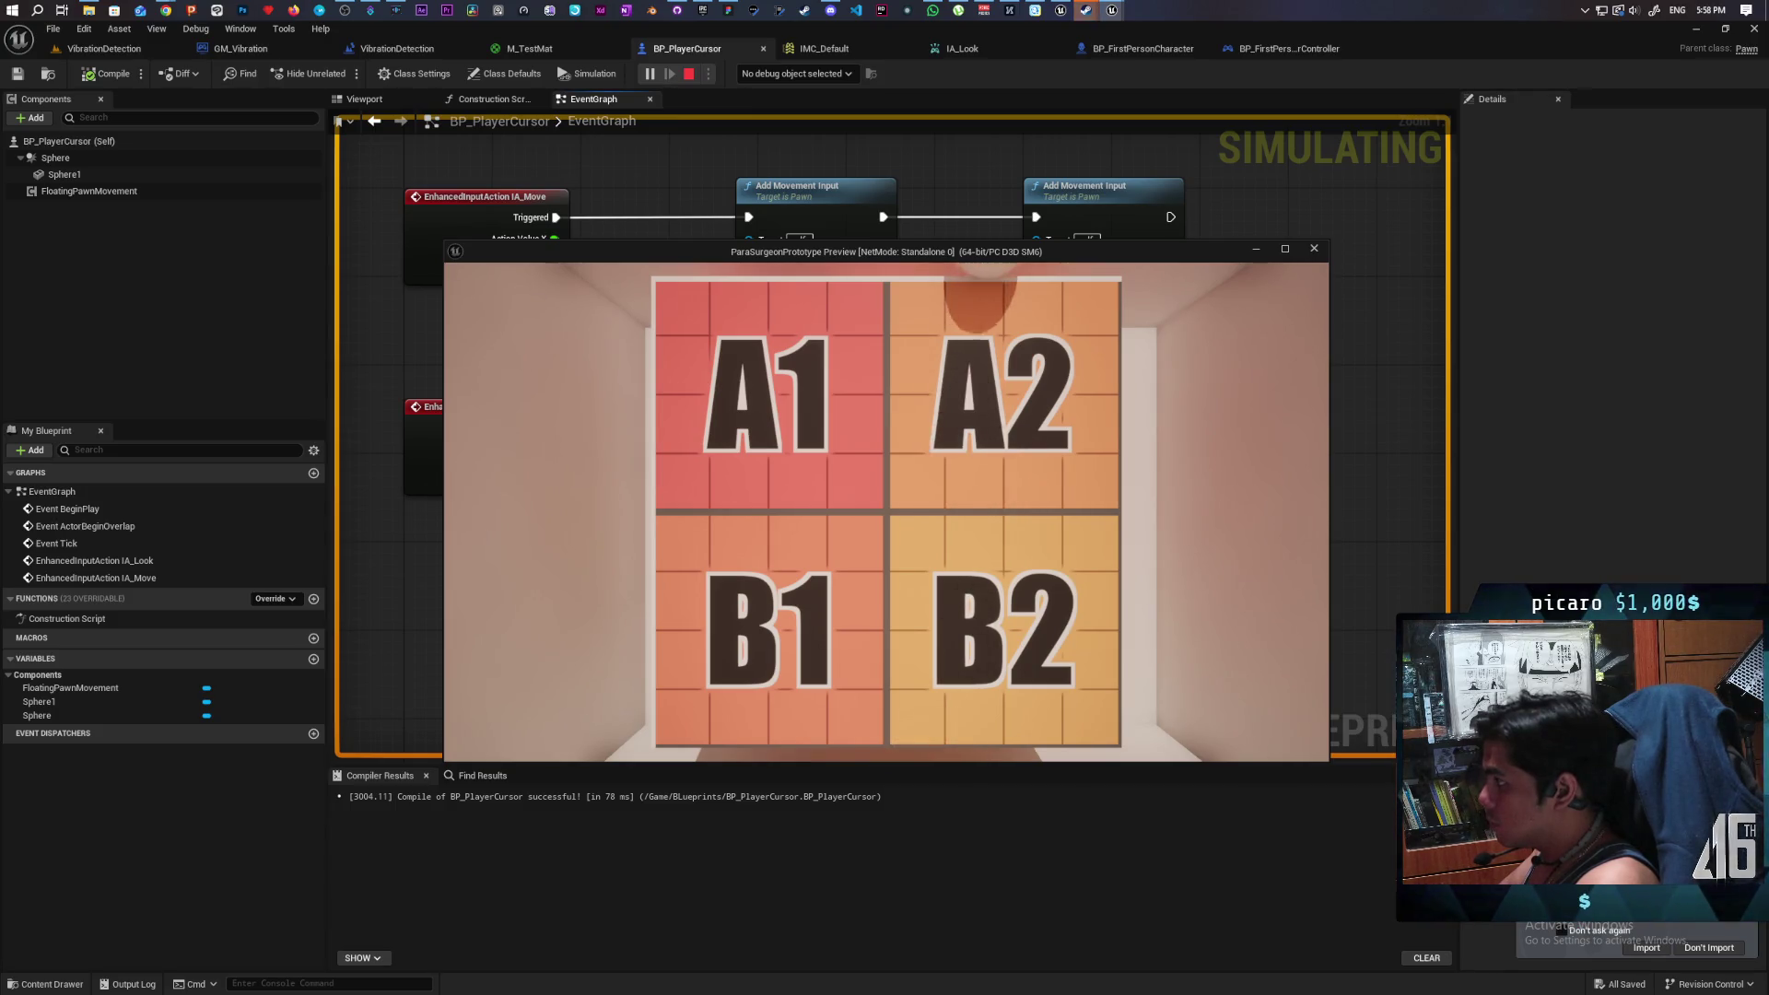
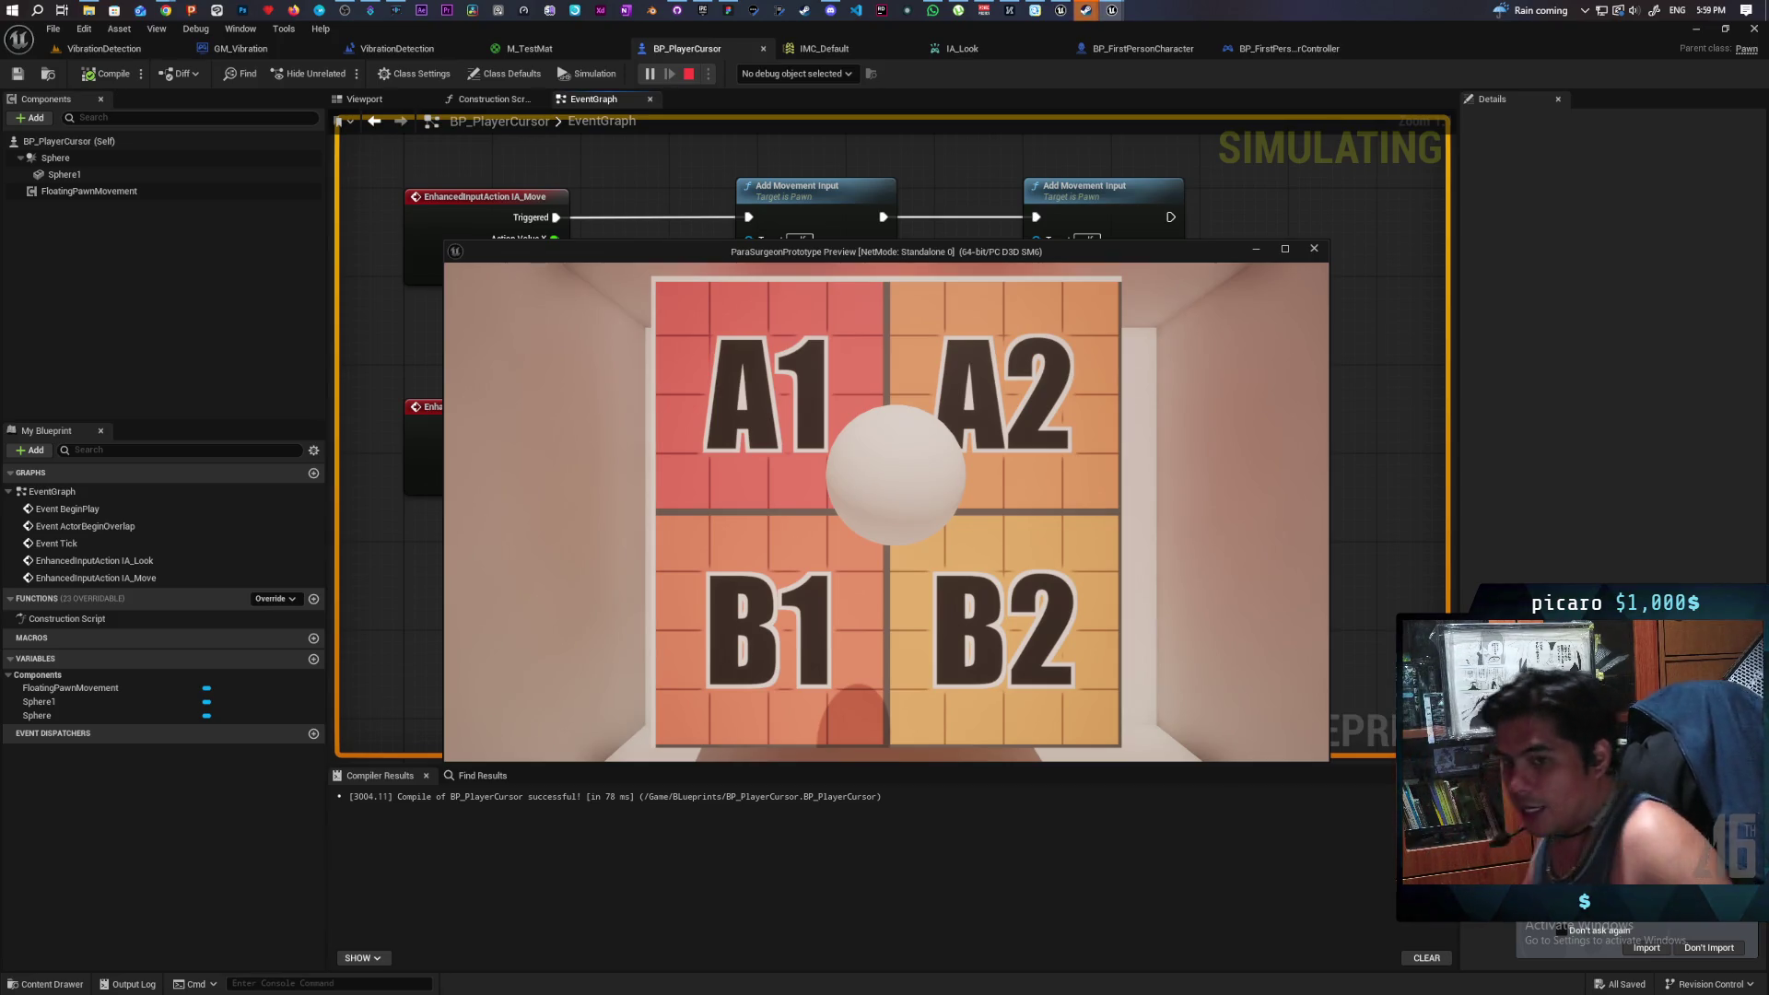
# - Stop the simulation and browse to the Content > BLueprints folder
pyautogui.press('Escape')
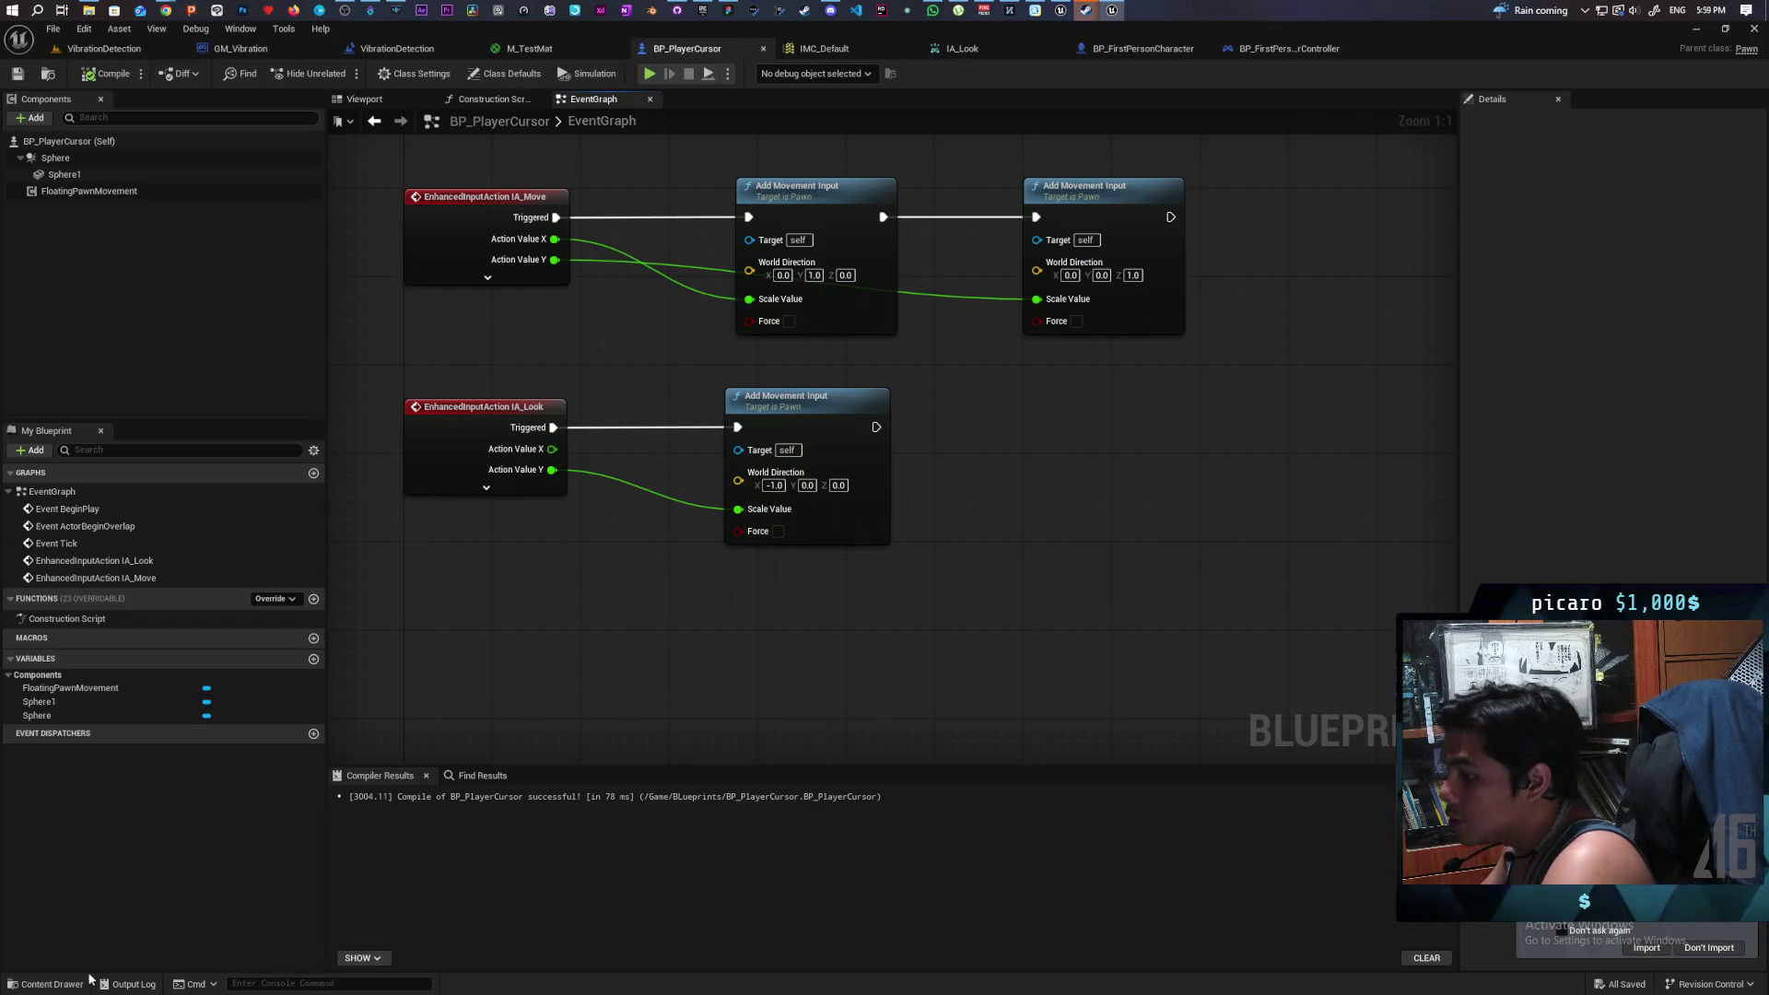
pyautogui.click(73, 982)
pyautogui.click(509, 655)
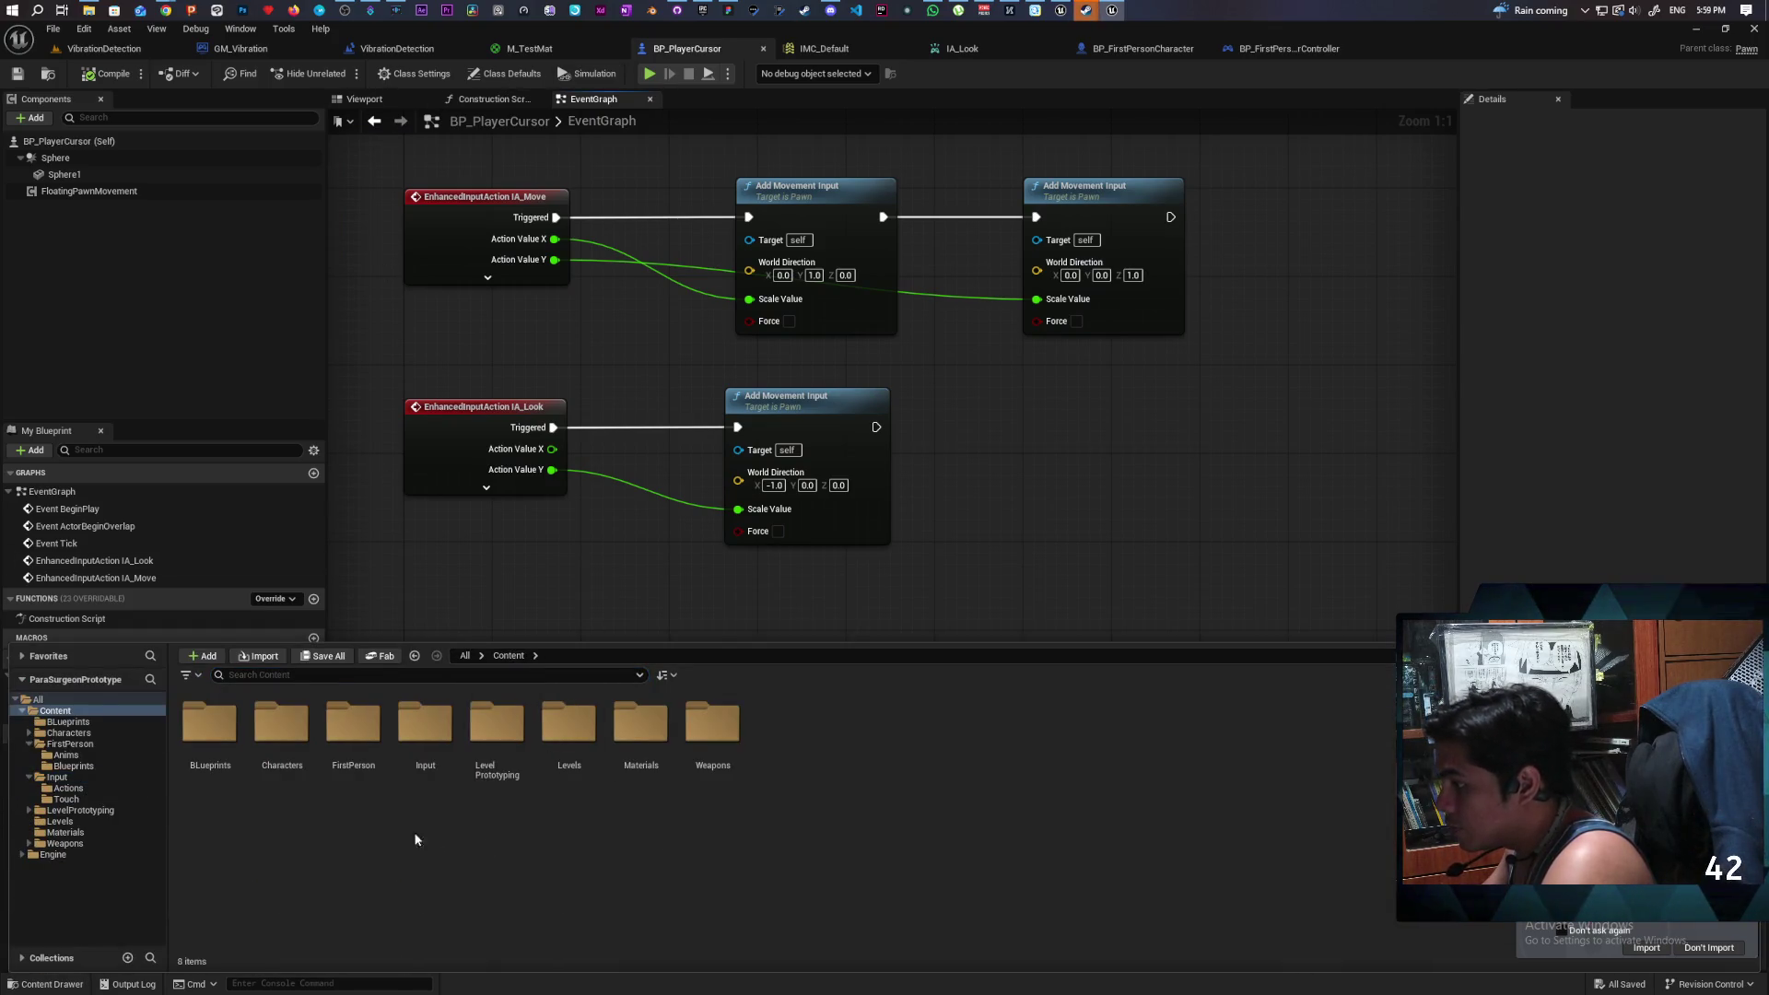
pyautogui.doubleClick(203, 795)
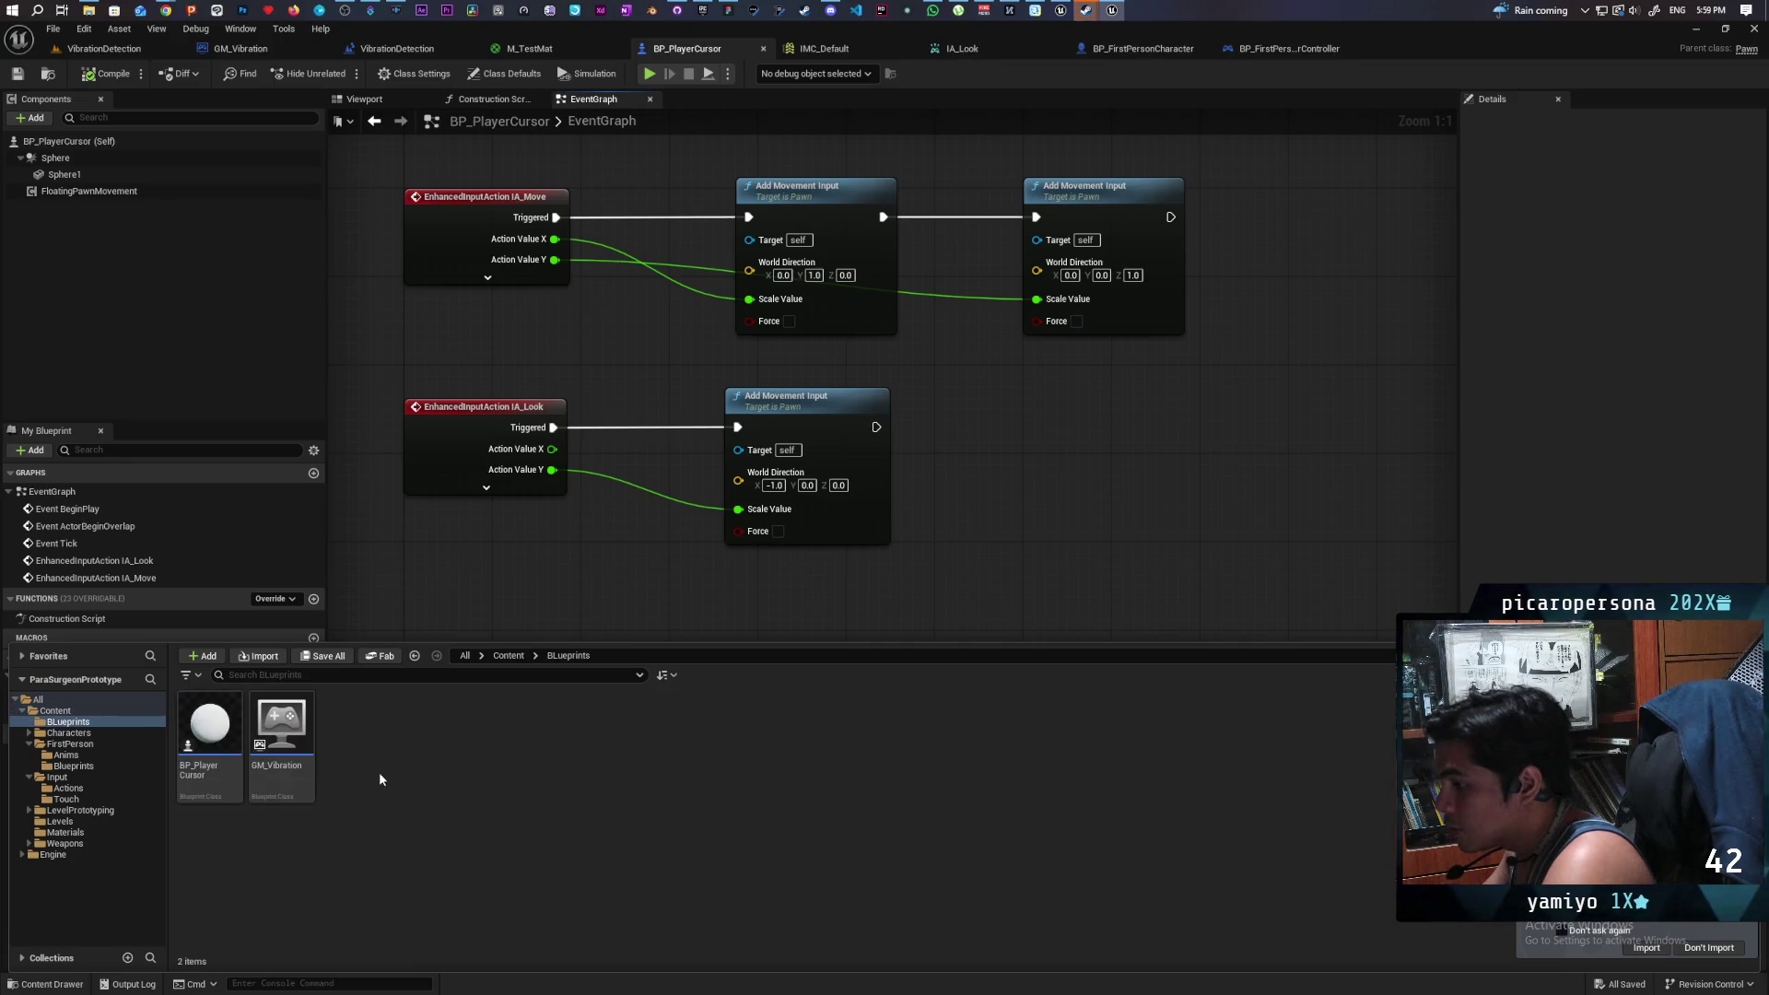
# - Search 'force' in the new-asset menu and create a Force Feedback Effect
pyautogui.rightClick(378, 748)
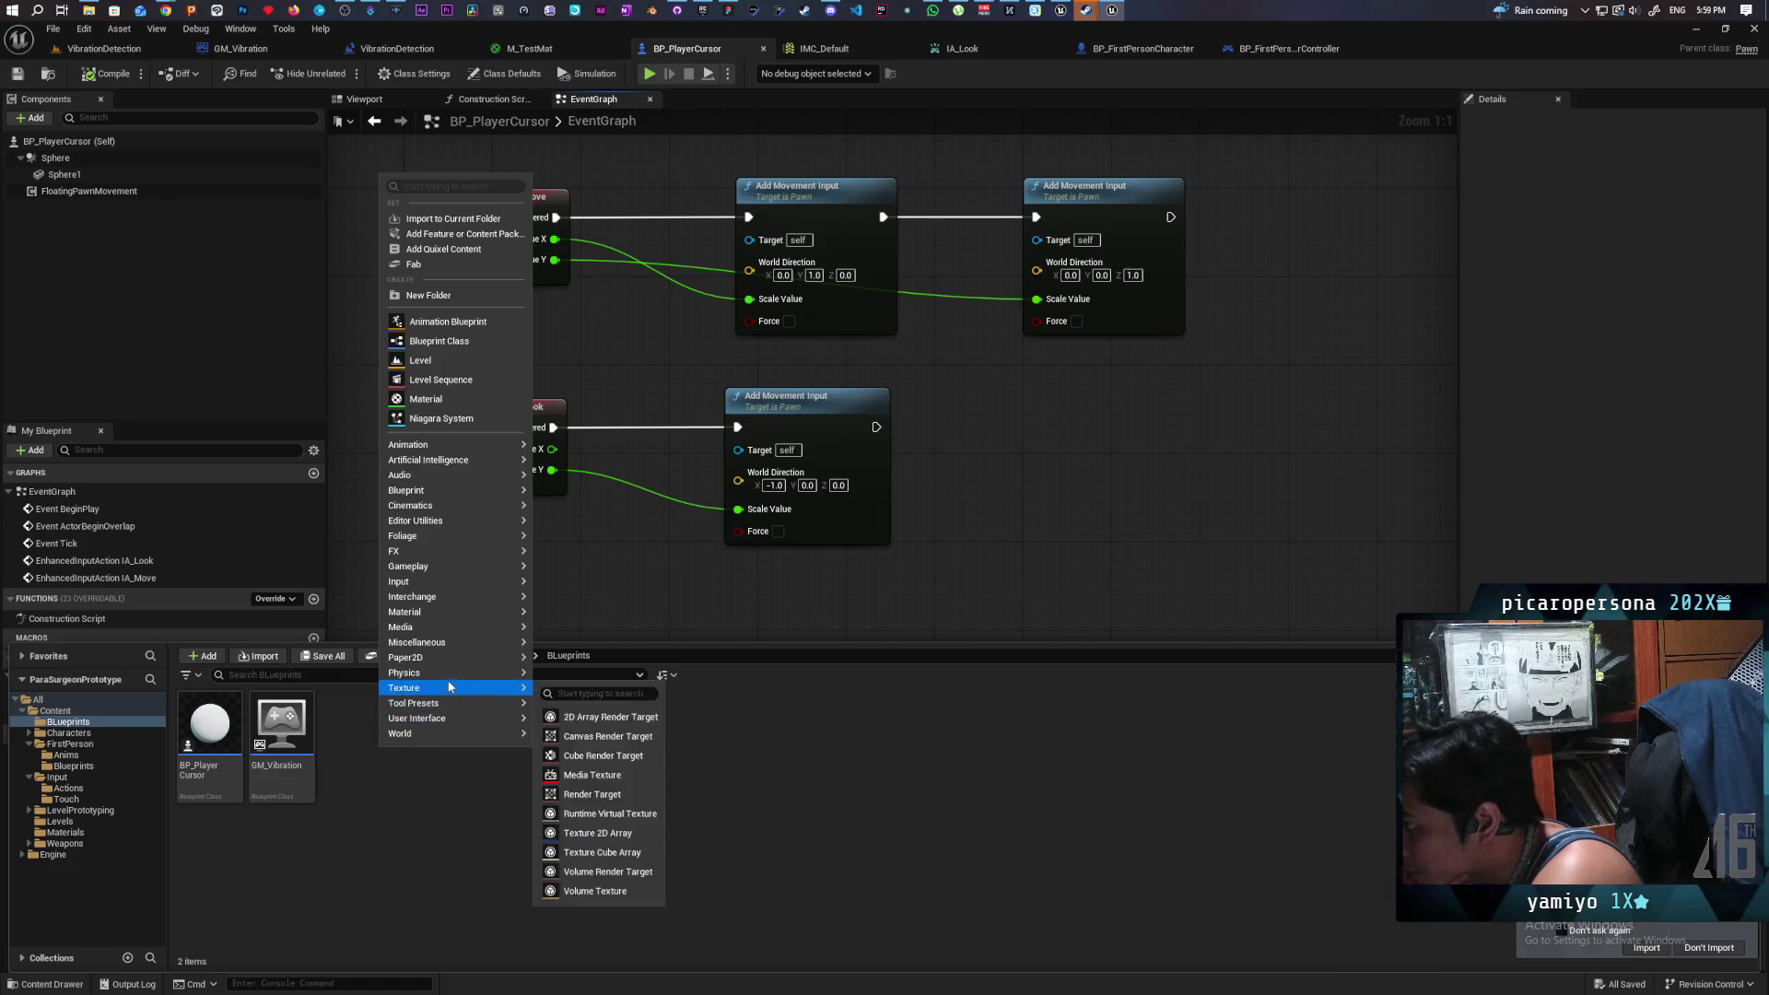
pyautogui.moveTo(453, 656)
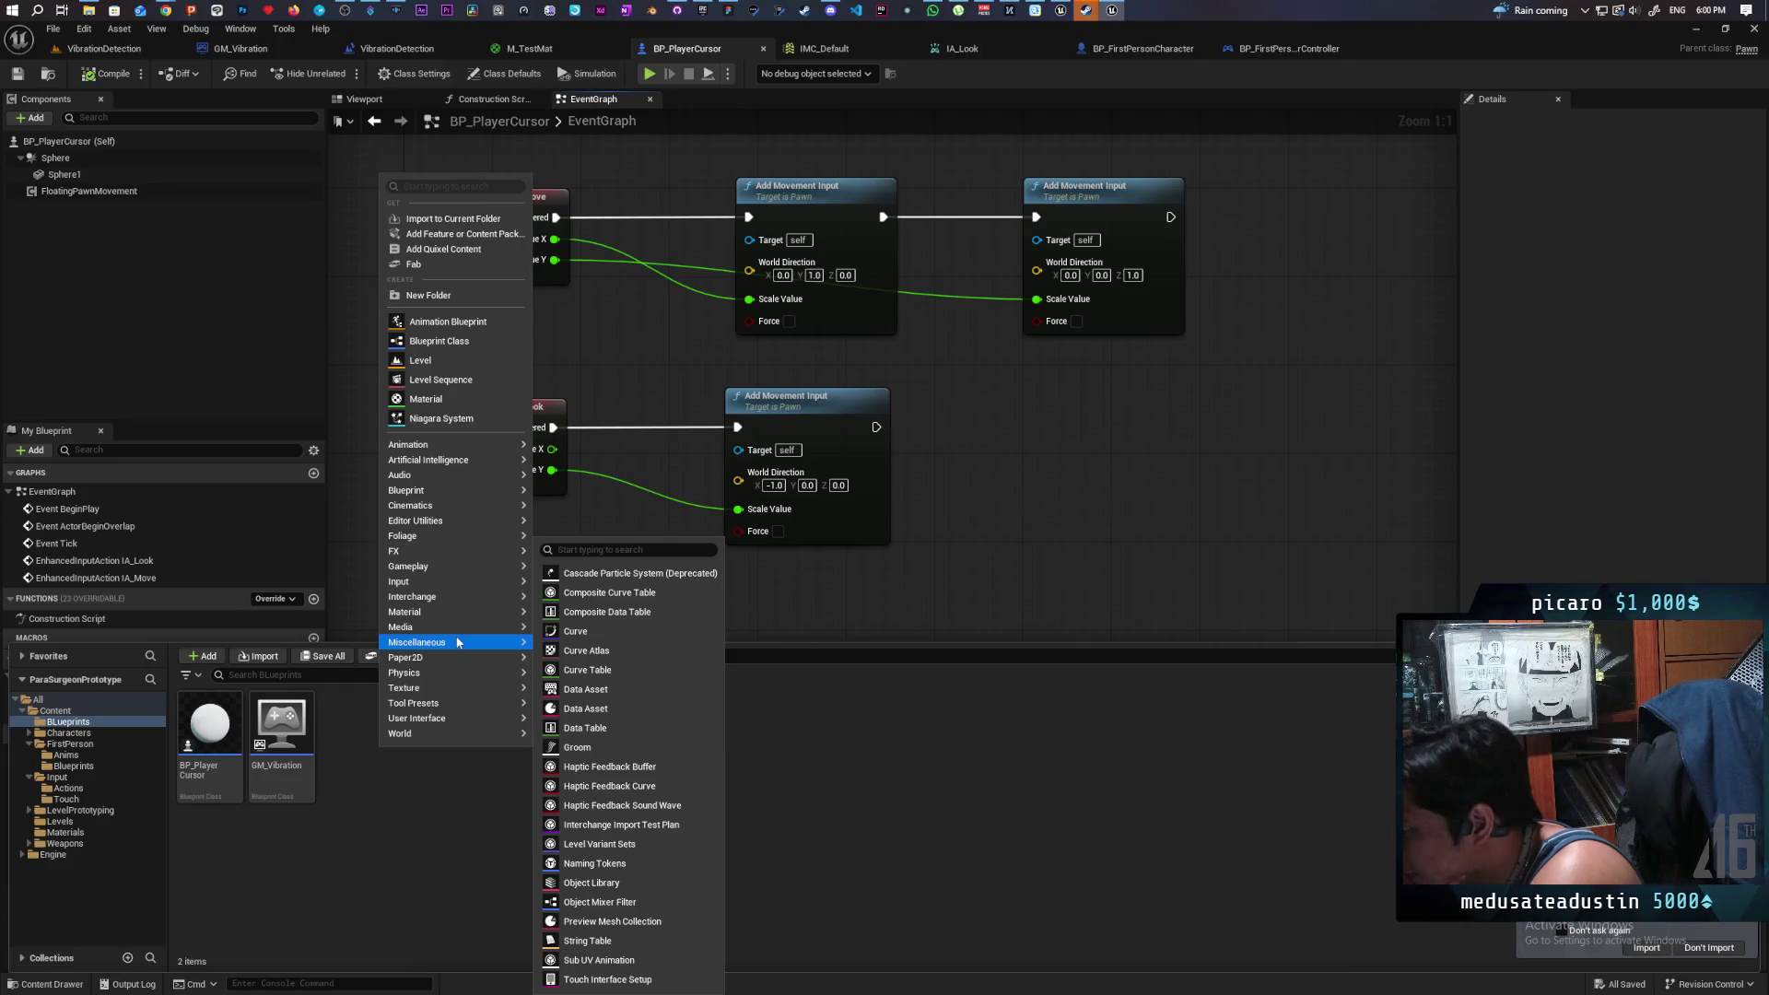
pyautogui.moveTo(450, 441)
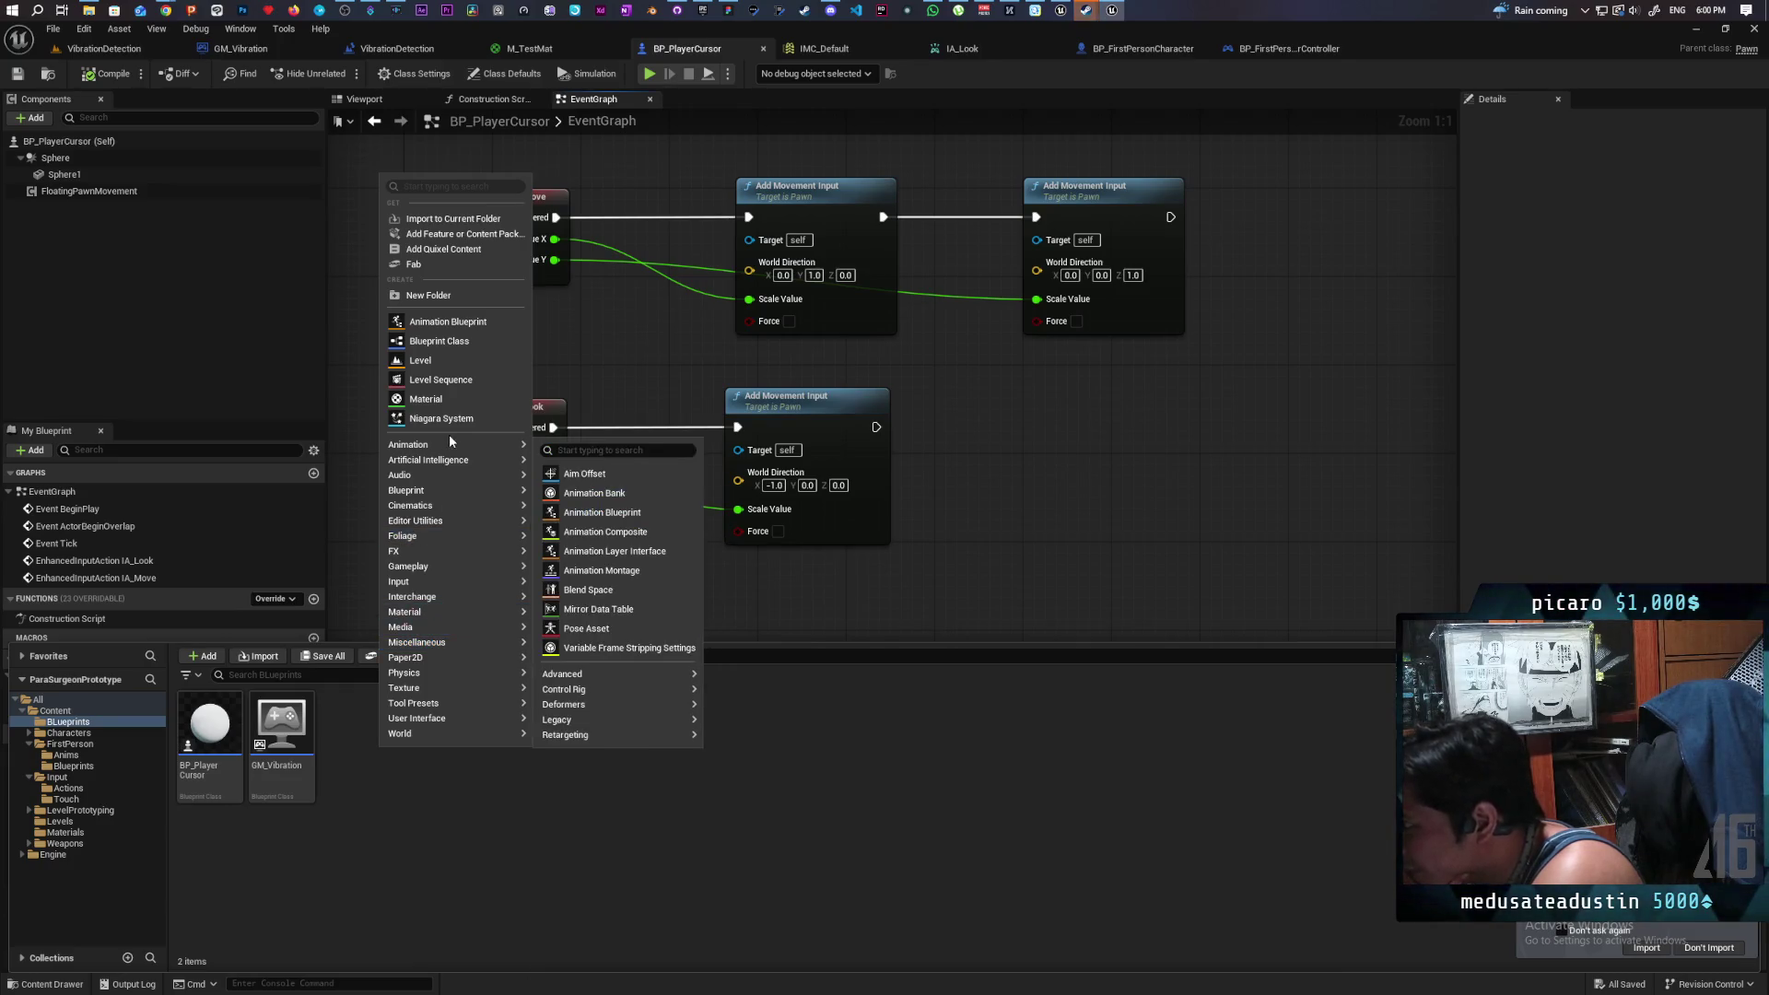
pyautogui.write('rumble')
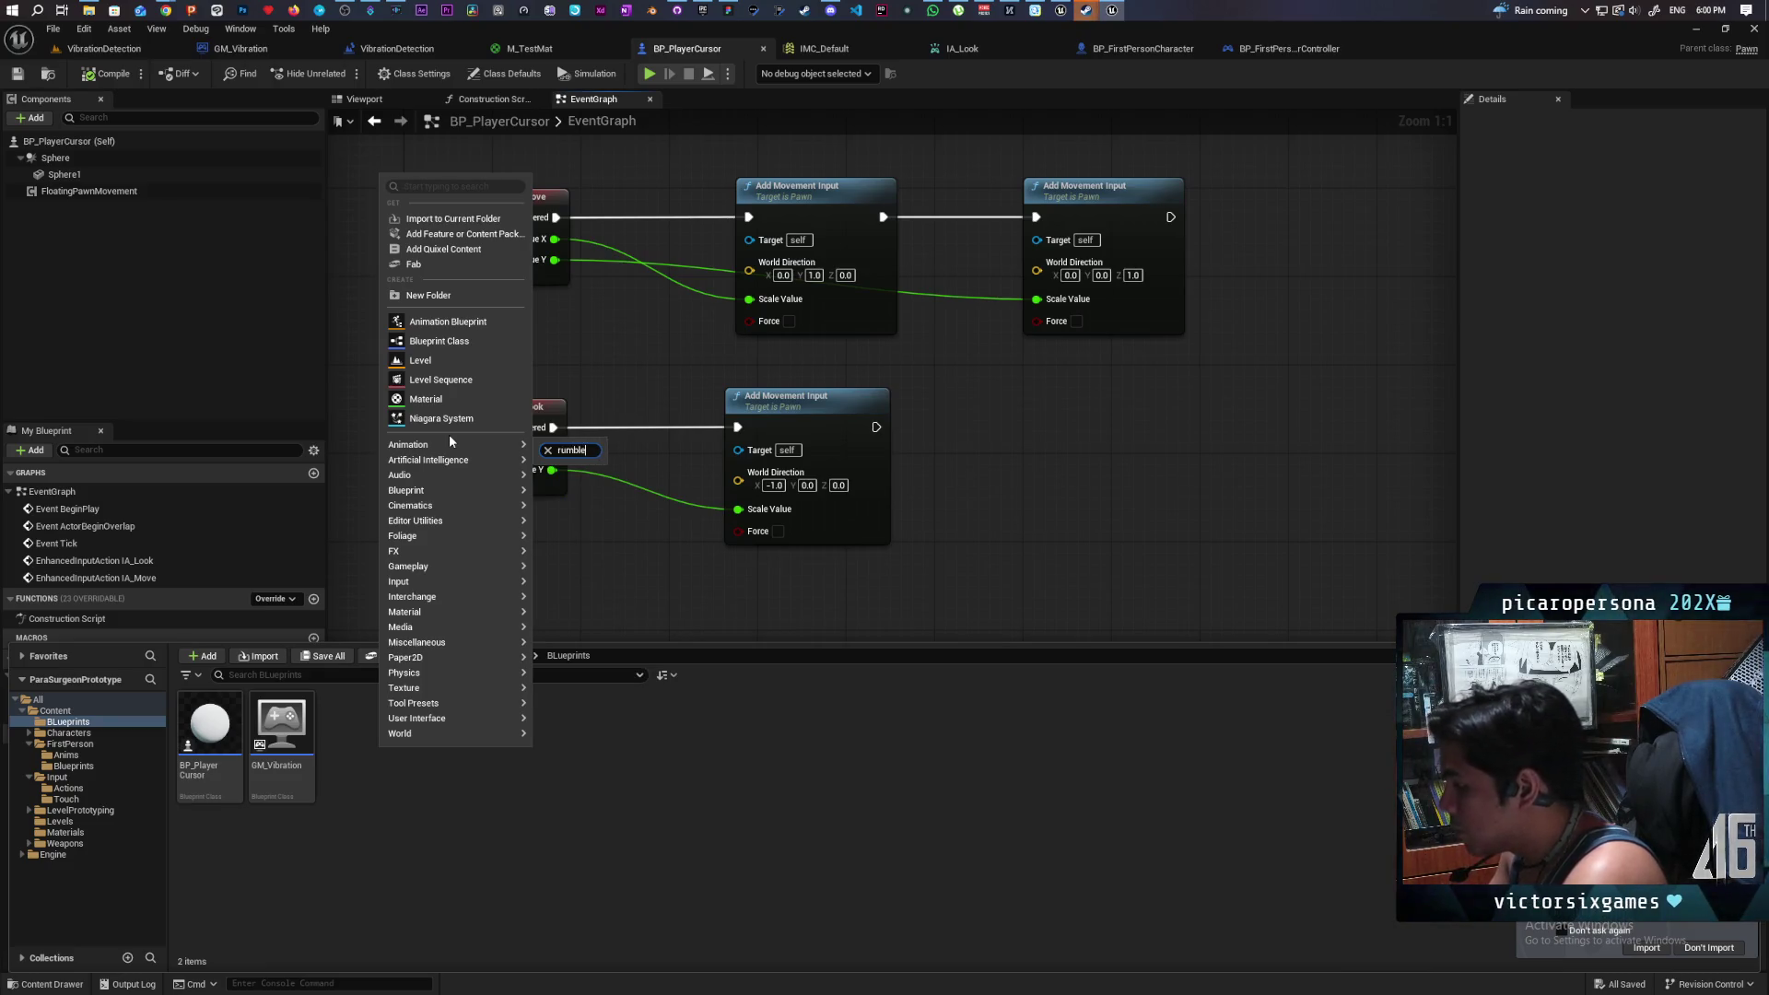
pyautogui.press('BackSpace')
pyautogui.press('BackSpace')
pyautogui.press('BackSpace')
pyautogui.write('force')
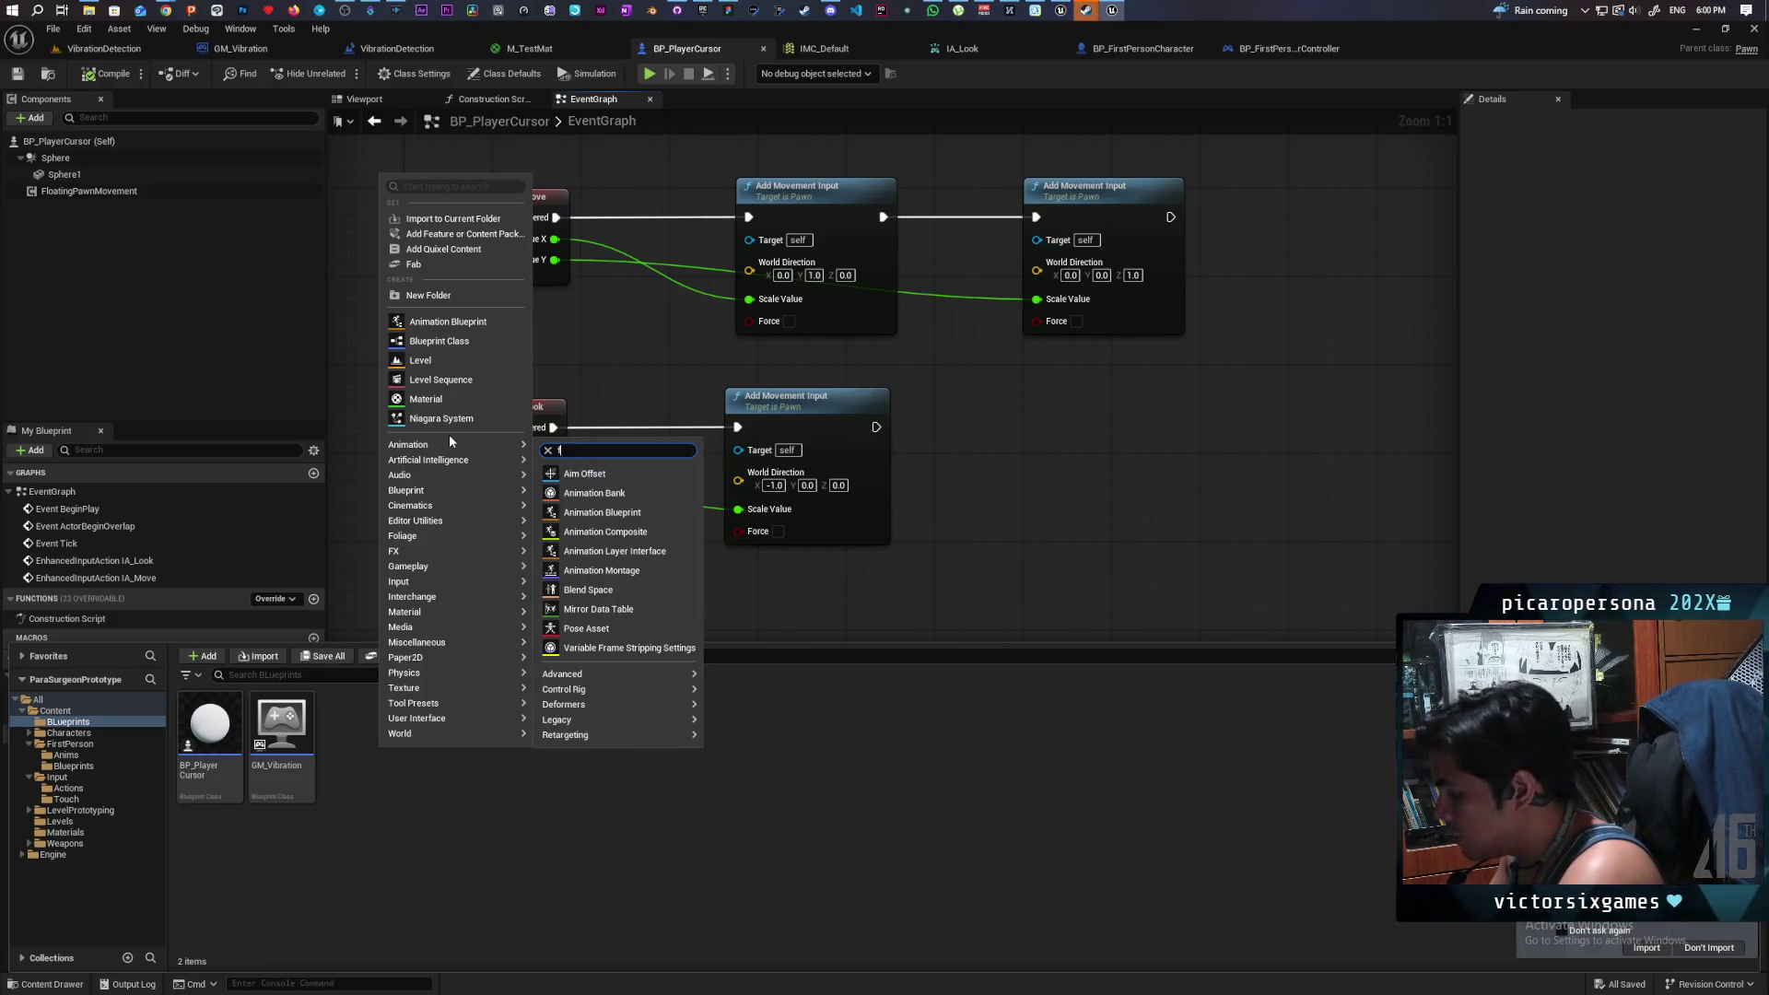
pyautogui.press('BackSpace')
pyautogui.press('BackSpace')
pyautogui.press('BackSpace')
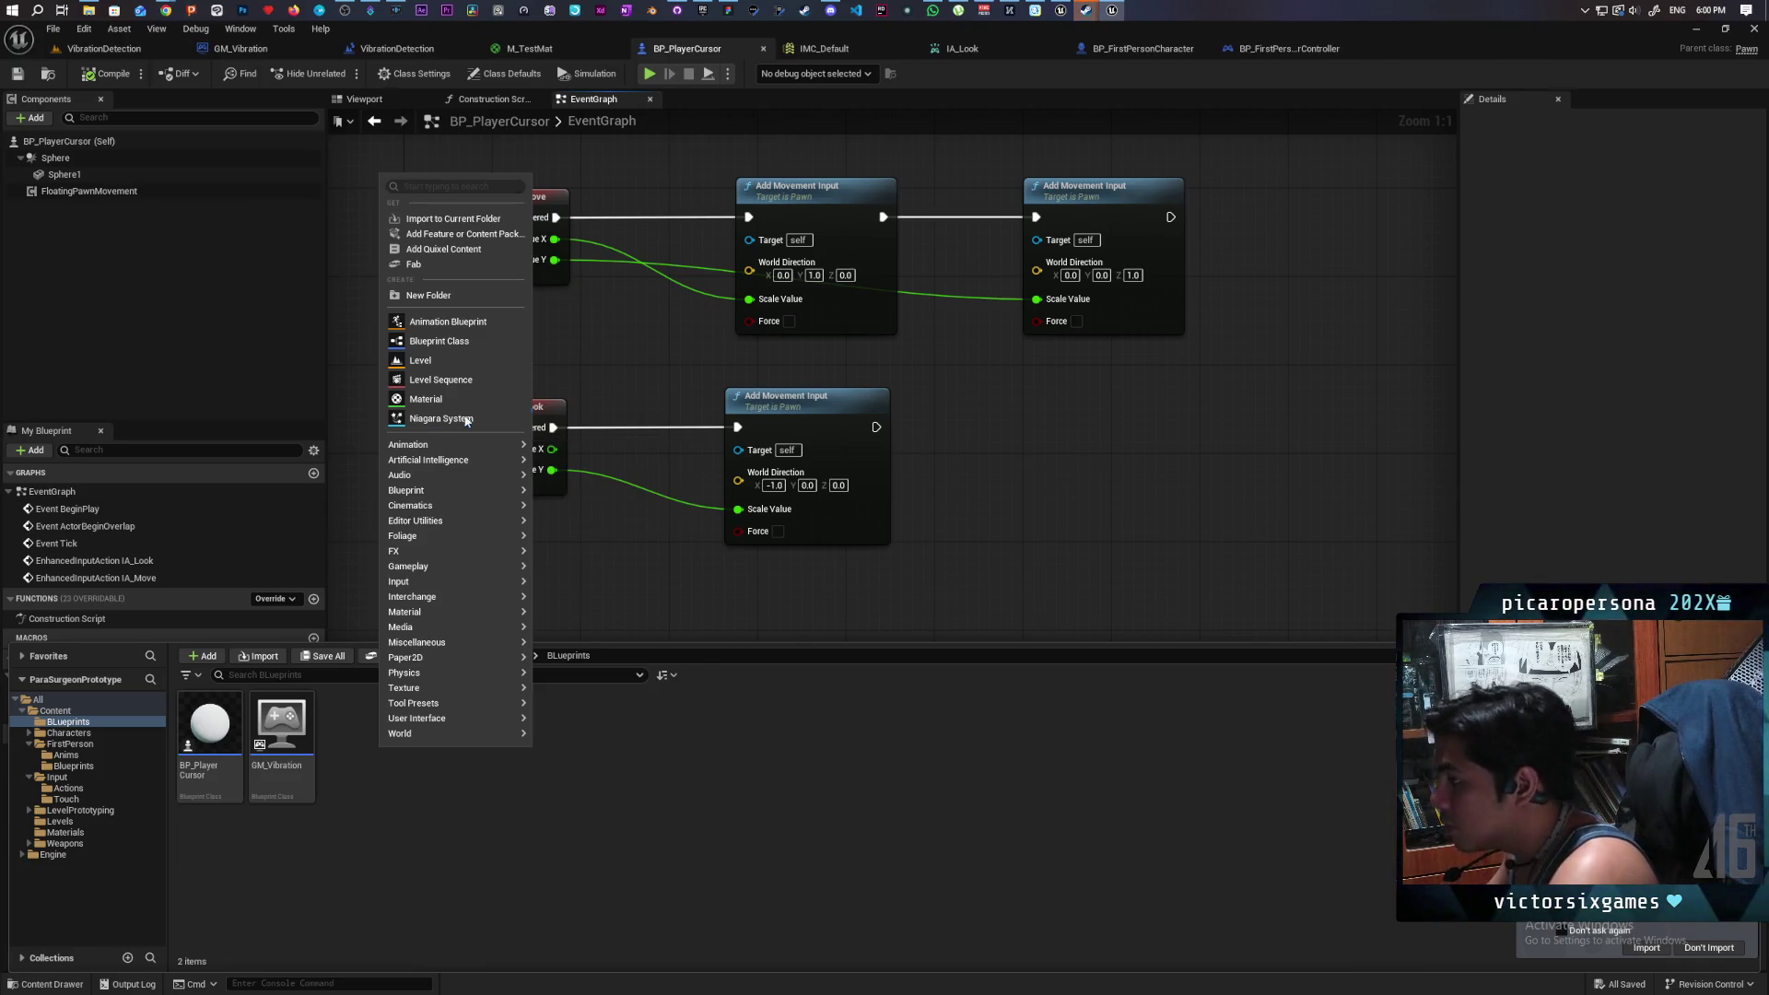
pyautogui.write('force')
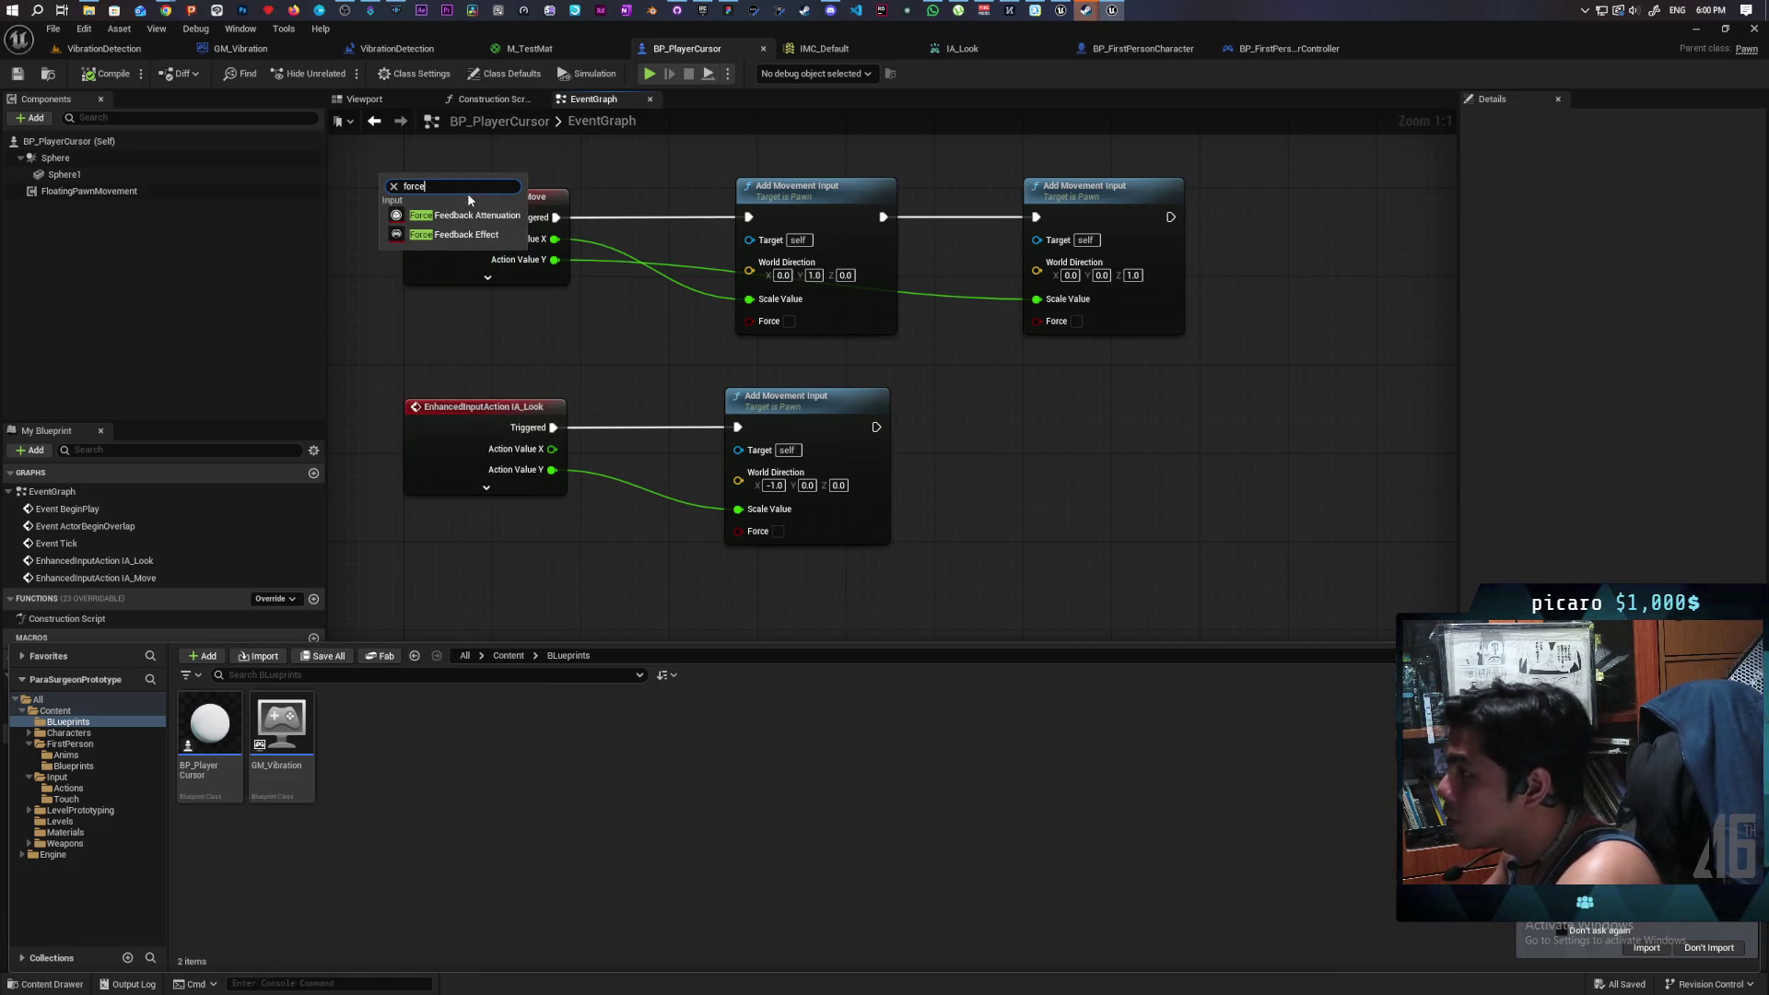
pyautogui.click(426, 235)
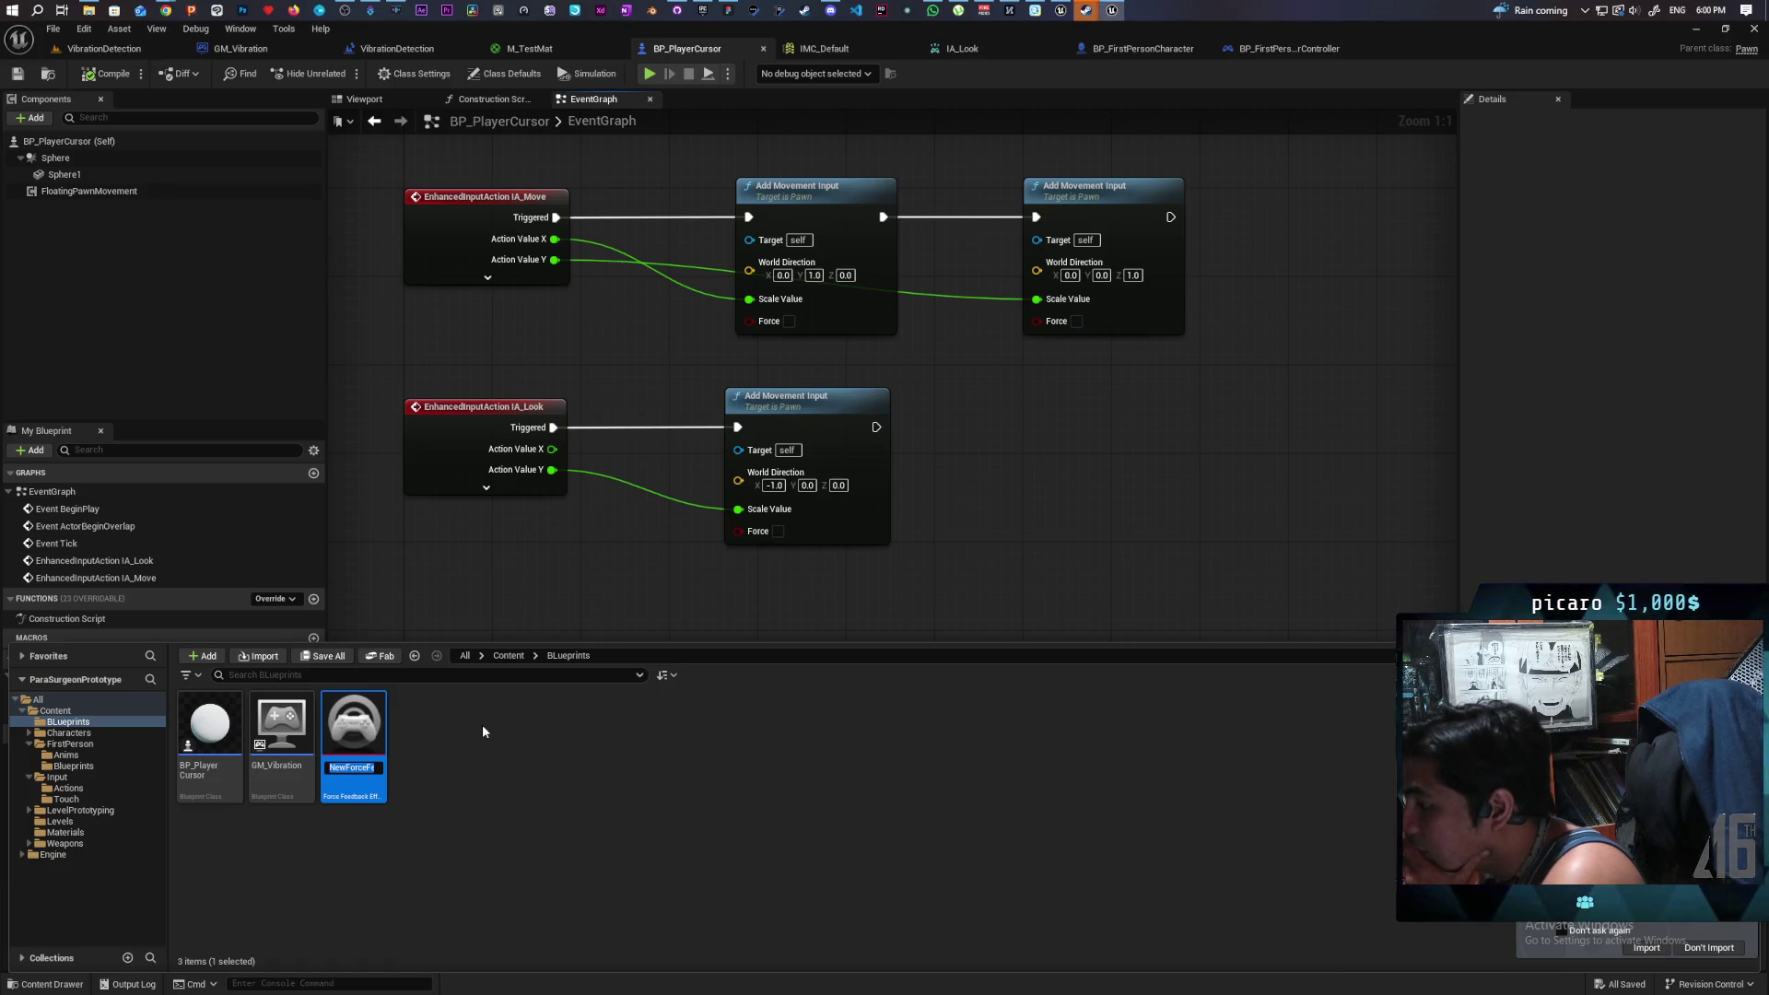
# - Name the new asset FF_Detection and save it
pyautogui.write('FF')
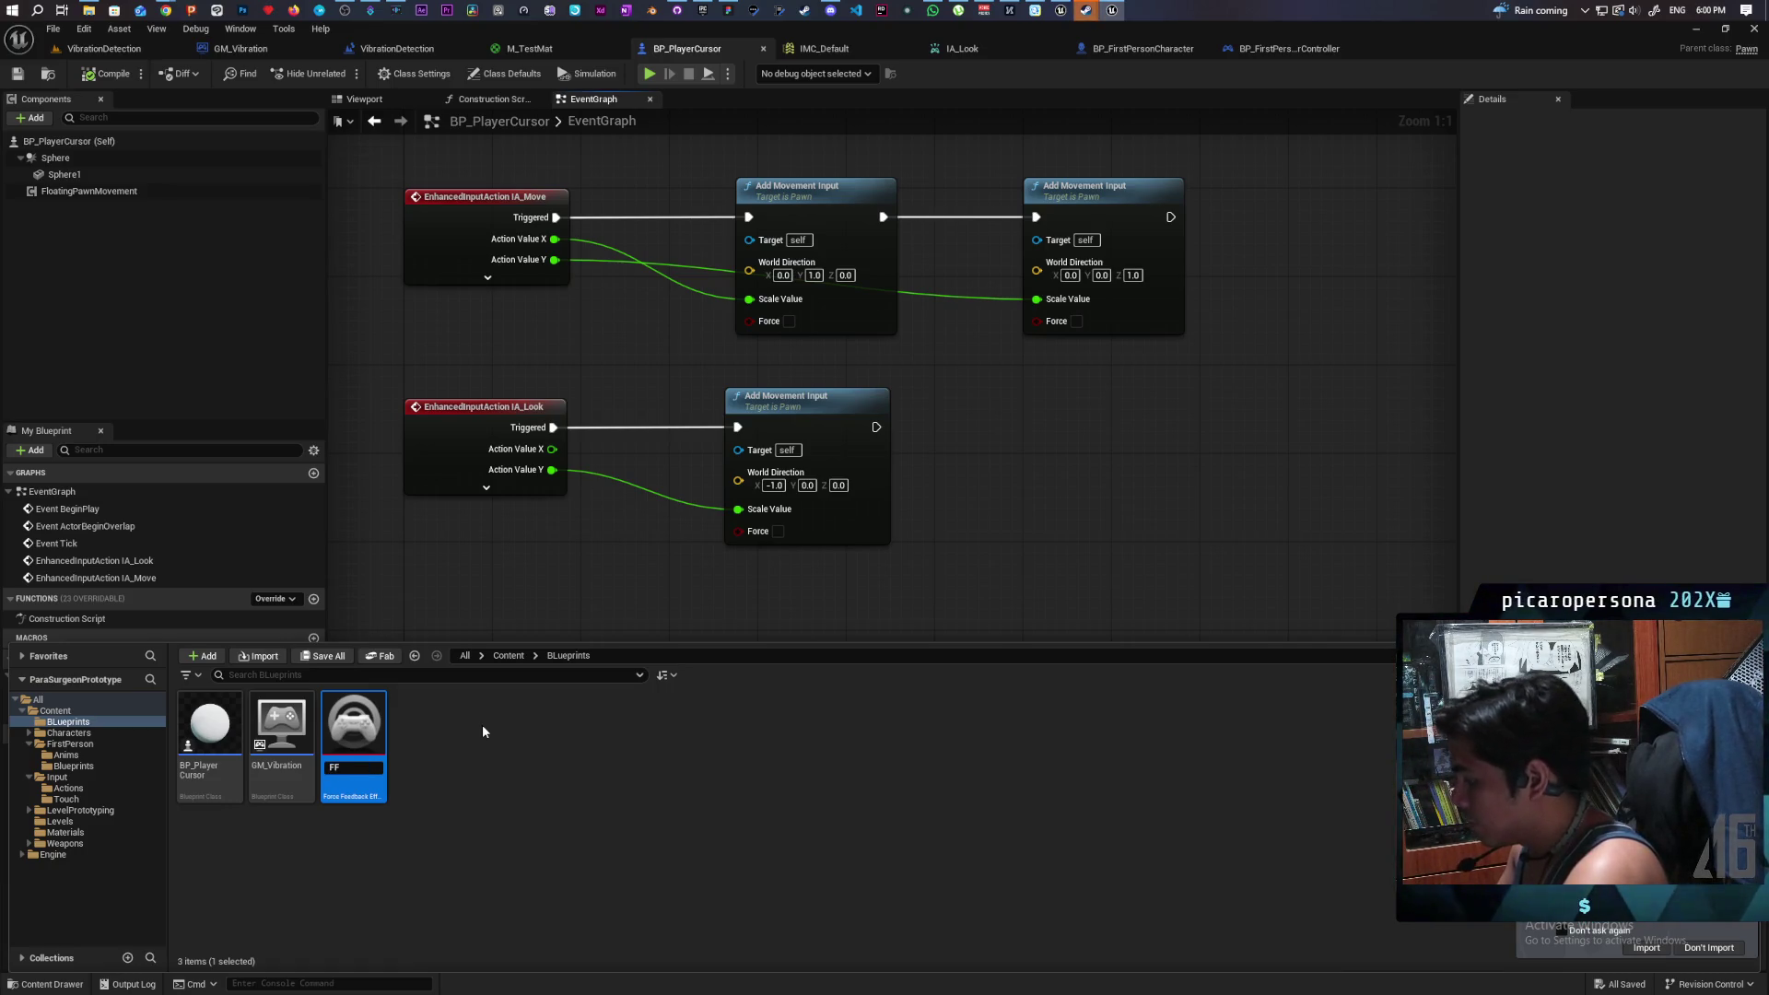
pyautogui.write('_D')
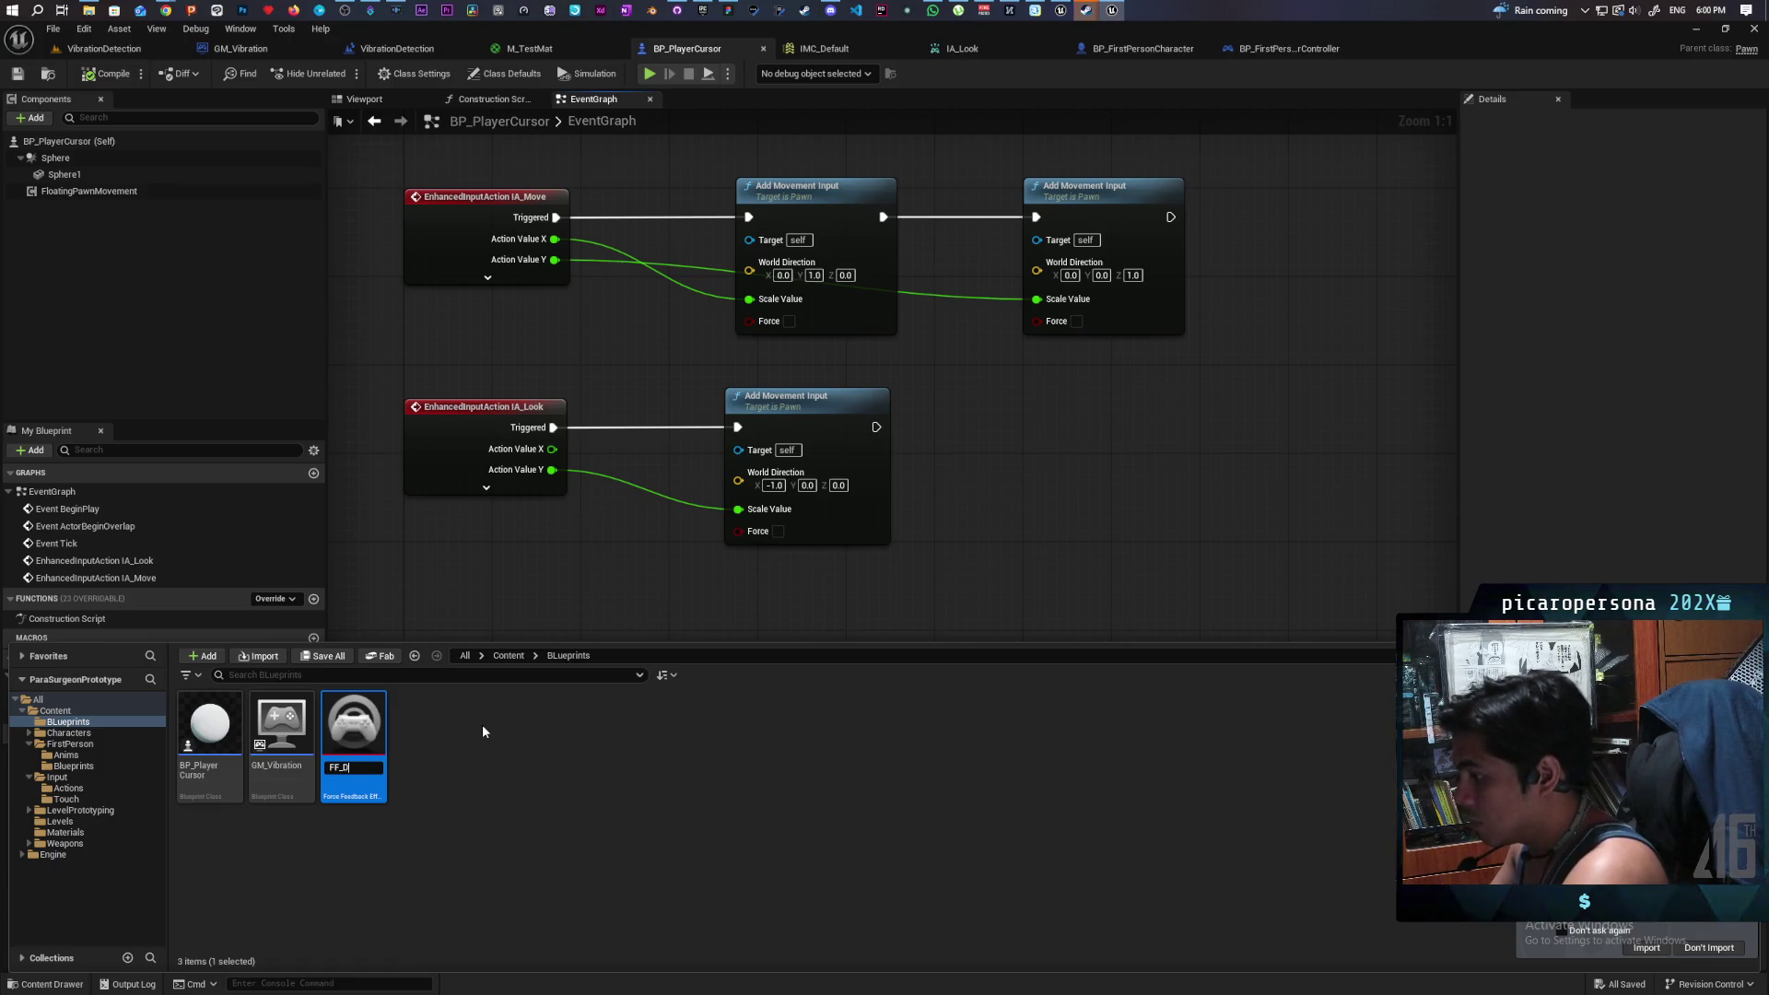
pyautogui.write('ction')
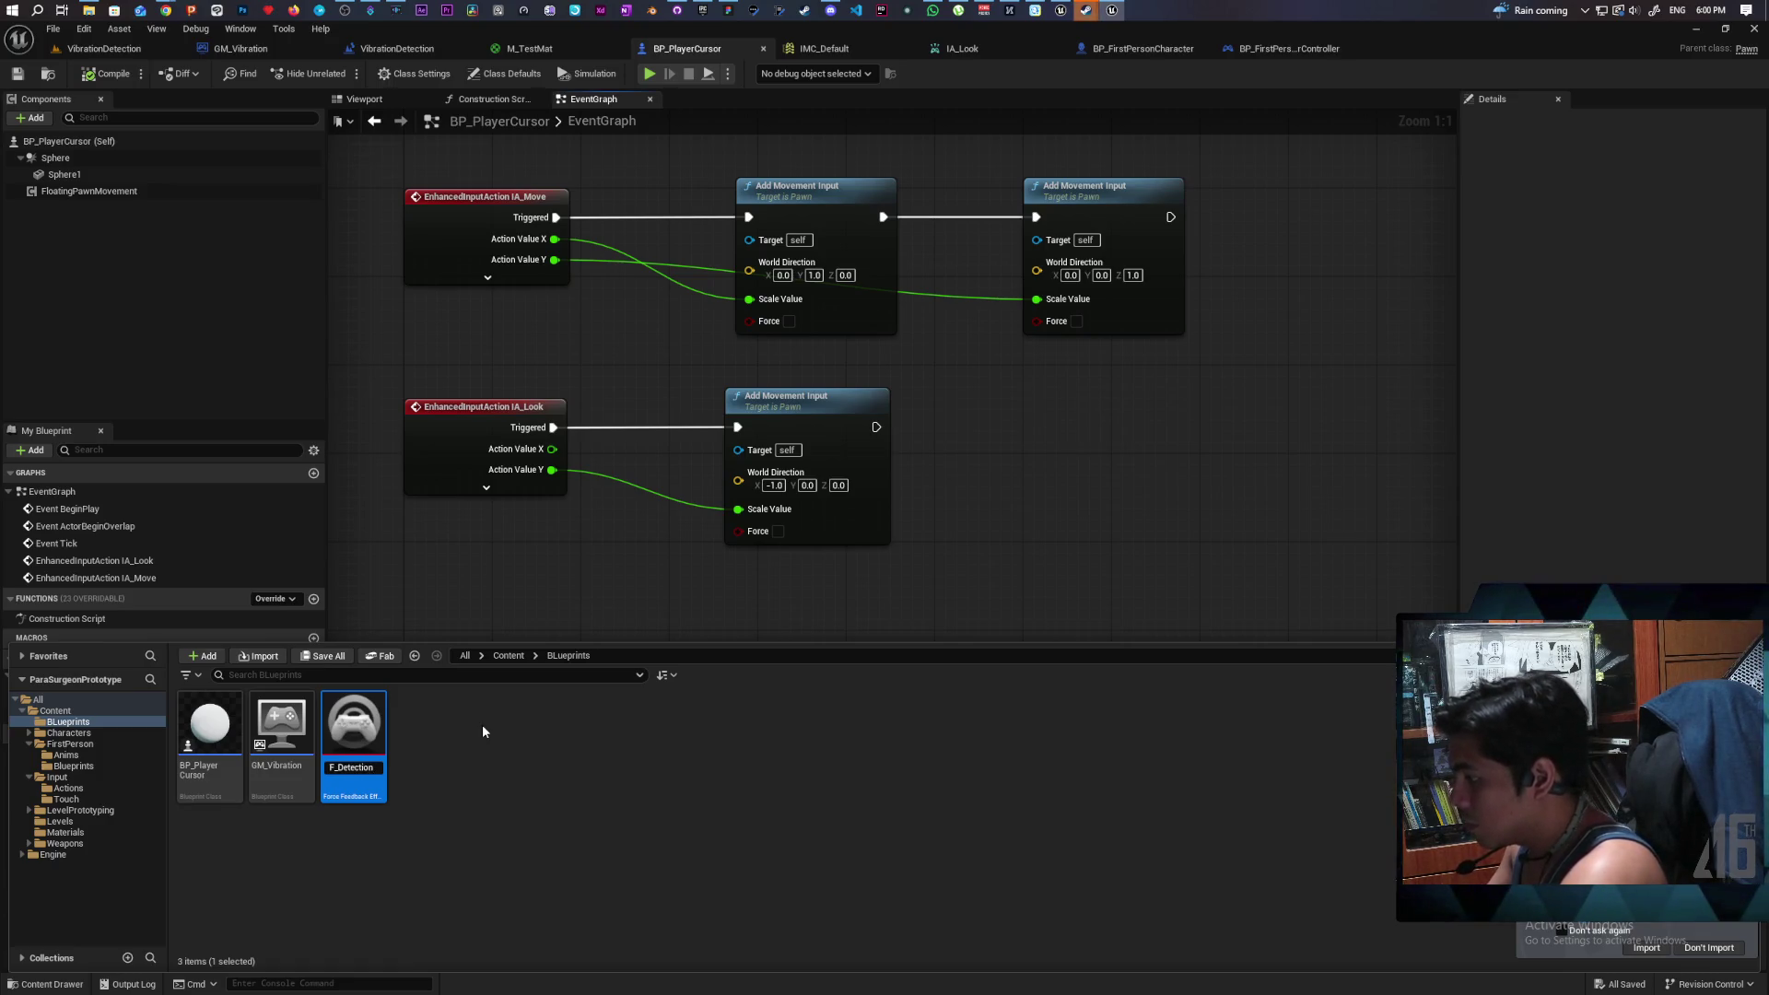
pyautogui.press('Return')
pyautogui.hotkey('ctrl', 's')
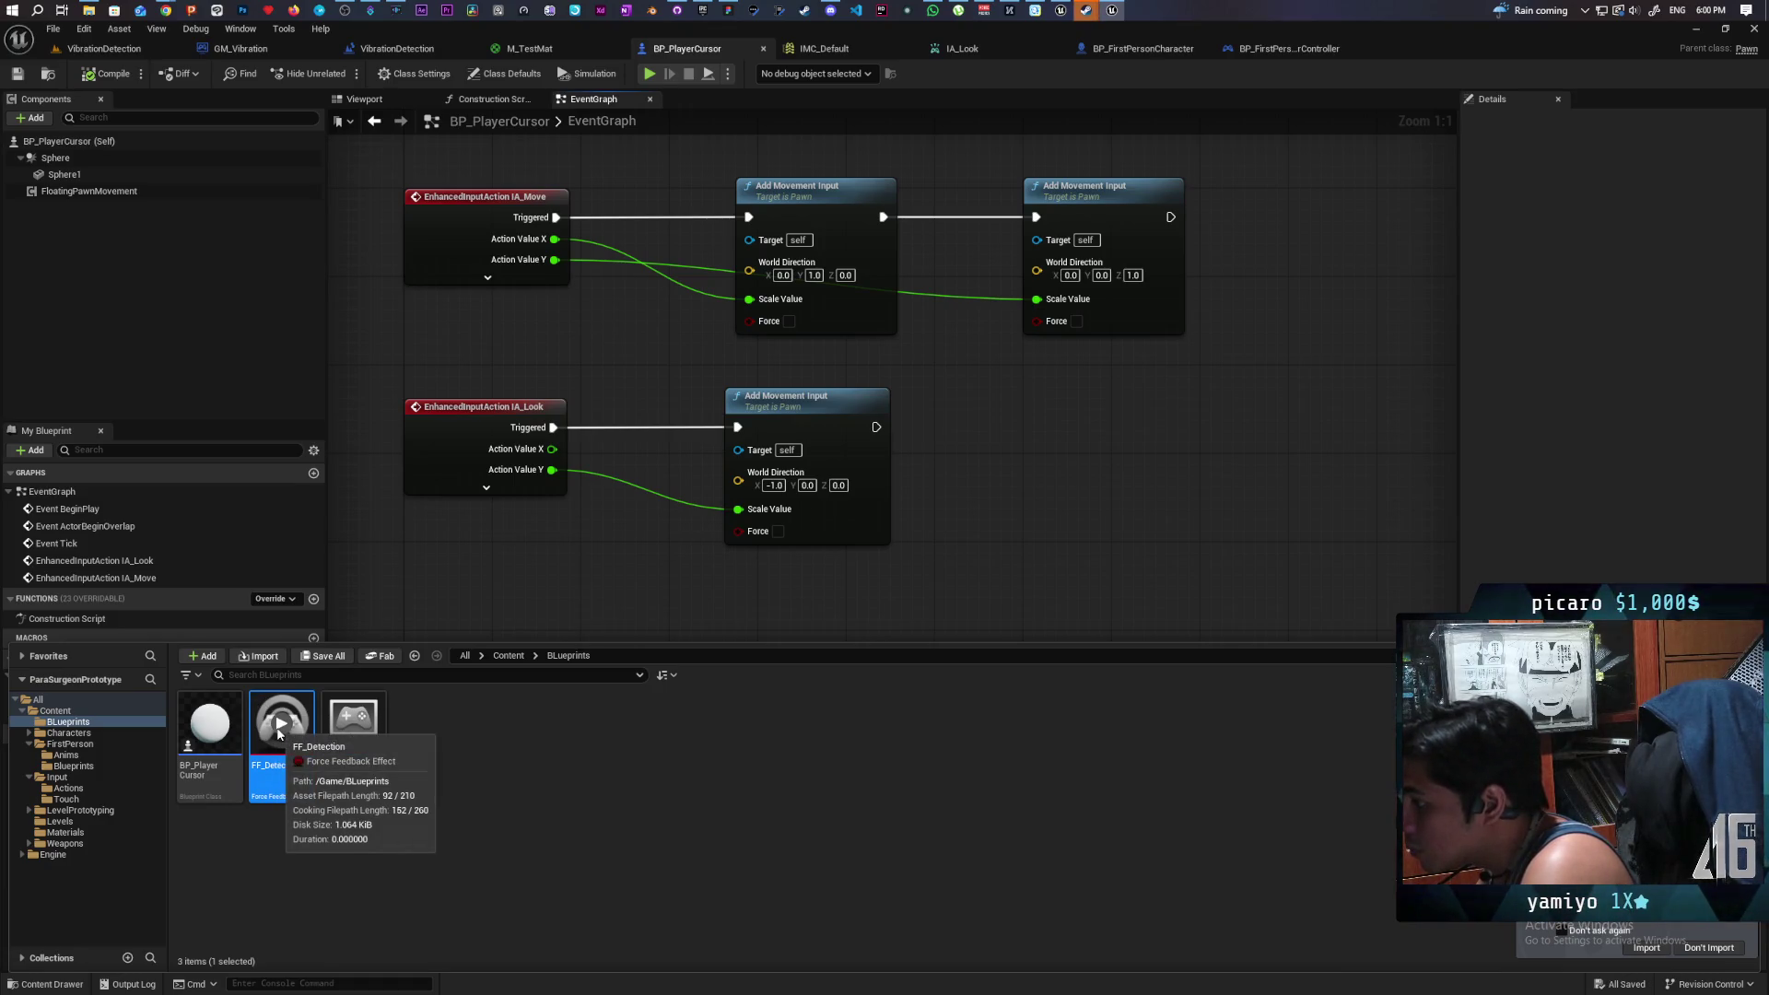
# - Open FF_Detection, expand Channel Details and Index [0], and enlarge its curve
pyautogui.doubleClick(279, 737)
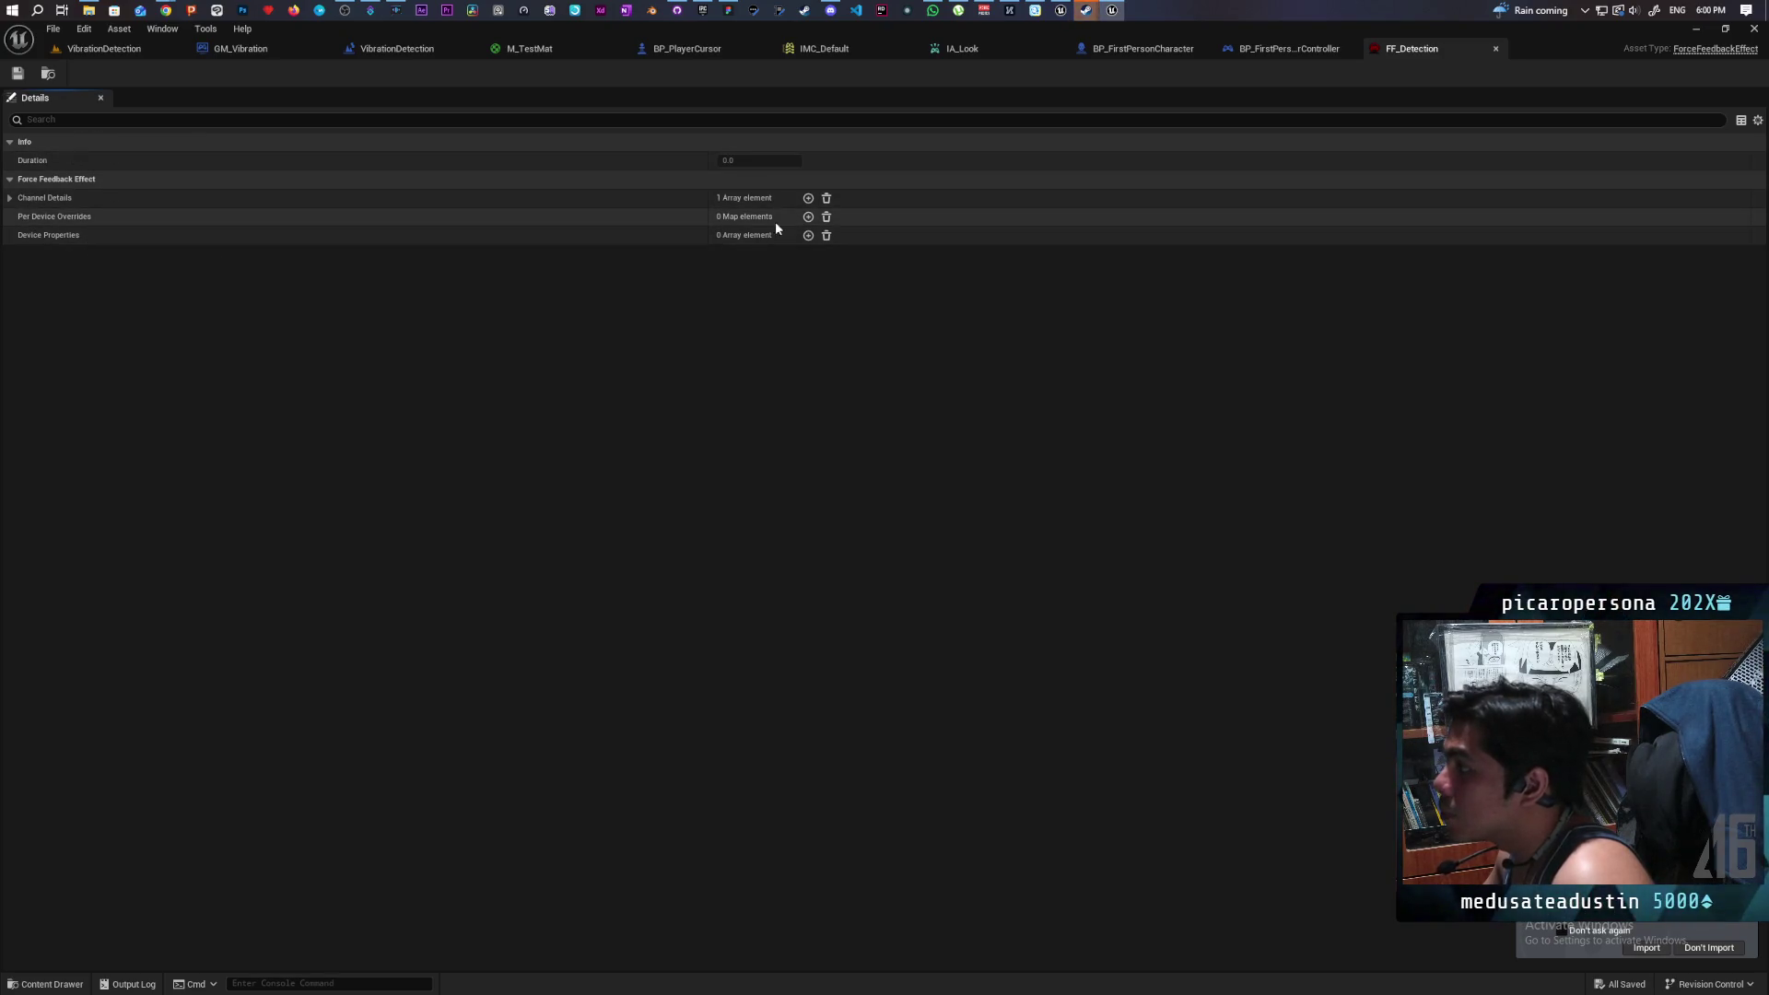
pyautogui.click(9, 197)
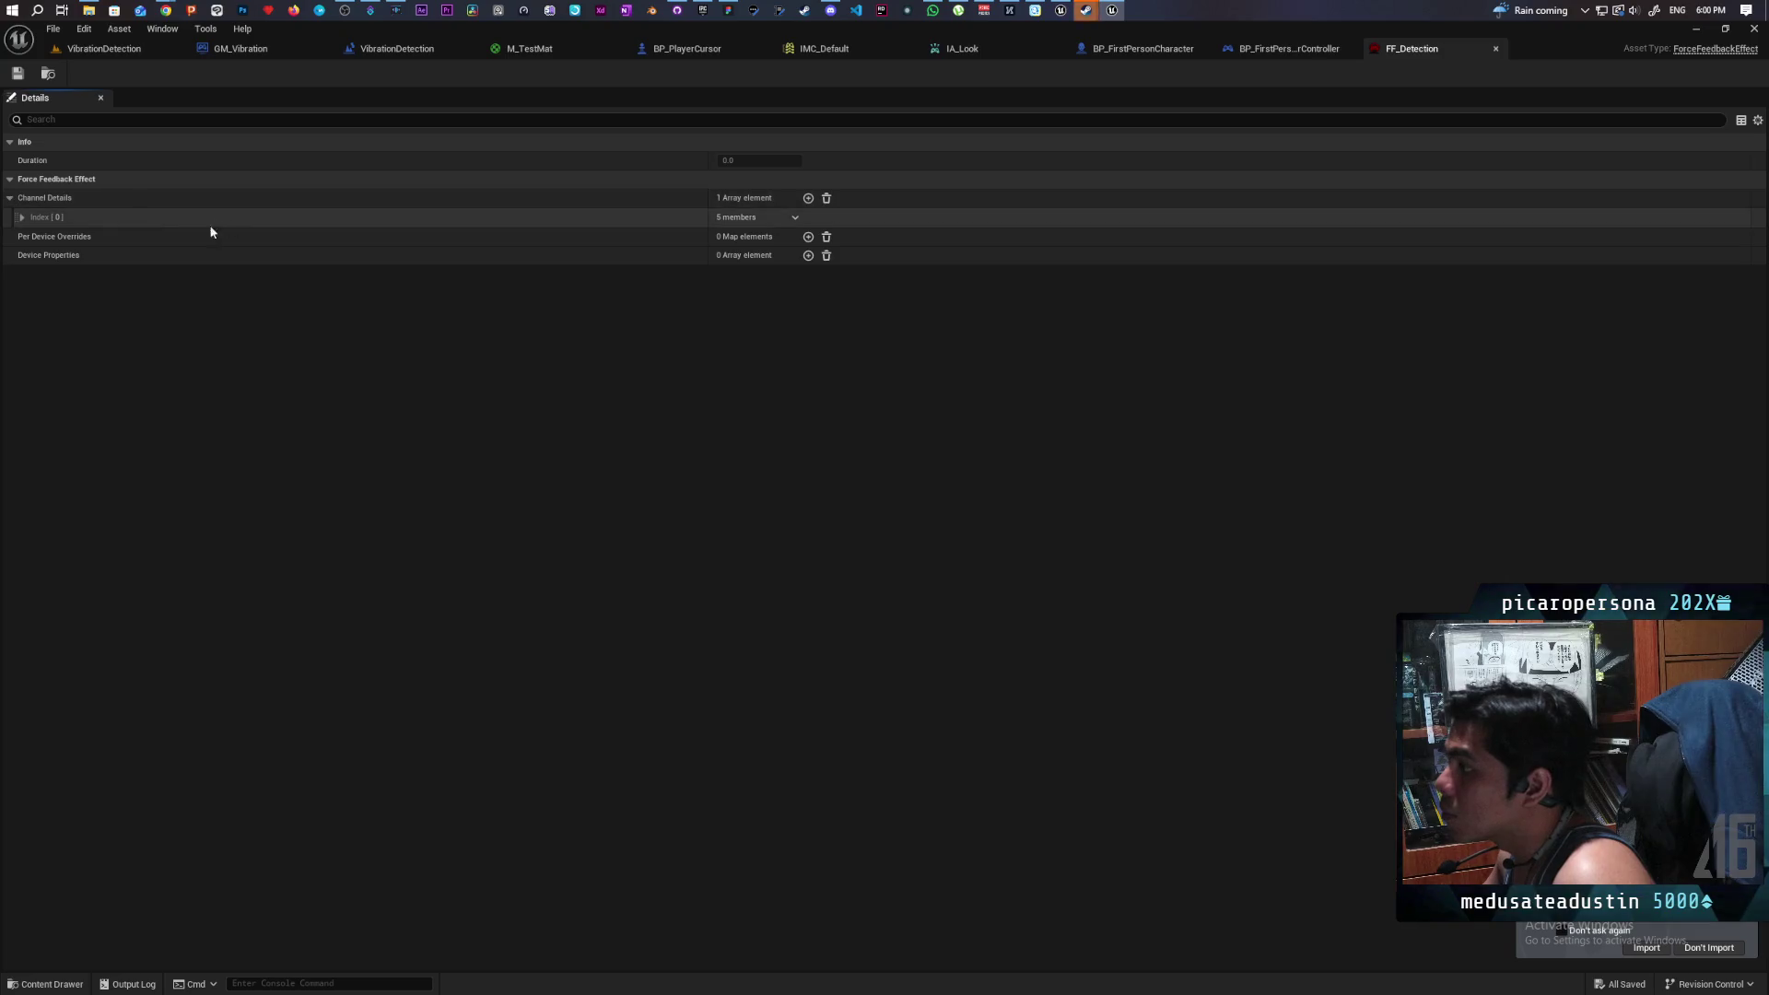
pyautogui.click(22, 217)
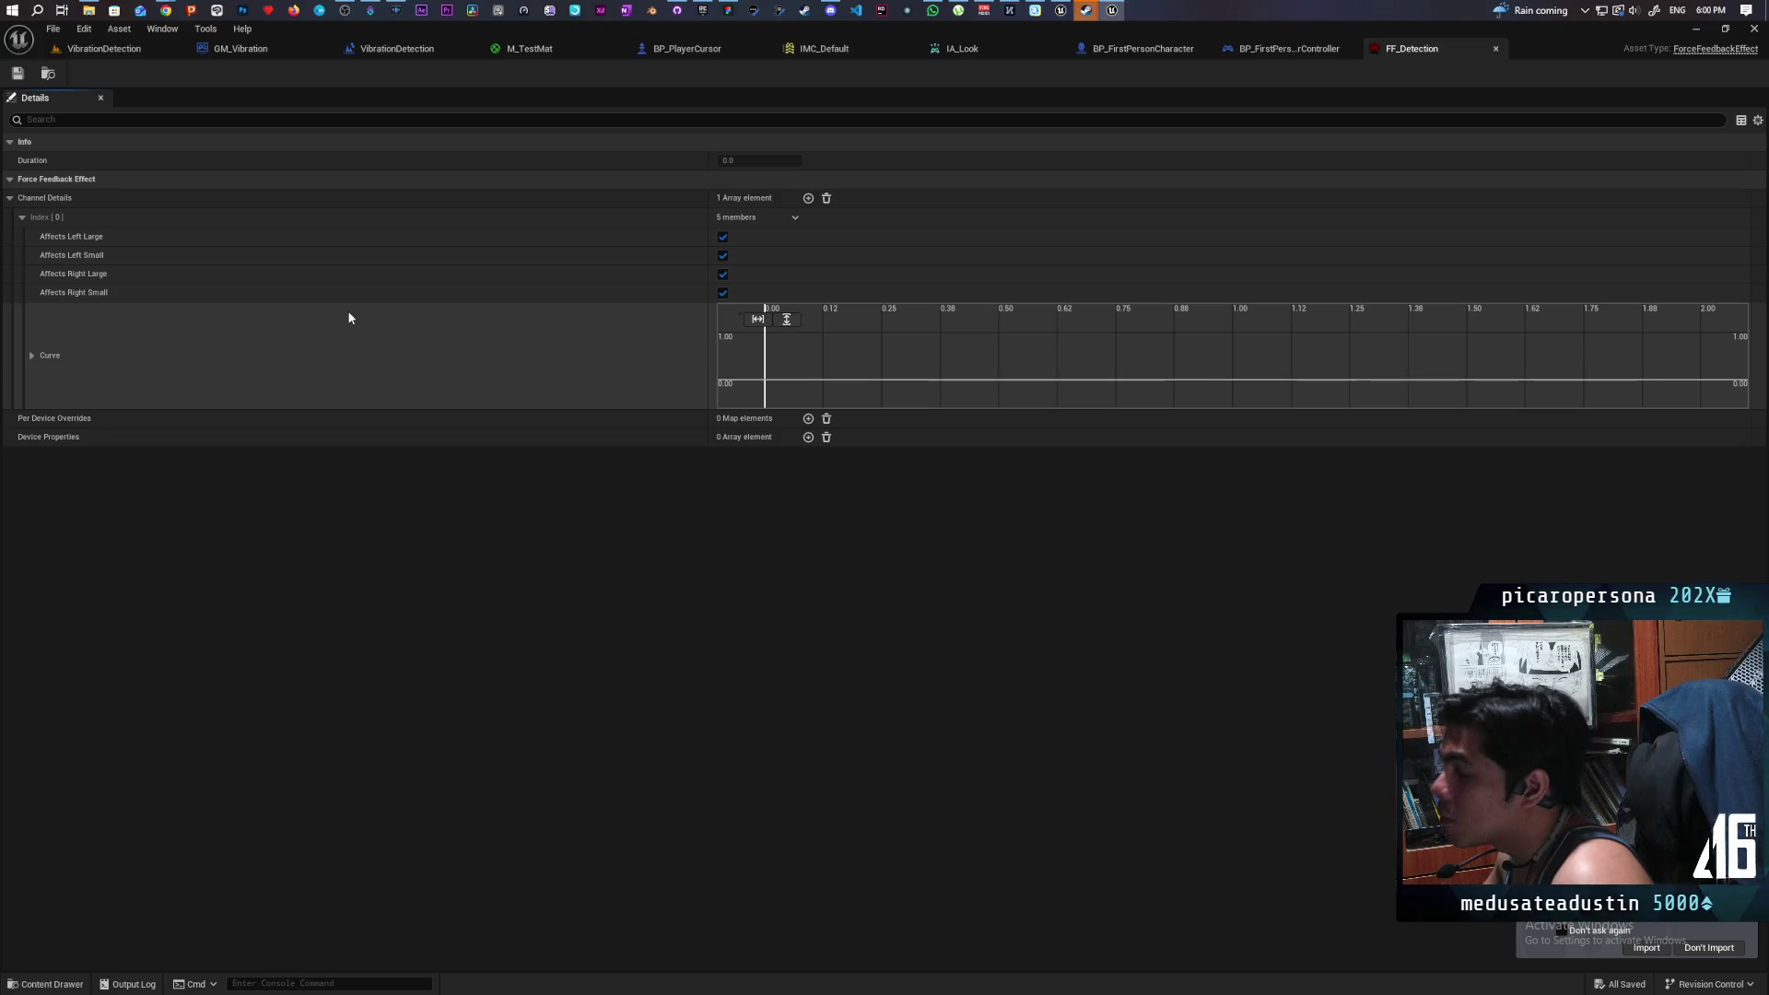
pyautogui.doubleClick(778, 384)
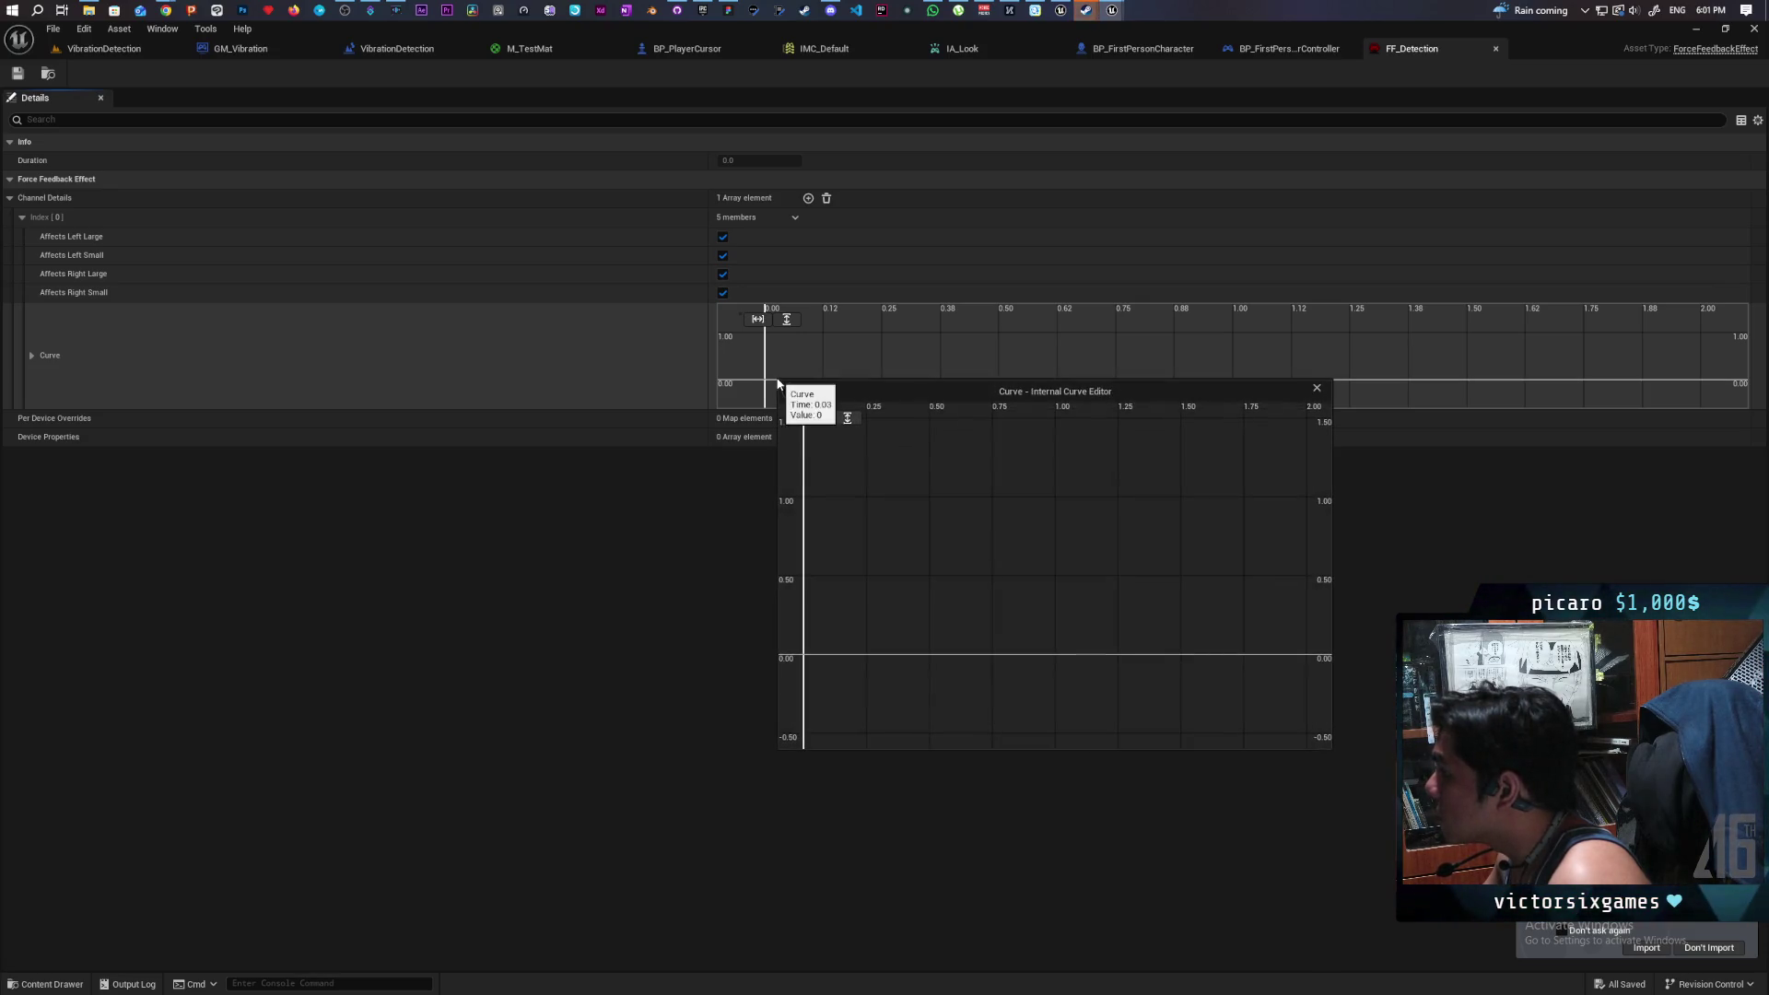
# - Add two keys to the intensity curve, raise the second to 1.0, and save
pyautogui.click(1316, 388)
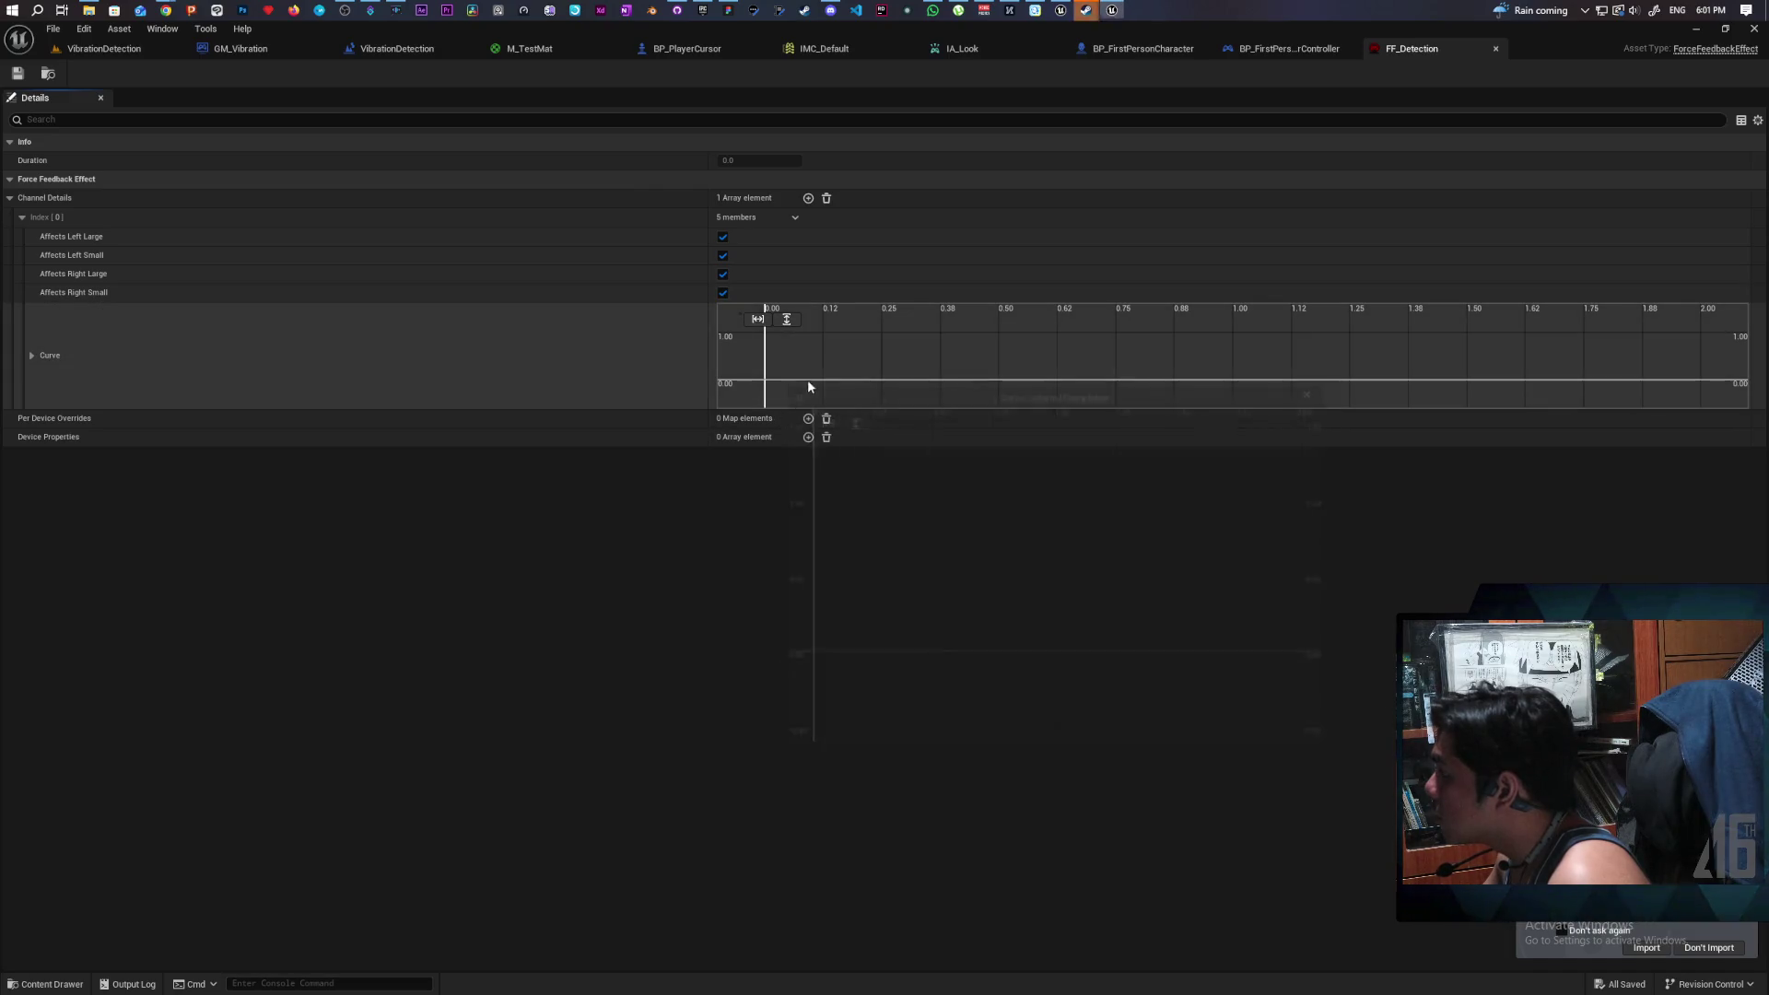
pyautogui.rightClick(786, 381)
pyautogui.click(822, 406)
pyautogui.rightClick(859, 380)
pyautogui.click(895, 404)
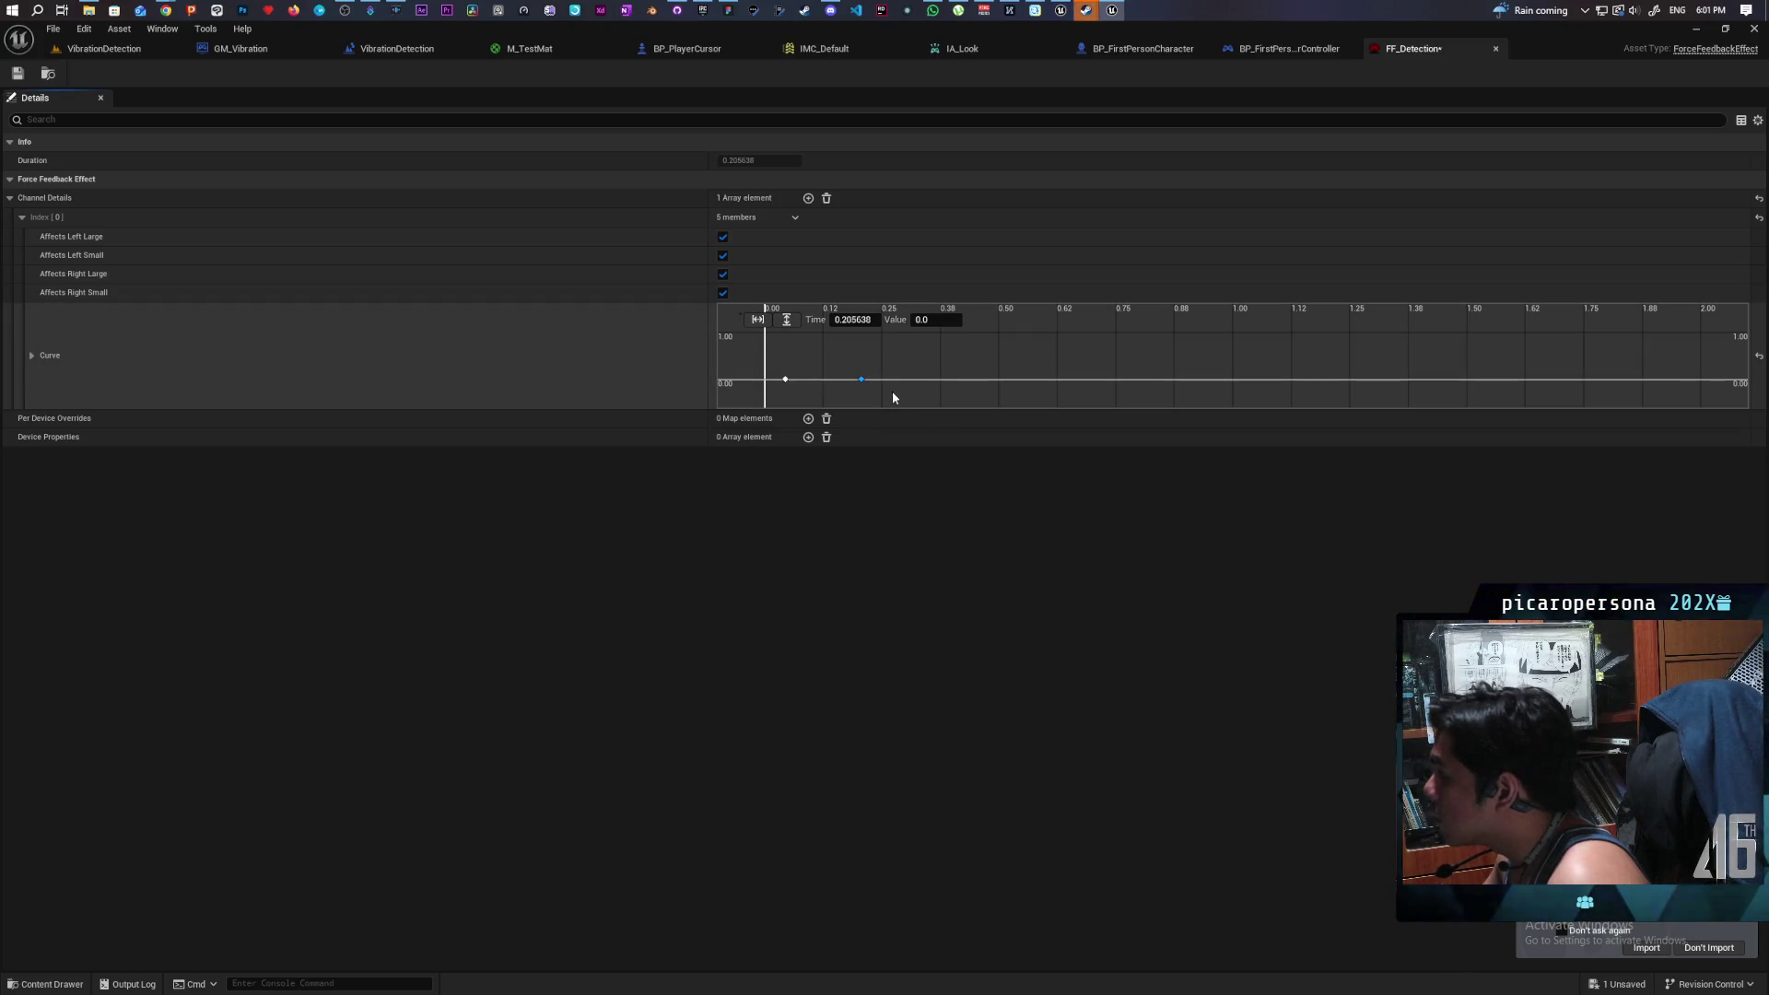
pyautogui.moveTo(857, 379)
pyautogui.mouseDown()
pyautogui.moveTo(848, 326)
pyautogui.moveTo(769, 385)
pyautogui.mouseUp()
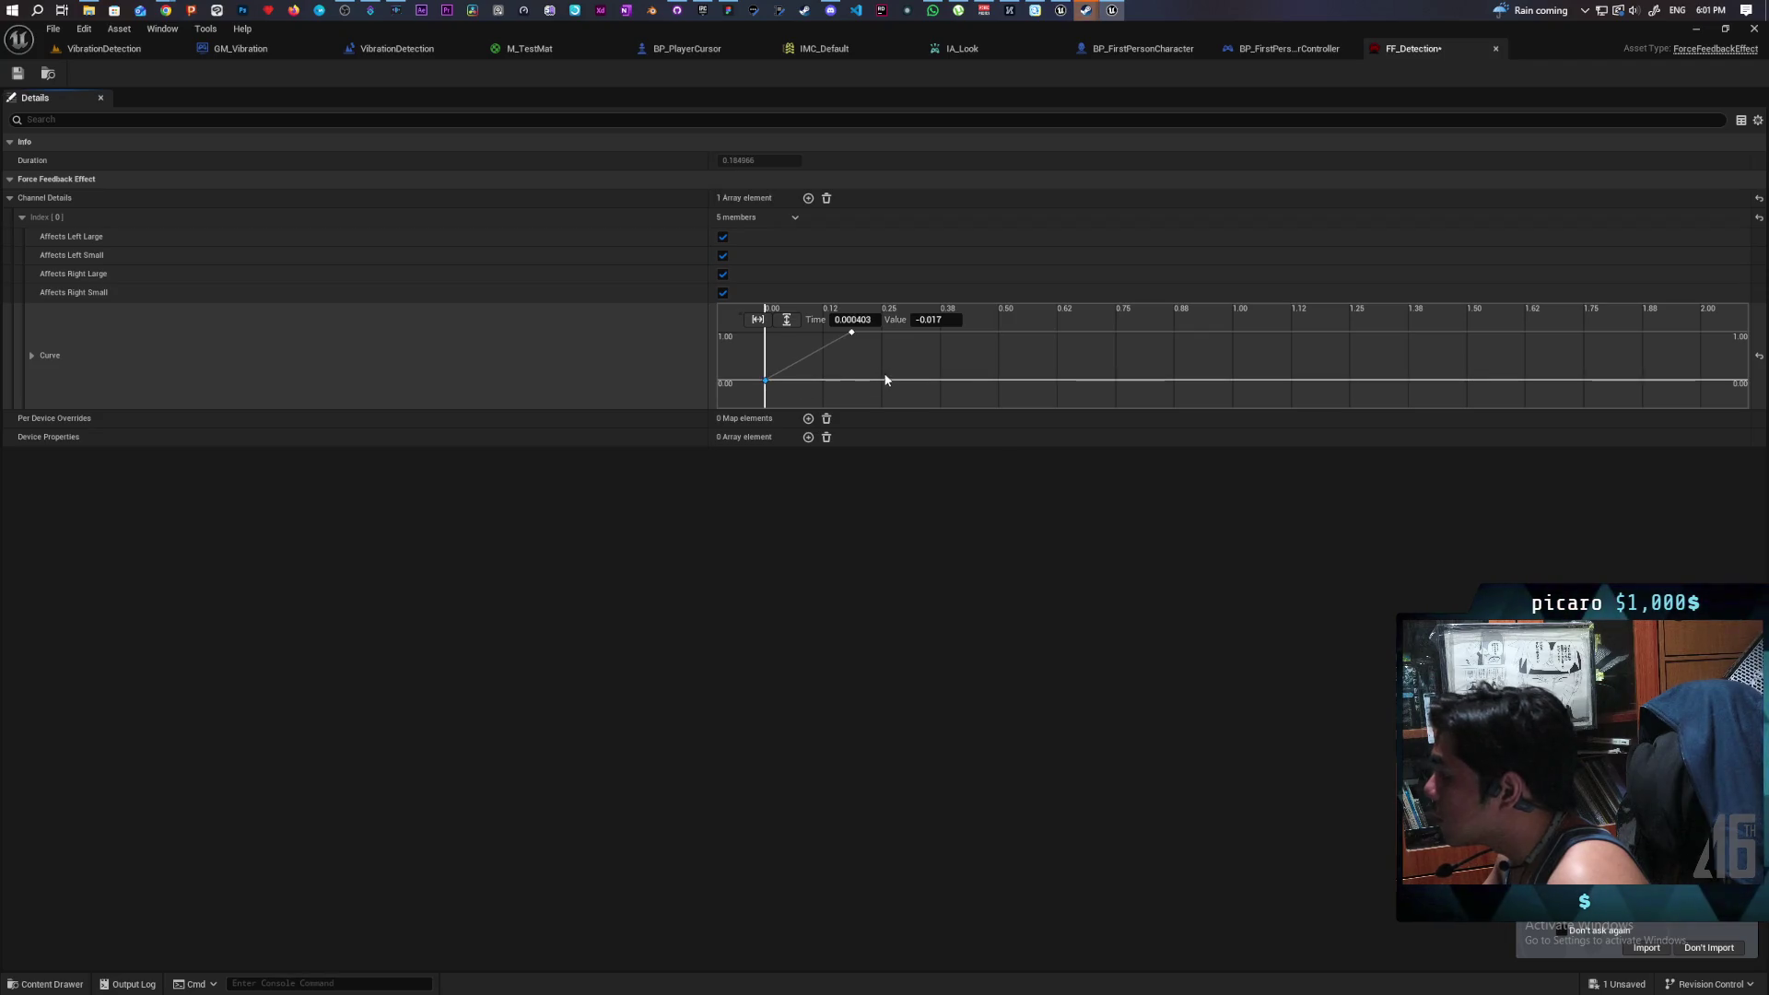
pyautogui.hotkey('ctrl', 's')
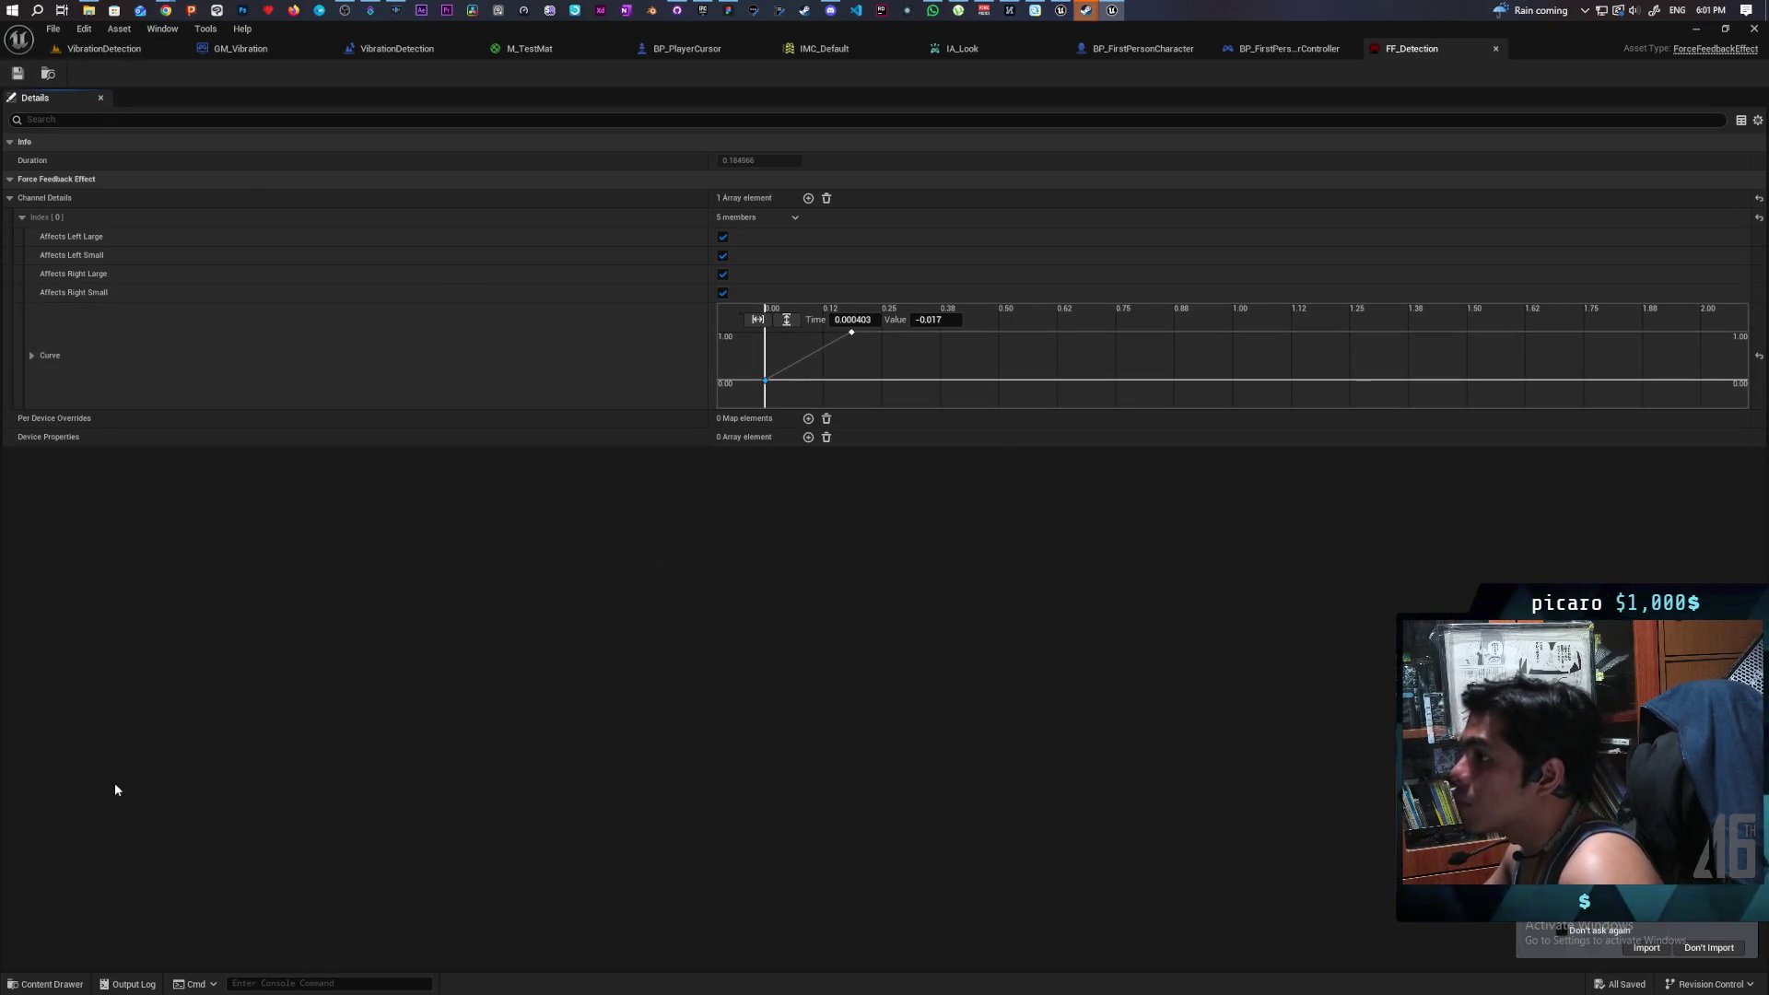
# - Preview the FF_Detection force feedback from the Content Drawer
pyautogui.click(46, 984)
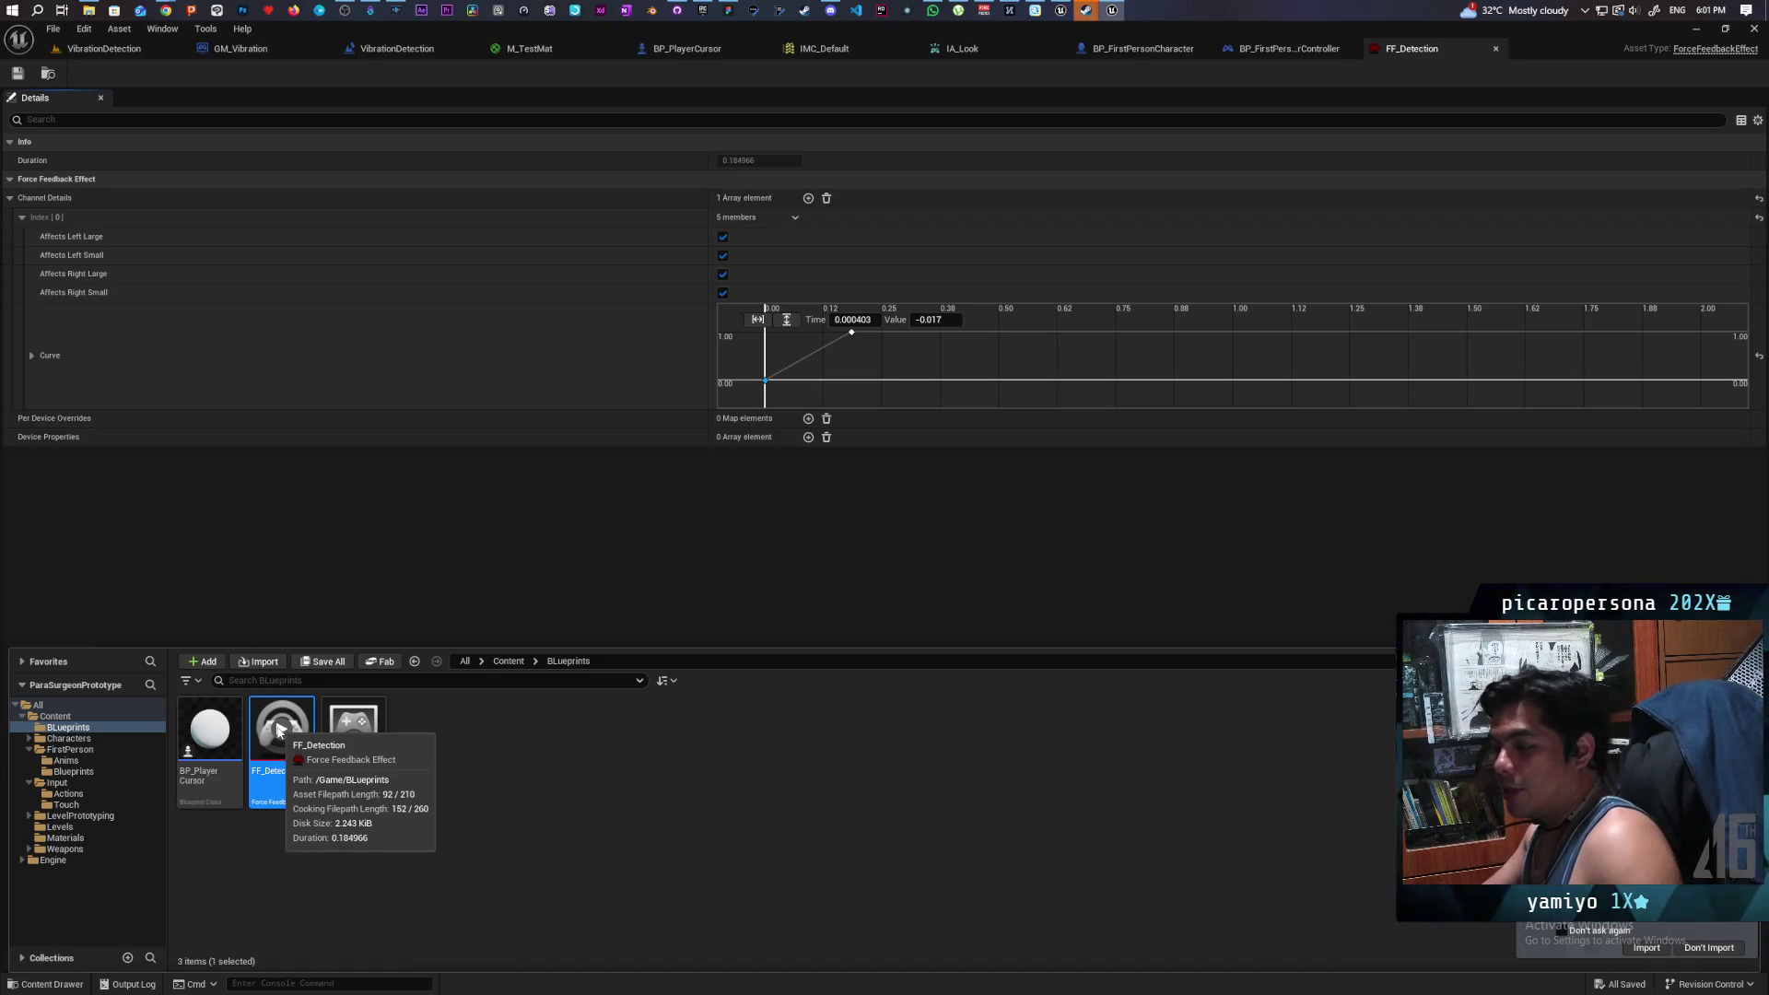
pyautogui.click(280, 731)
pyautogui.click(286, 735)
pyautogui.click(285, 734)
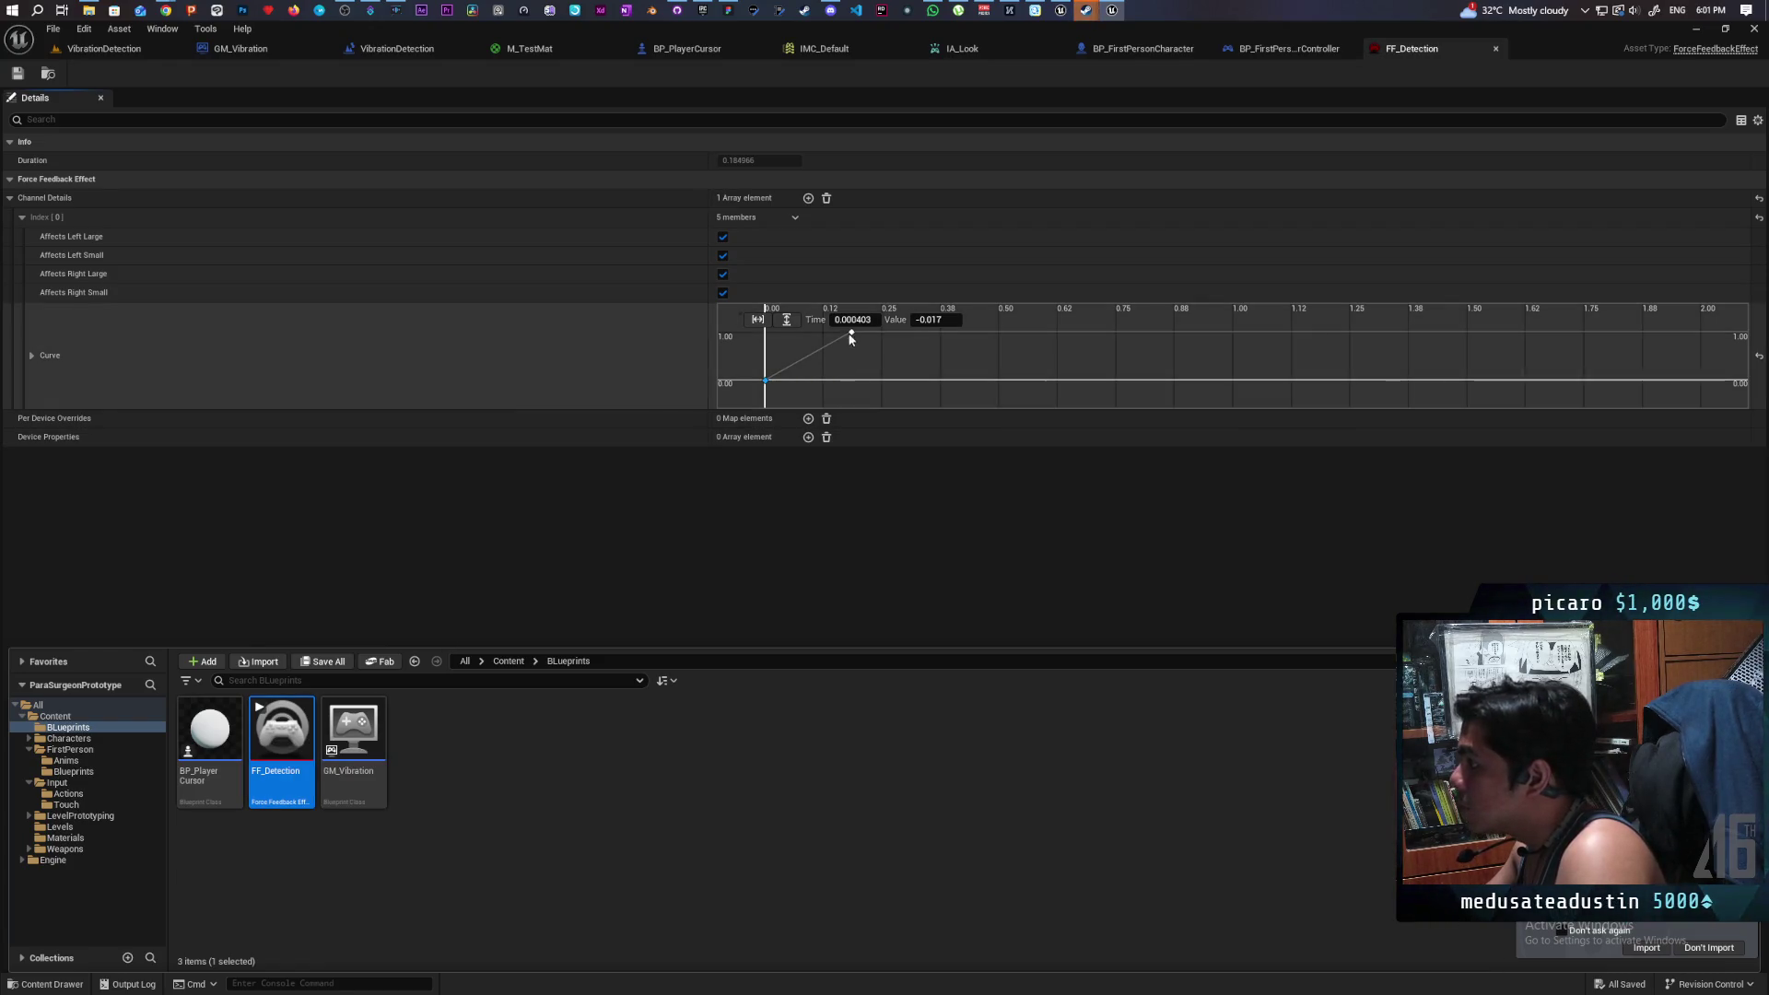
# - Stretch the ramp to peak near 0.87 s and turn off the left large motor
pyautogui.click(873, 337)
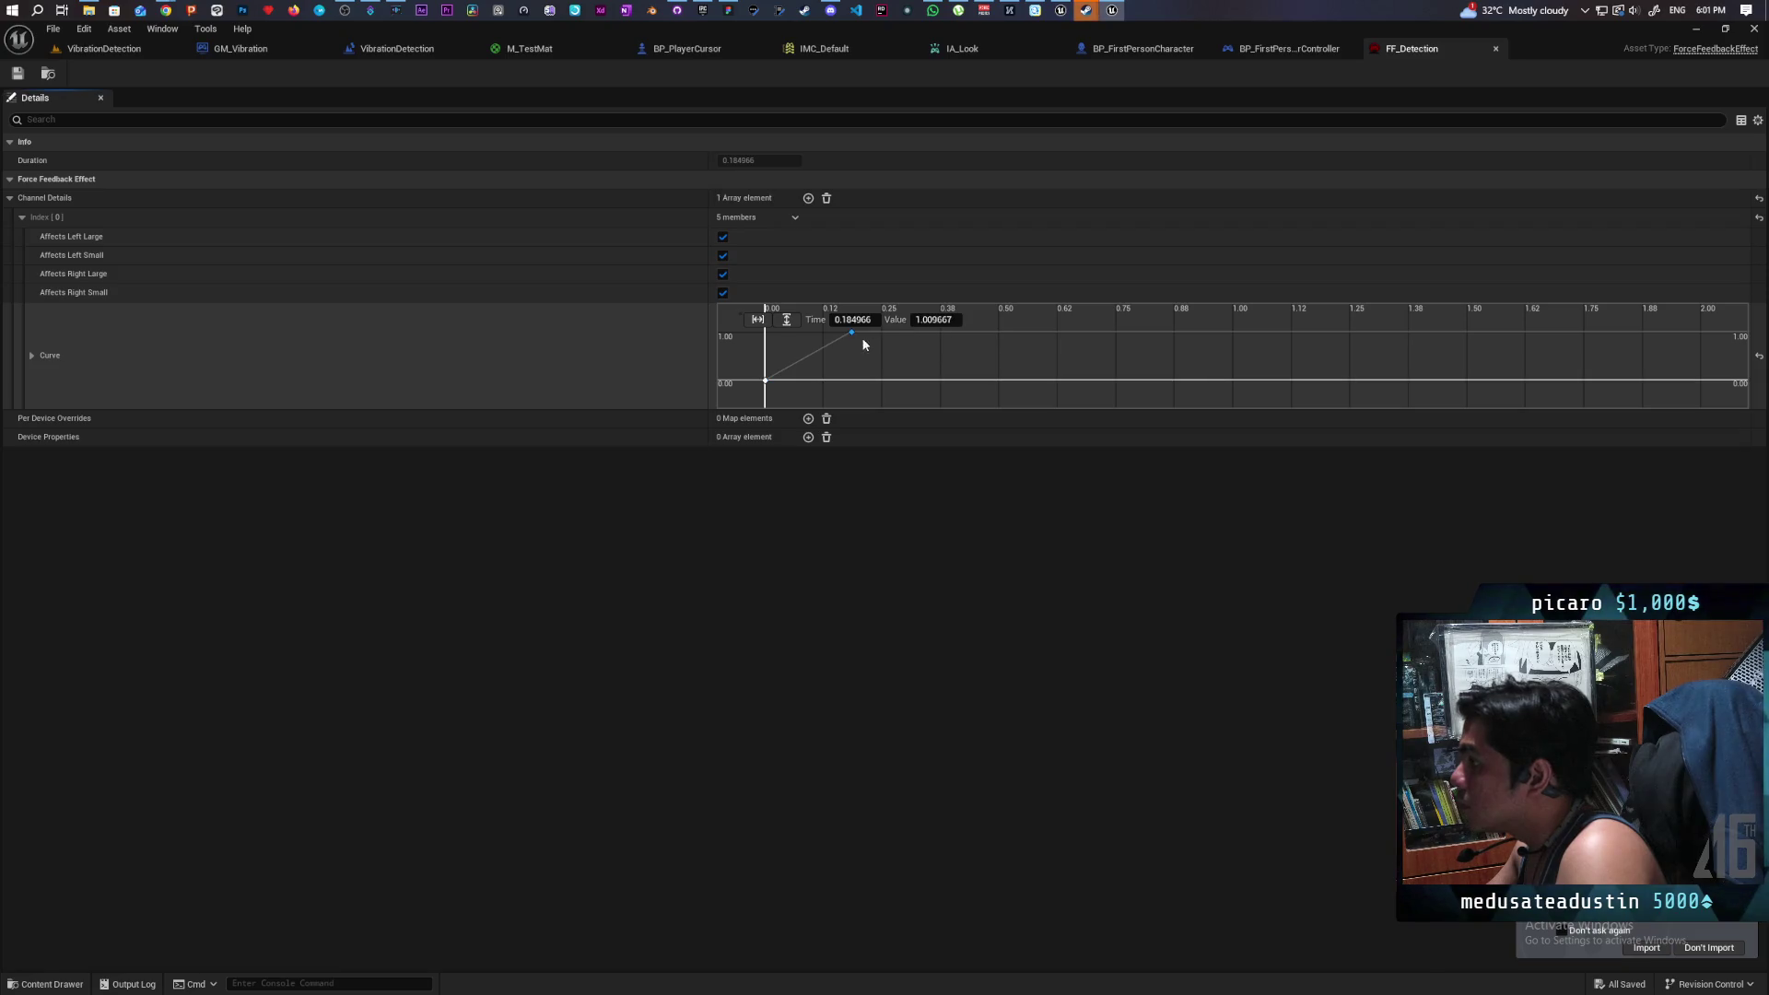
pyautogui.moveTo(852, 332); pyautogui.dragTo(996, 341)
pyautogui.moveTo(1120, 340)
pyautogui.mouseDown()
pyautogui.moveTo(1271, 343)
pyautogui.moveTo(1171, 338)
pyautogui.mouseUp()
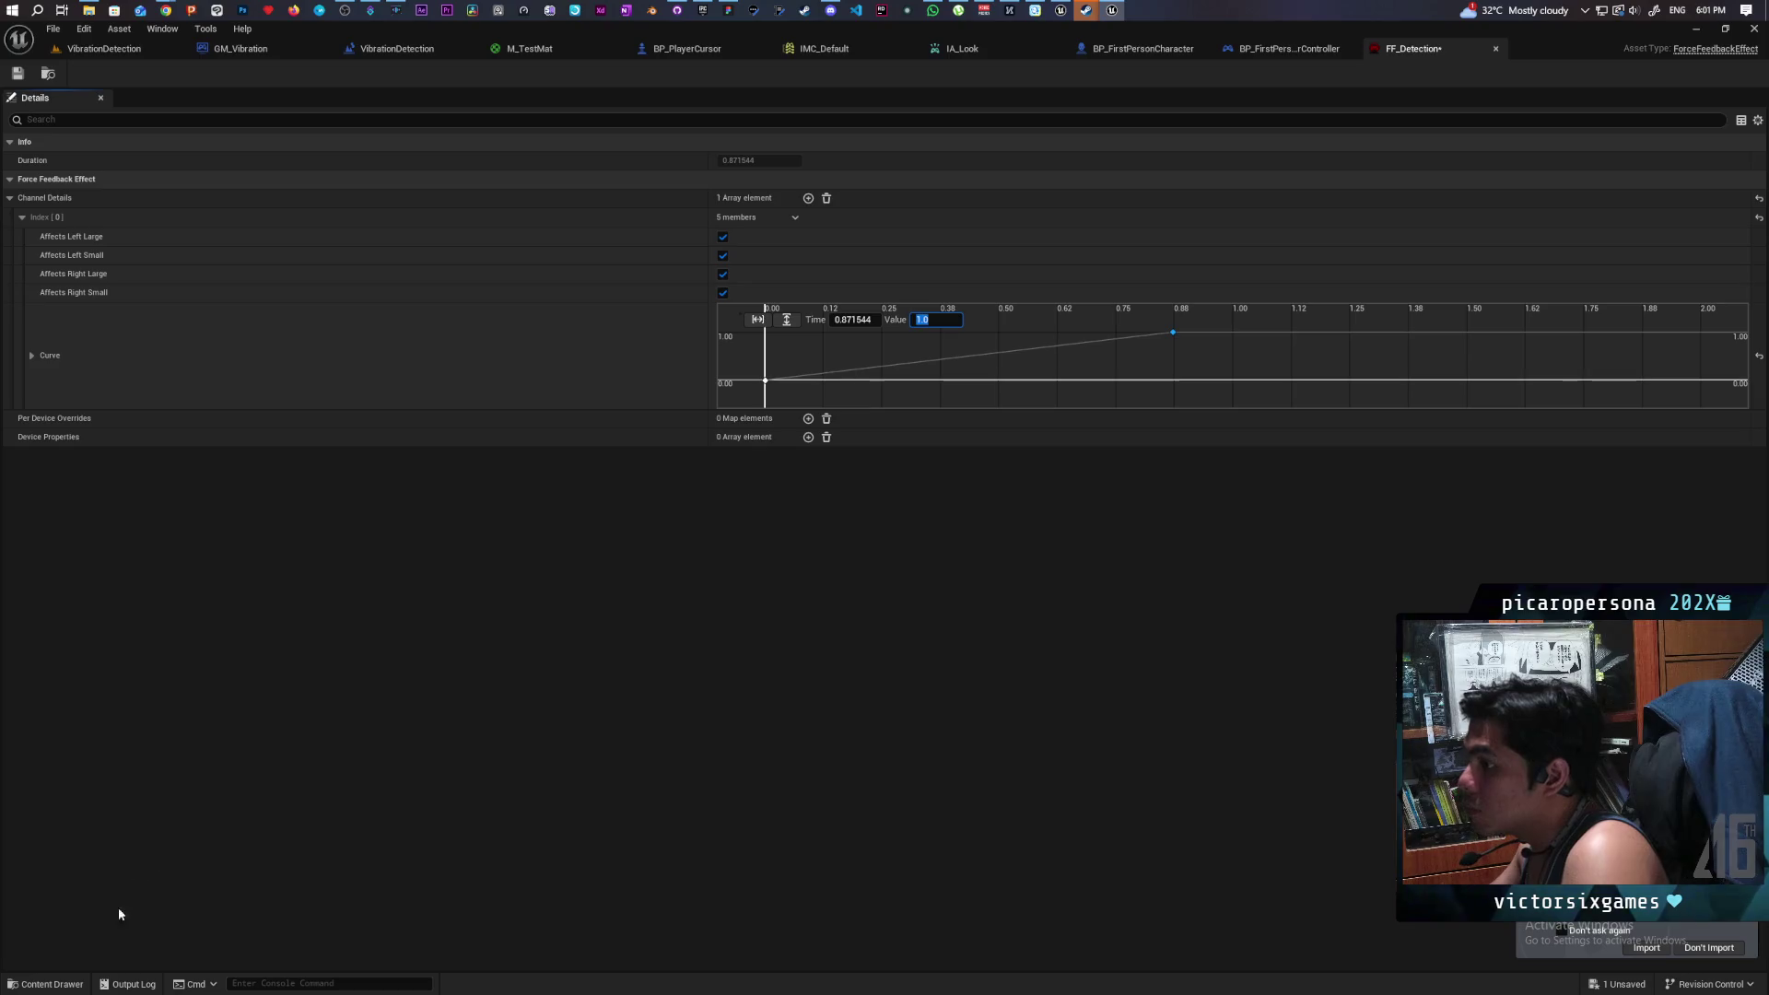
pyautogui.click(51, 983)
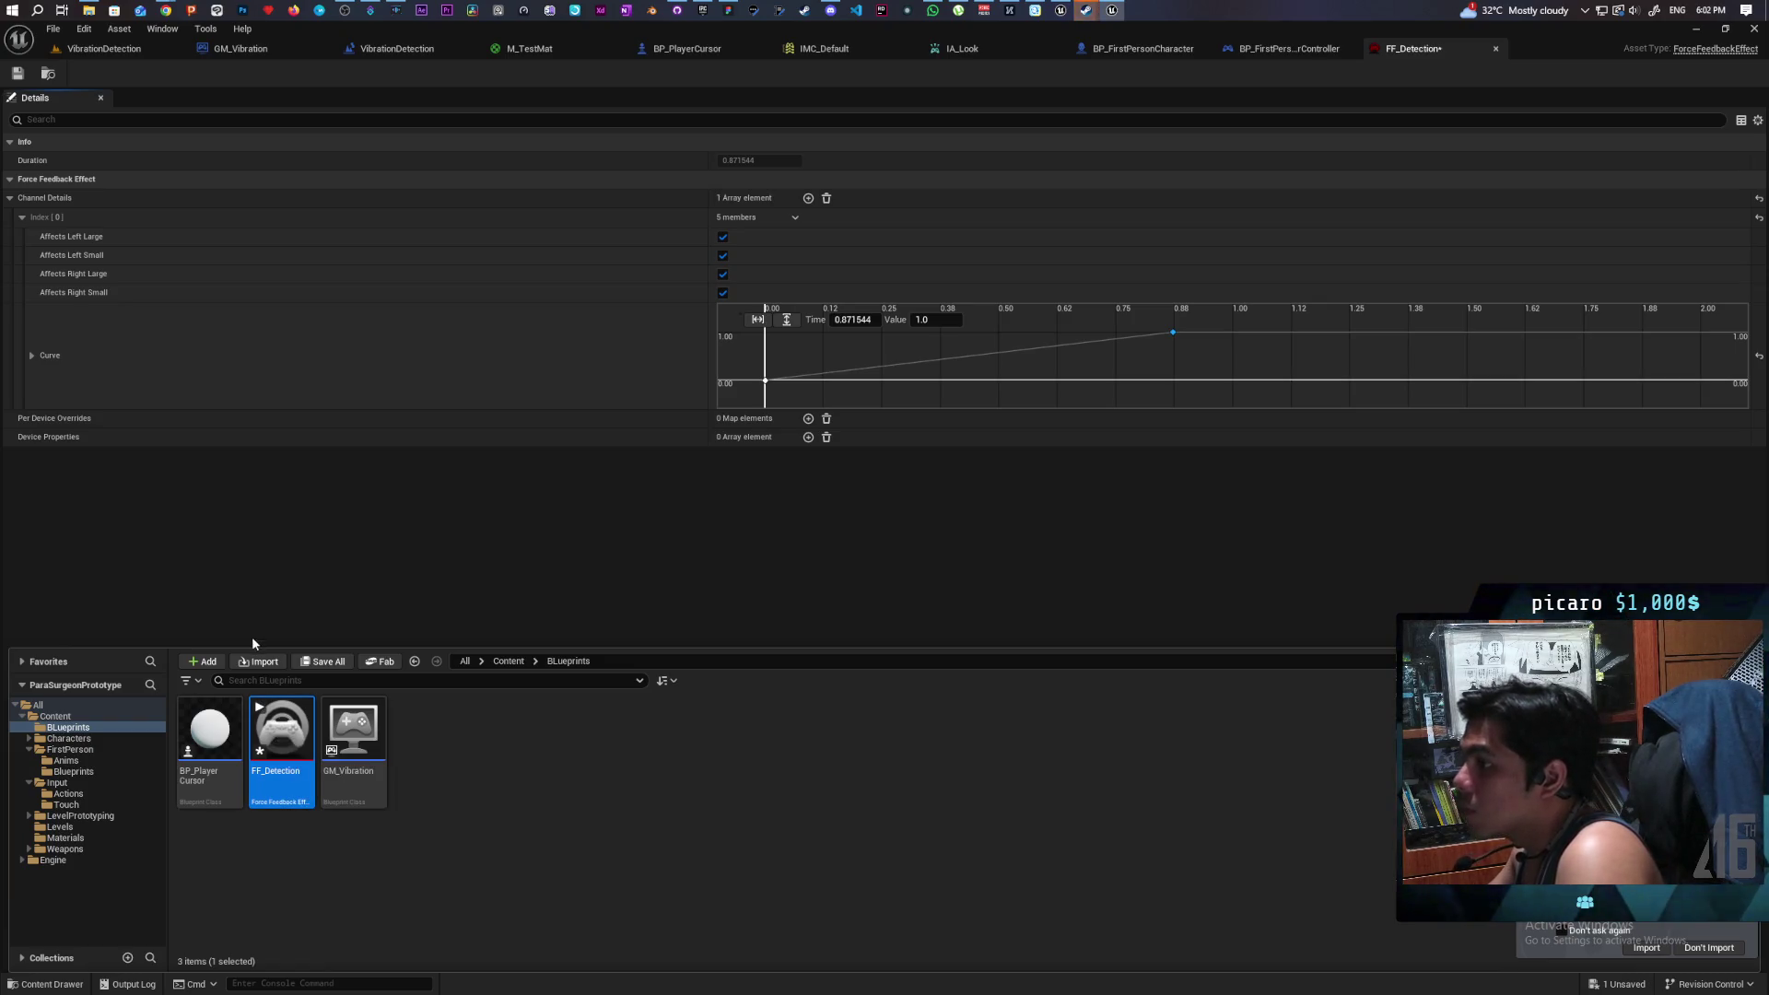
pyautogui.click(722, 237)
# - Turn off the right large motor and preview FF_Detection
pyautogui.click(723, 274)
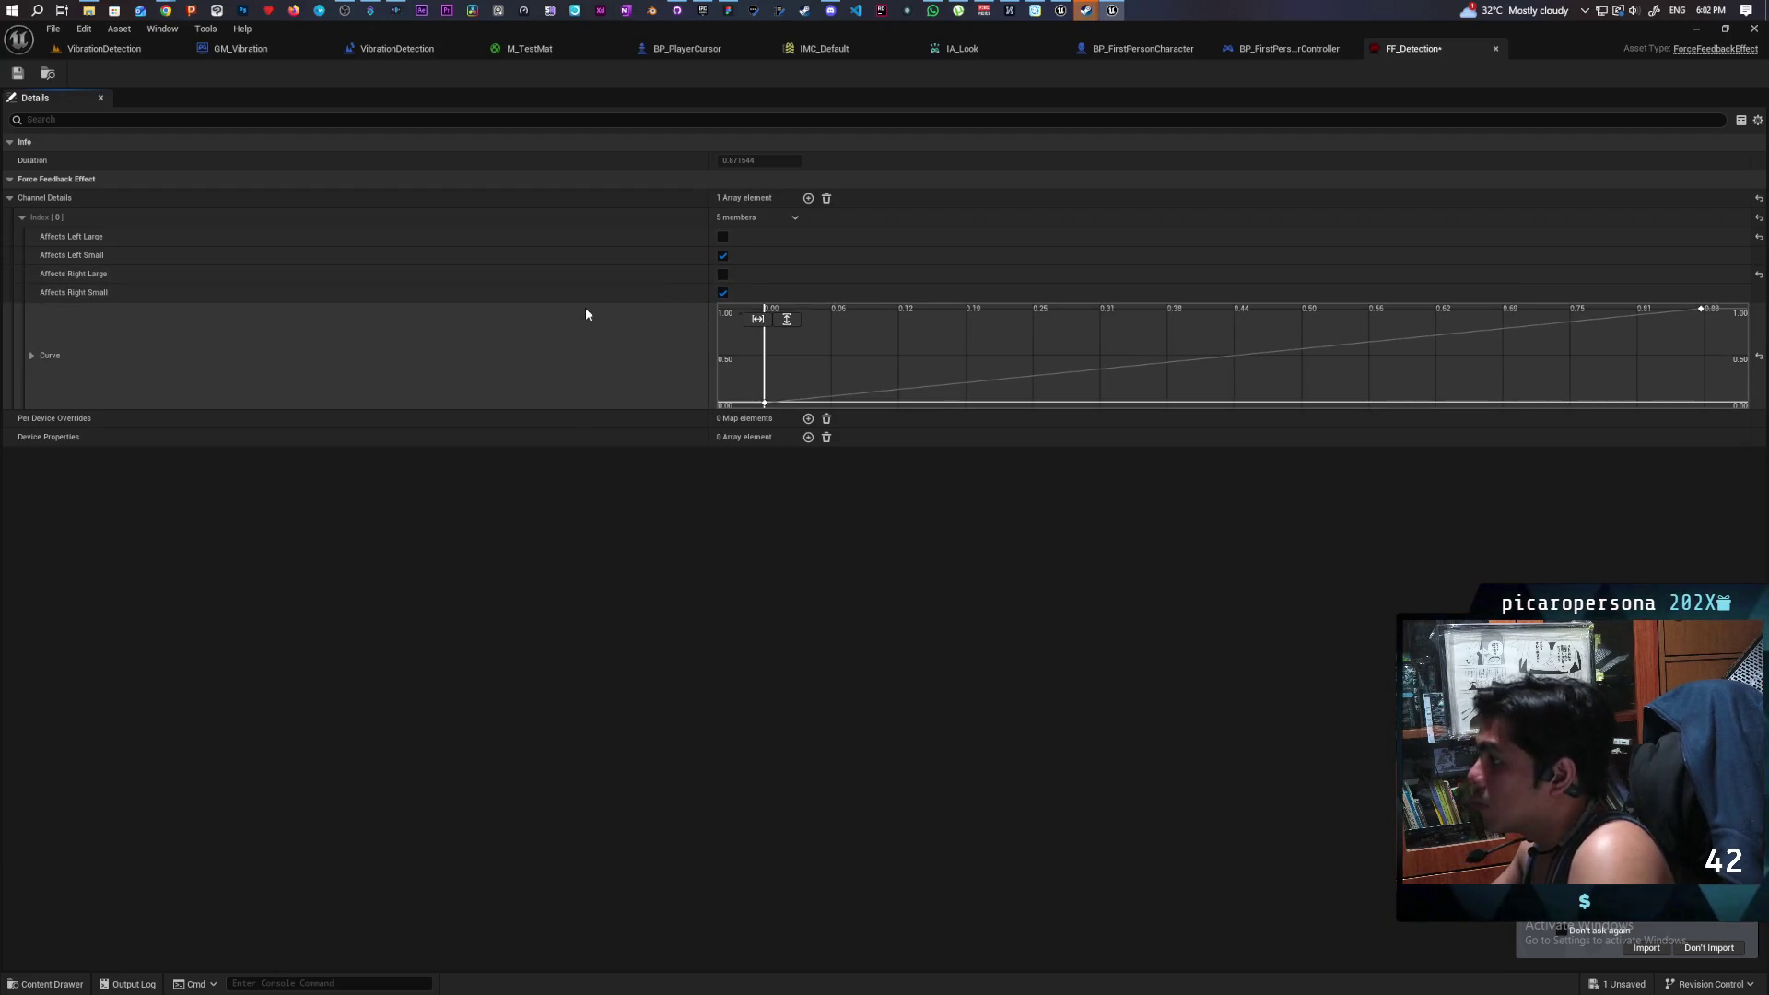
pyautogui.click(46, 983)
pyautogui.moveTo(281, 737)
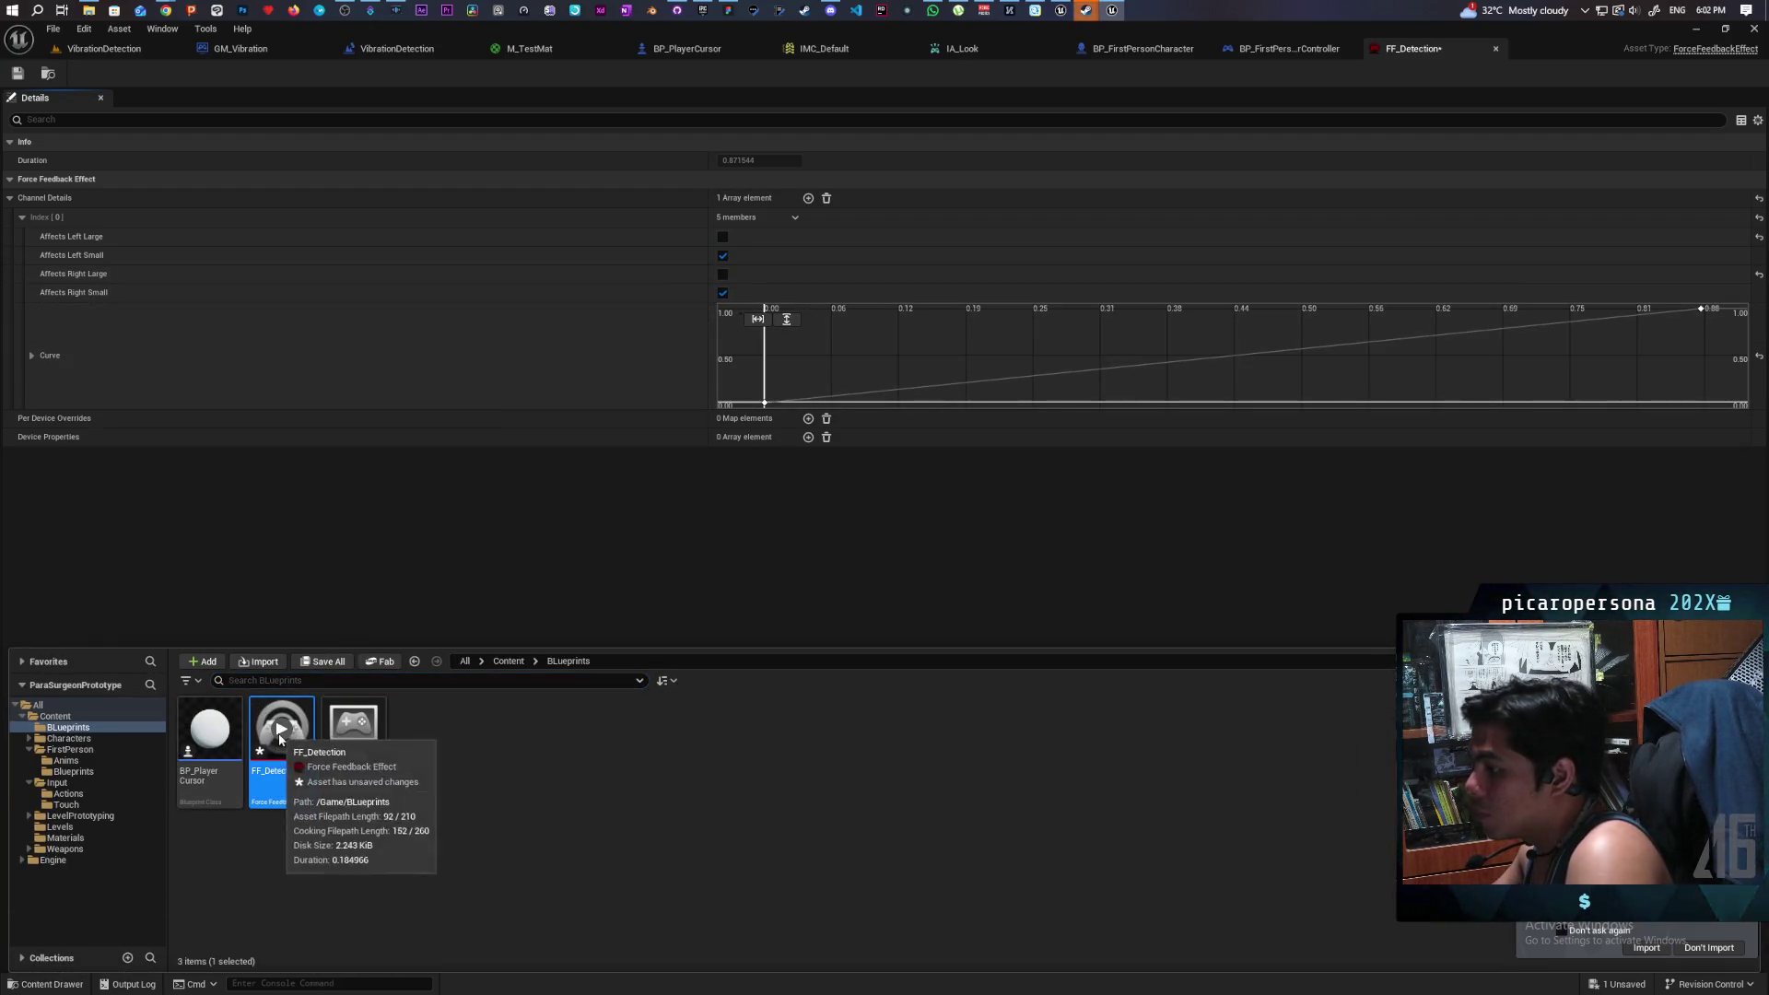
pyautogui.click(282, 734)
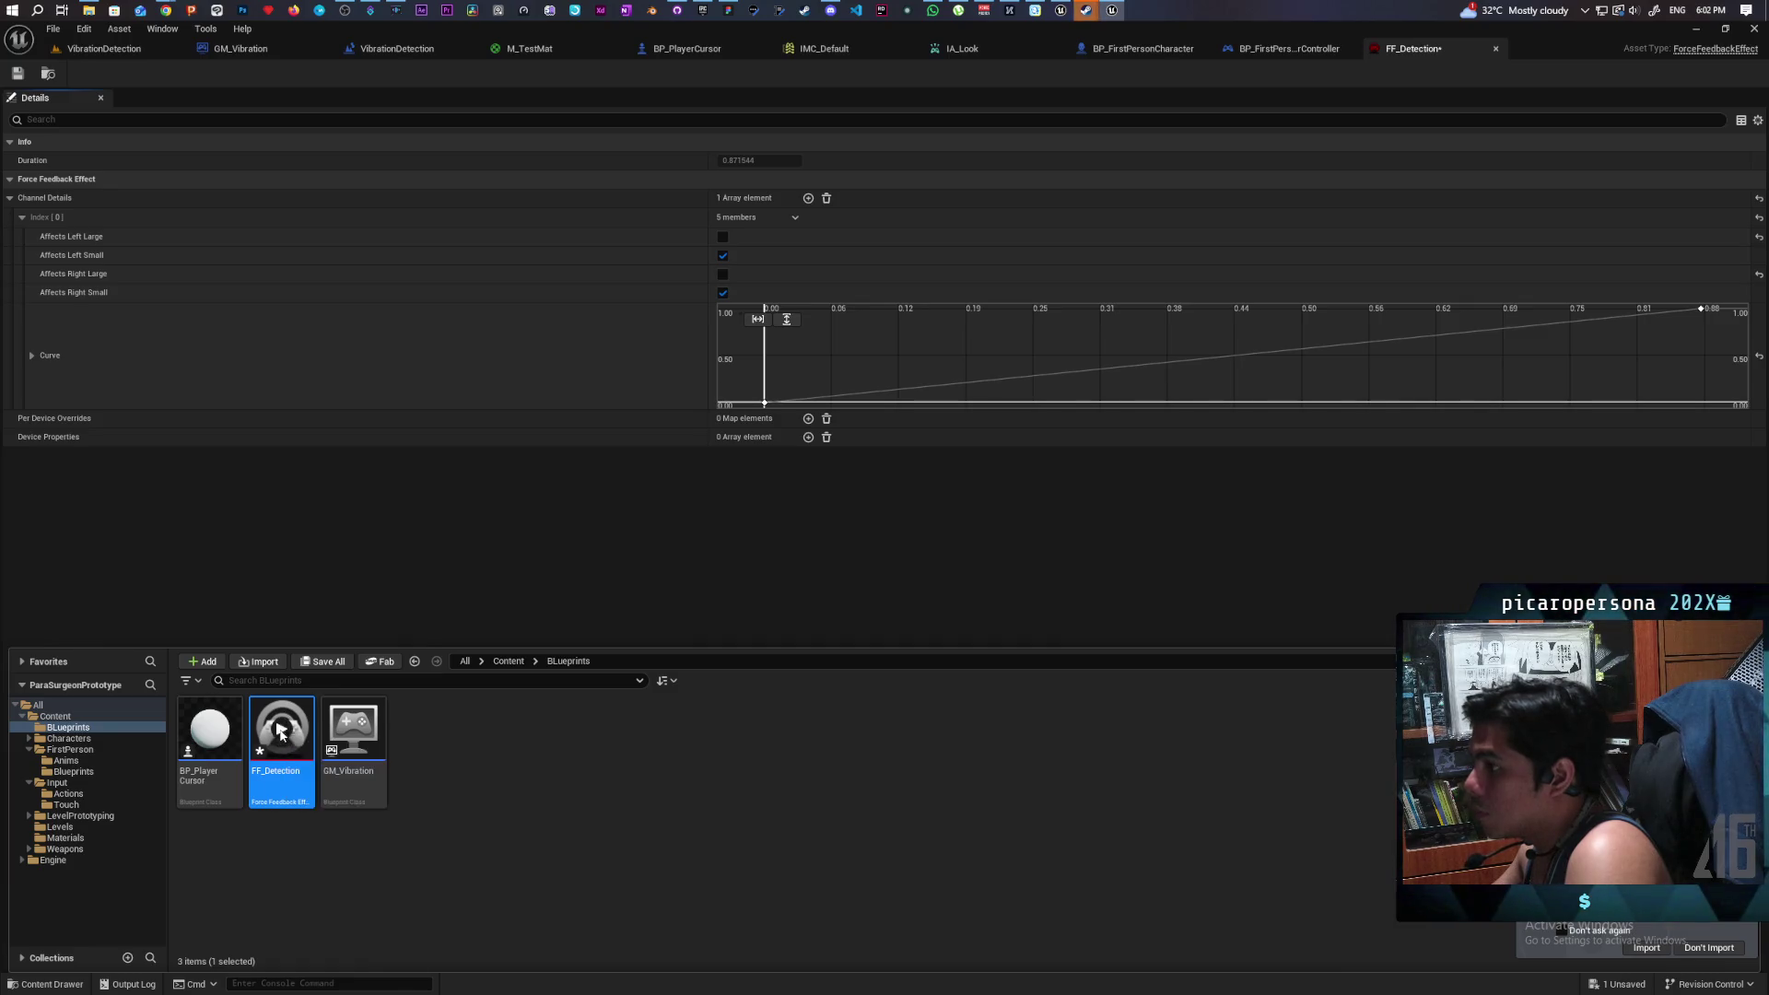
pyautogui.click(282, 733)
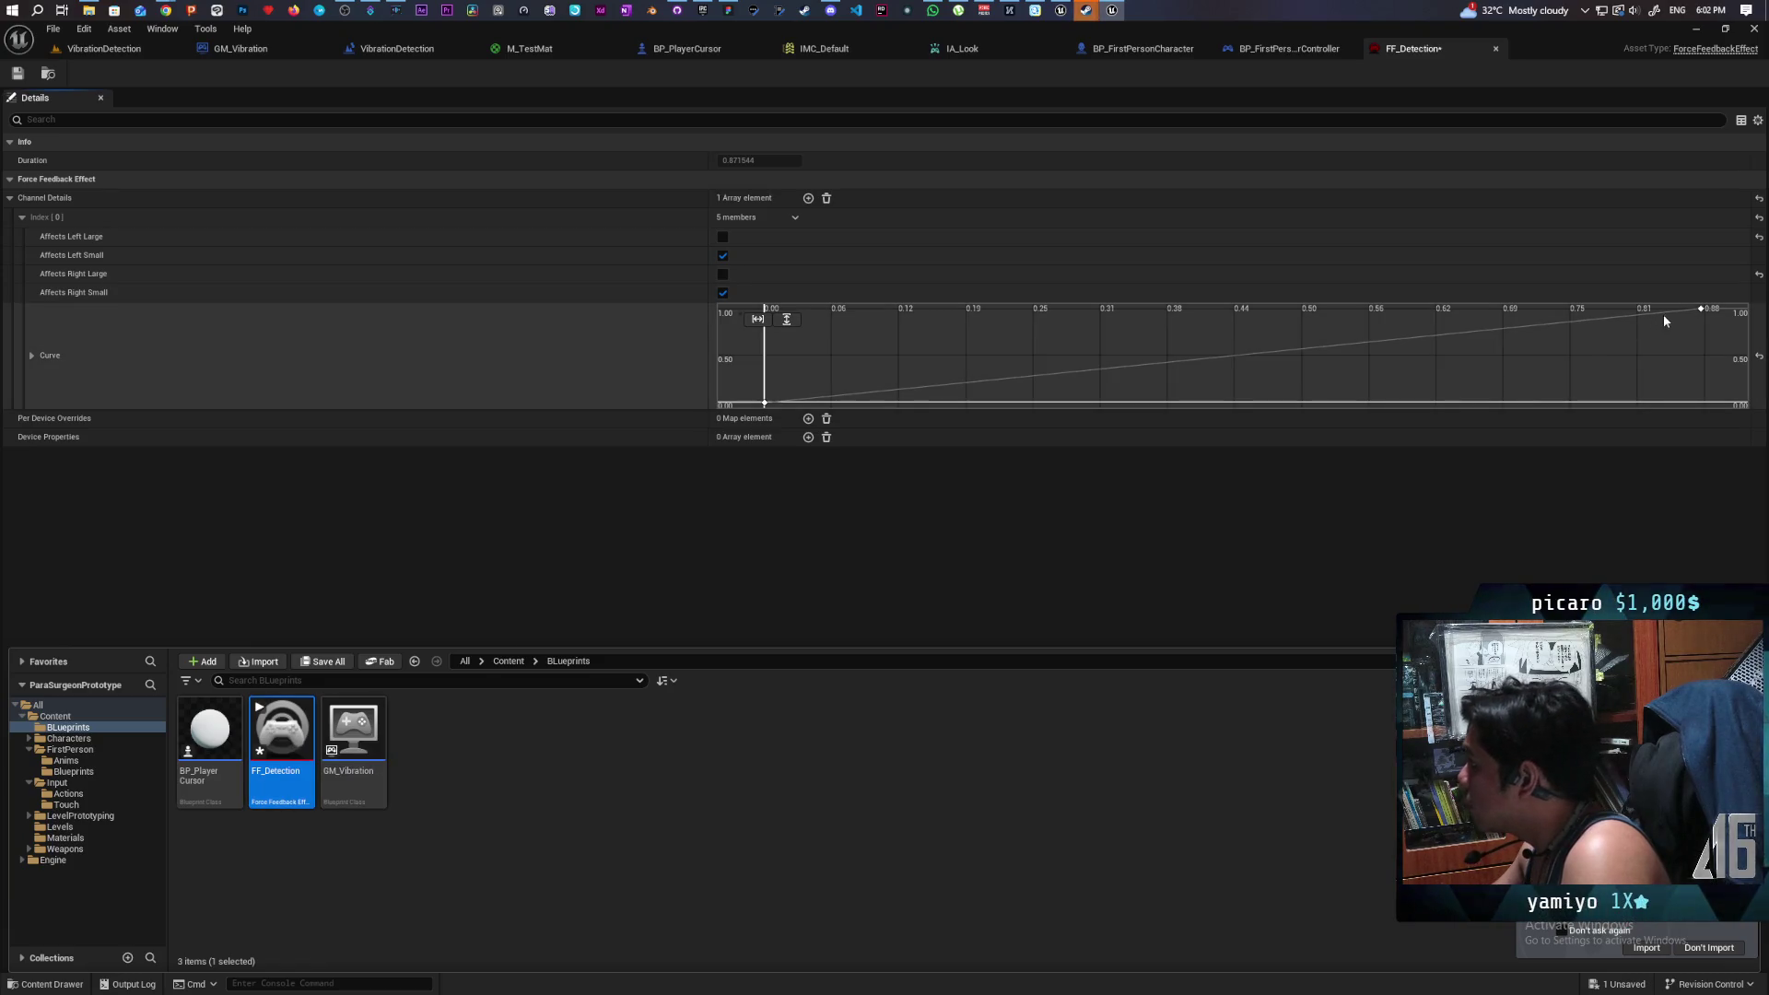
# - Add an early key at about 0.5 and lower the last key to about 0.5
pyautogui.moveTo(1701, 313)
pyautogui.rightClick(1595, 323)
pyautogui.click(1623, 350)
pyautogui.moveTo(1595, 323); pyautogui.dragTo(834, 362)
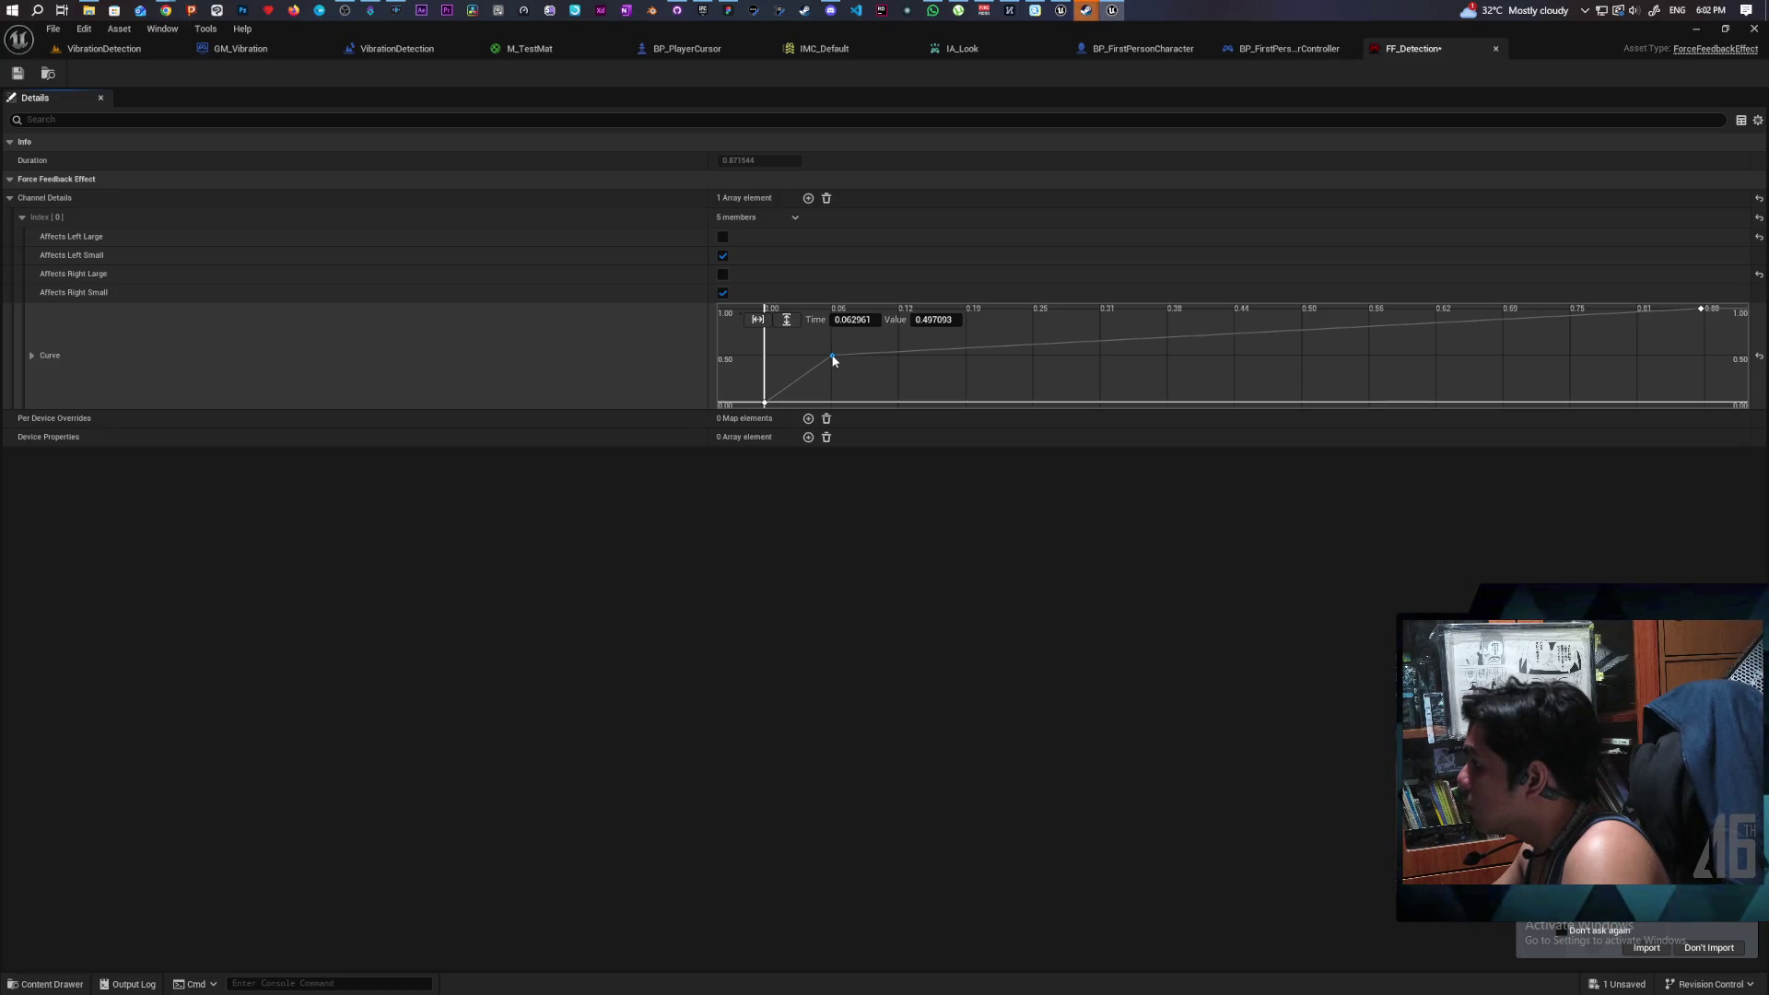
pyautogui.moveTo(1702, 309); pyautogui.dragTo(1705, 361)
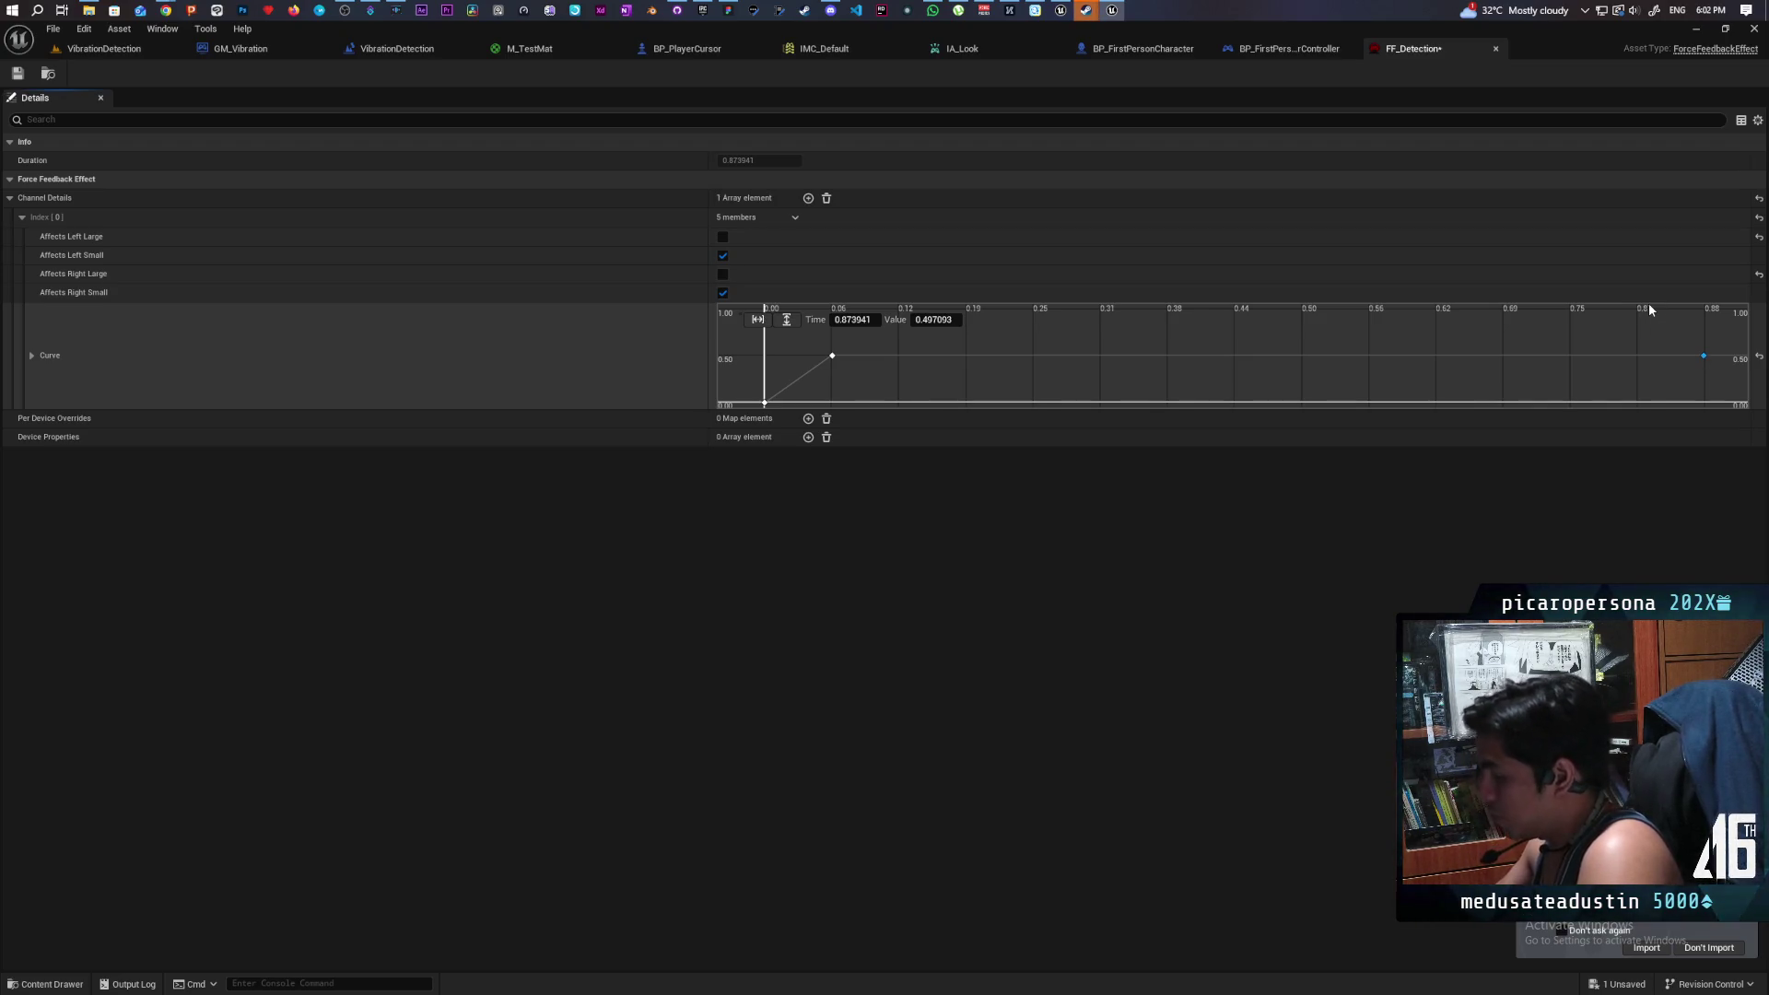
# - Replay the preview and set the last key's time to 2.0
pyautogui.click(55, 980)
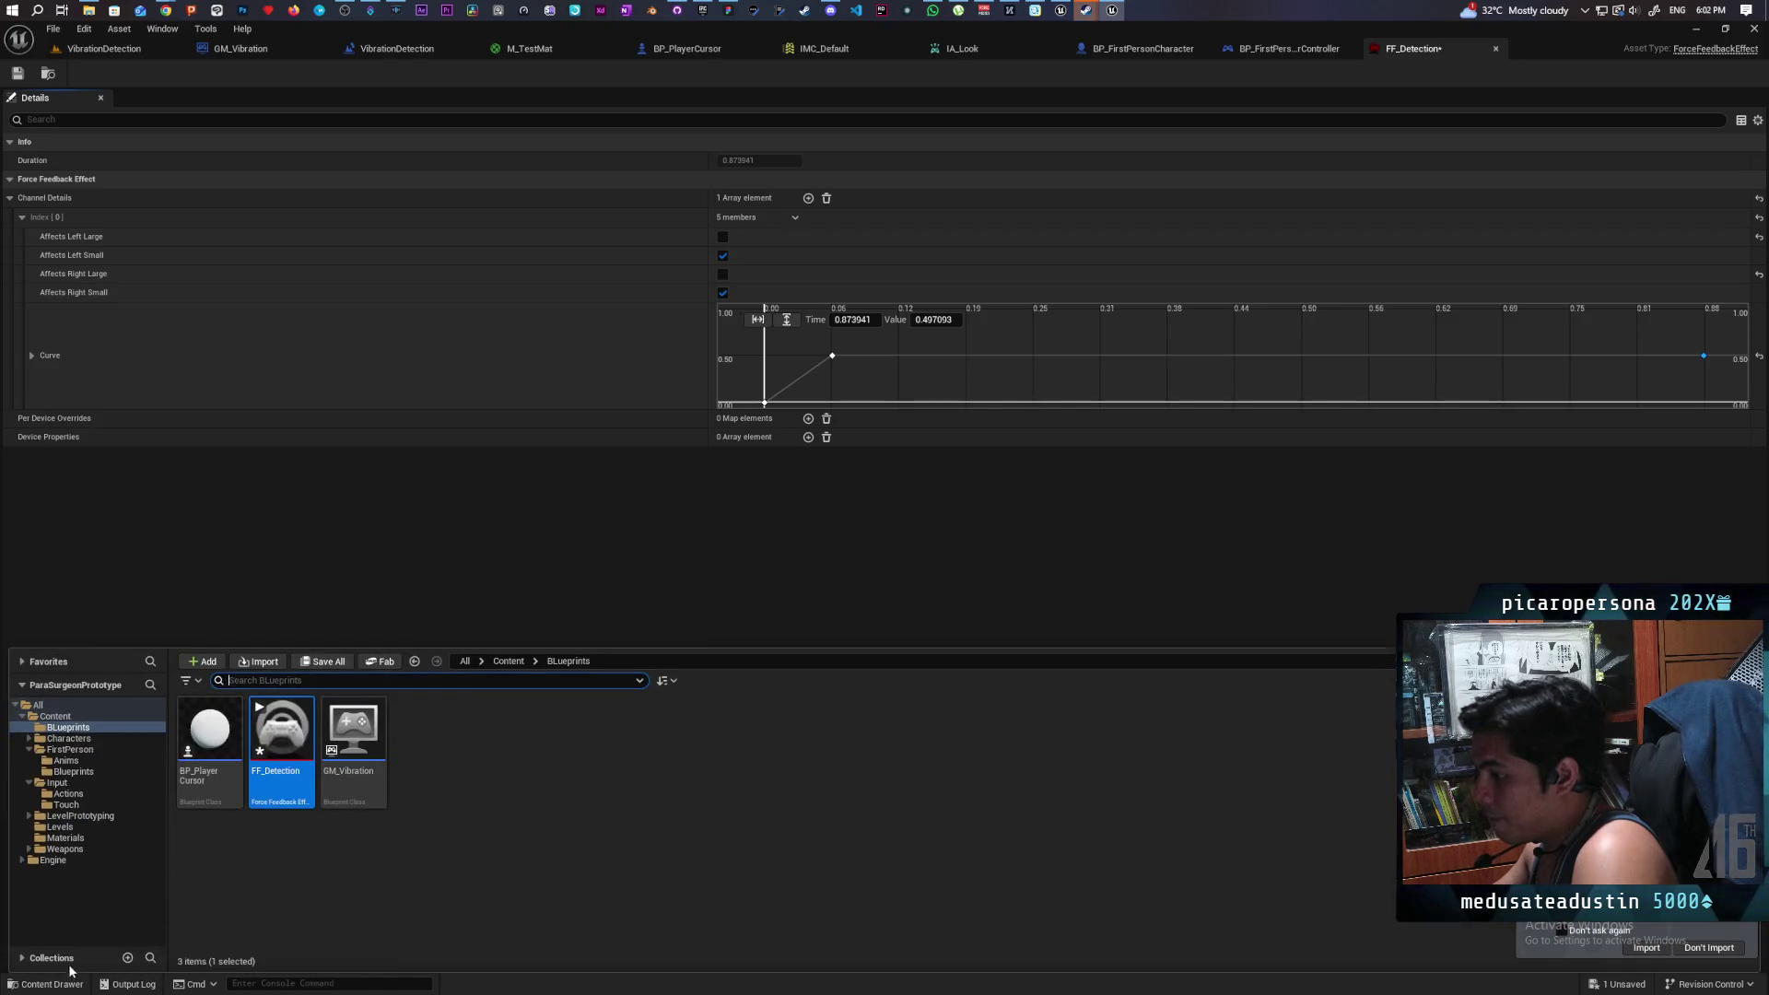
pyautogui.moveTo(284, 737)
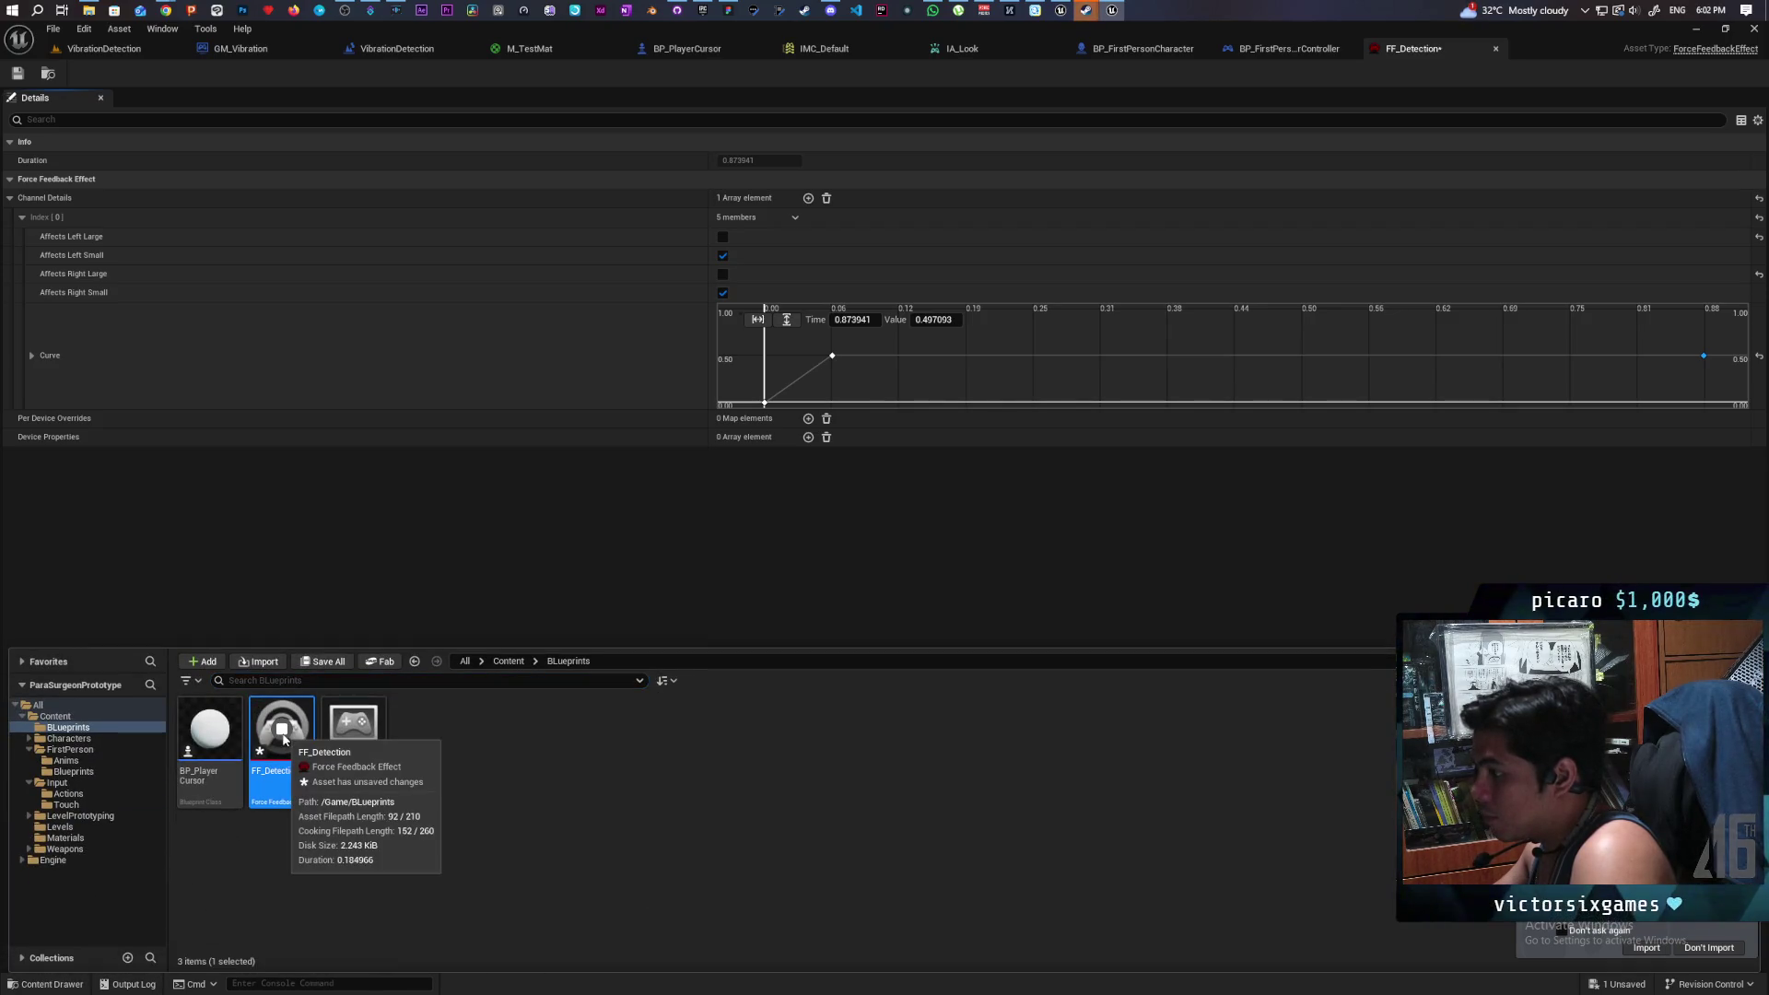
pyautogui.click(283, 737)
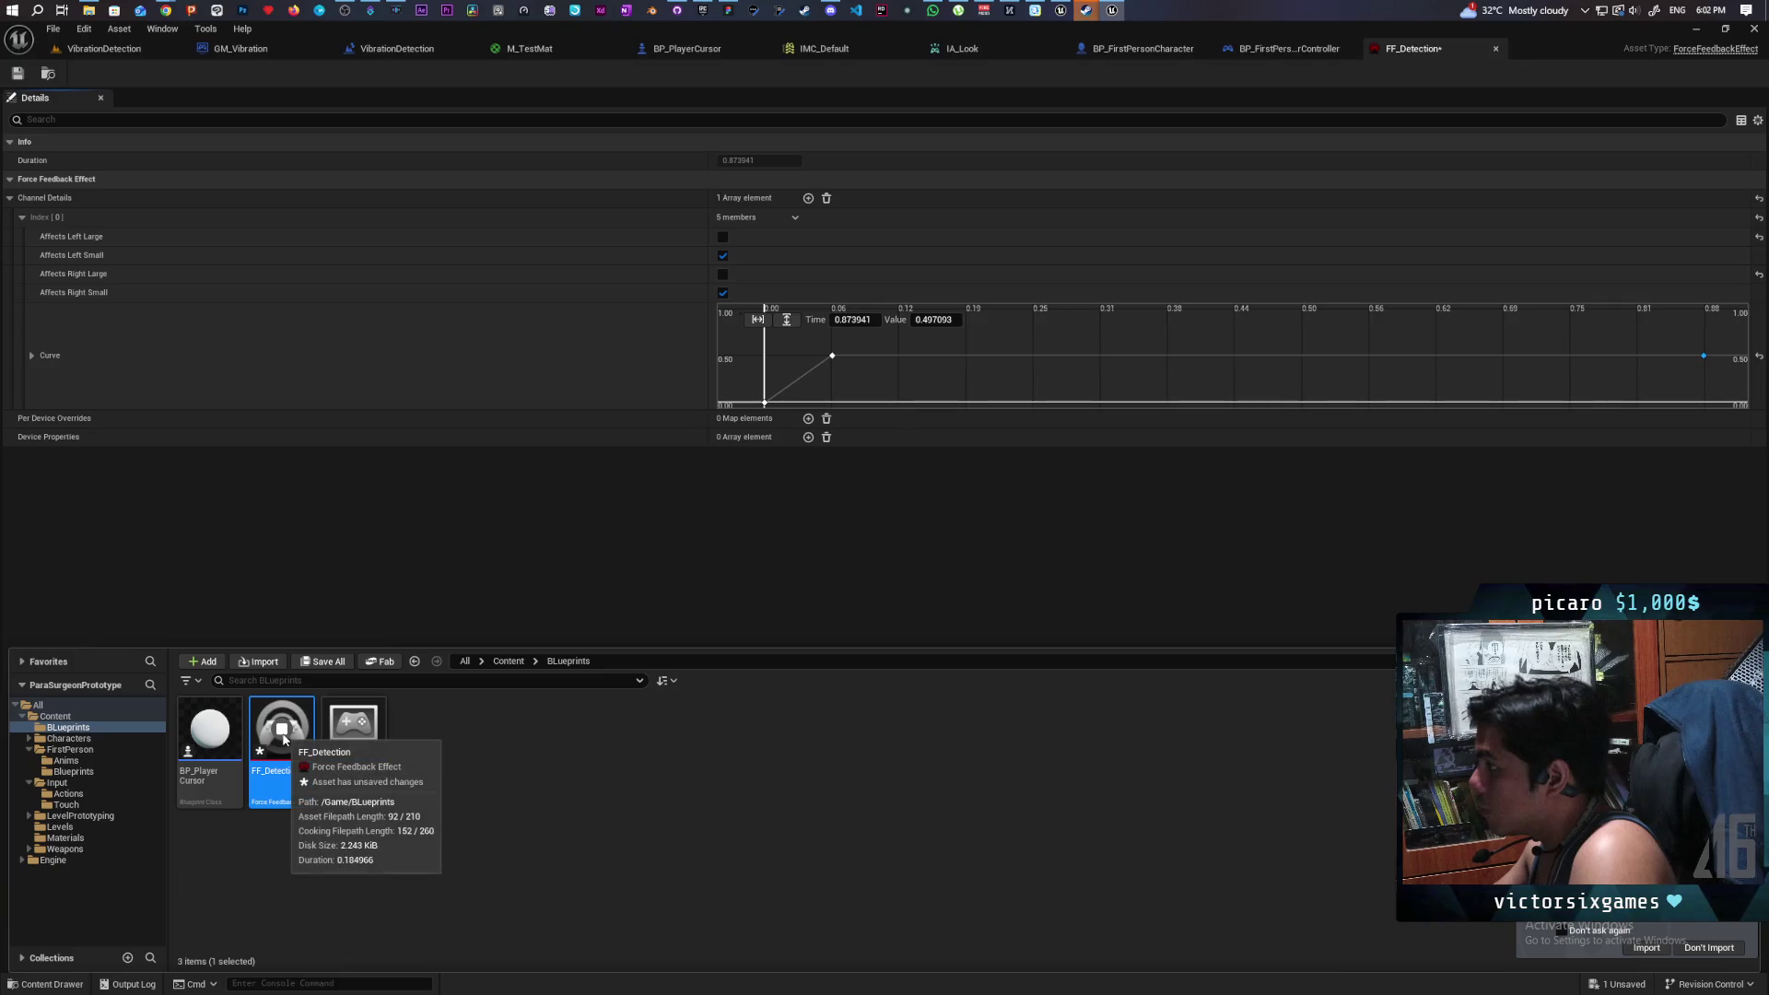
pyautogui.click(284, 737)
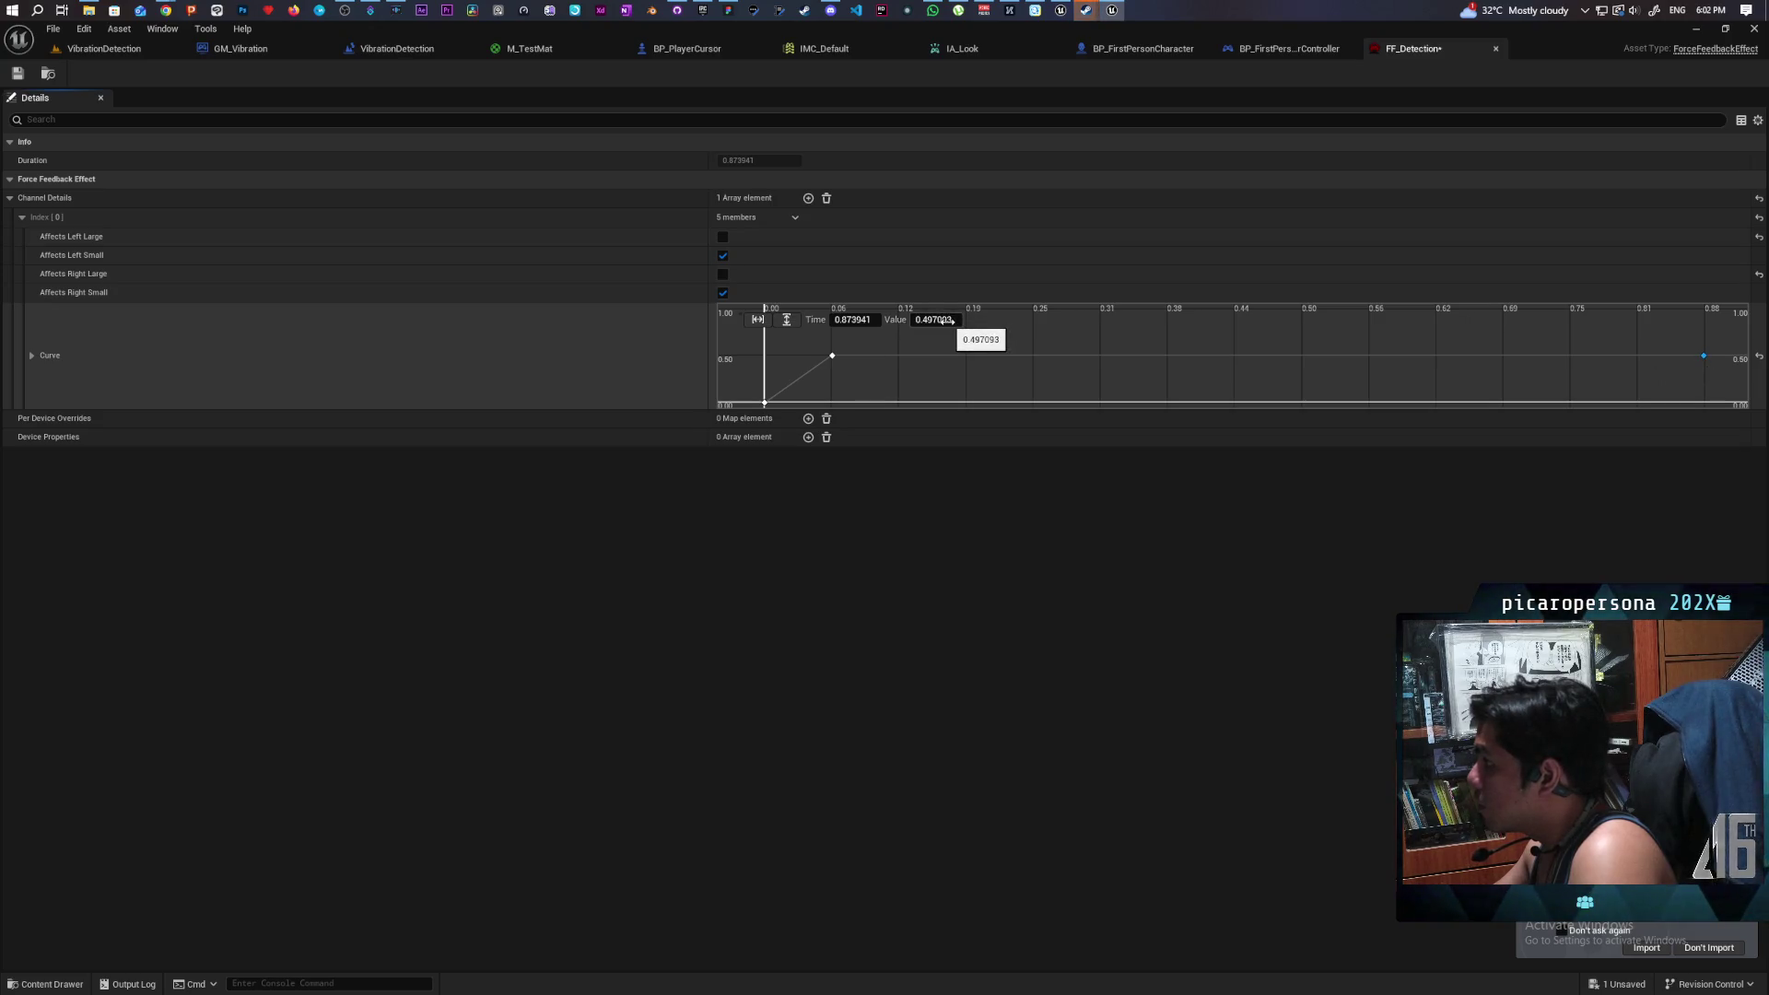
pyautogui.click(849, 320)
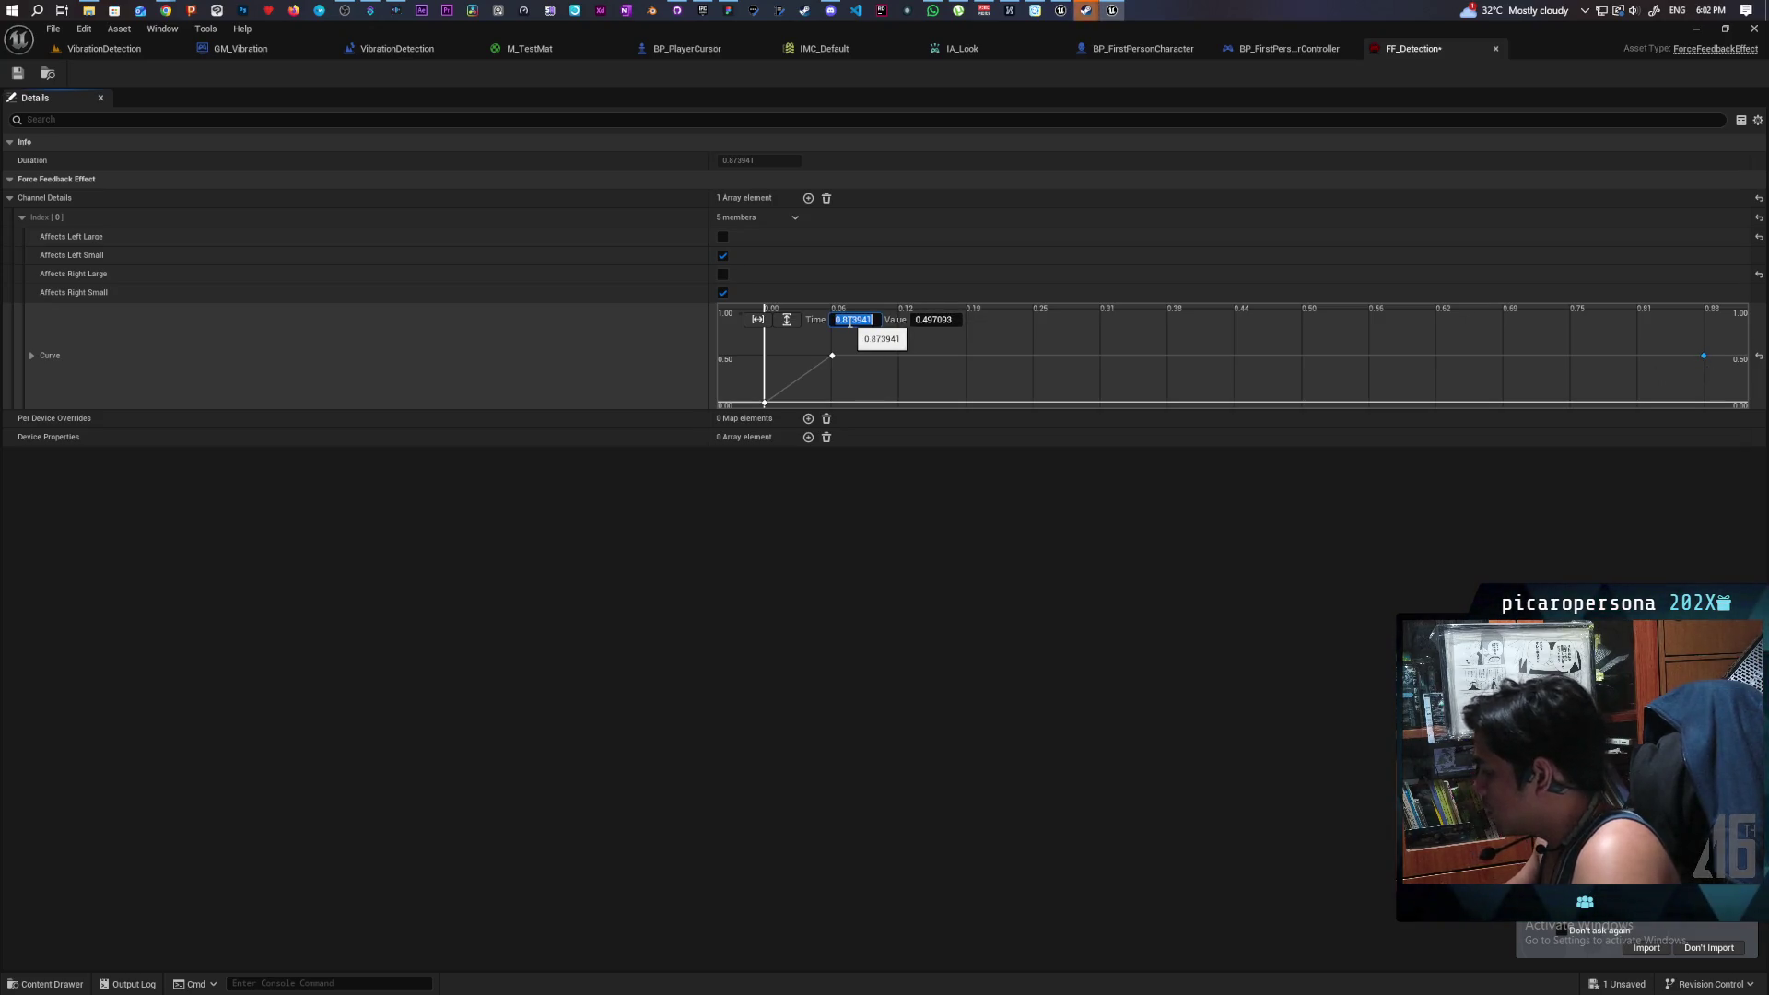
pyautogui.write('2')
pyautogui.press('Return')
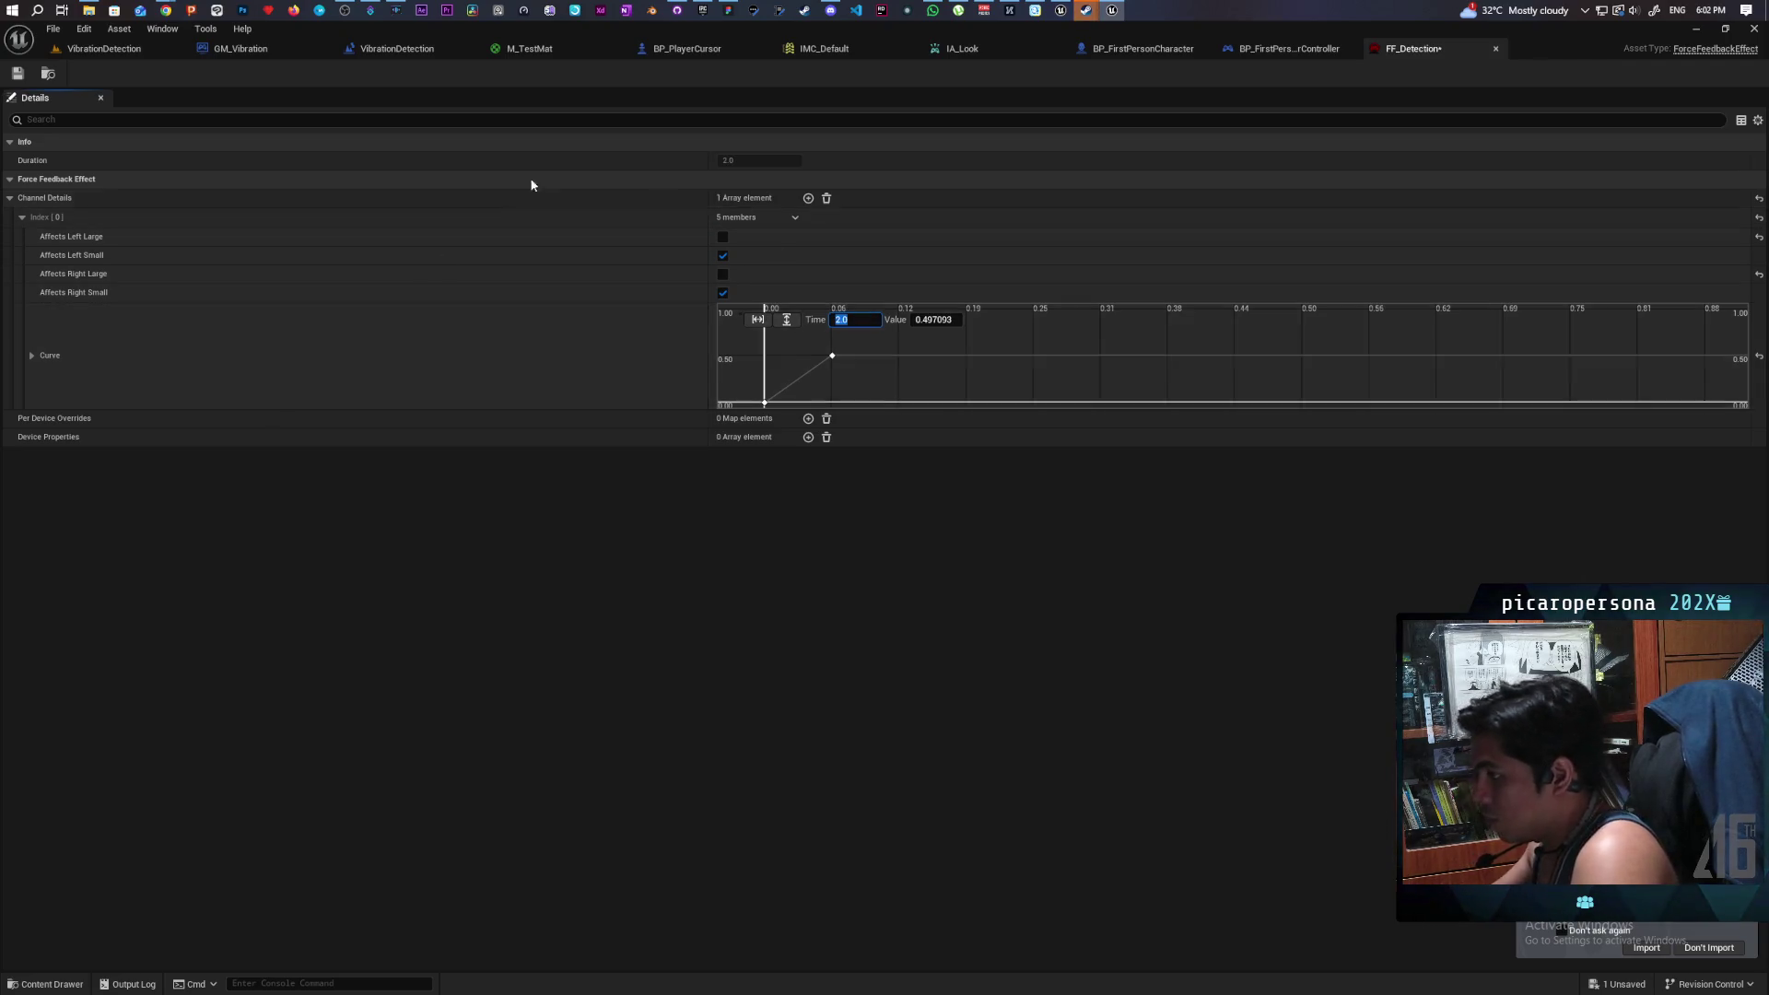
# - Leave Unreal and switch over to the Chrome window
pyautogui.click(39, 982)
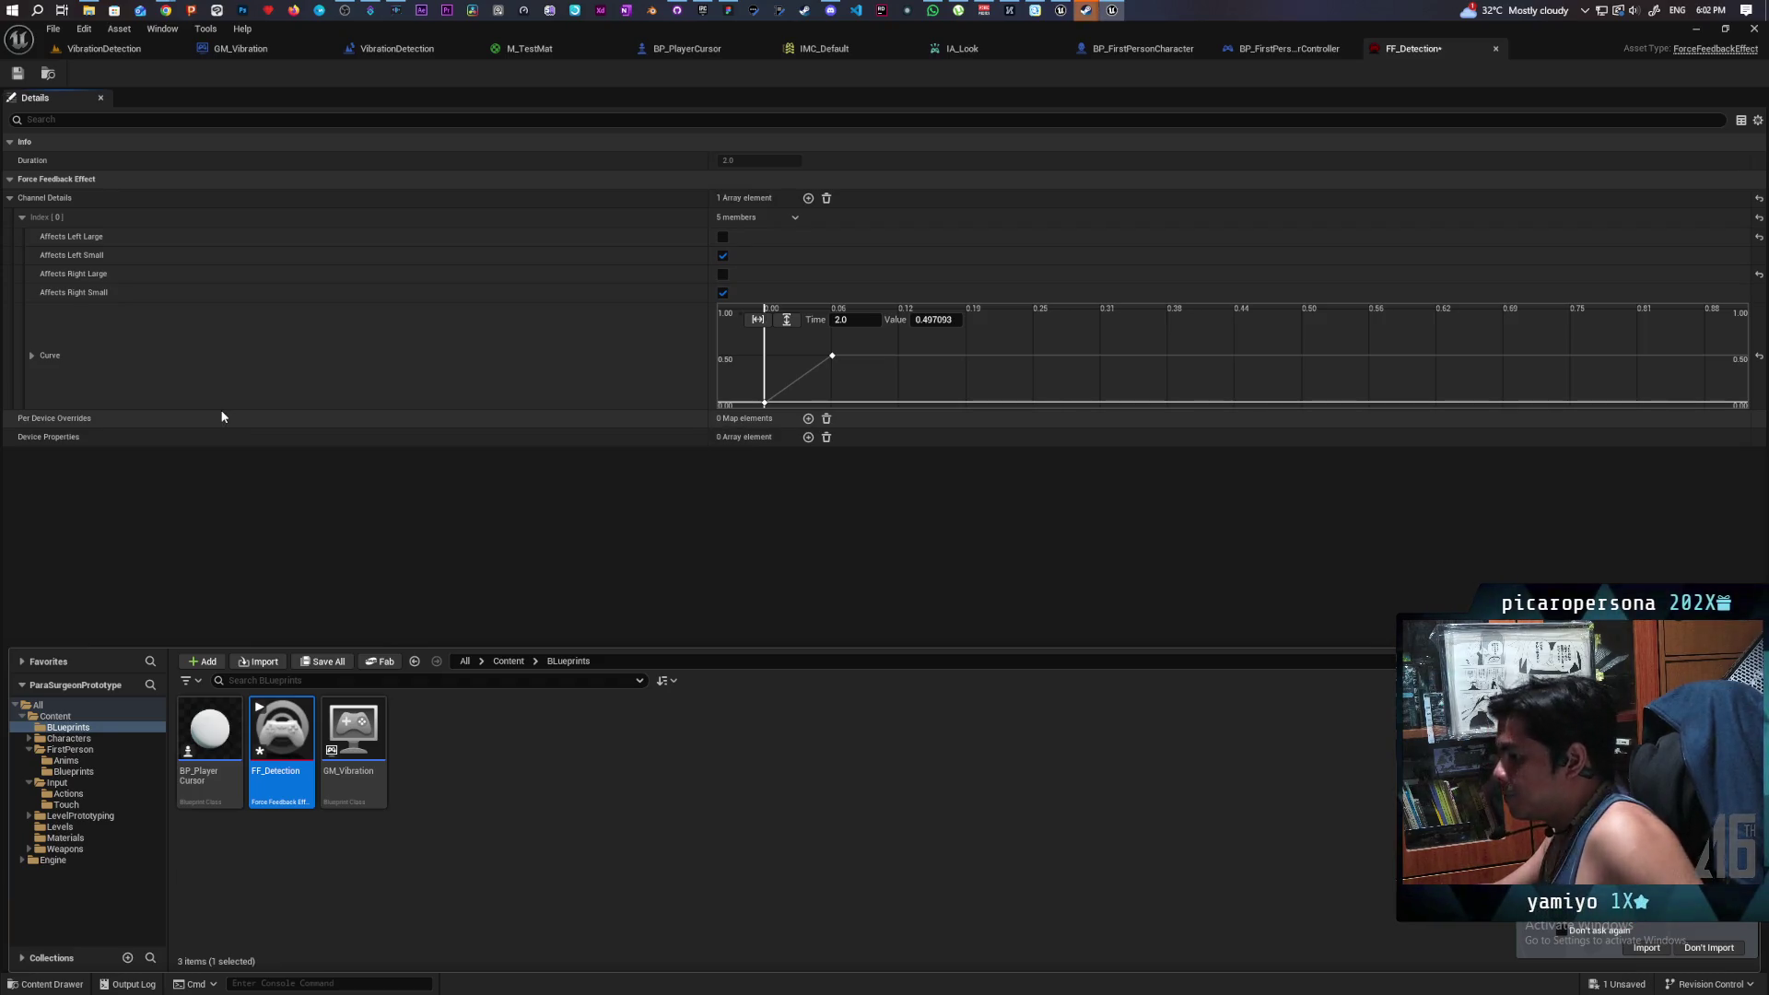
pyautogui.moveTo(166, 9)
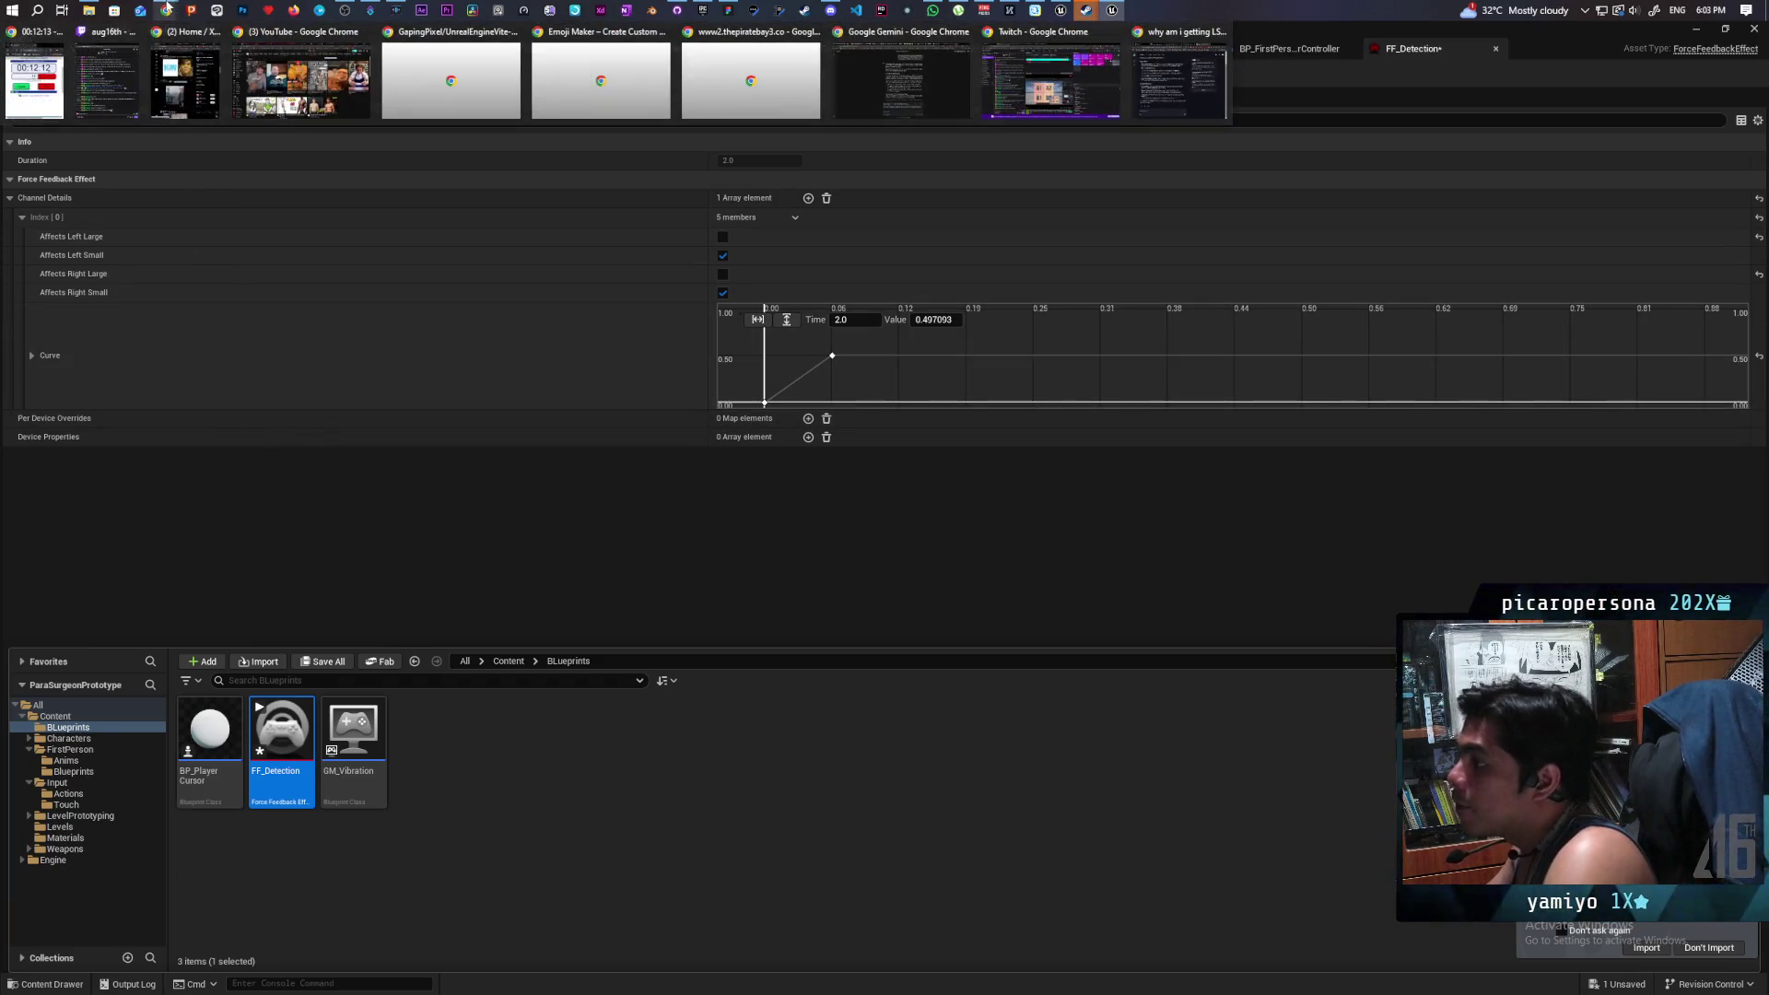
pyautogui.click(901, 72)
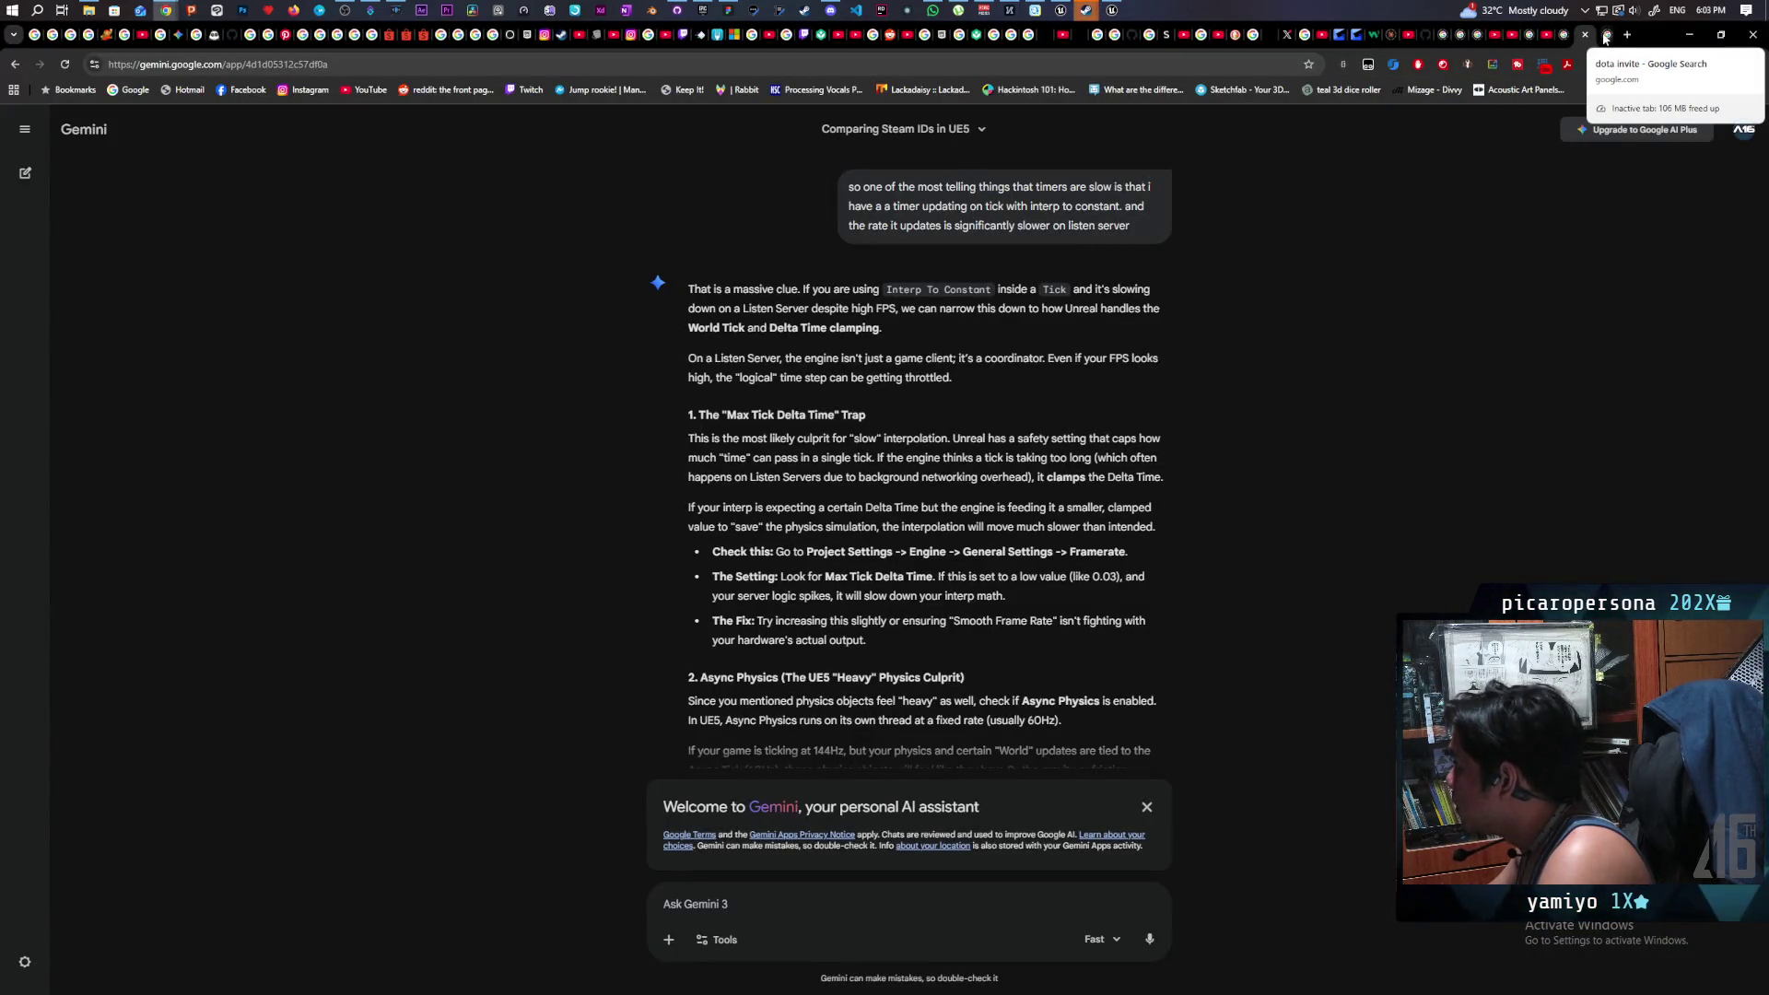
# - Search for 'ue5 force feedback change based on distance', copy the query, and go to Google's homepage
pyautogui.click(1603, 39)
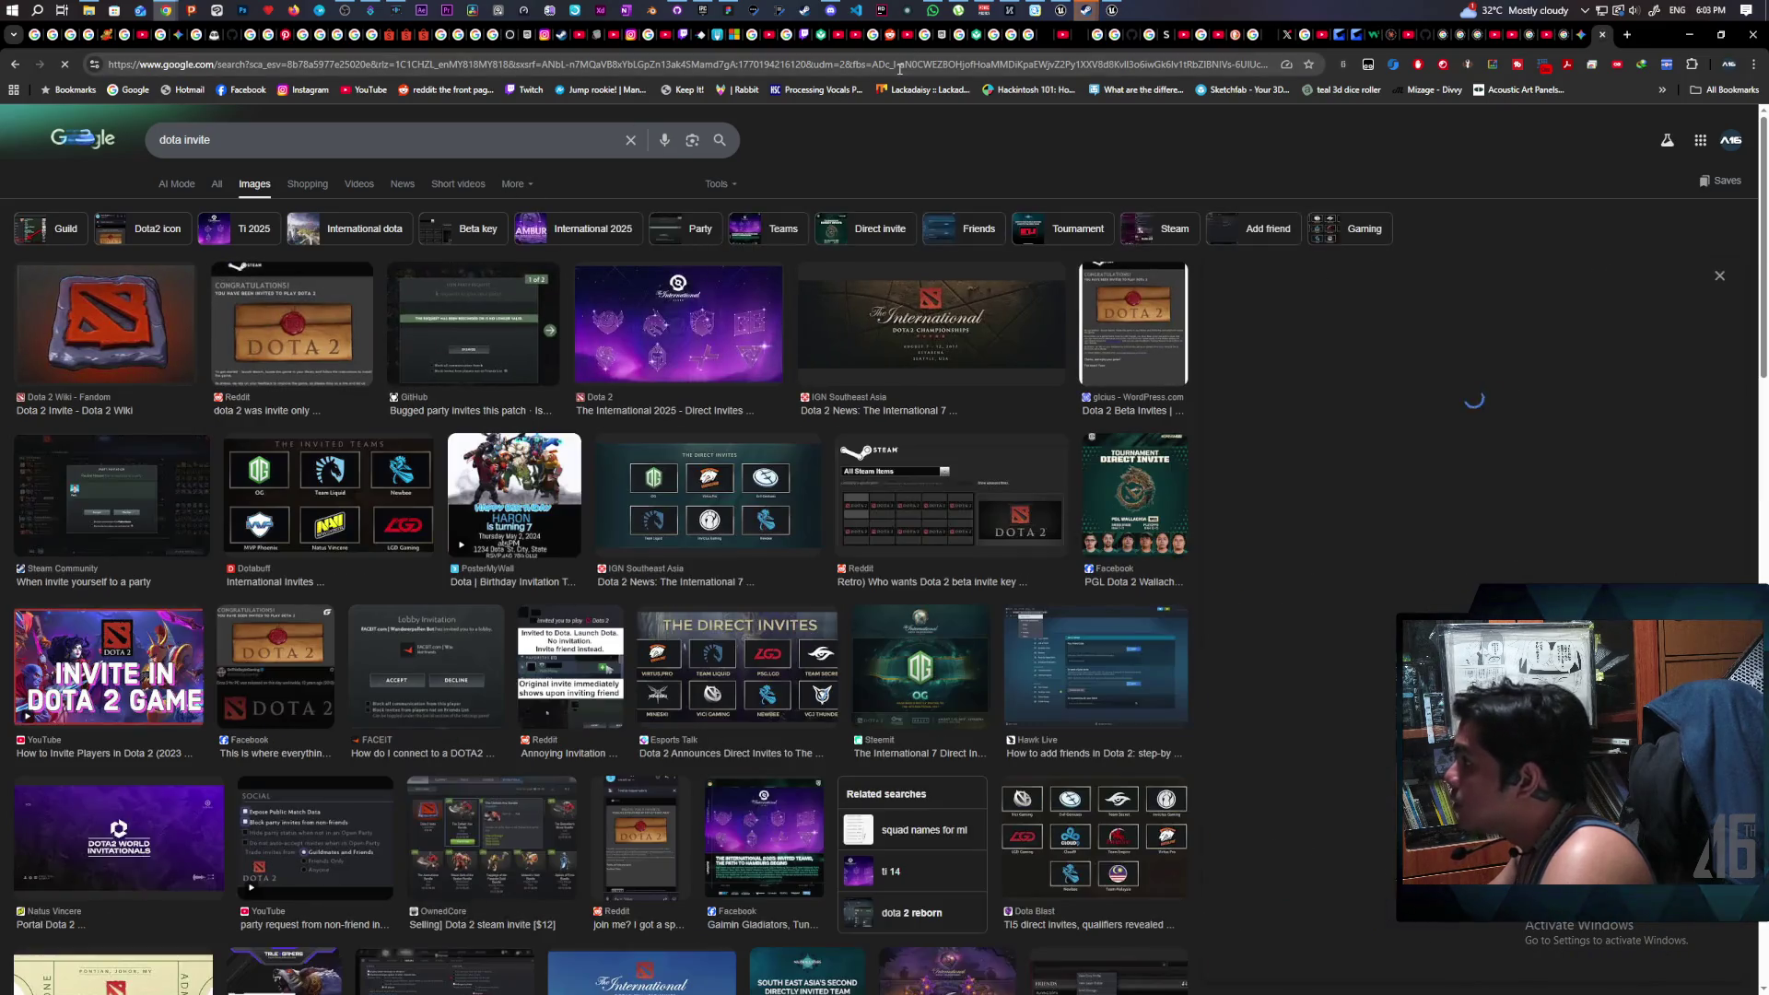
pyautogui.click(892, 67)
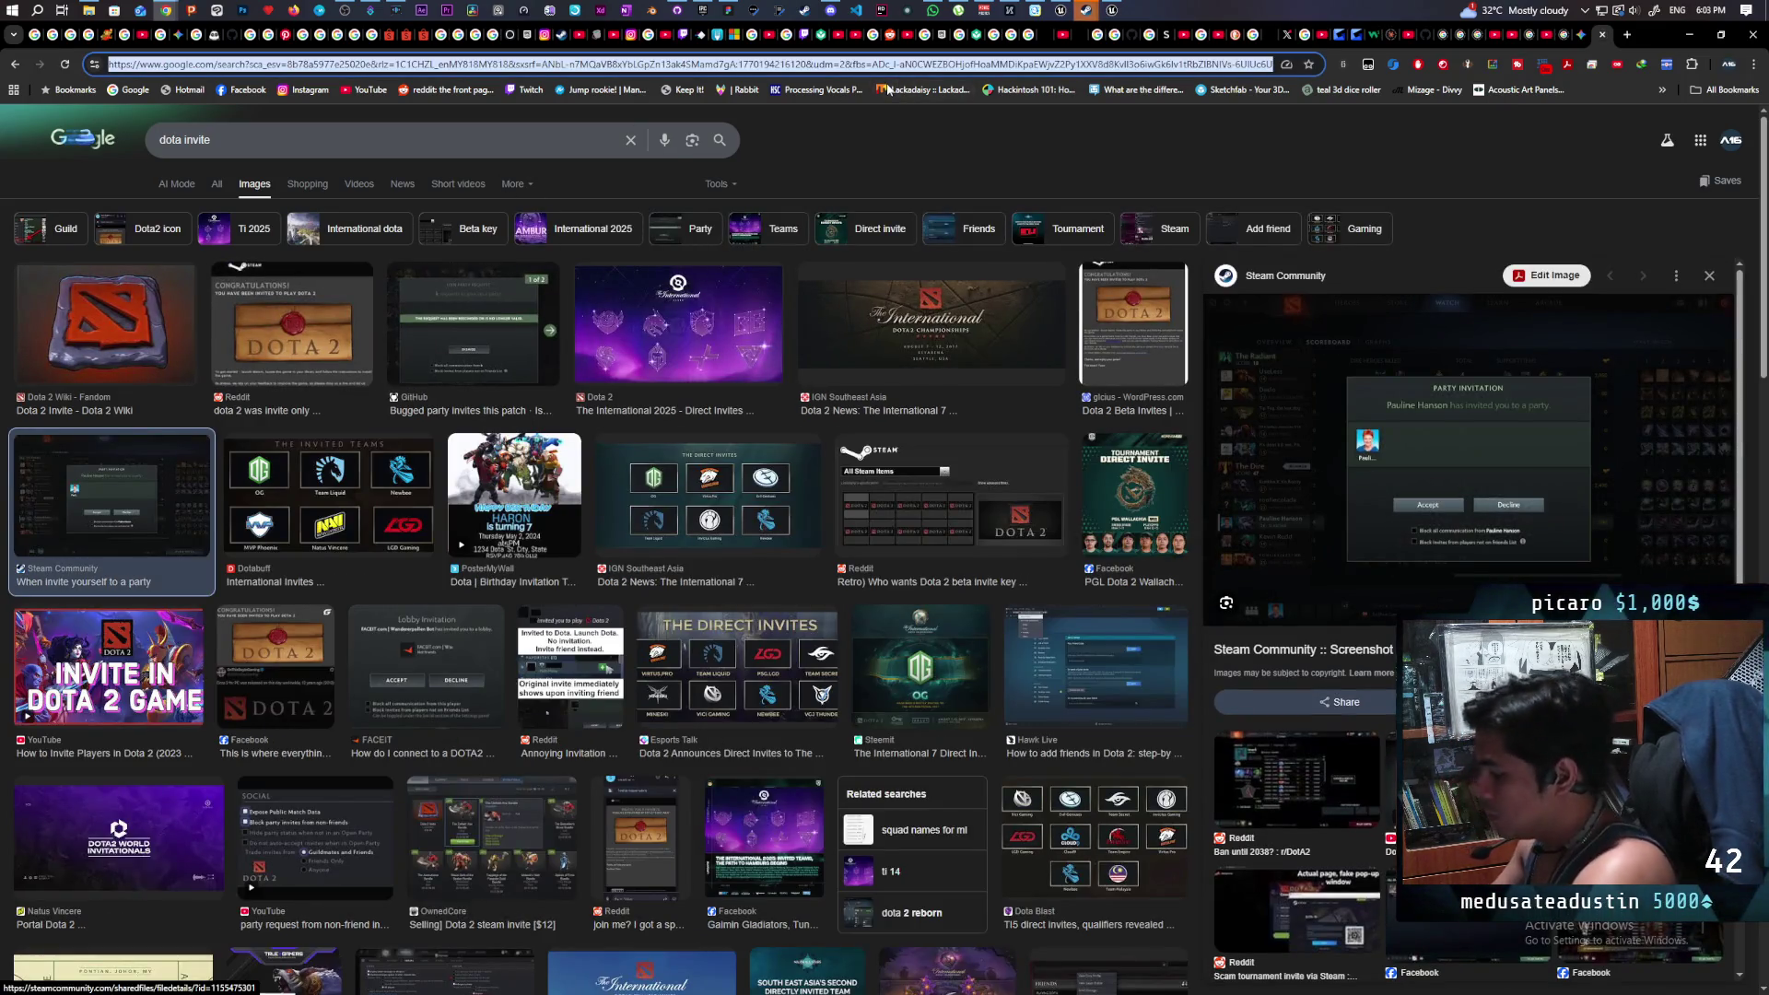
pyautogui.write('ue5 forc')
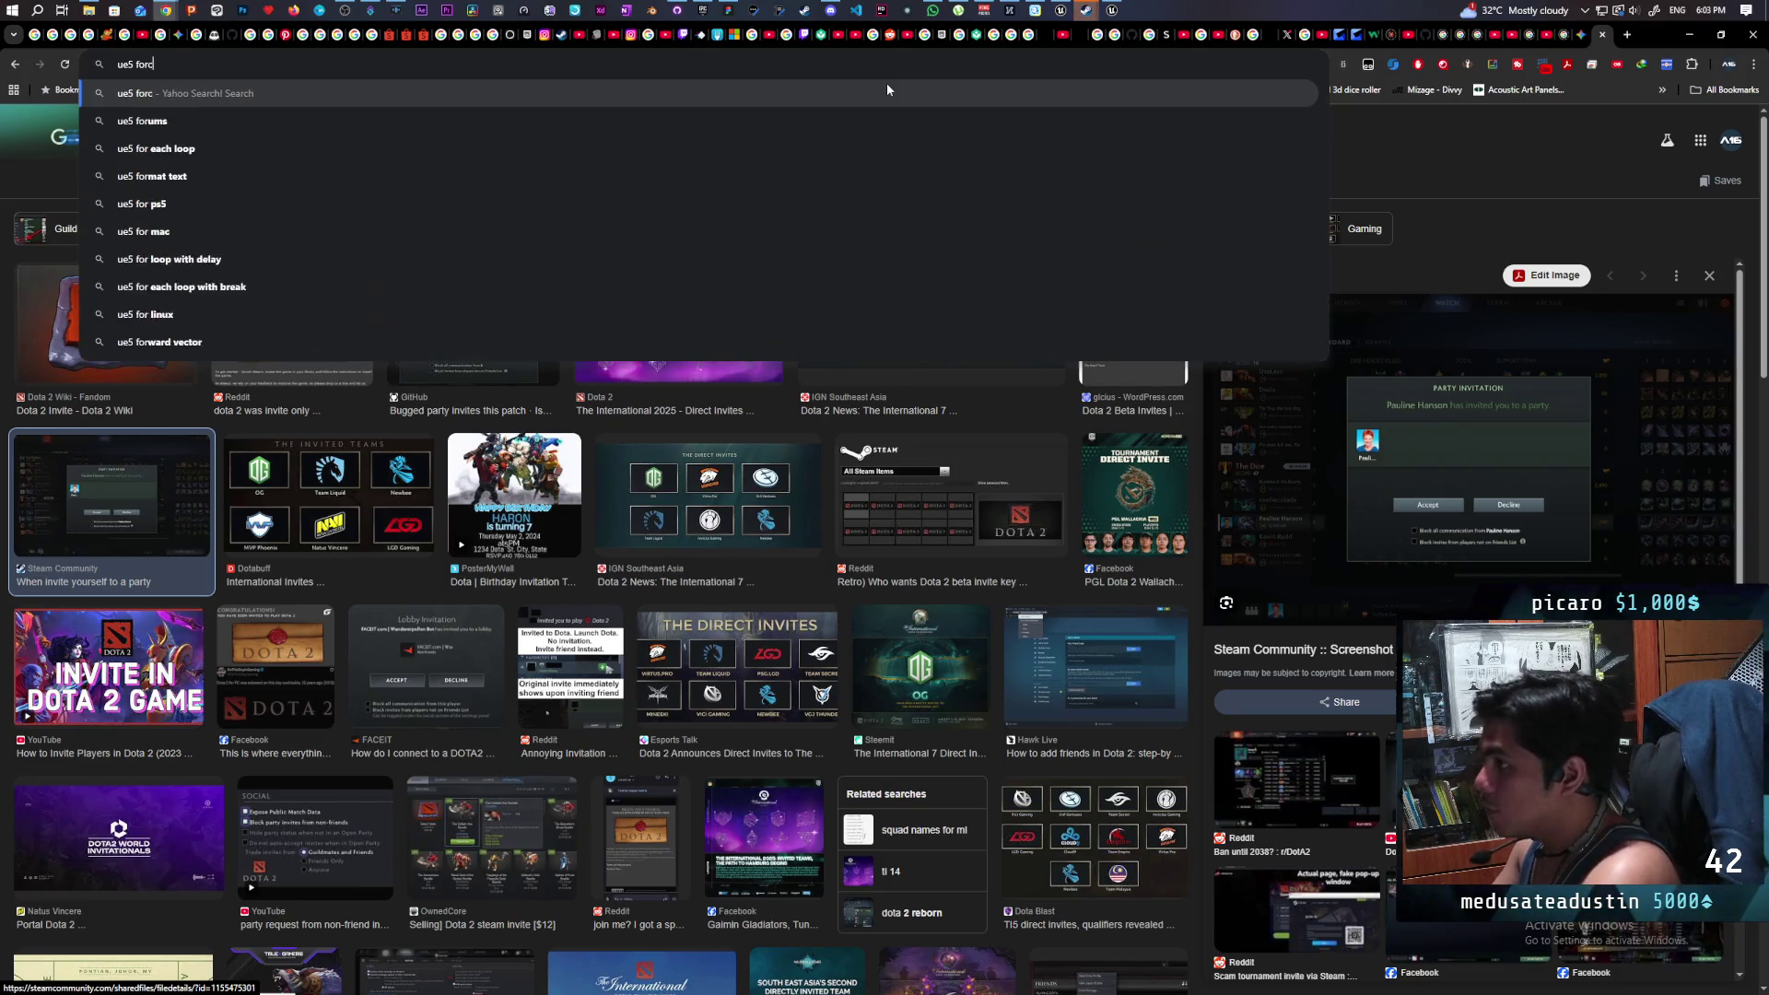
pyautogui.write('e fee')
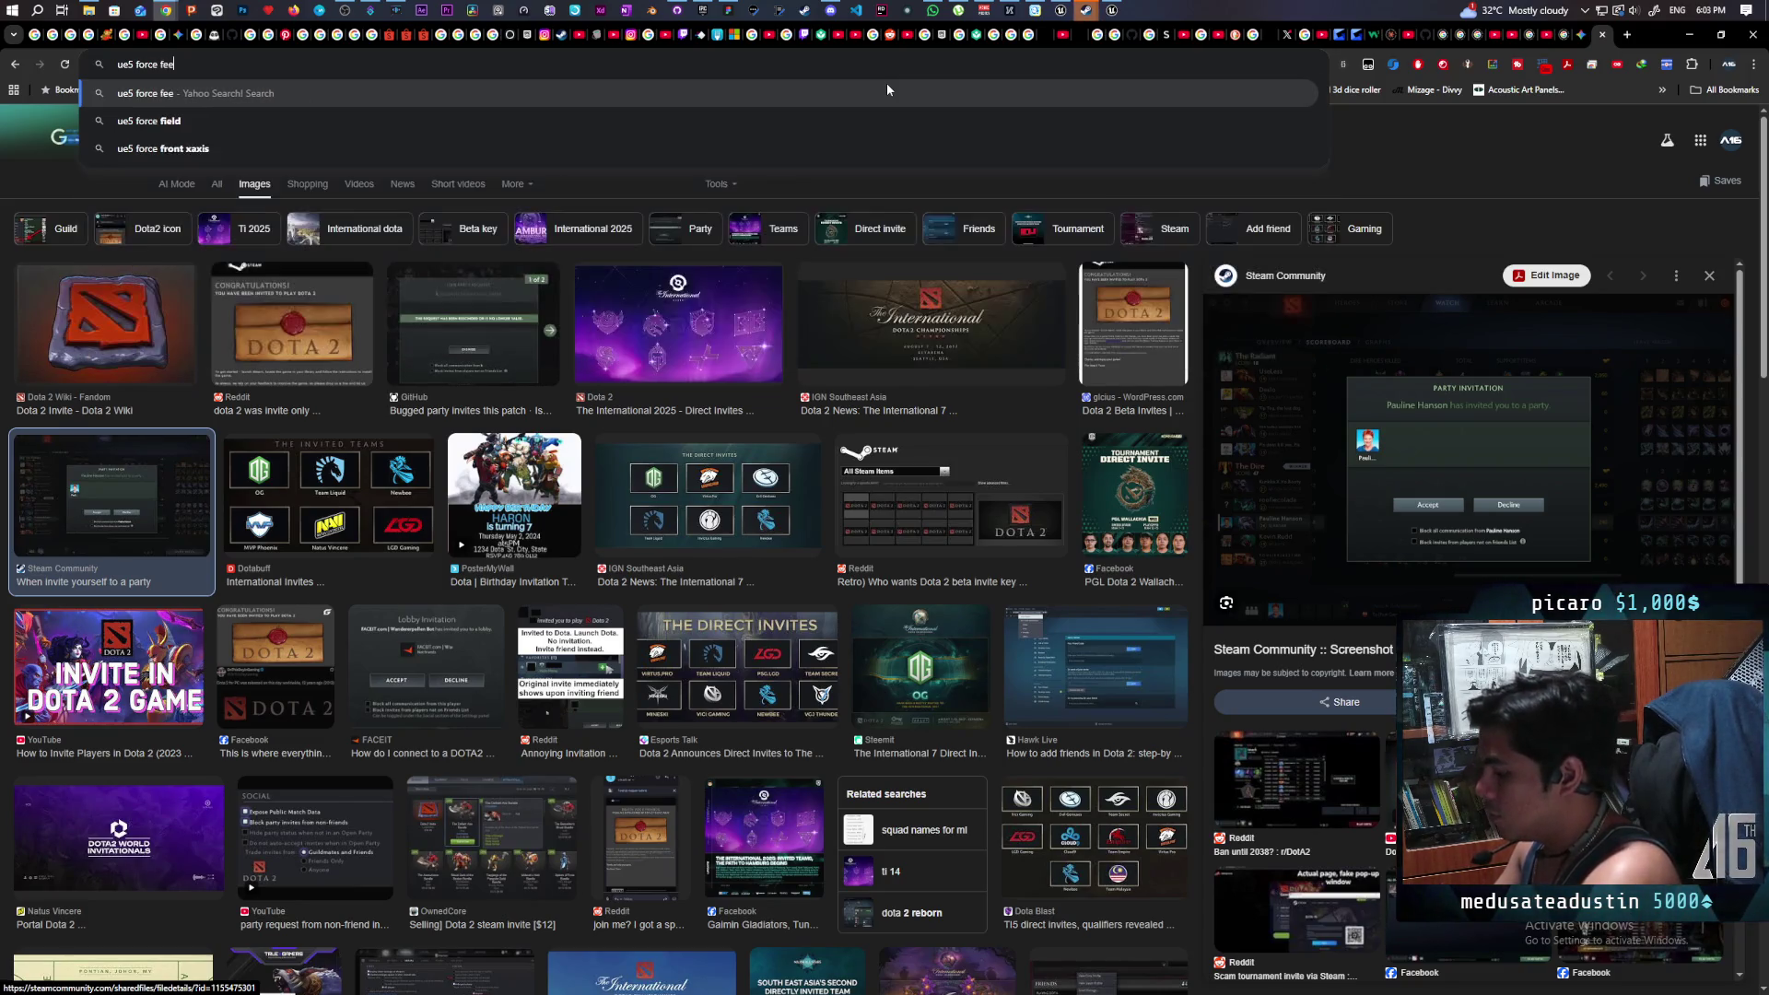
pyautogui.write('dback change based')
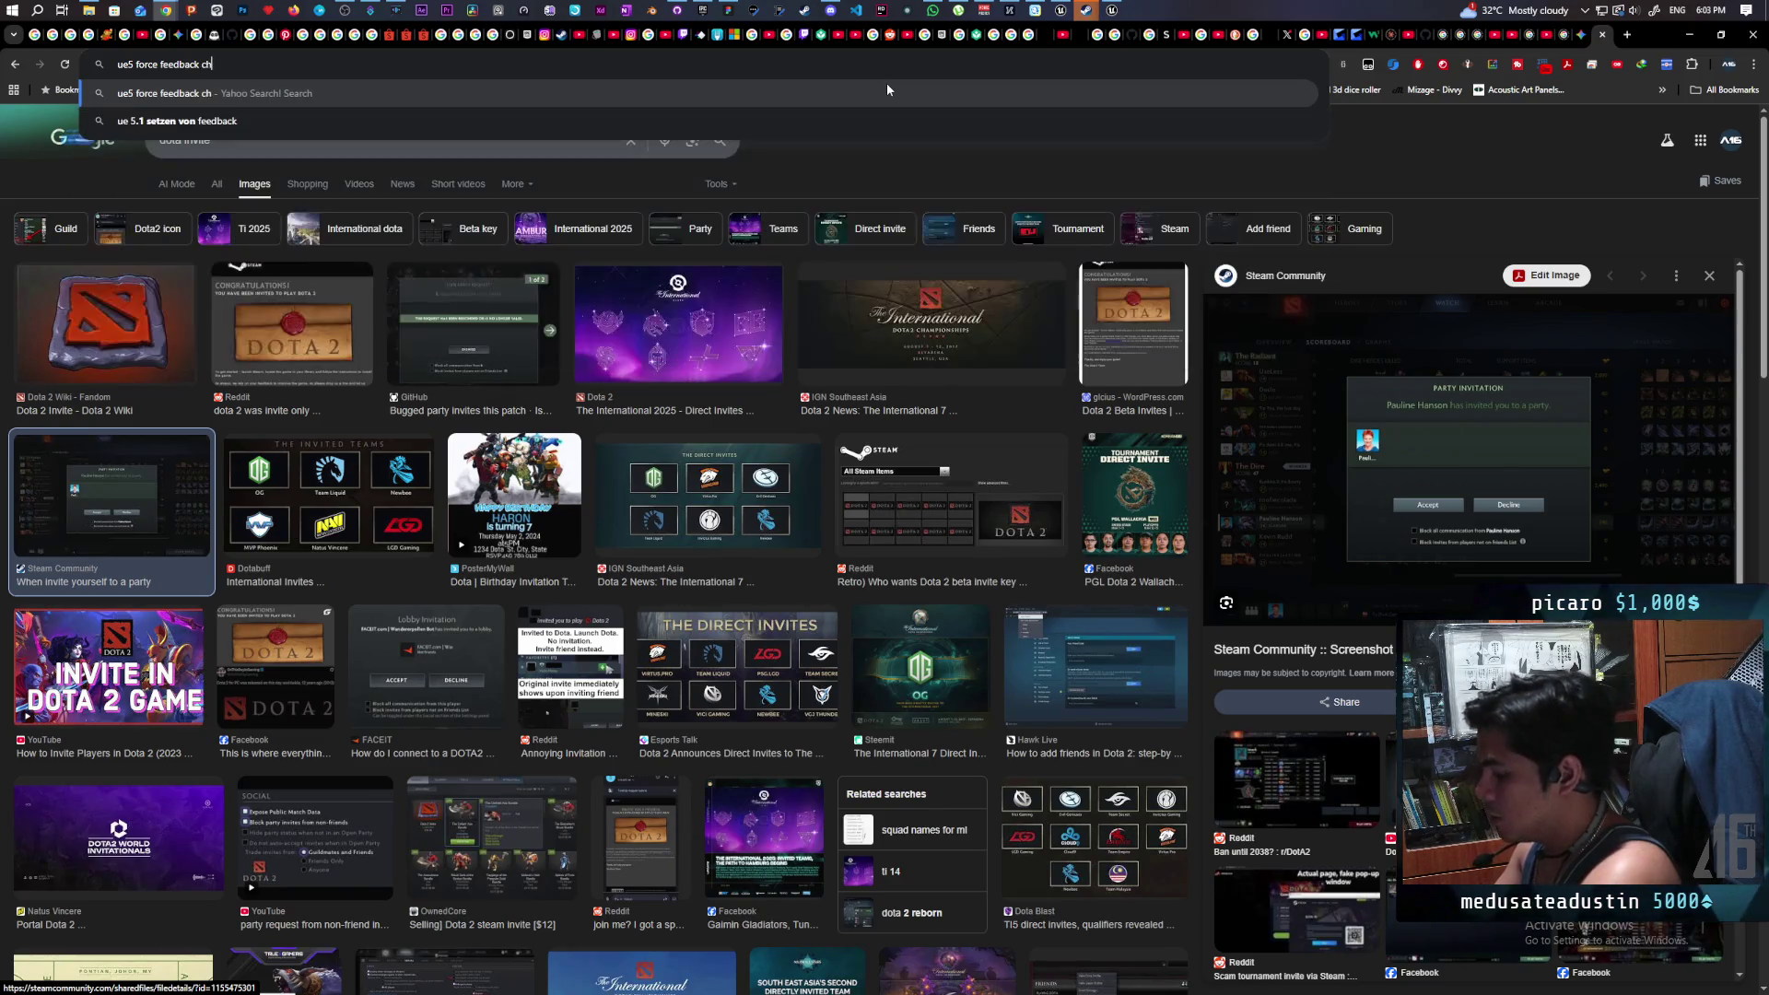
pyautogui.write(' on distance')
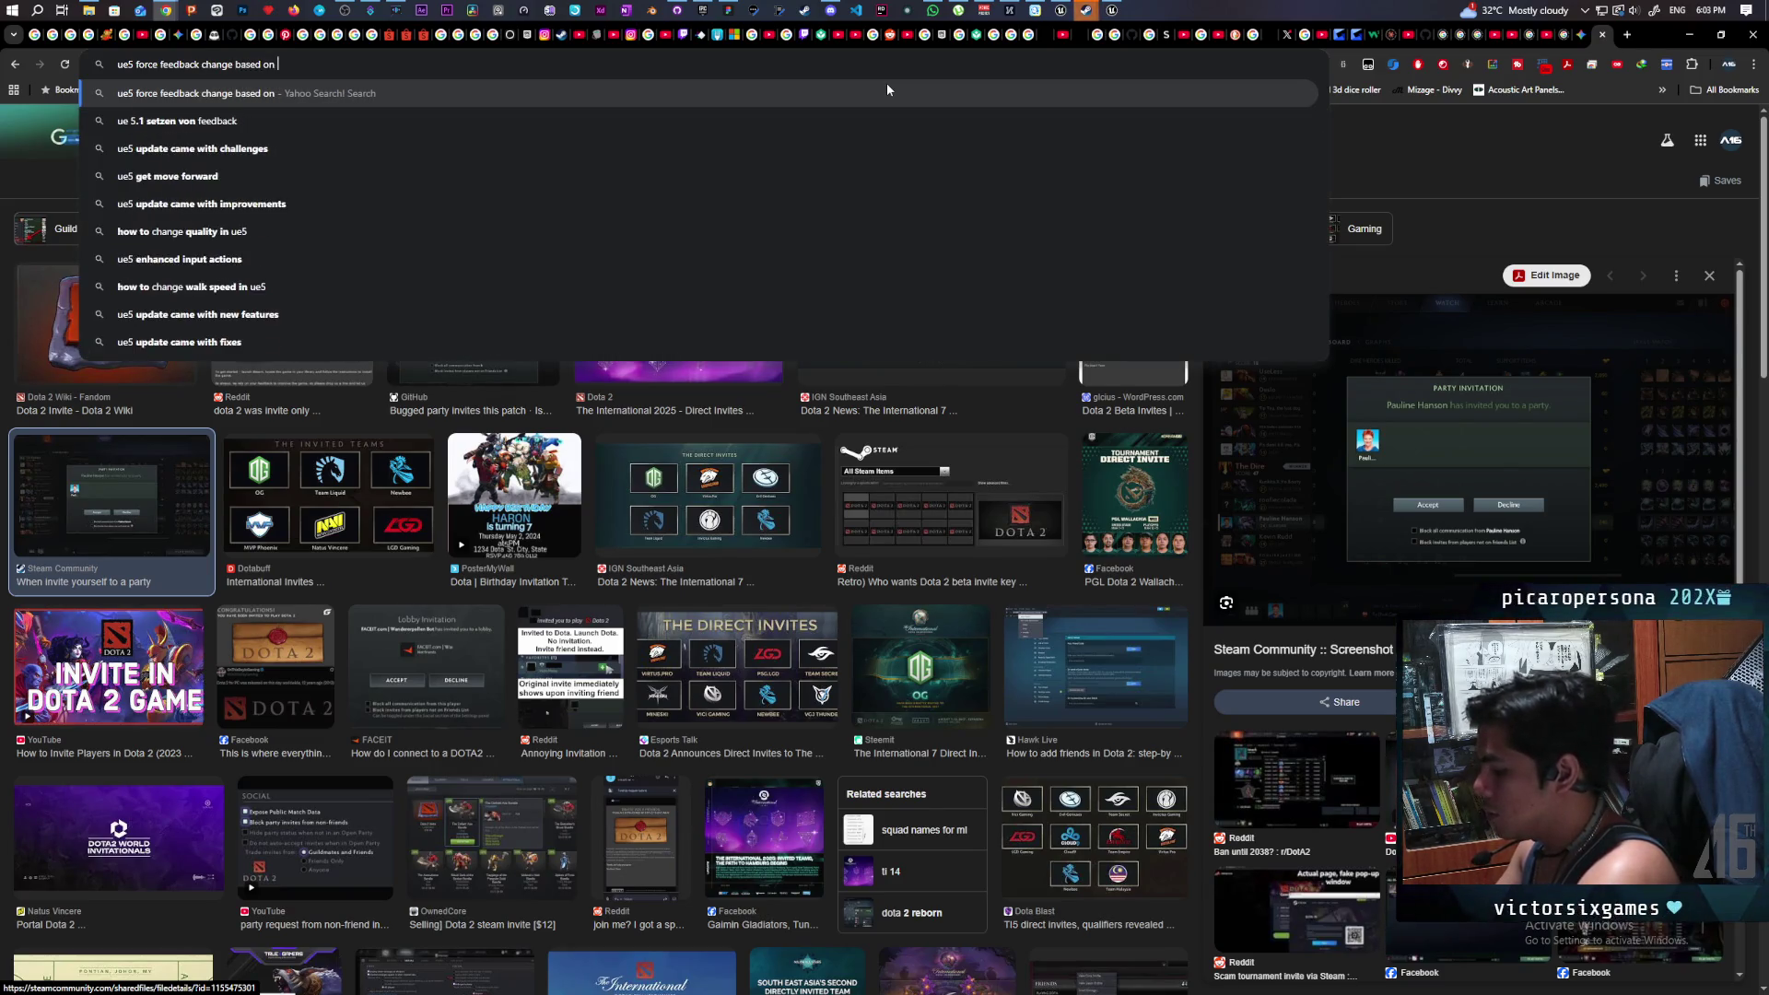
pyautogui.press('Return')
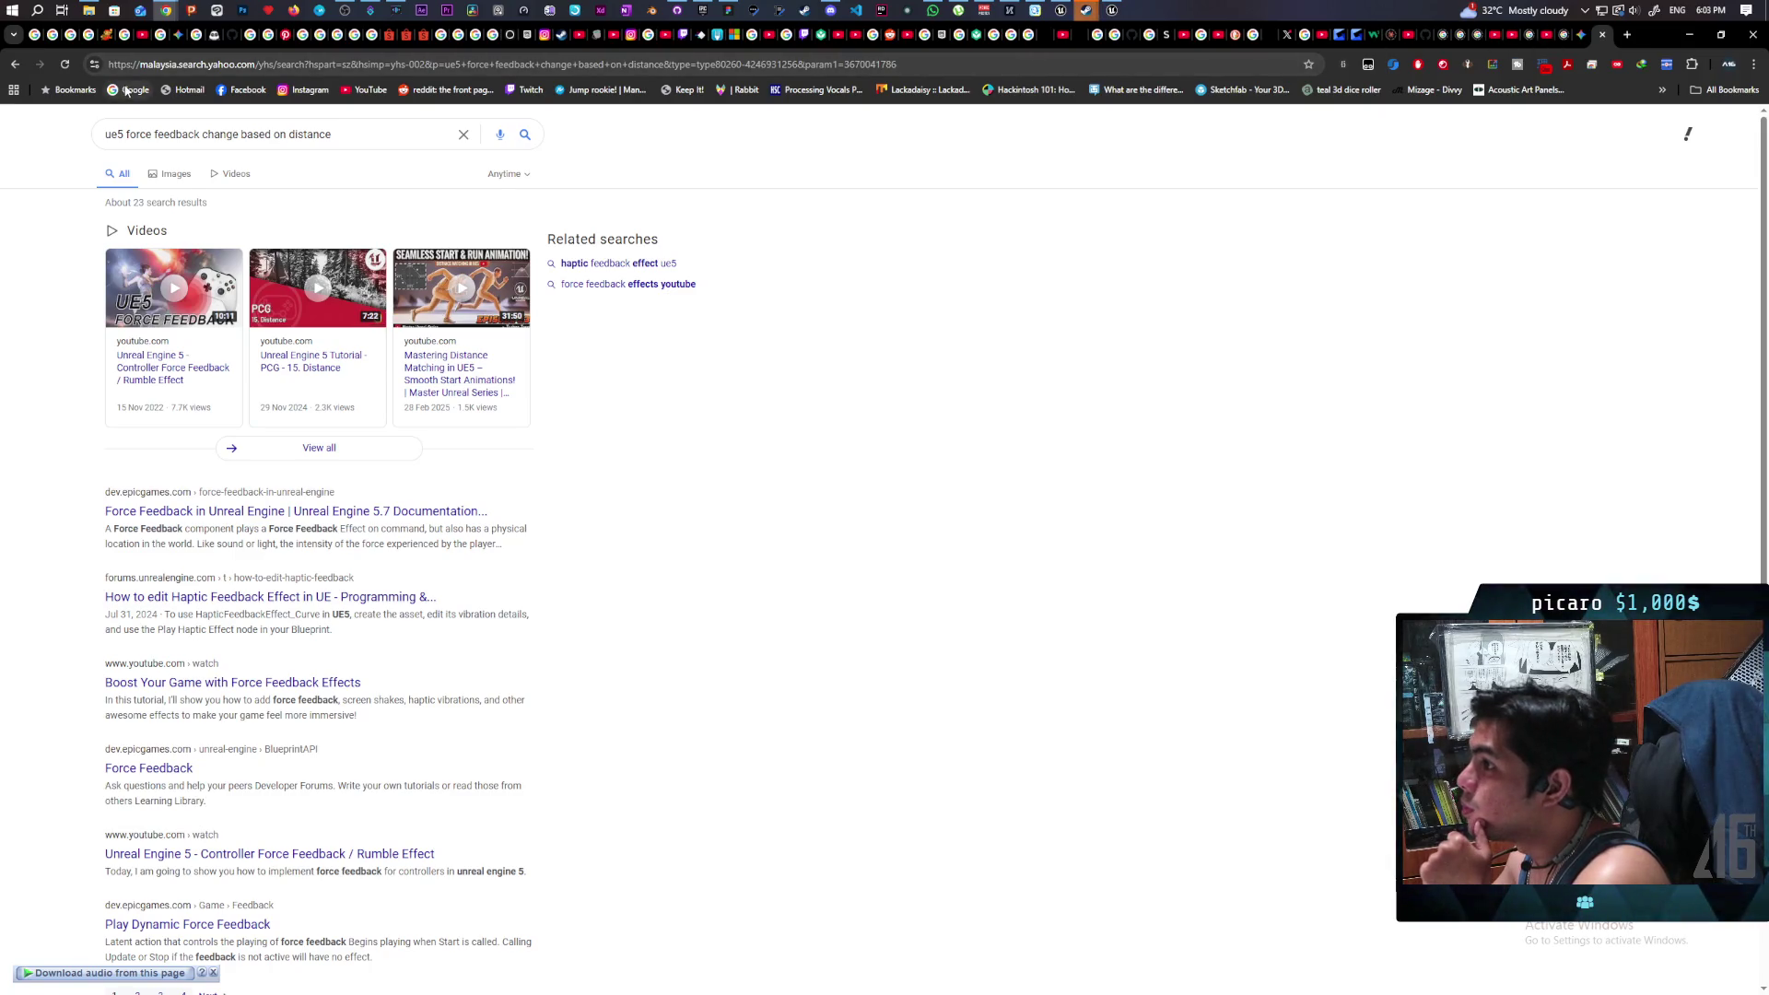
pyautogui.moveTo(333, 136); pyautogui.dragTo(42, 134)
pyautogui.hotkey('ctrl', 'c')
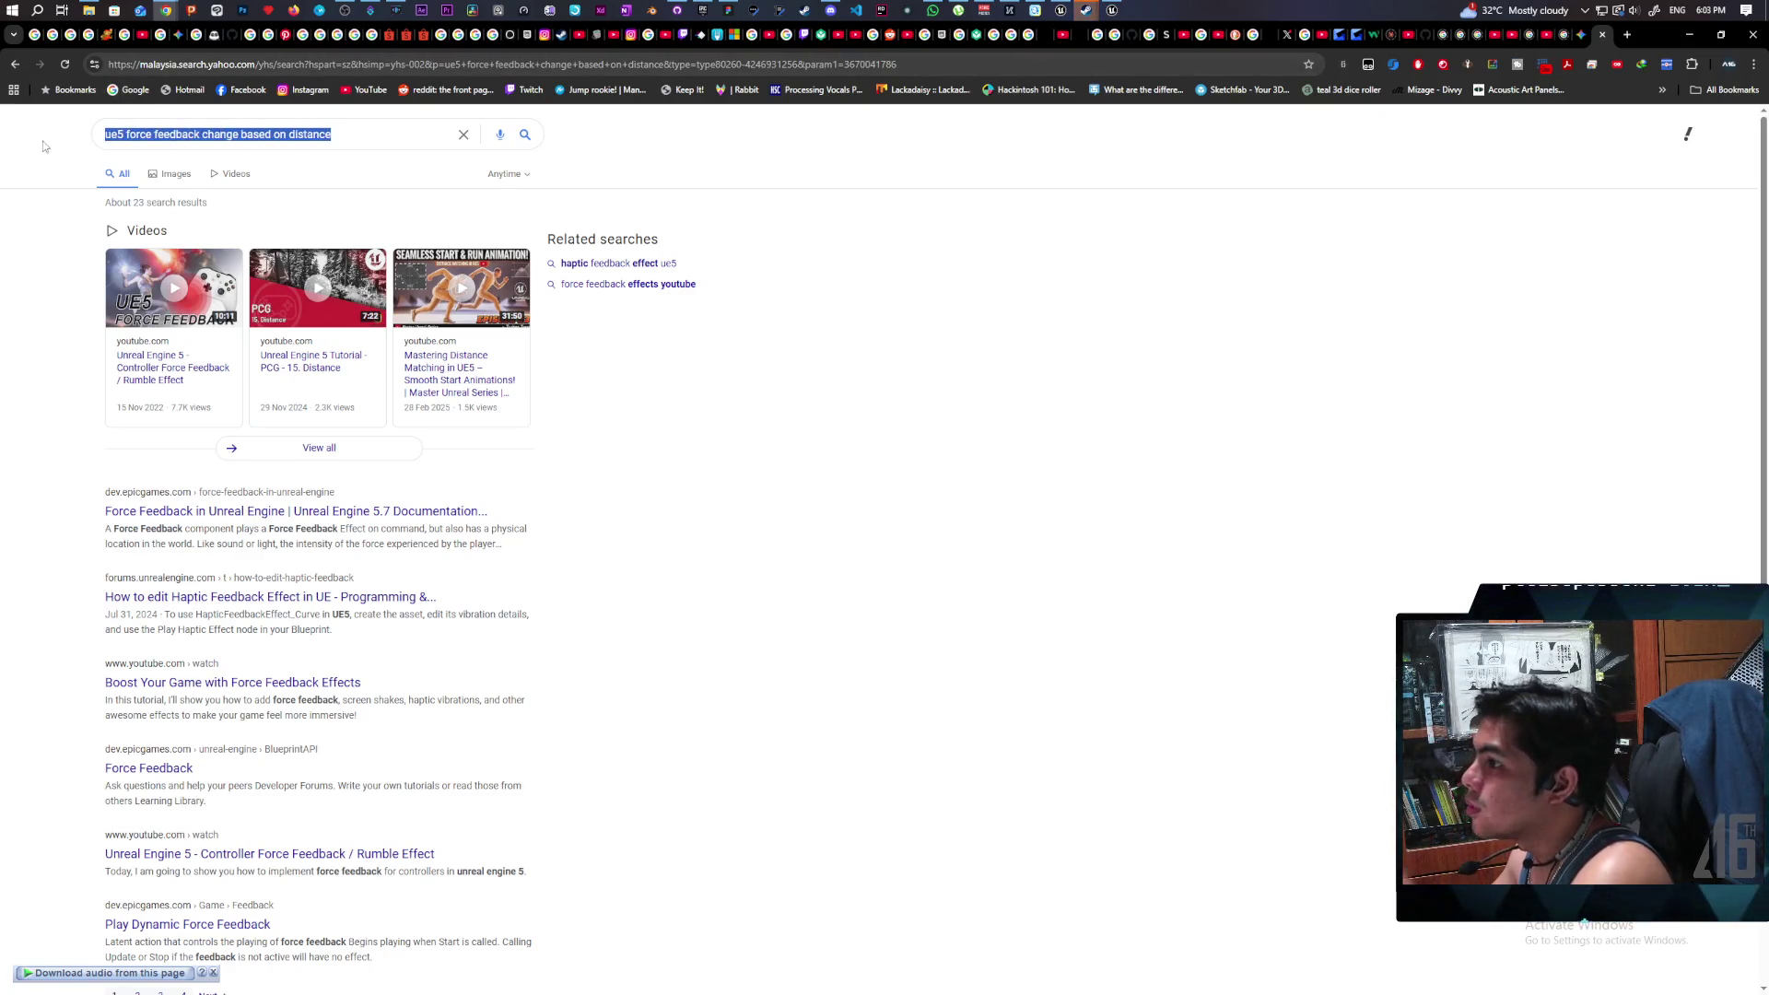
pyautogui.click(110, 92)
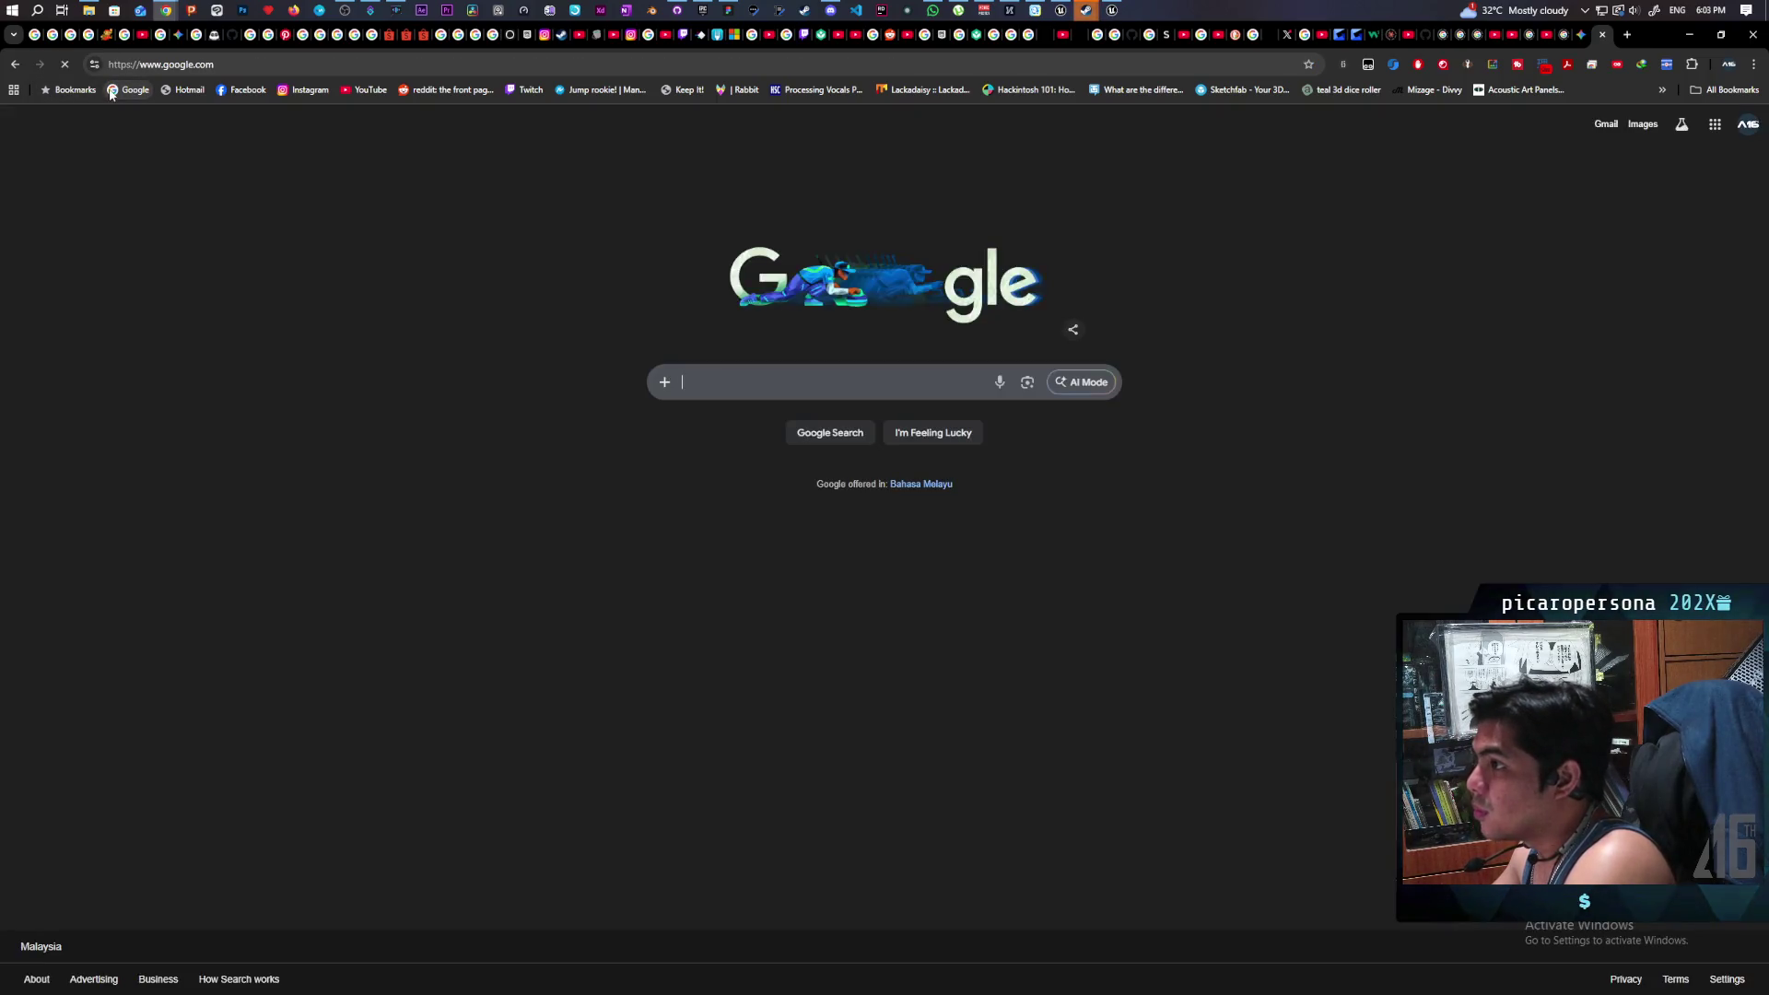
# - Paste the query into Google search and browse the results for the Force Feedback docs
pyautogui.click(754, 385)
pyautogui.hotkey('ctrl', 'v')
pyautogui.press('Return')
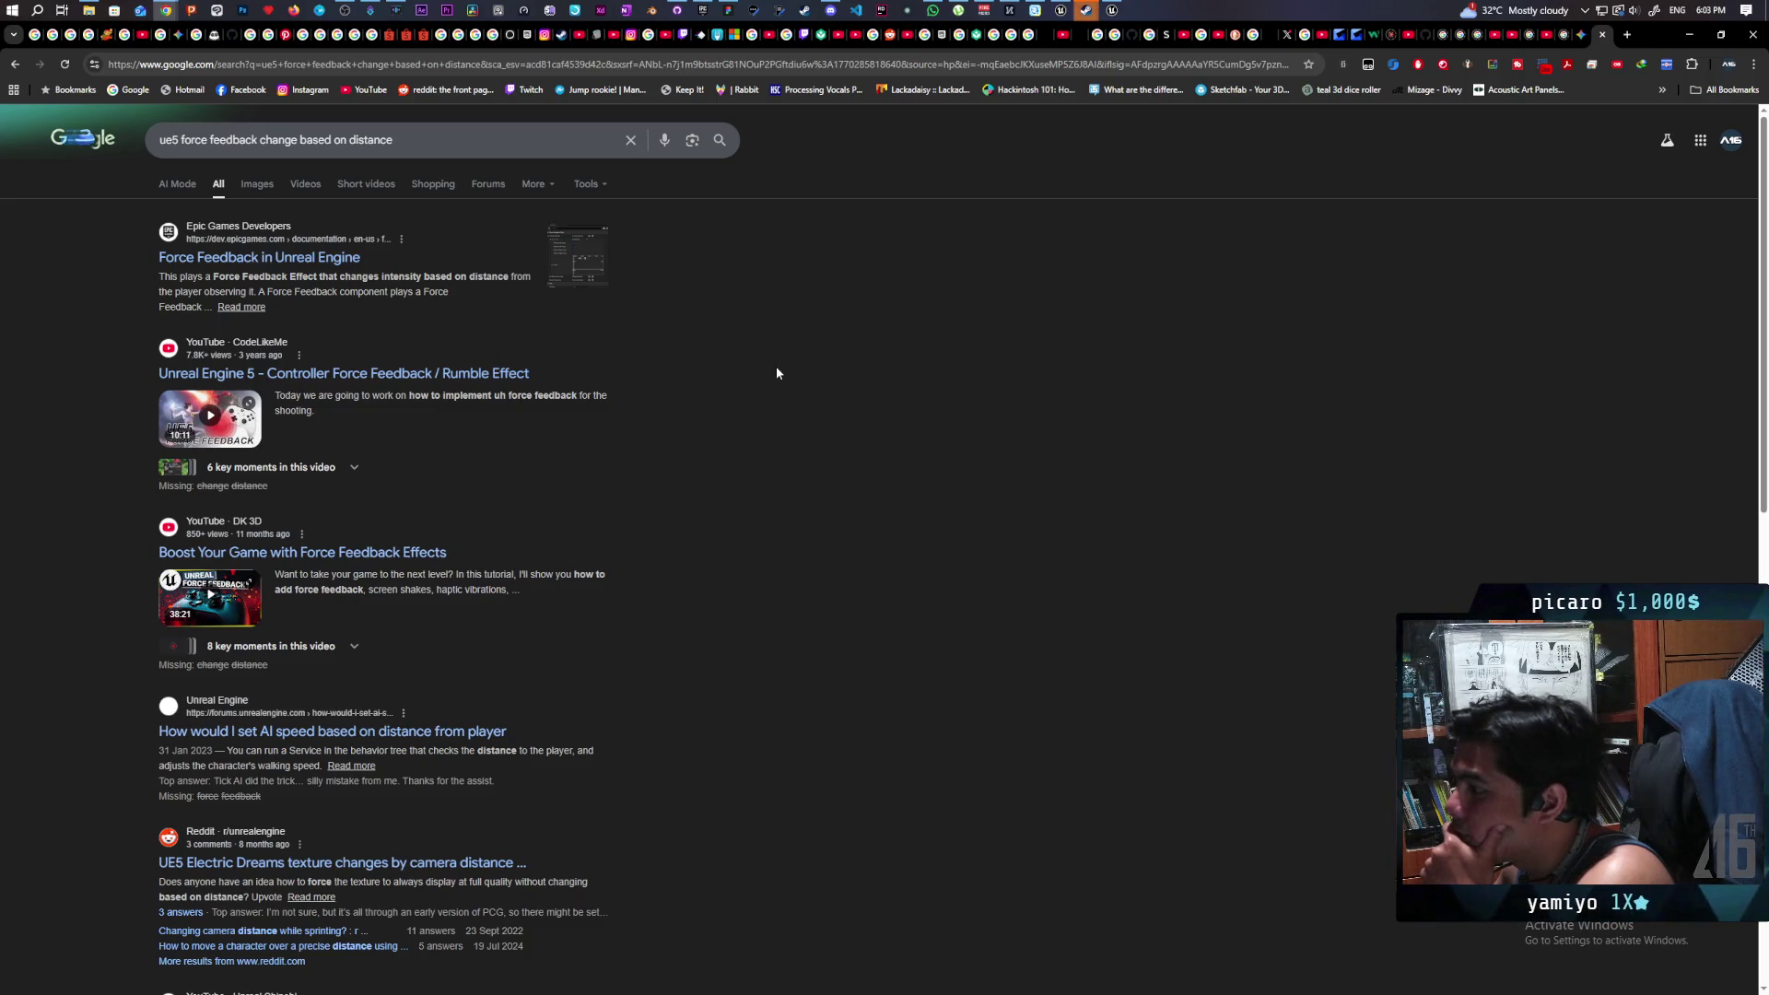
pyautogui.scroll(-3, 776, 368)
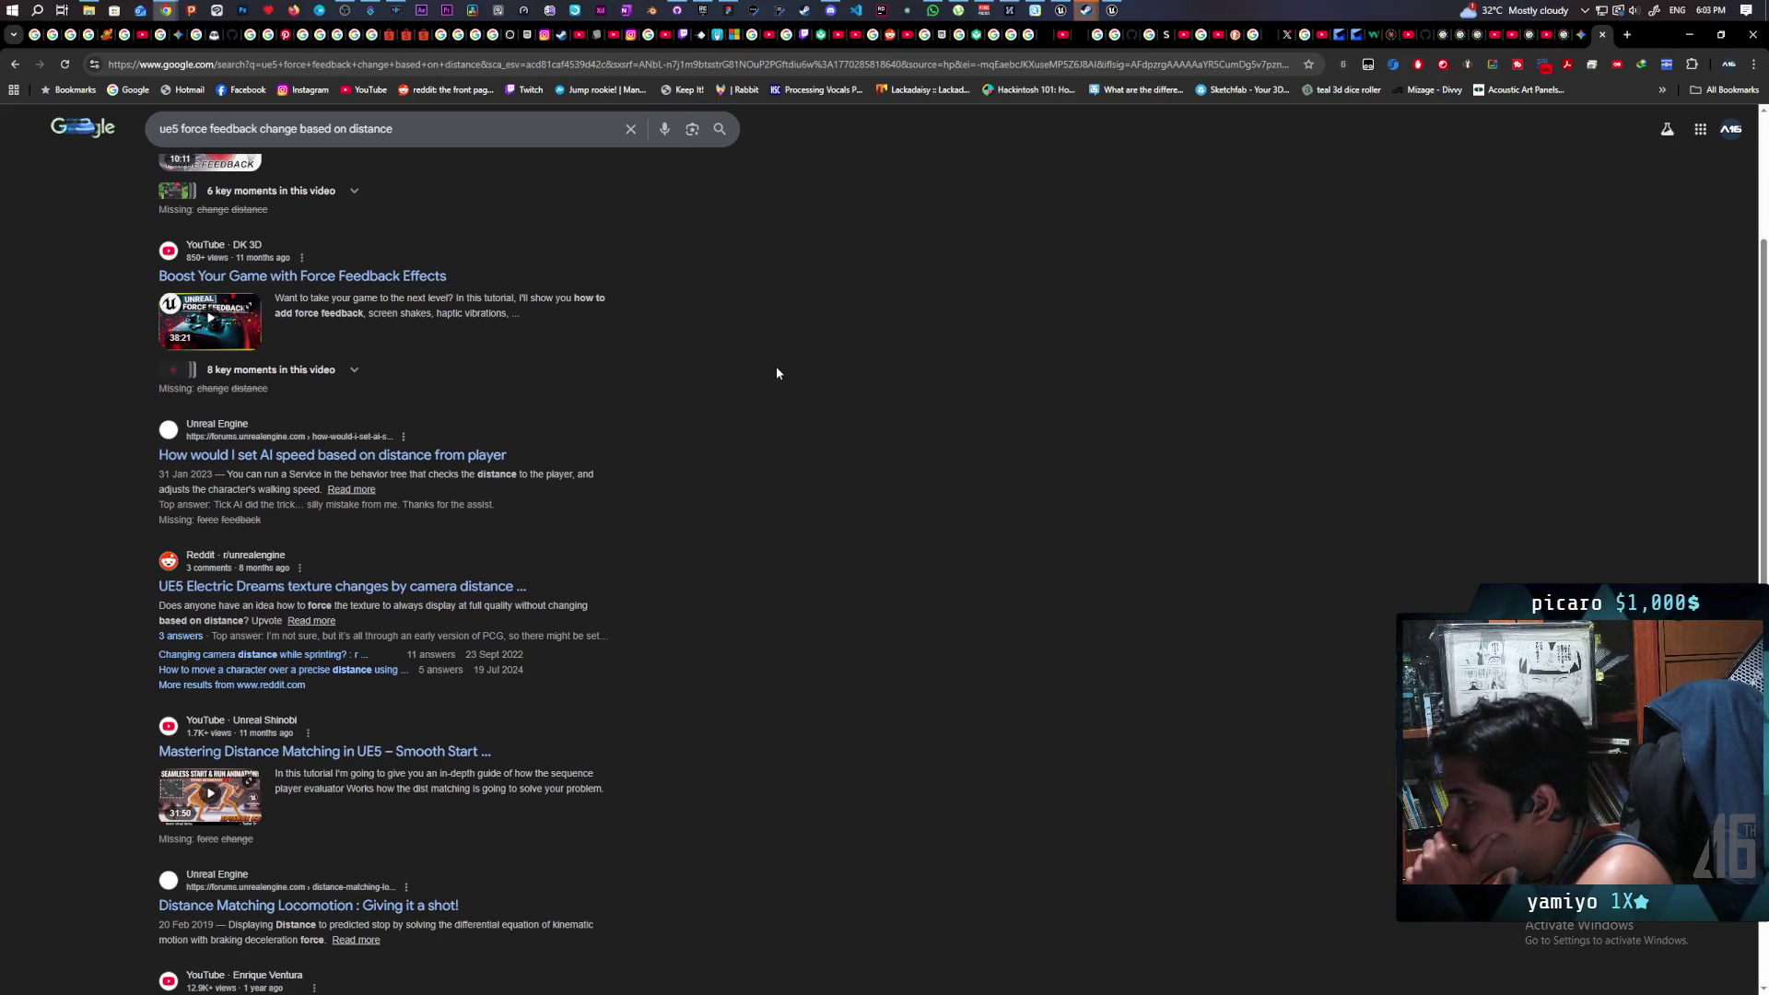
pyautogui.scroll(-2, 776, 373)
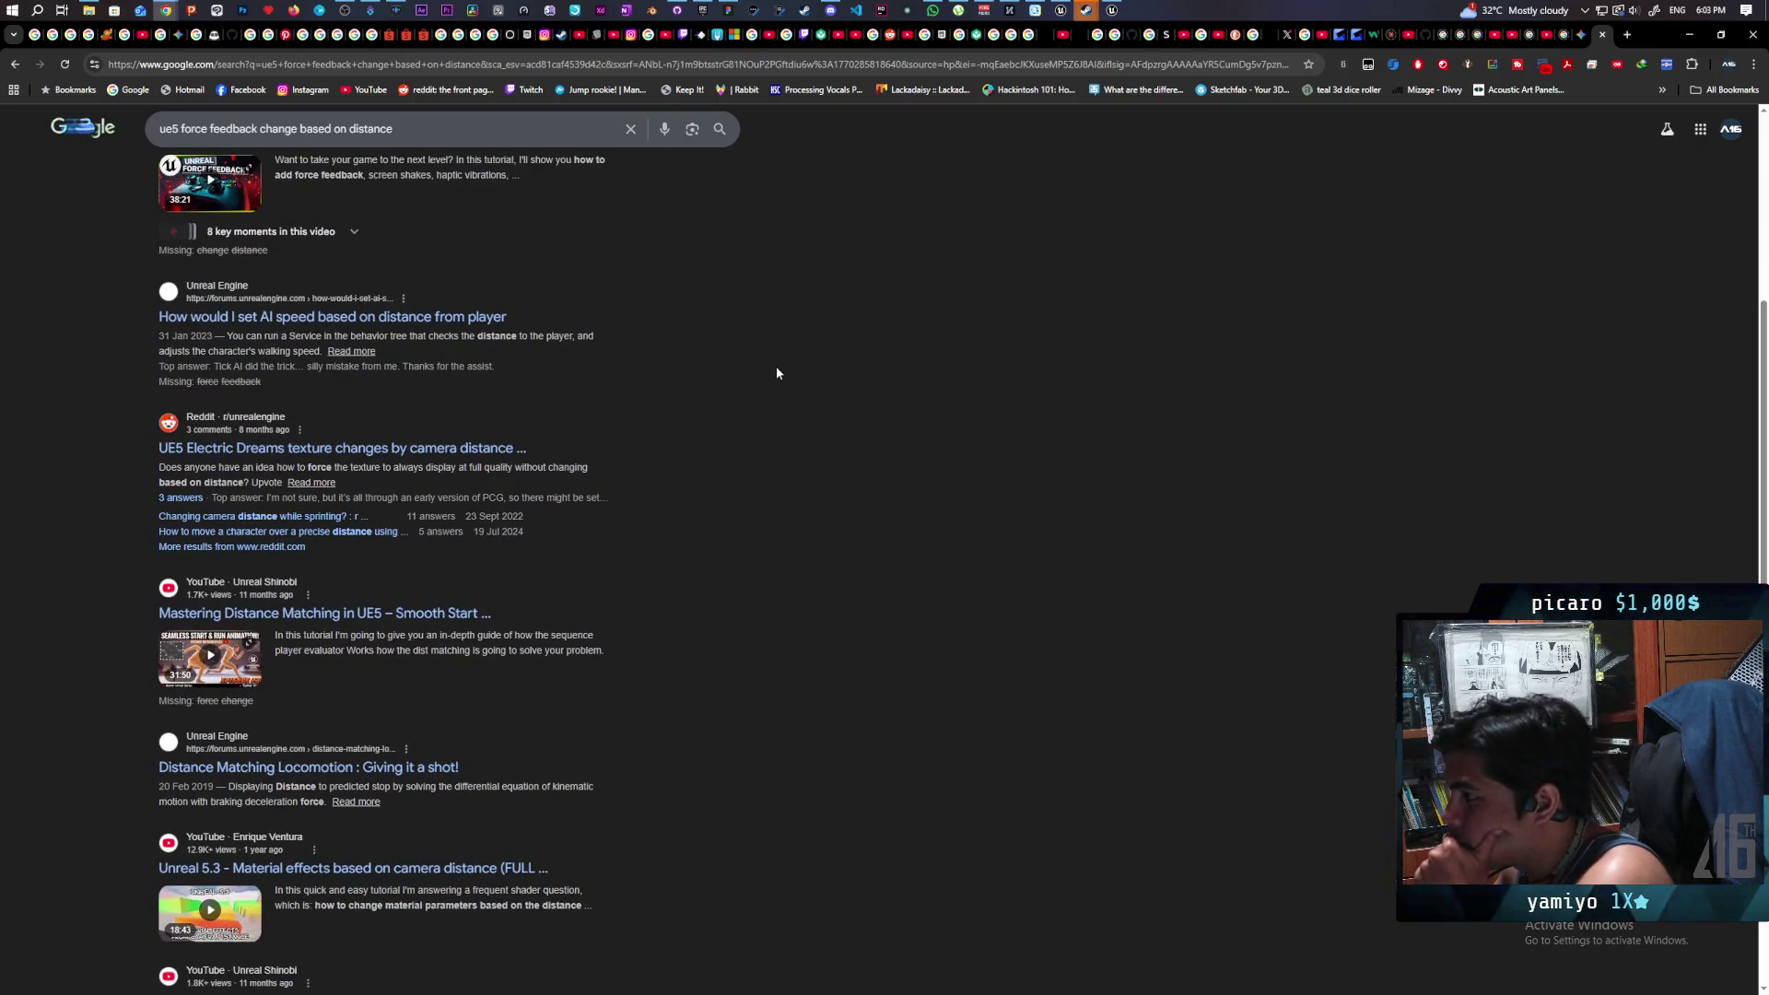
pyautogui.scroll(-1, 777, 373)
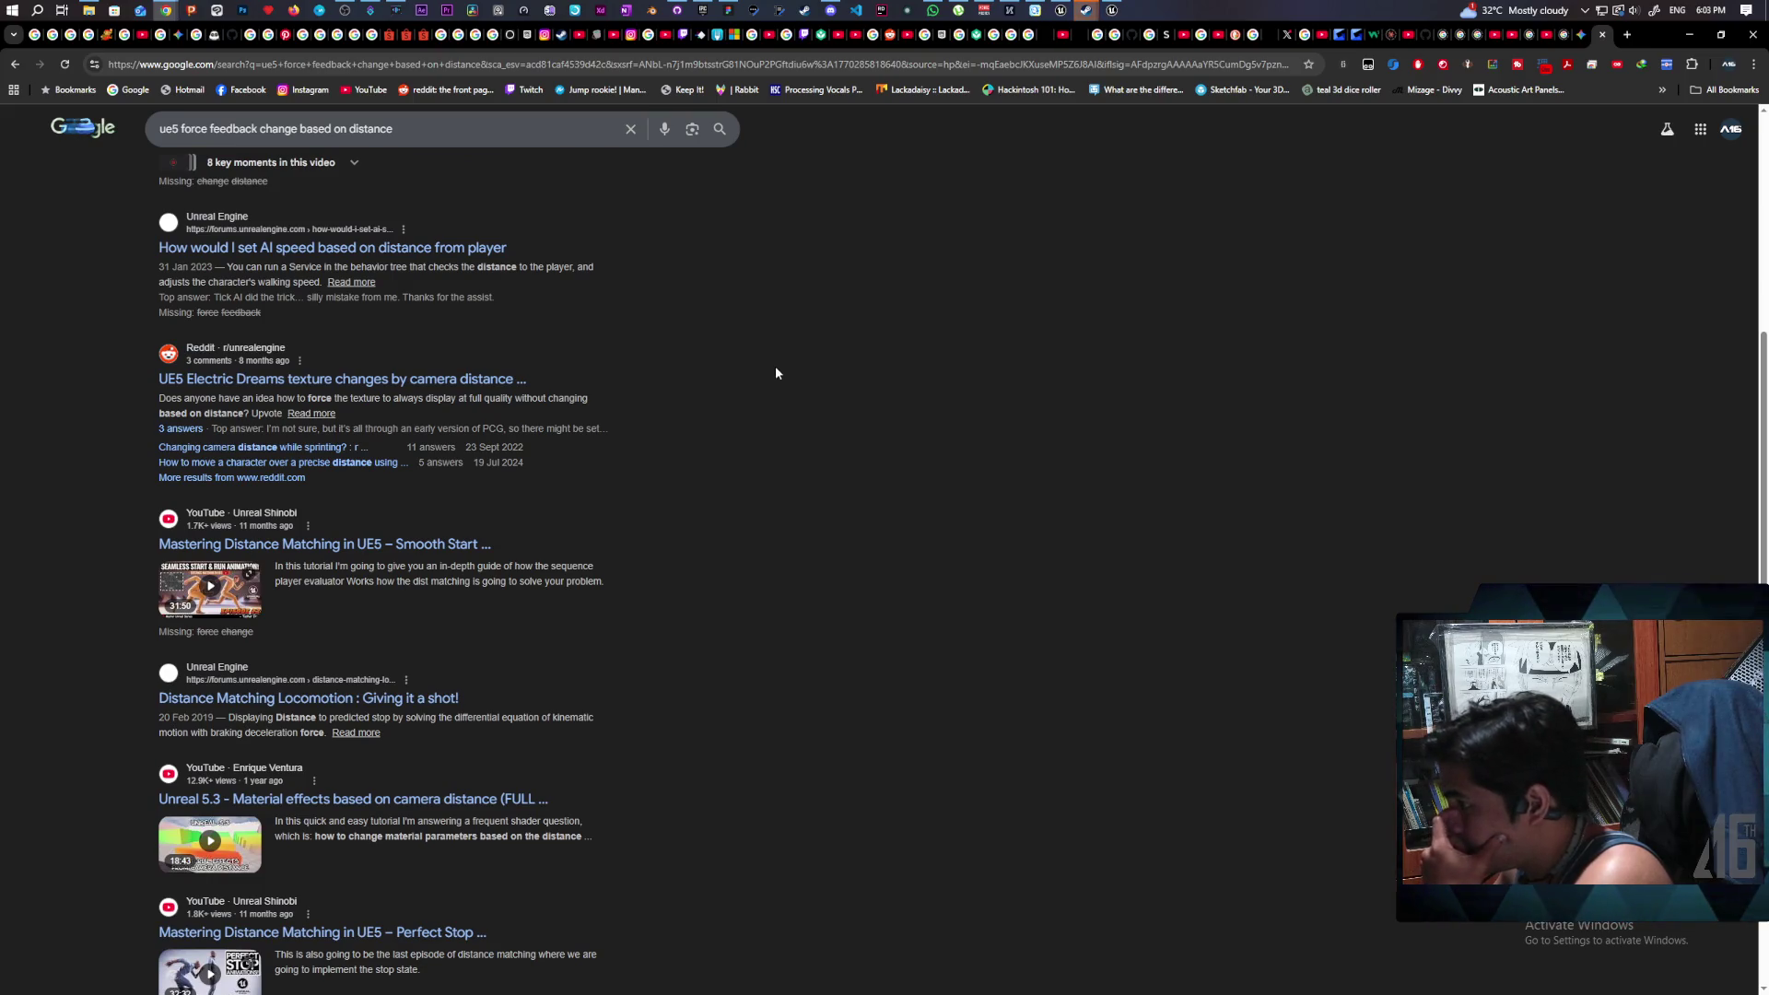
pyautogui.scroll(-3, 776, 373)
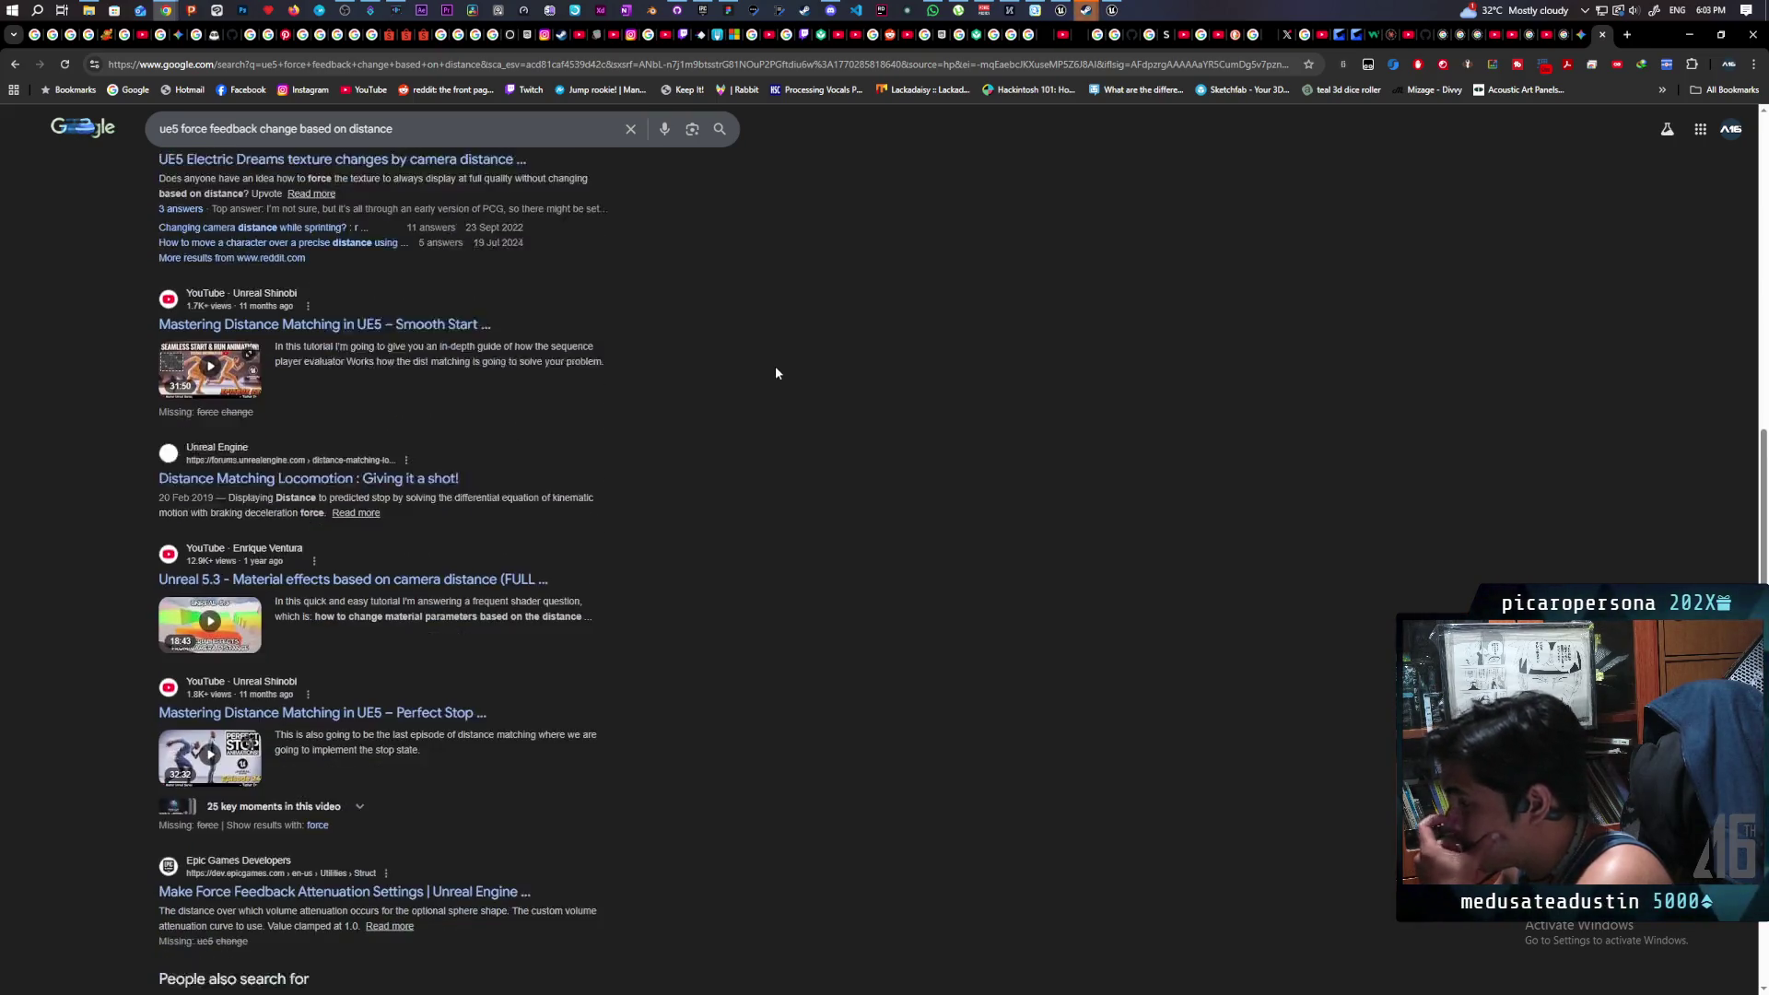
pyautogui.scroll(-1, 776, 373)
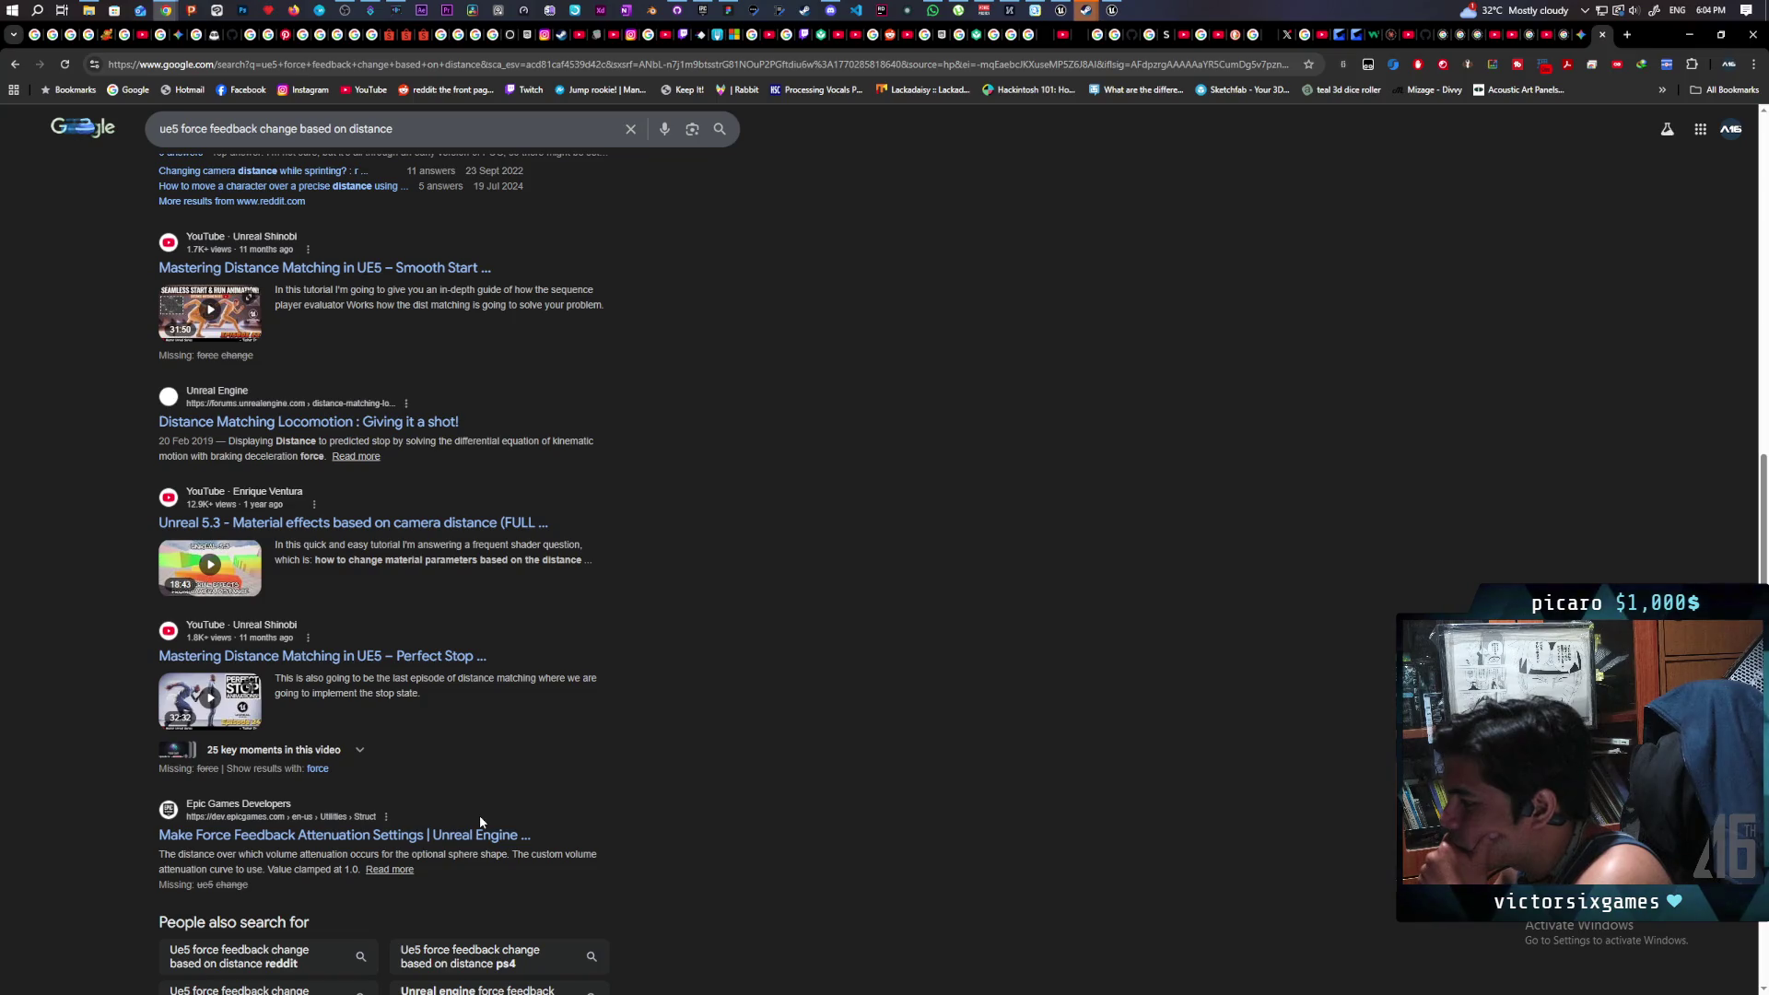
pyautogui.scroll(-3, 479, 820)
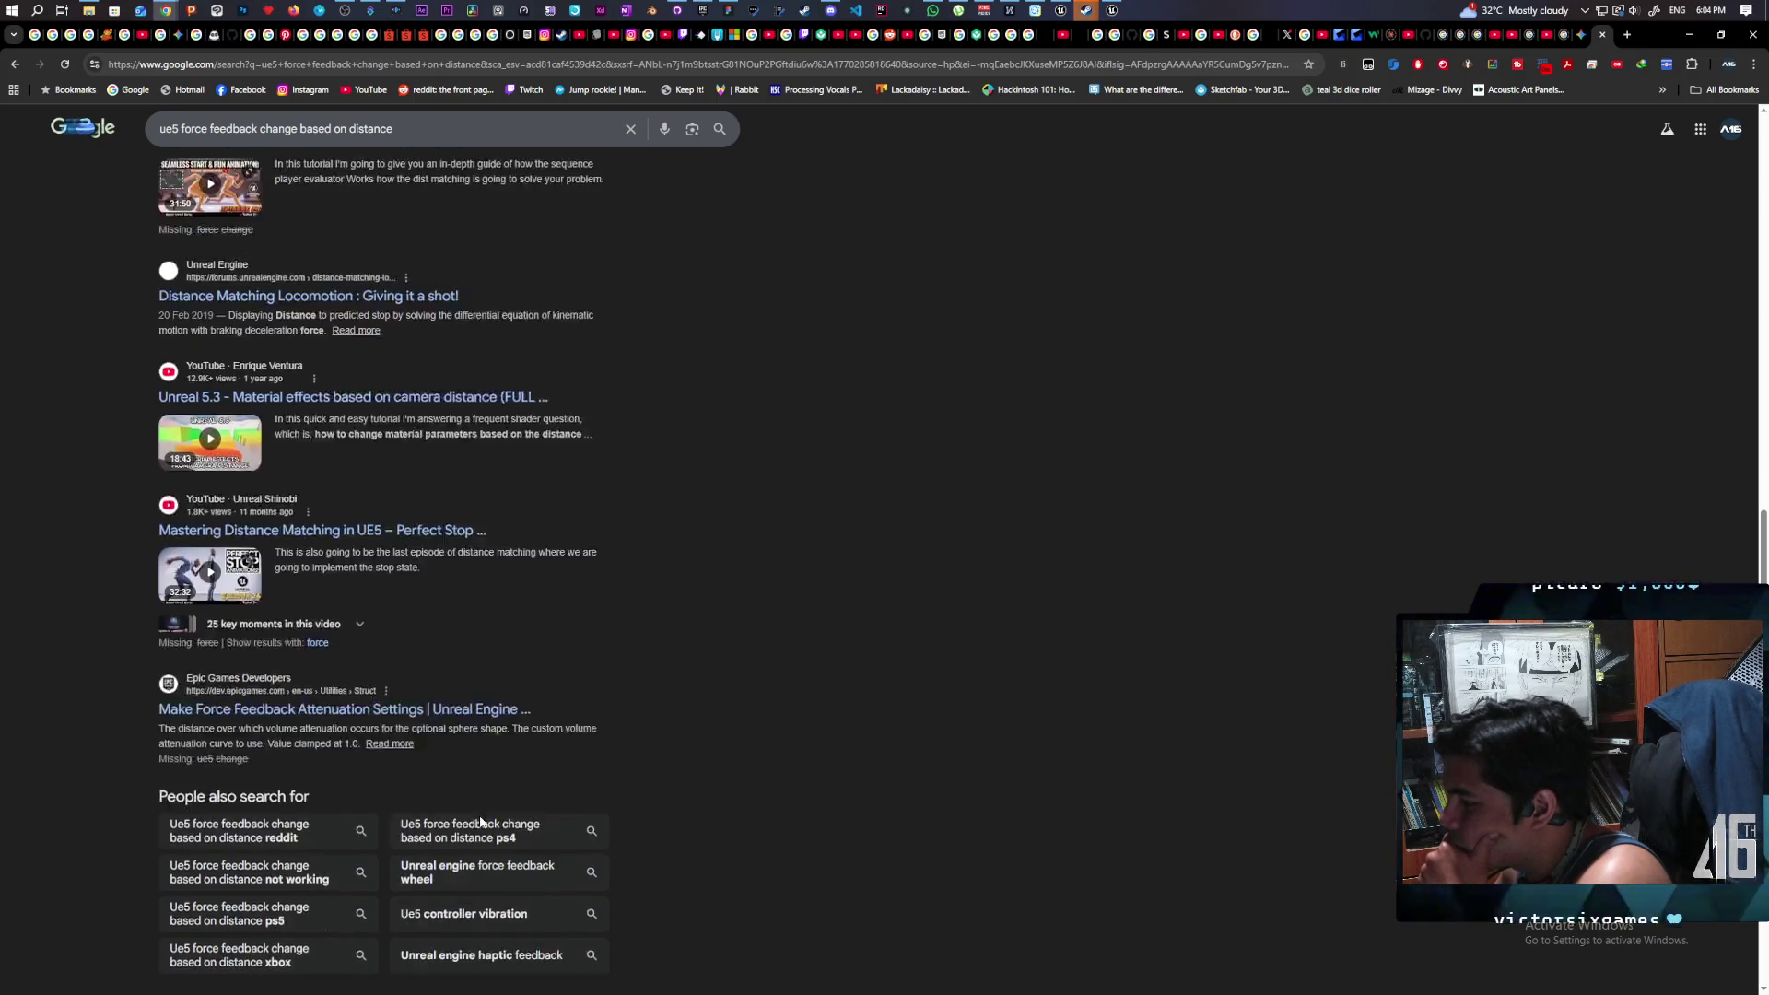
pyautogui.scroll(15, 479, 818)
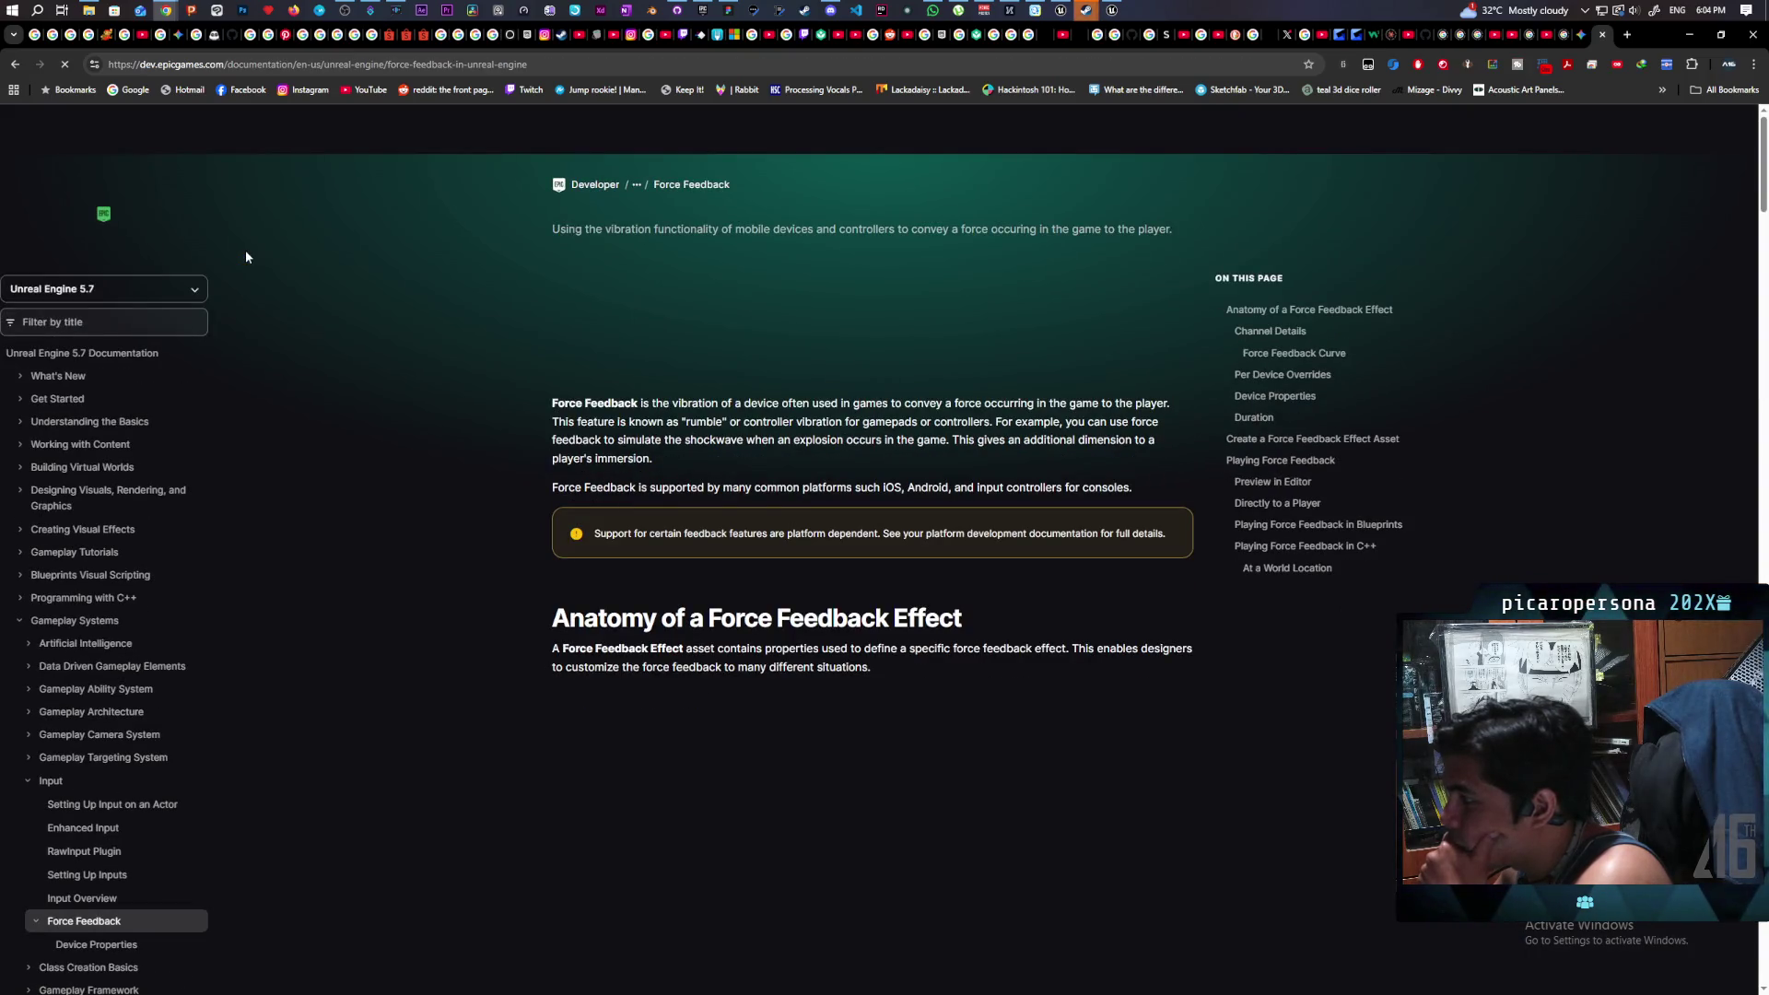
pyautogui.scroll(-2, 574, 512)
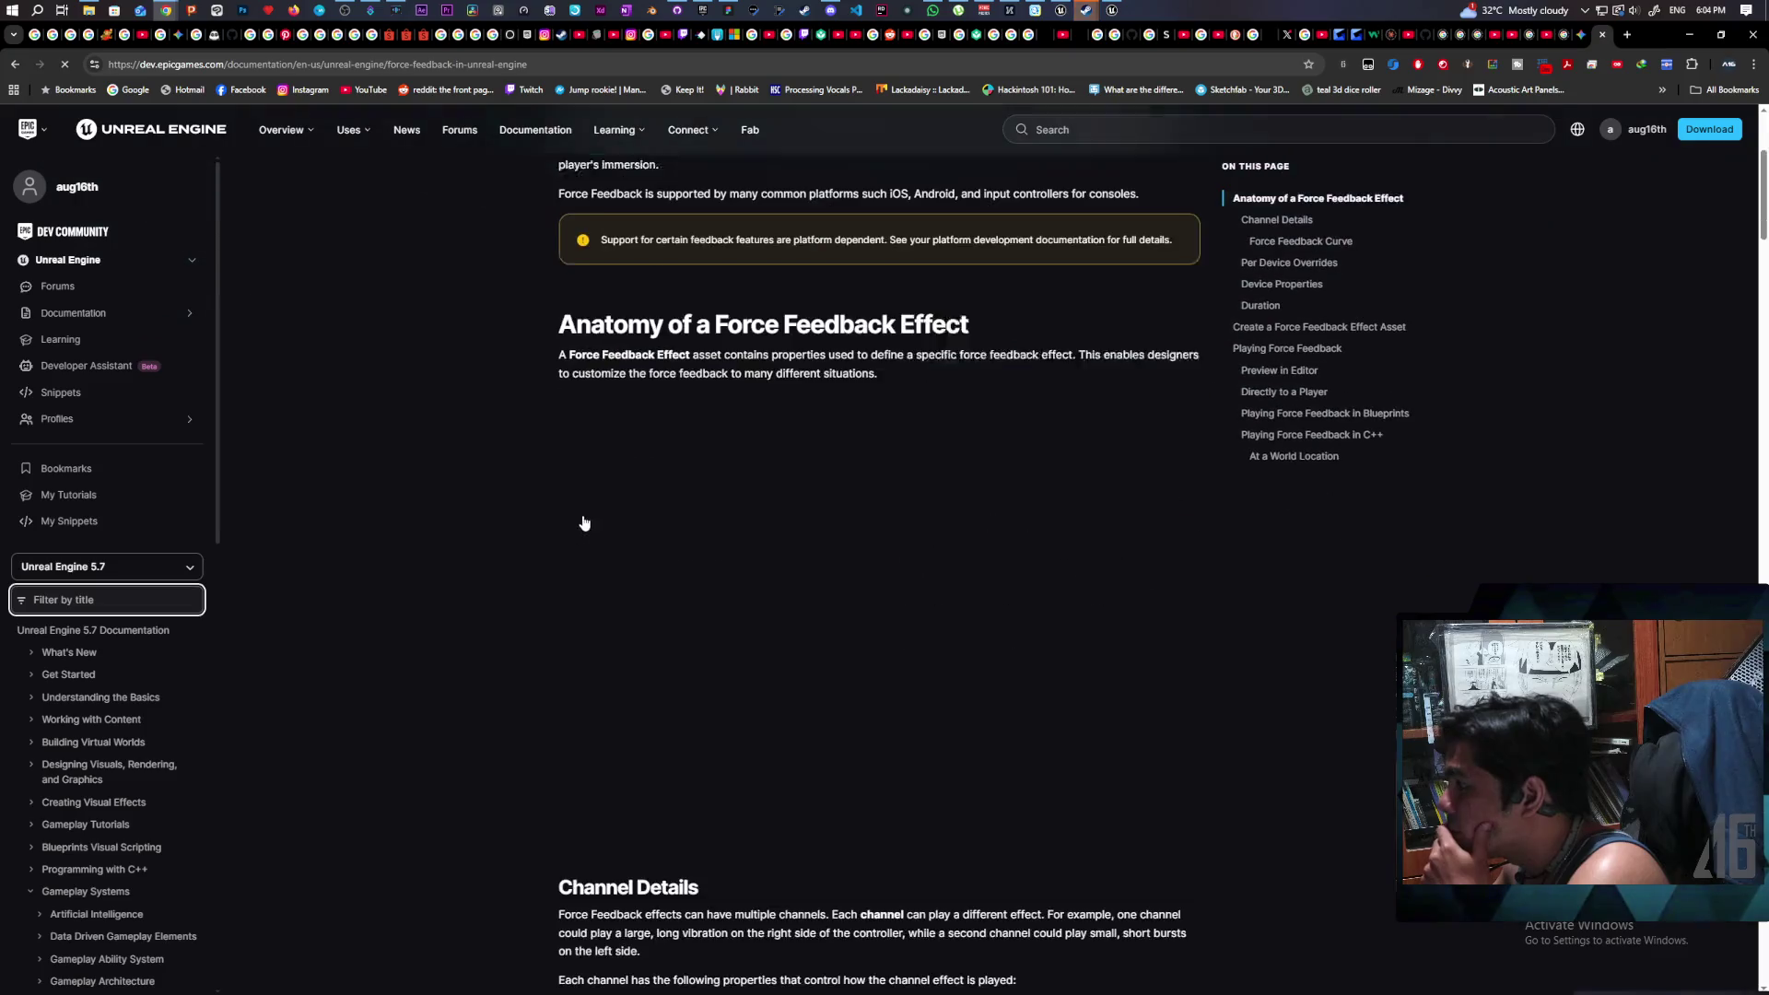
pyautogui.scroll(-3, 574, 512)
pyautogui.scroll(2, 578, 488)
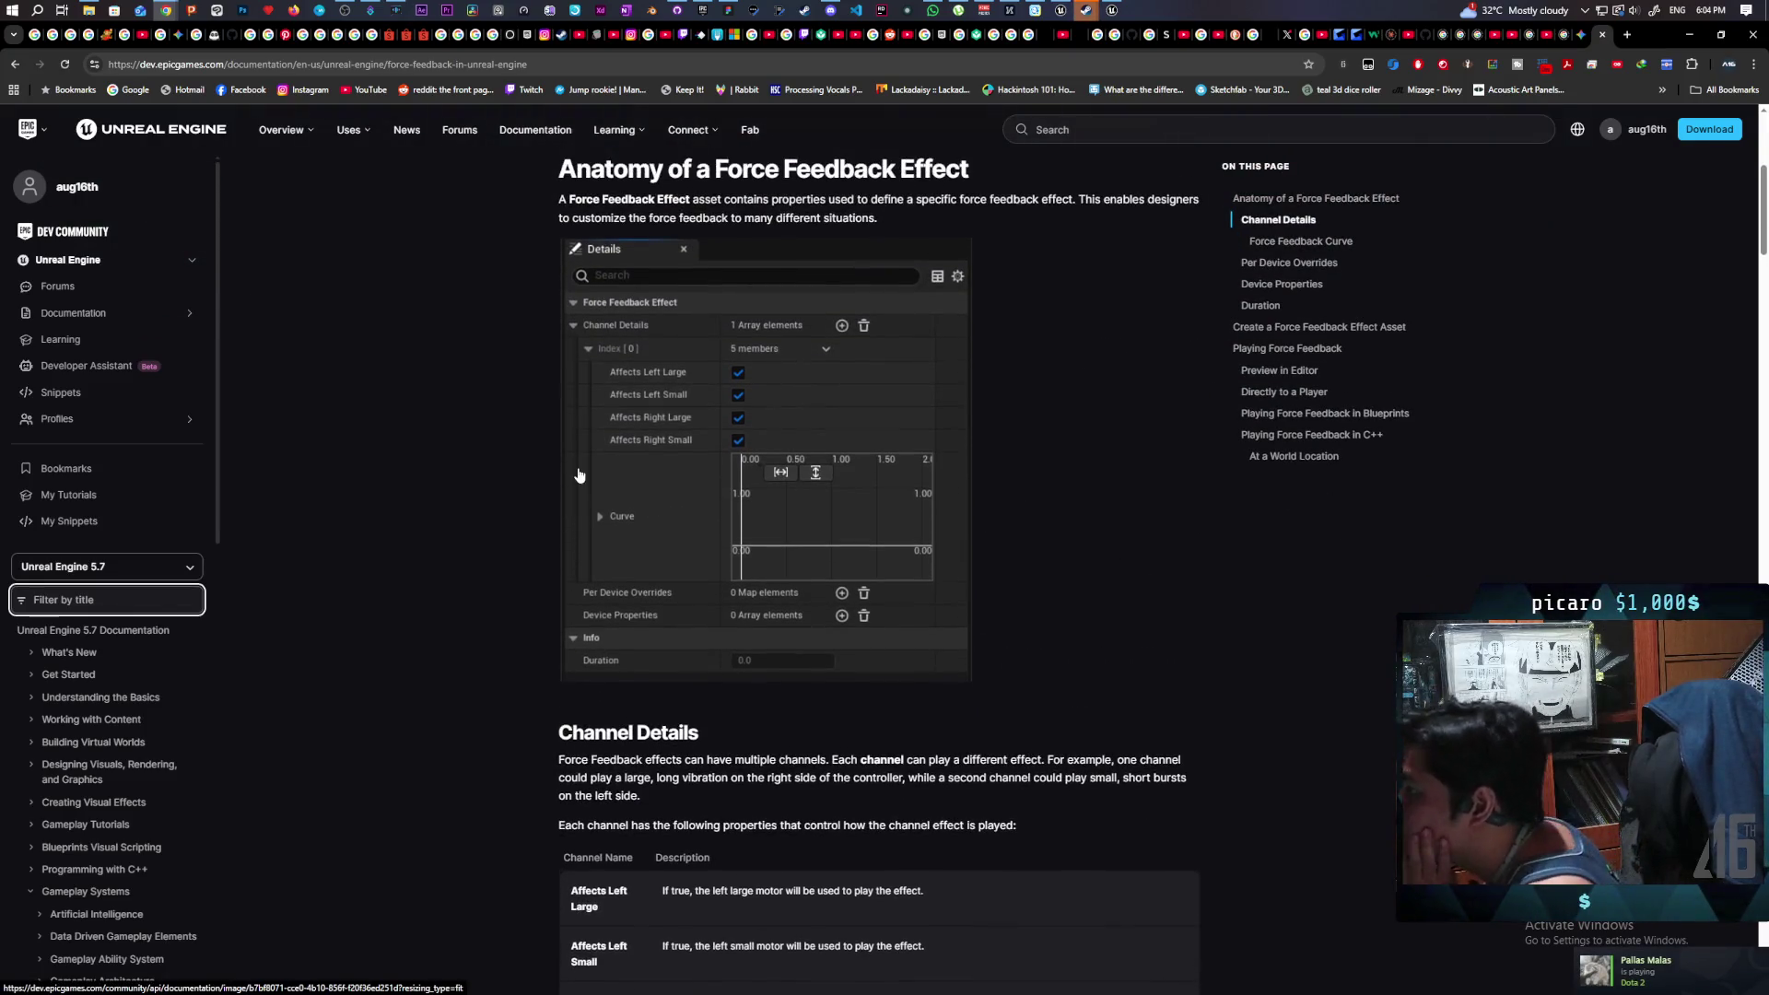
pyautogui.scroll(-3, 500, 456)
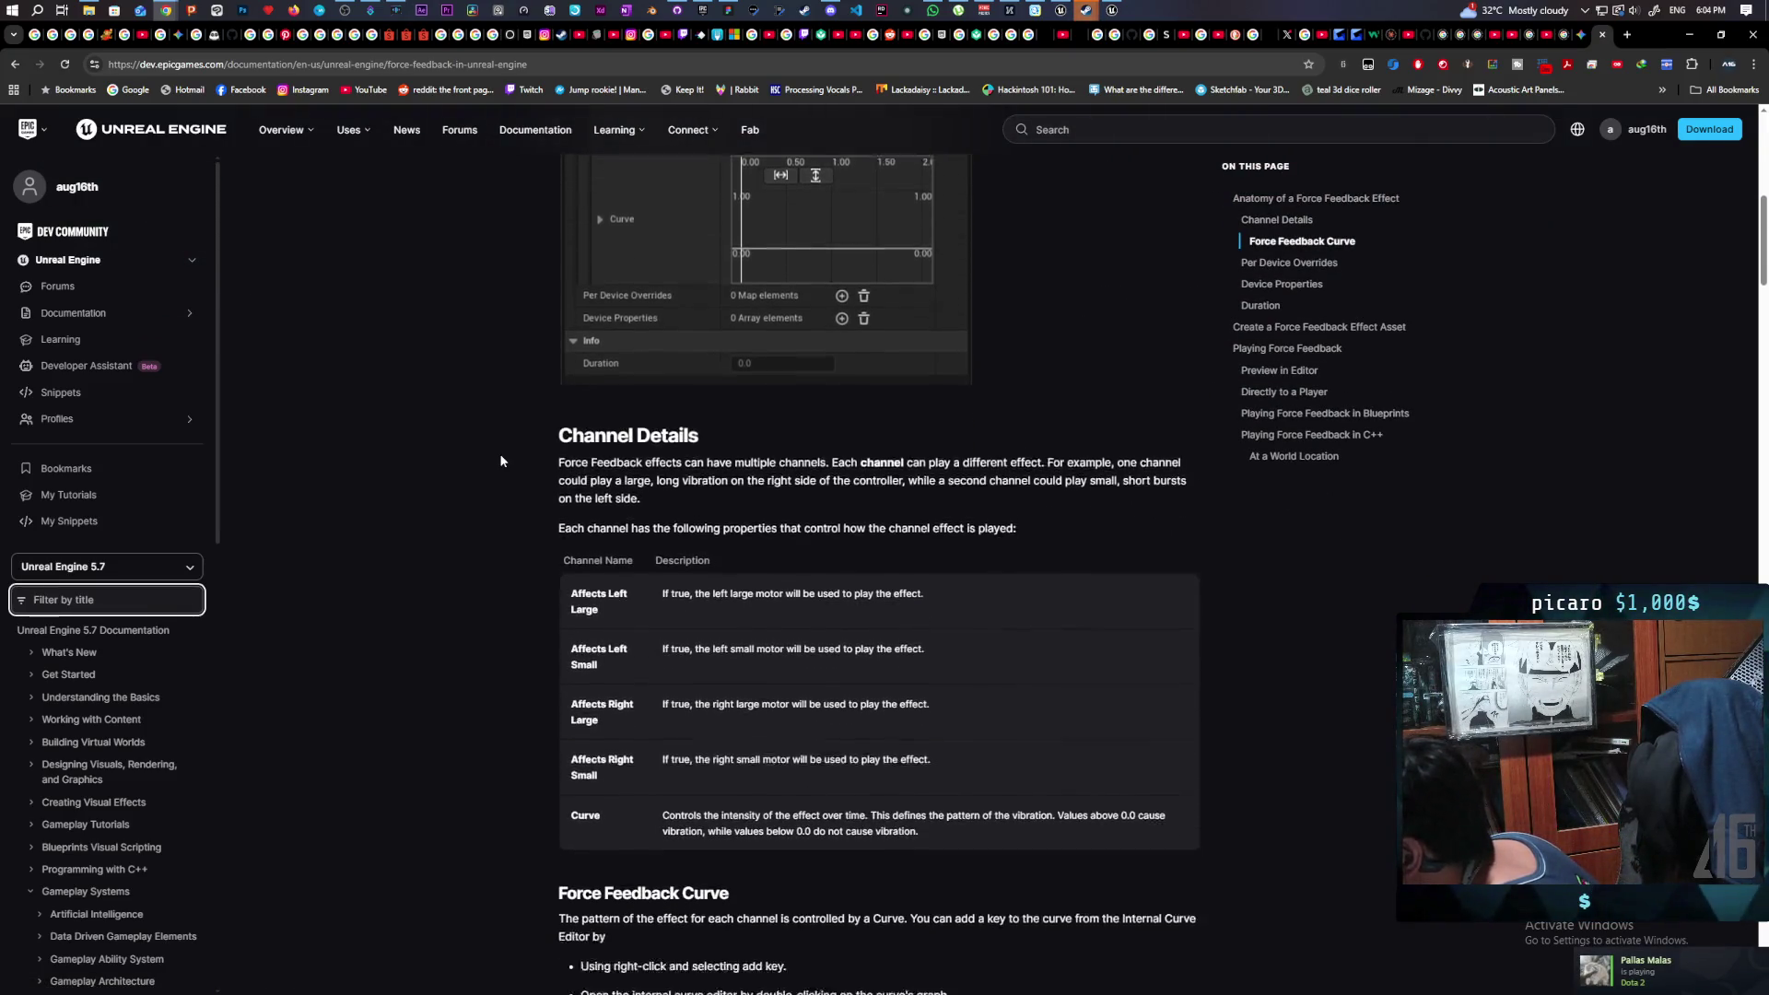
pyautogui.scroll(-1, 500, 455)
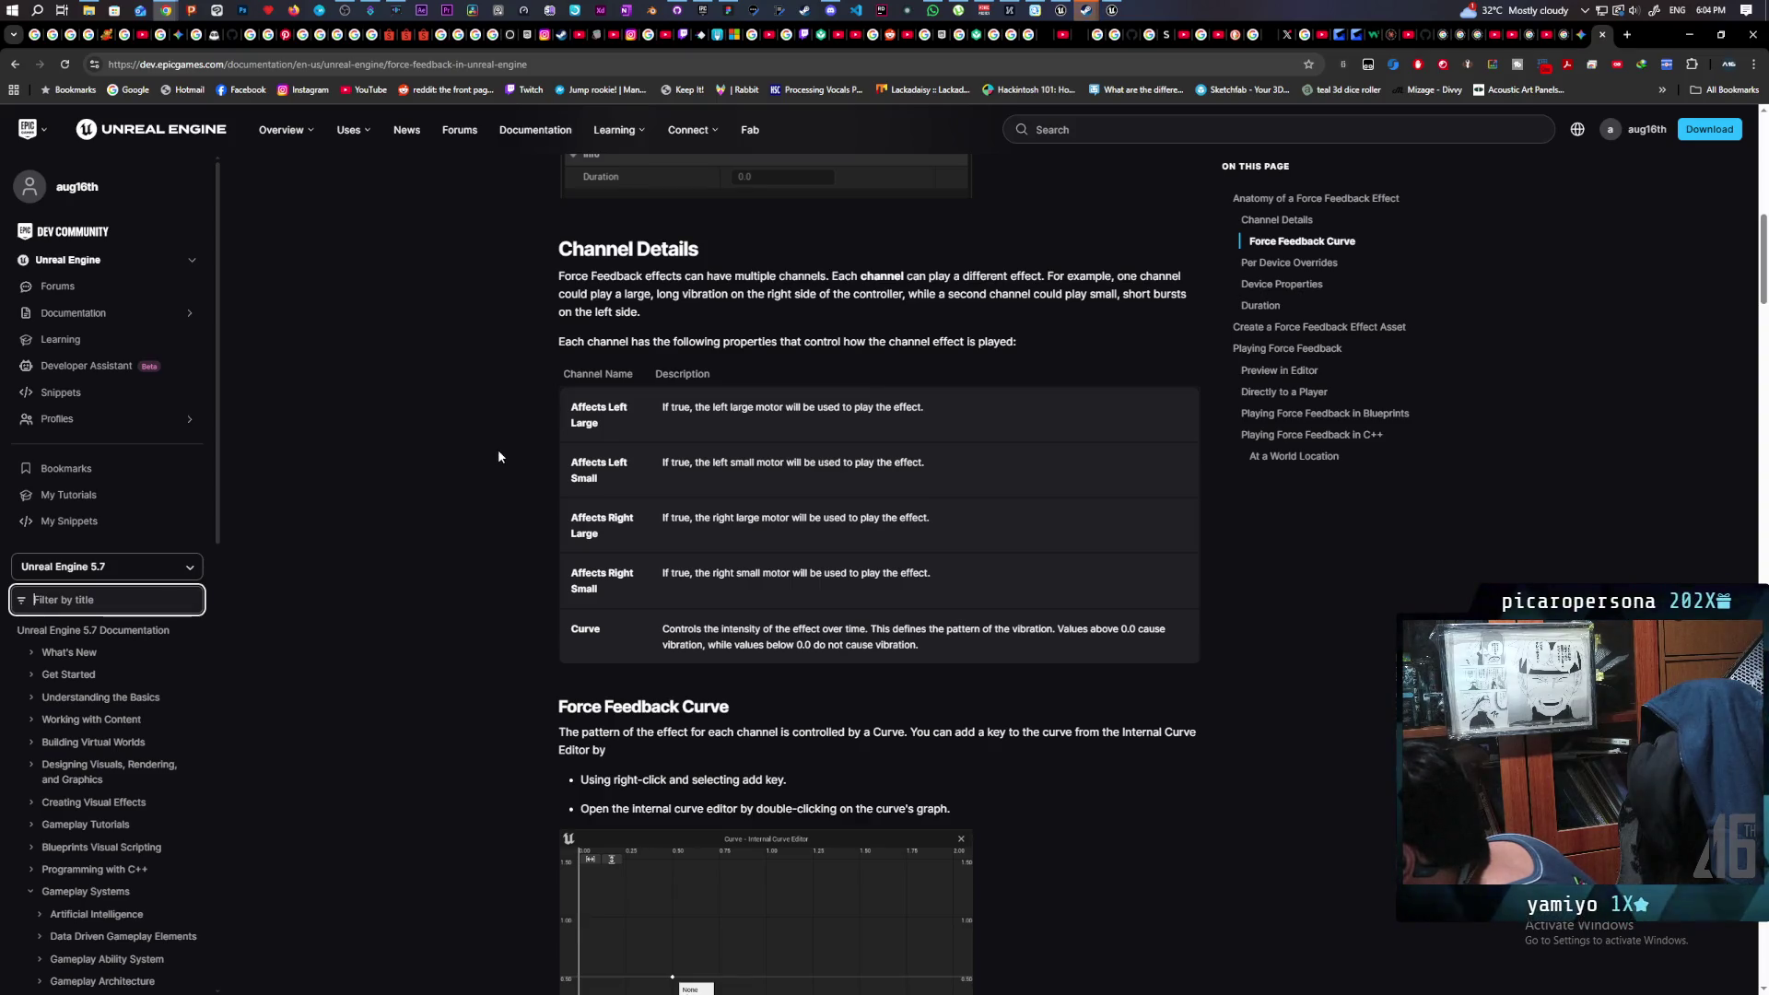
pyautogui.scroll(-1, 496, 451)
pyautogui.scroll(-3, 496, 452)
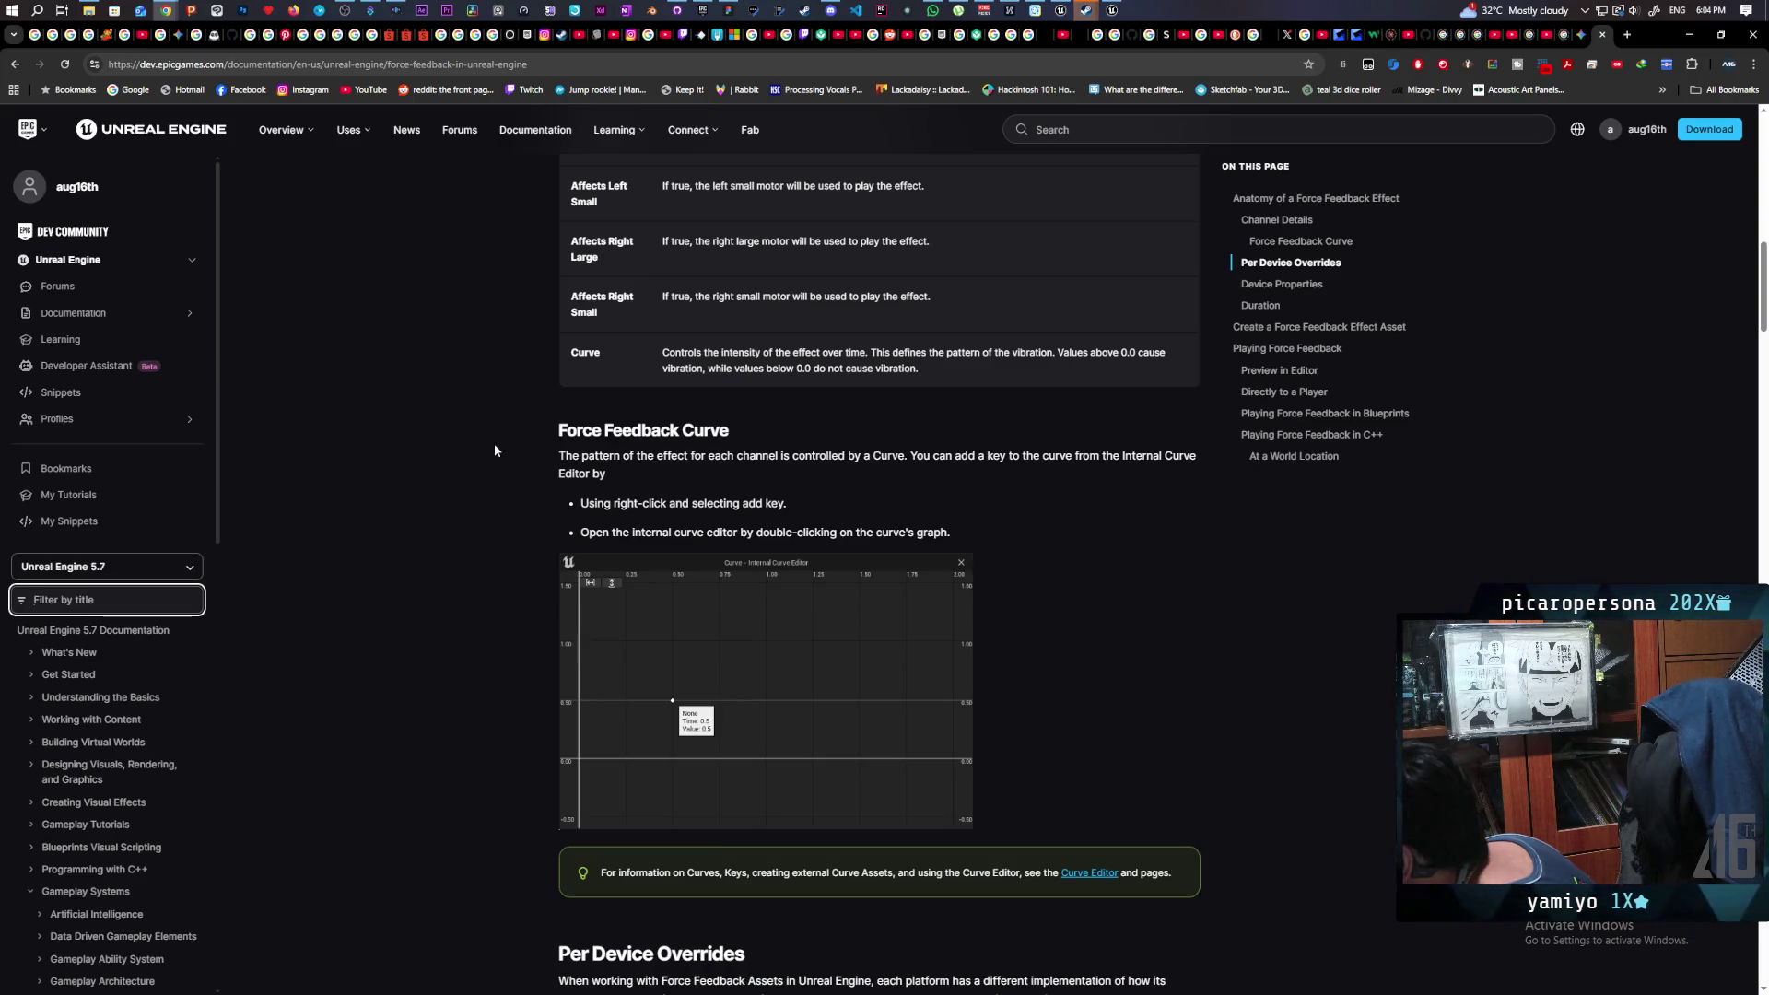
pyautogui.scroll(-1, 495, 445)
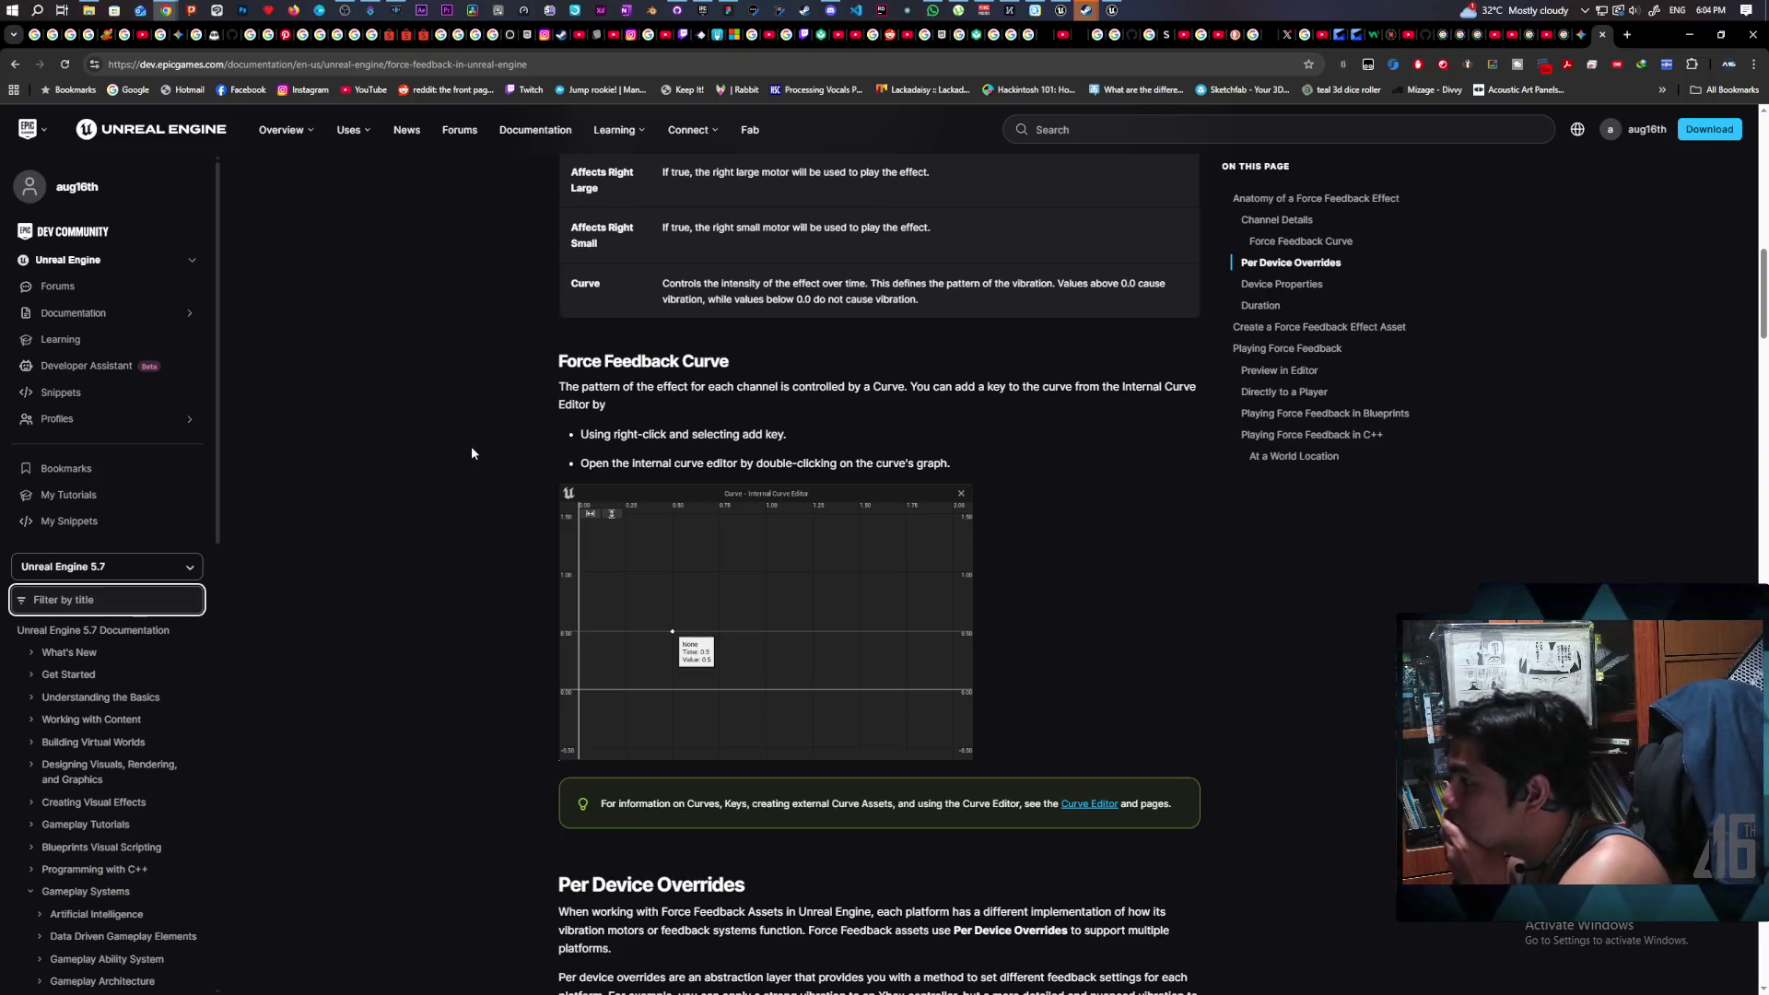
pyautogui.scroll(-3, 472, 447)
pyautogui.scroll(-2, 472, 453)
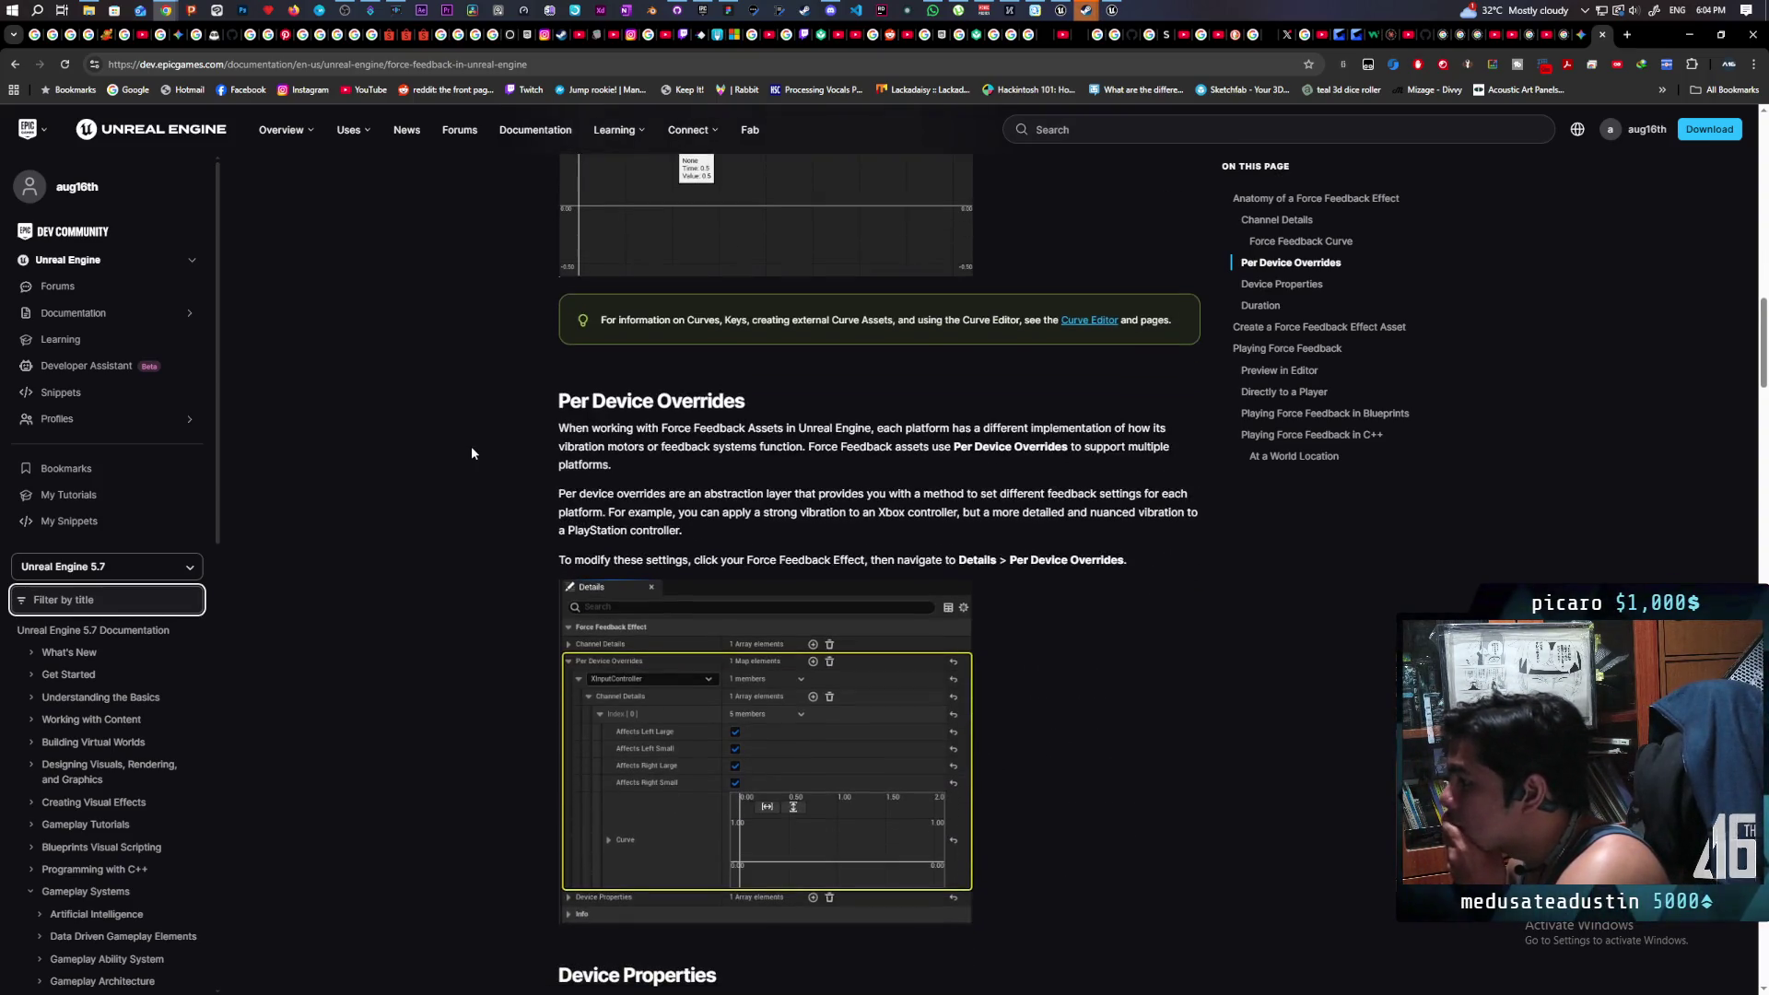
pyautogui.scroll(-2, 472, 454)
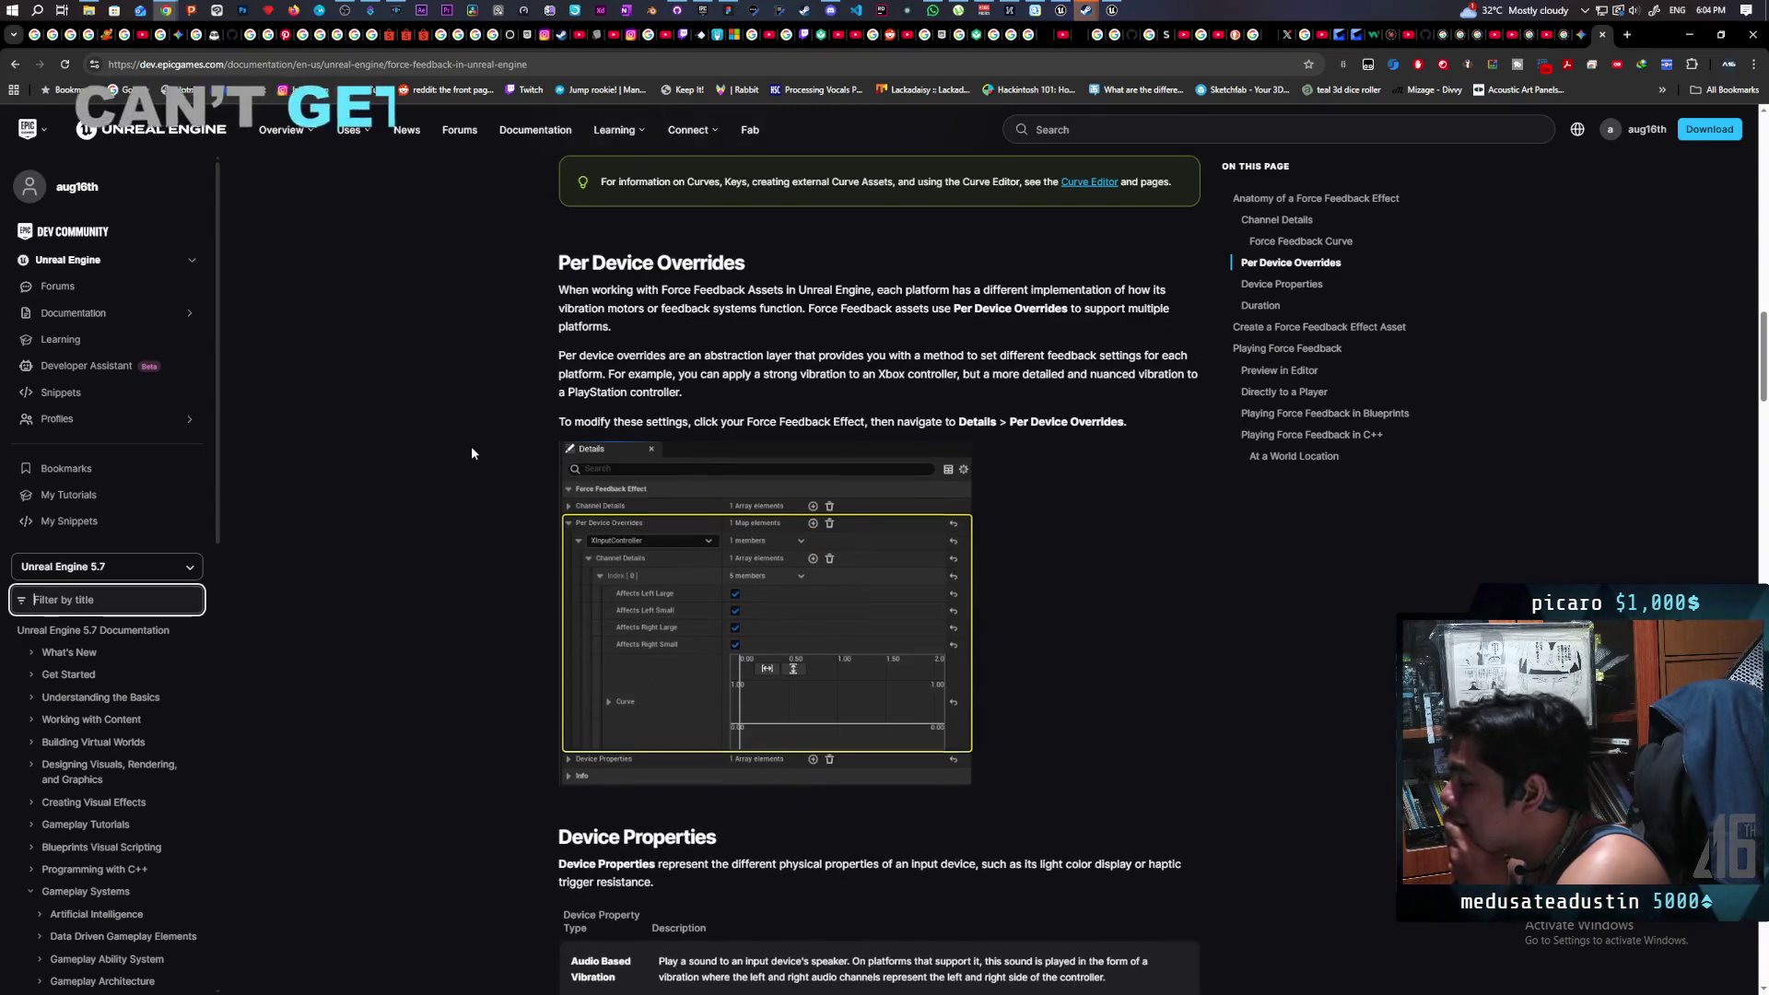
pyautogui.scroll(-3, 471, 453)
pyautogui.scroll(-2, 472, 454)
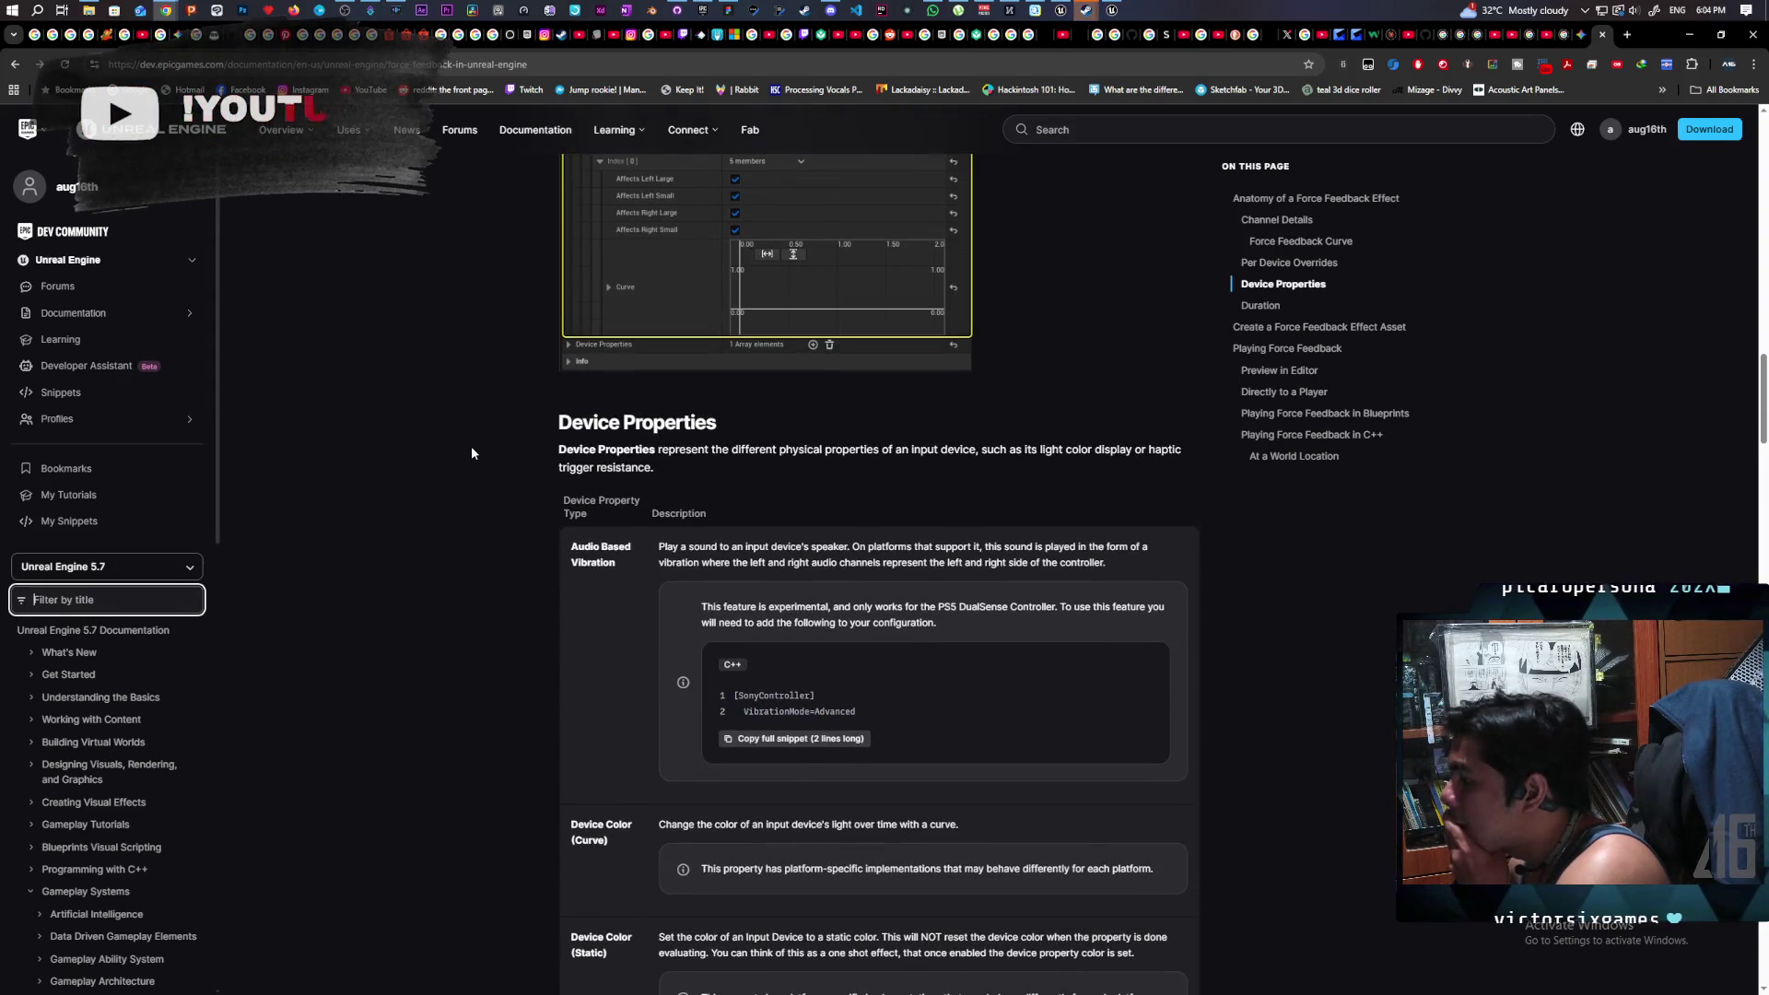
pyautogui.scroll(-4, 472, 453)
pyautogui.scroll(-8, 472, 451)
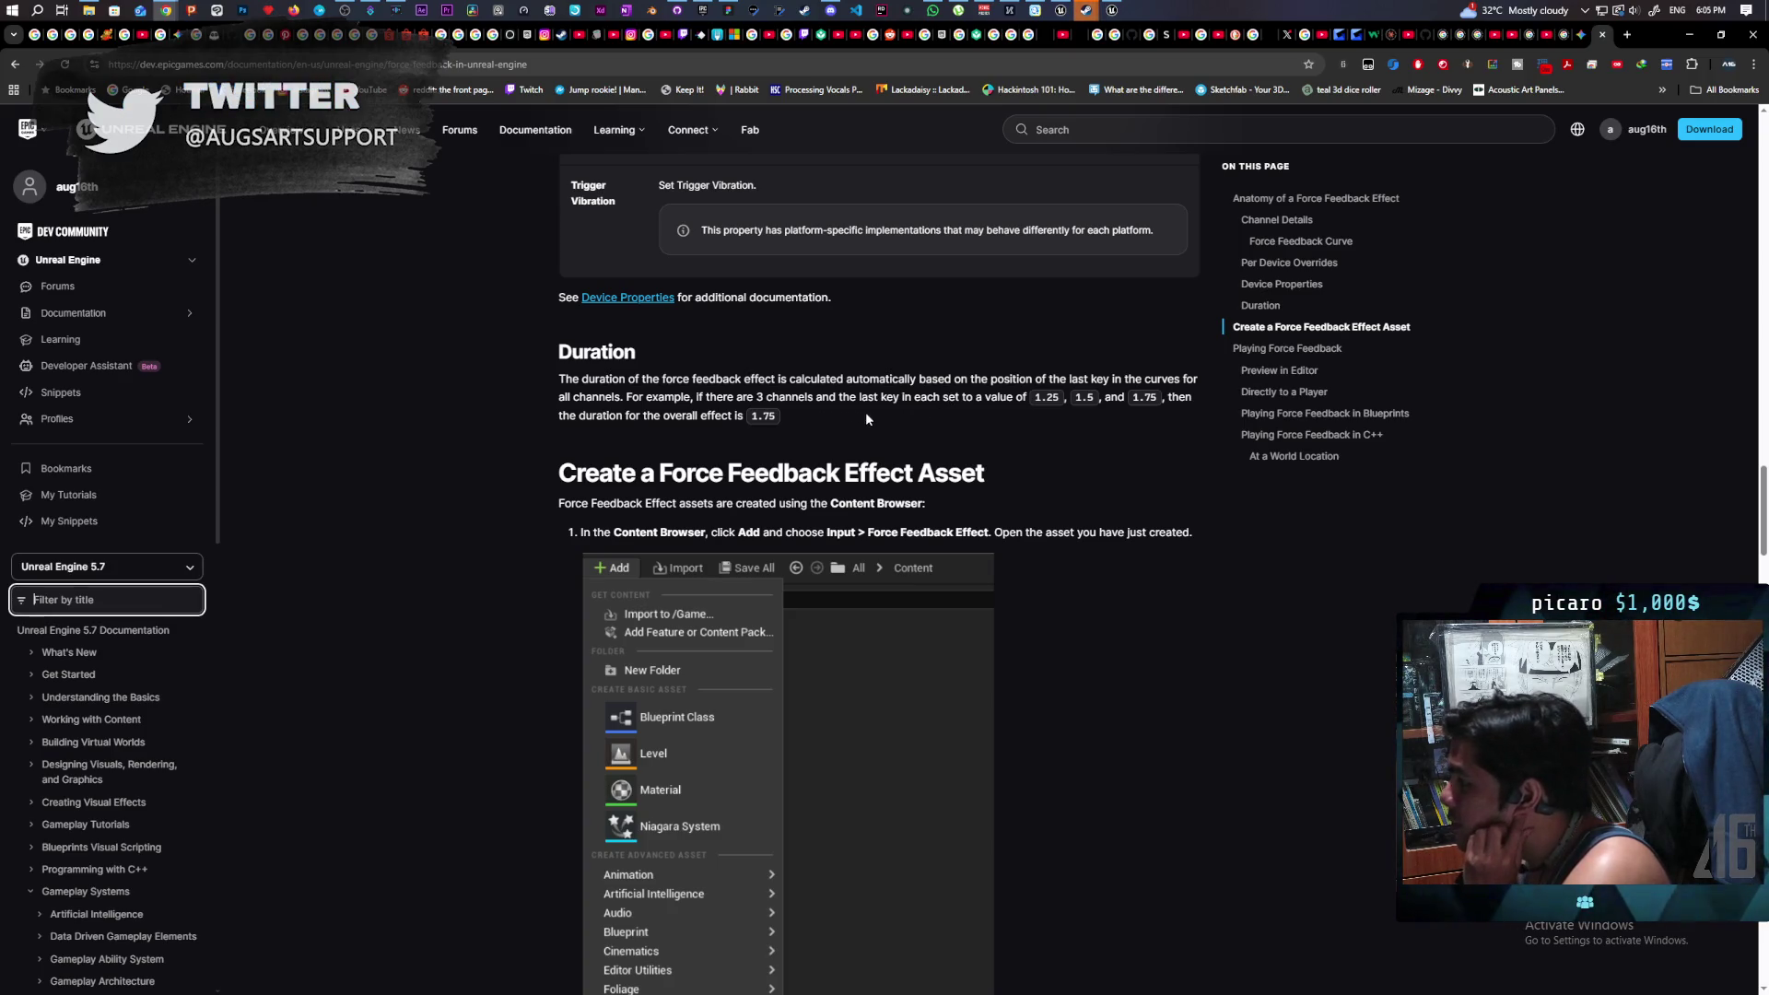
# - Scroll the Force Feedback documentation down to the At a World Location section
pyautogui.scroll(-3, 888, 416)
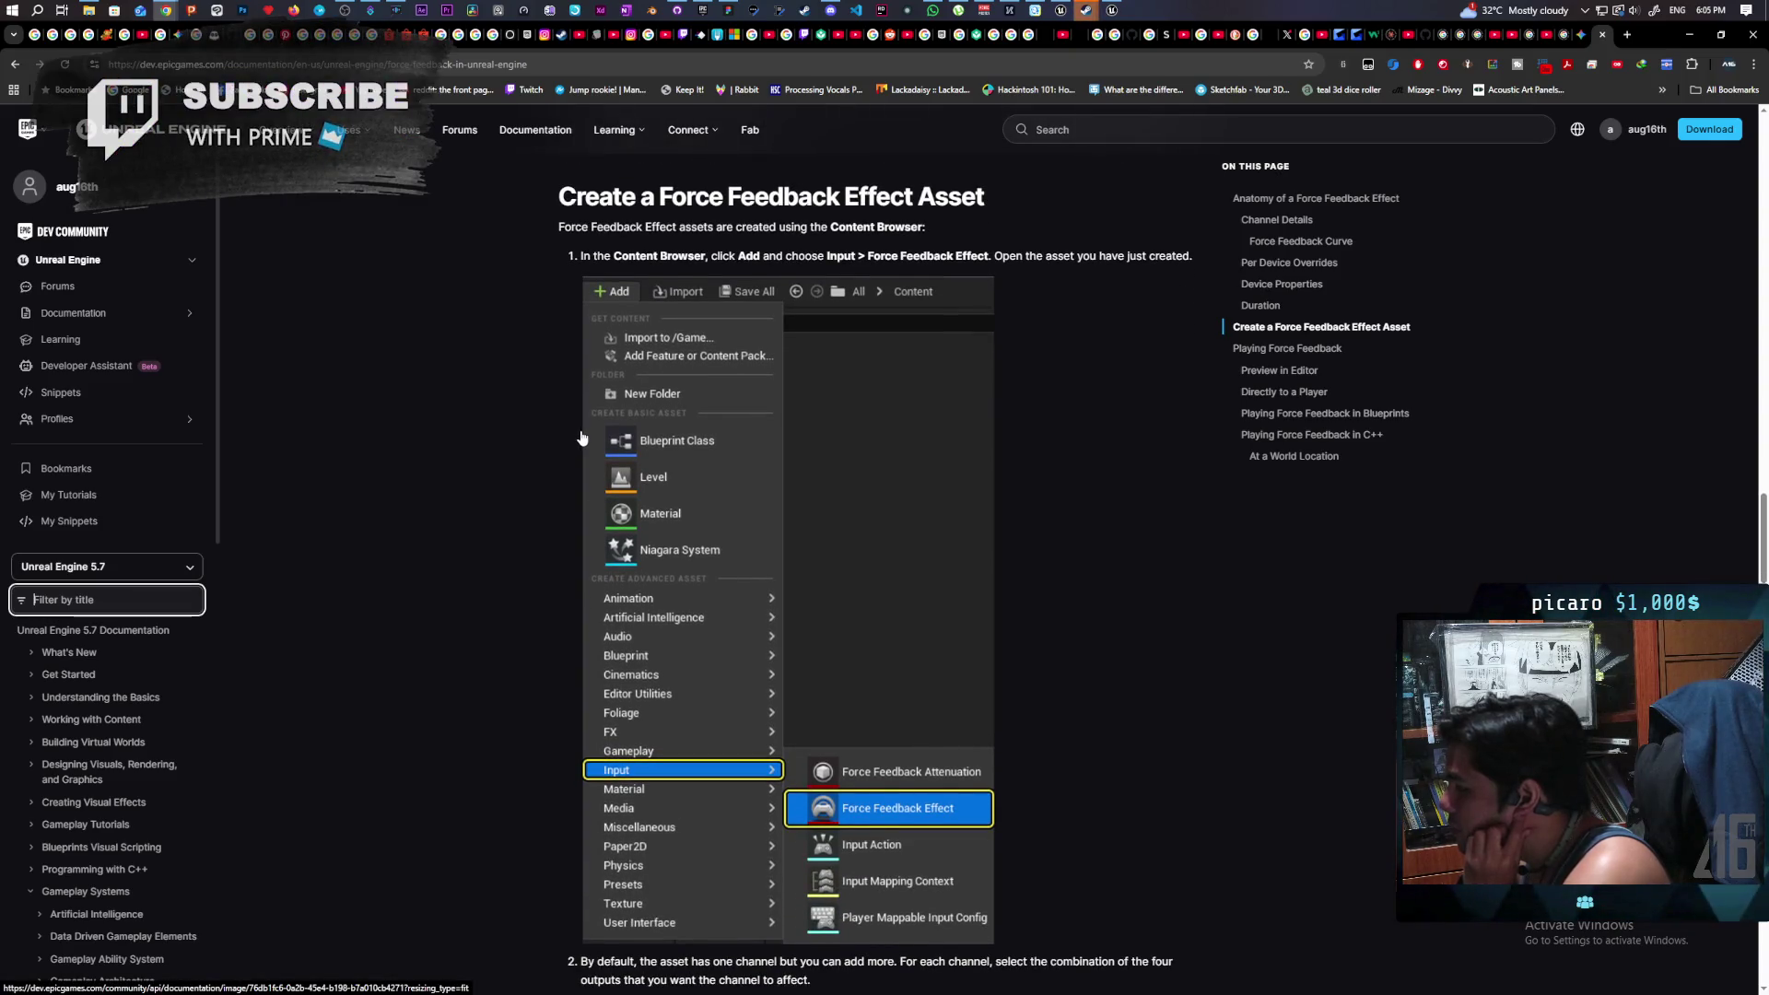
pyautogui.scroll(-4, 581, 438)
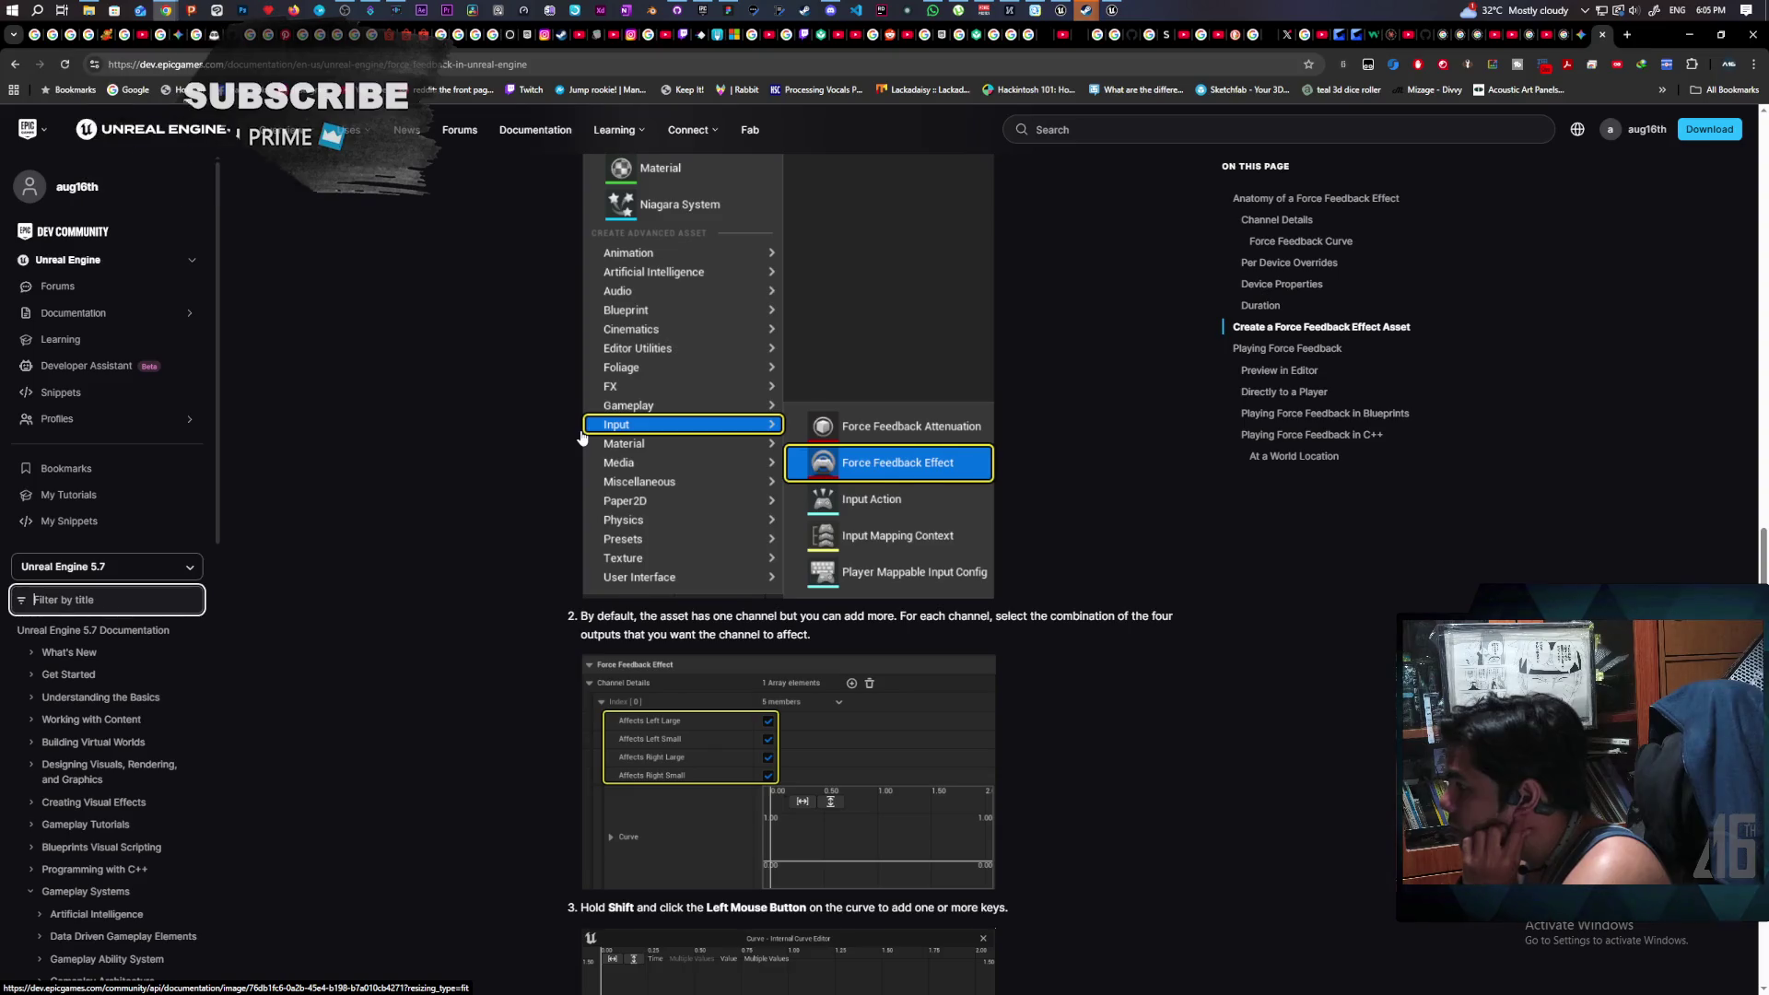
pyautogui.scroll(-2, 581, 438)
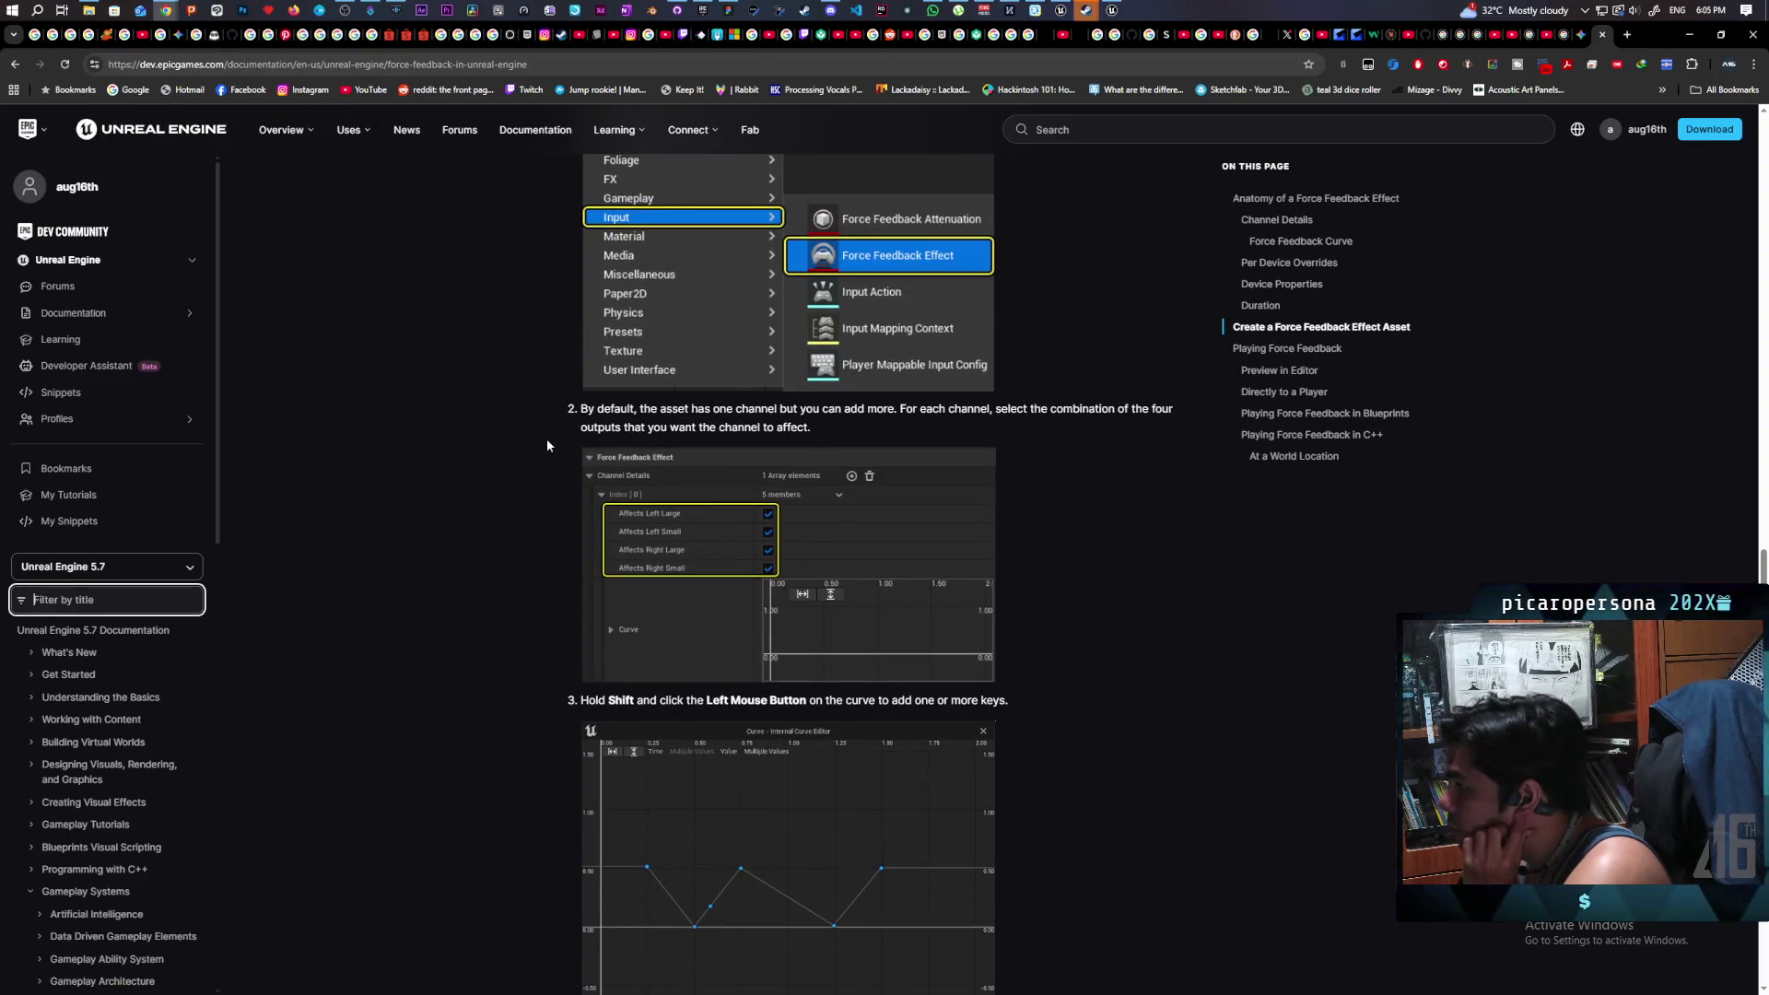
pyautogui.scroll(-4, 547, 445)
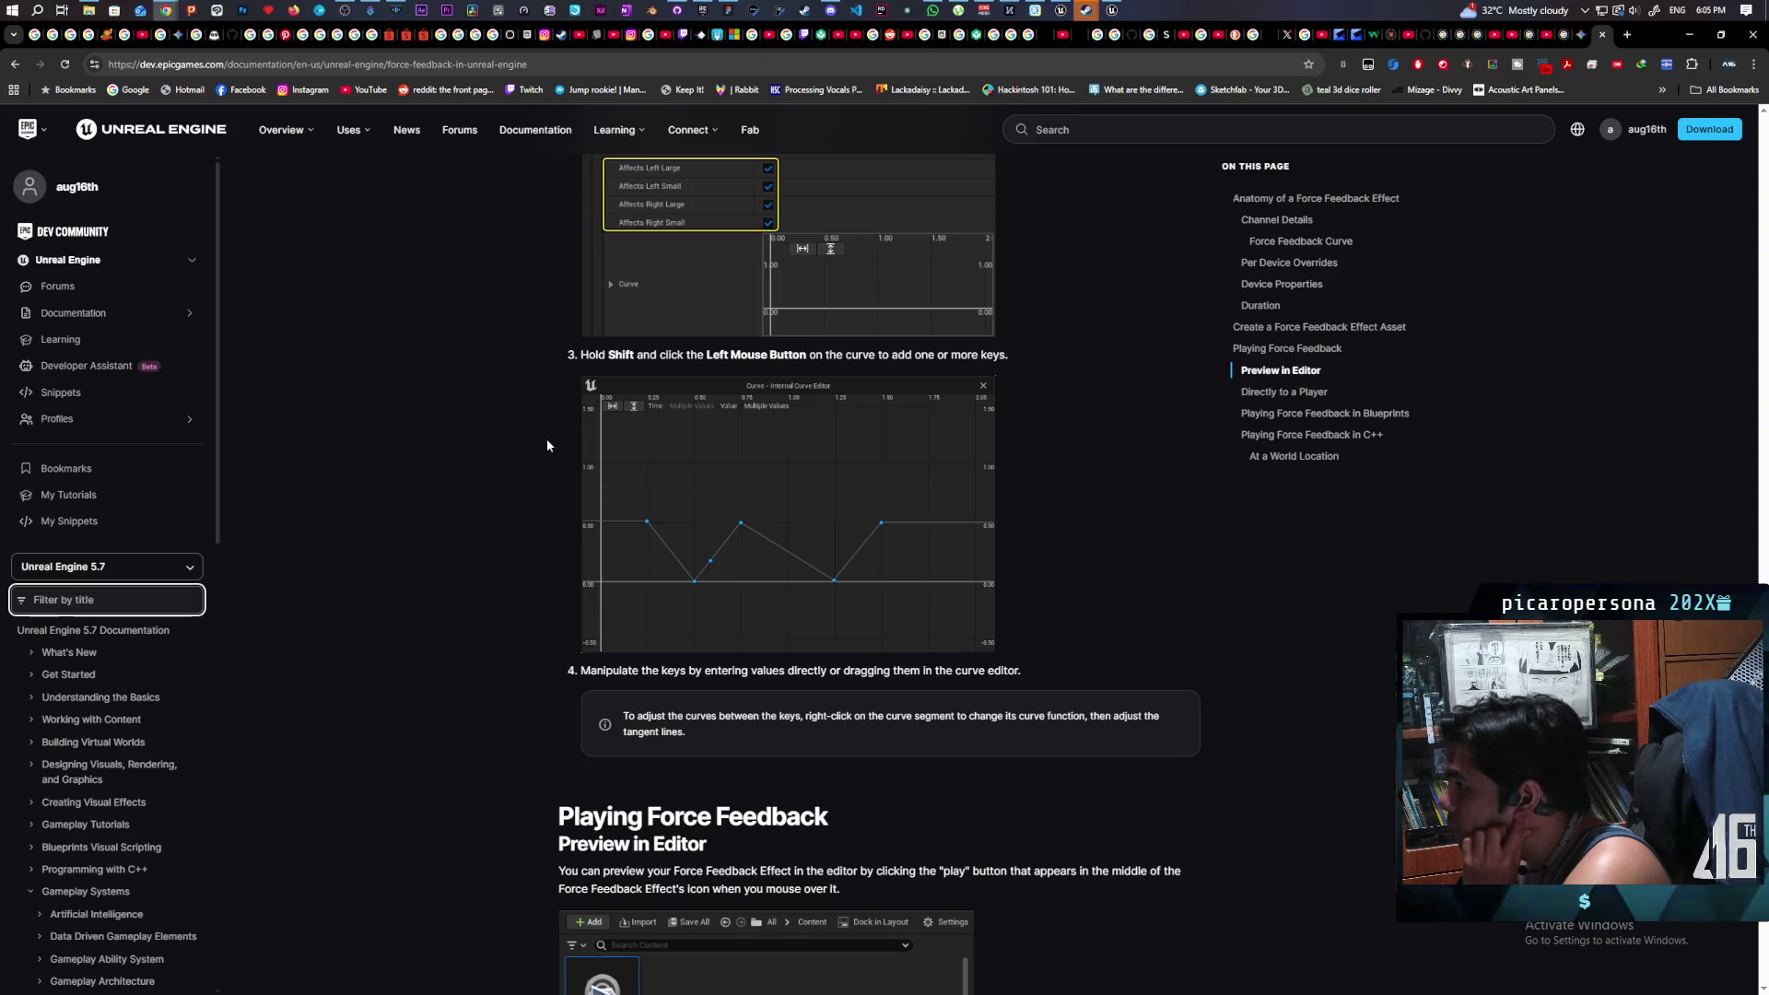
pyautogui.scroll(-3, 545, 438)
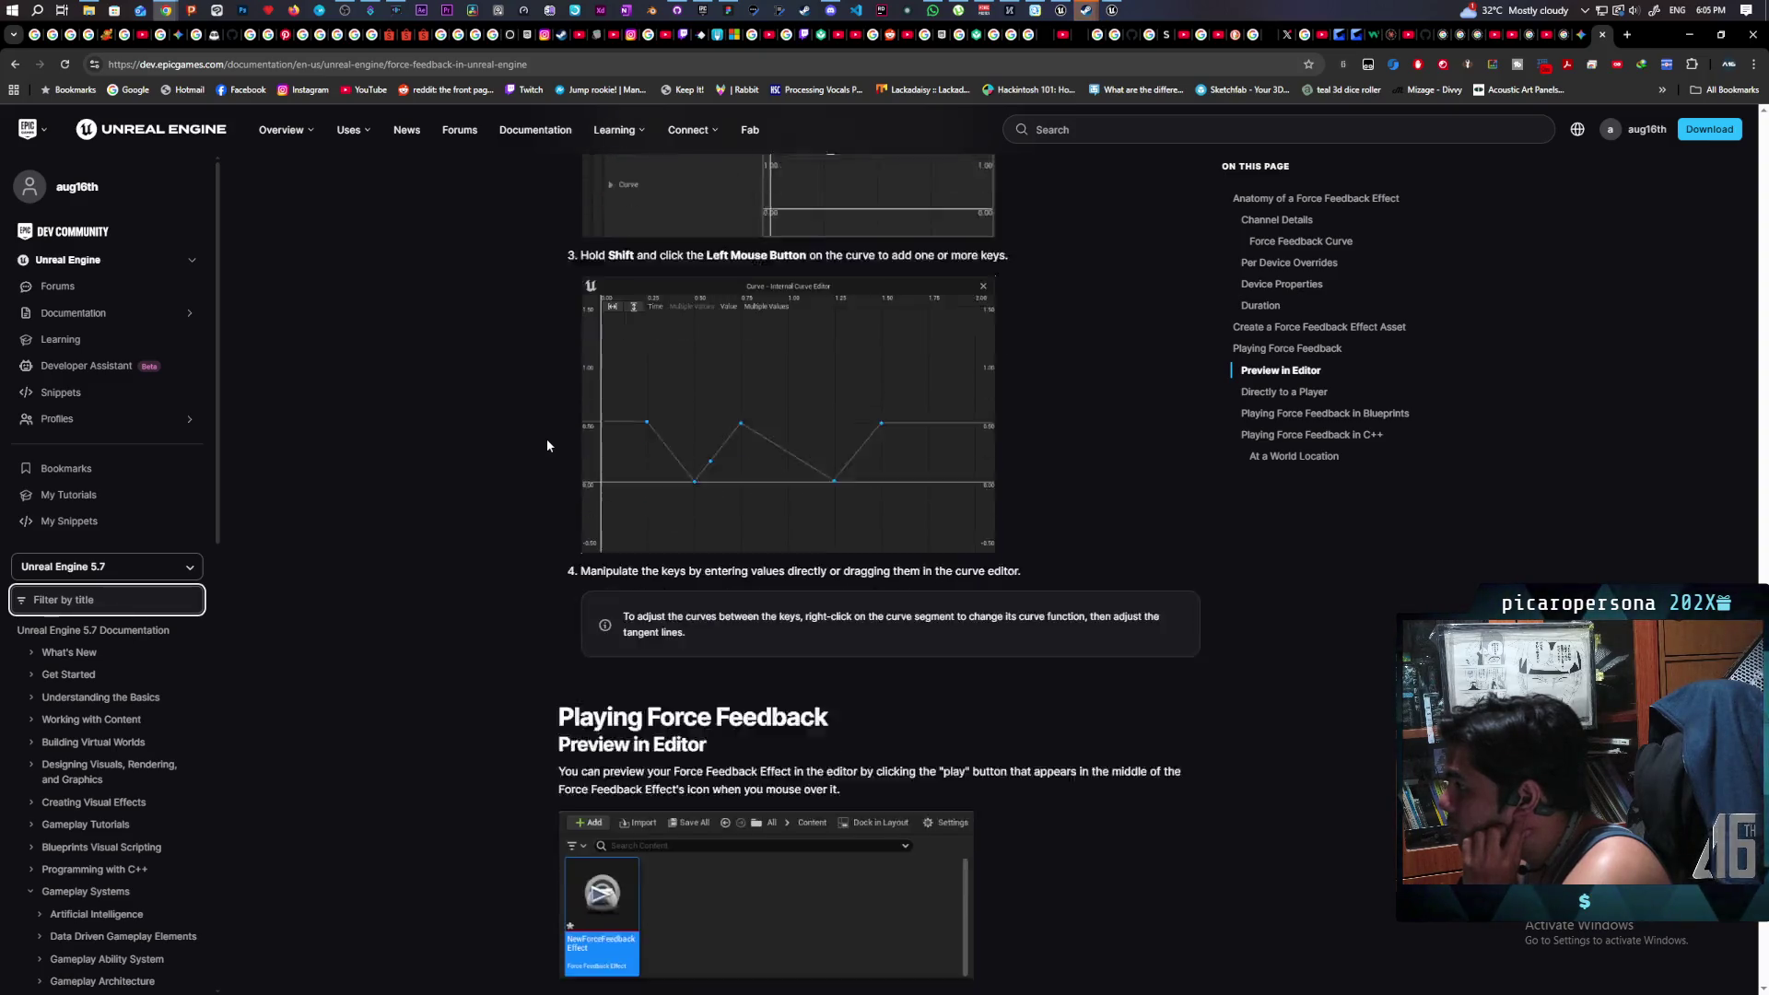
pyautogui.scroll(-2, 545, 439)
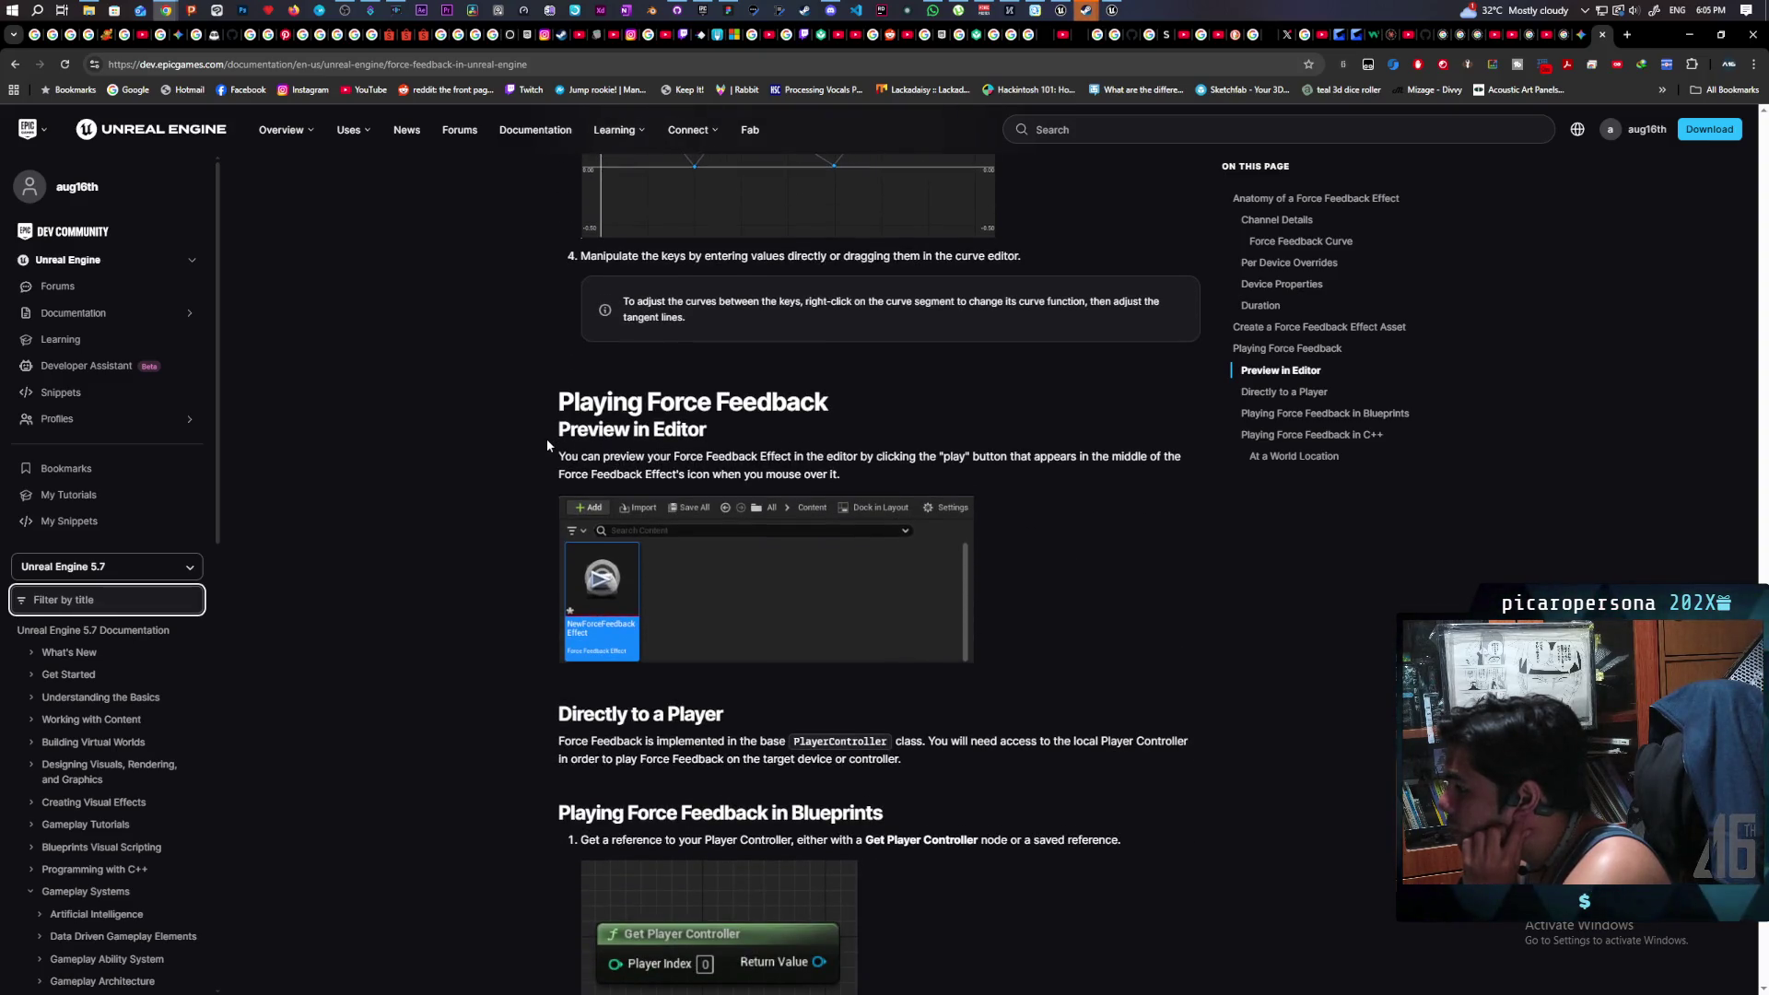
pyautogui.scroll(-2, 547, 445)
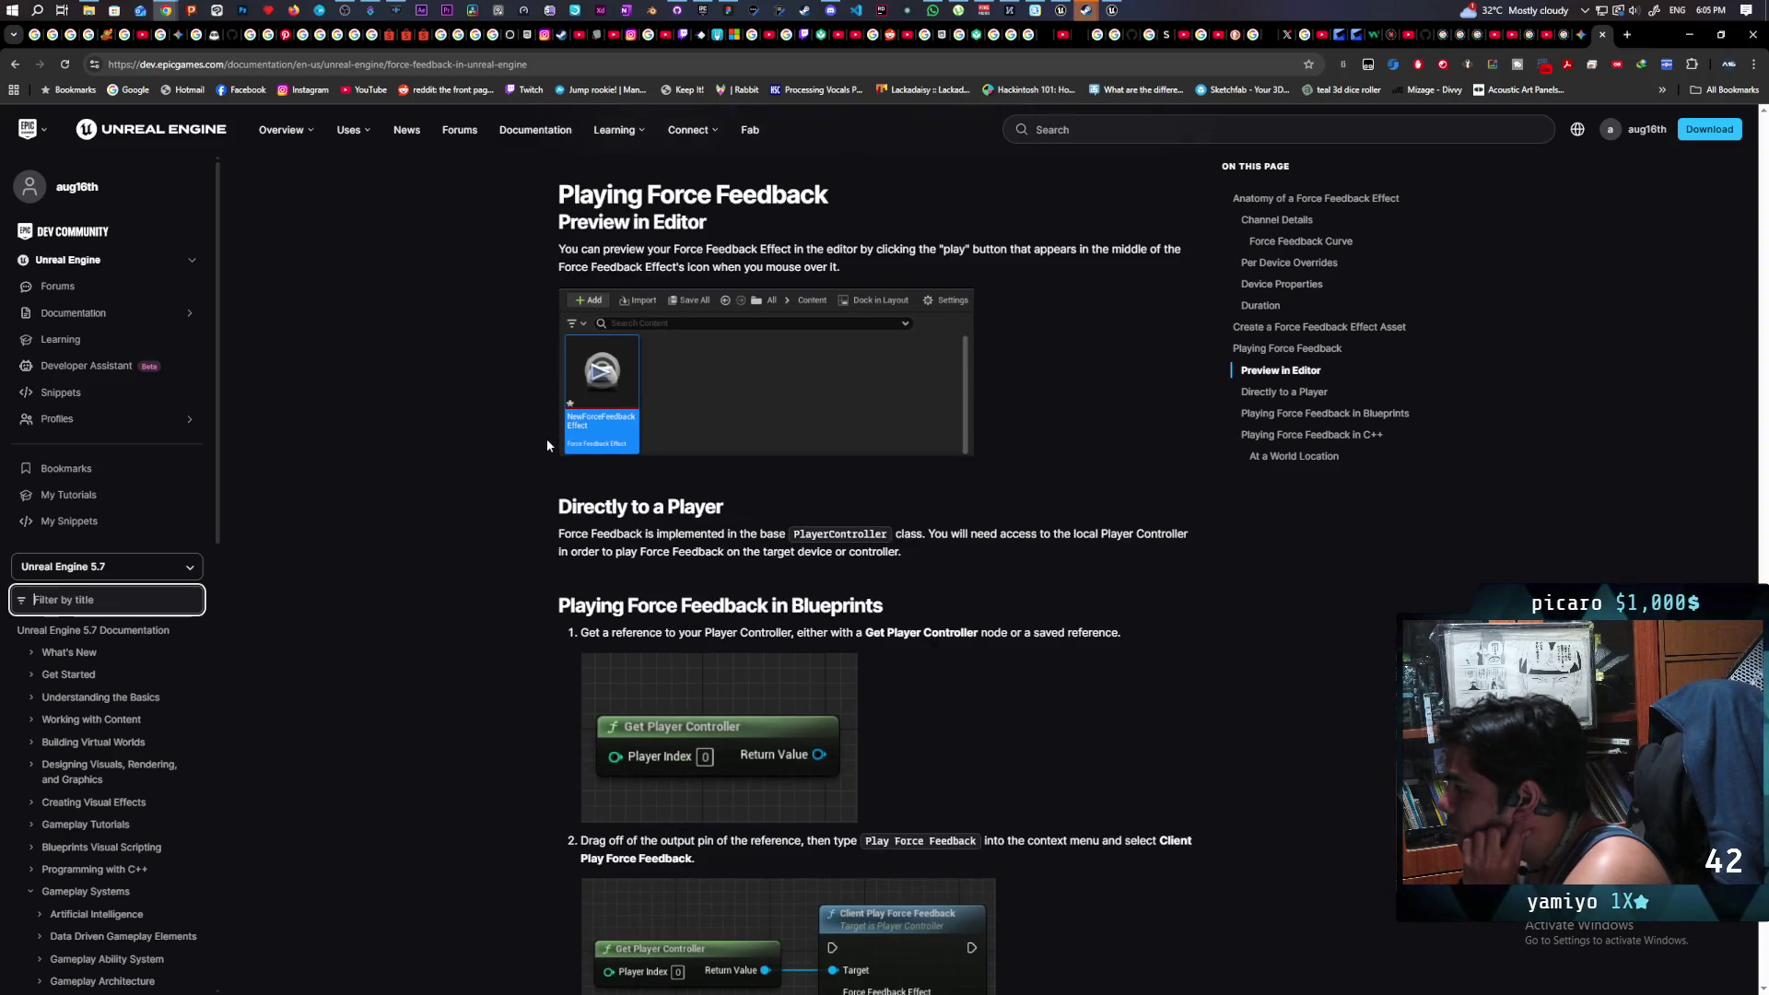
pyautogui.scroll(-2, 545, 439)
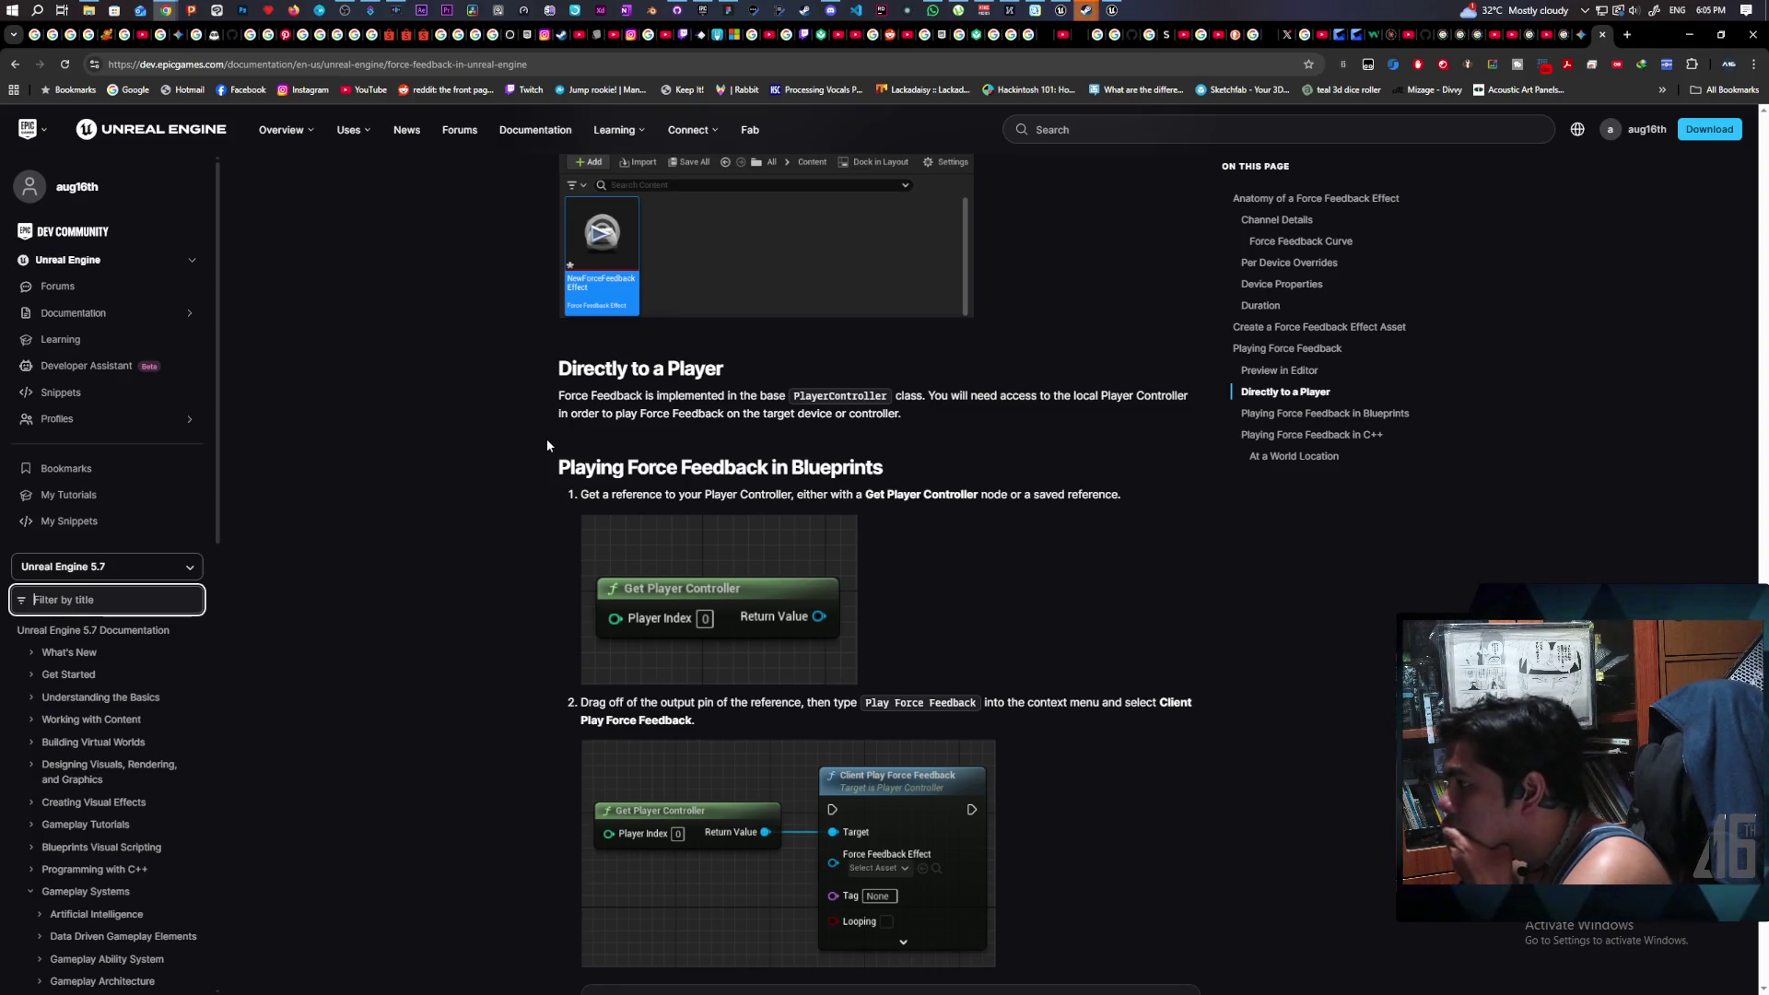
pyautogui.scroll(-2, 546, 445)
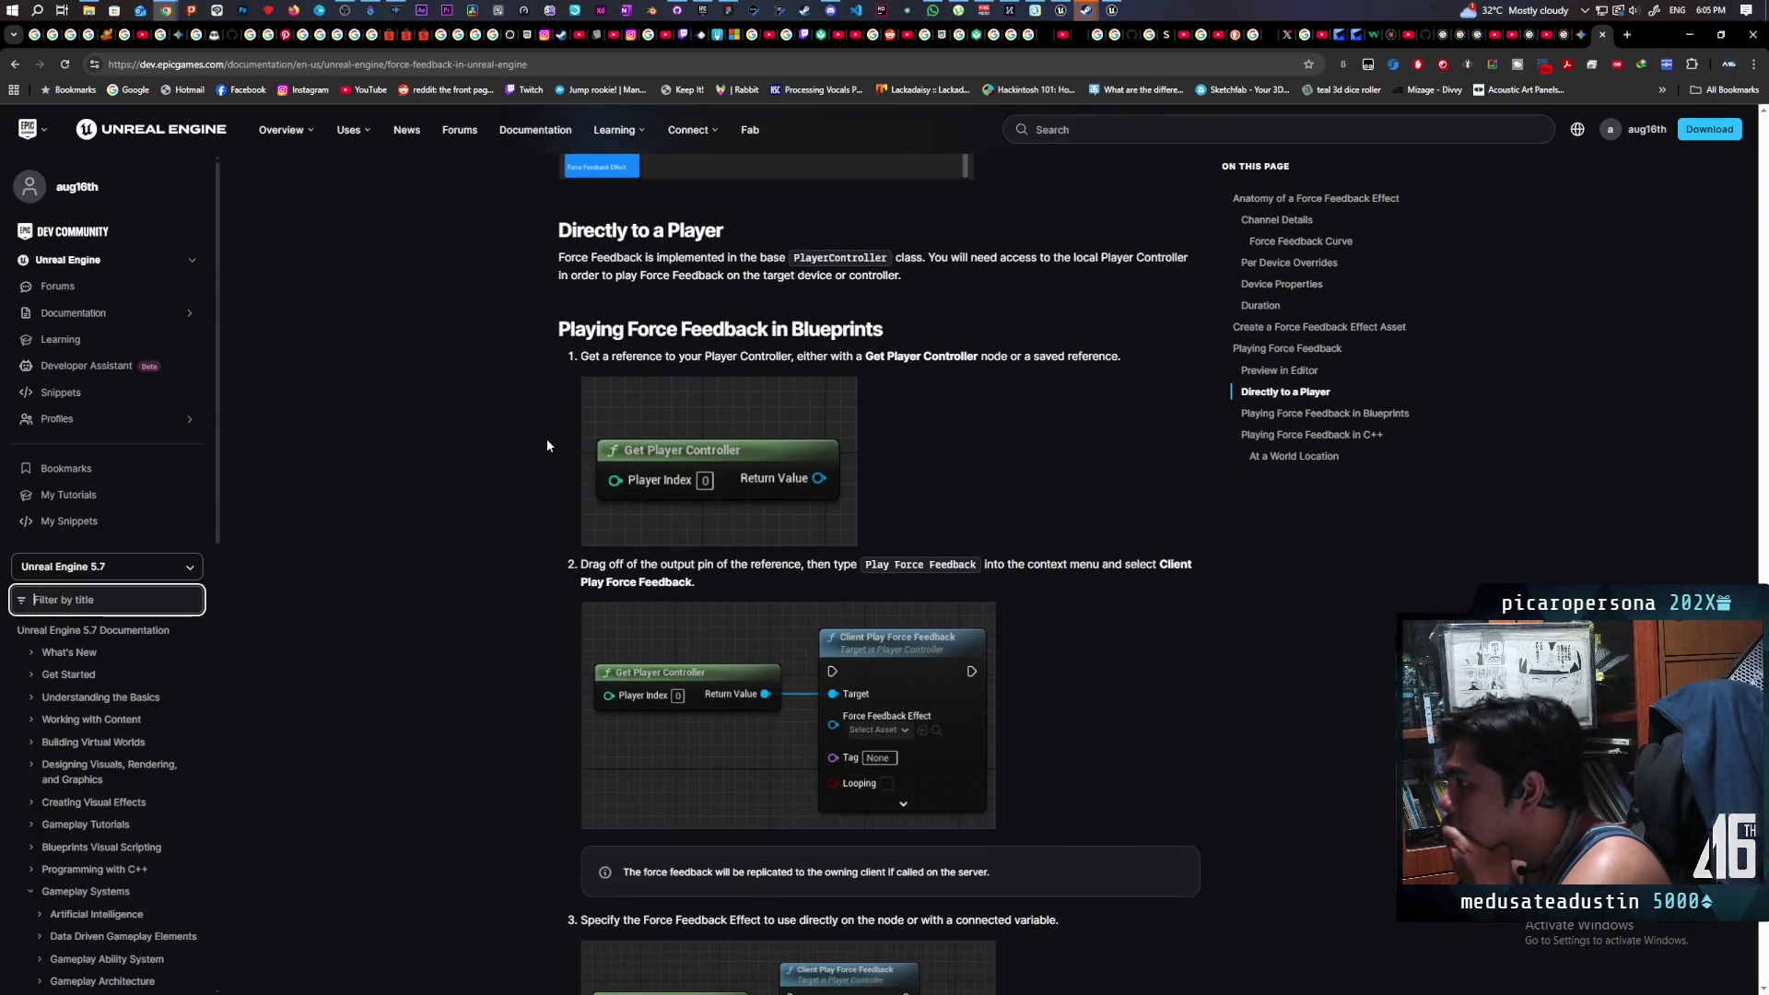
pyautogui.scroll(-1, 546, 446)
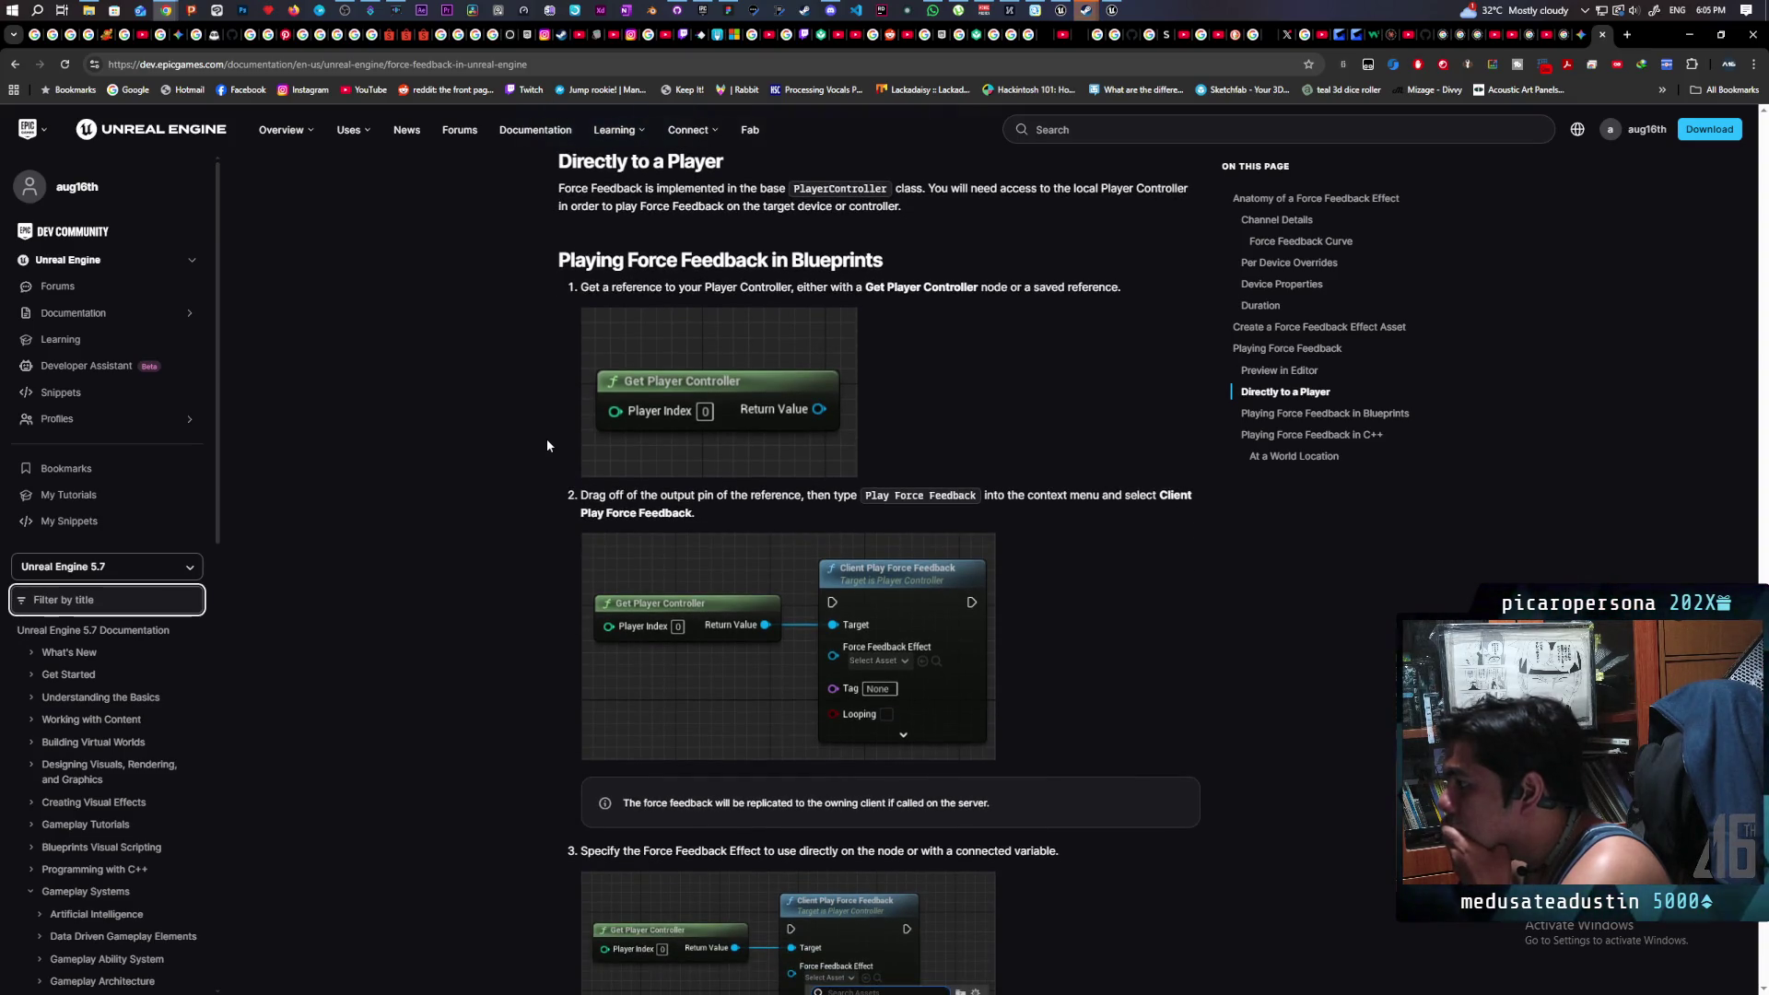
pyautogui.scroll(-4, 546, 446)
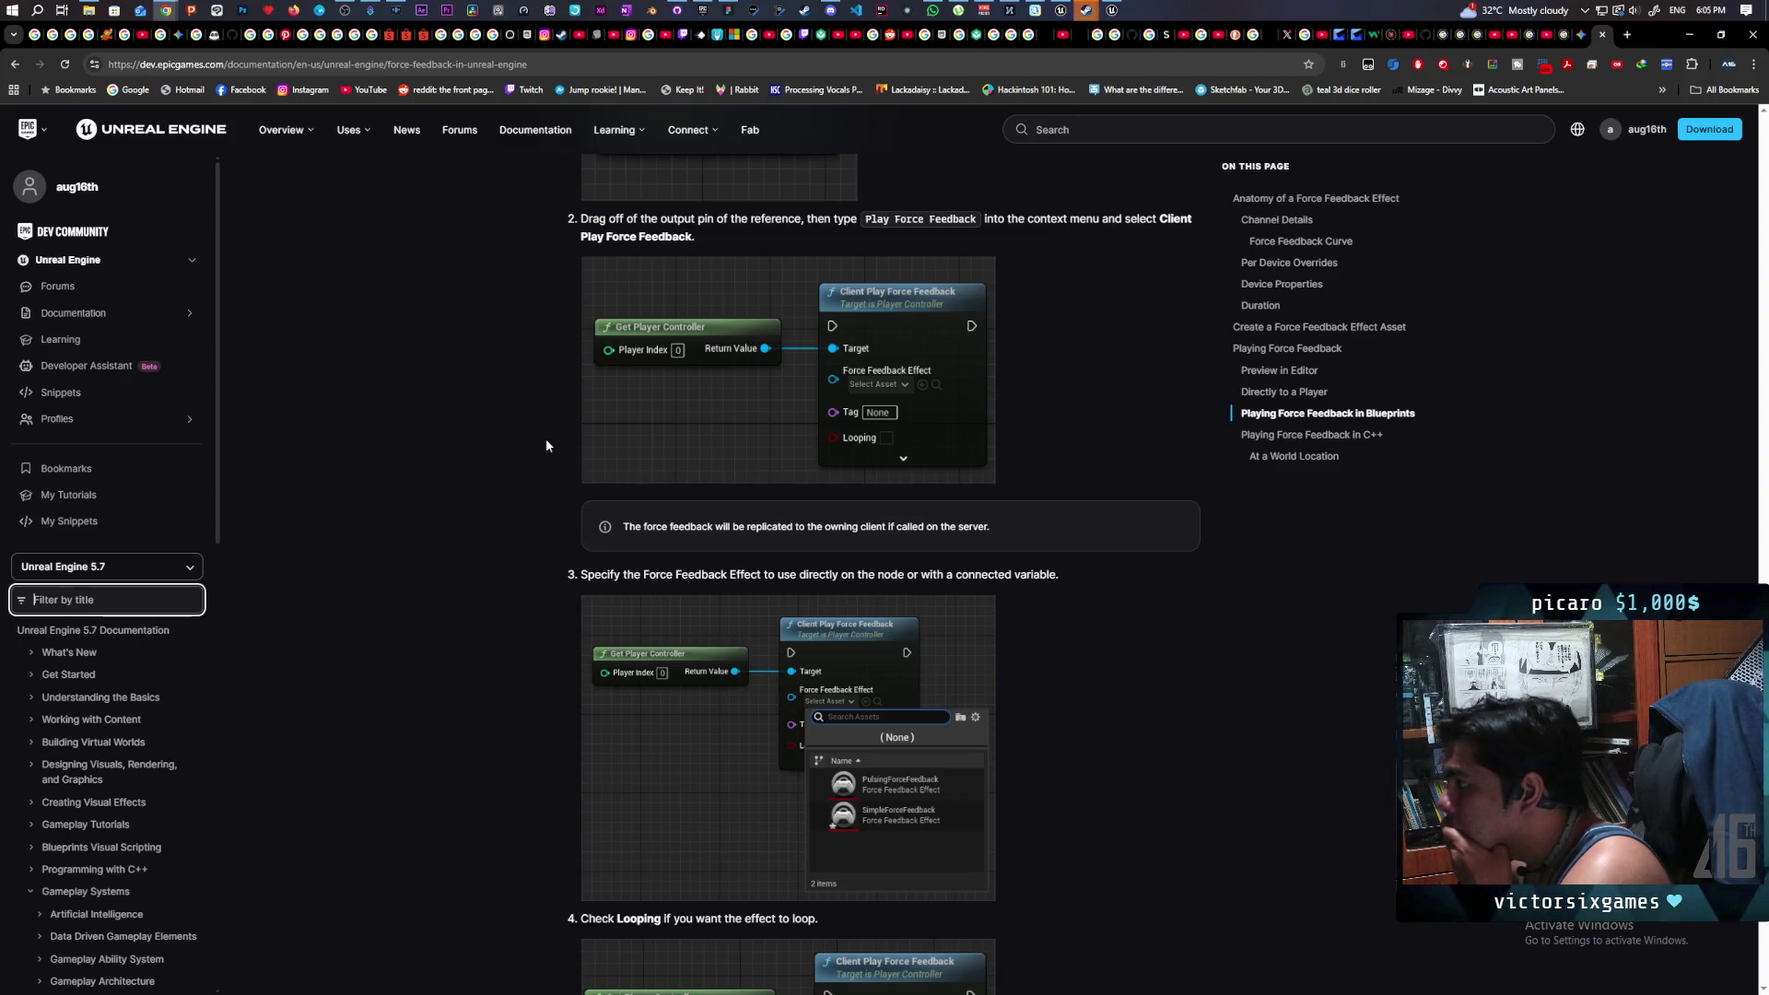
pyautogui.scroll(-5, 545, 438)
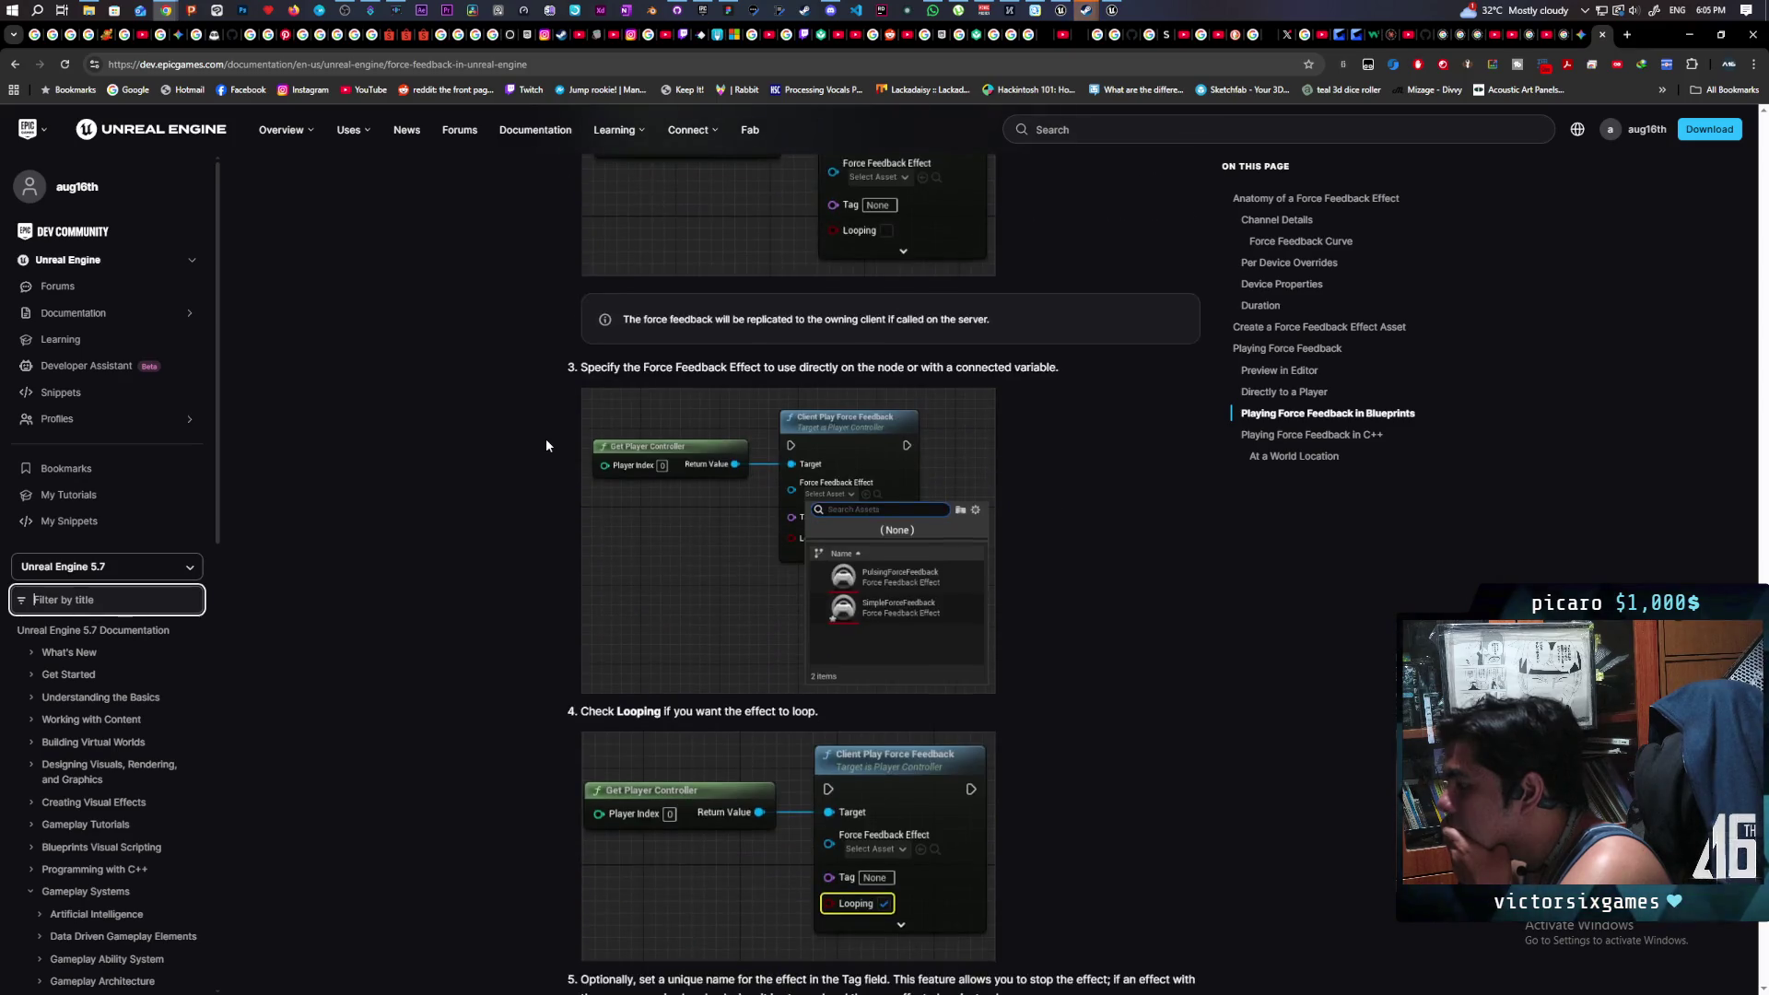
pyautogui.scroll(-2, 545, 439)
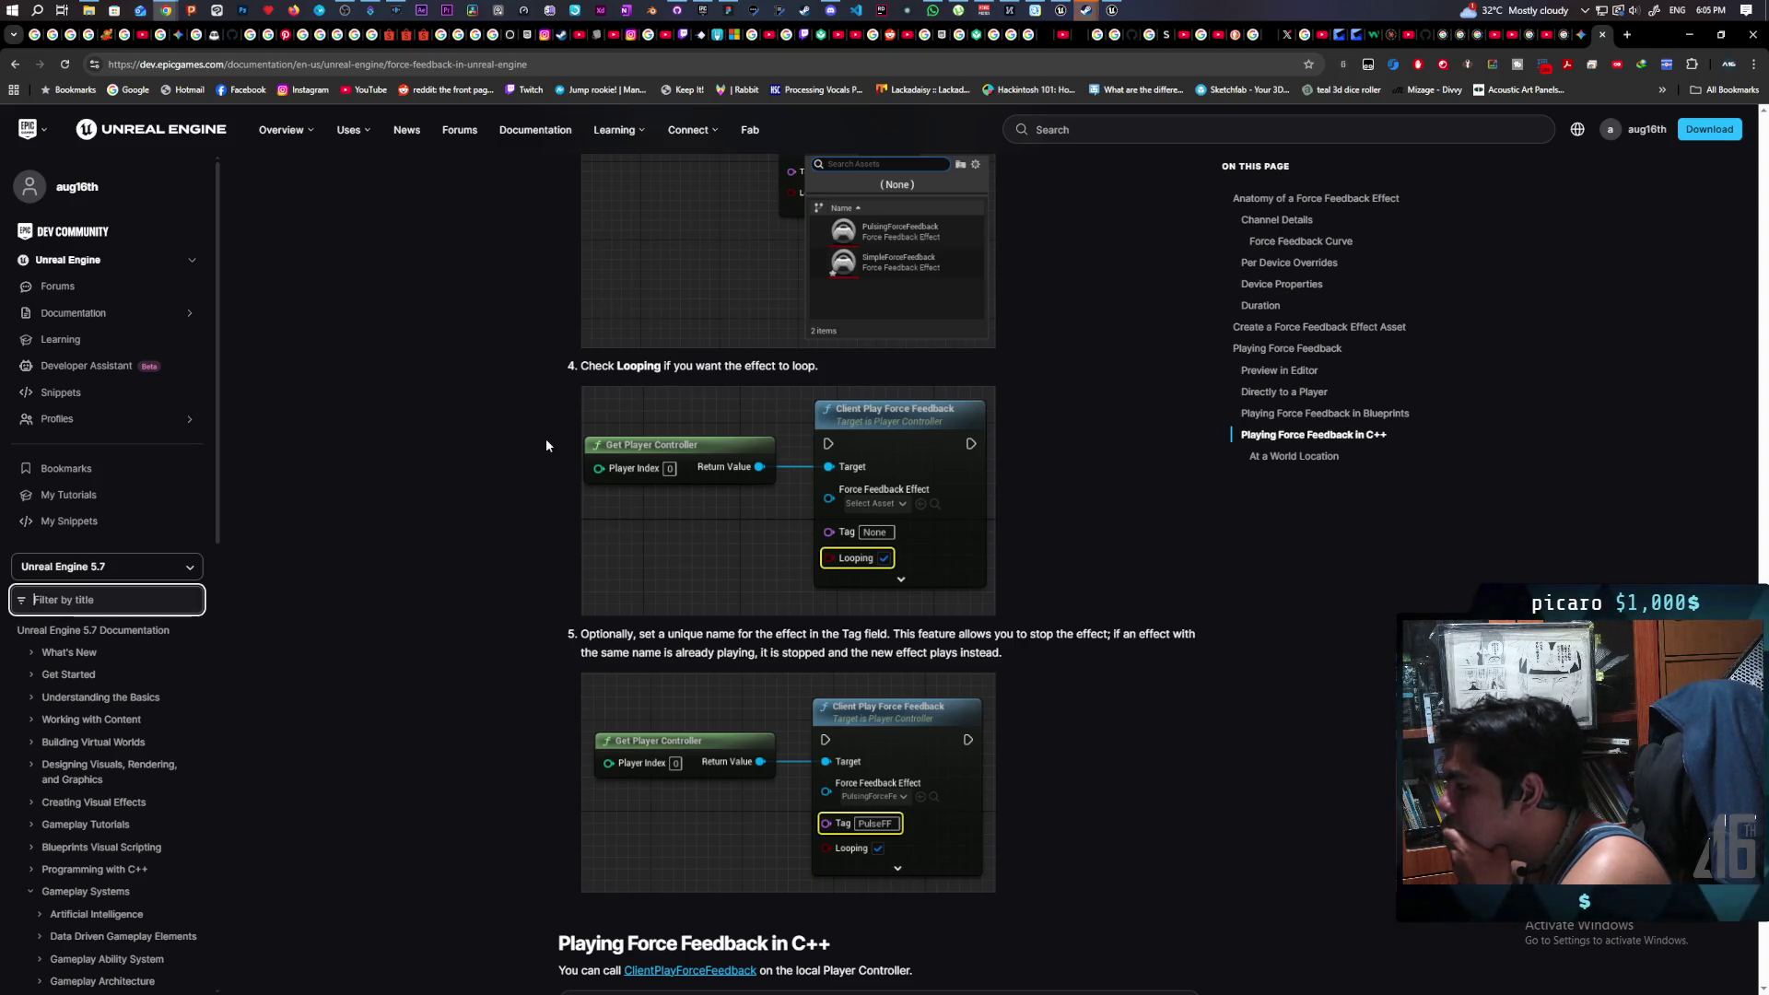
pyautogui.scroll(-5, 546, 445)
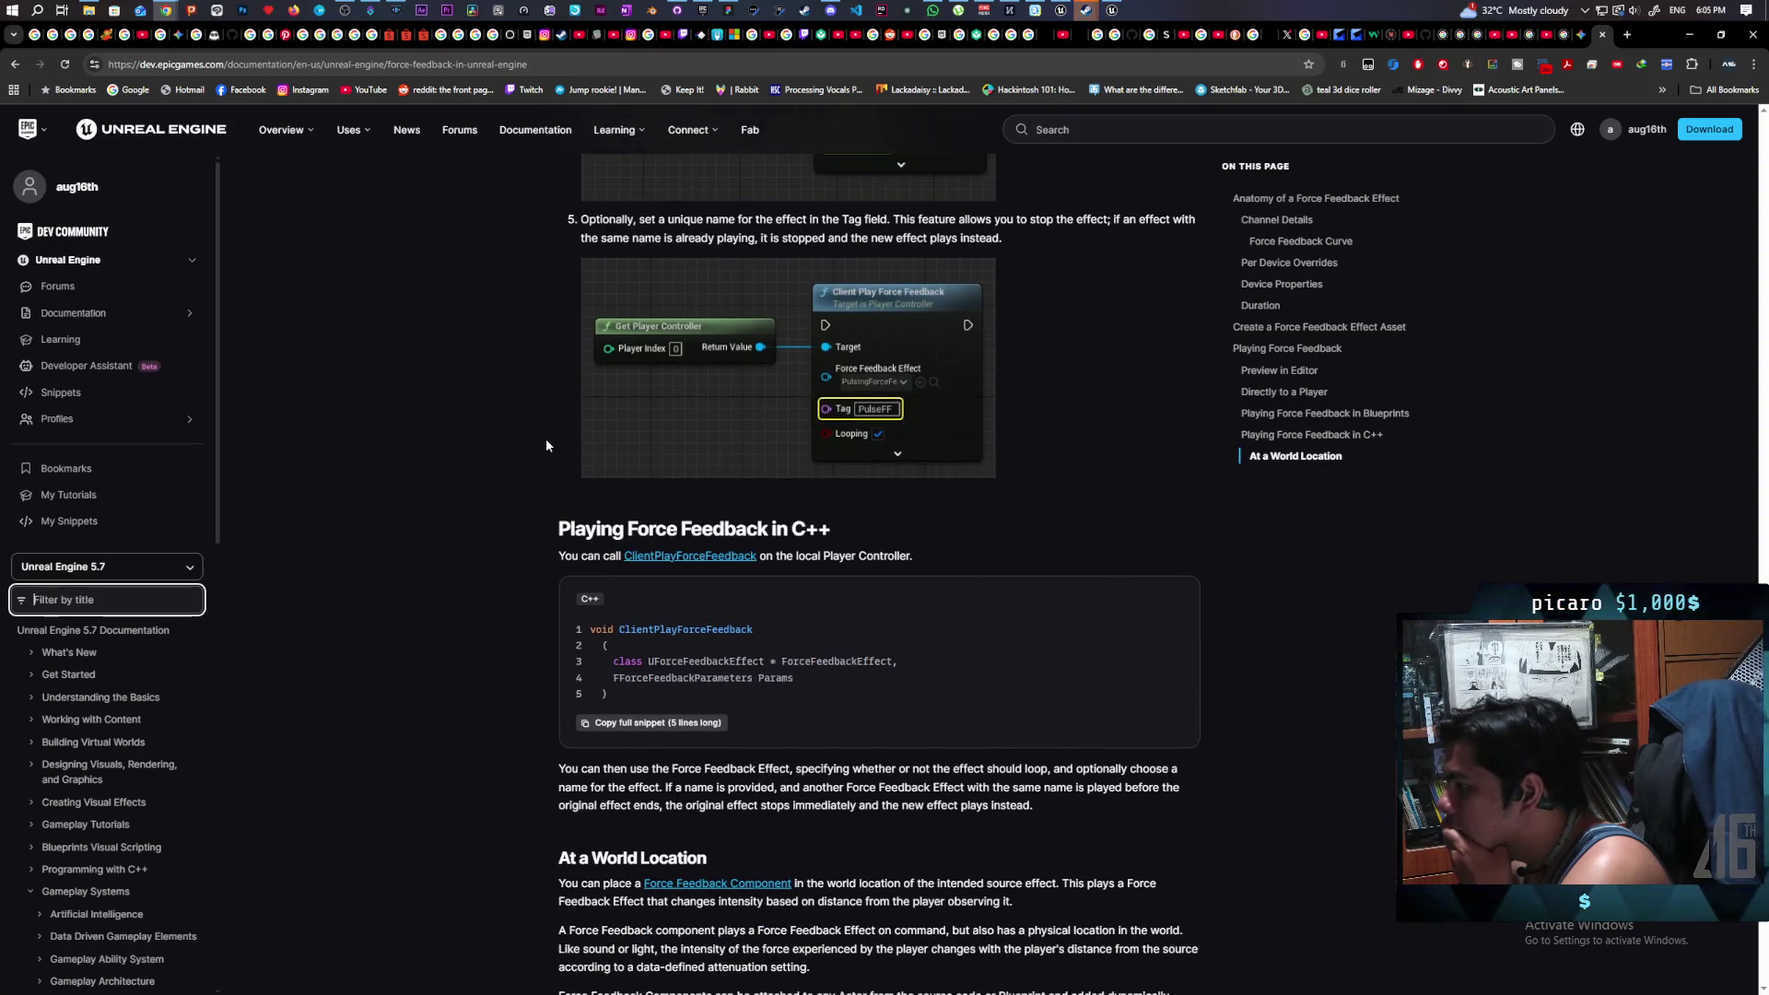
pyautogui.scroll(-2, 546, 445)
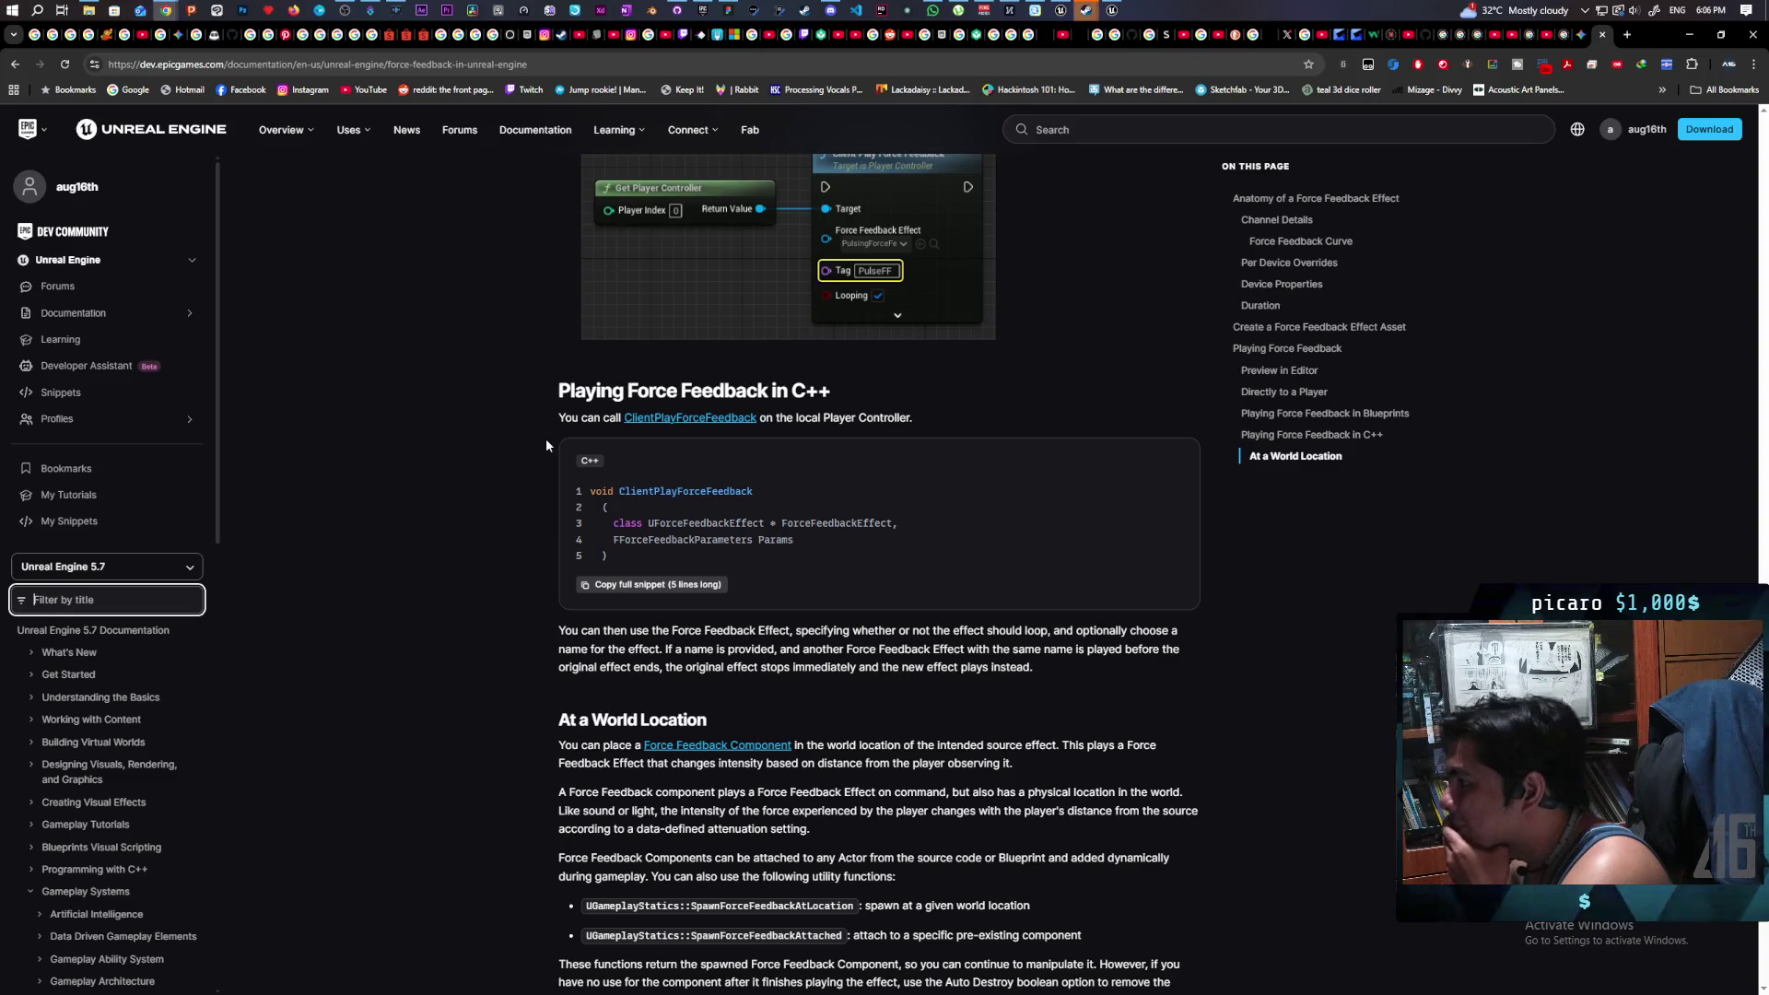
pyautogui.scroll(-3, 546, 445)
pyautogui.scroll(-1, 547, 430)
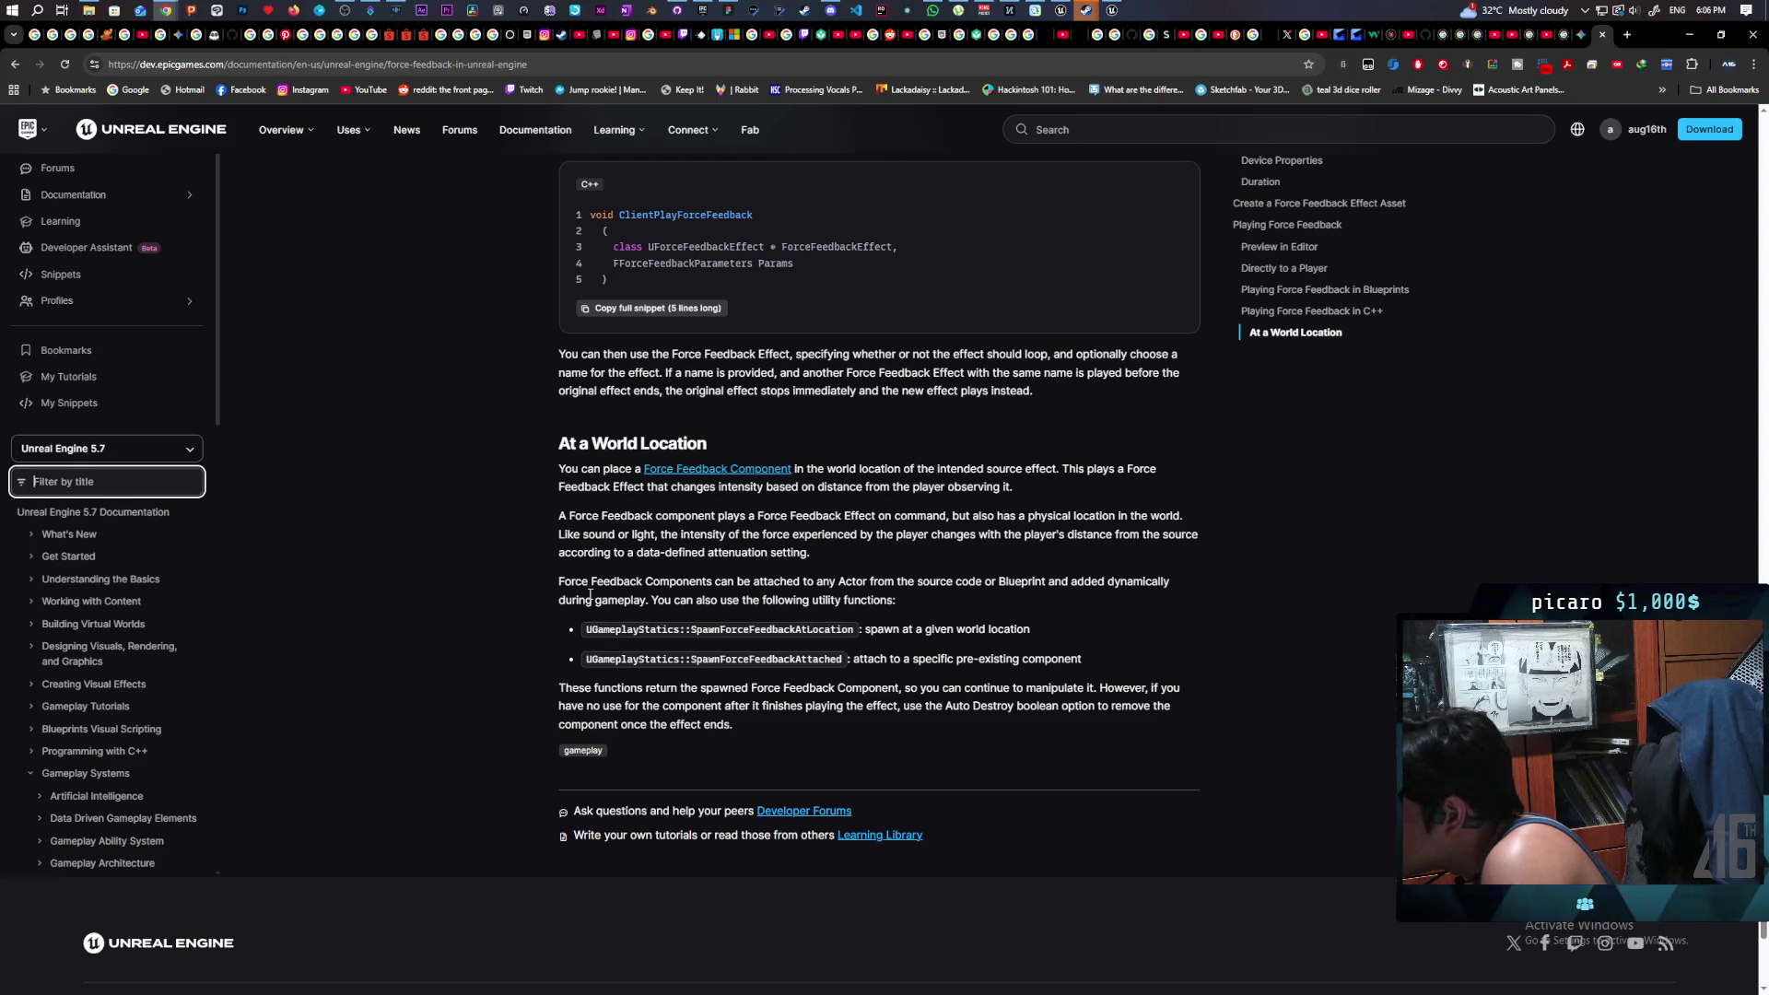
pyautogui.scroll(-2, 781, 590)
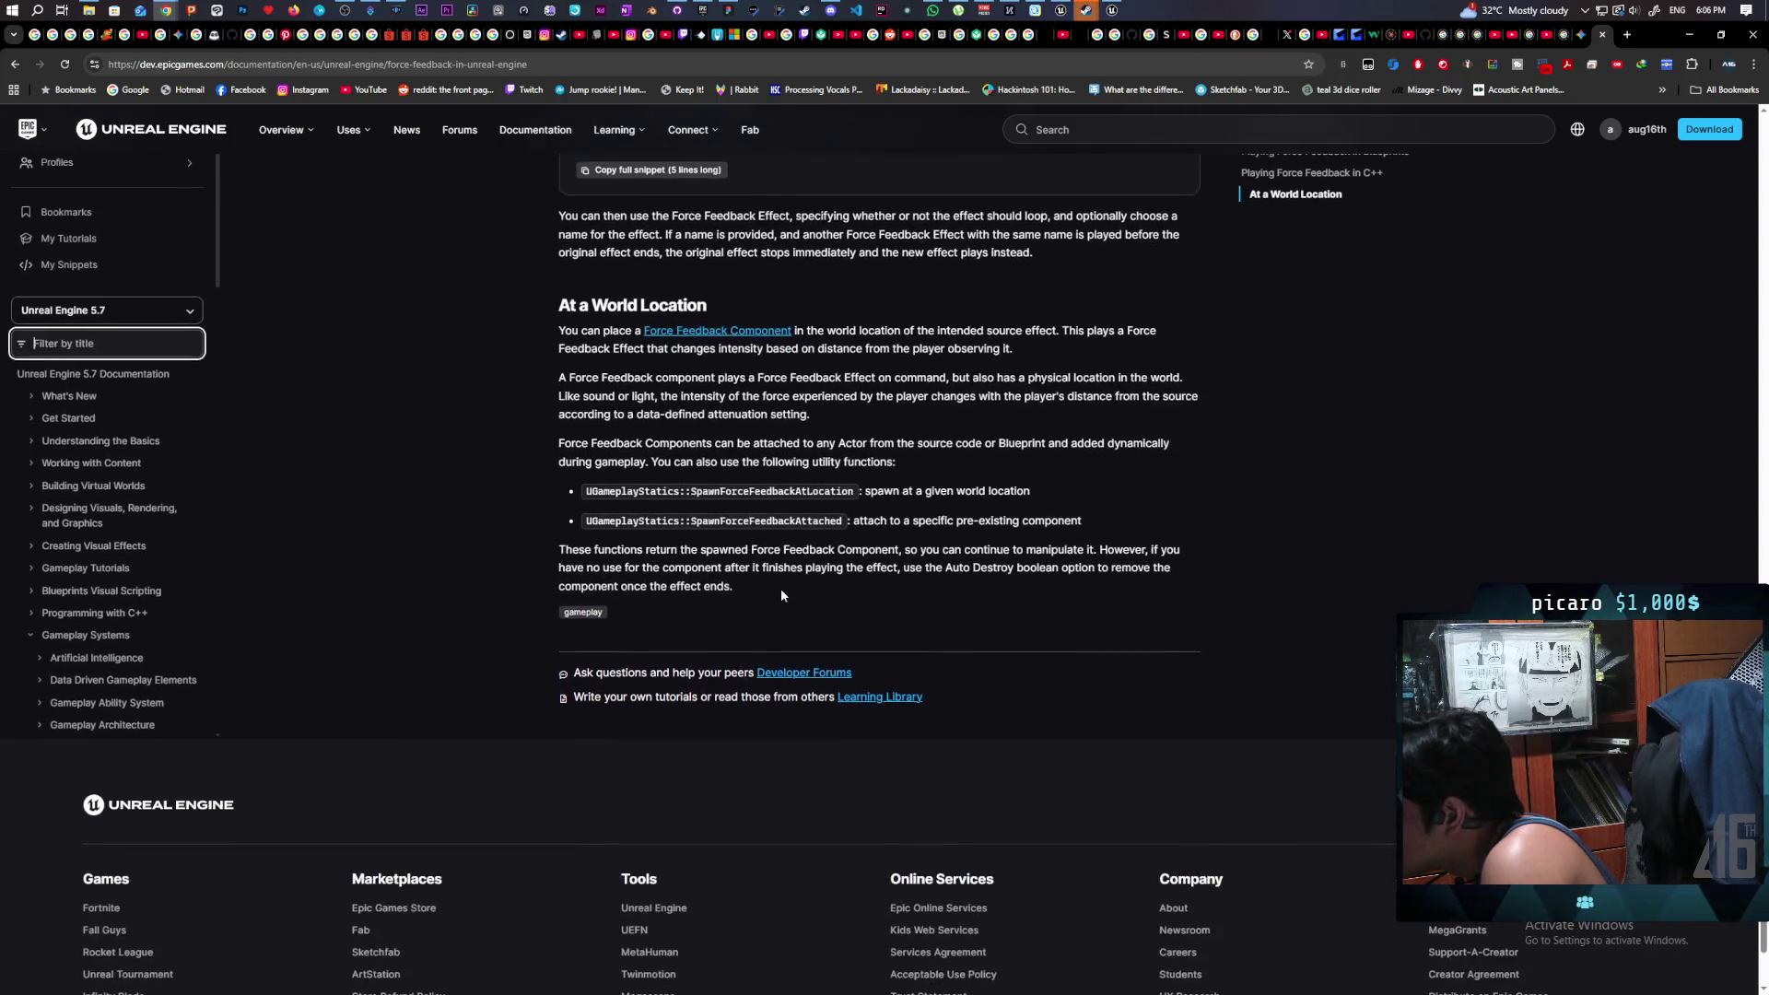
pyautogui.scroll(1, 777, 575)
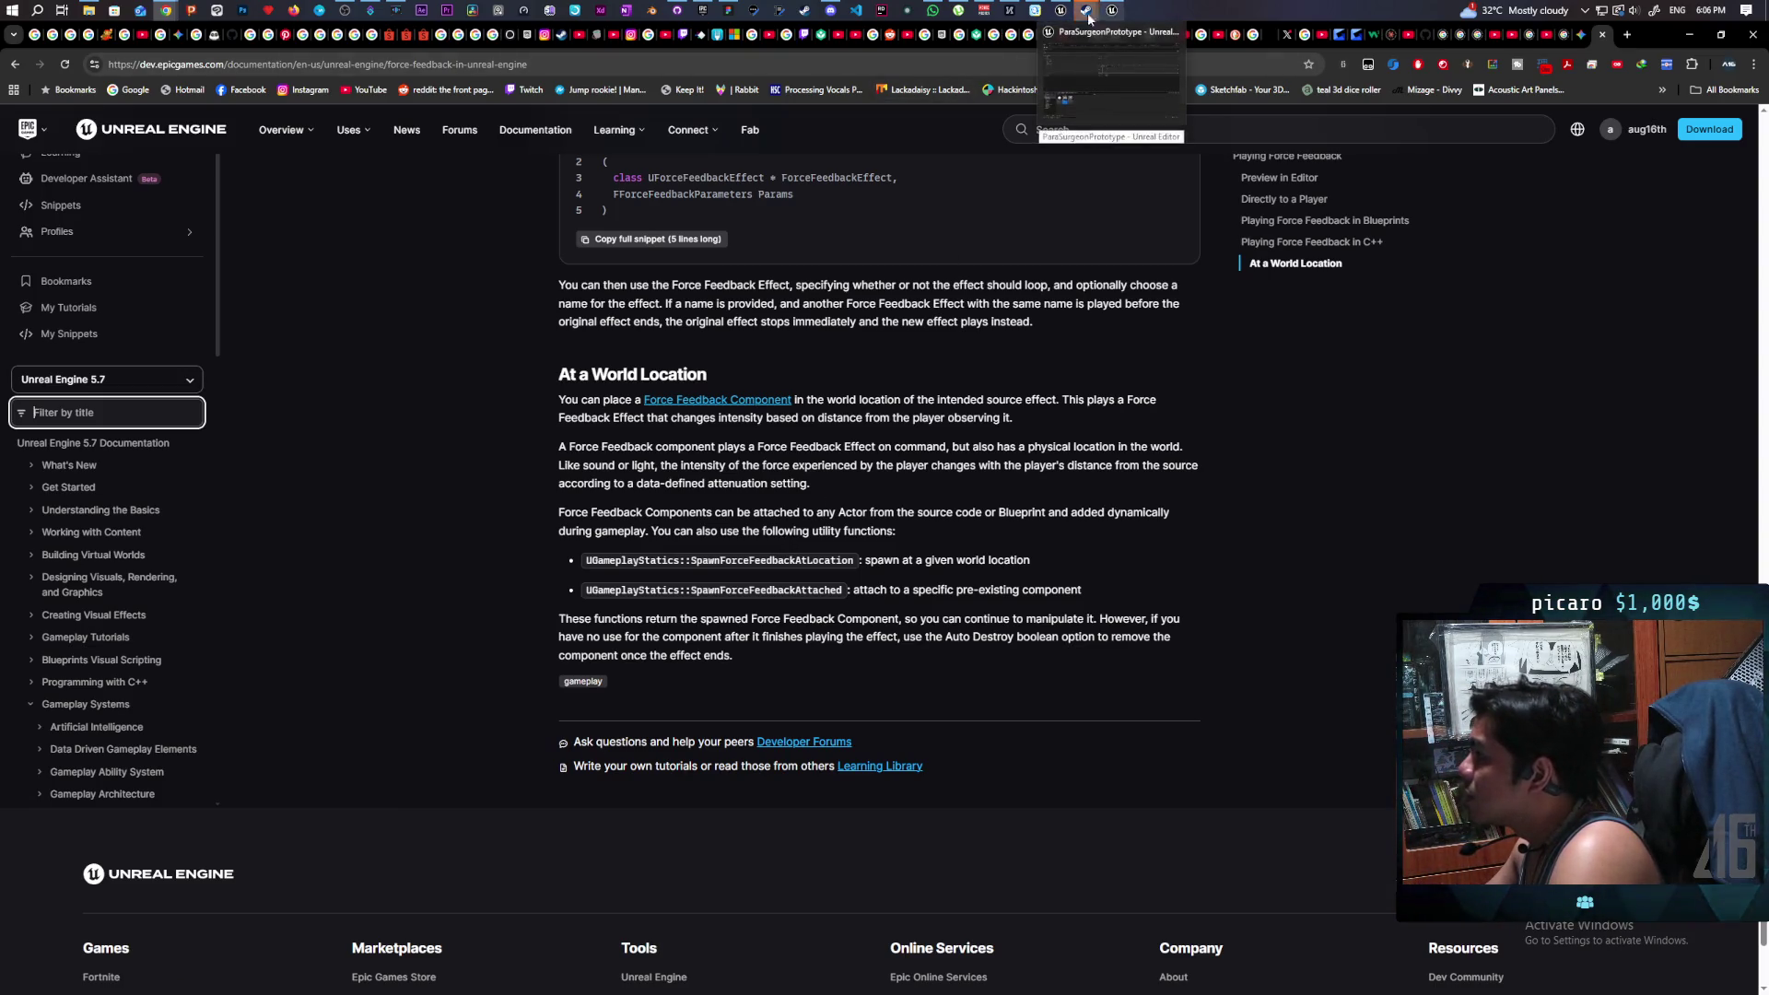
# - Return to BP_PlayerCursor's event graph and add a Get Player Controller node
pyautogui.moveTo(1061, 13)
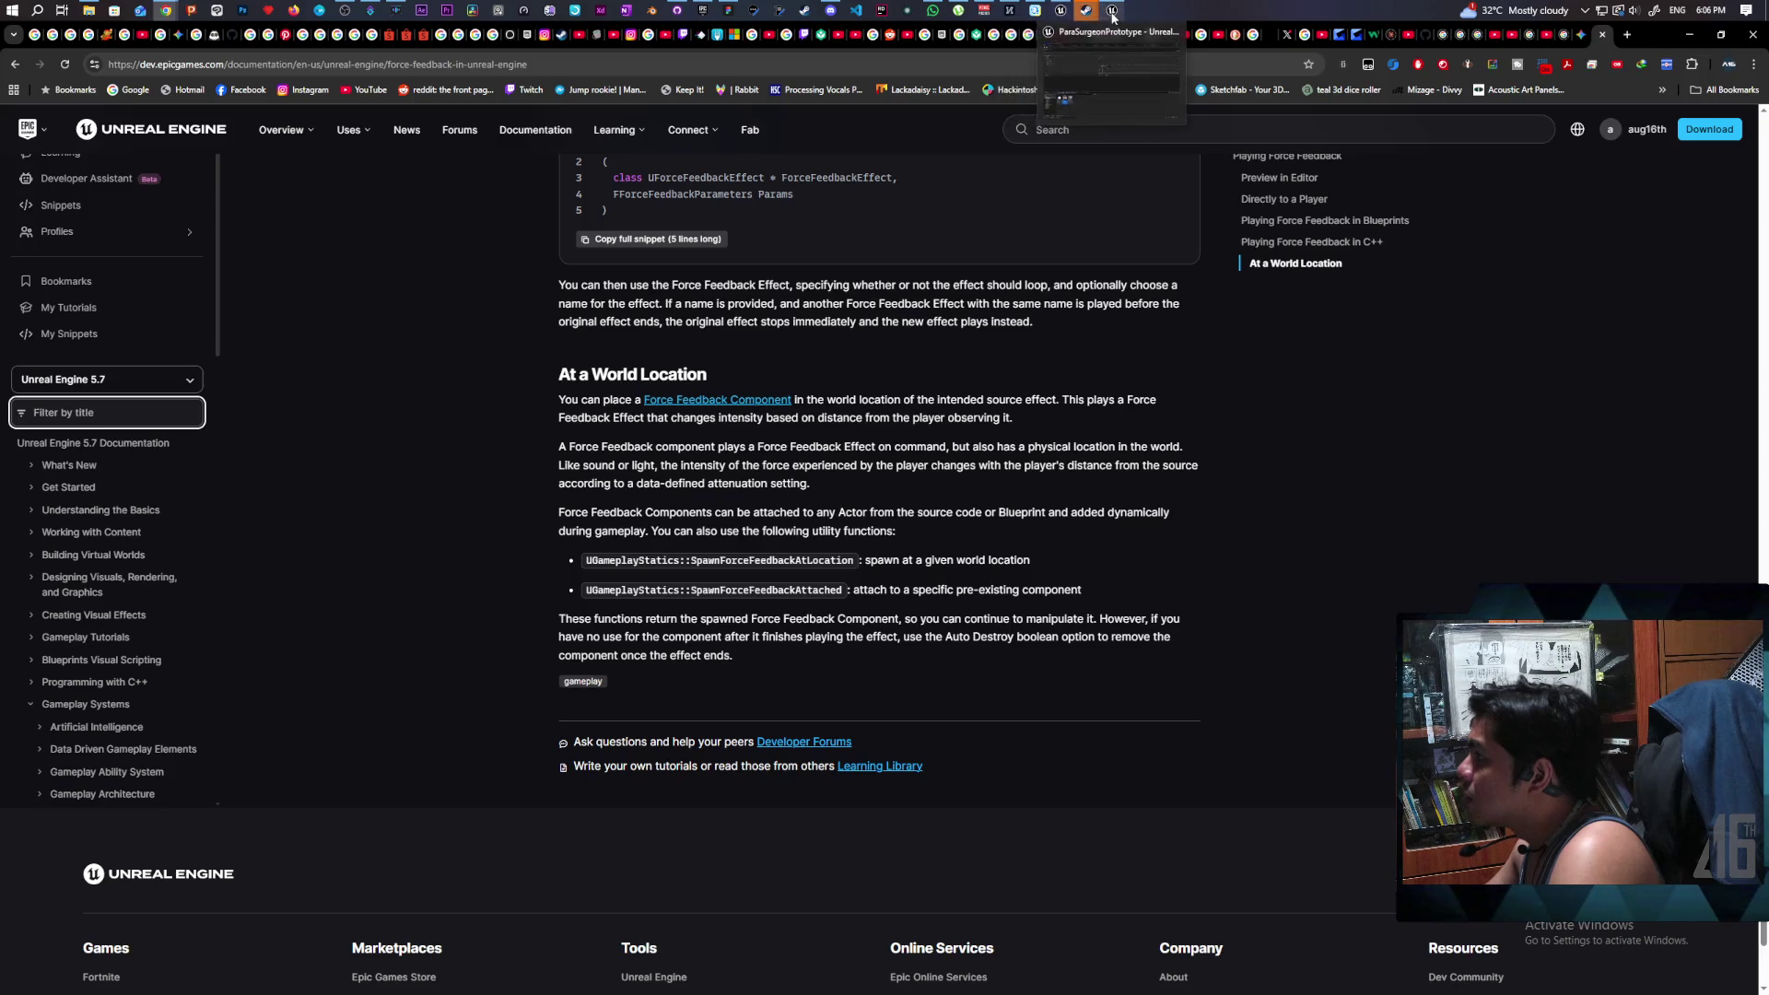
pyautogui.click(1064, 30)
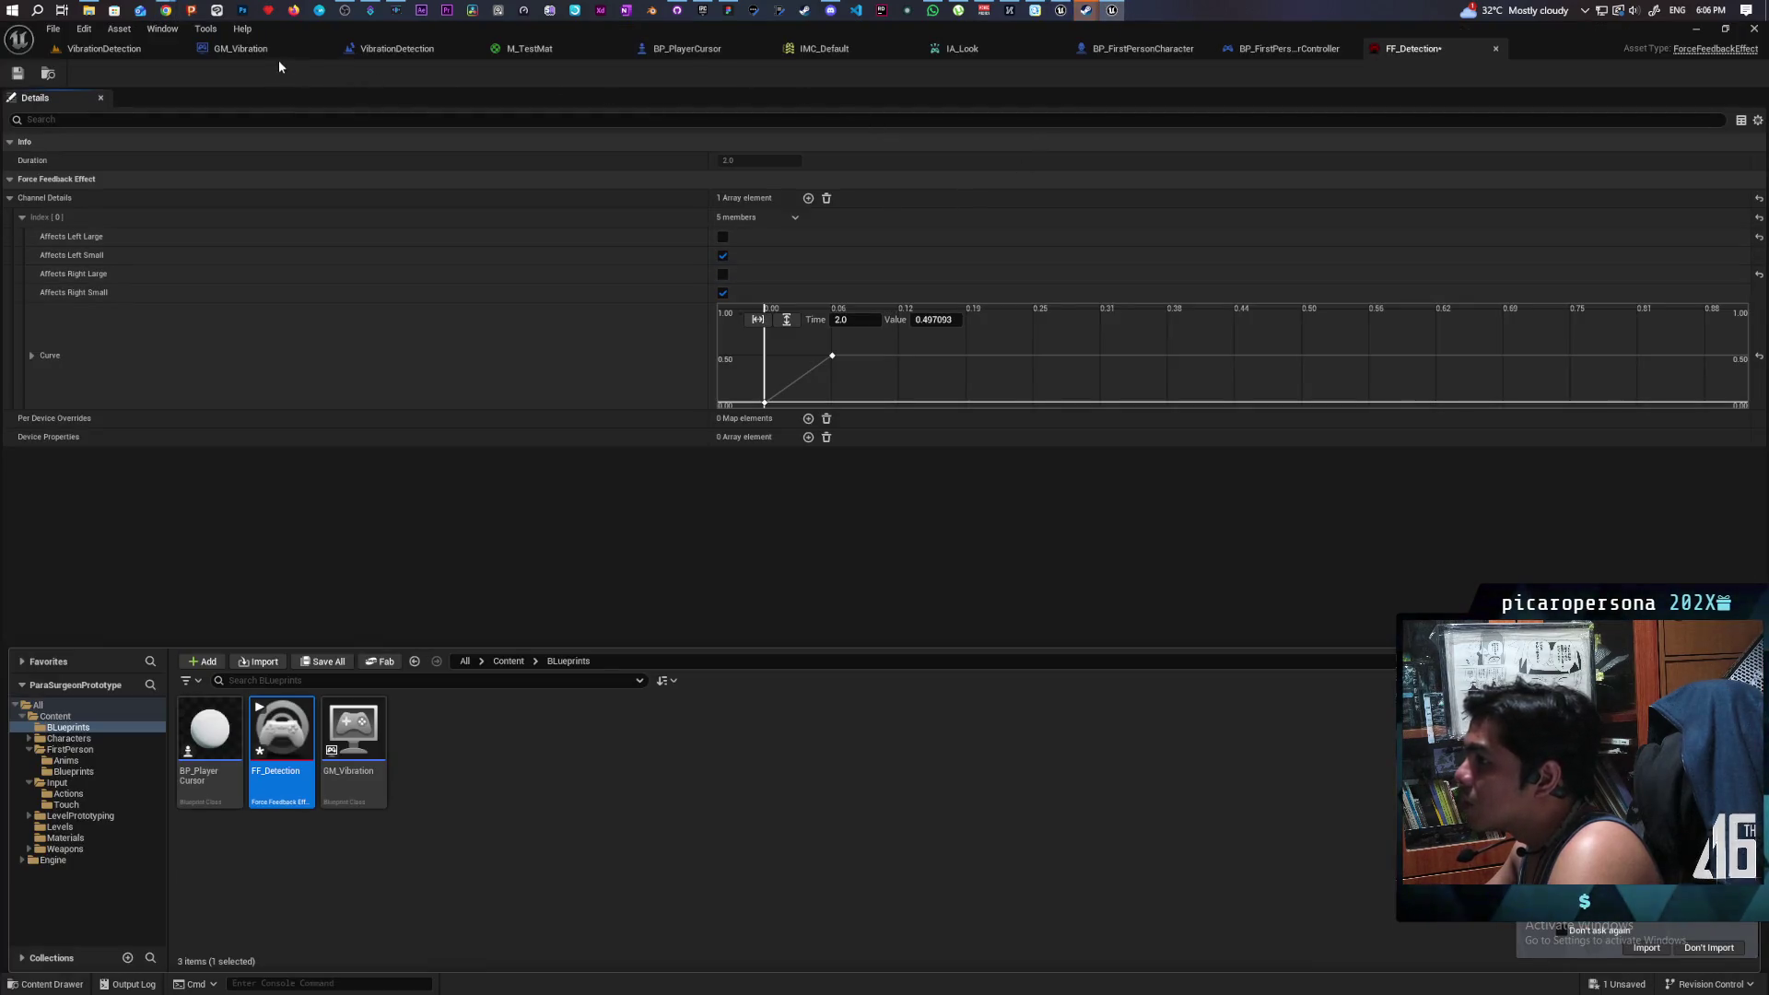
pyautogui.click(1142, 49)
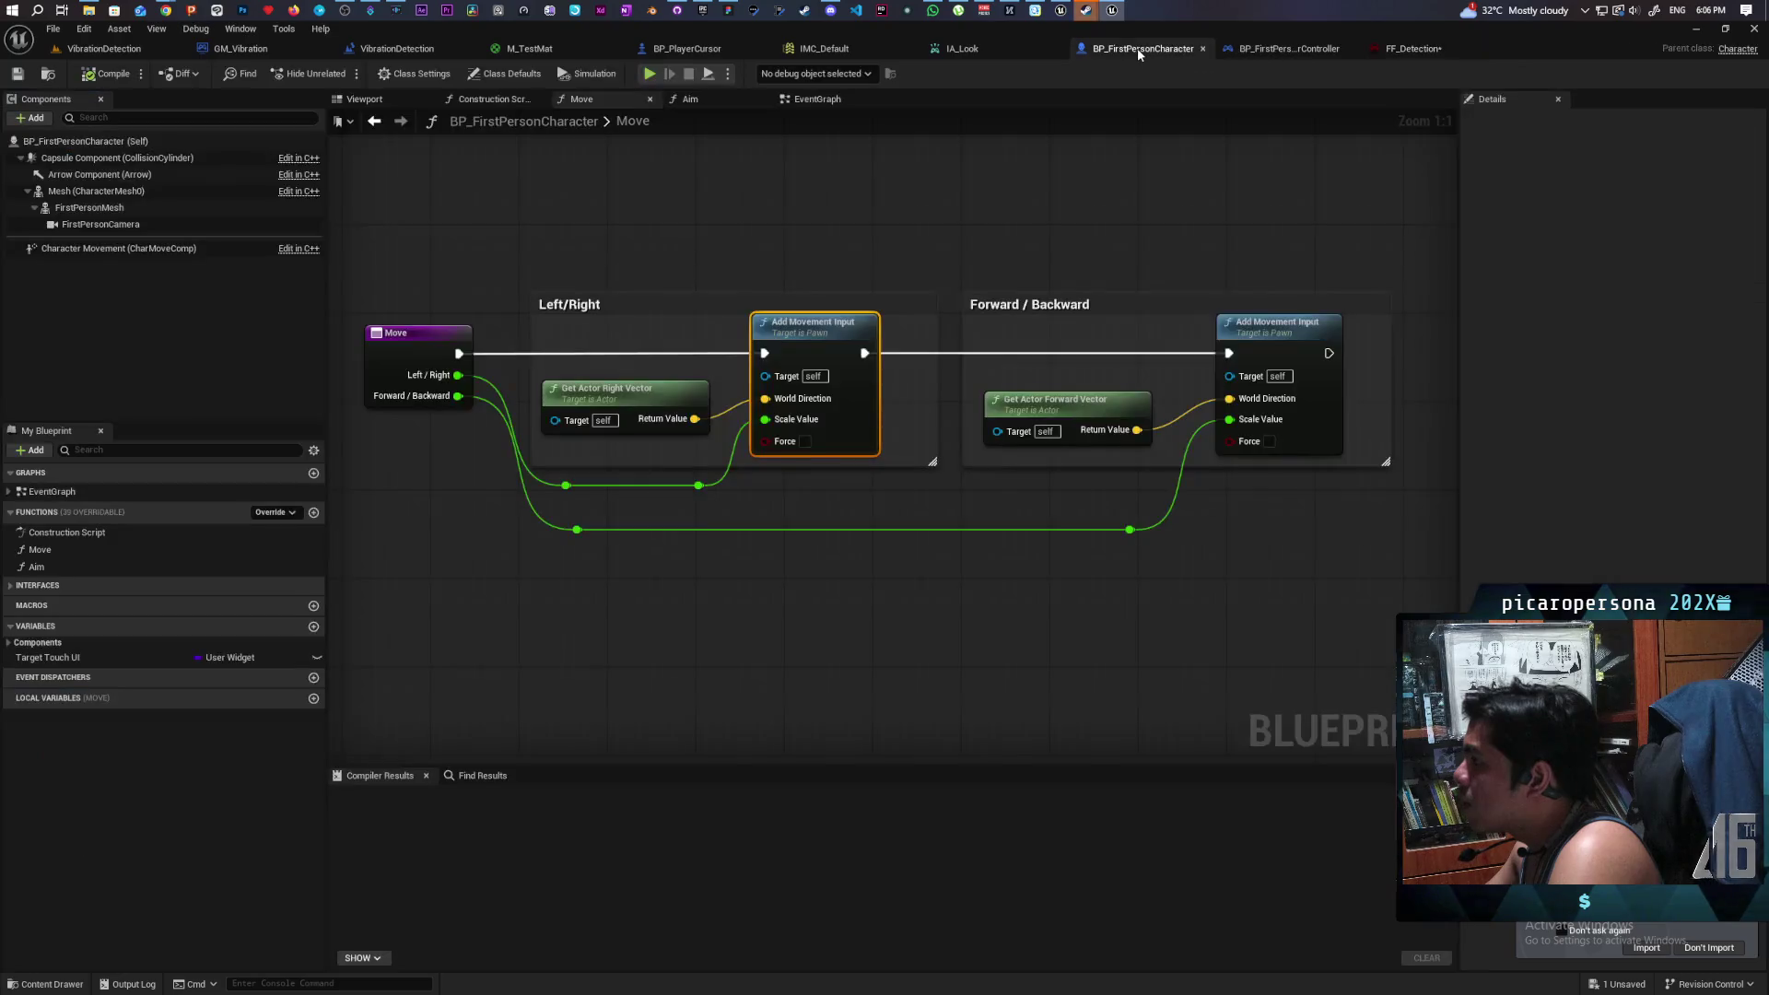
pyautogui.click(728, 49)
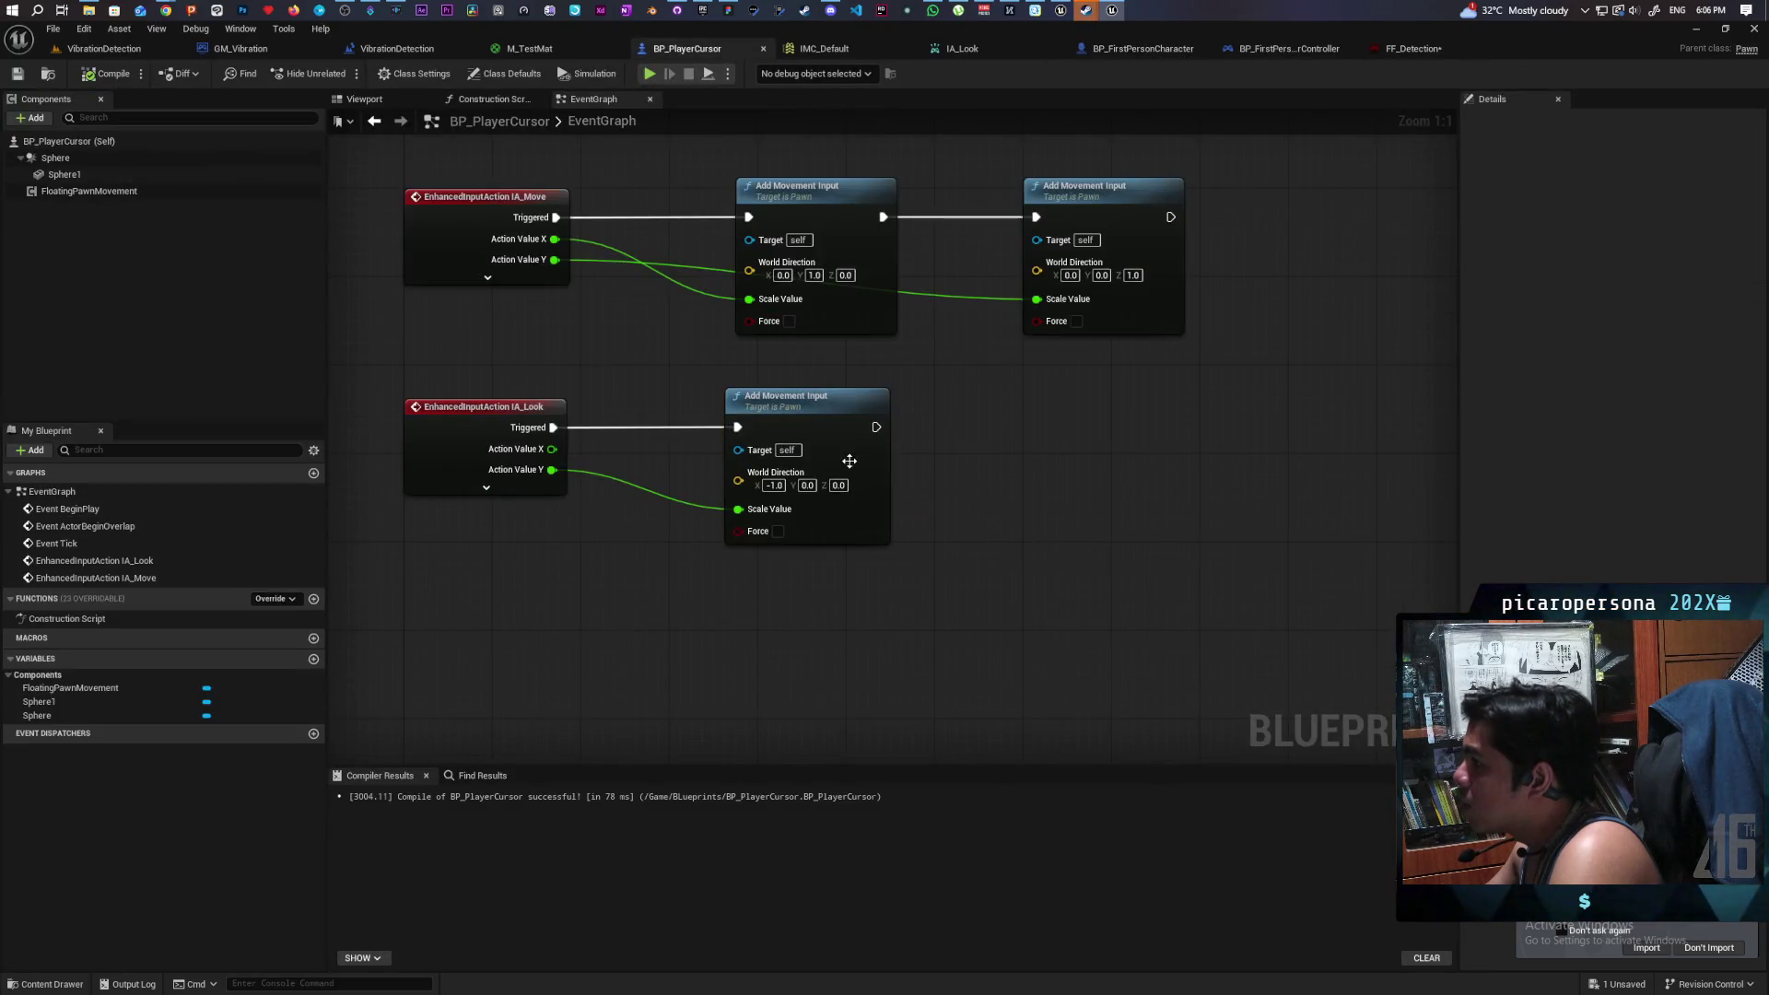
pyautogui.scroll(-2, 955, 505)
pyautogui.rightClick(616, 543)
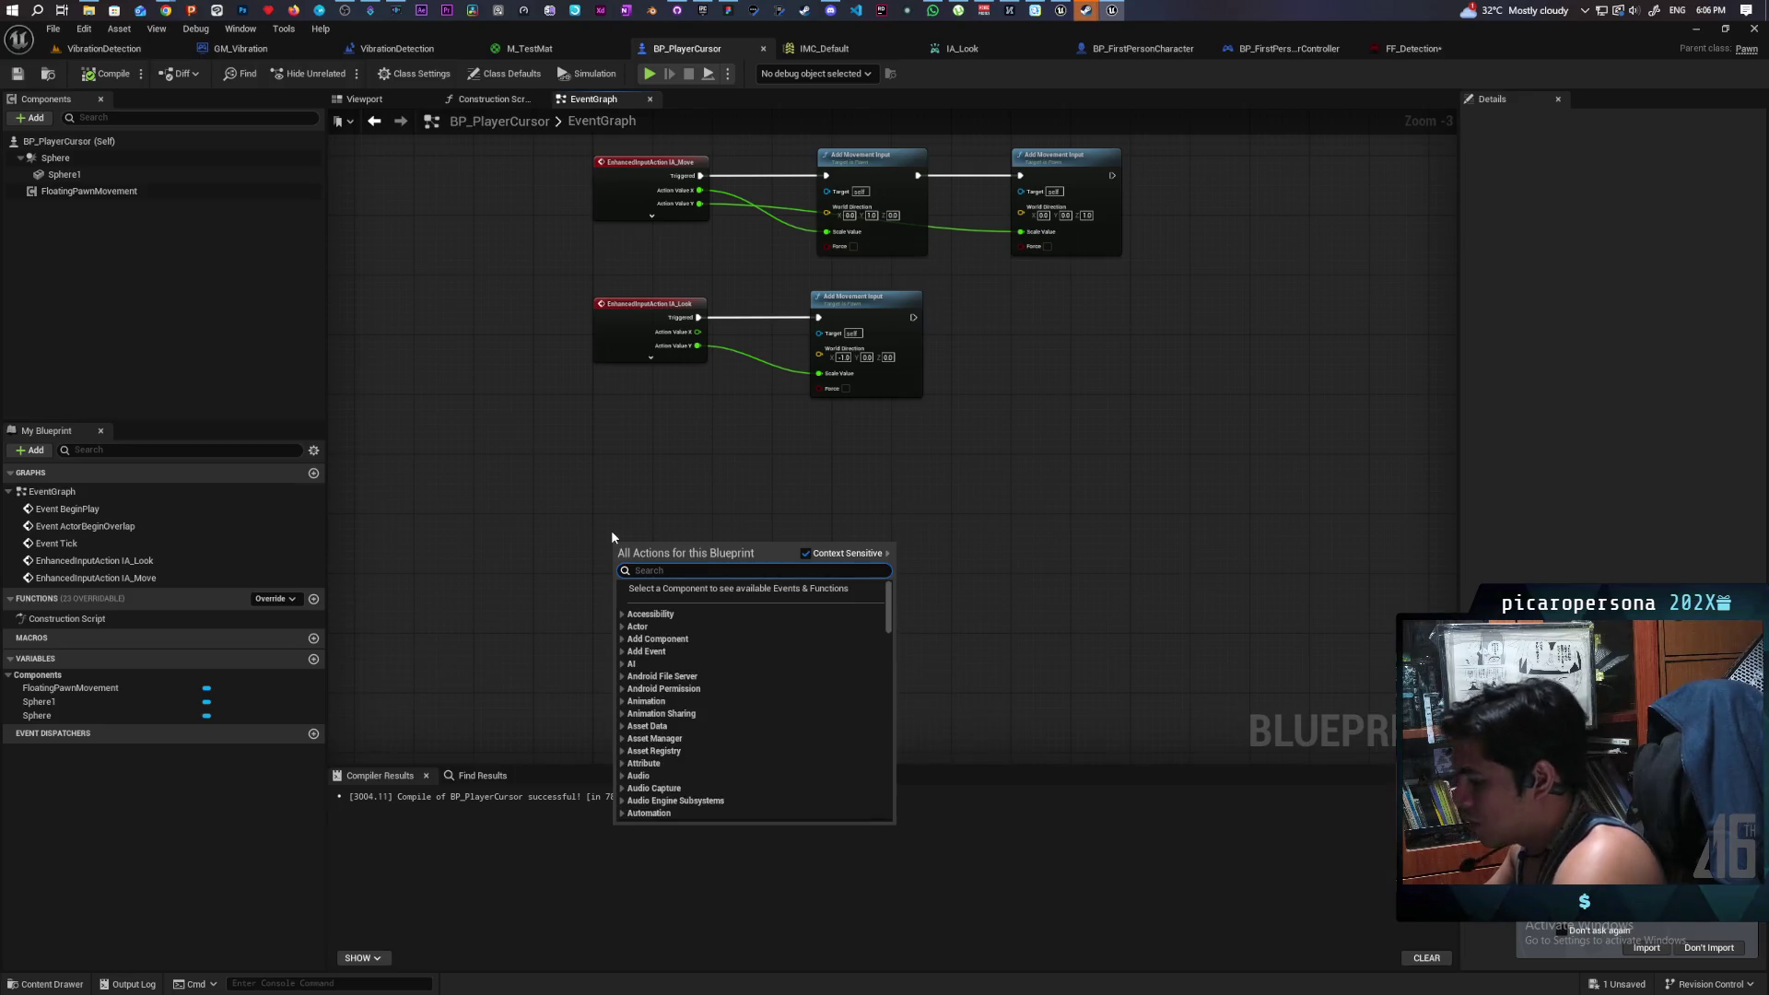
pyautogui.write('get player contro')
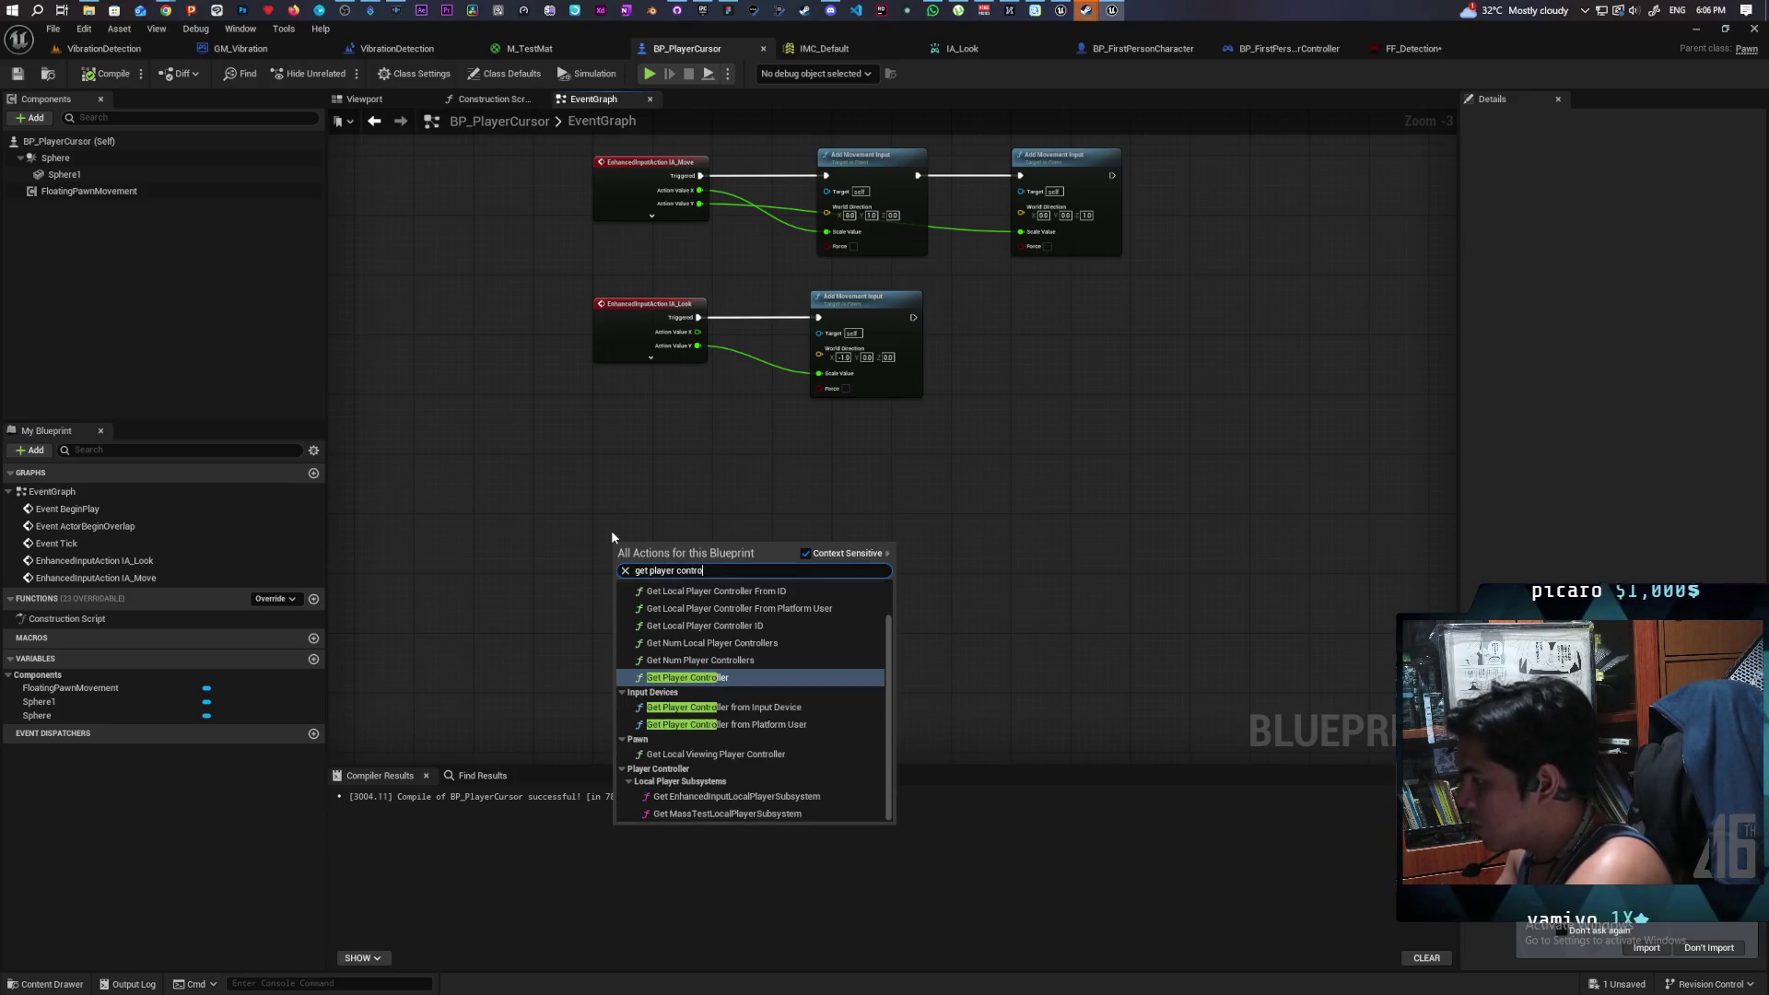
pyautogui.press('Return')
# - From the controller's Return Value, add a Play Dynamic Force Feedback node
pyautogui.scroll(3, 704, 557)
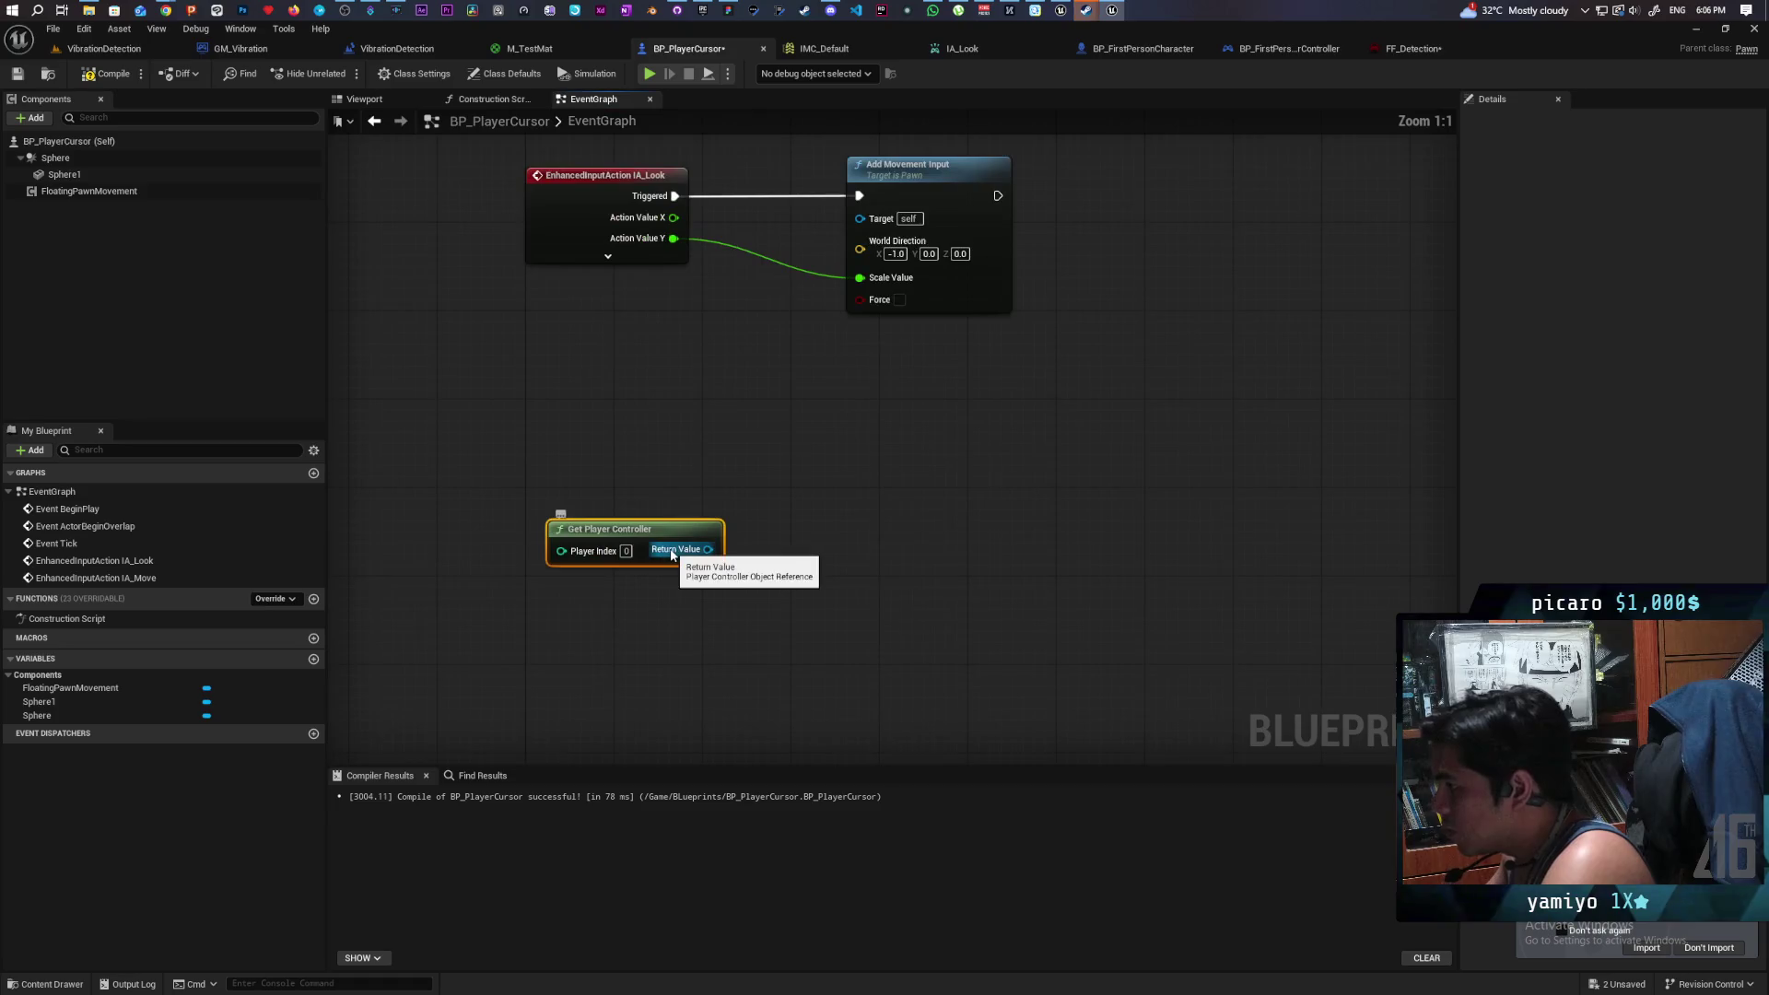
pyautogui.moveTo(708, 549); pyautogui.dragTo(776, 522)
pyautogui.write('force')
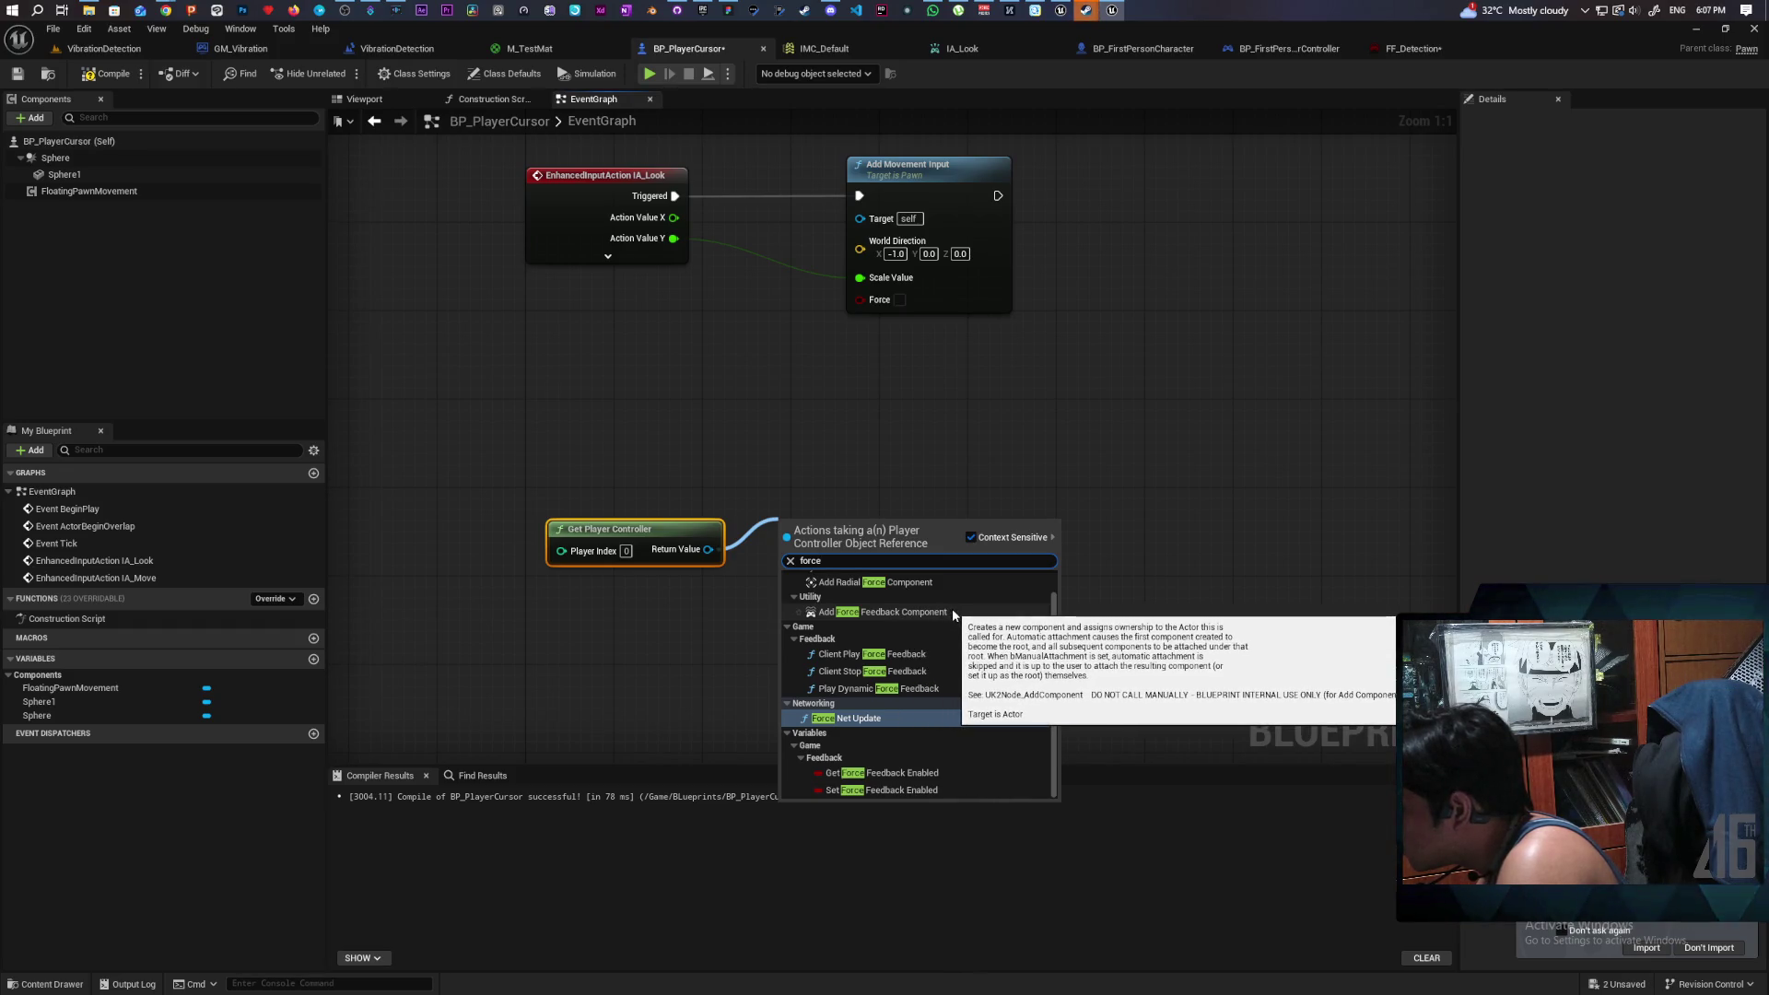
pyautogui.scroll(1, 952, 608)
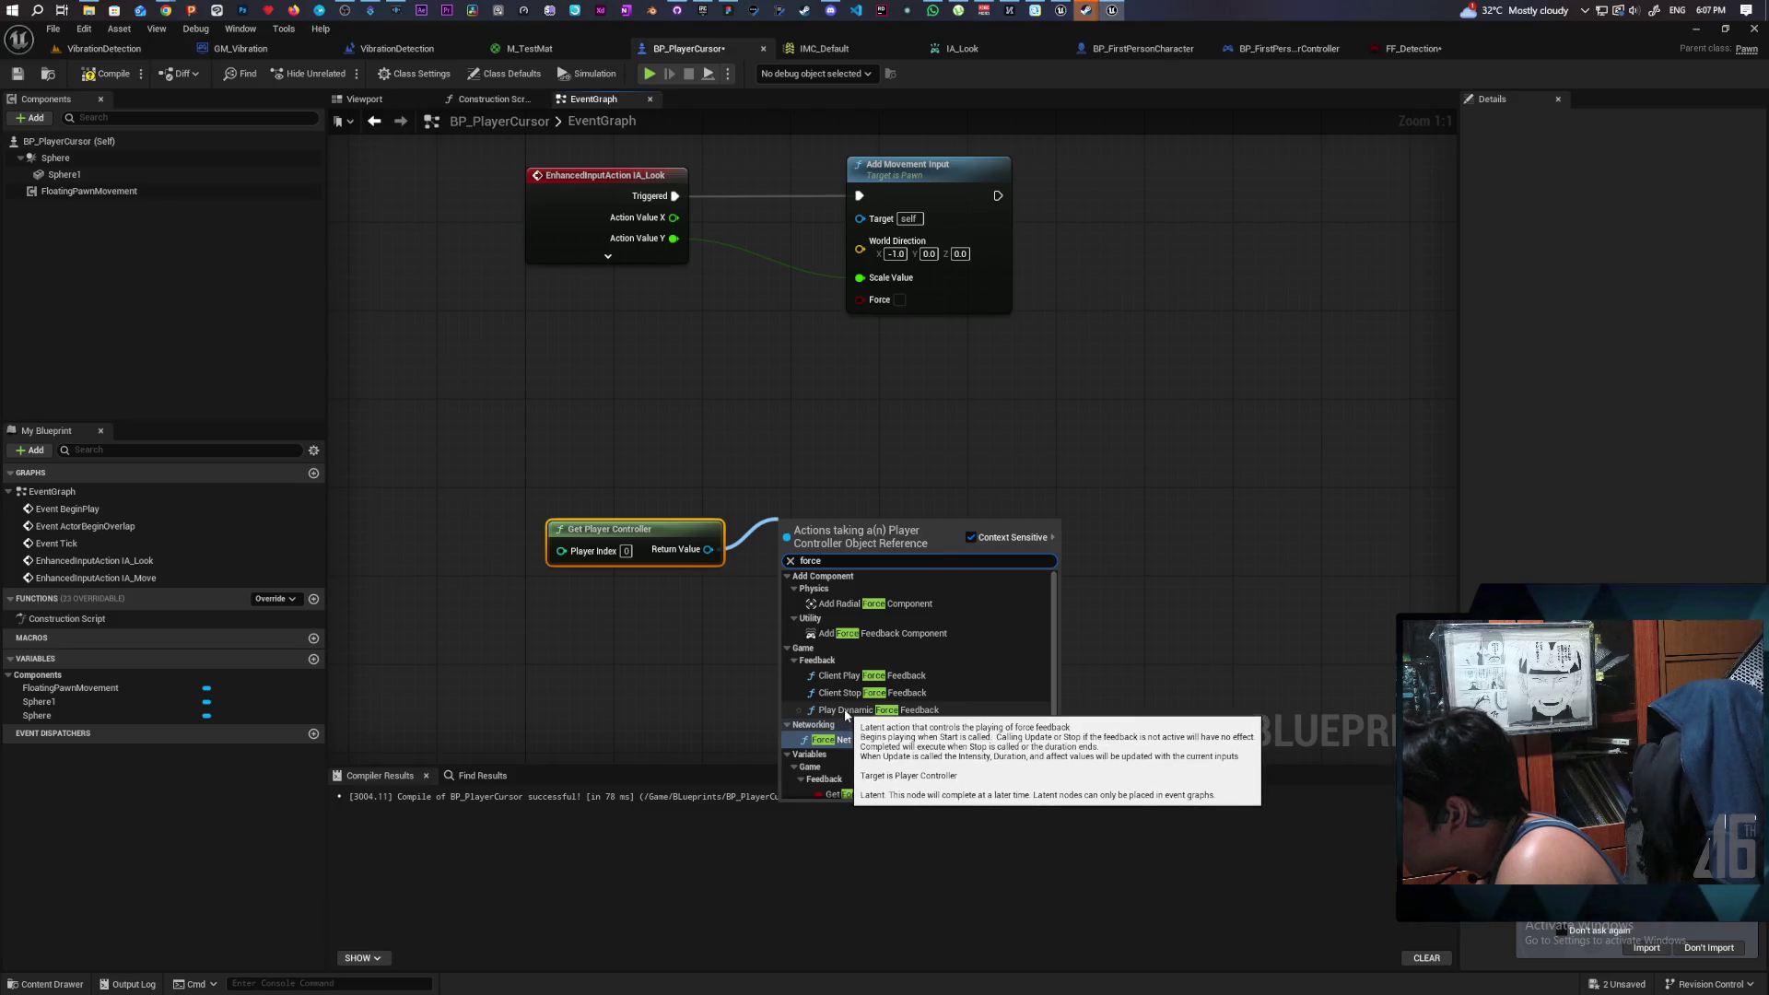
pyautogui.click(845, 710)
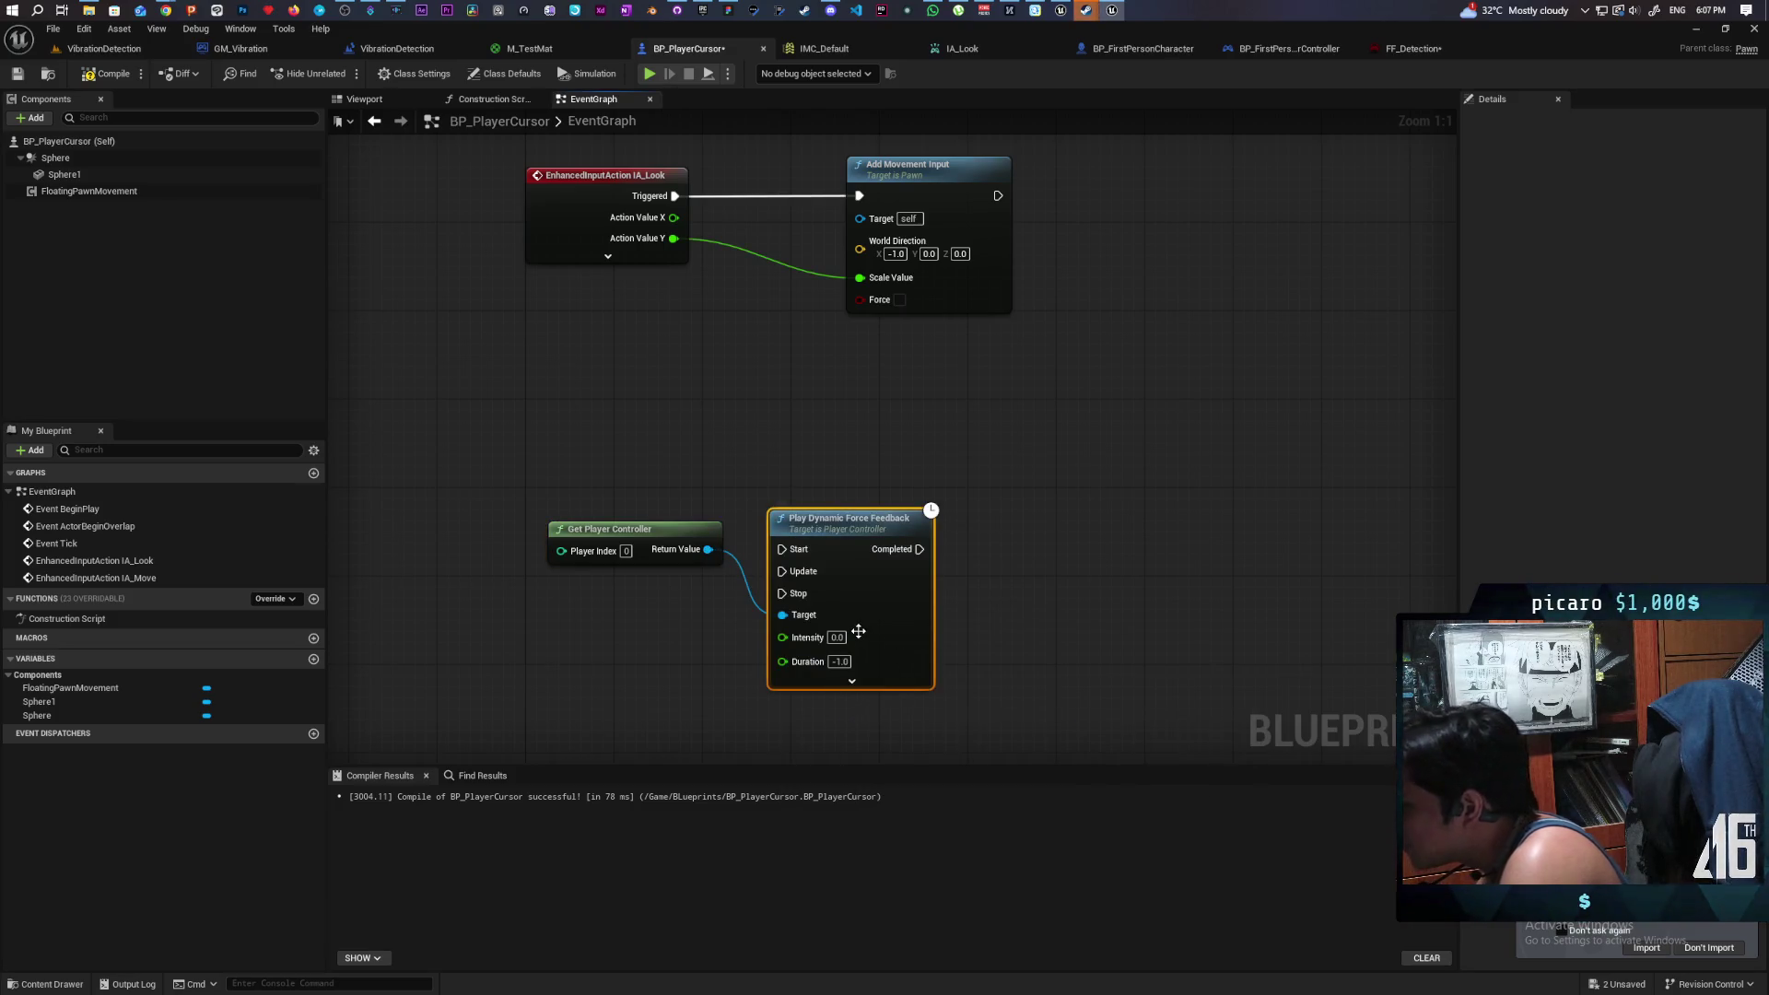
# - Expand the force feedback node's Affects options, then compile and save BP_PlayerCursor
pyautogui.moveTo(848, 521); pyautogui.dragTo(844, 442)
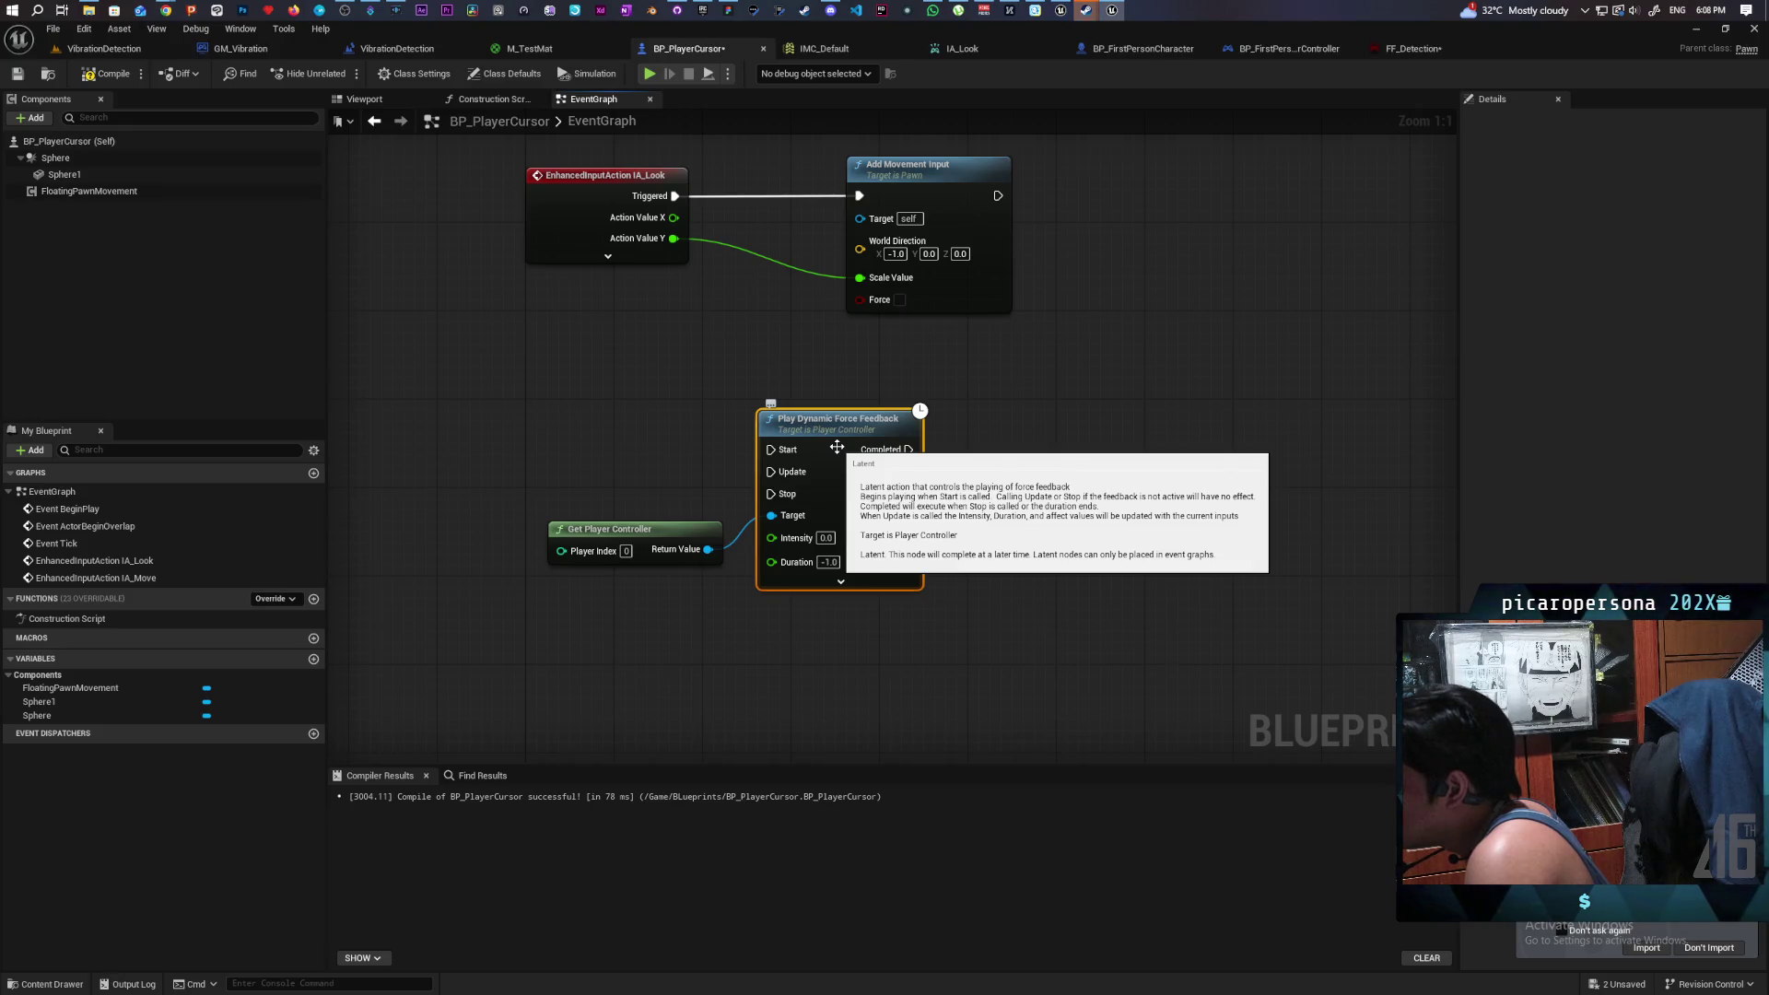
pyautogui.click(879, 581)
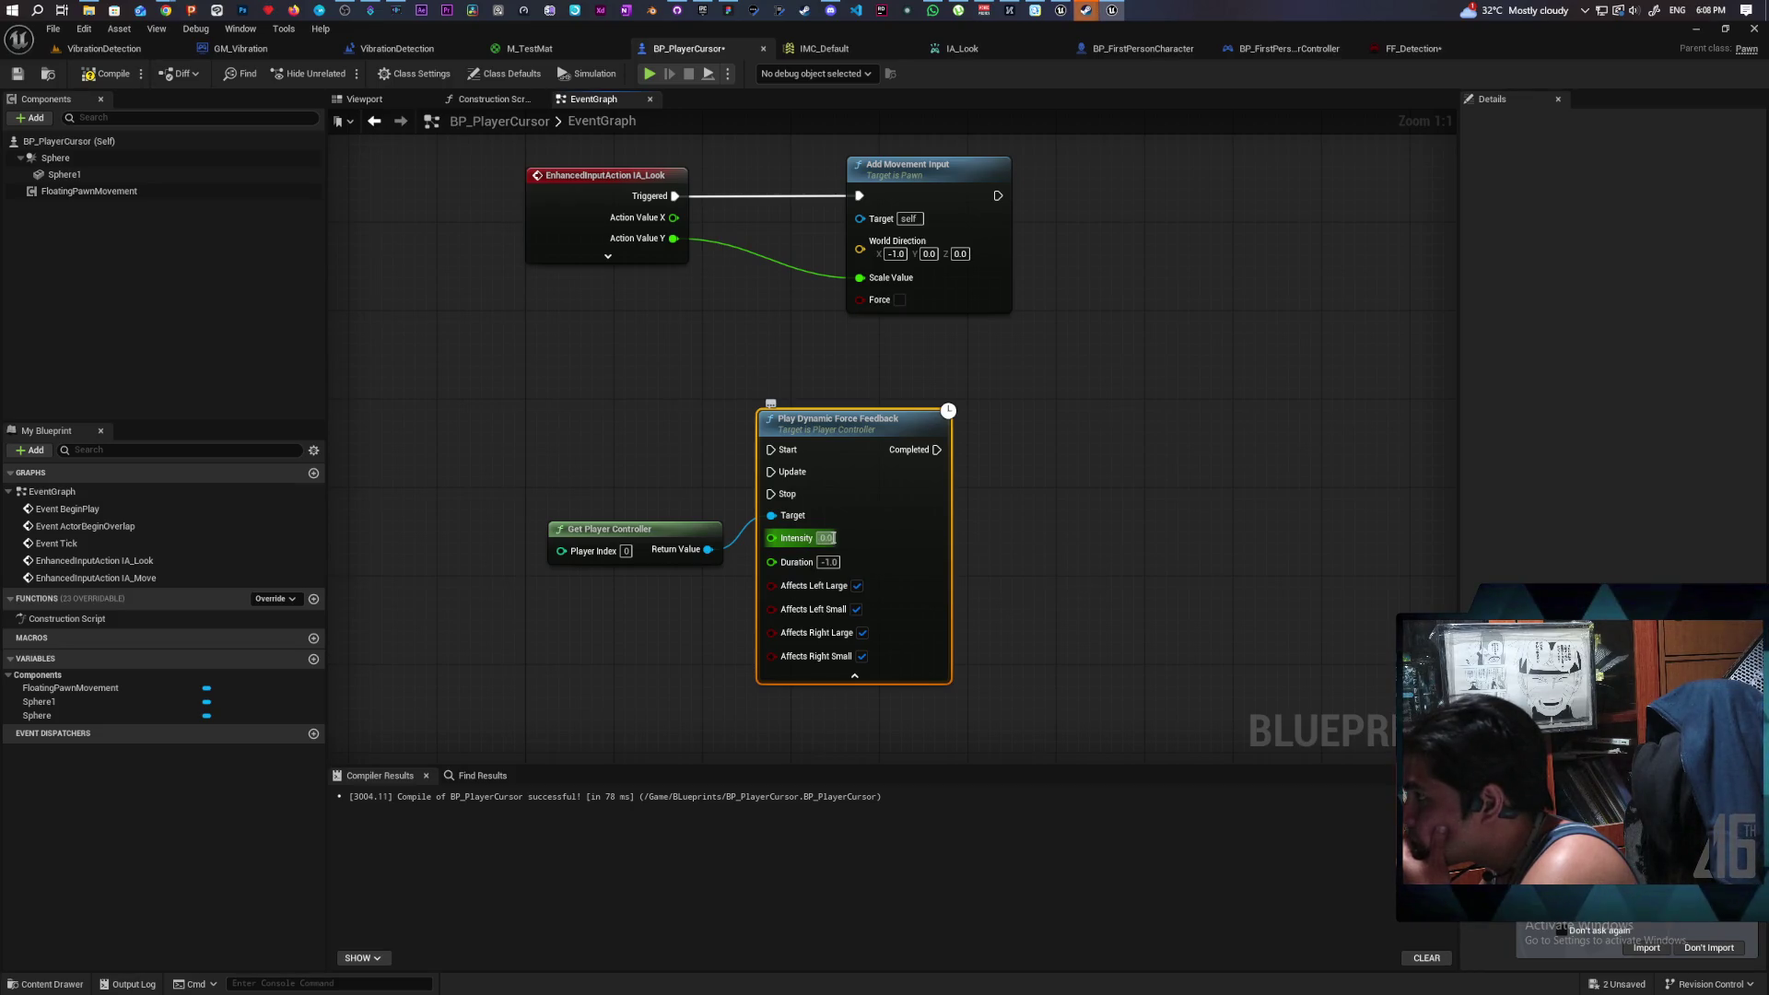
pyautogui.click(106, 73)
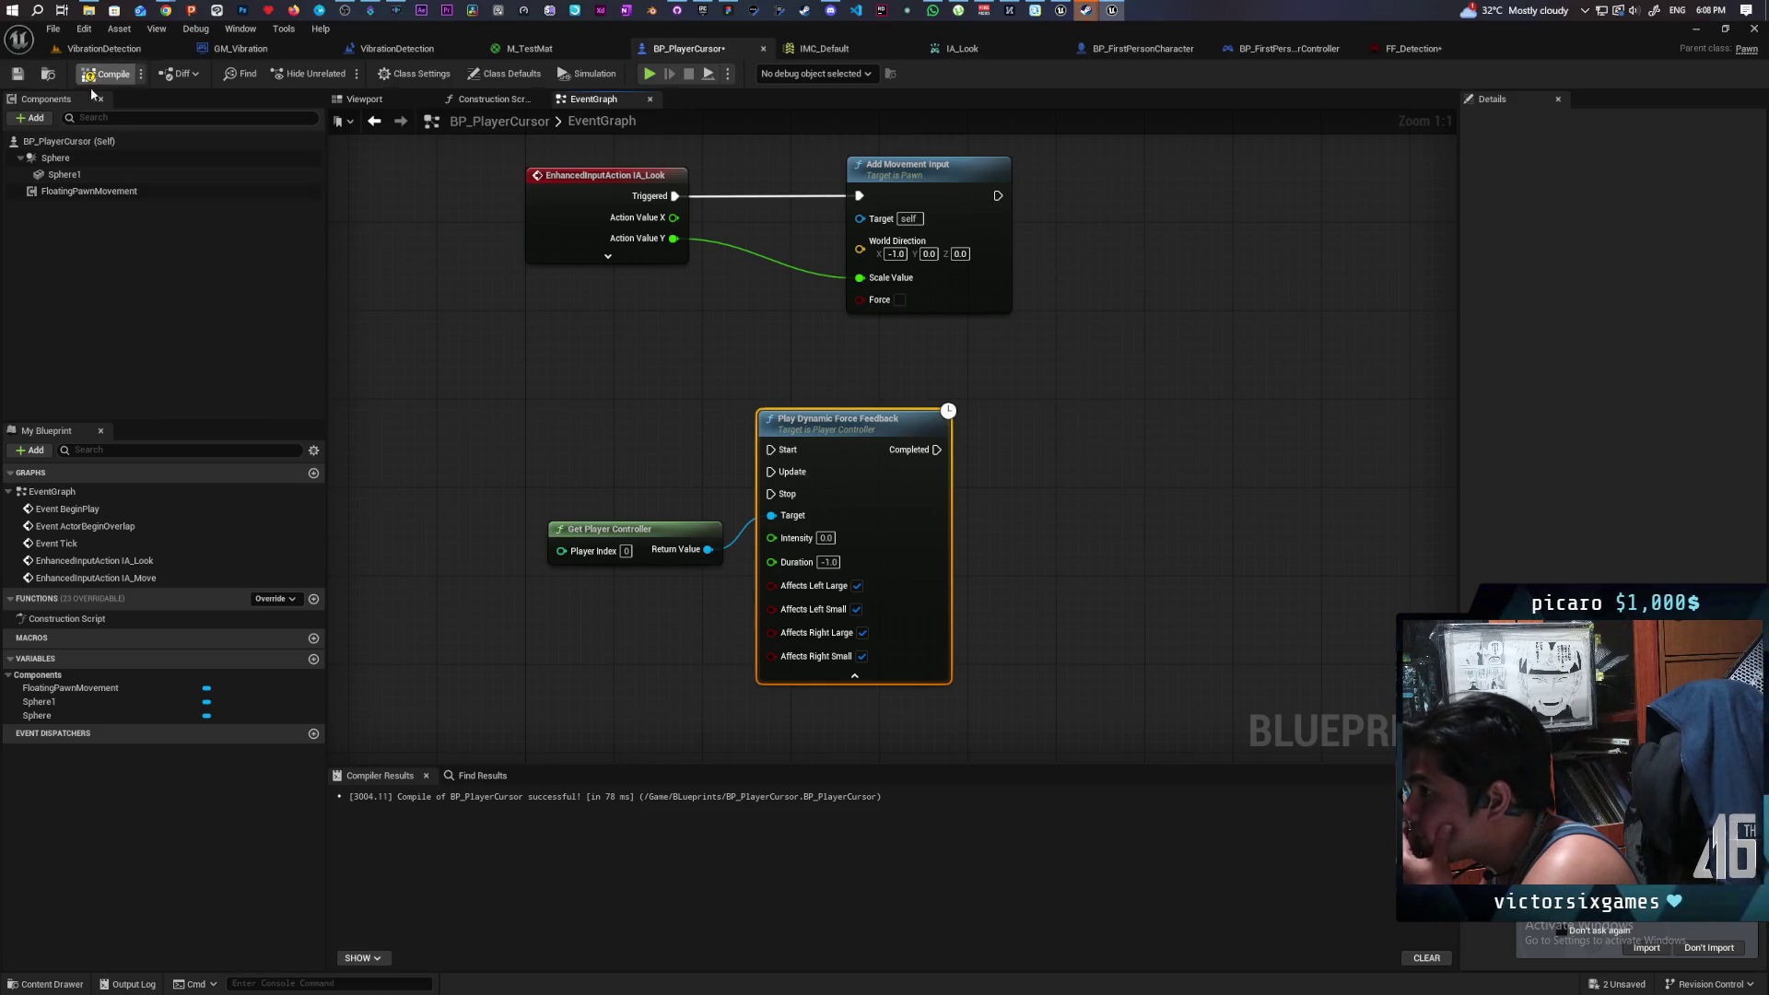
pyautogui.click(16, 74)
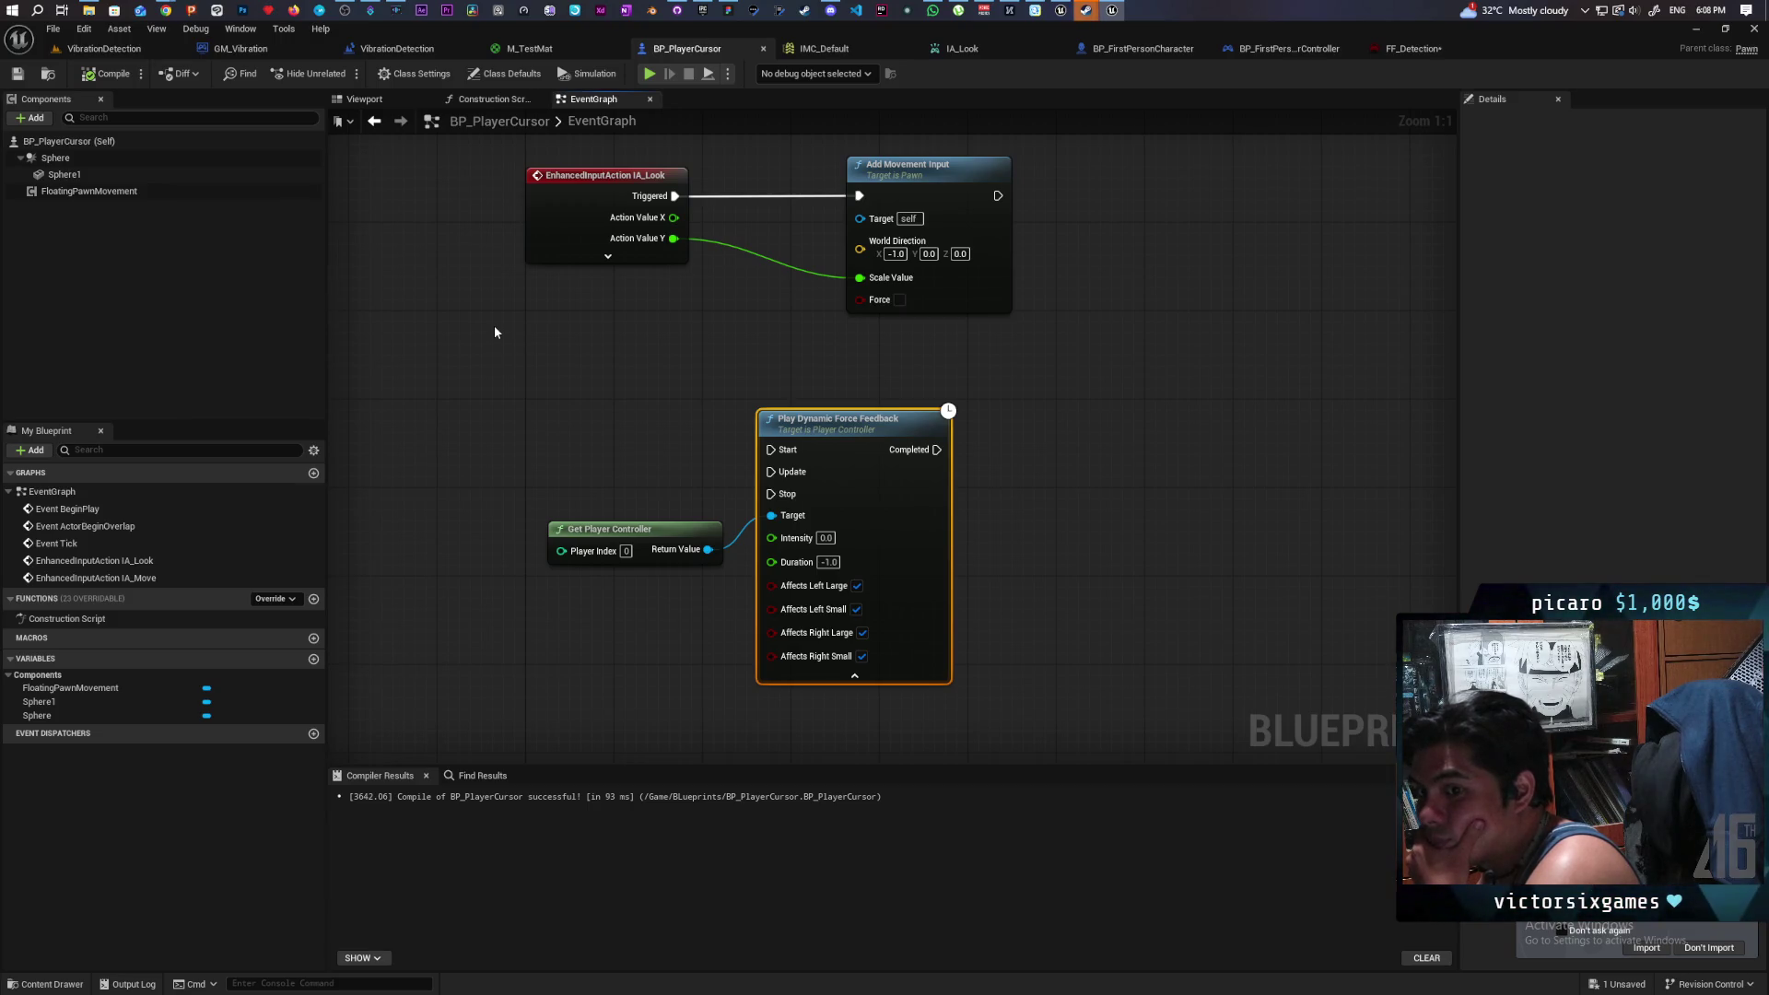
# - Move both new nodes down and right, save again, and switch to the VibrationDetection level
pyautogui.moveTo(616, 387); pyautogui.dragTo(1040, 616)
pyautogui.click(1041, 615)
pyautogui.moveTo(645, 498); pyautogui.dragTo(965, 624)
pyautogui.moveTo(896, 556); pyautogui.dragTo(988, 637)
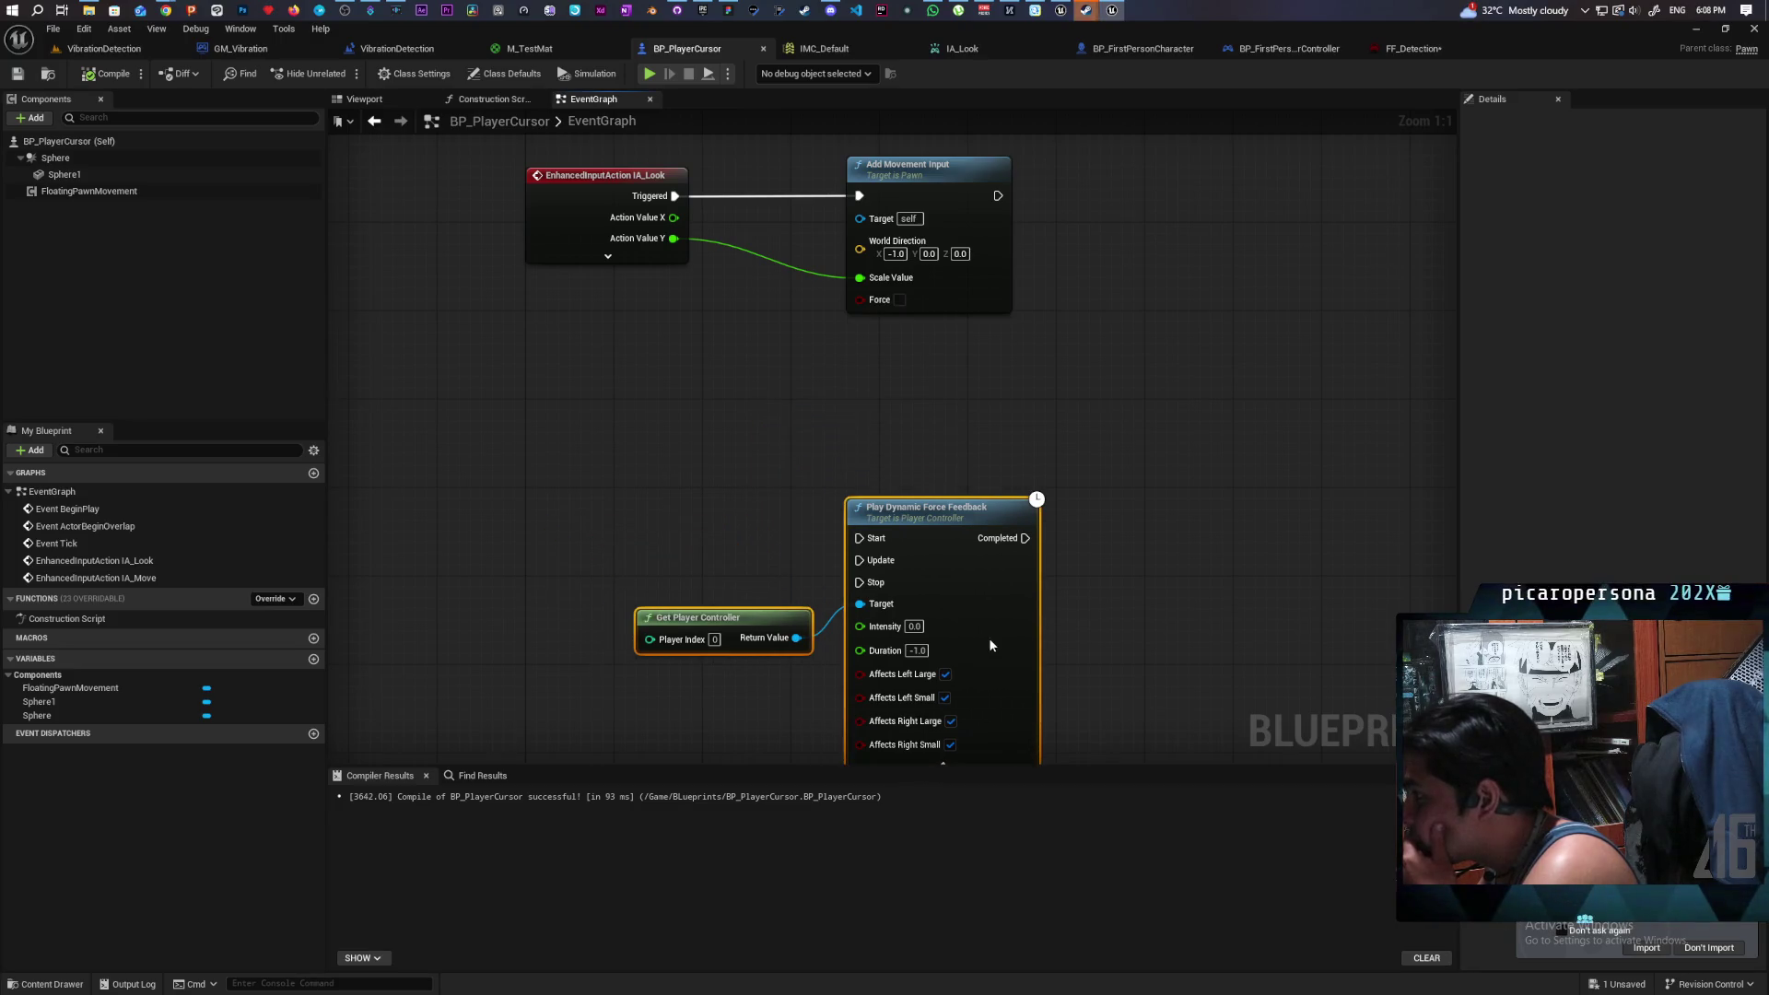
pyautogui.scroll(-2, 809, 369)
pyautogui.scroll(-2, 809, 370)
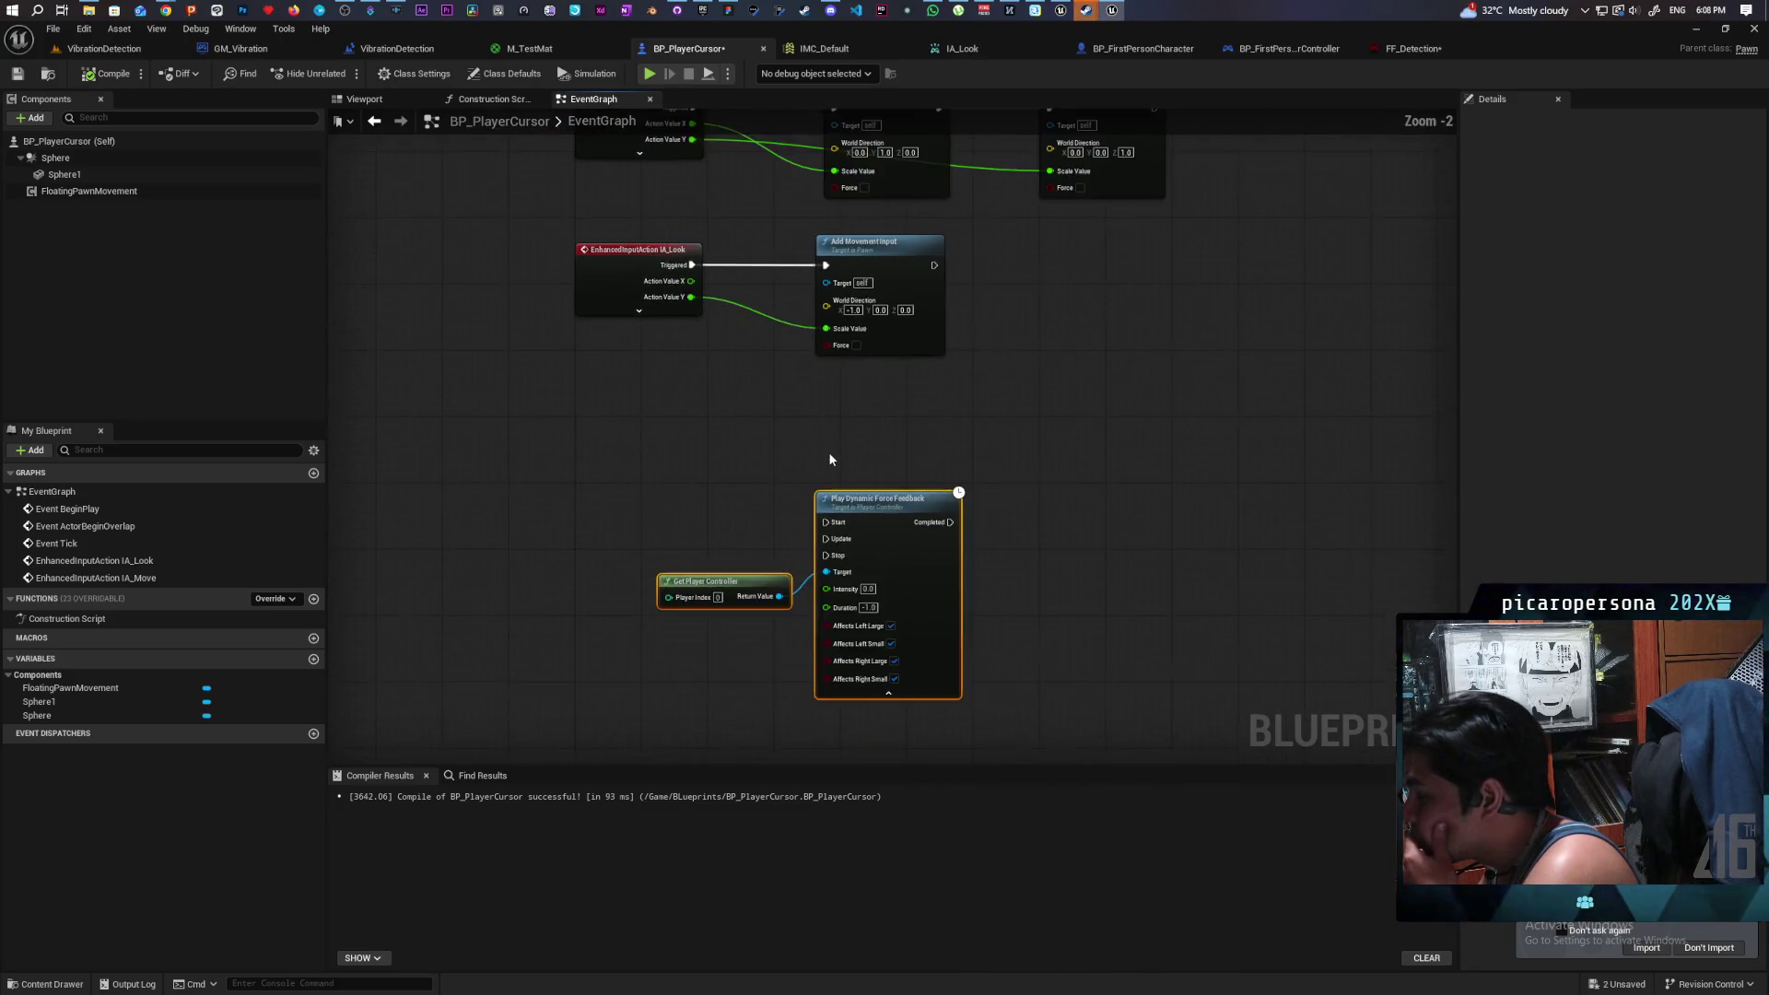
pyautogui.scroll(4, 827, 452)
pyautogui.scroll(-2, 730, 482)
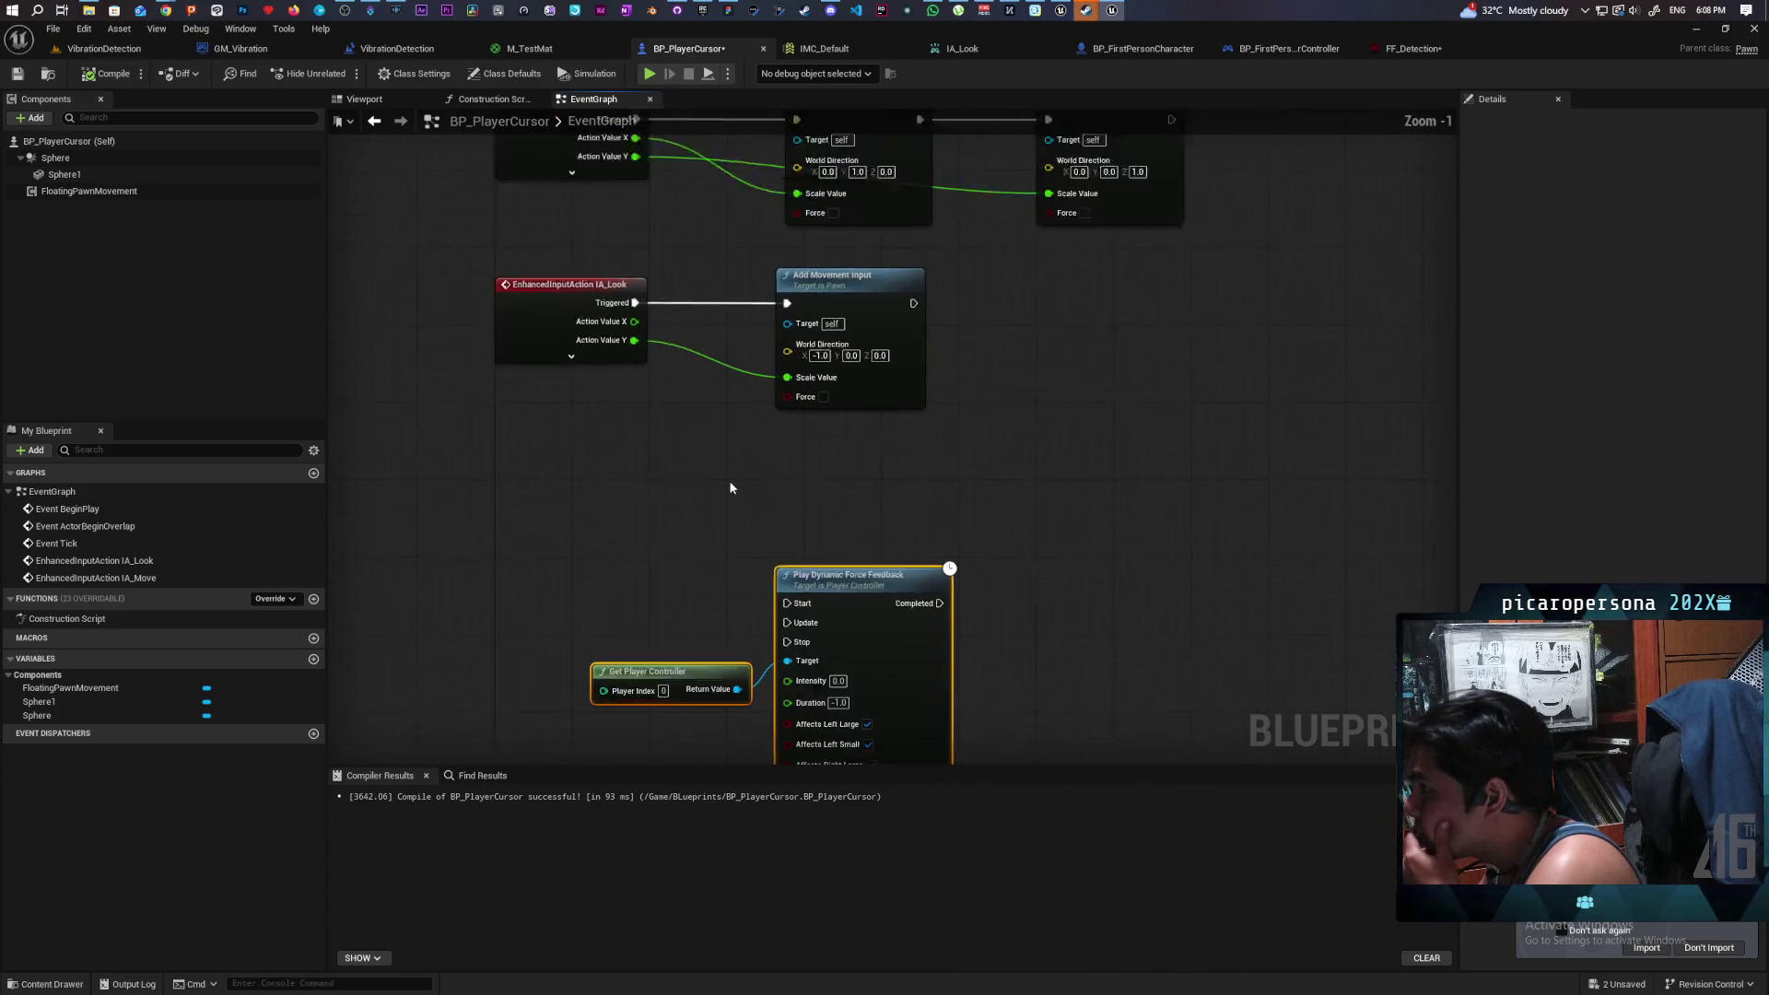
pyautogui.moveTo(731, 487); pyautogui.dragTo(660, 549)
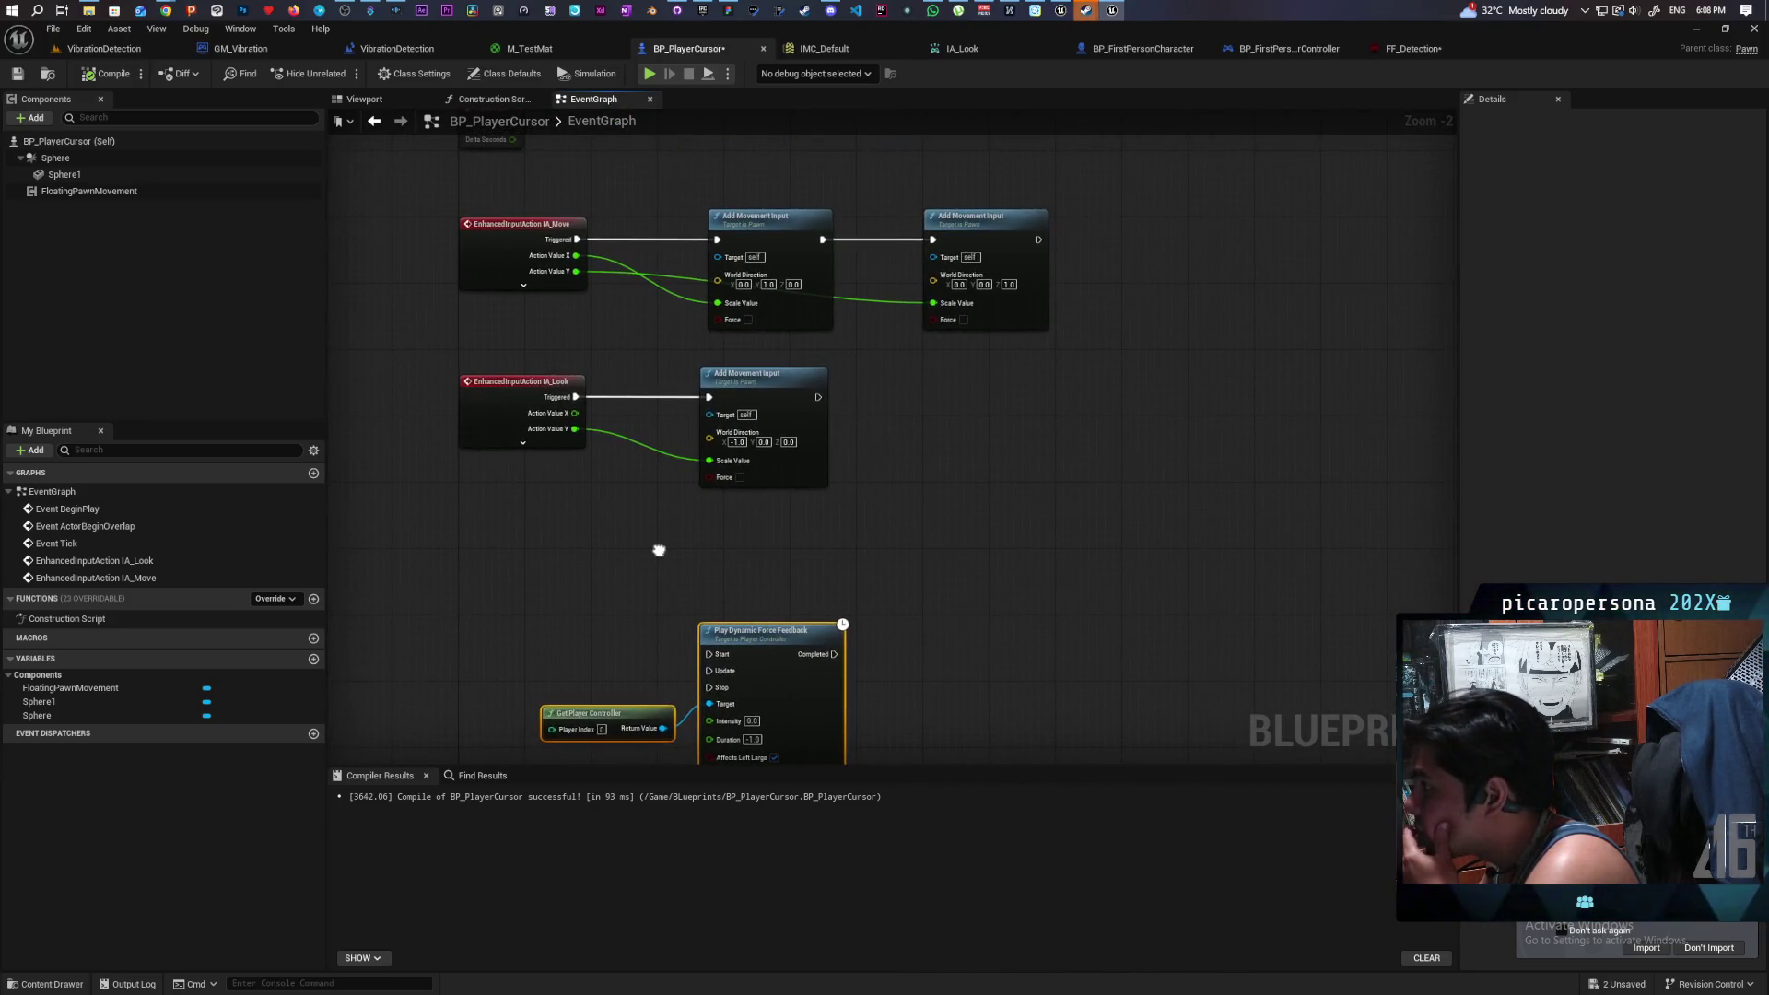
pyautogui.hotkey('ctrl', 's')
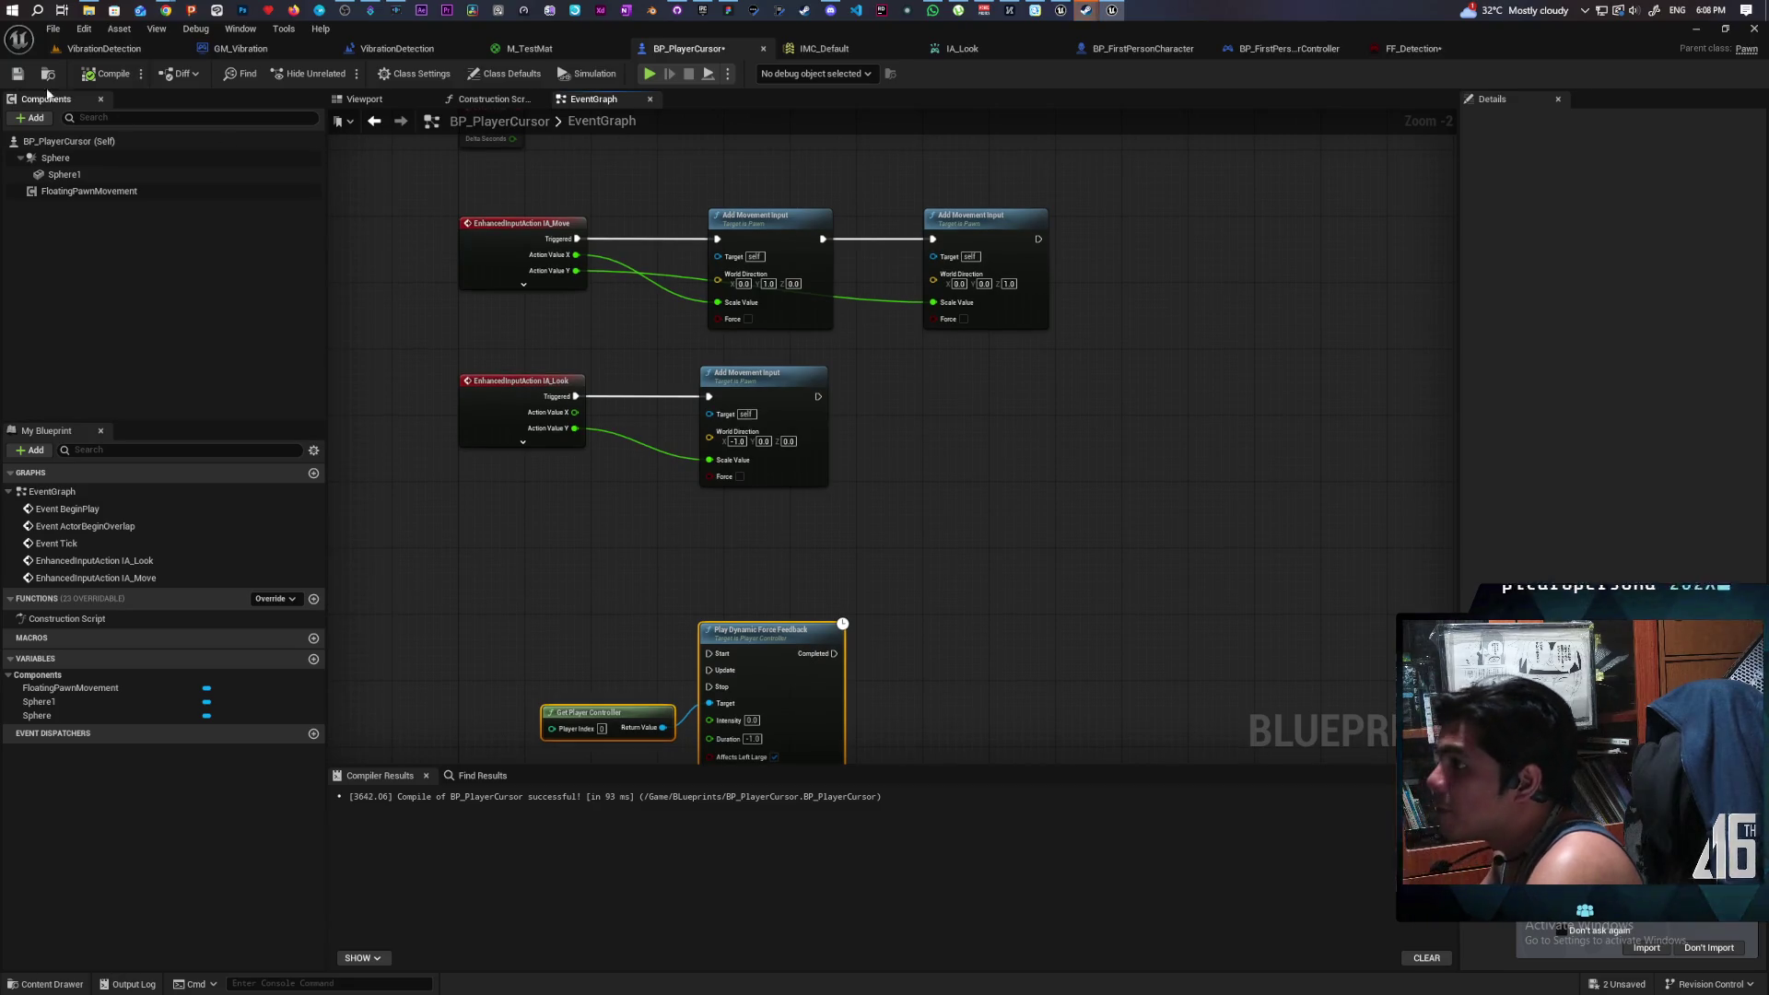
pyautogui.click(105, 50)
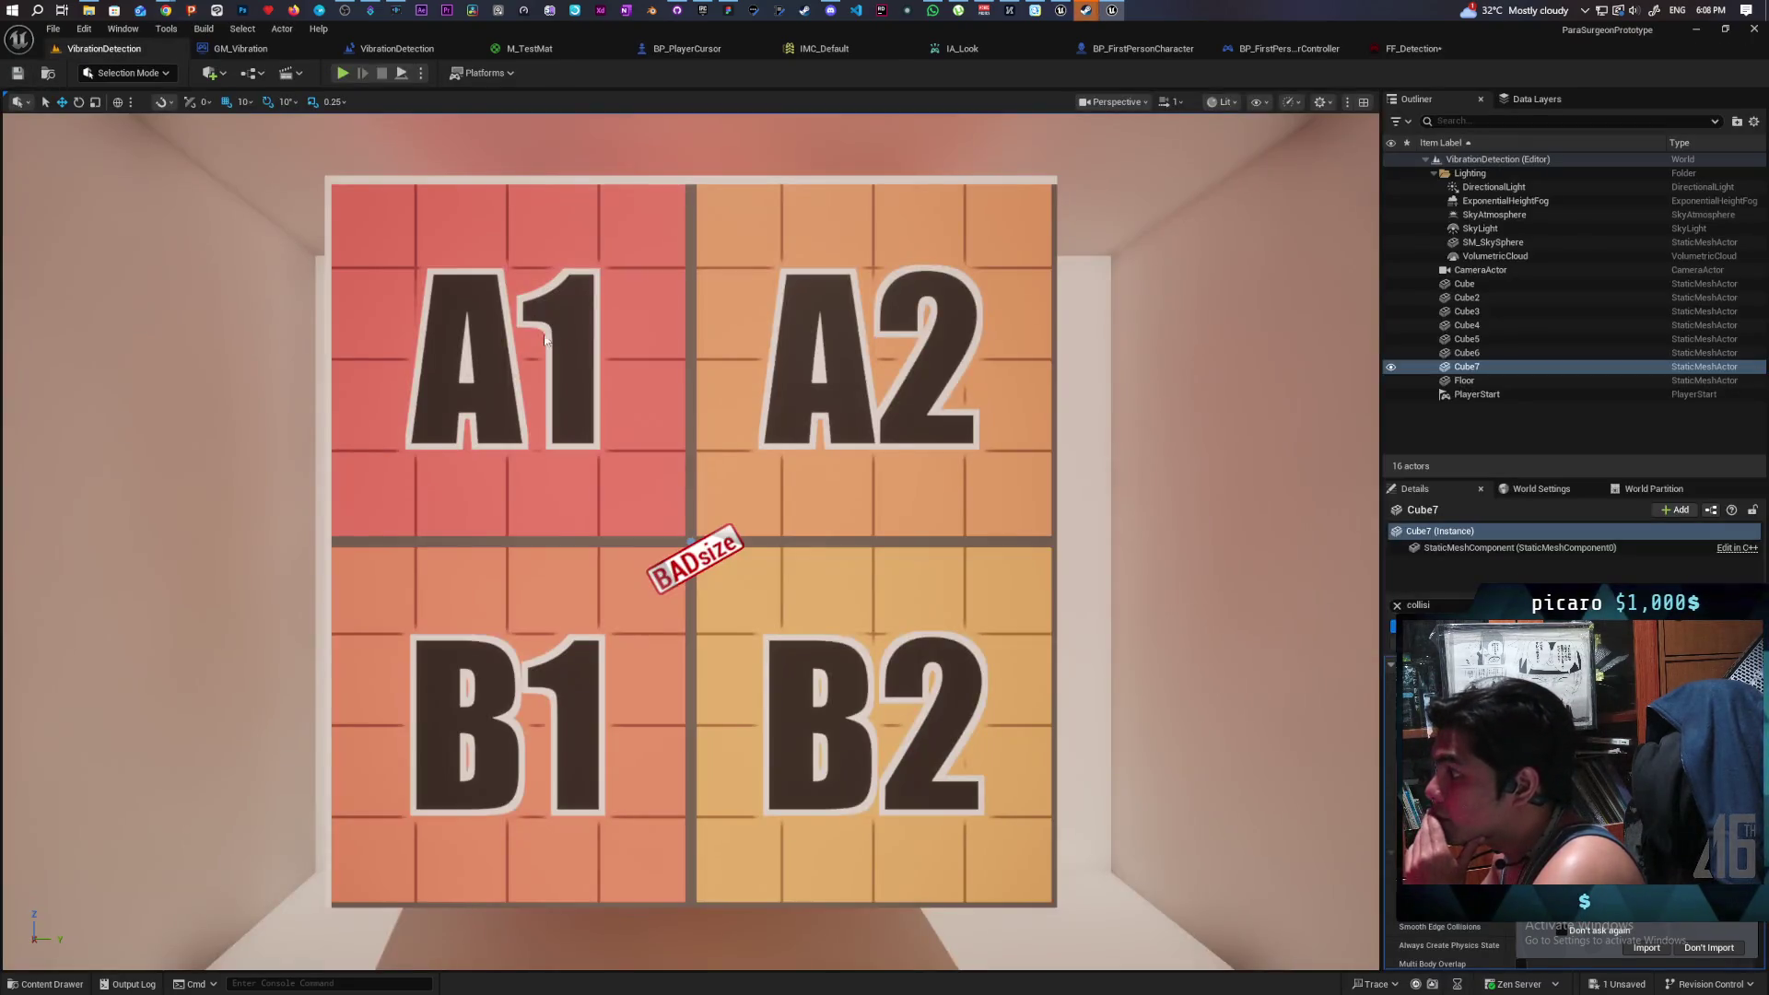
pyautogui.click(692, 288)
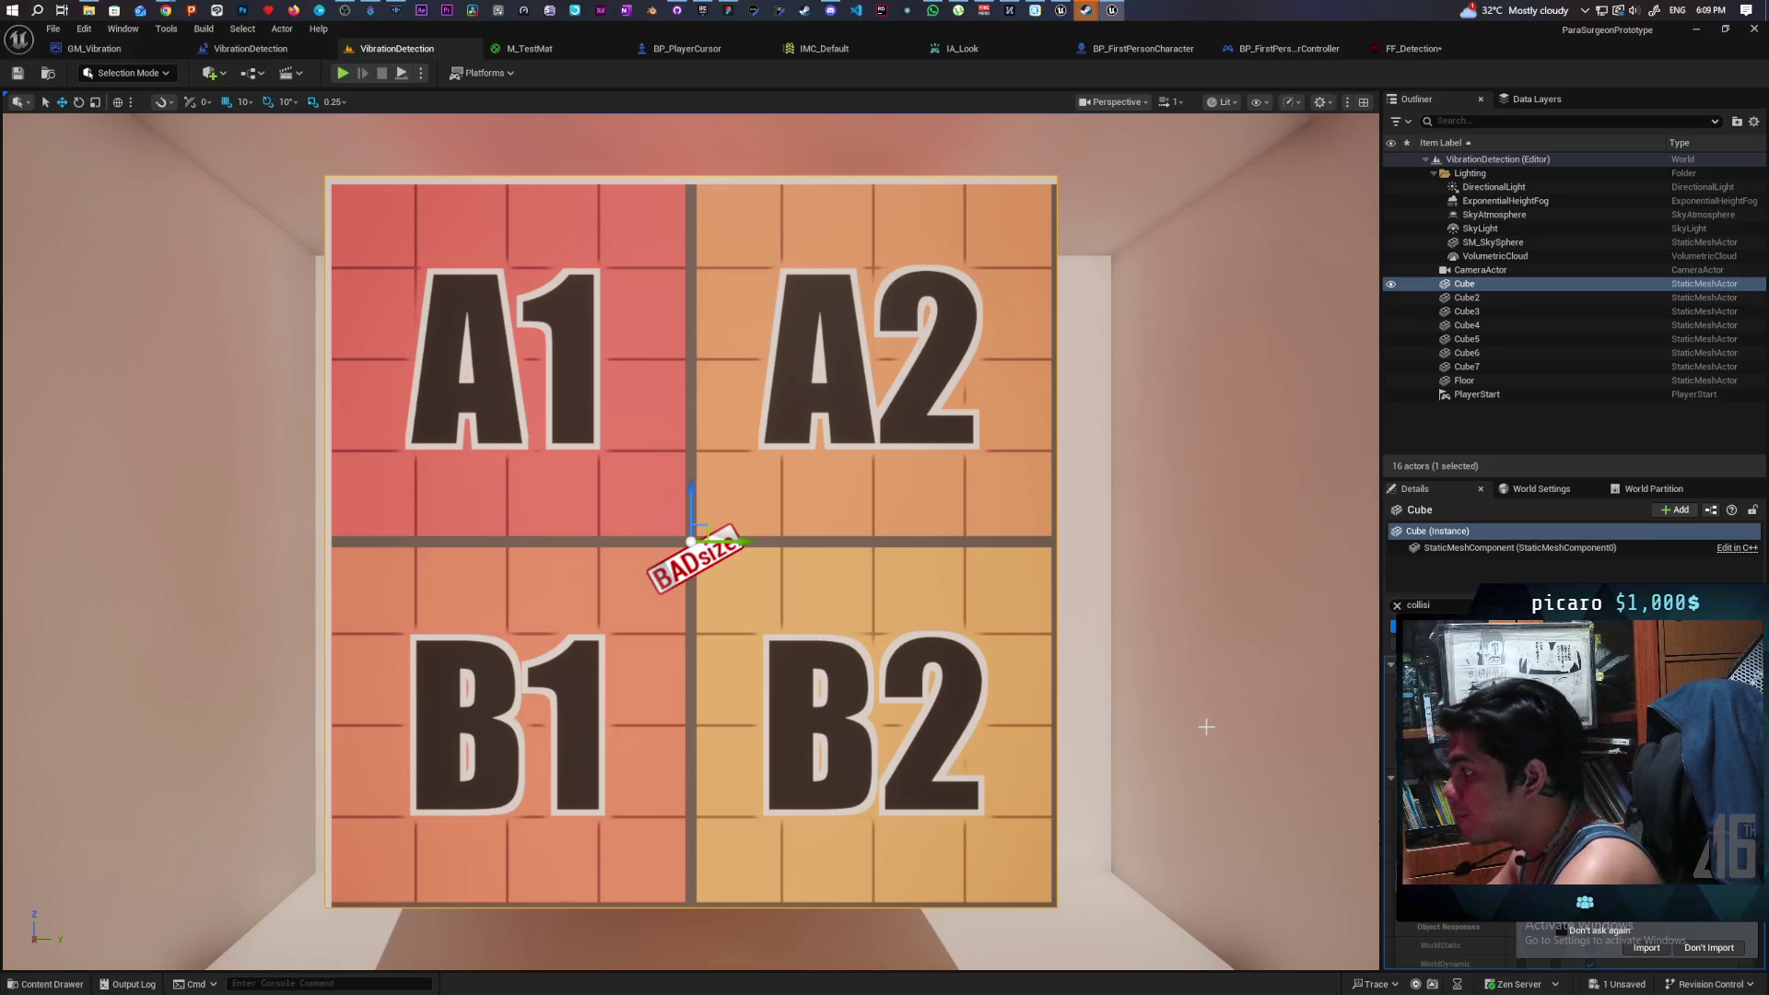
pyautogui.moveTo(1255, 645)
pyautogui.mouseDown()
pyautogui.moveTo(922, 644)
pyautogui.moveTo(902, 608)
pyautogui.moveTo(866, 608)
pyautogui.moveTo(1013, 599)
pyautogui.moveTo(922, 626)
pyautogui.moveTo(821, 615)
pyautogui.mouseUp()
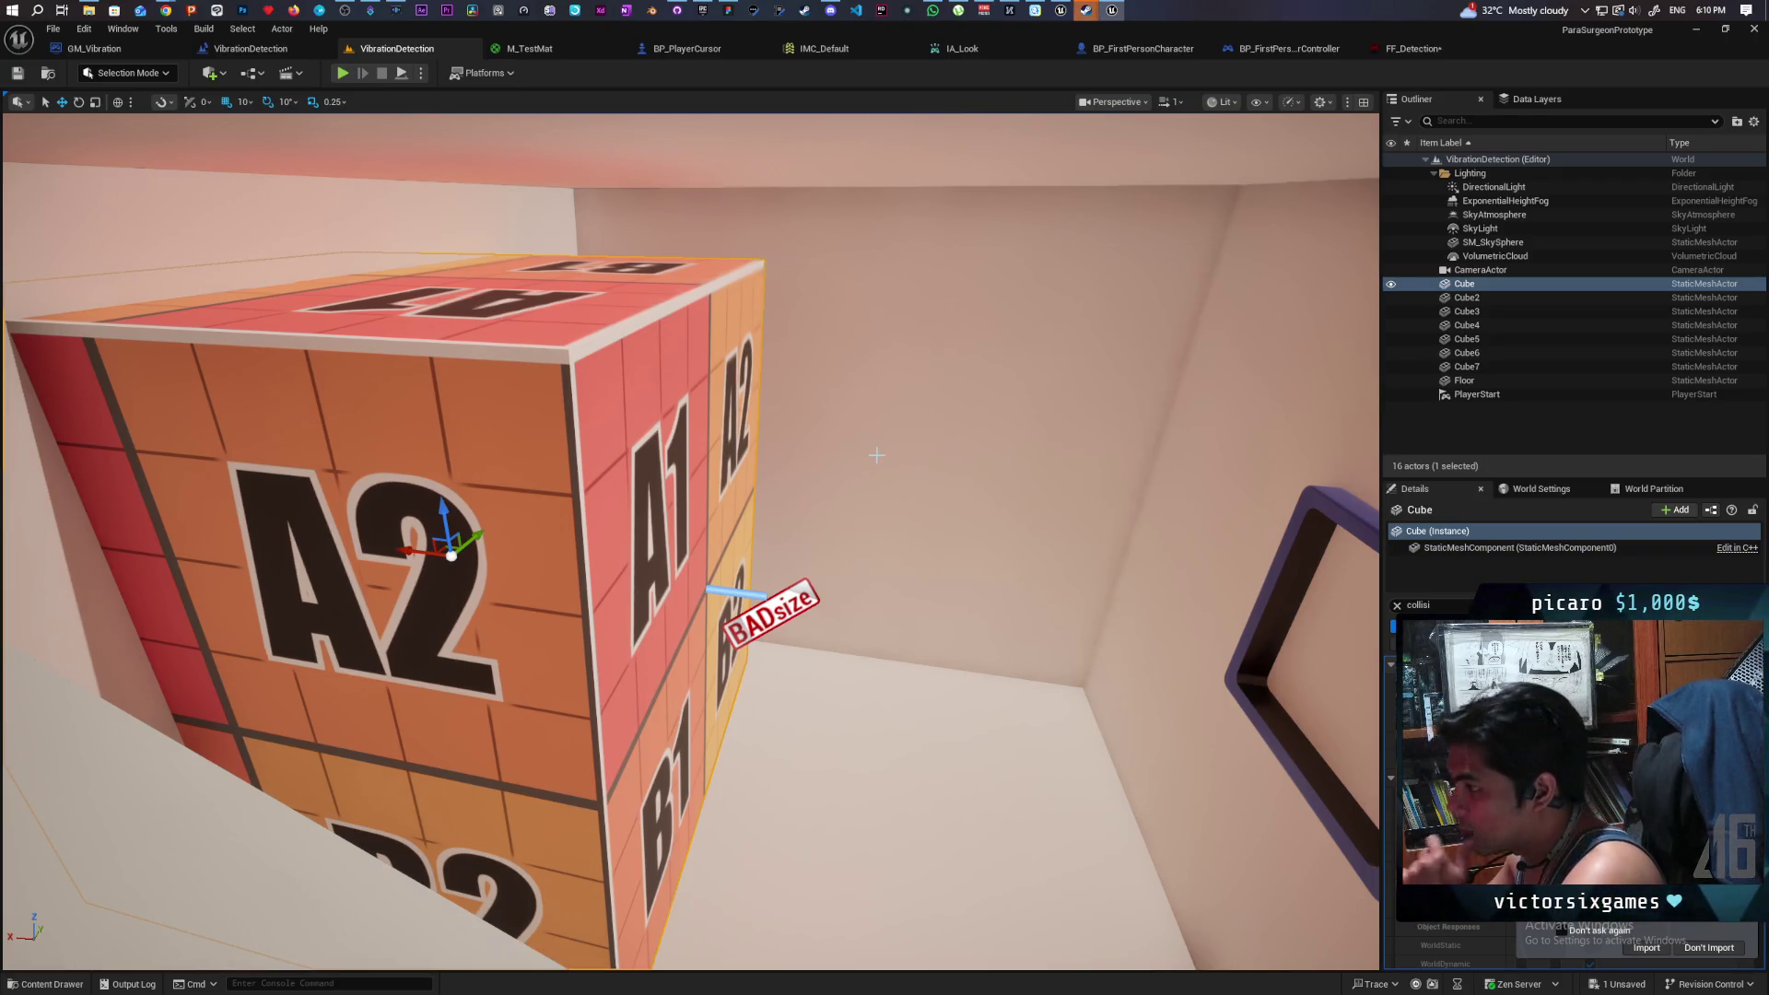
# - Create a Blueprint Class named BP_Cancer in the Blueprints folder and save all assets
pyautogui.click(61, 985)
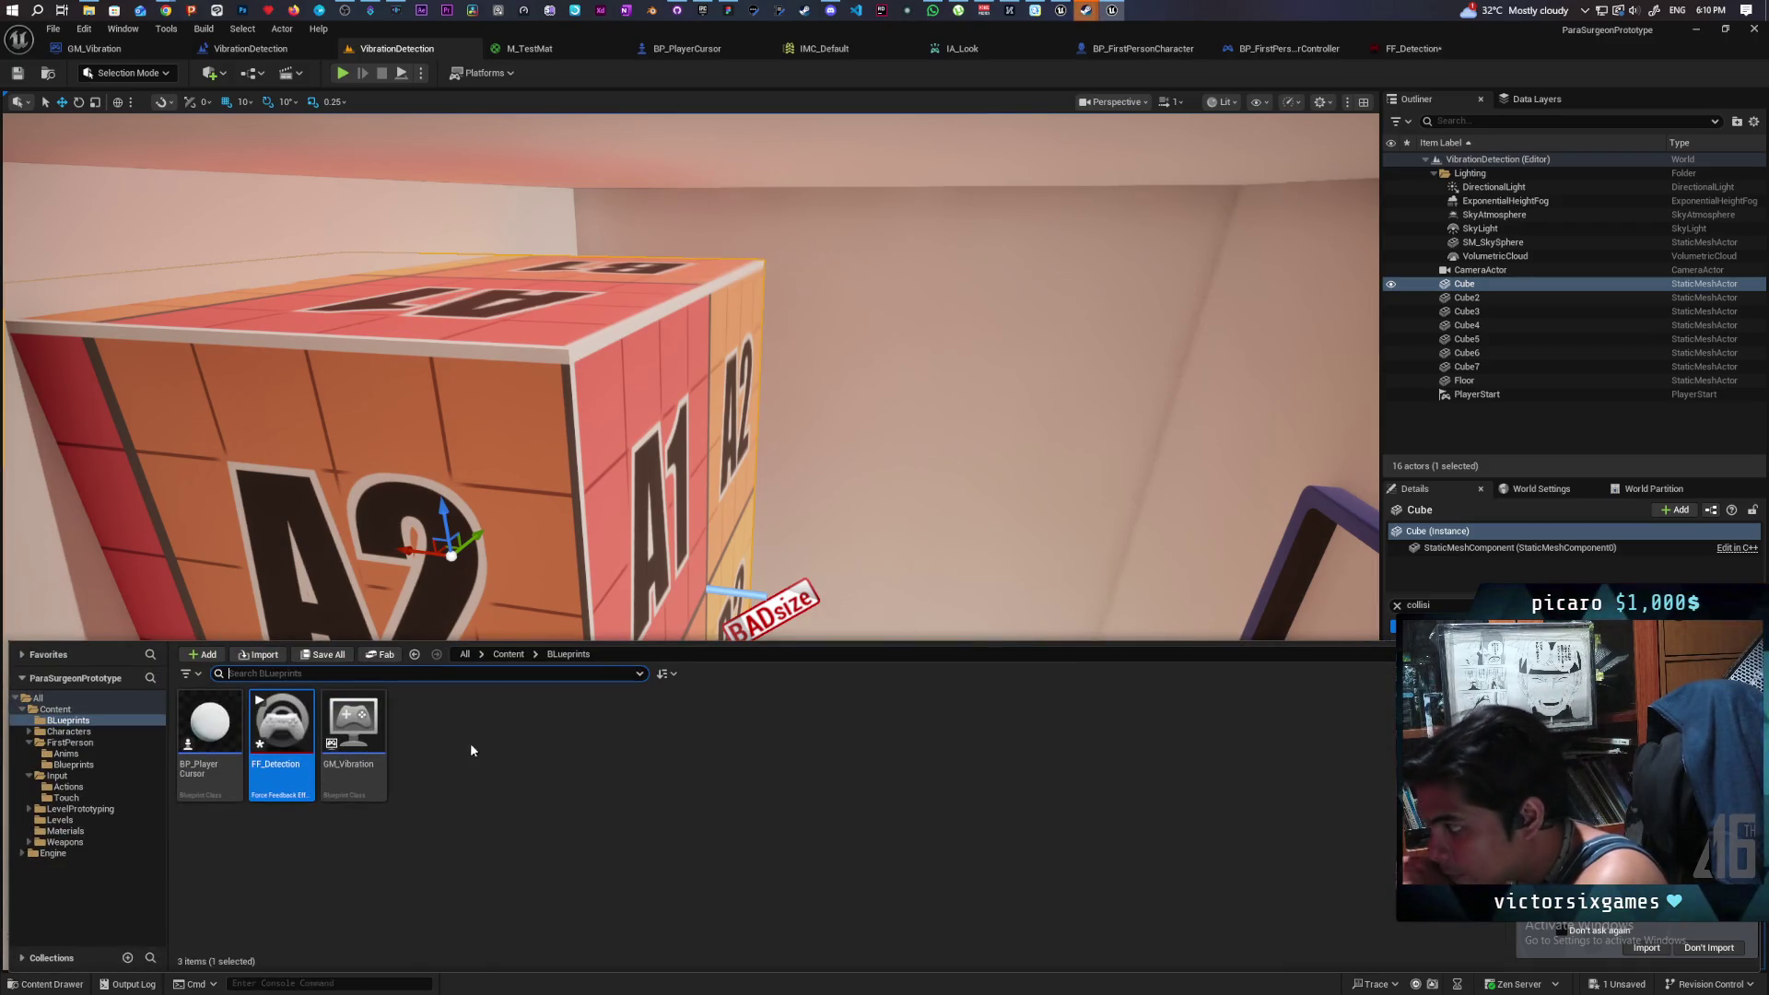
pyautogui.rightClick(473, 789)
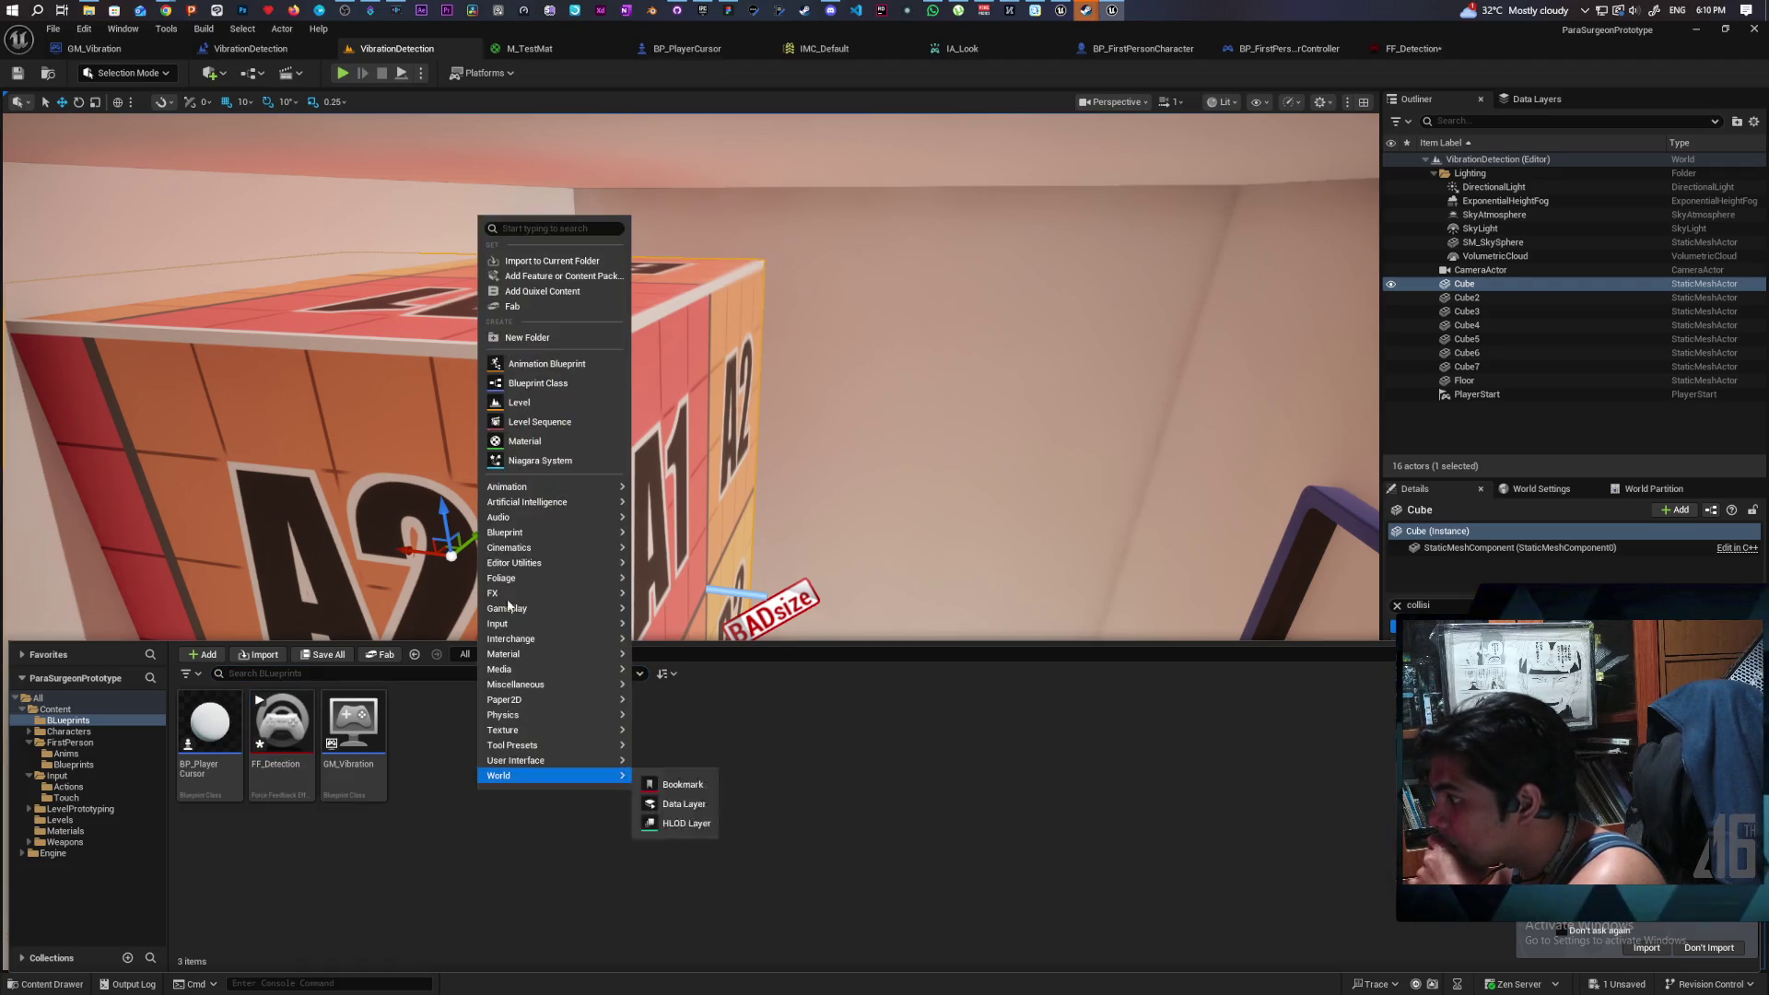
pyautogui.click(517, 384)
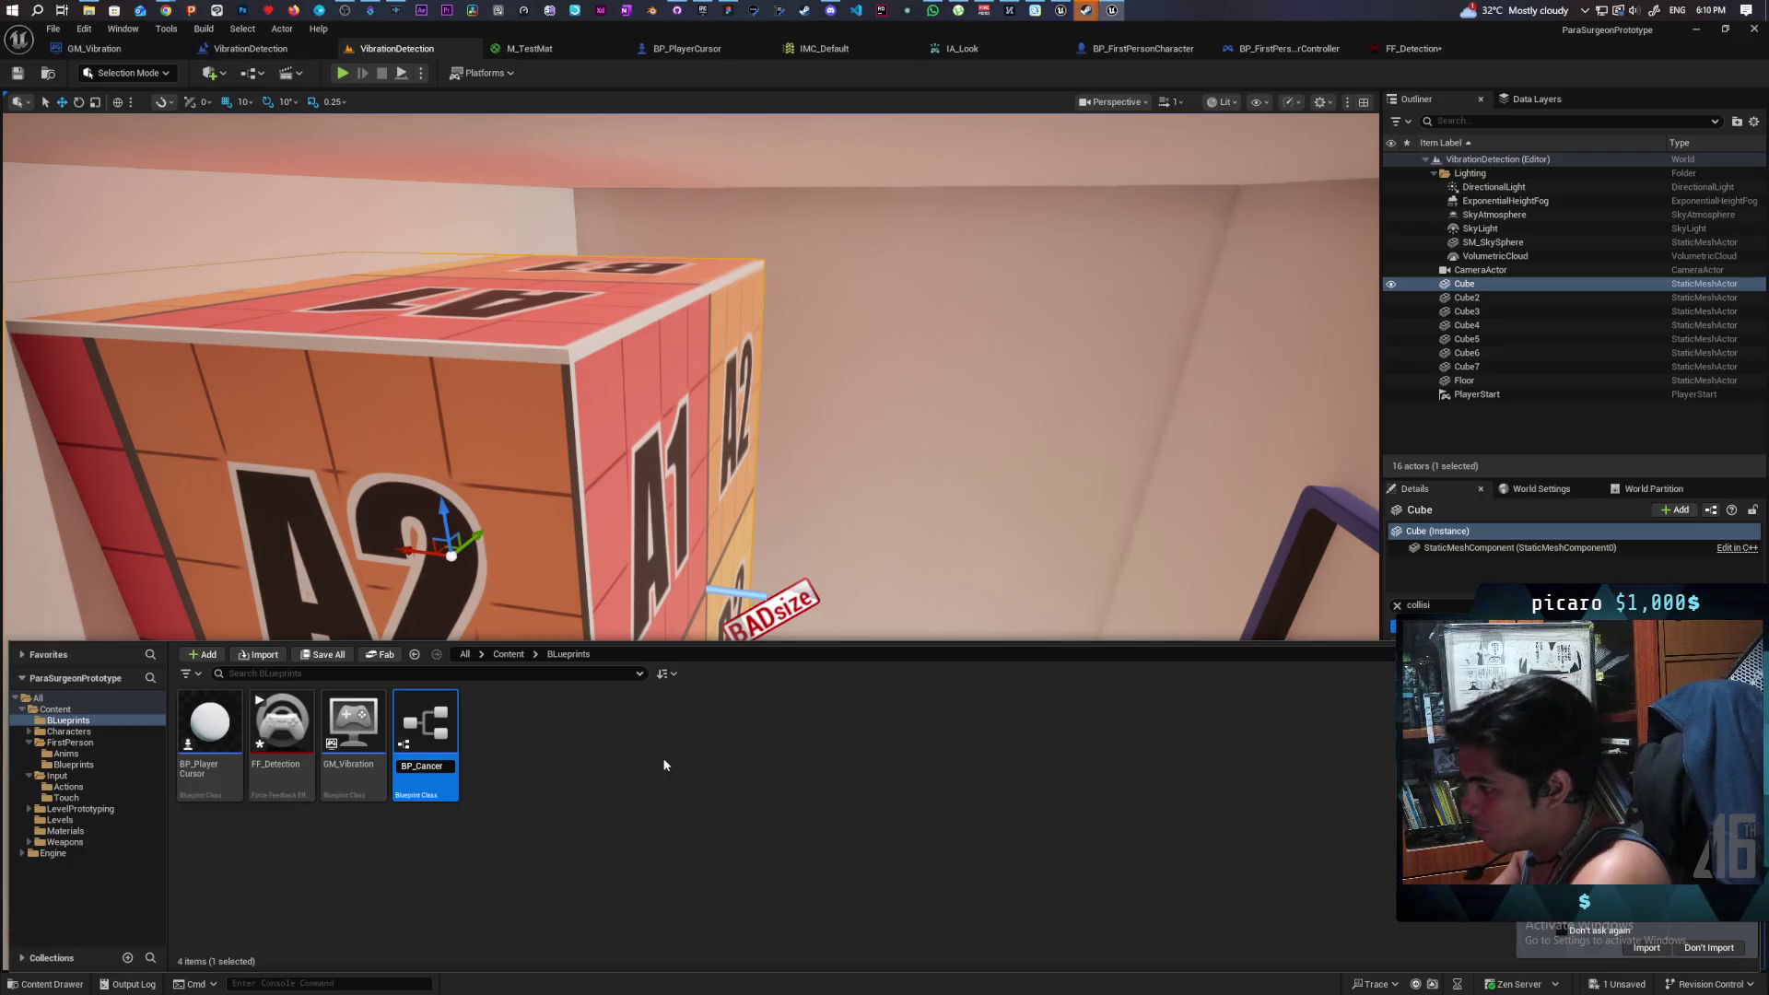
pyautogui.press('Return')
pyautogui.hotkey('ctrl', 'shift', 's')
# - Open BP_Cancer, then list the events available for the StaticMeshComponent0 mesh component
pyautogui.doubleClick(201, 734)
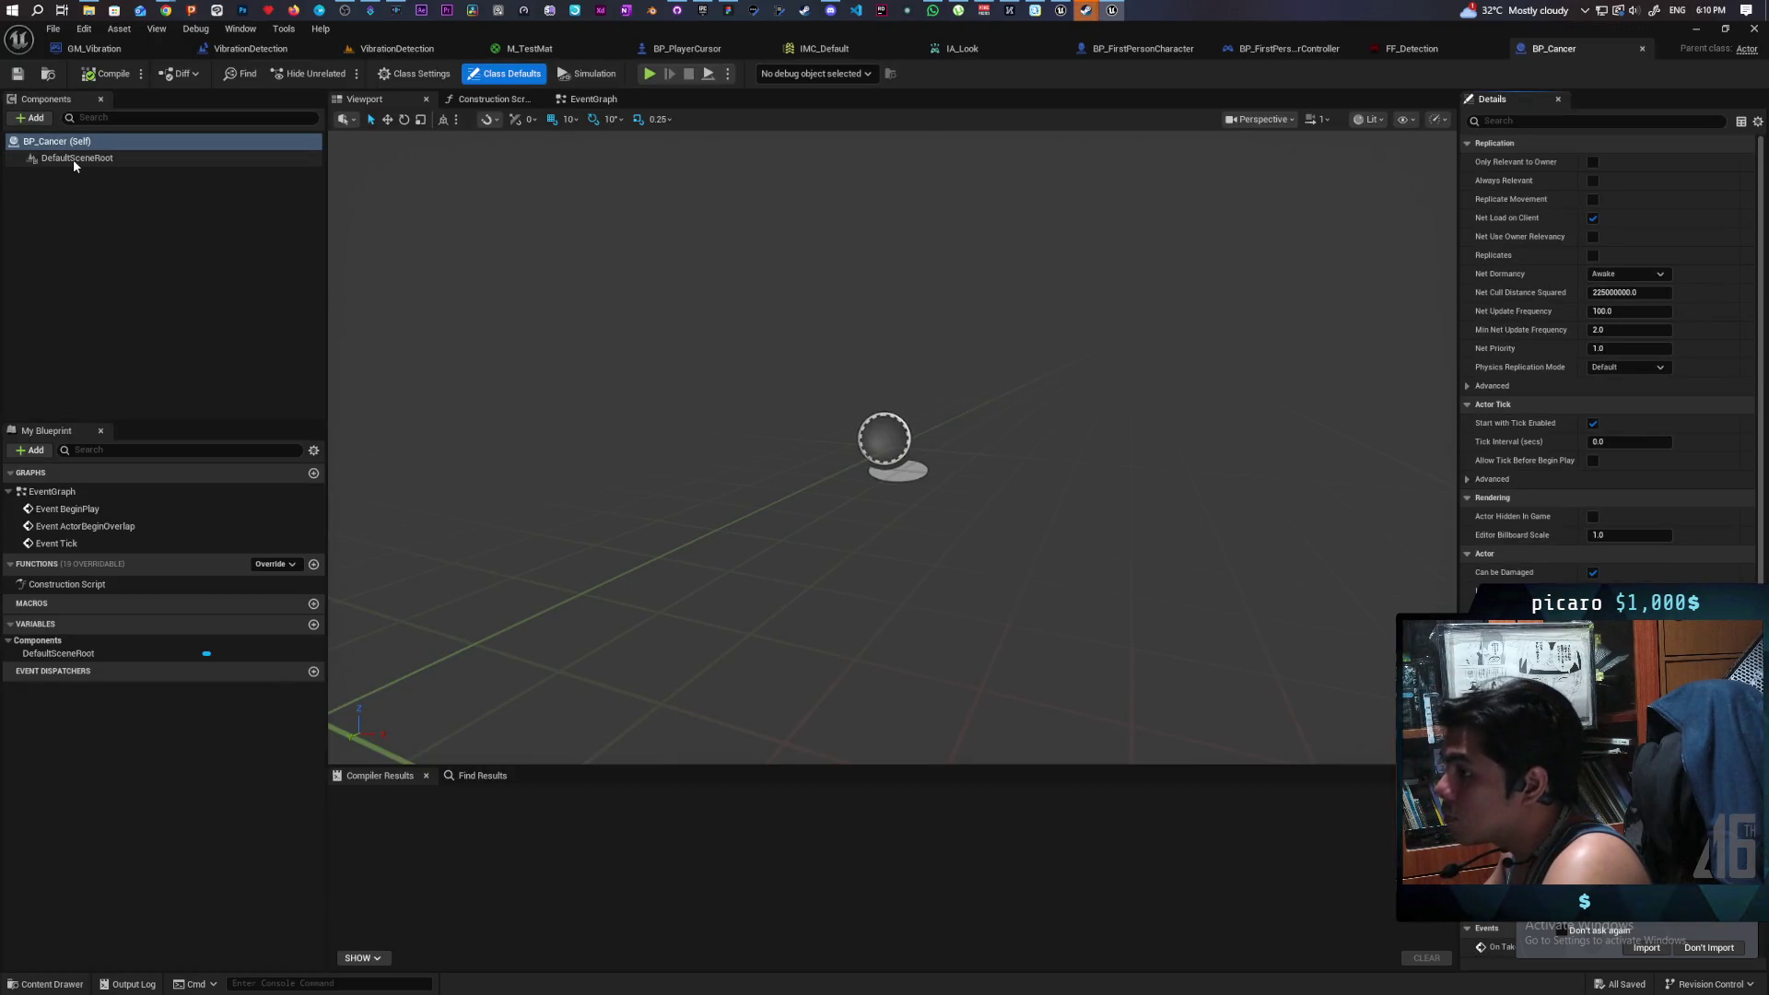
pyautogui.rightClick(131, 162)
pyautogui.moveTo(283, 216)
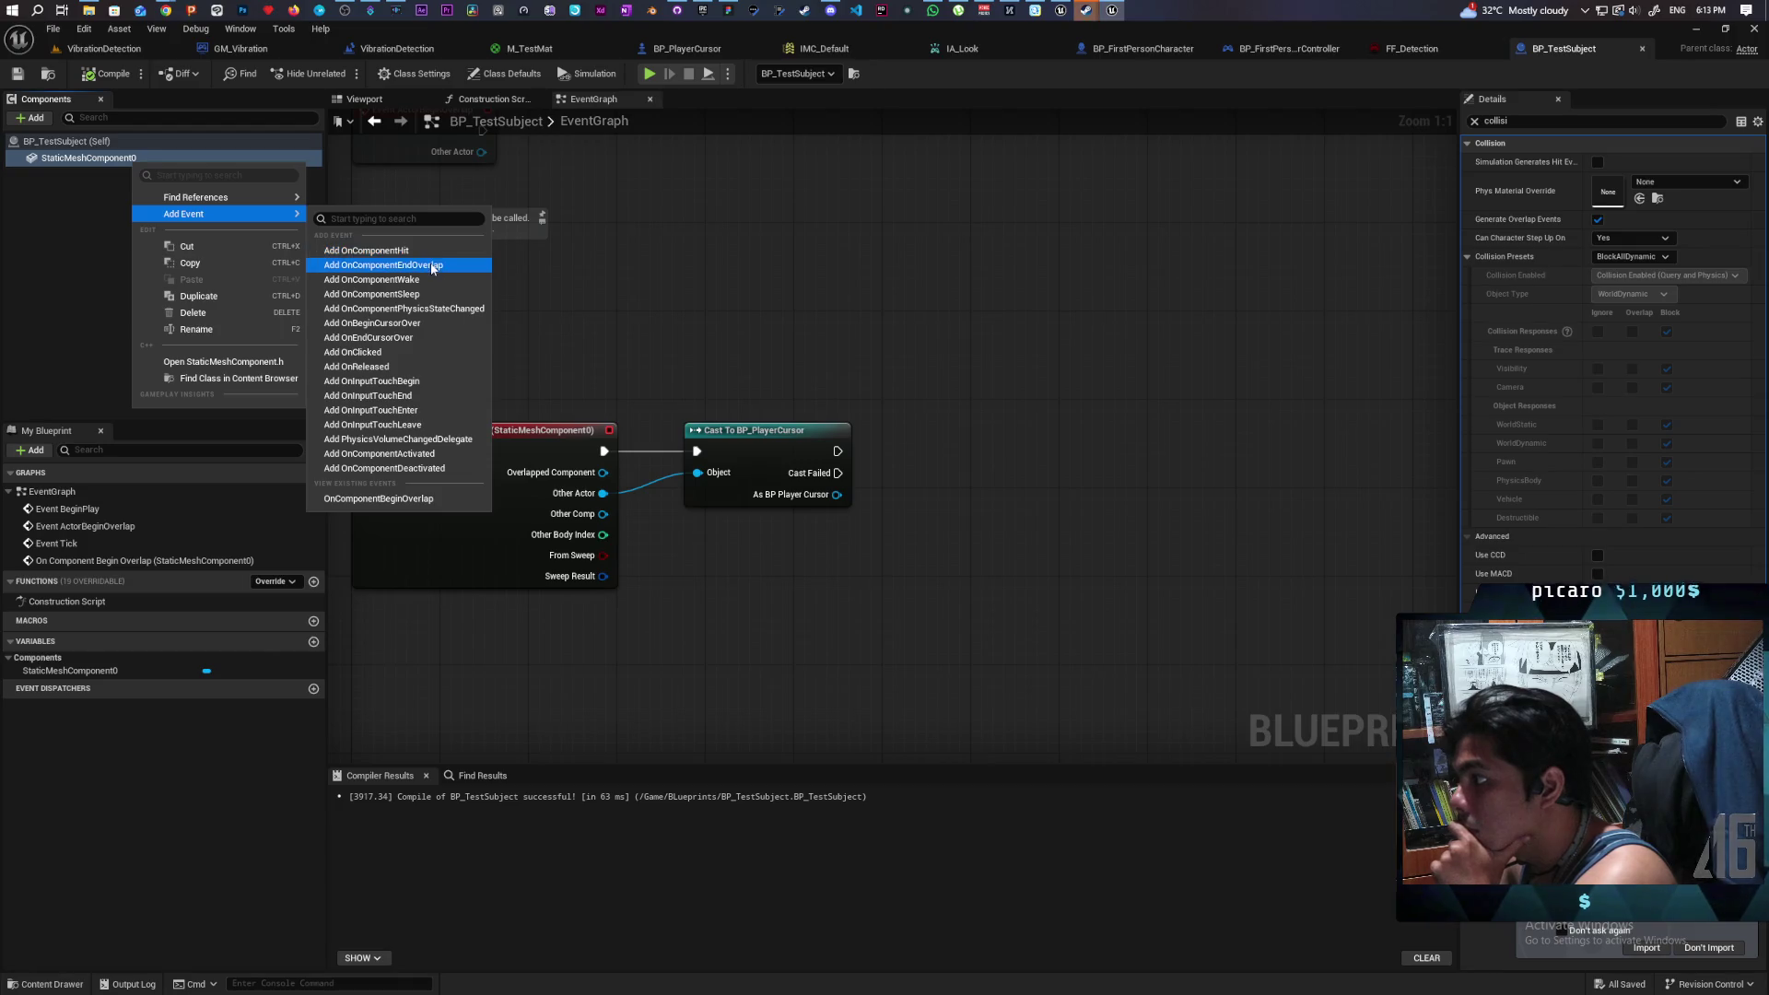
# - Add an On Component End Overlap event feeding a copied Cast To BP_PlayerCursor node
pyautogui.click(425, 265)
pyautogui.moveTo(612, 406); pyautogui.dragTo(626, 538)
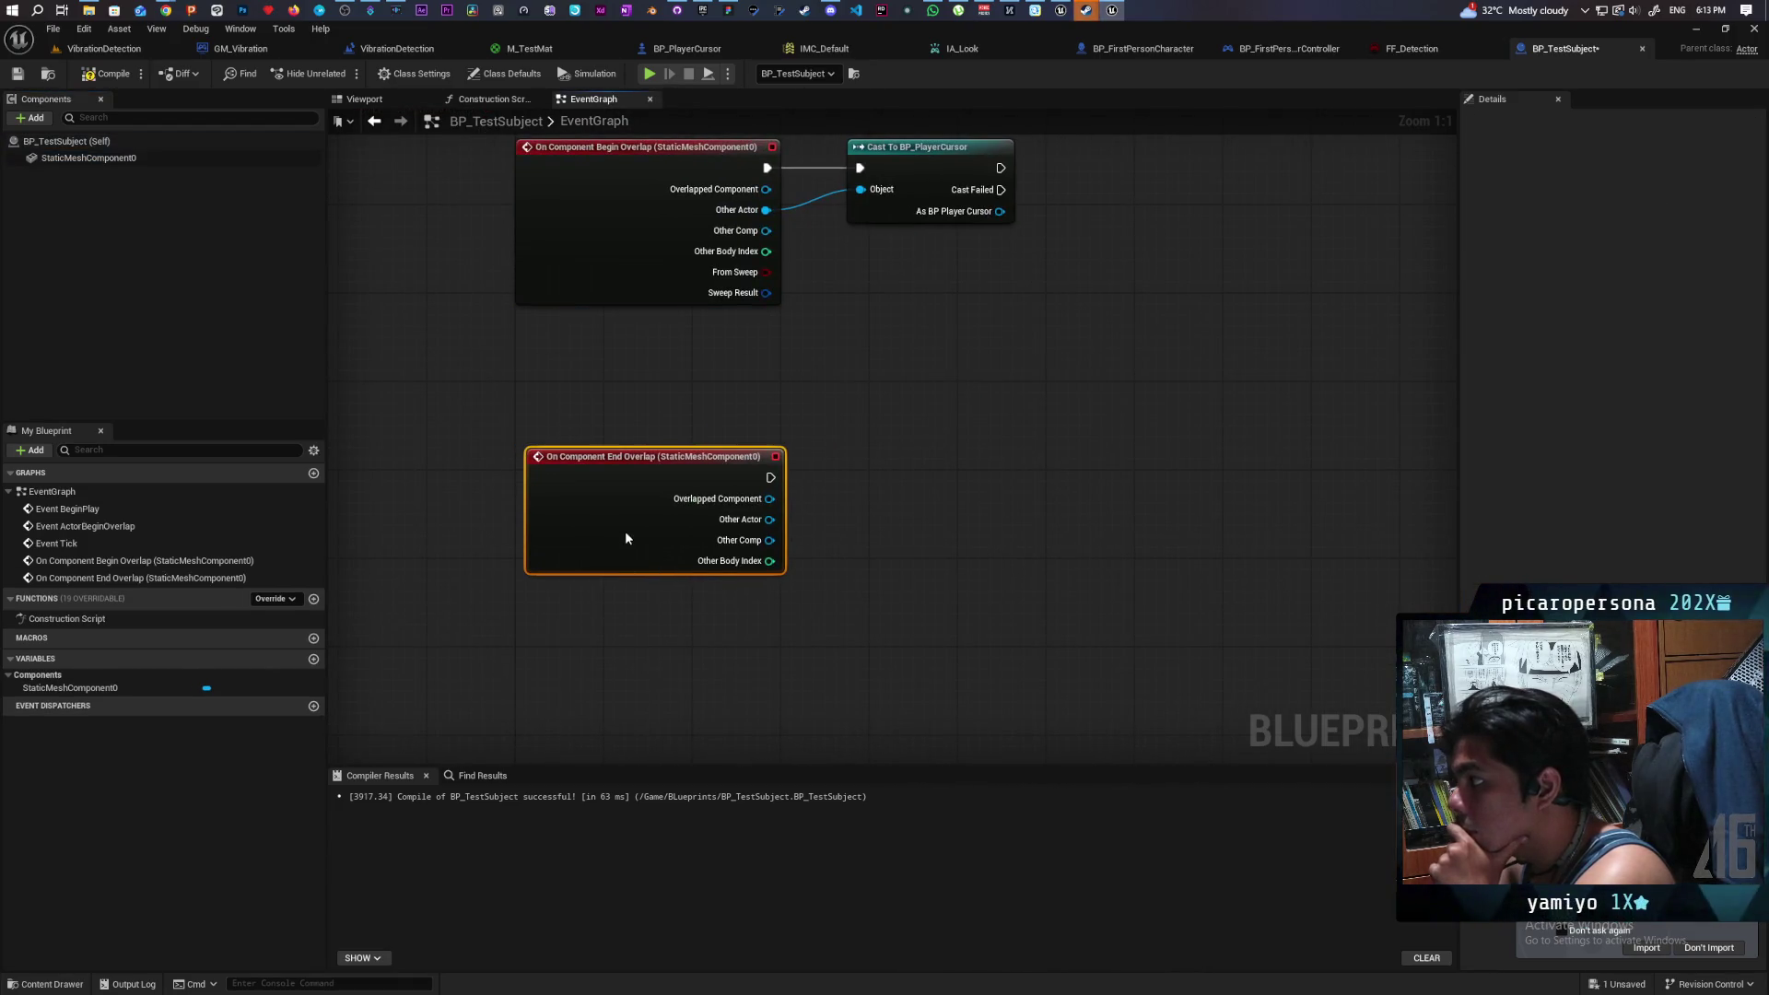
pyautogui.moveTo(837, 275); pyautogui.dragTo(930, 111)
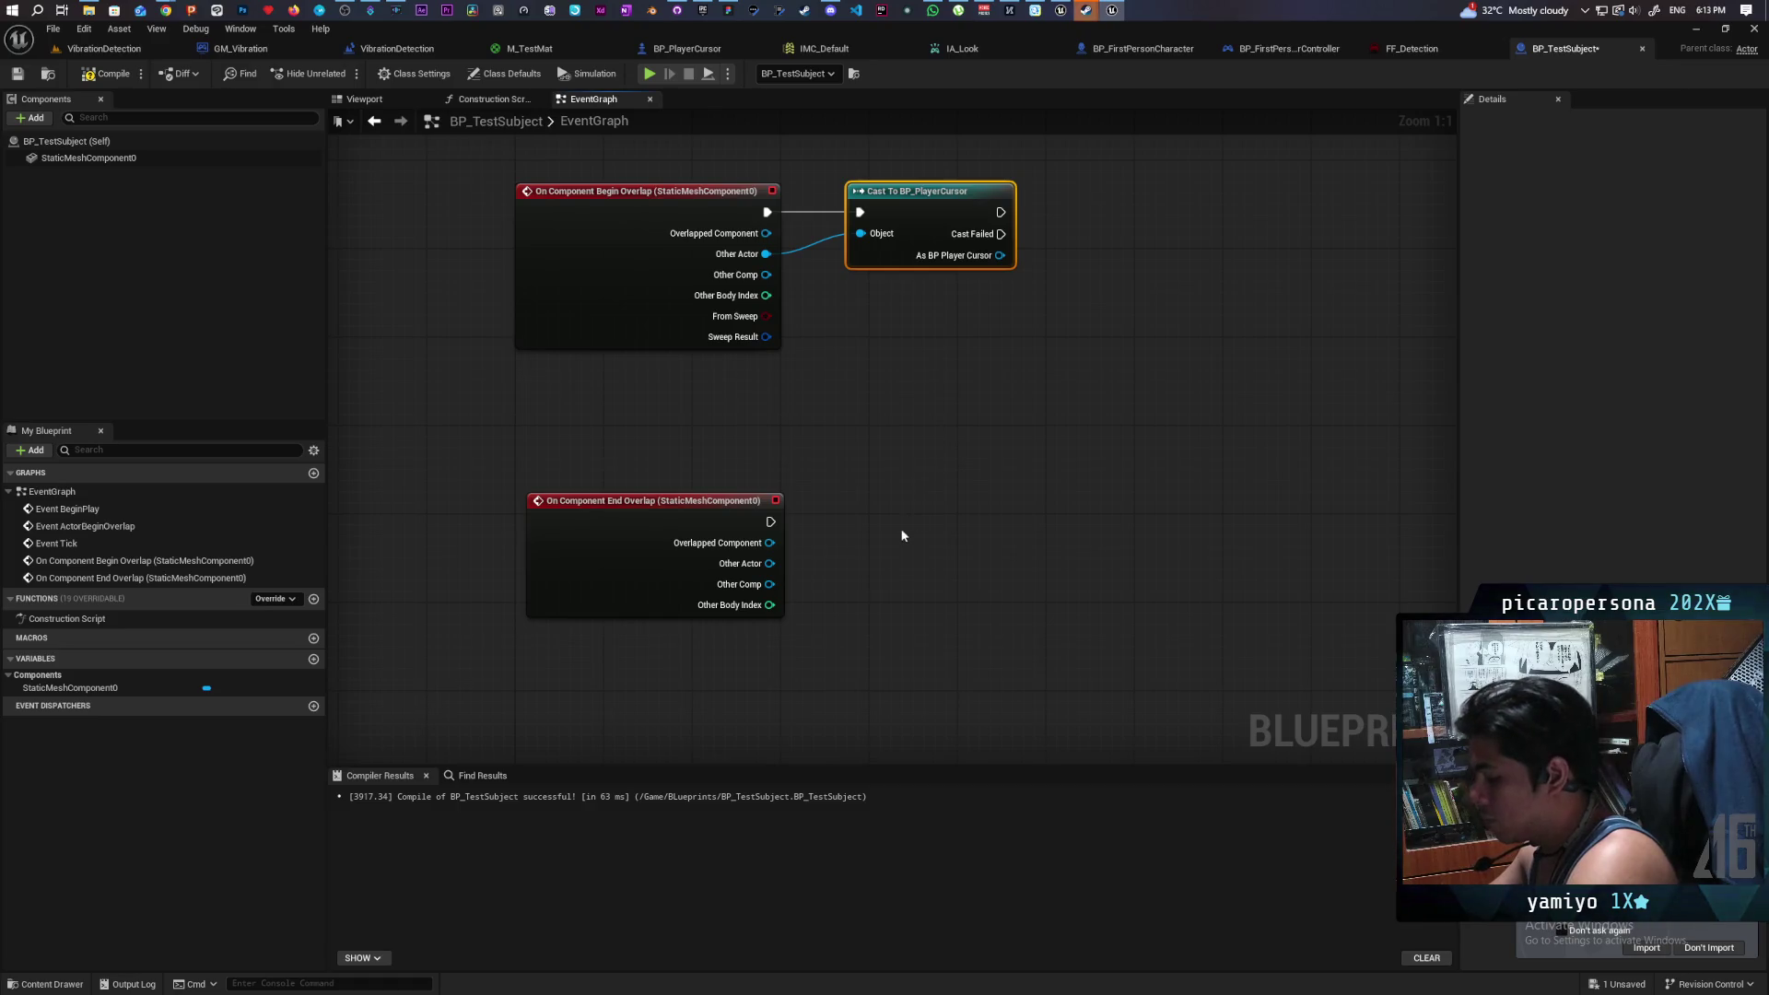
pyautogui.hotkey('ctrl', 'c')
pyautogui.hotkey('ctrl', 'v')
pyautogui.moveTo(893, 586); pyautogui.dragTo(882, 543)
pyautogui.moveTo(937, 540); pyautogui.dragTo(937, 519)
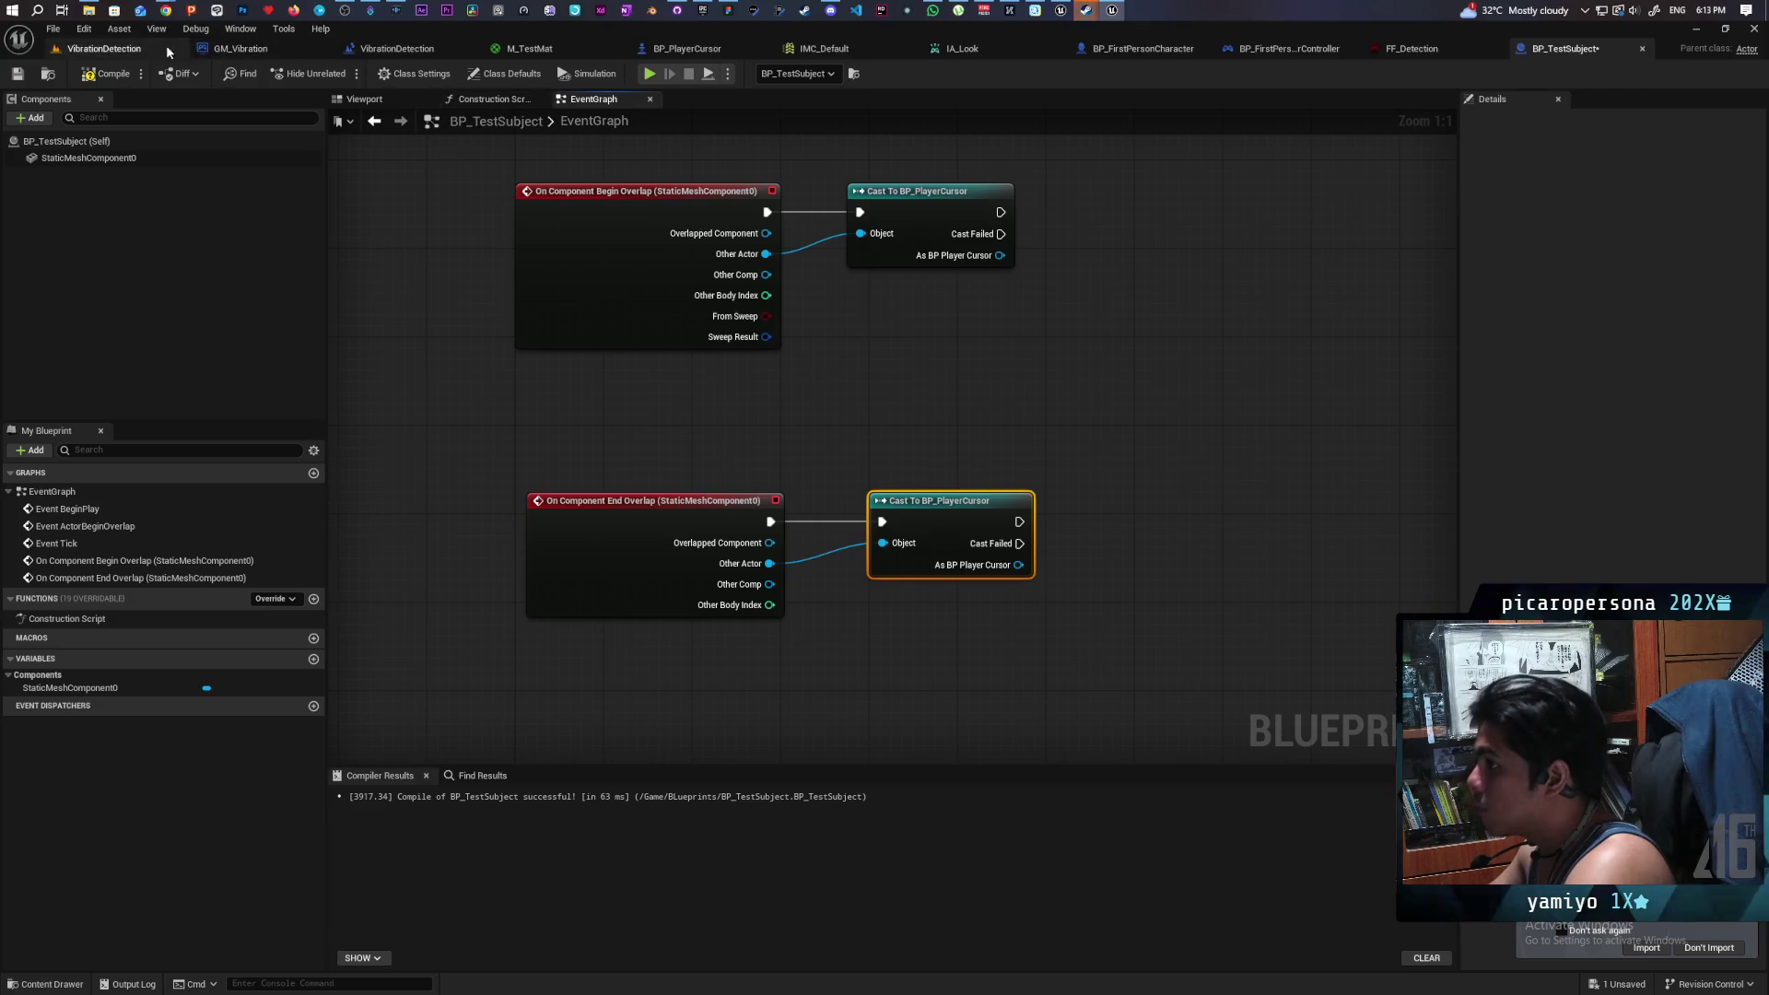
# - Compile and save BP_TestSubject, then check its cube in the viewport
pyautogui.click(107, 74)
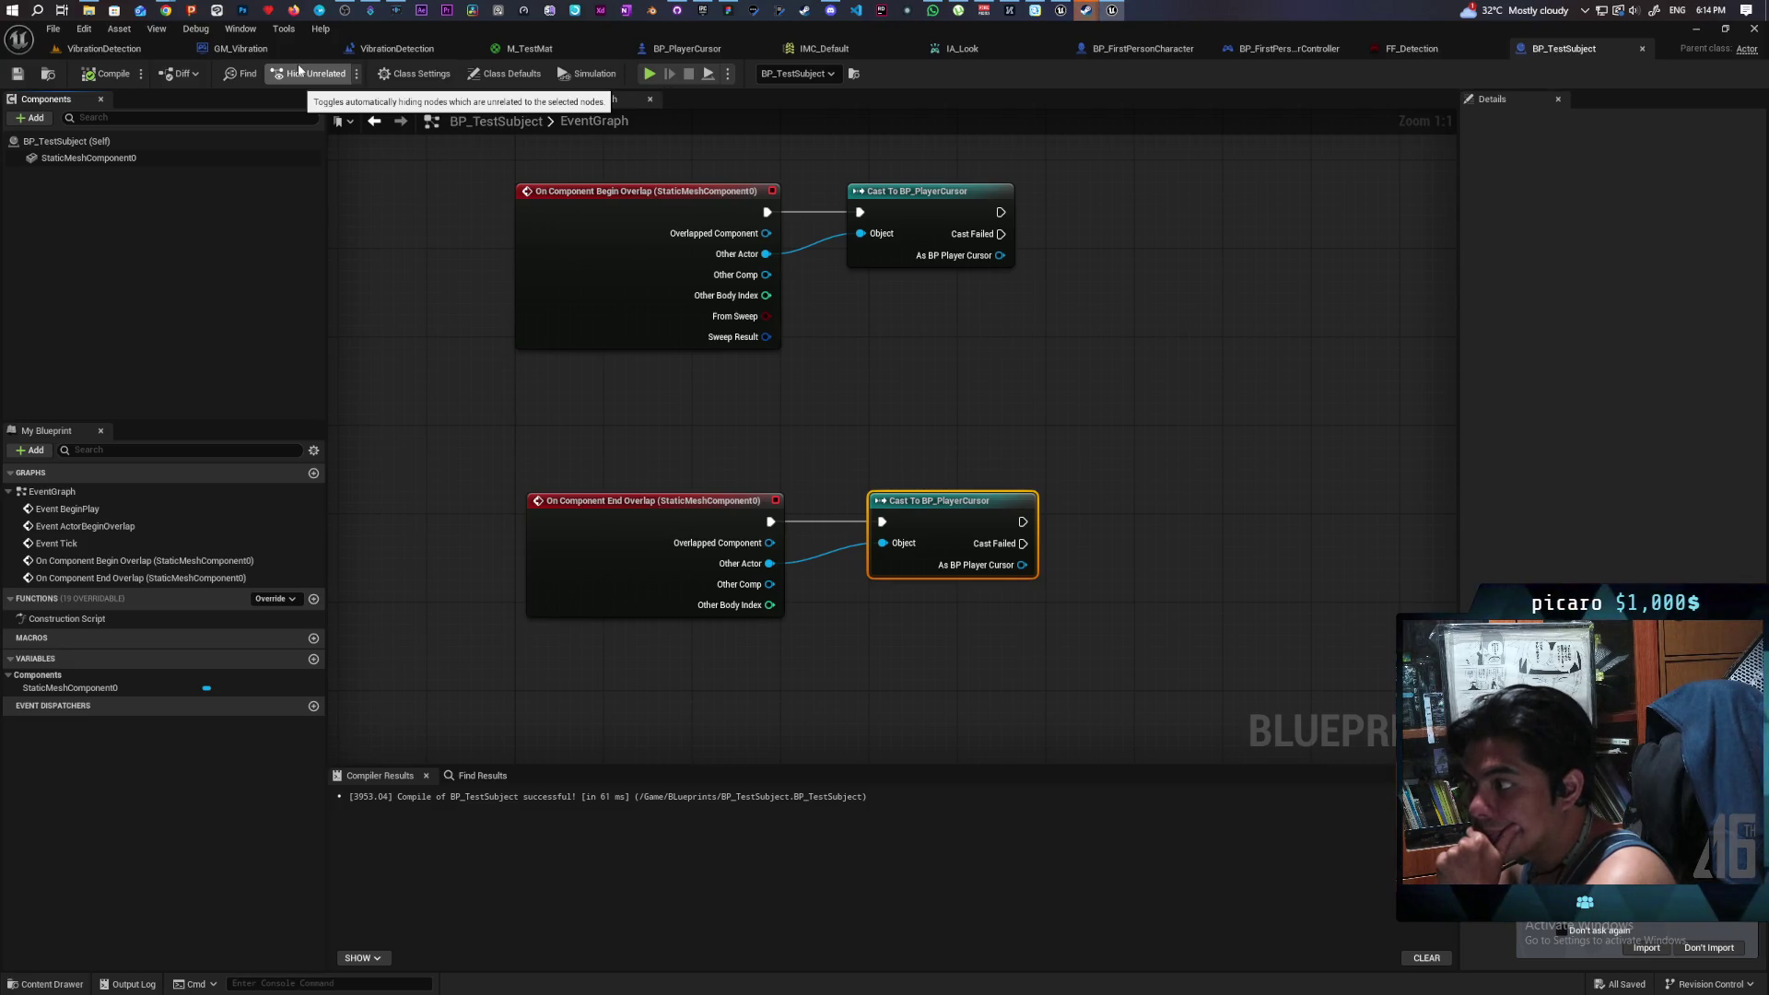
pyautogui.moveTo(924, 392); pyautogui.dragTo(794, 412)
pyautogui.click(394, 99)
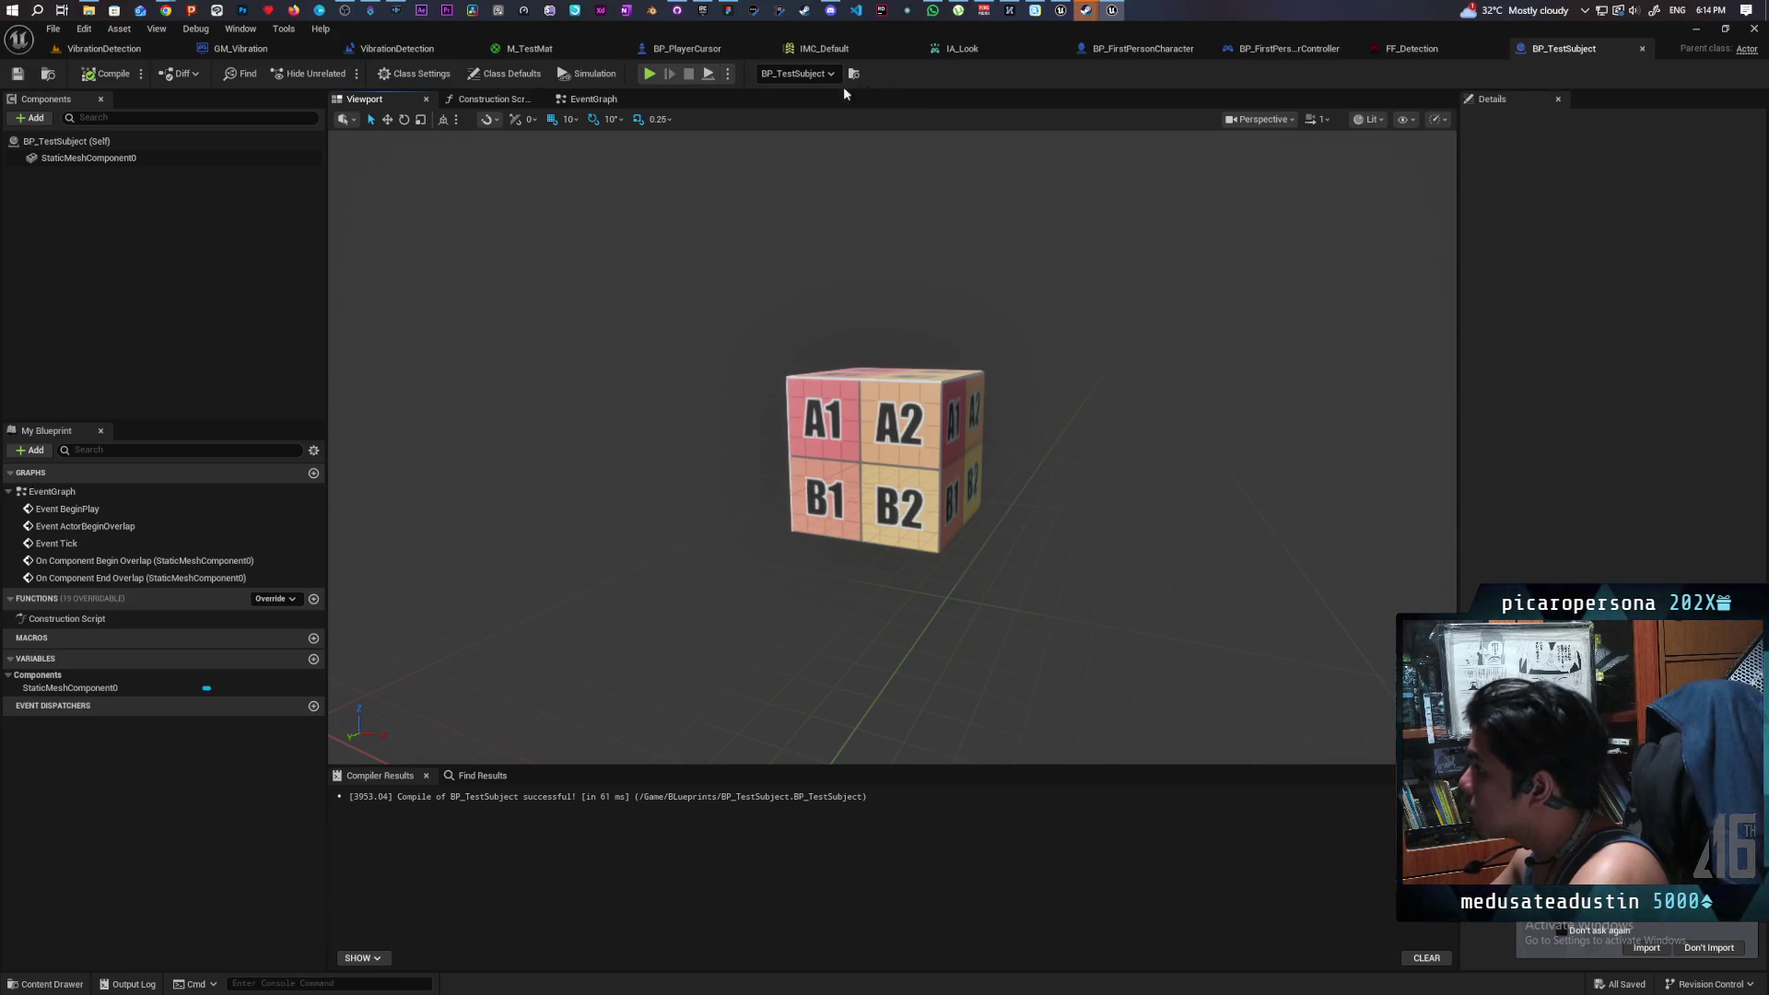
pyautogui.click(589, 99)
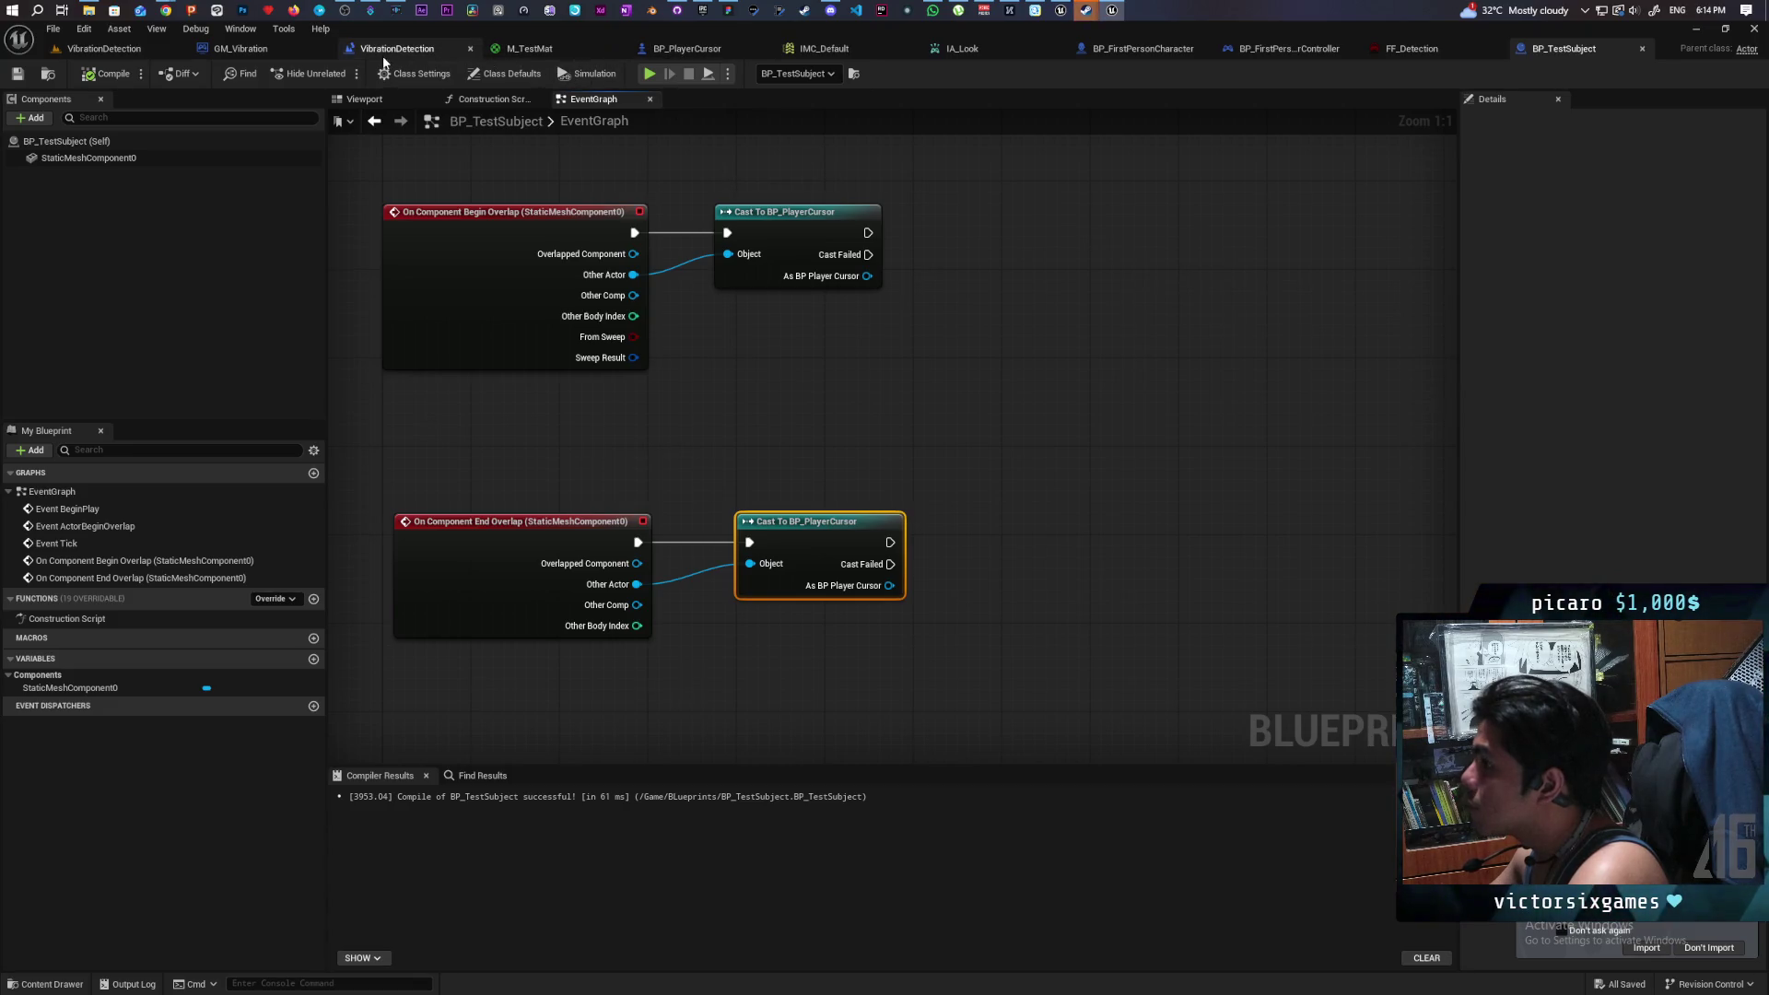
pyautogui.click(686, 48)
# - Add two custom events named Start Detection and End Detection
pyautogui.moveTo(935, 333)
pyautogui.mouseDown()
pyautogui.moveTo(900, 446)
pyautogui.moveTo(943, 494)
pyautogui.moveTo(861, 553)
pyautogui.moveTo(1066, 419)
pyautogui.mouseUp()
pyautogui.scroll(1, 943, 494)
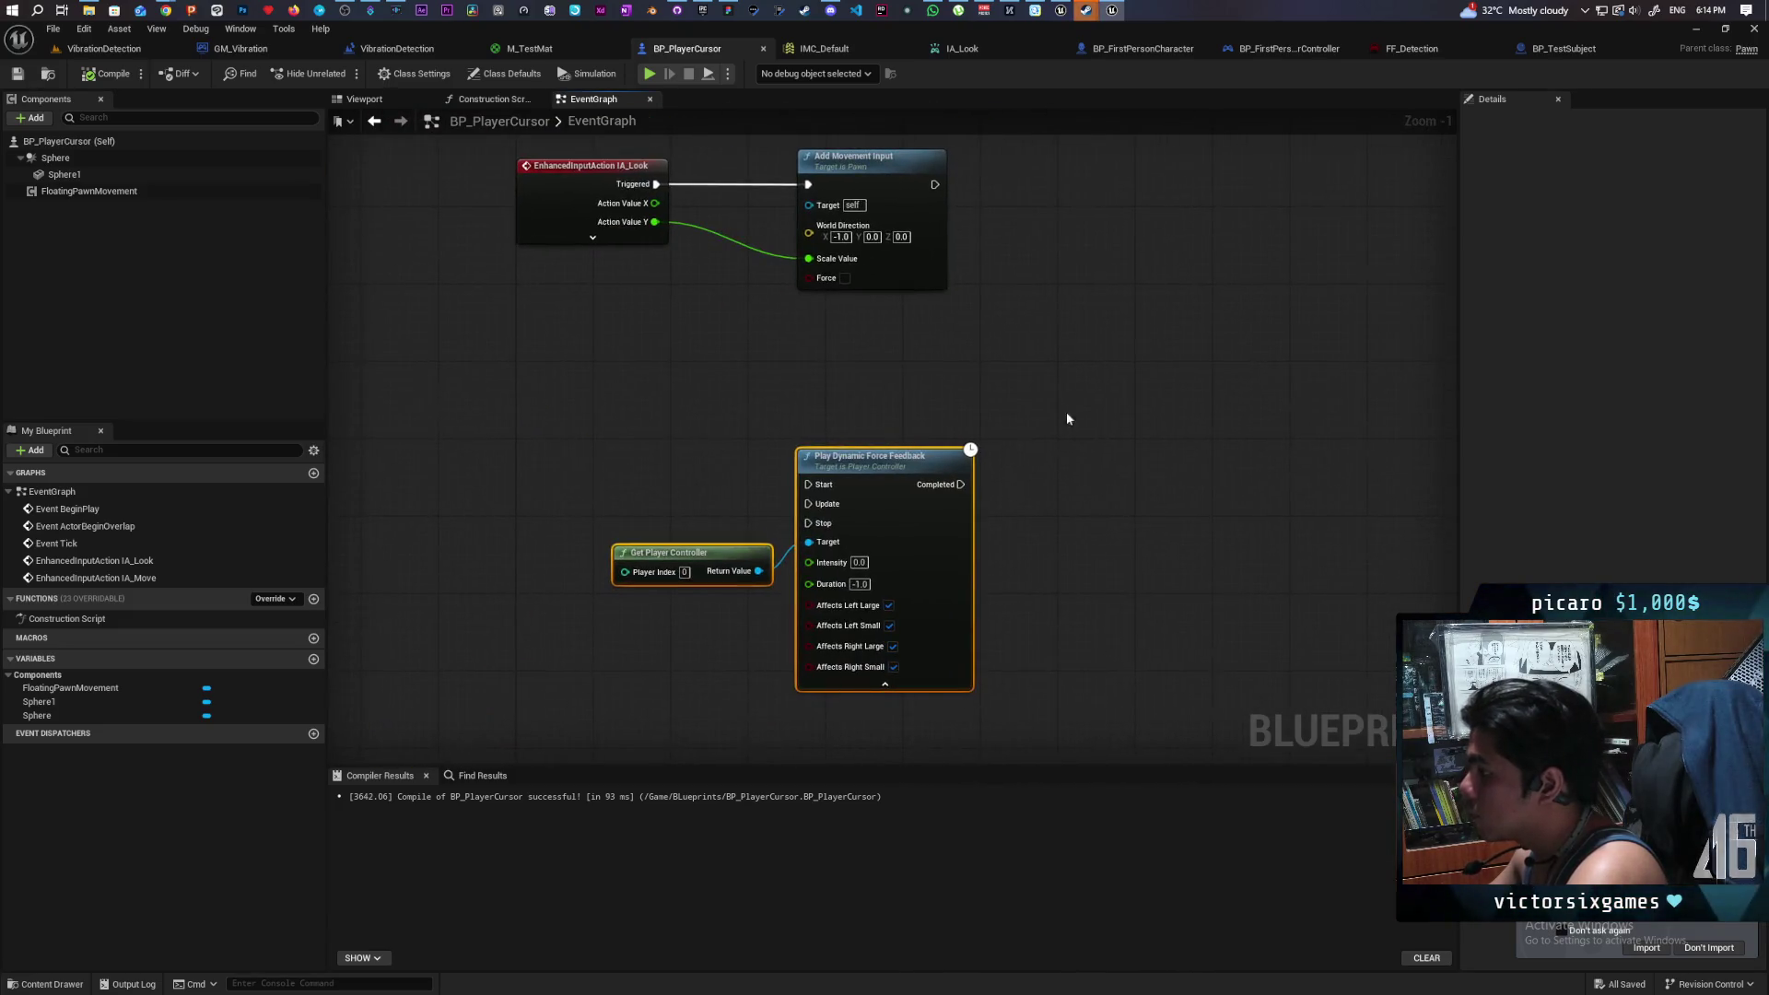
pyautogui.hotkey('ctrl', 'v')
pyautogui.write('Start')
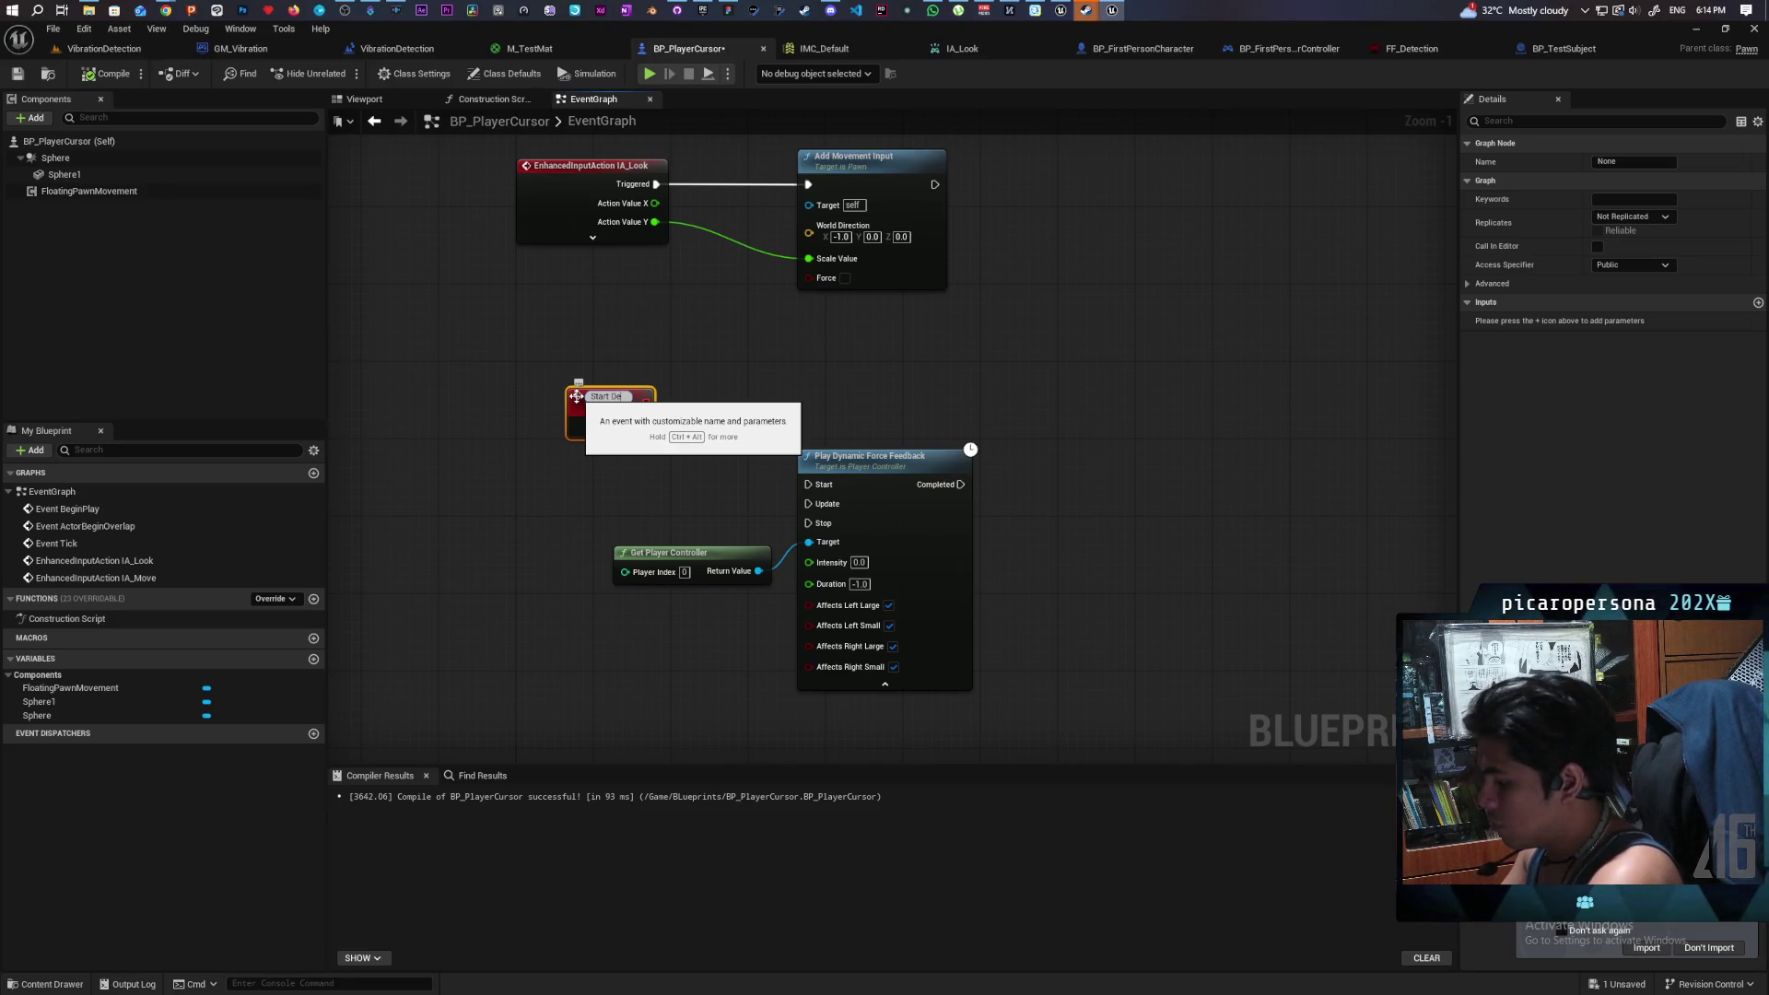
pyautogui.press('BackSpace')
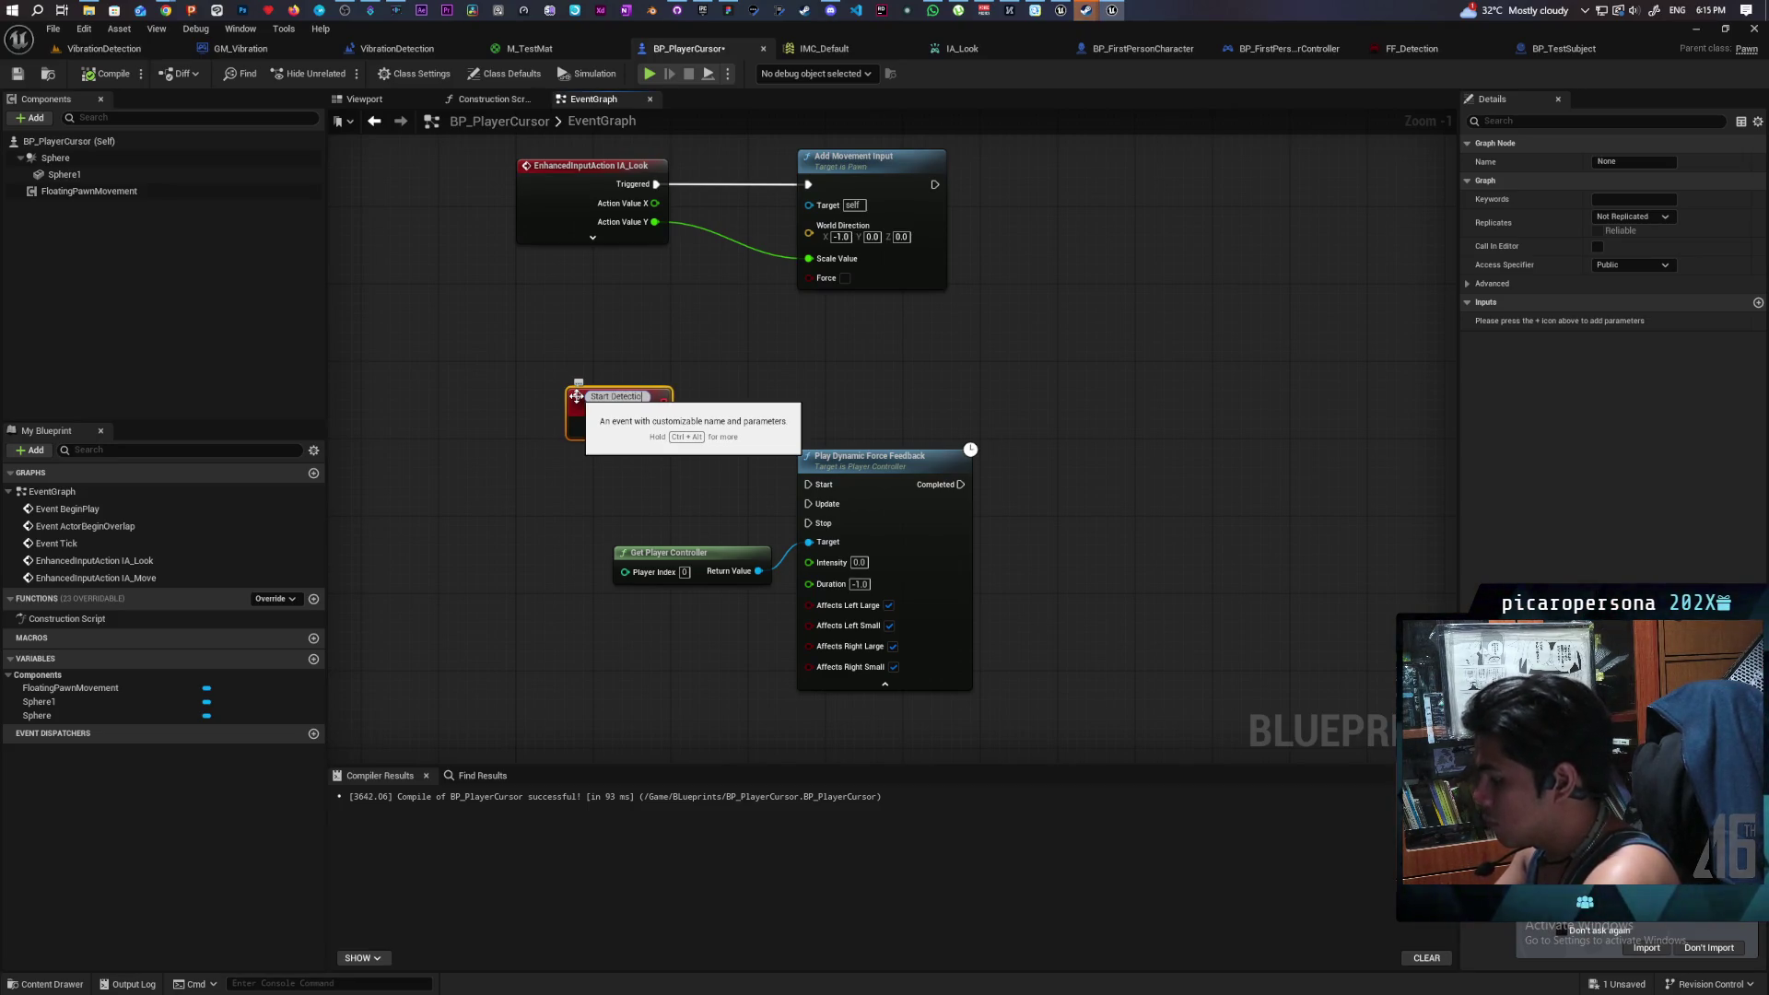
pyautogui.write('n')
pyautogui.press('Return')
pyautogui.hotkey('ctrl', 'v')
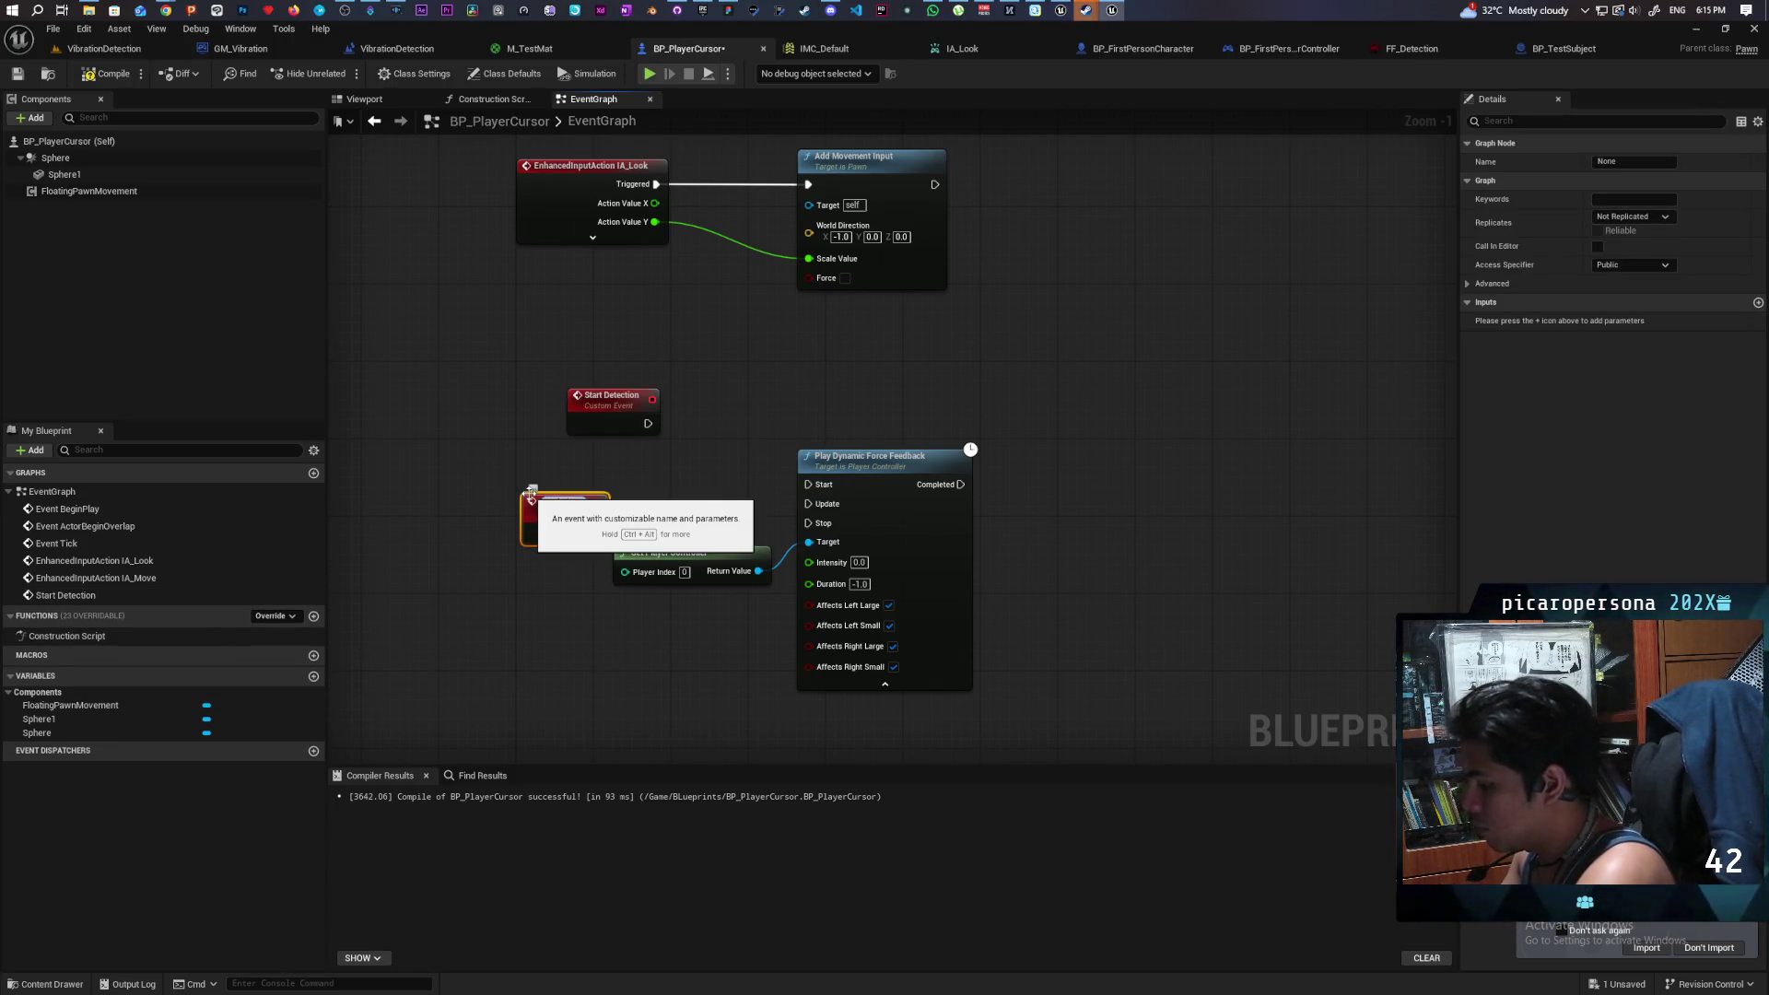
pyautogui.click(637, 483)
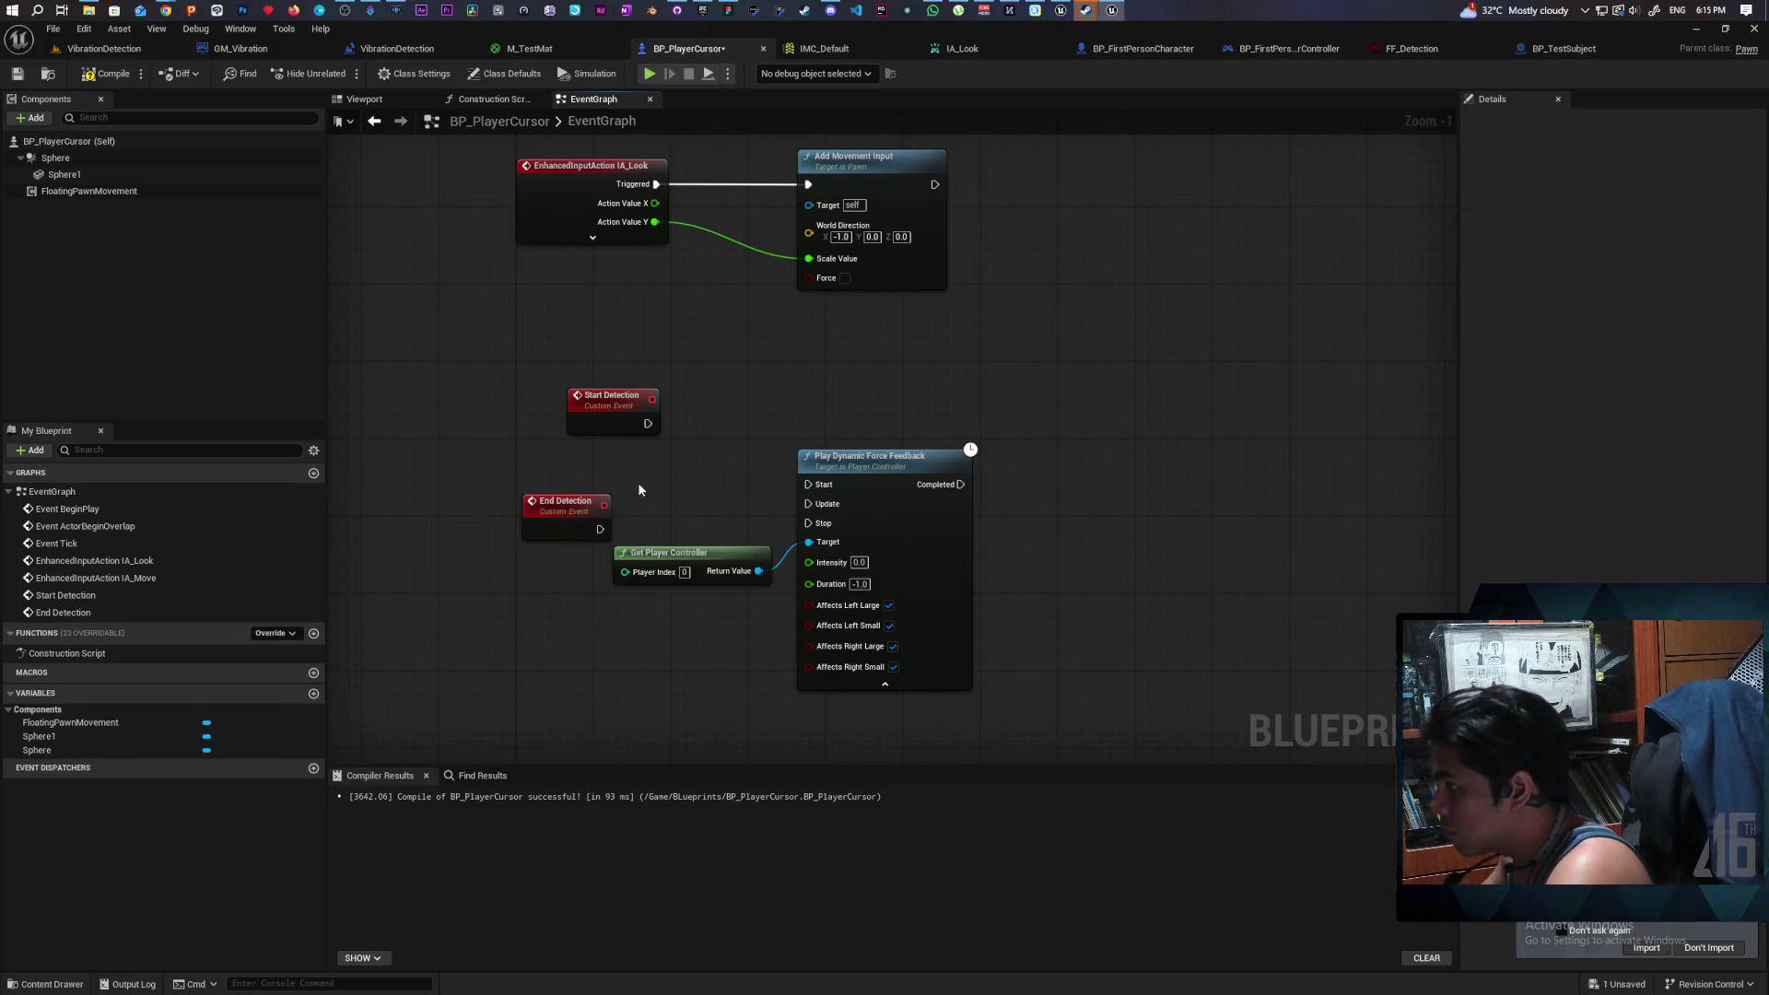
# - Wire Start Detection to Start and End Detection to Stop on Play Dynamic Force Feedback, then compile
pyautogui.moveTo(647, 424); pyautogui.dragTo(808, 485)
pyautogui.moveTo(600, 529)
pyautogui.mouseDown()
pyautogui.moveTo(823, 531)
pyautogui.moveTo(577, 511)
pyautogui.moveTo(599, 507)
pyautogui.mouseUp()
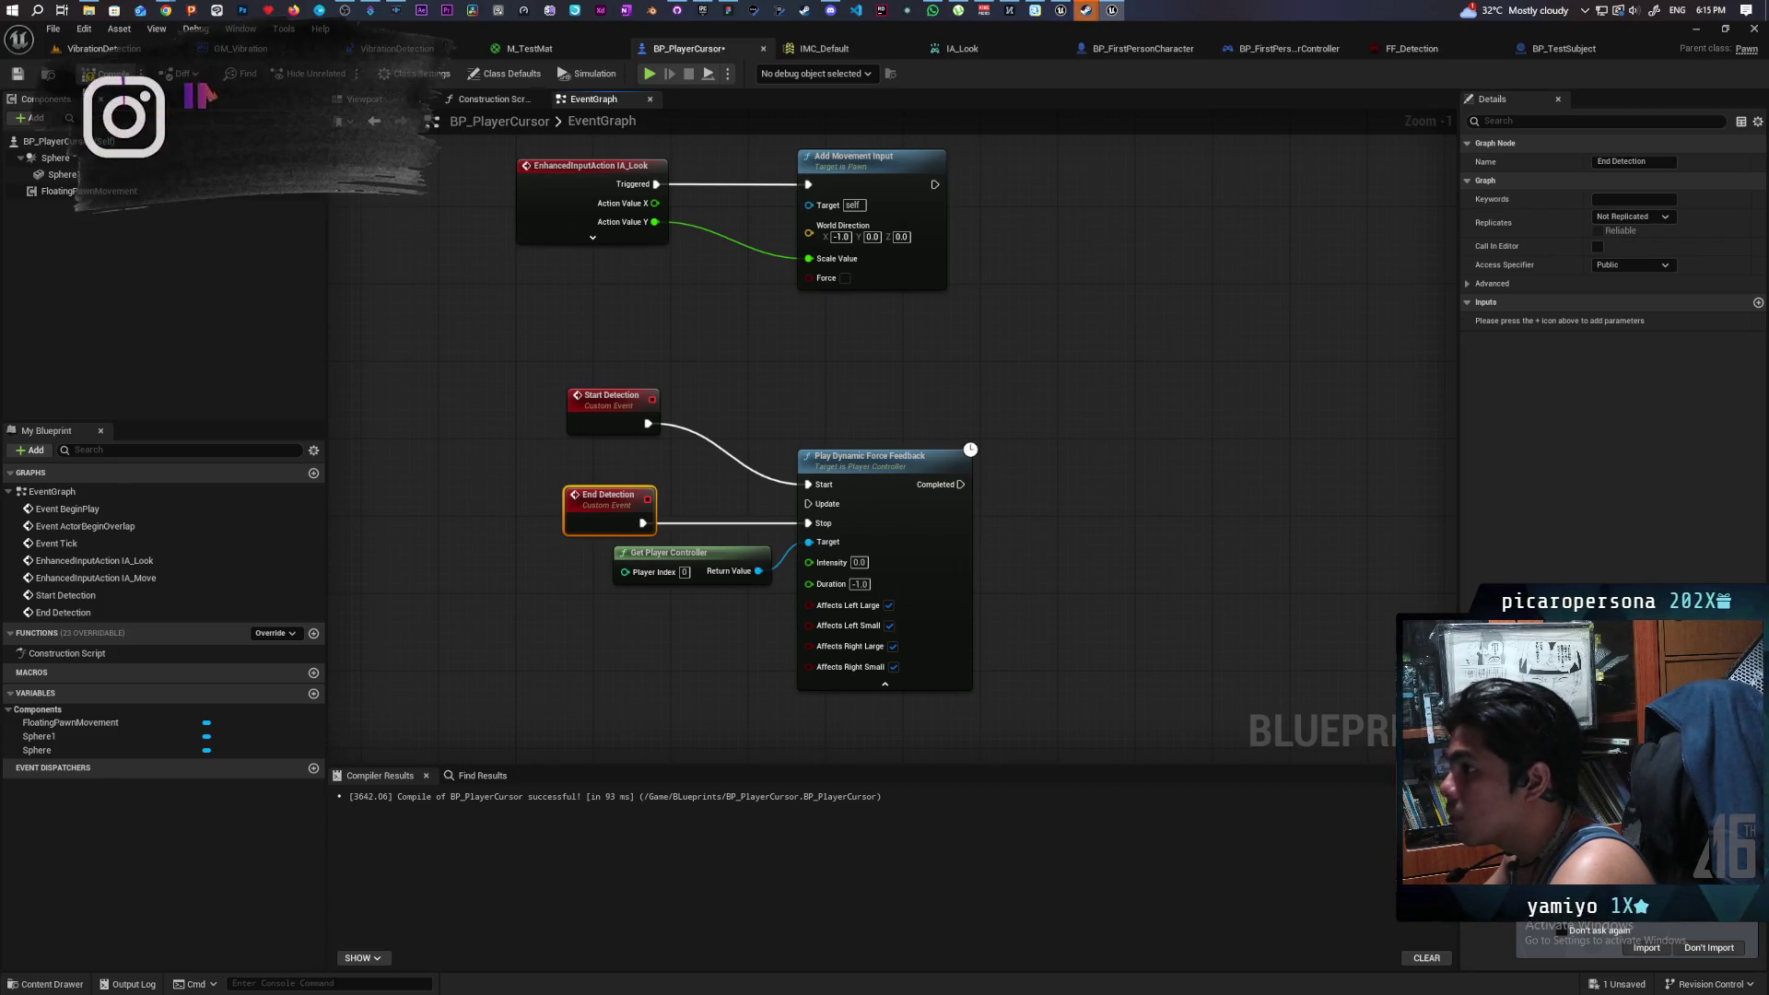
pyautogui.hotkey('ctrl', 's')
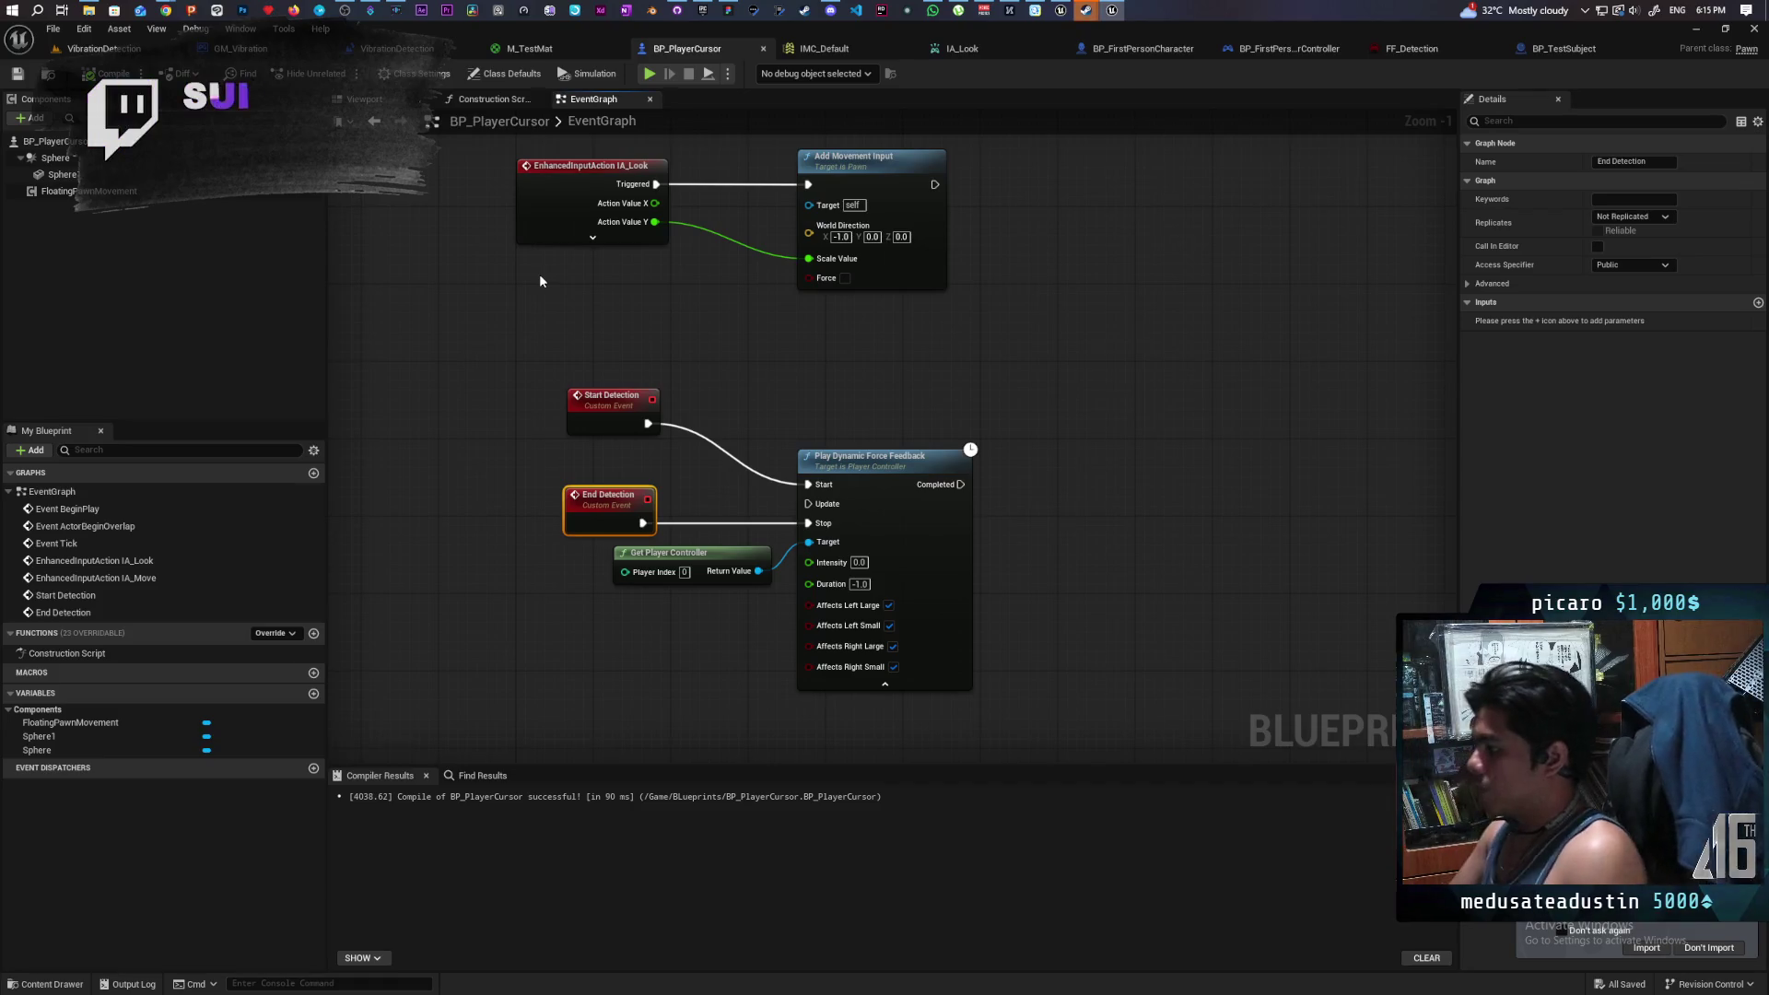
# - Move Get Player Controller and End Detection lower, then duplicate End Detection
pyautogui.scroll(-1, 763, 388)
pyautogui.scroll(1, 633, 416)
pyautogui.moveTo(615, 501); pyautogui.dragTo(565, 501)
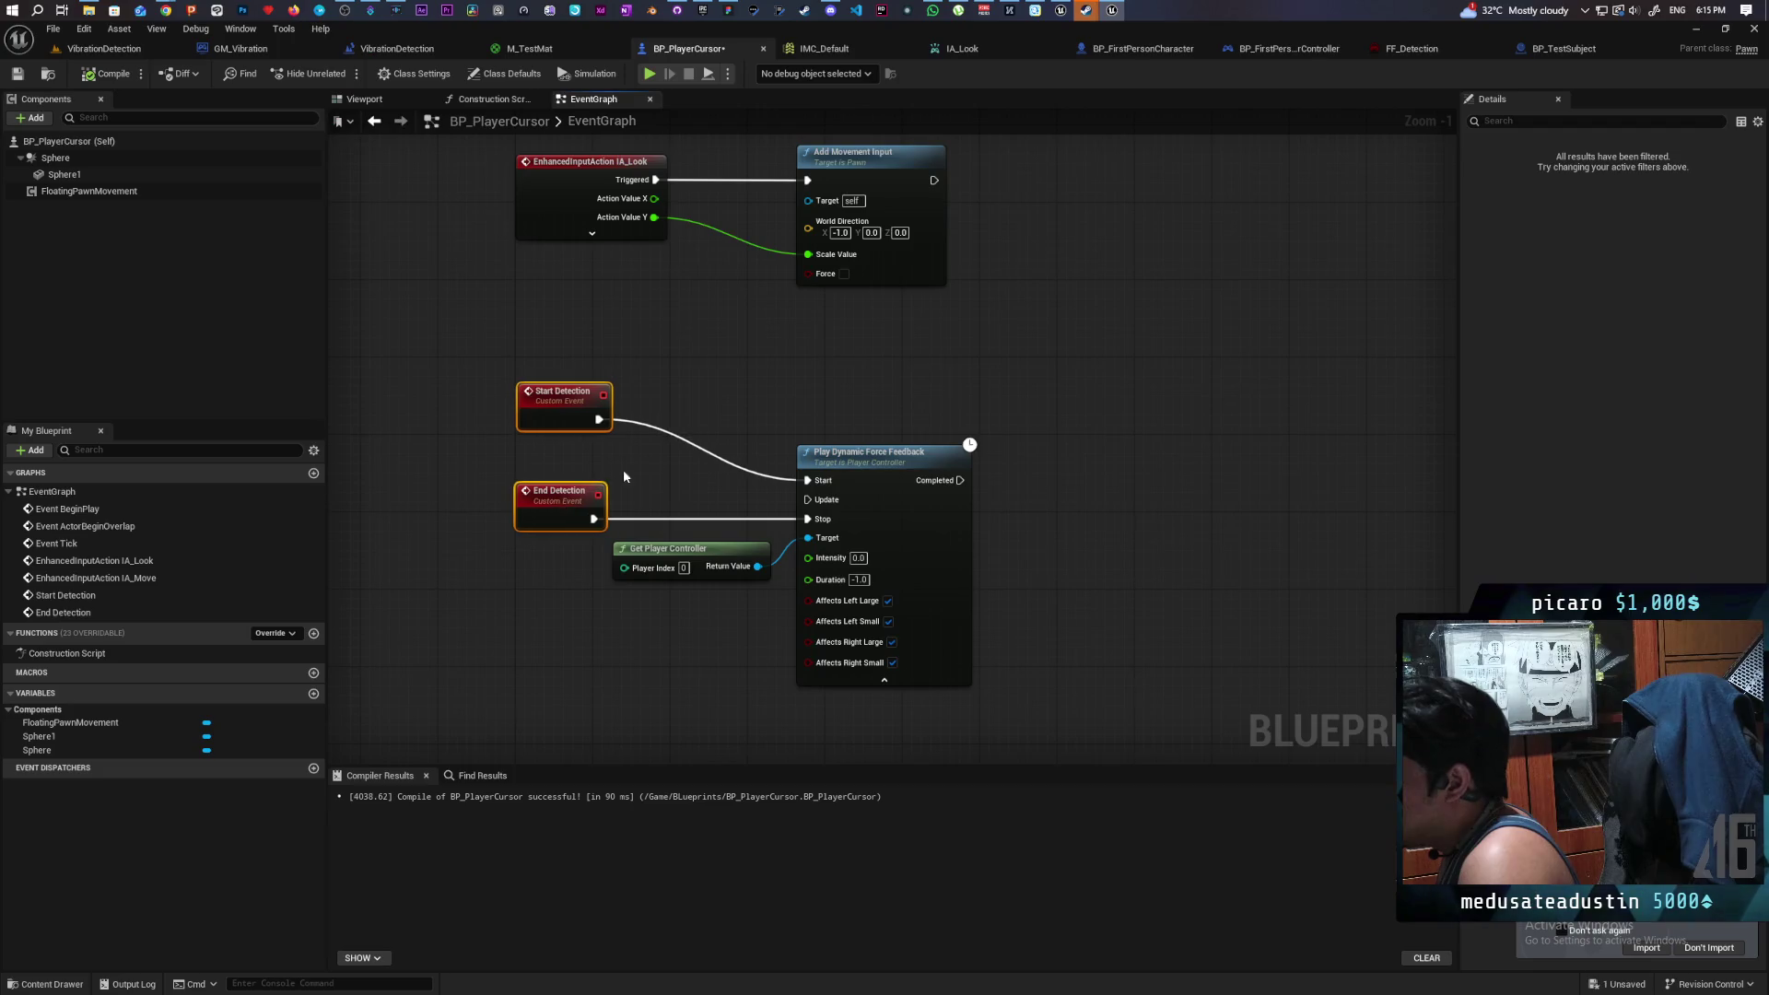
pyautogui.click(622, 468)
pyautogui.scroll(-2, 716, 357)
pyautogui.moveTo(687, 514); pyautogui.dragTo(928, 435)
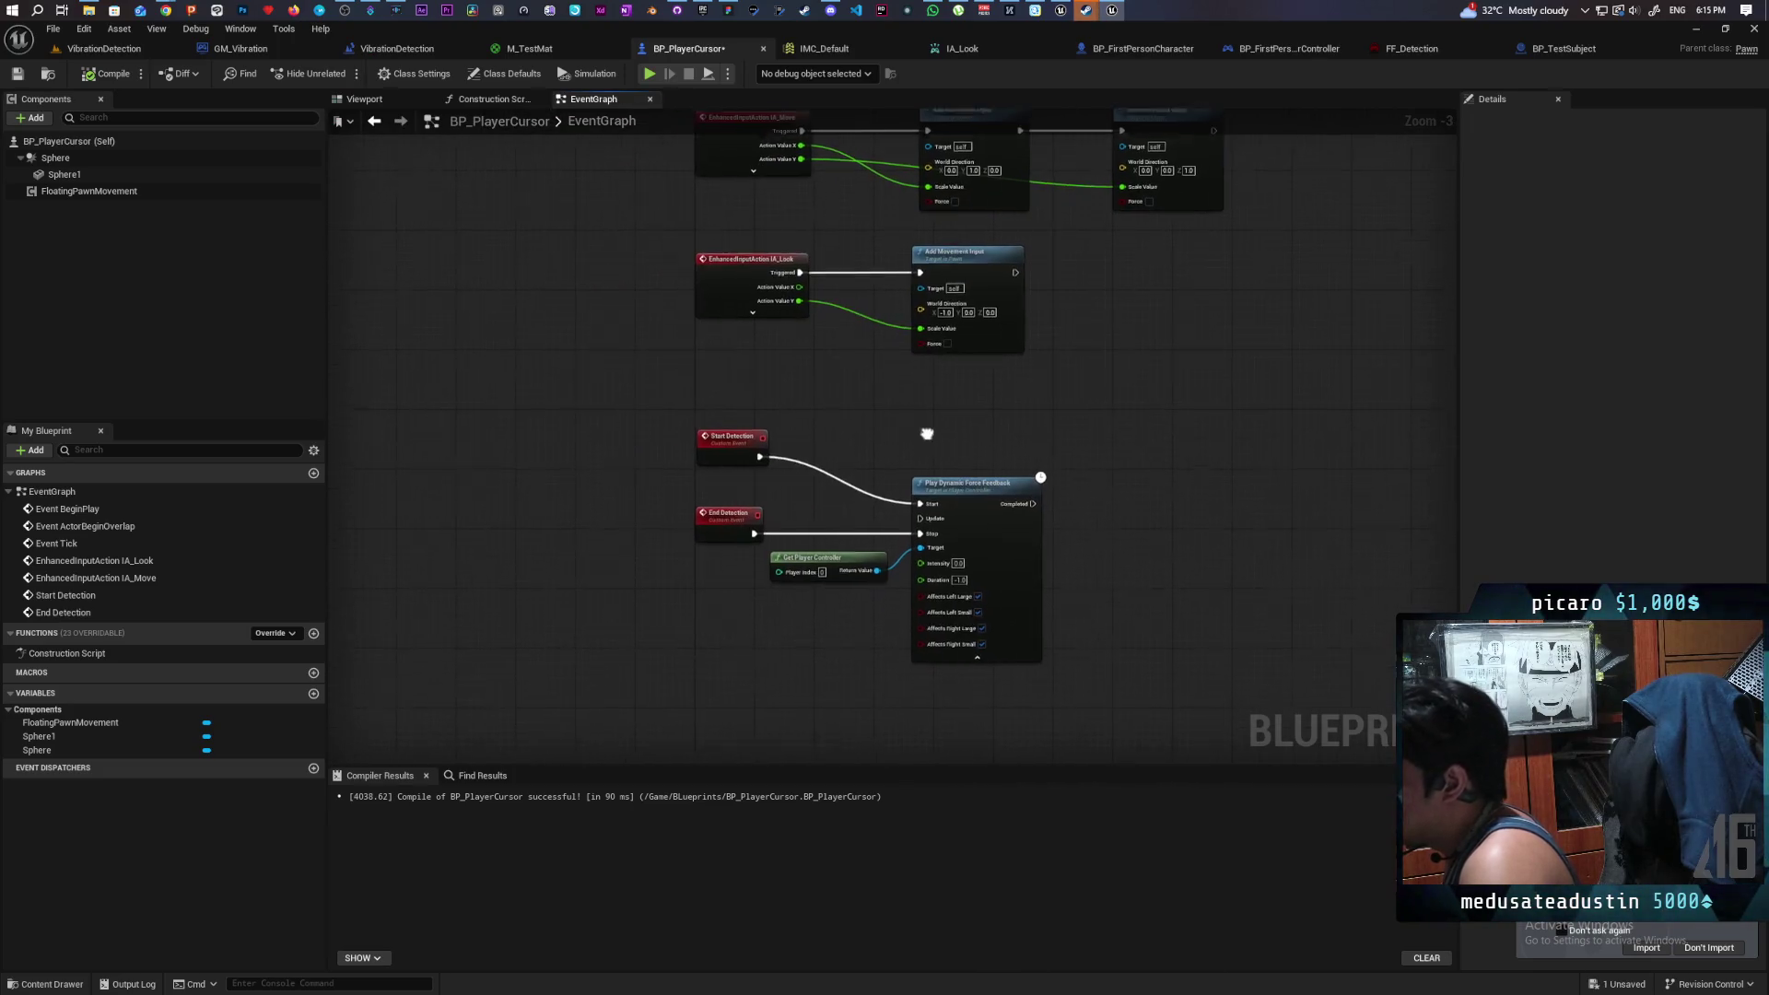
pyautogui.moveTo(821, 556); pyautogui.dragTo(827, 659)
pyautogui.moveTo(733, 510)
pyautogui.mouseDown()
pyautogui.moveTo(737, 584)
pyautogui.moveTo(943, 508)
pyautogui.moveTo(856, 505)
pyautogui.mouseUp()
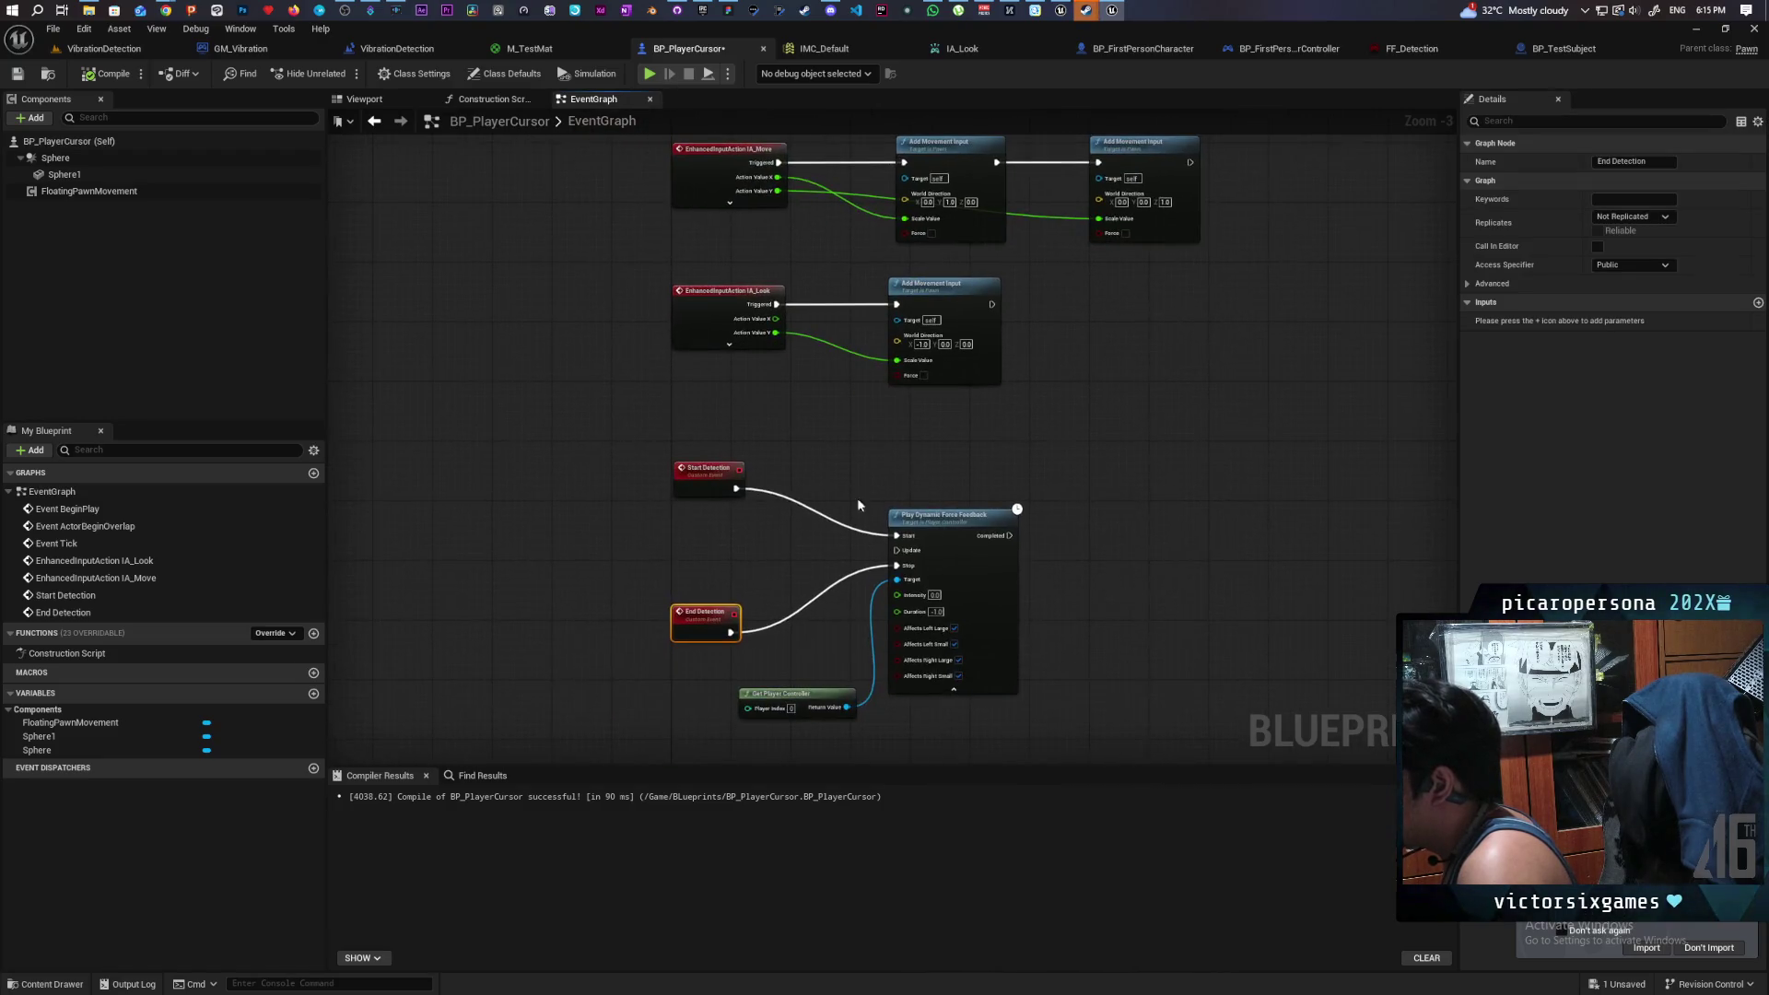
pyautogui.hotkey('ctrl', 'd')
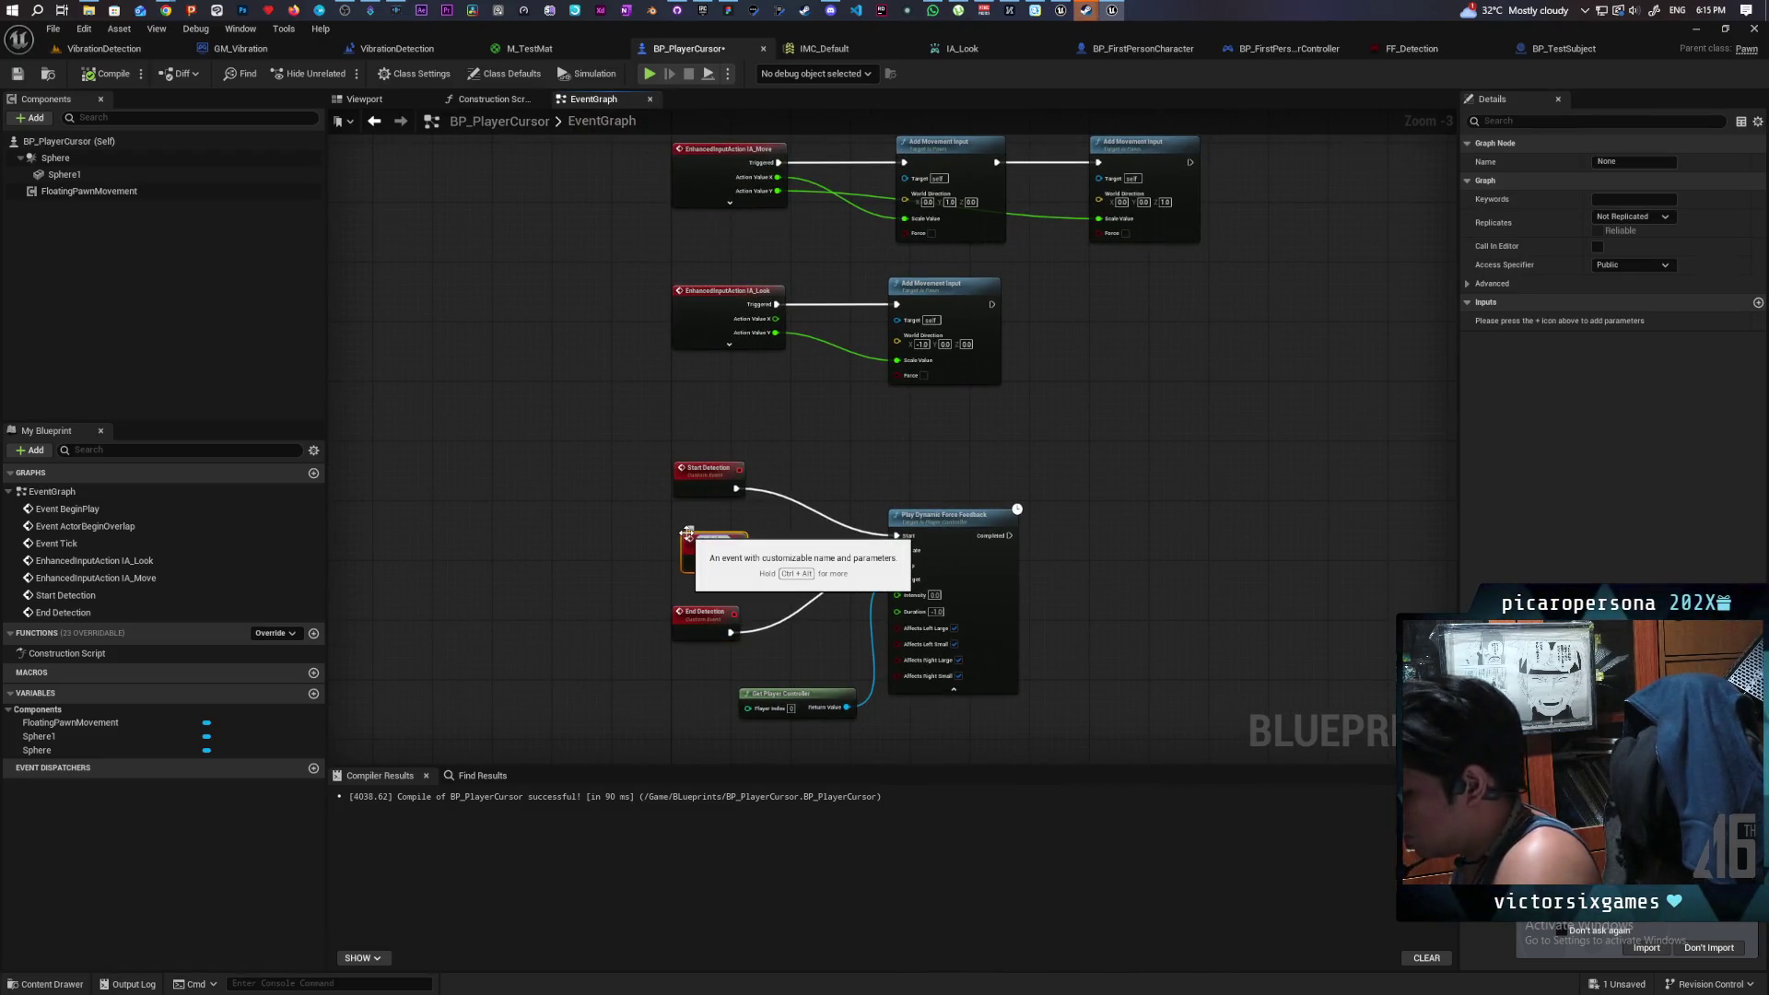
# - Name the duplicate Update Detection and connect it to the force feedback's Update pin
pyautogui.press('Return')
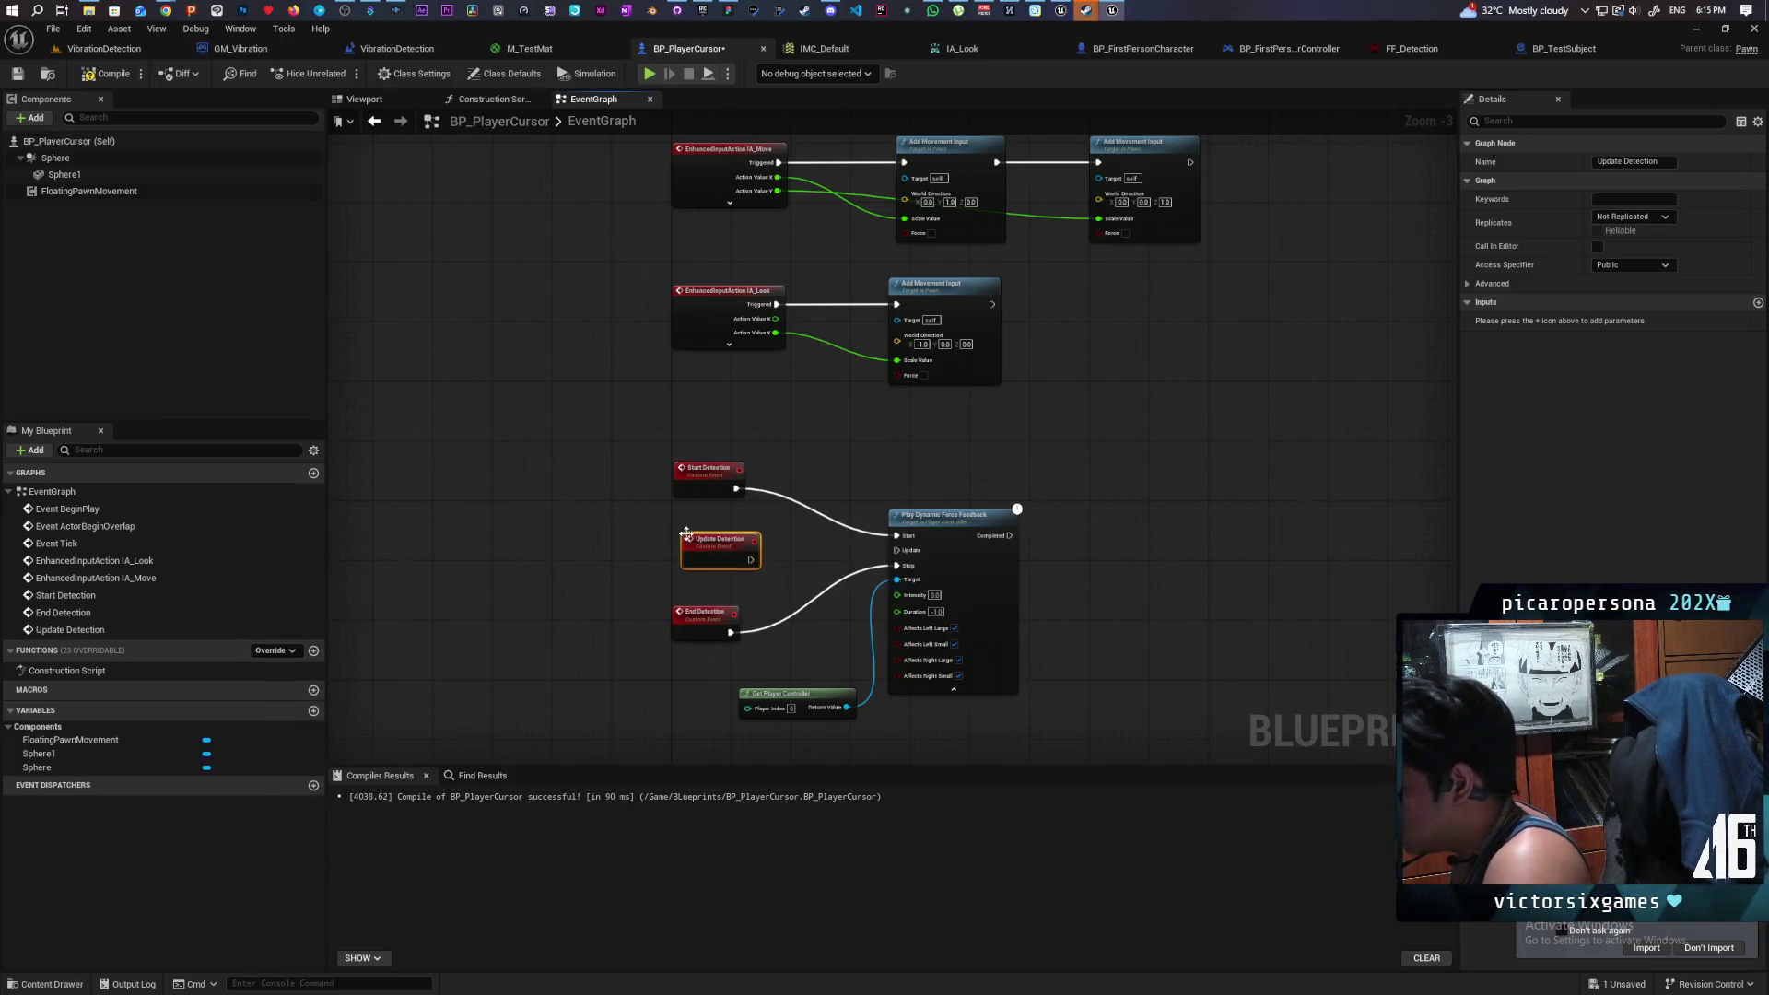
pyautogui.moveTo(744, 561); pyautogui.dragTo(896, 550)
pyautogui.moveTo(708, 553)
pyautogui.mouseDown()
pyautogui.moveTo(690, 544)
pyautogui.moveTo(759, 606)
pyautogui.mouseUp()
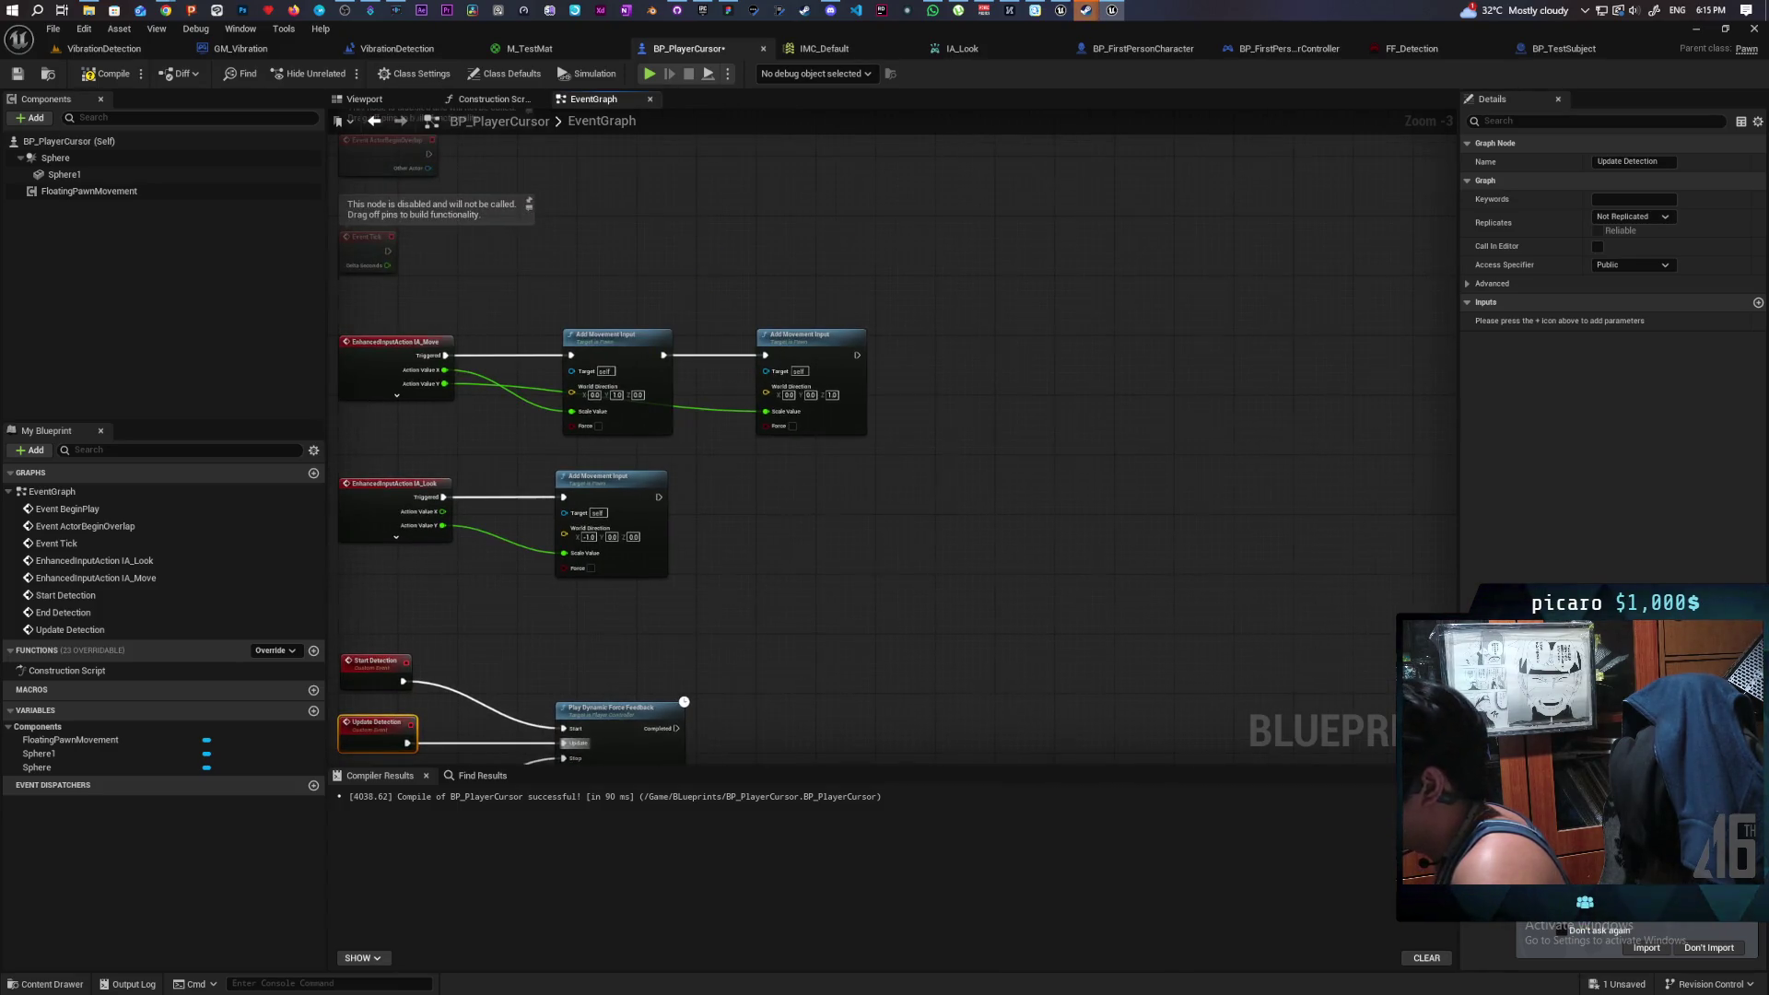
# - Call Update Detection after the Add Movement Input nodes and compile BP_PlayerCursor
pyautogui.moveTo(920, 345); pyautogui.dragTo(982, 352)
pyautogui.rightClick(982, 352)
pyautogui.write('update')
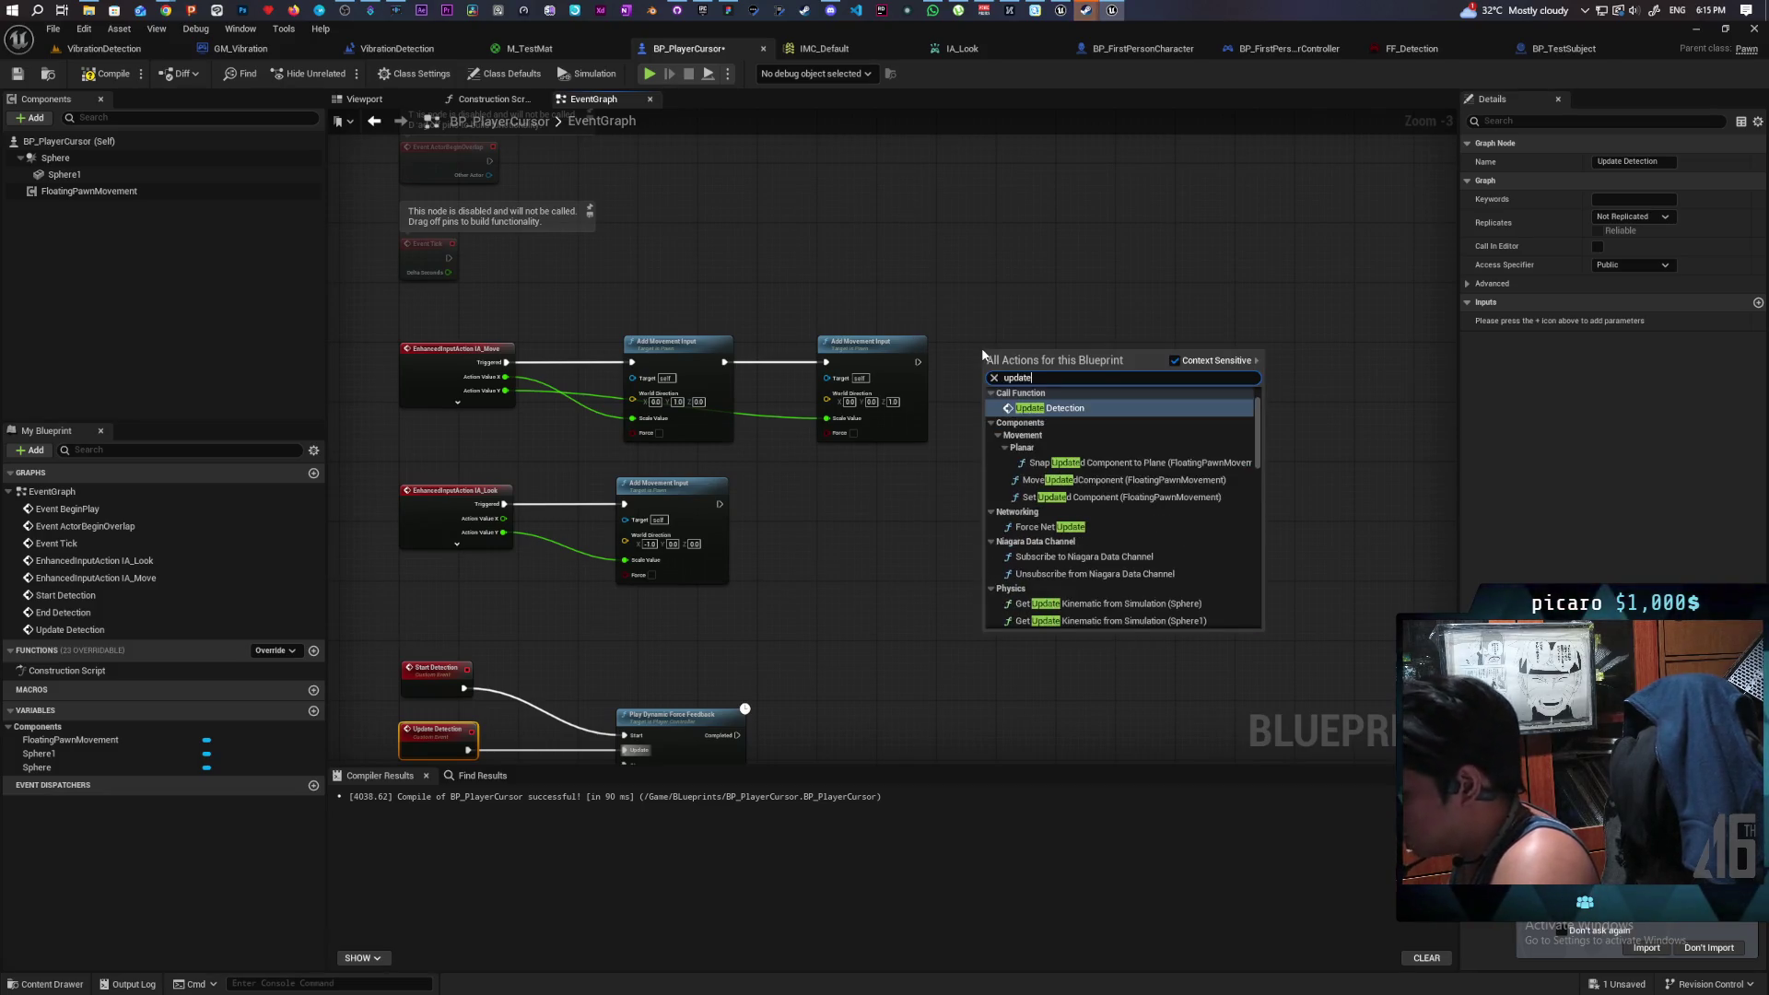
pyautogui.press('Return')
pyautogui.moveTo(719, 504)
pyautogui.mouseDown()
pyautogui.moveTo(987, 368)
pyautogui.moveTo(953, 367)
pyautogui.moveTo(1052, 439)
pyautogui.moveTo(1043, 505)
pyautogui.mouseUp()
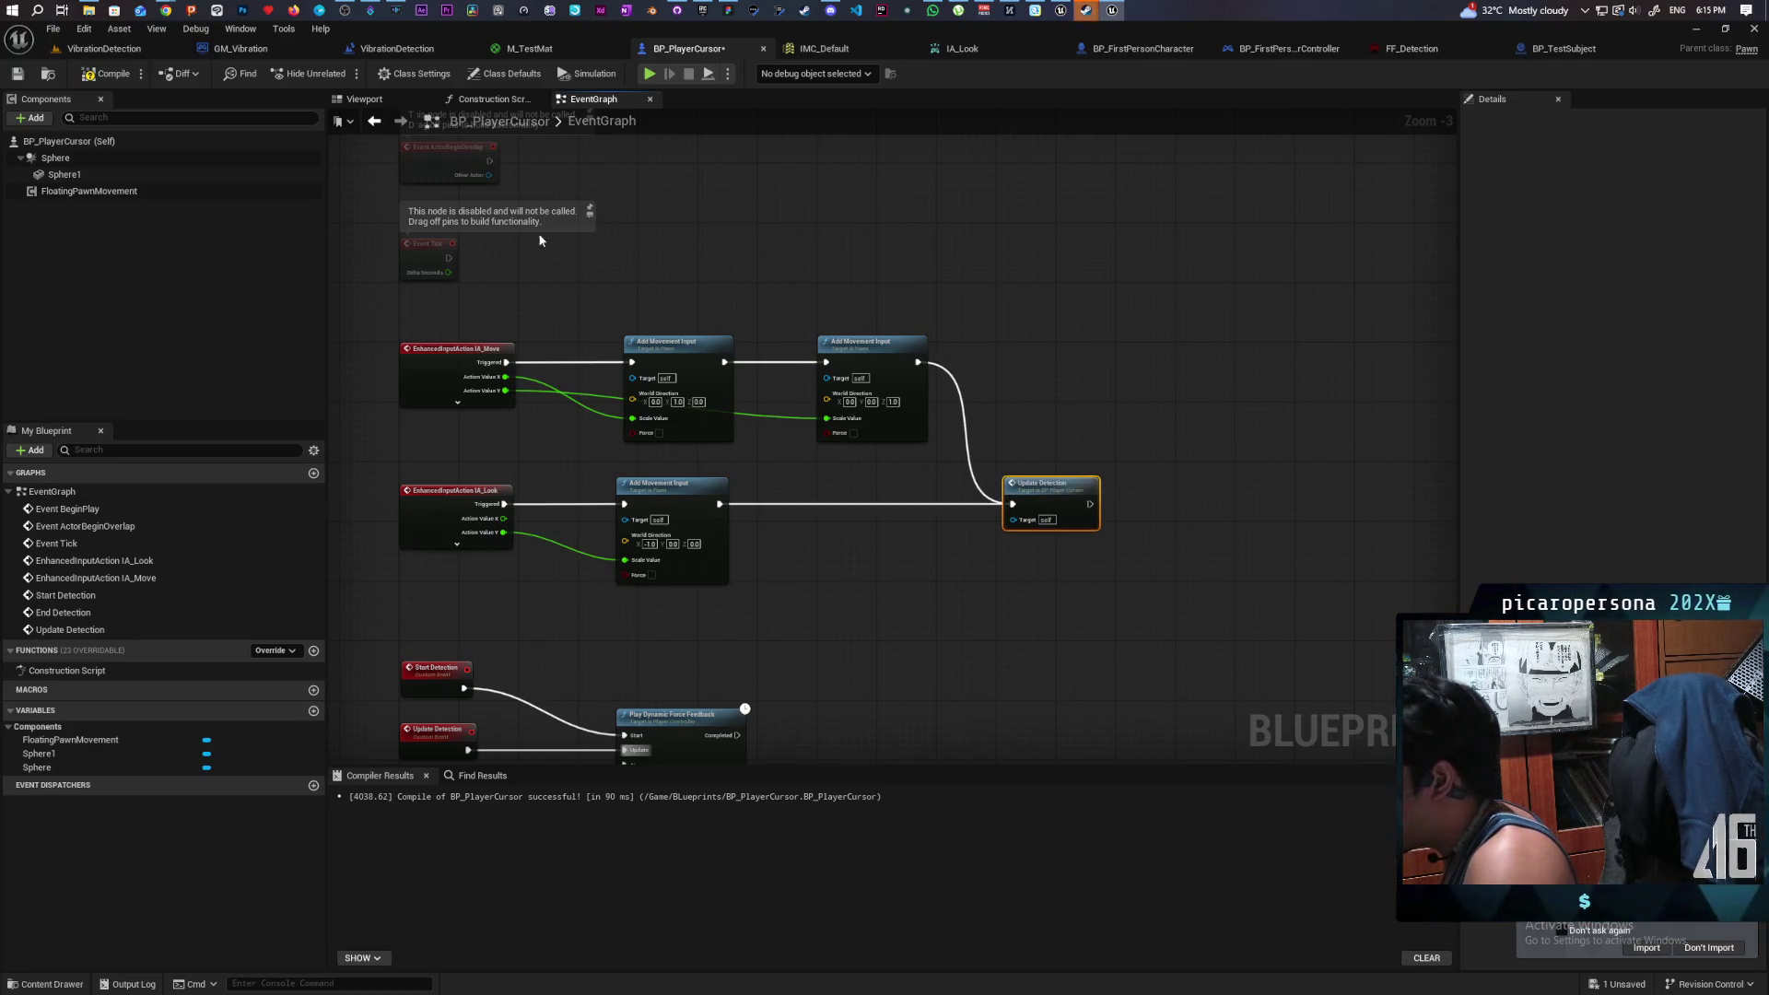
pyautogui.click(103, 78)
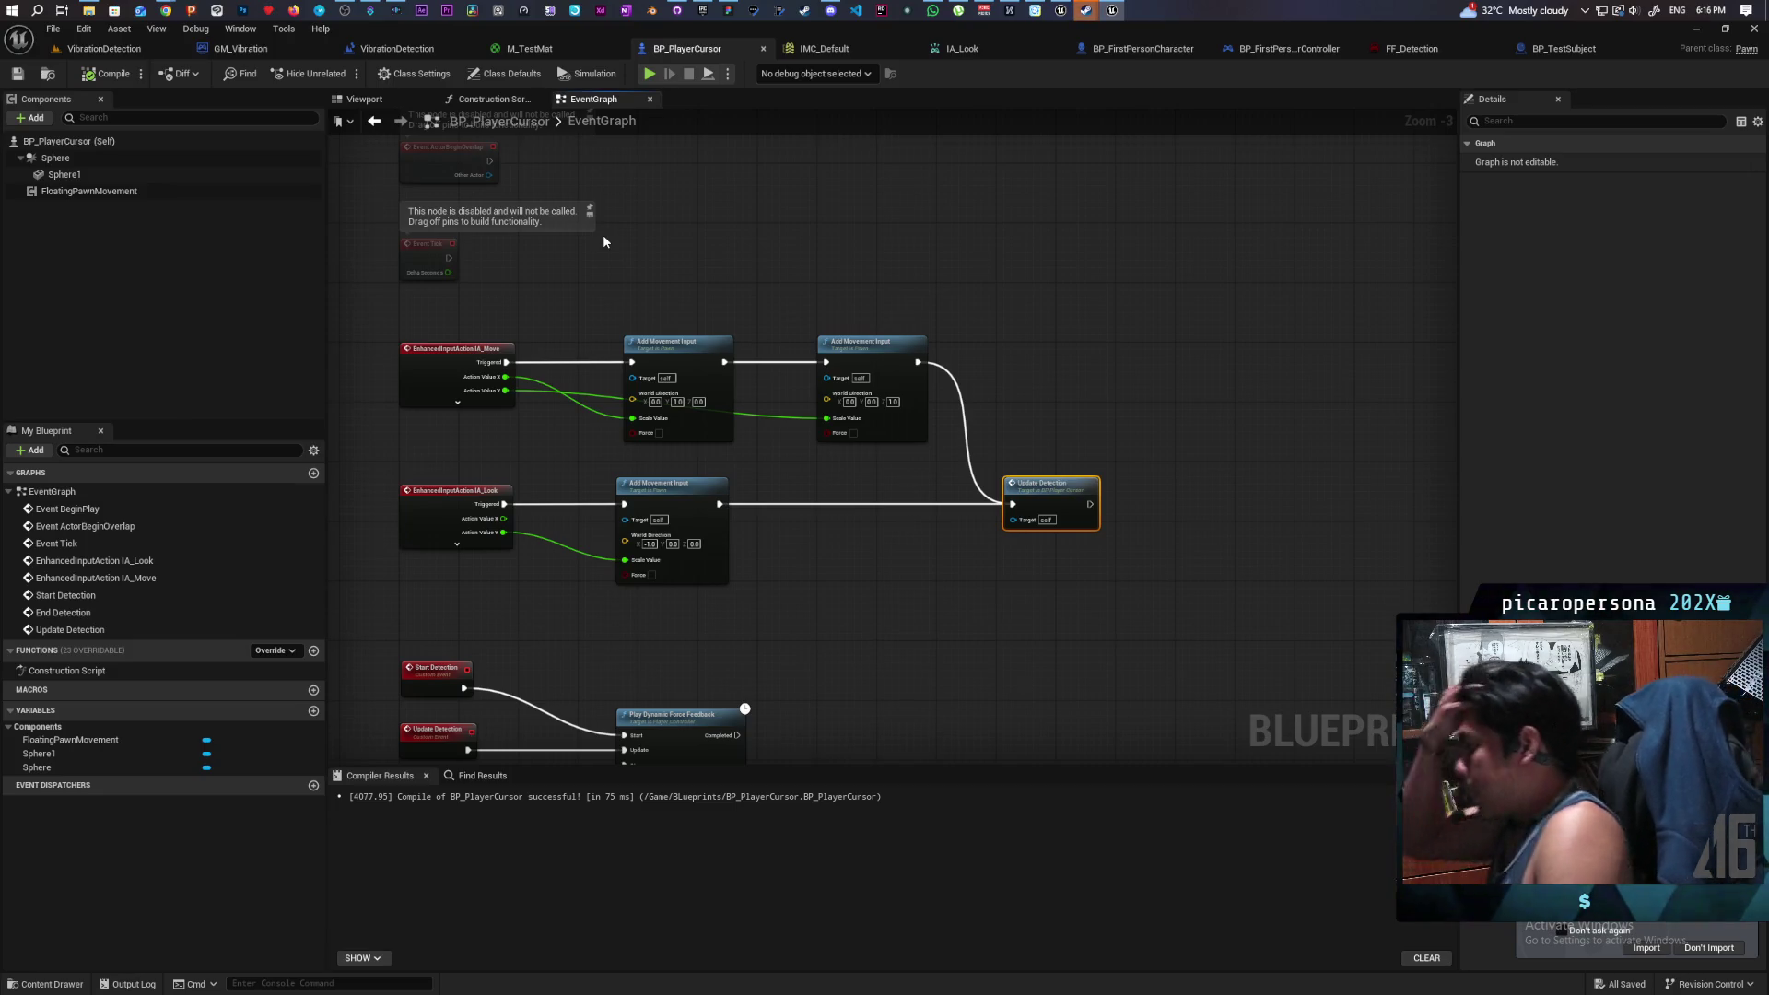
pyautogui.moveTo(798, 716); pyautogui.dragTo(796, 561)
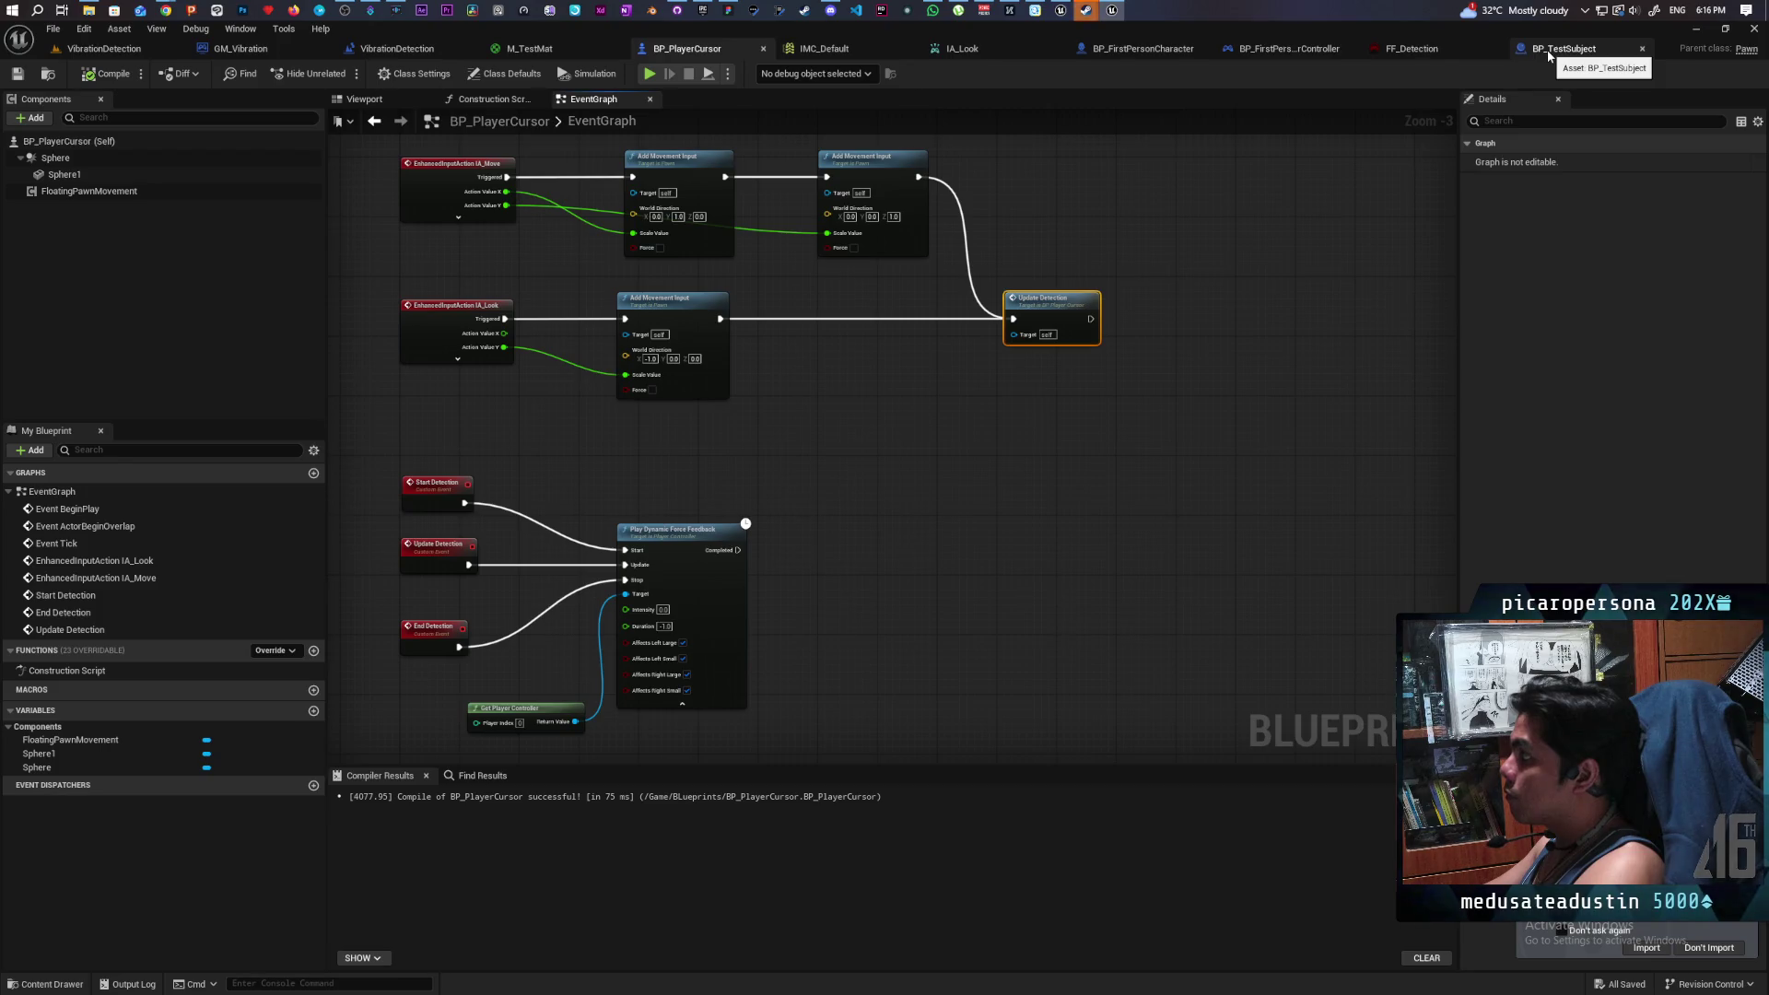
# - Give Start Detection a new input parameter of type BP Test Subject
pyautogui.scroll(3, 519, 475)
pyautogui.moveTo(520, 476); pyautogui.dragTo(694, 382)
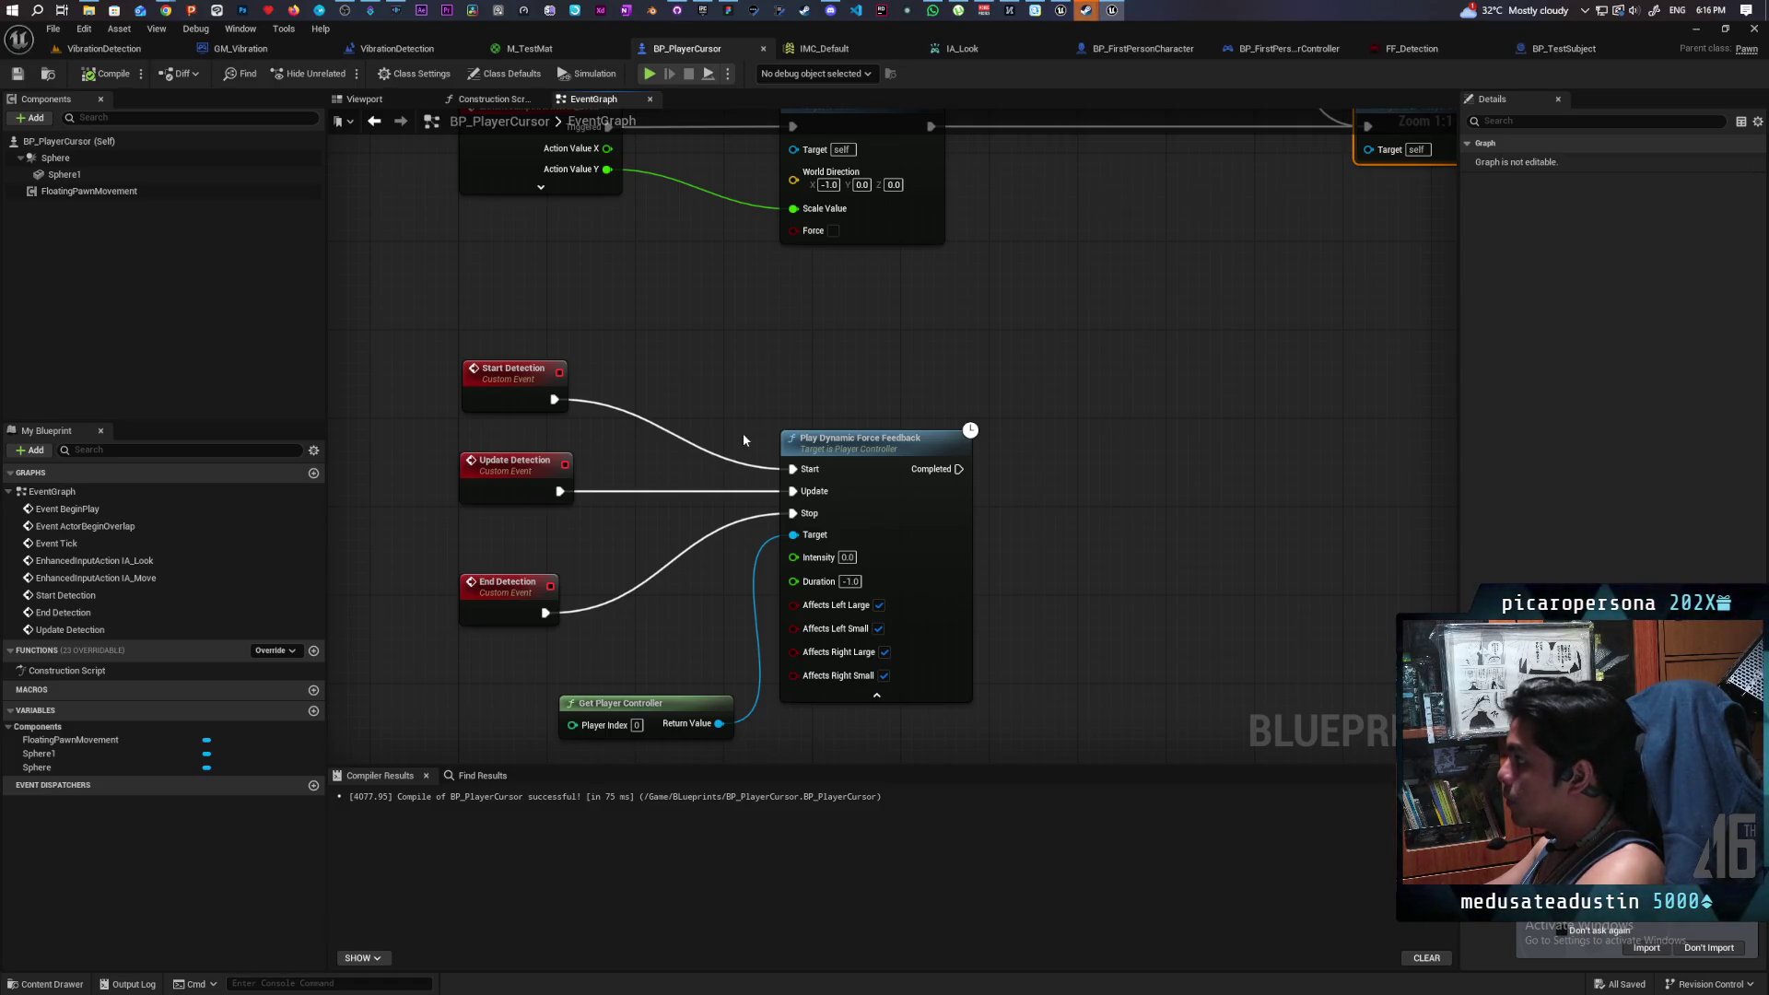
pyautogui.click(512, 394)
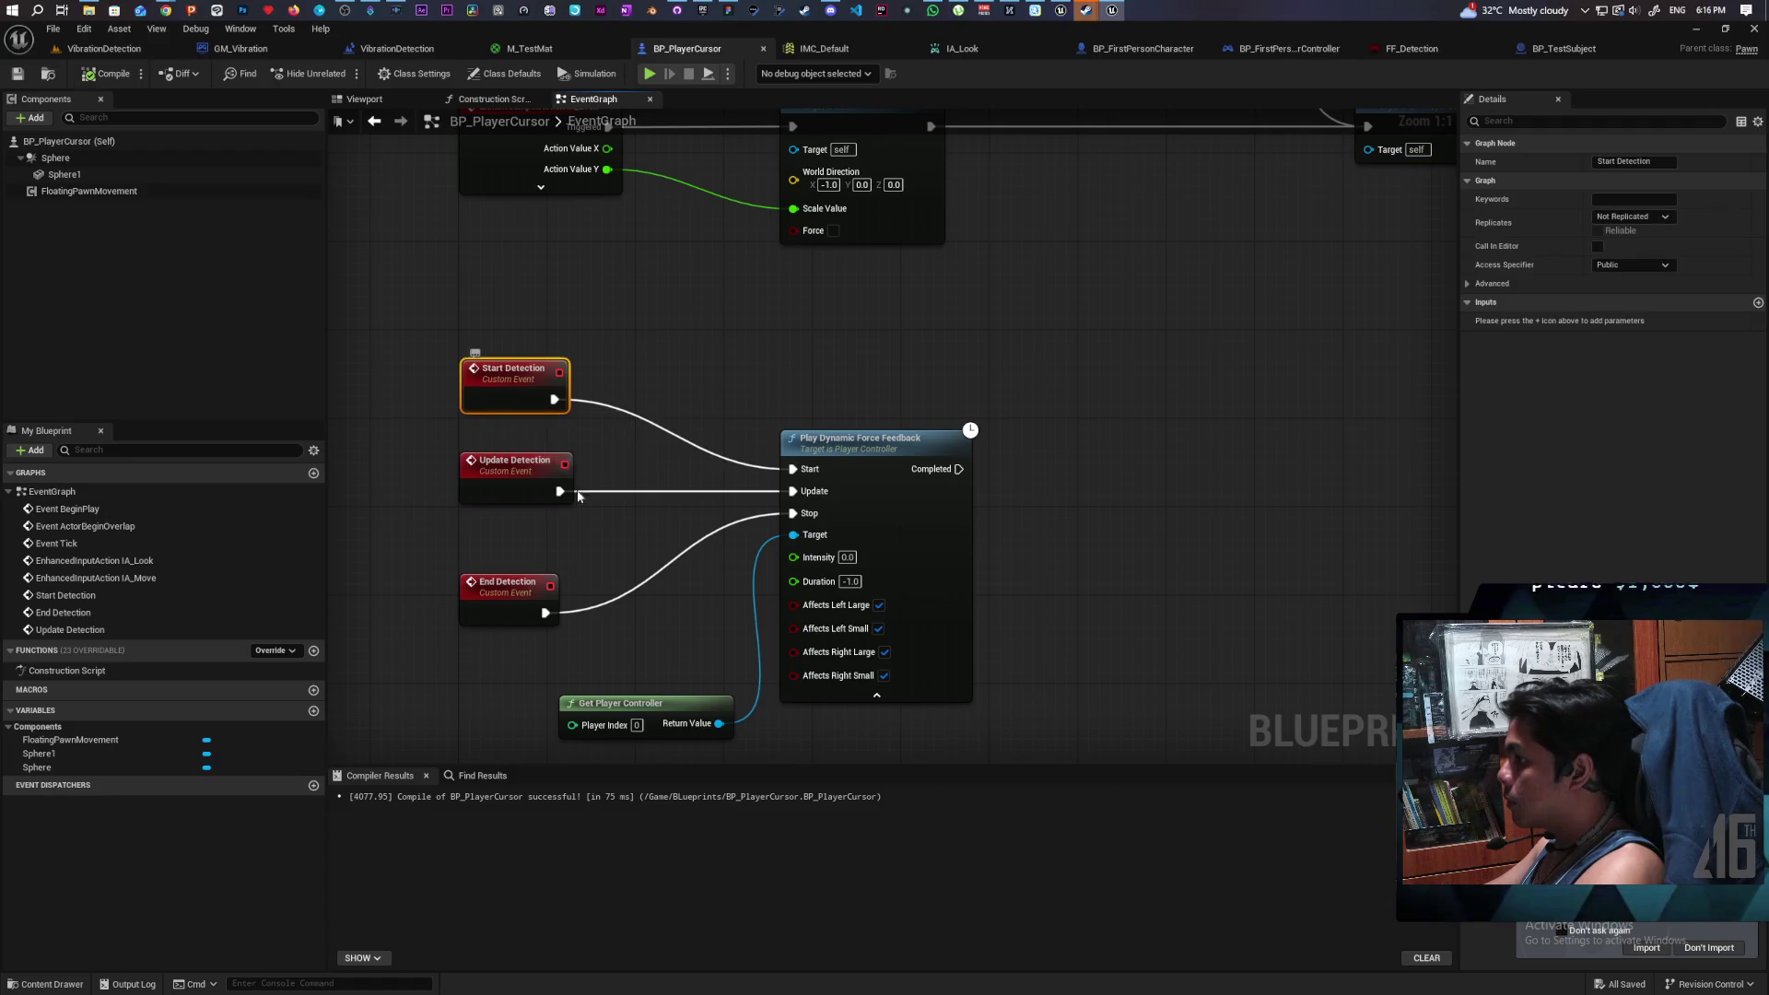
pyautogui.click(1757, 303)
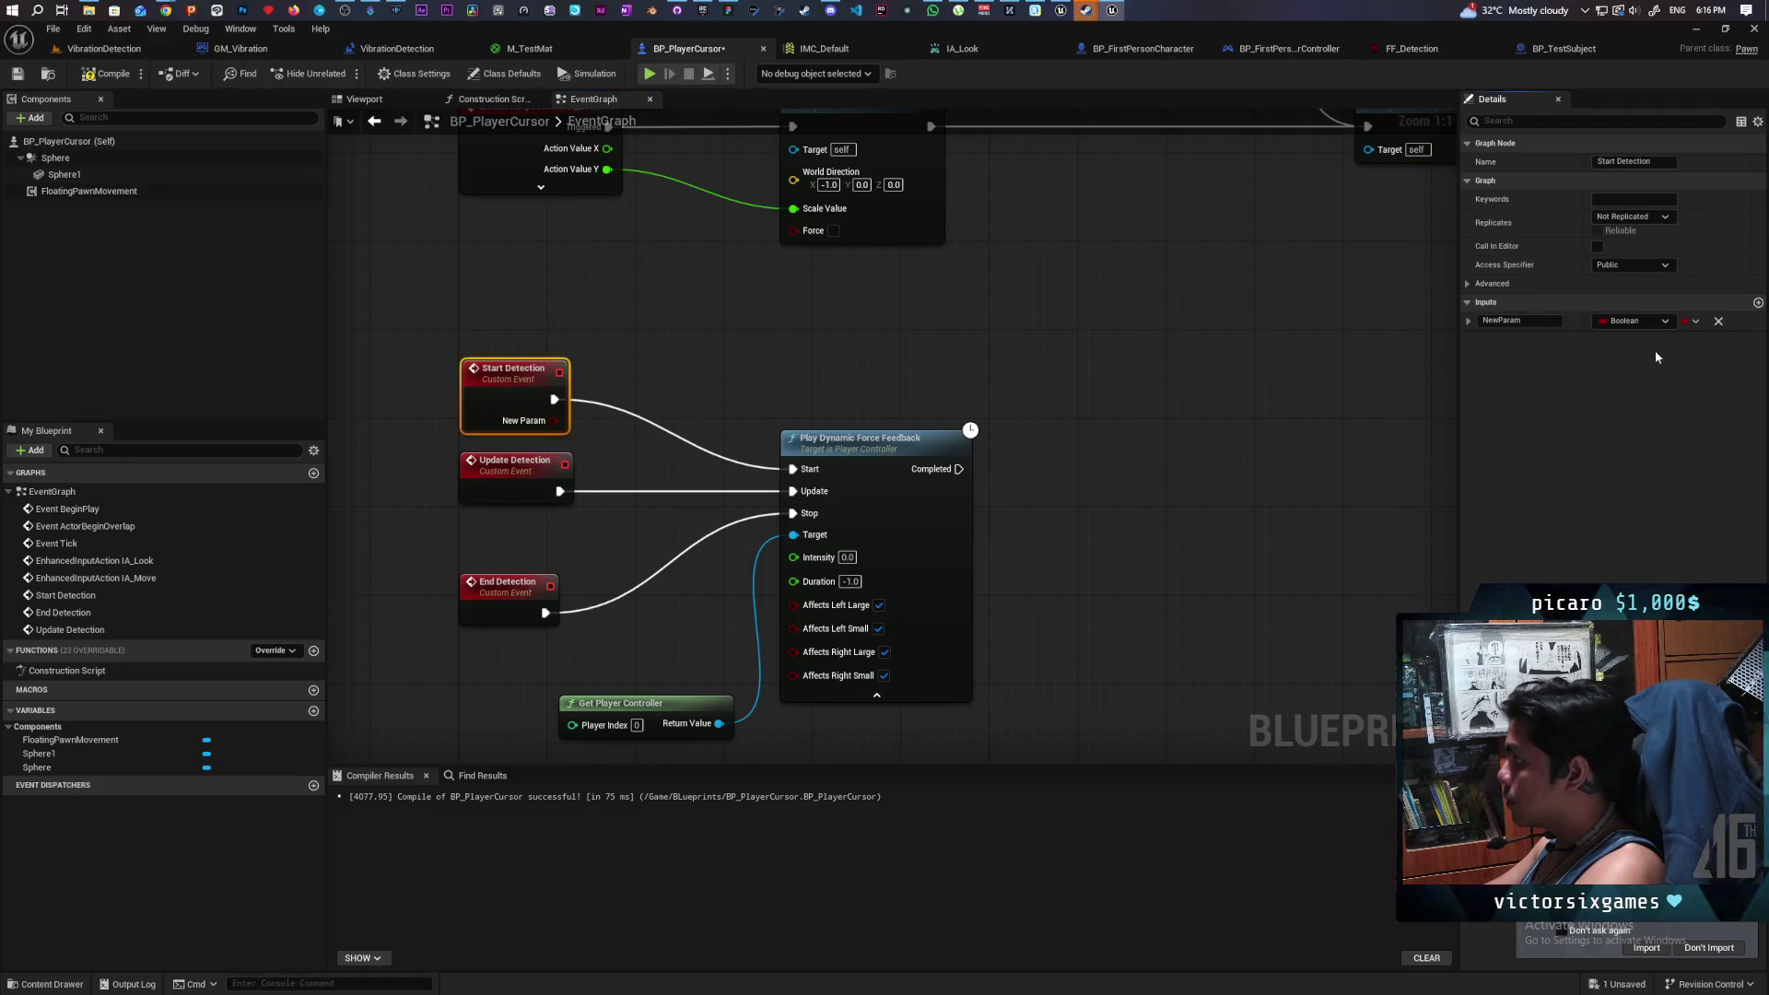
pyautogui.click(1649, 321)
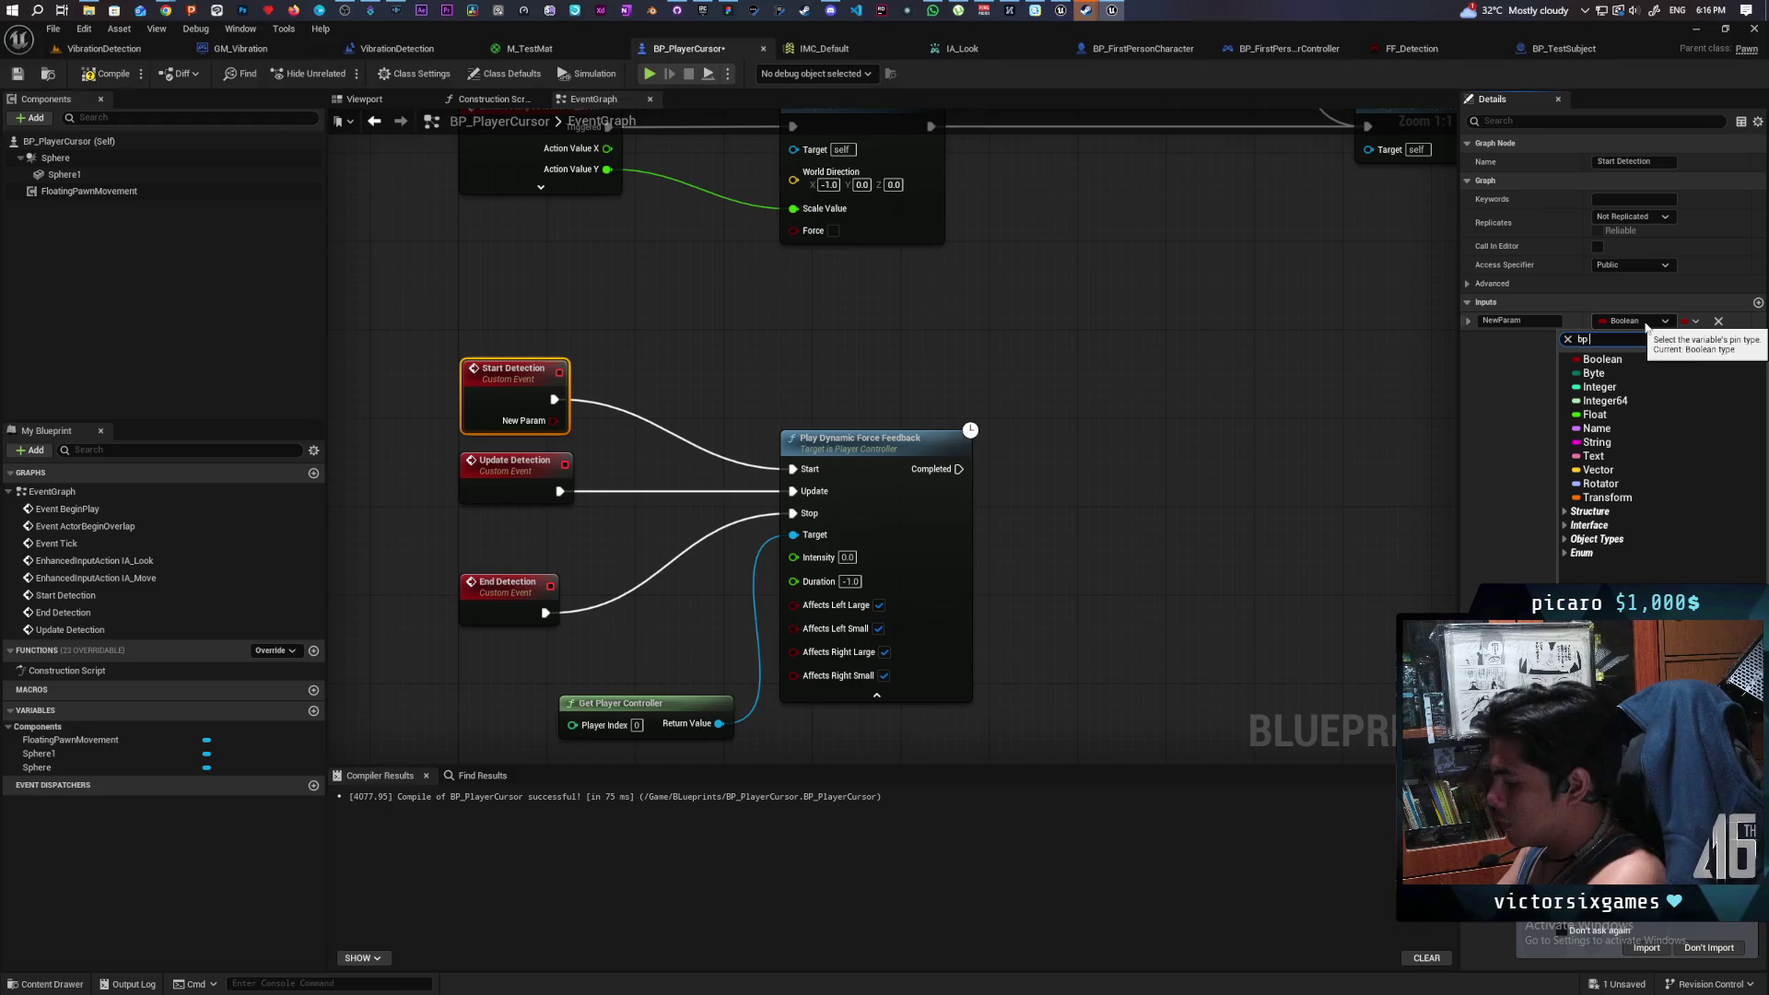
pyautogui.write(' test sub')
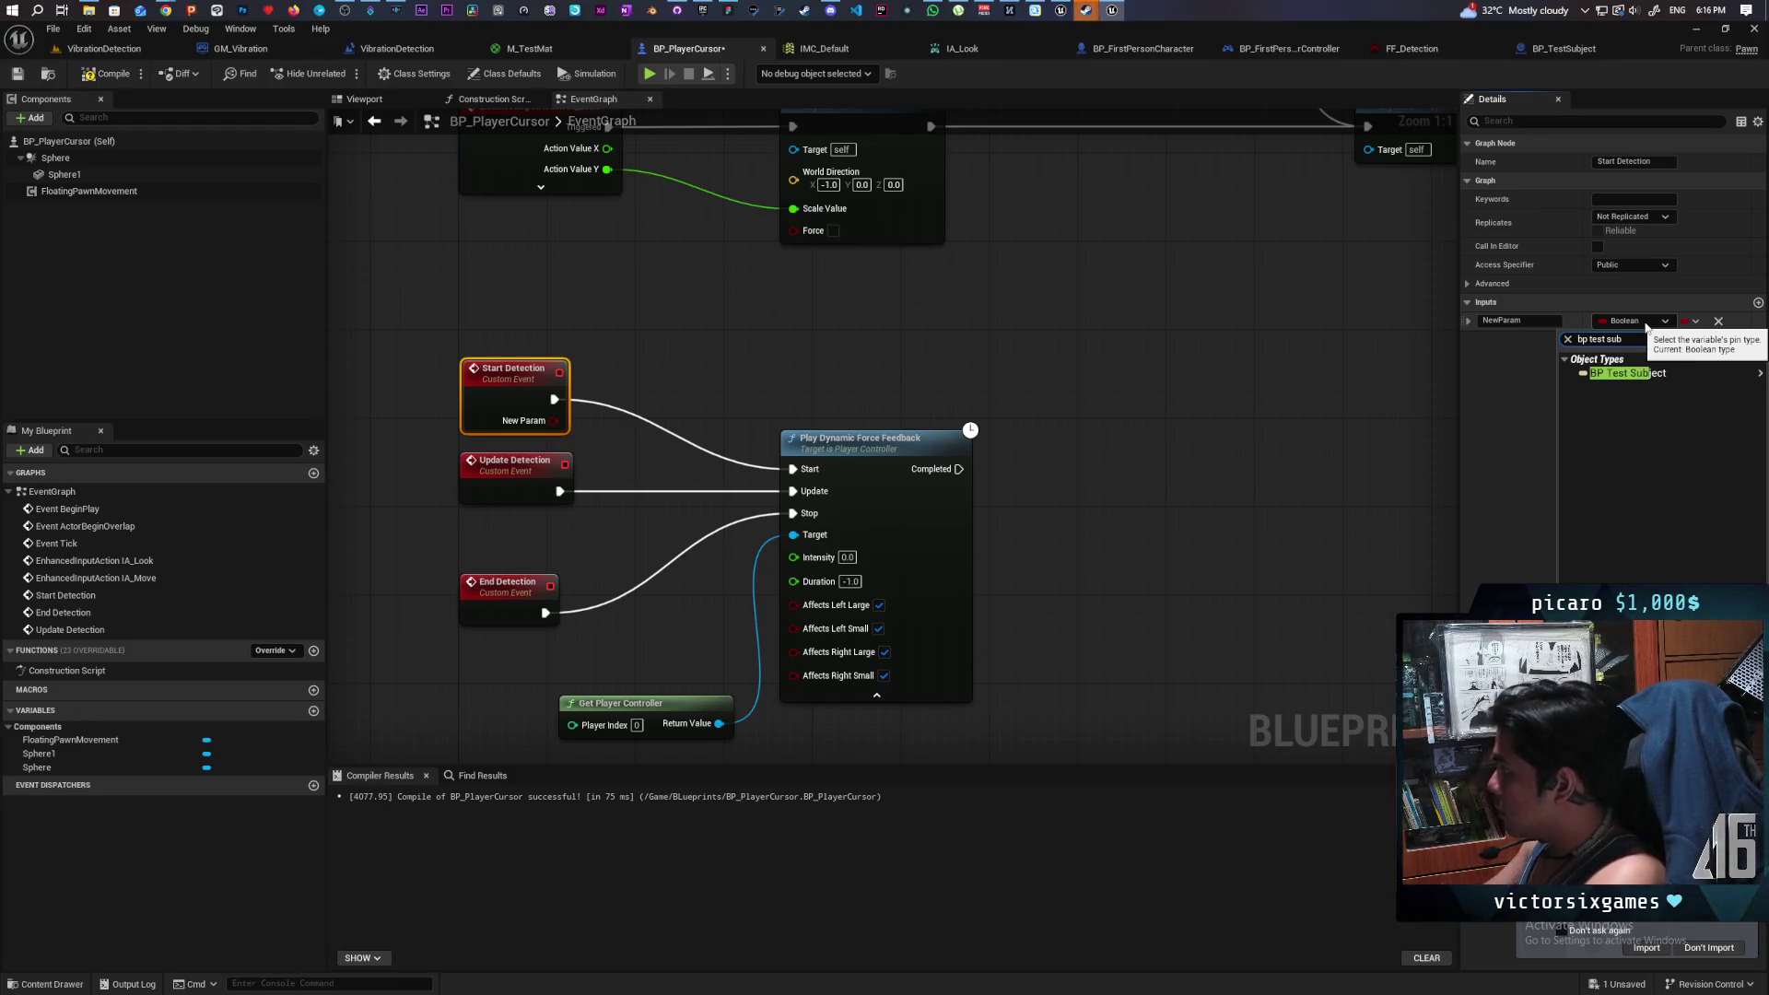
pyautogui.click(1547, 373)
# - Name the input Subject and promote it to a new Subject variable
pyautogui.click(1318, 458)
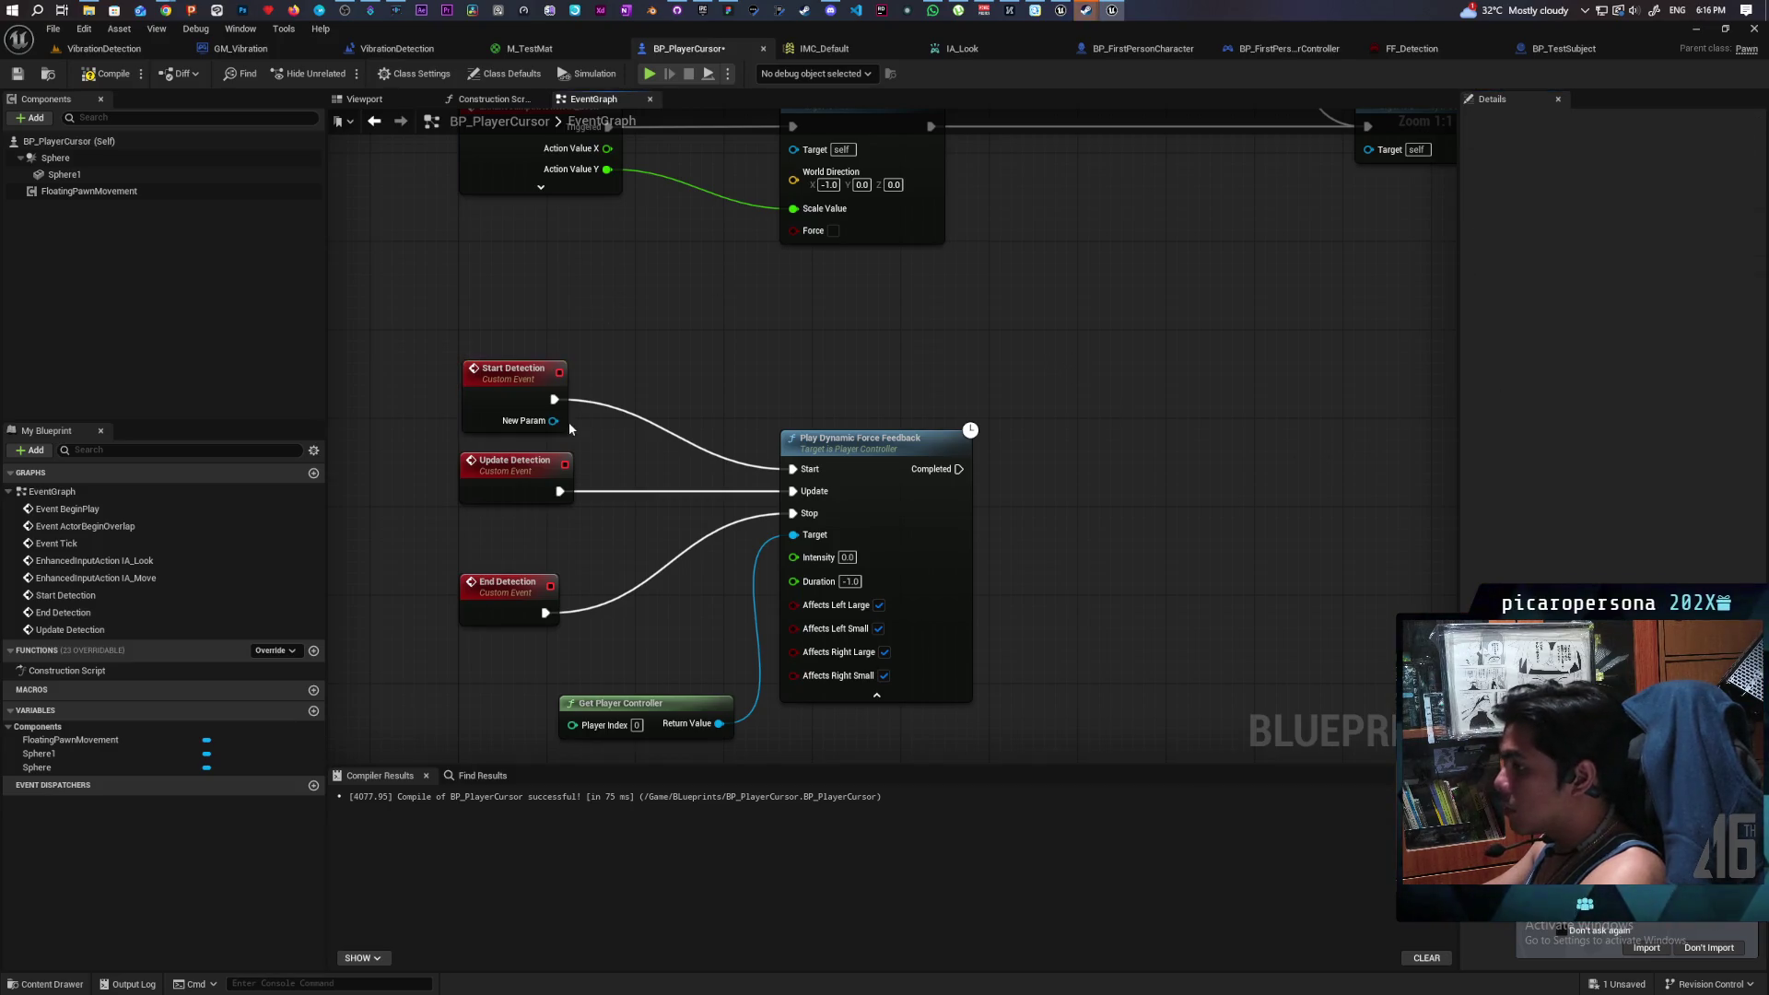
pyautogui.click(512, 408)
pyautogui.click(1515, 321)
pyautogui.write('Su')
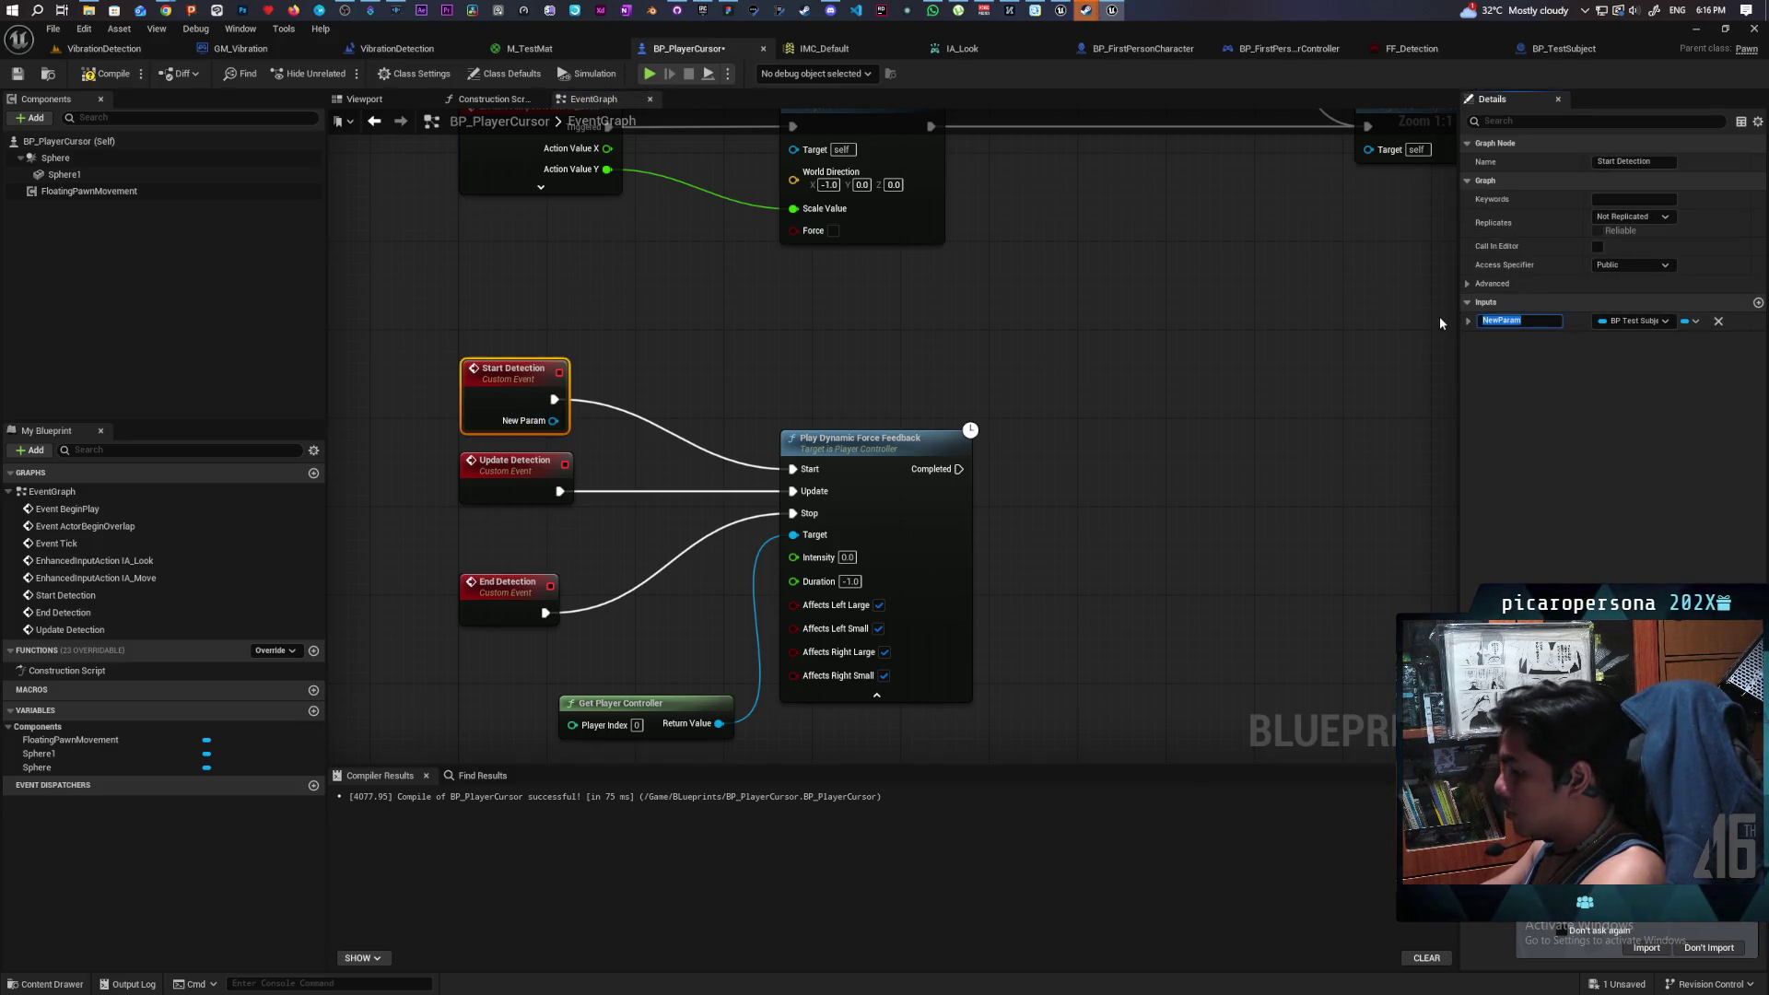
pyautogui.write('bject')
pyautogui.click(1001, 374)
pyautogui.moveTo(553, 420); pyautogui.dragTo(617, 376)
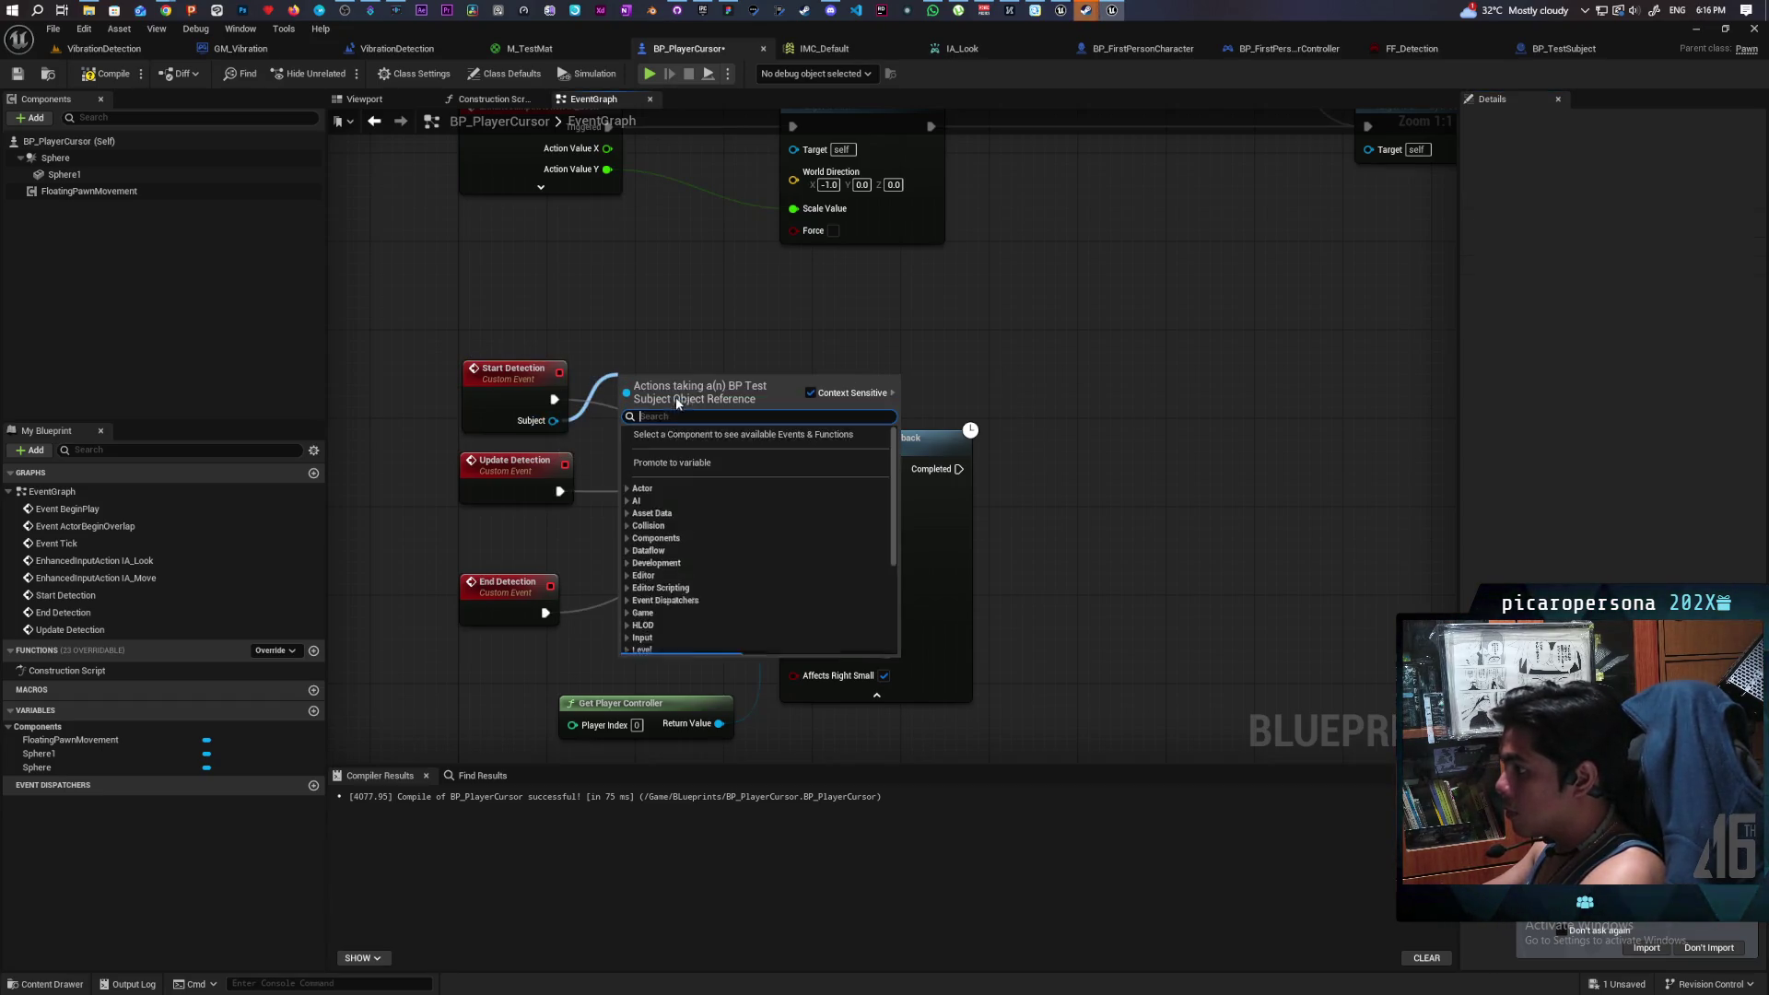
pyautogui.click(670, 463)
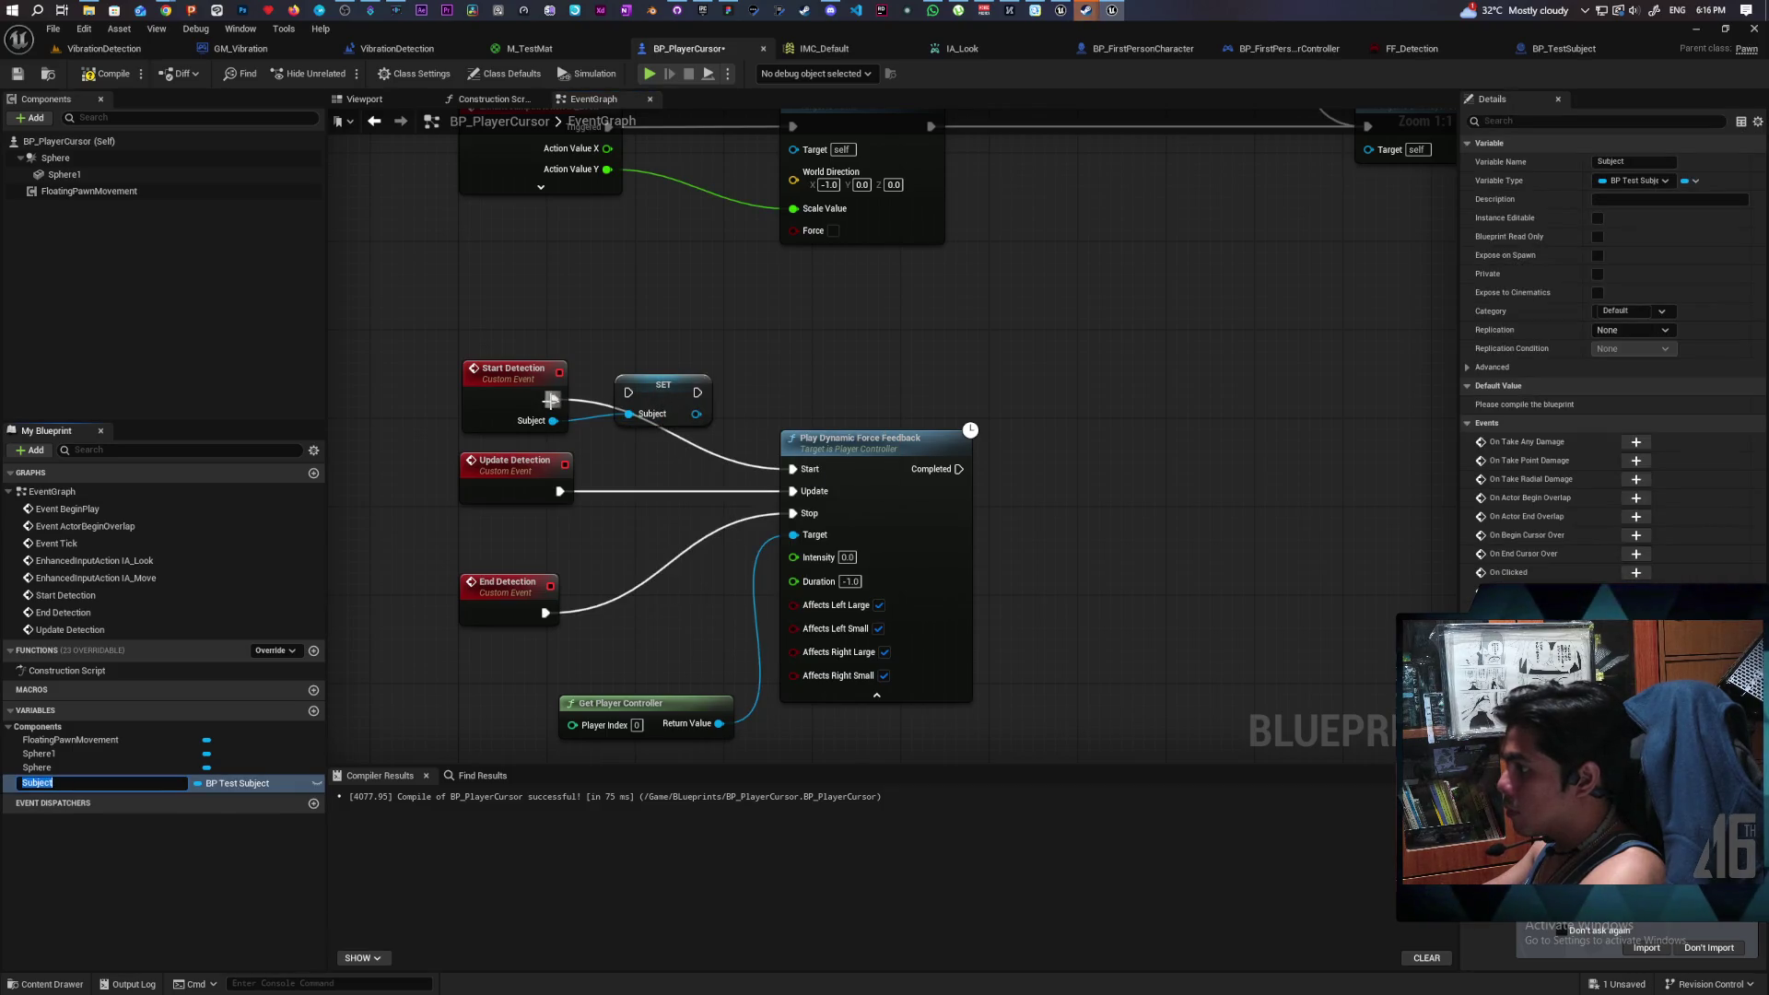
# - Route SET Subject into Start, reset Subject on Completed, wire End Detection to Stop, and compile
pyautogui.moveTo(642, 418)
pyautogui.mouseDown()
pyautogui.moveTo(664, 407)
pyautogui.moveTo(790, 470)
pyautogui.moveTo(657, 406)
pyautogui.mouseUp()
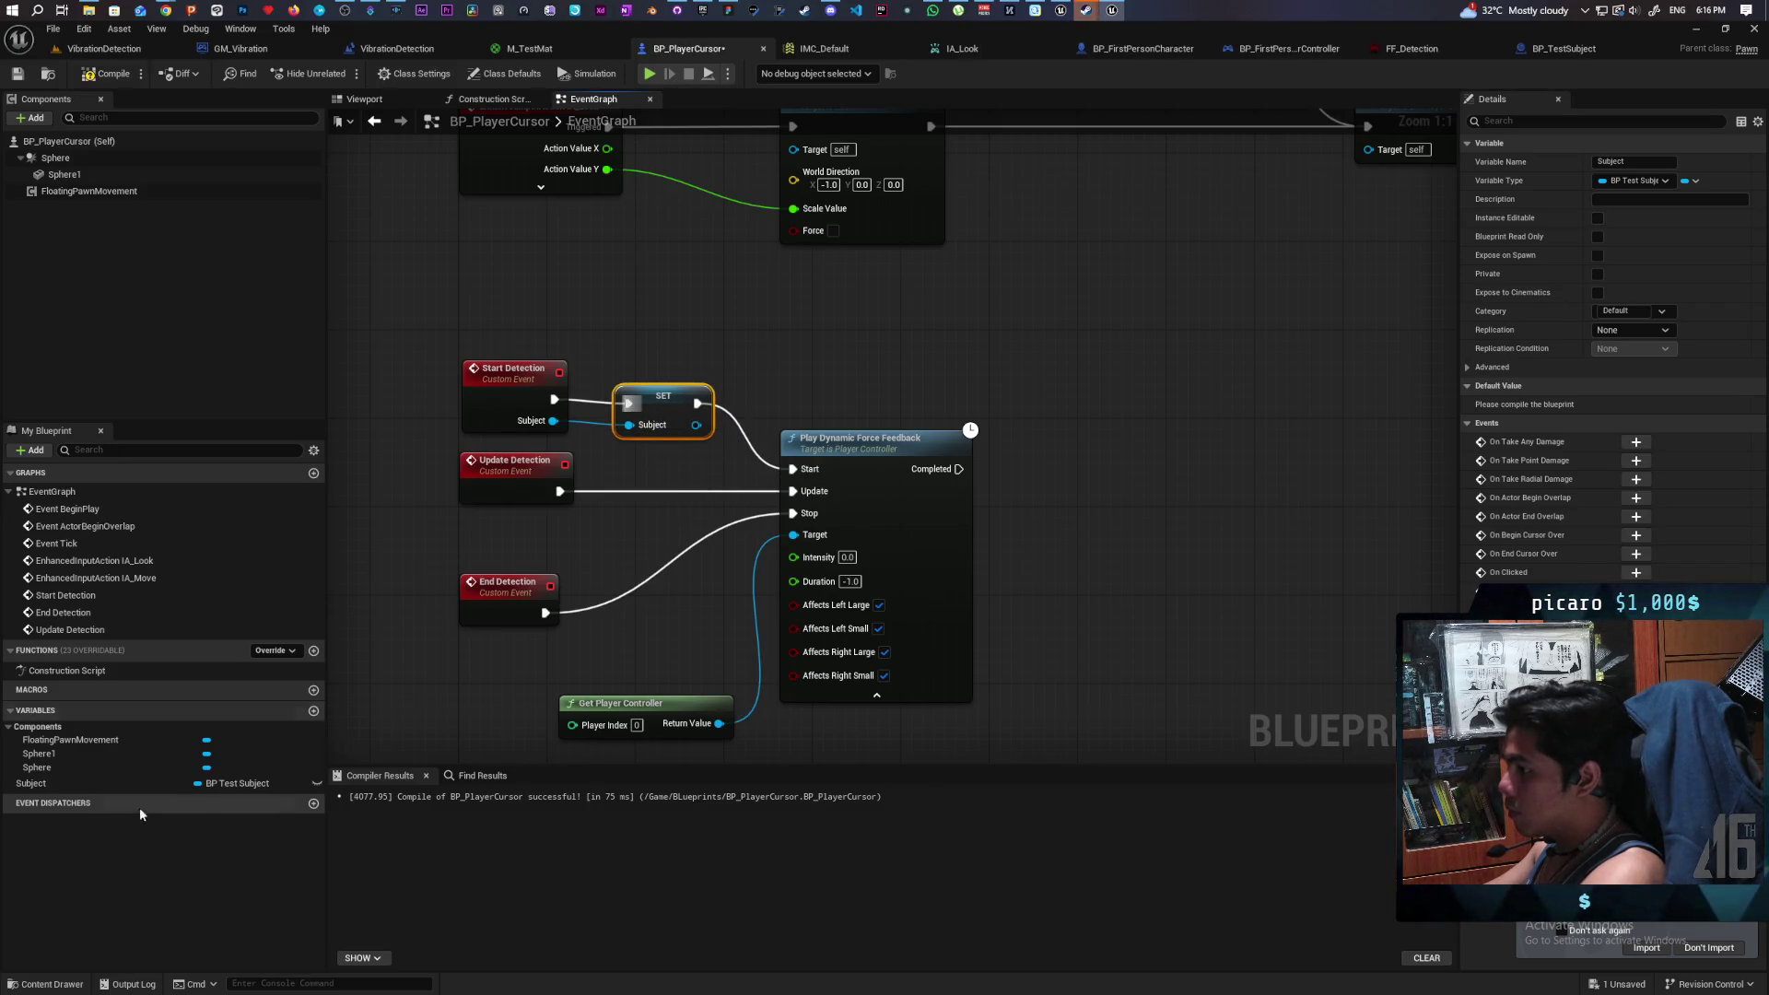
pyautogui.moveTo(31, 783)
pyautogui.mouseDown()
pyautogui.moveTo(580, 651)
pyautogui.moveTo(652, 607)
pyautogui.moveTo(619, 618)
pyautogui.mouseUp()
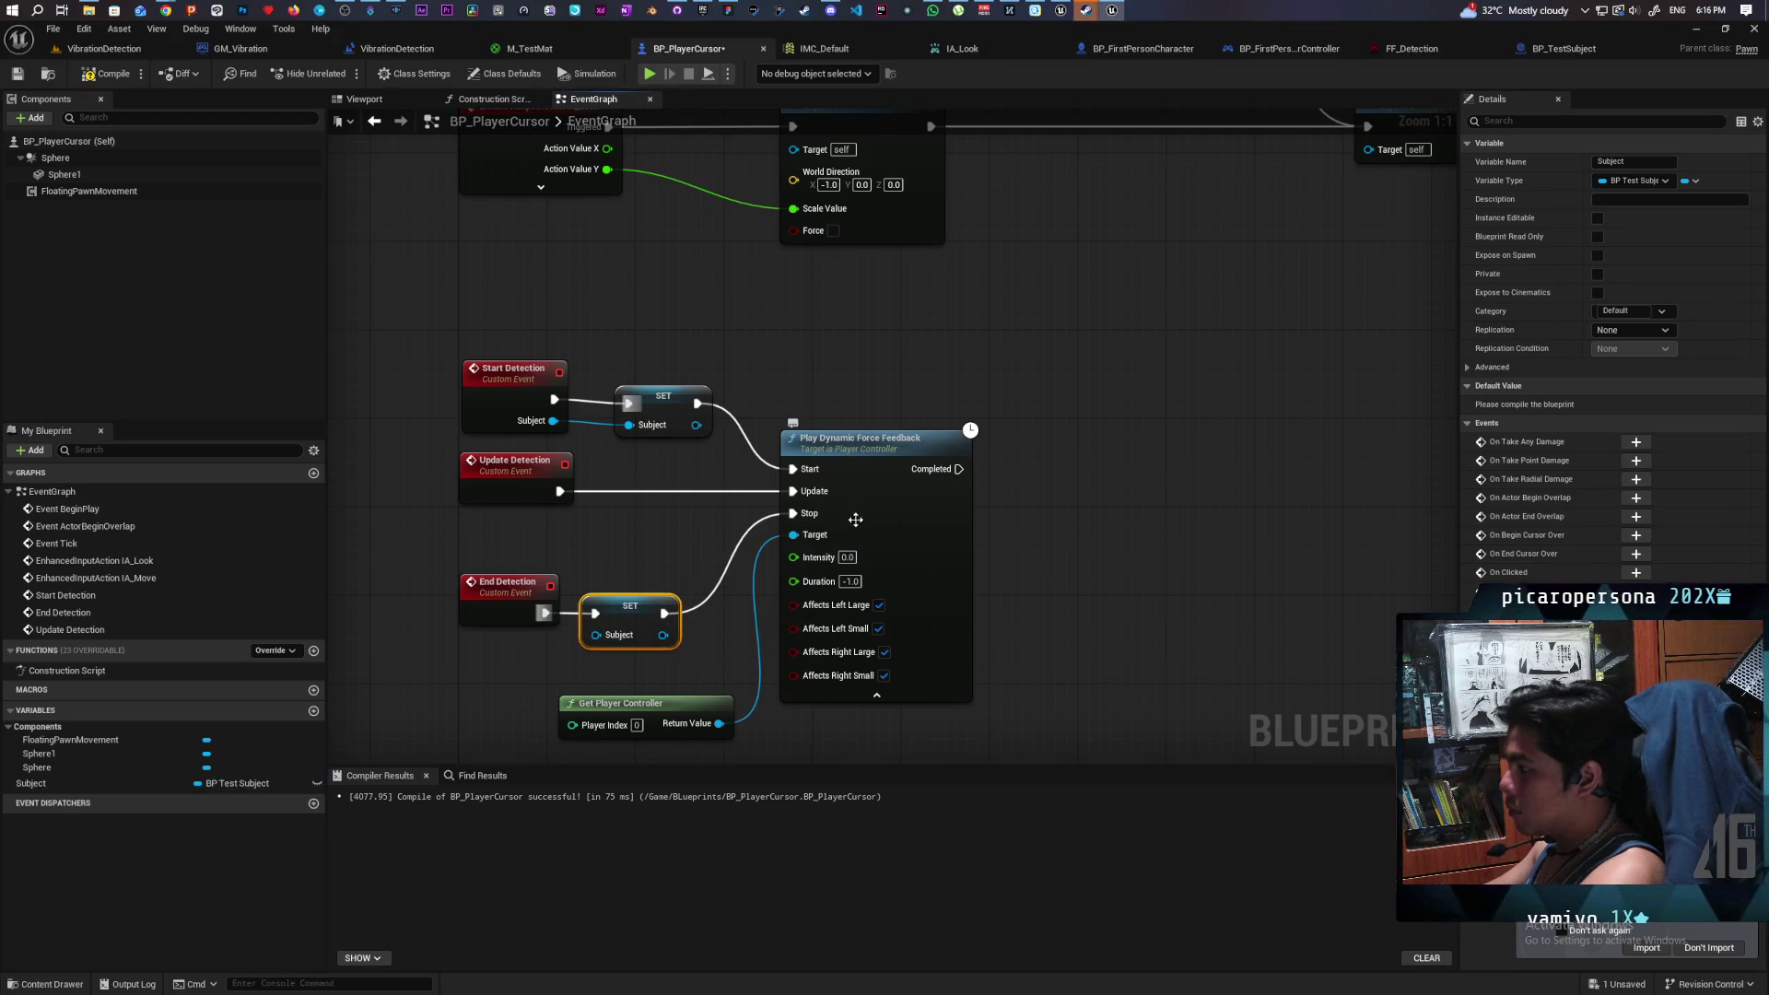
pyautogui.moveTo(860, 449)
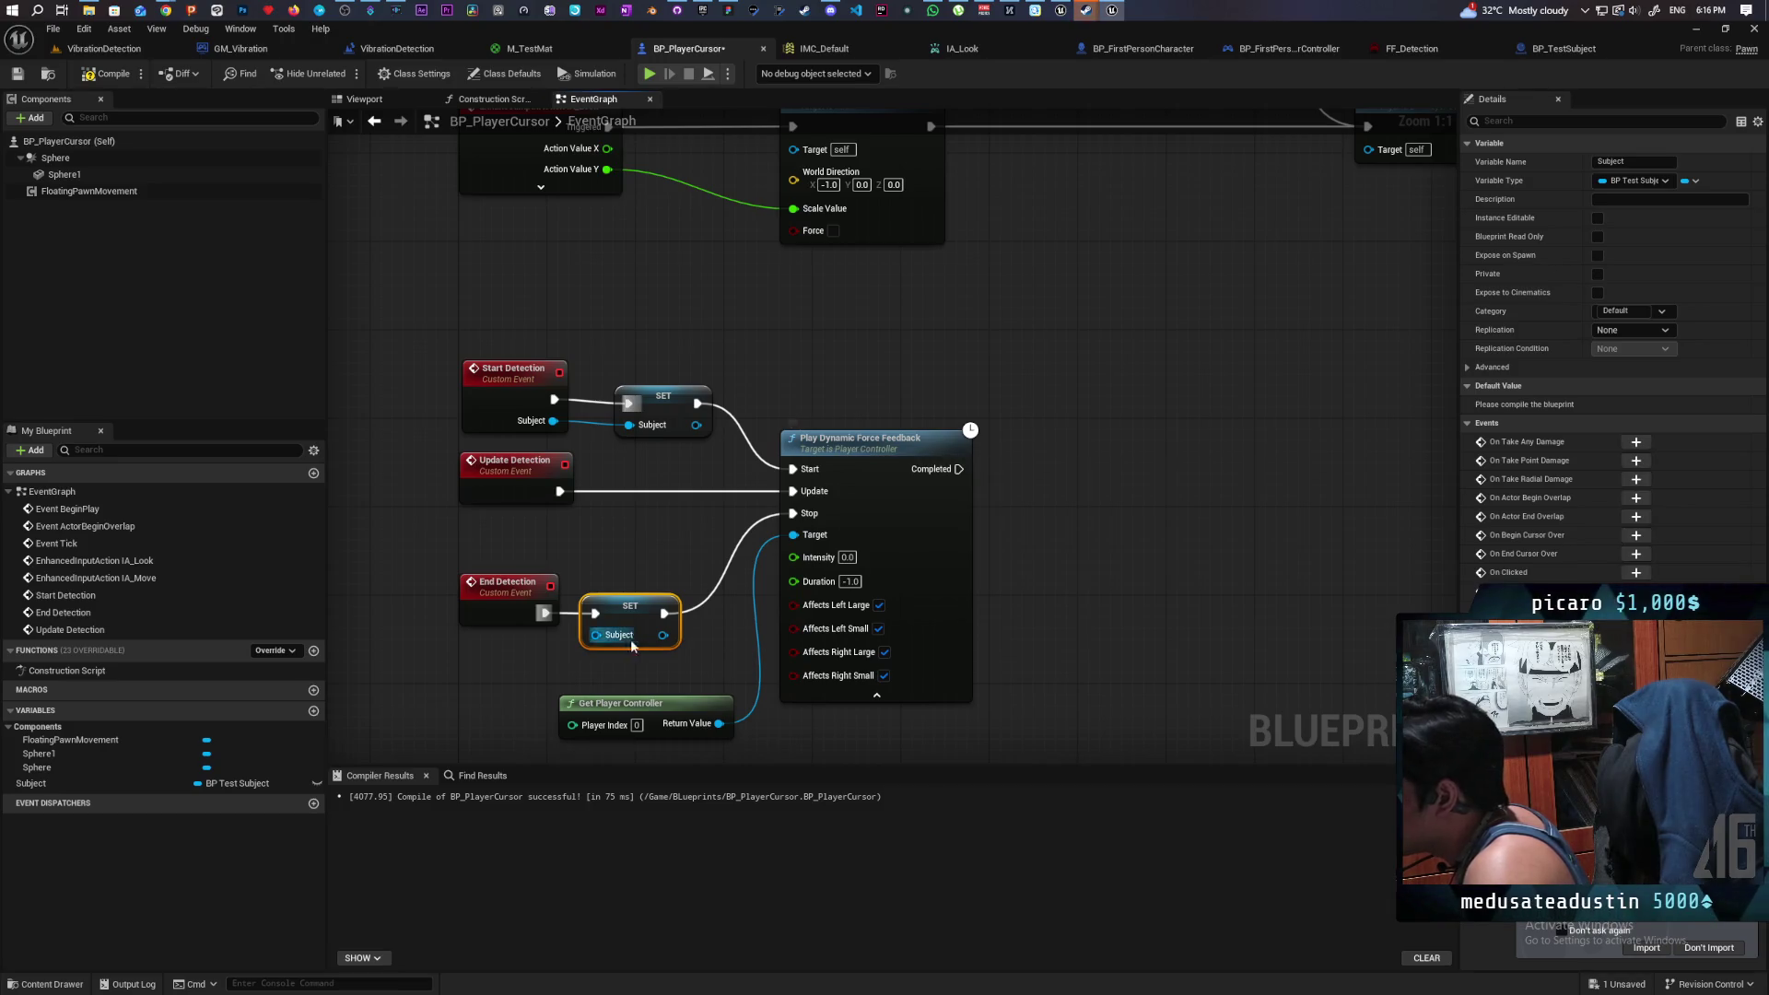
pyautogui.moveTo(589, 645); pyautogui.dragTo(634, 623)
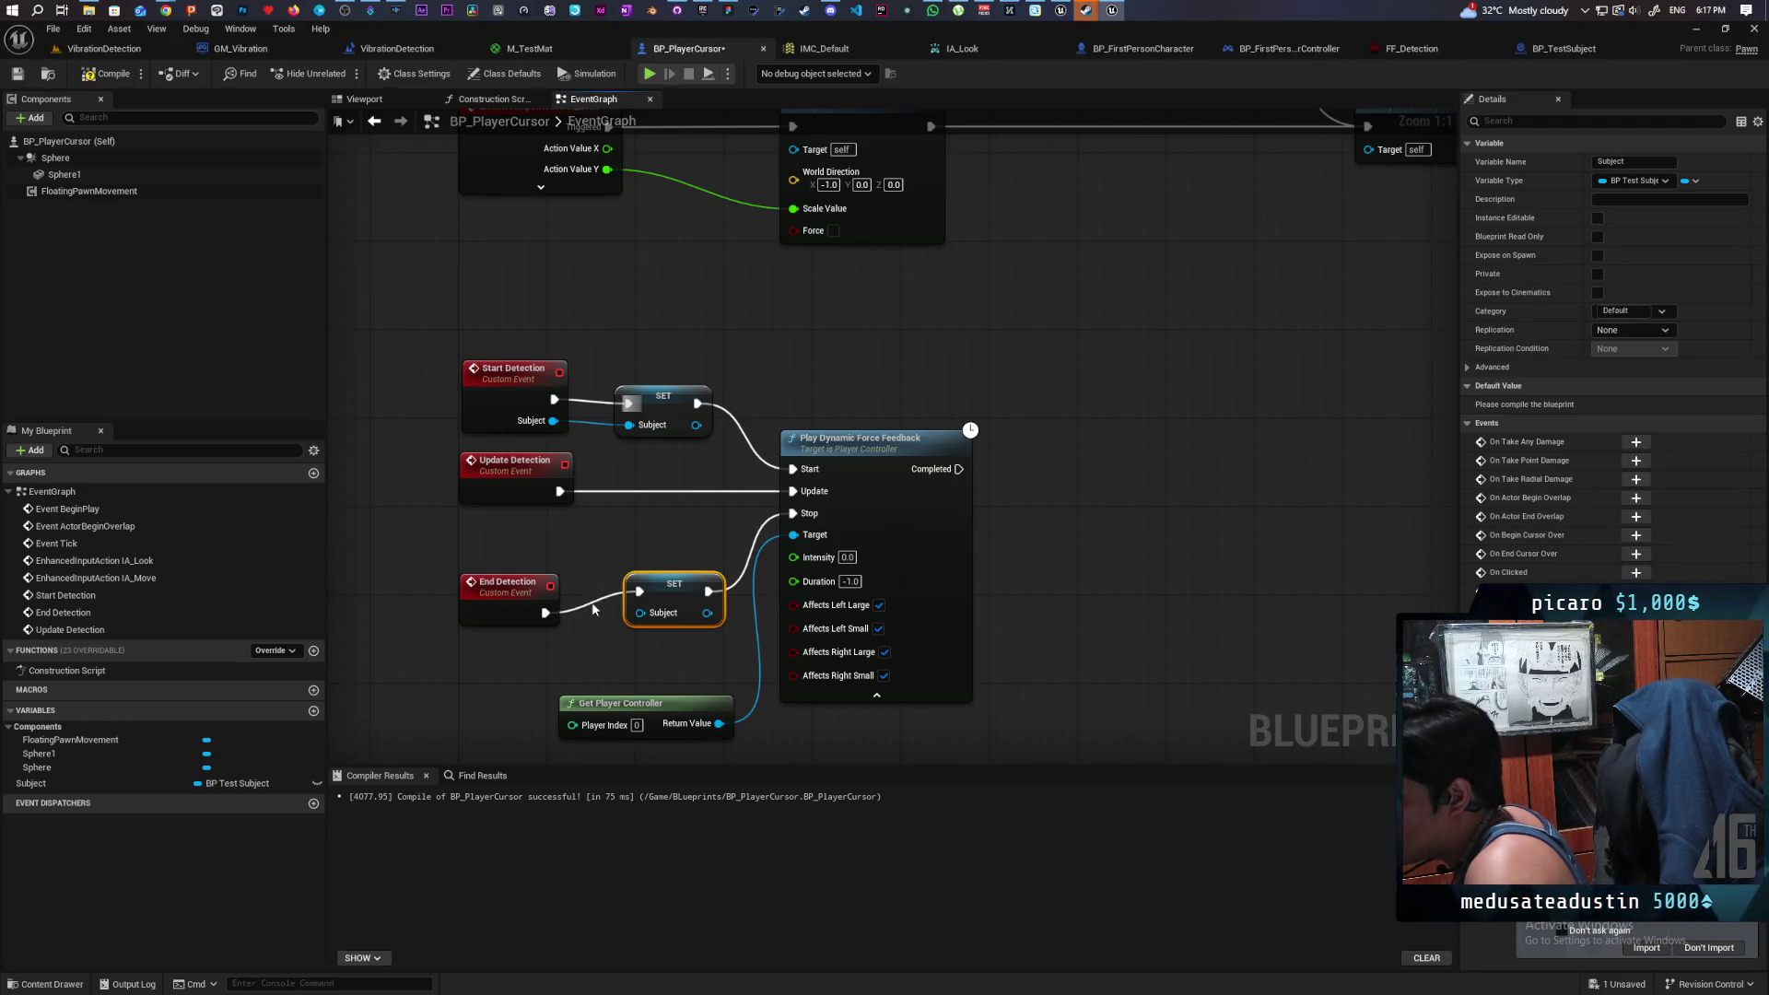
pyautogui.click(582, 601)
pyautogui.moveTo(587, 574); pyautogui.dragTo(599, 643)
pyautogui.click(677, 597)
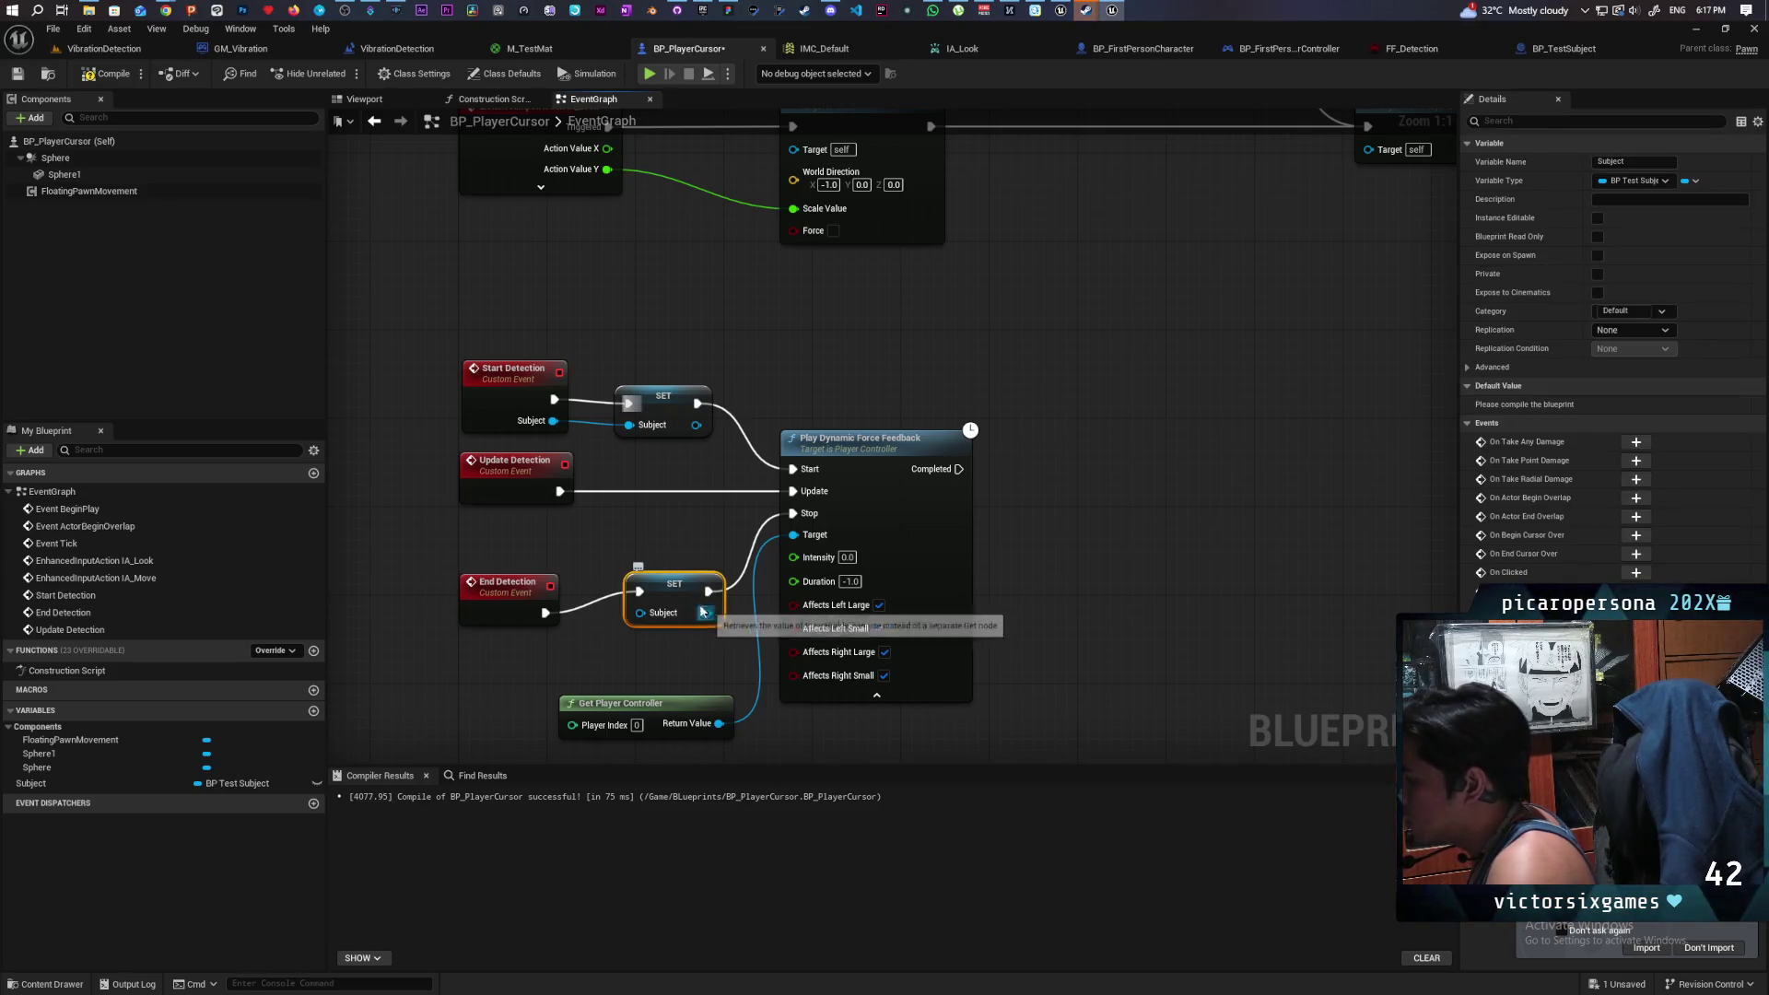
pyautogui.moveTo(677, 589)
pyautogui.mouseDown()
pyautogui.moveTo(1064, 468)
pyautogui.moveTo(1027, 472)
pyautogui.mouseUp()
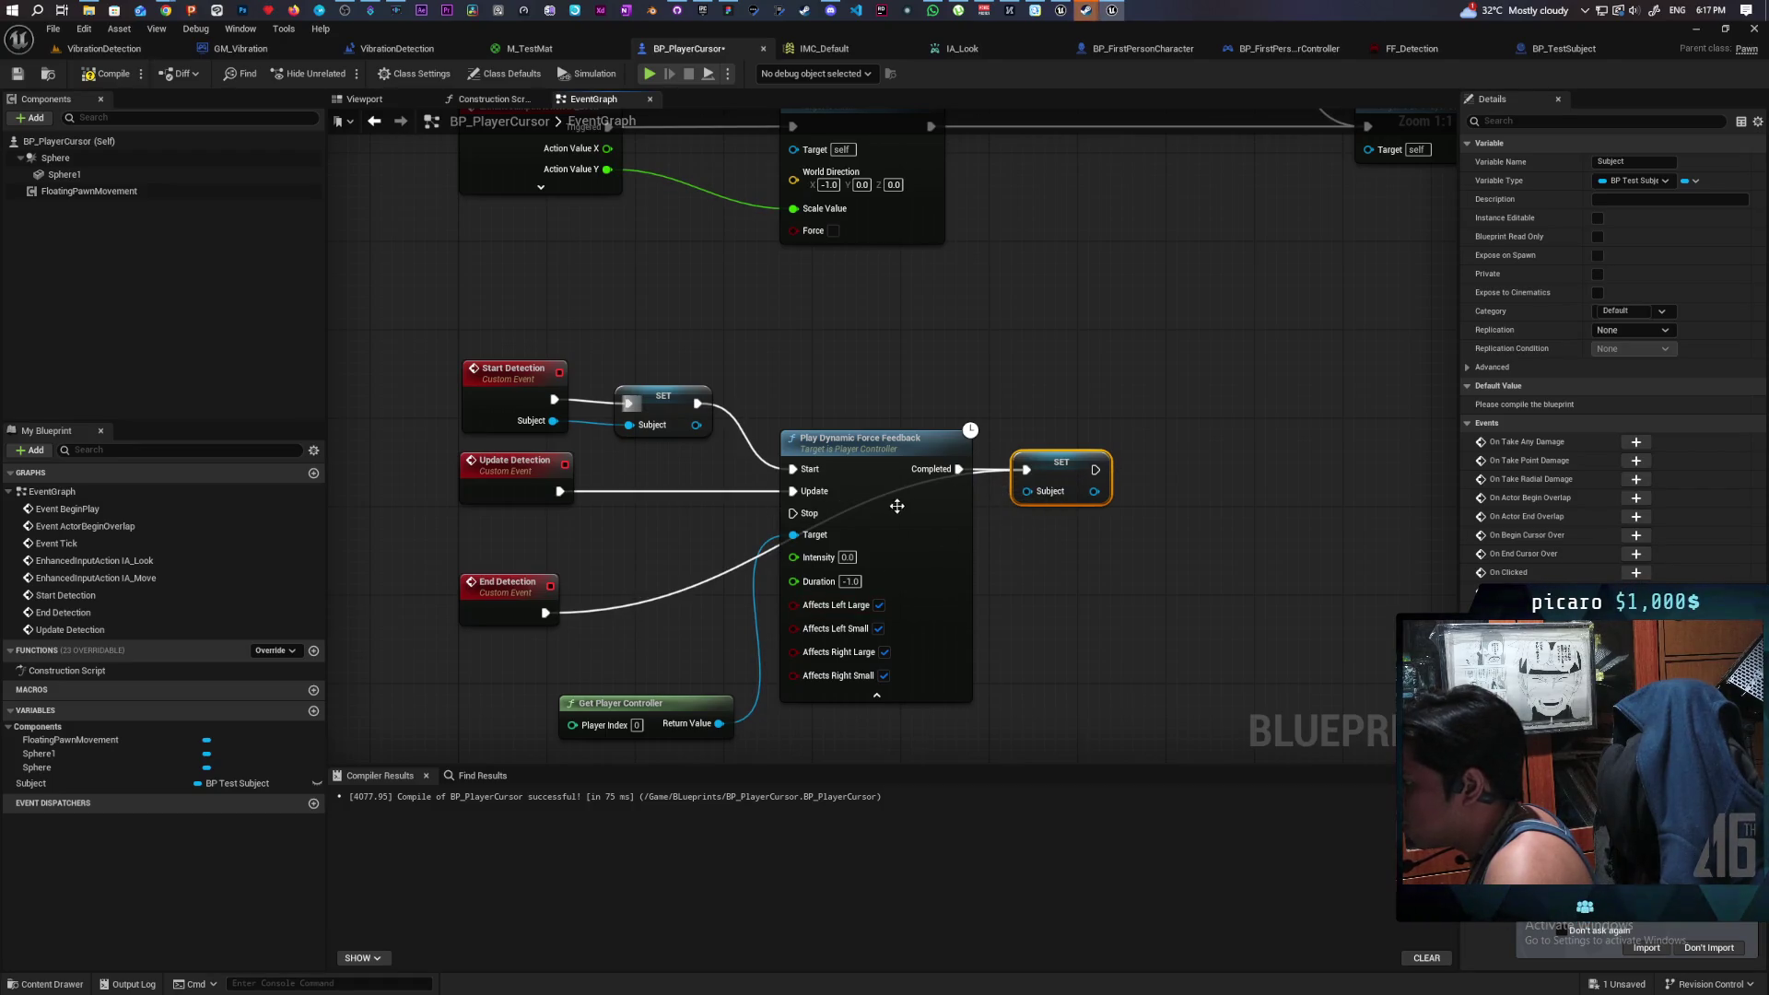
pyautogui.moveTo(542, 615); pyautogui.dragTo(793, 513)
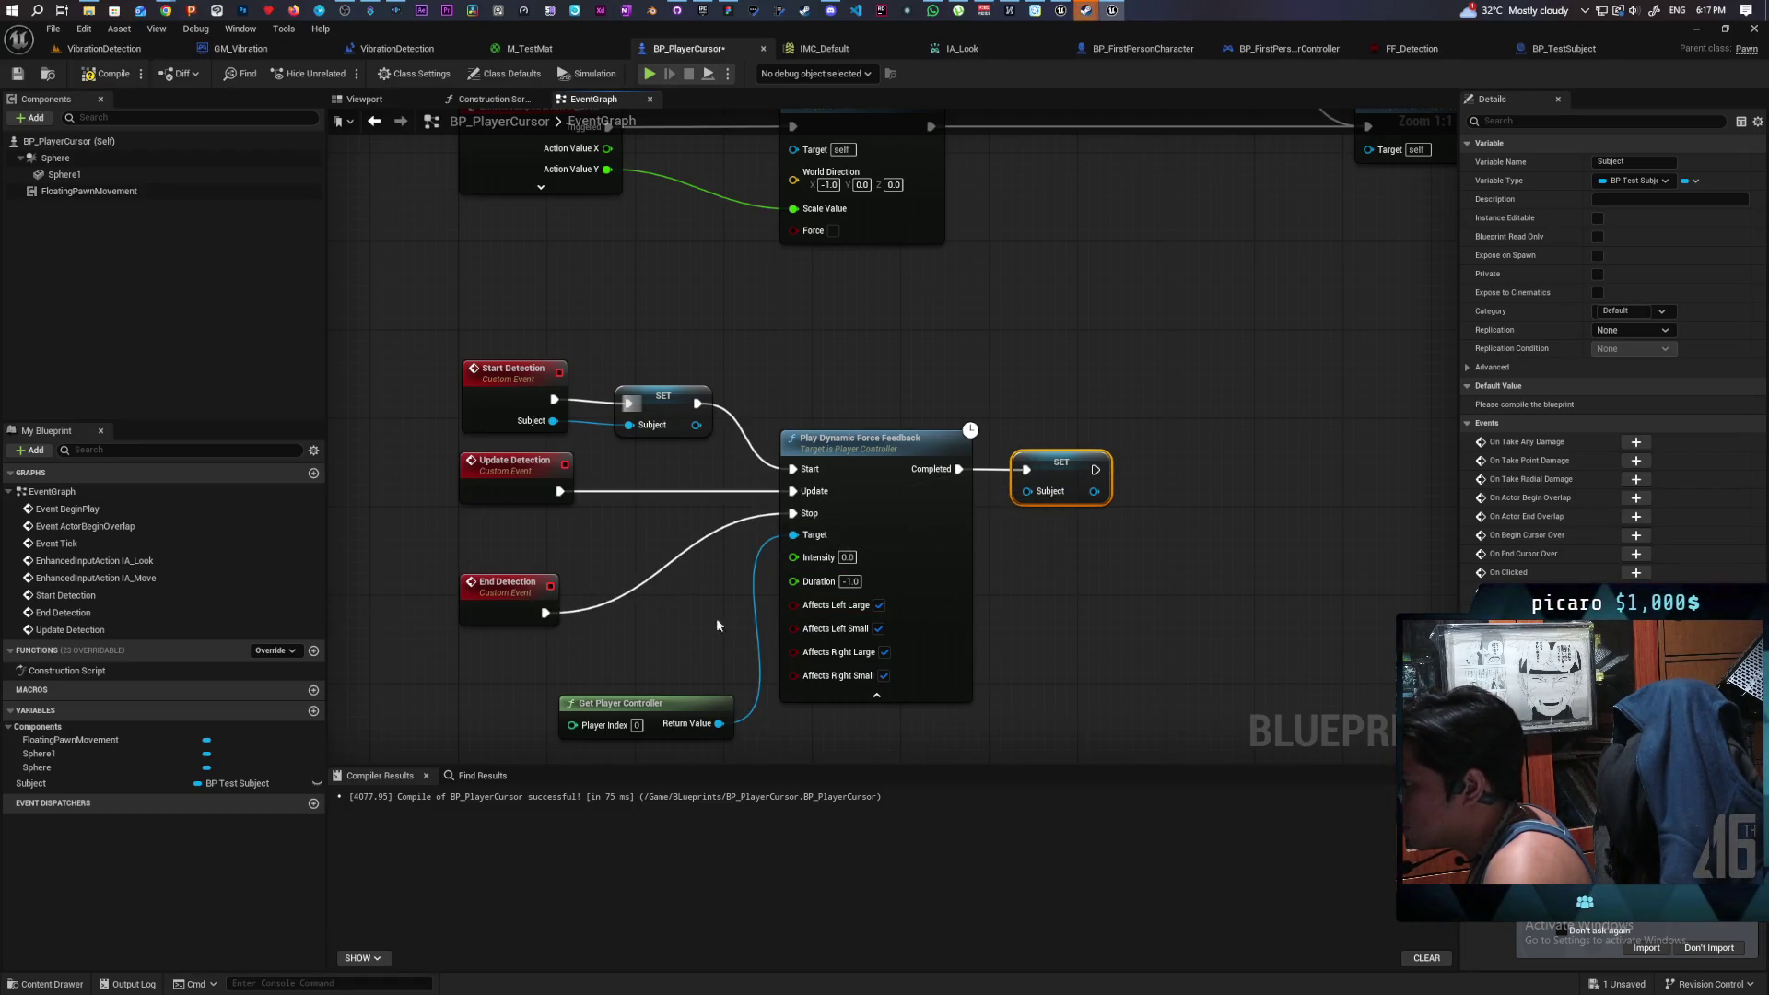
pyautogui.press('F7')
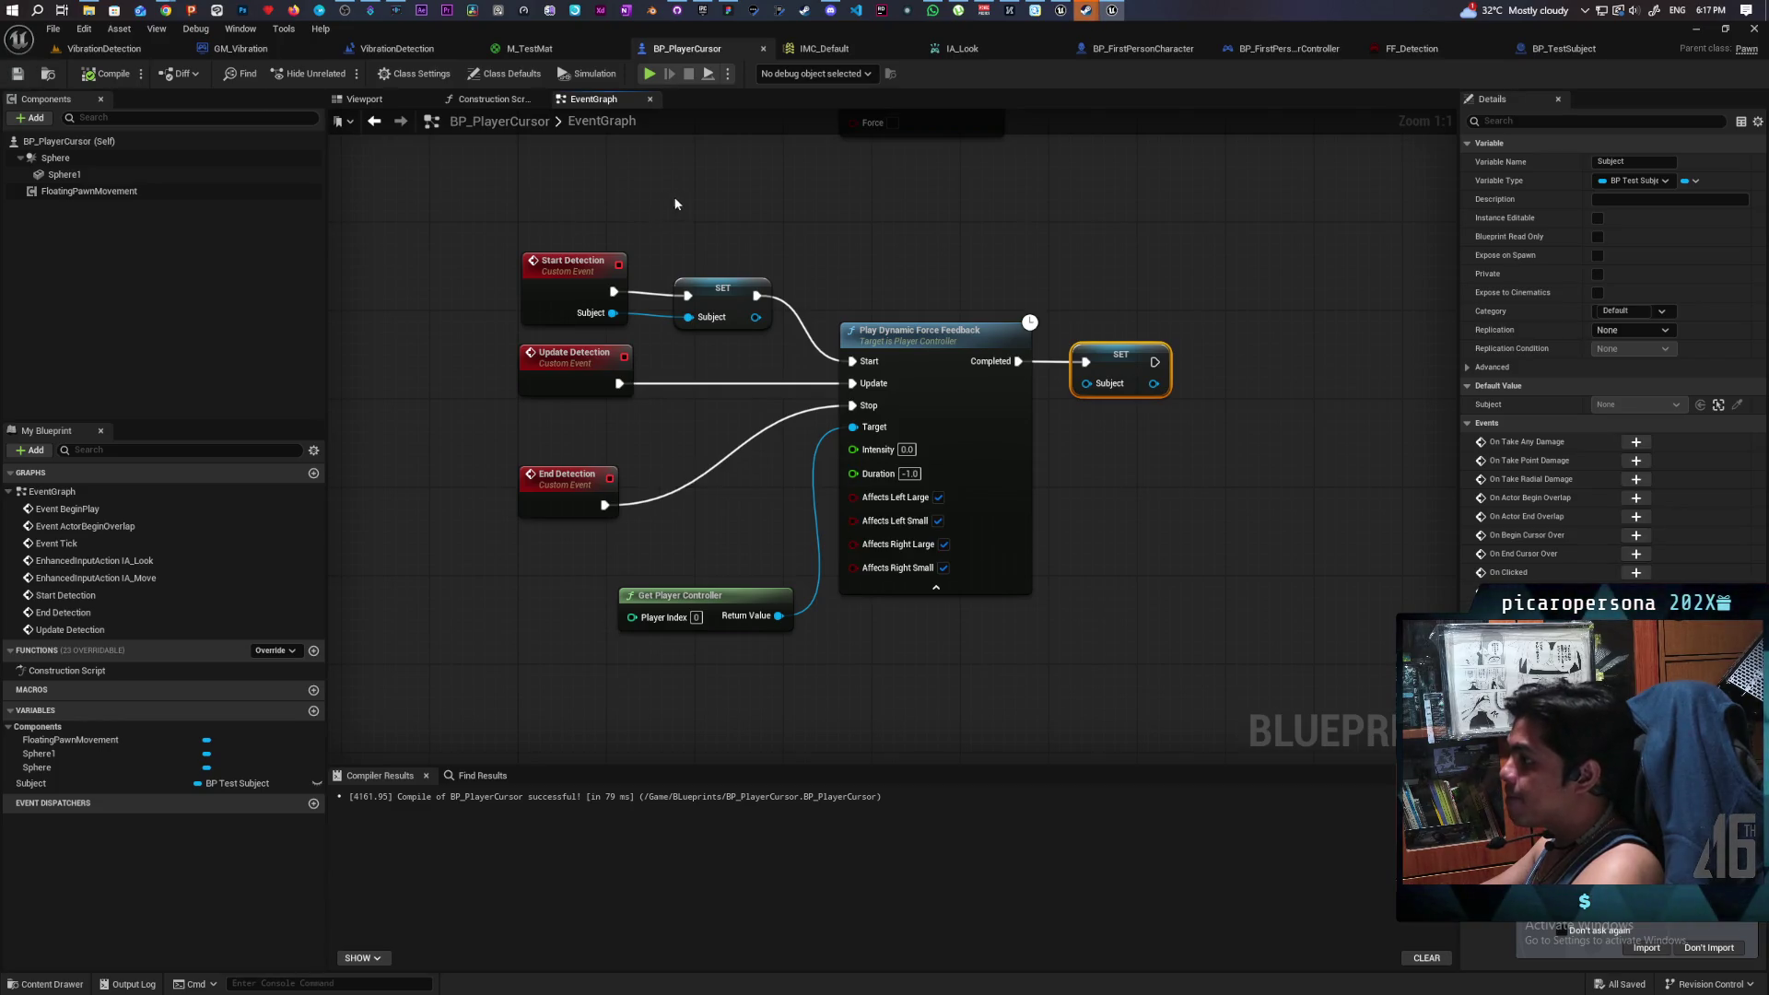
# - In BP_TestSubject, call Start Detection after the begin-overlap cast, passing Self as Subject
pyautogui.click(1565, 50)
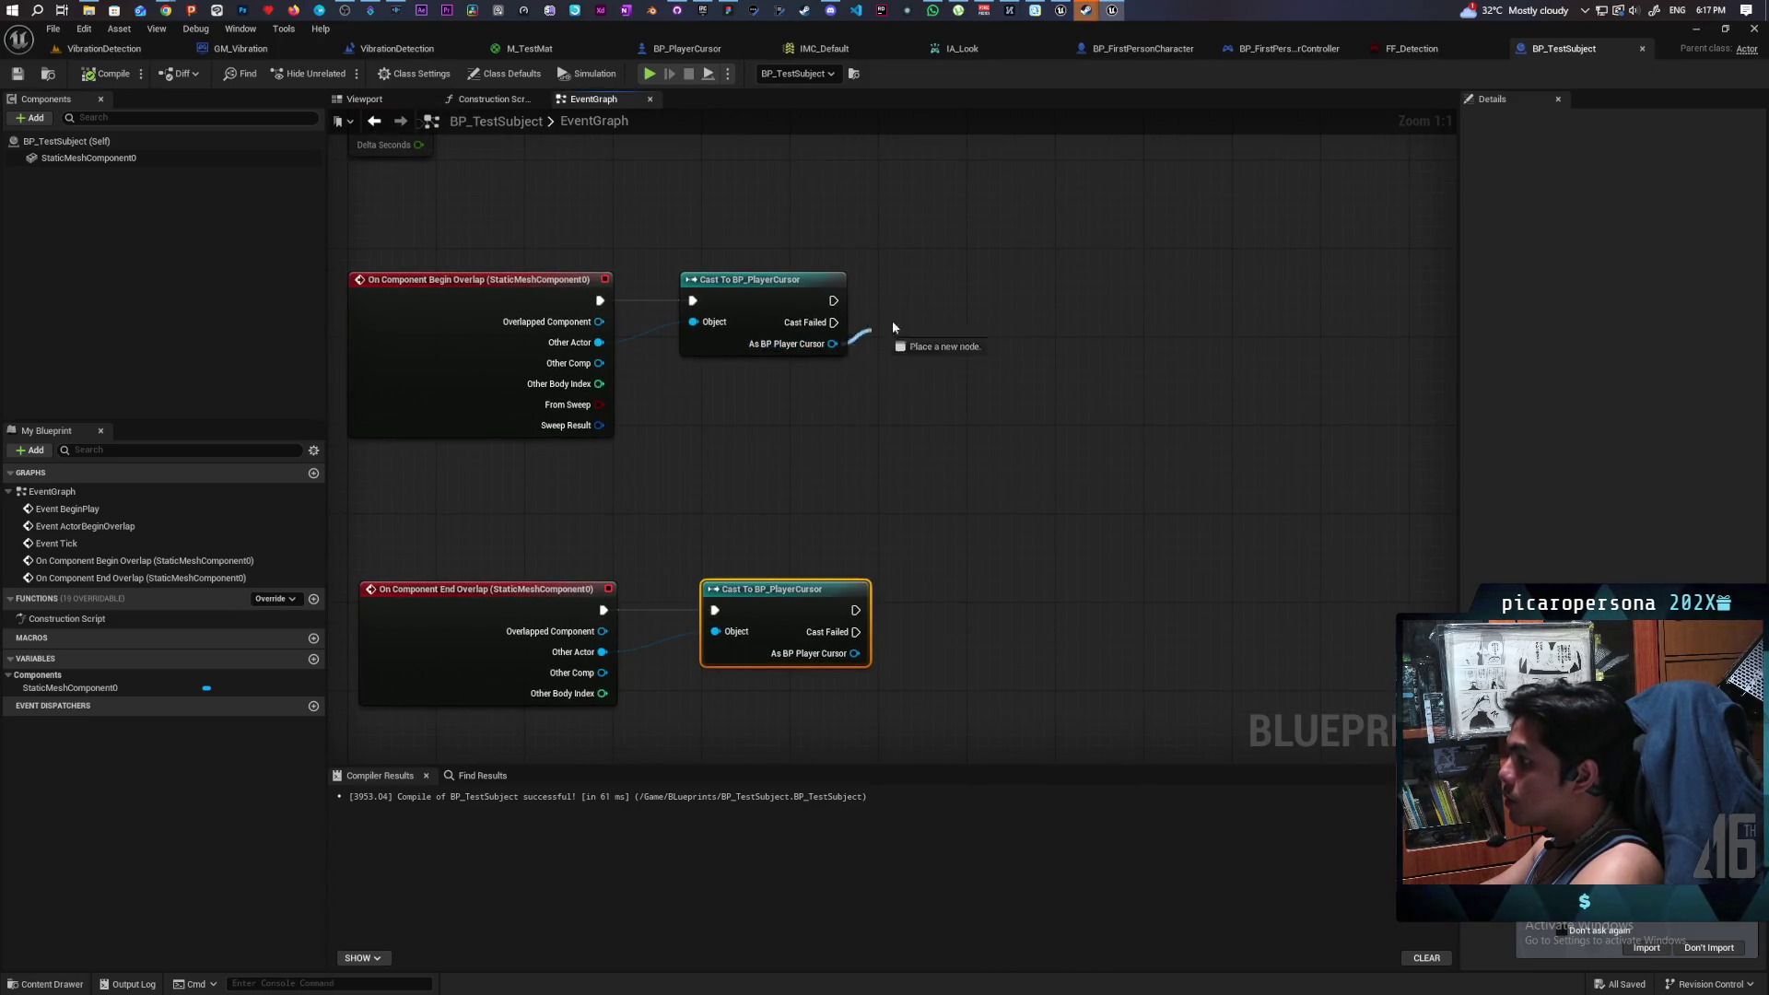
pyautogui.moveTo(891, 327); pyautogui.dragTo(894, 324)
pyautogui.write('start')
pyautogui.press('Return')
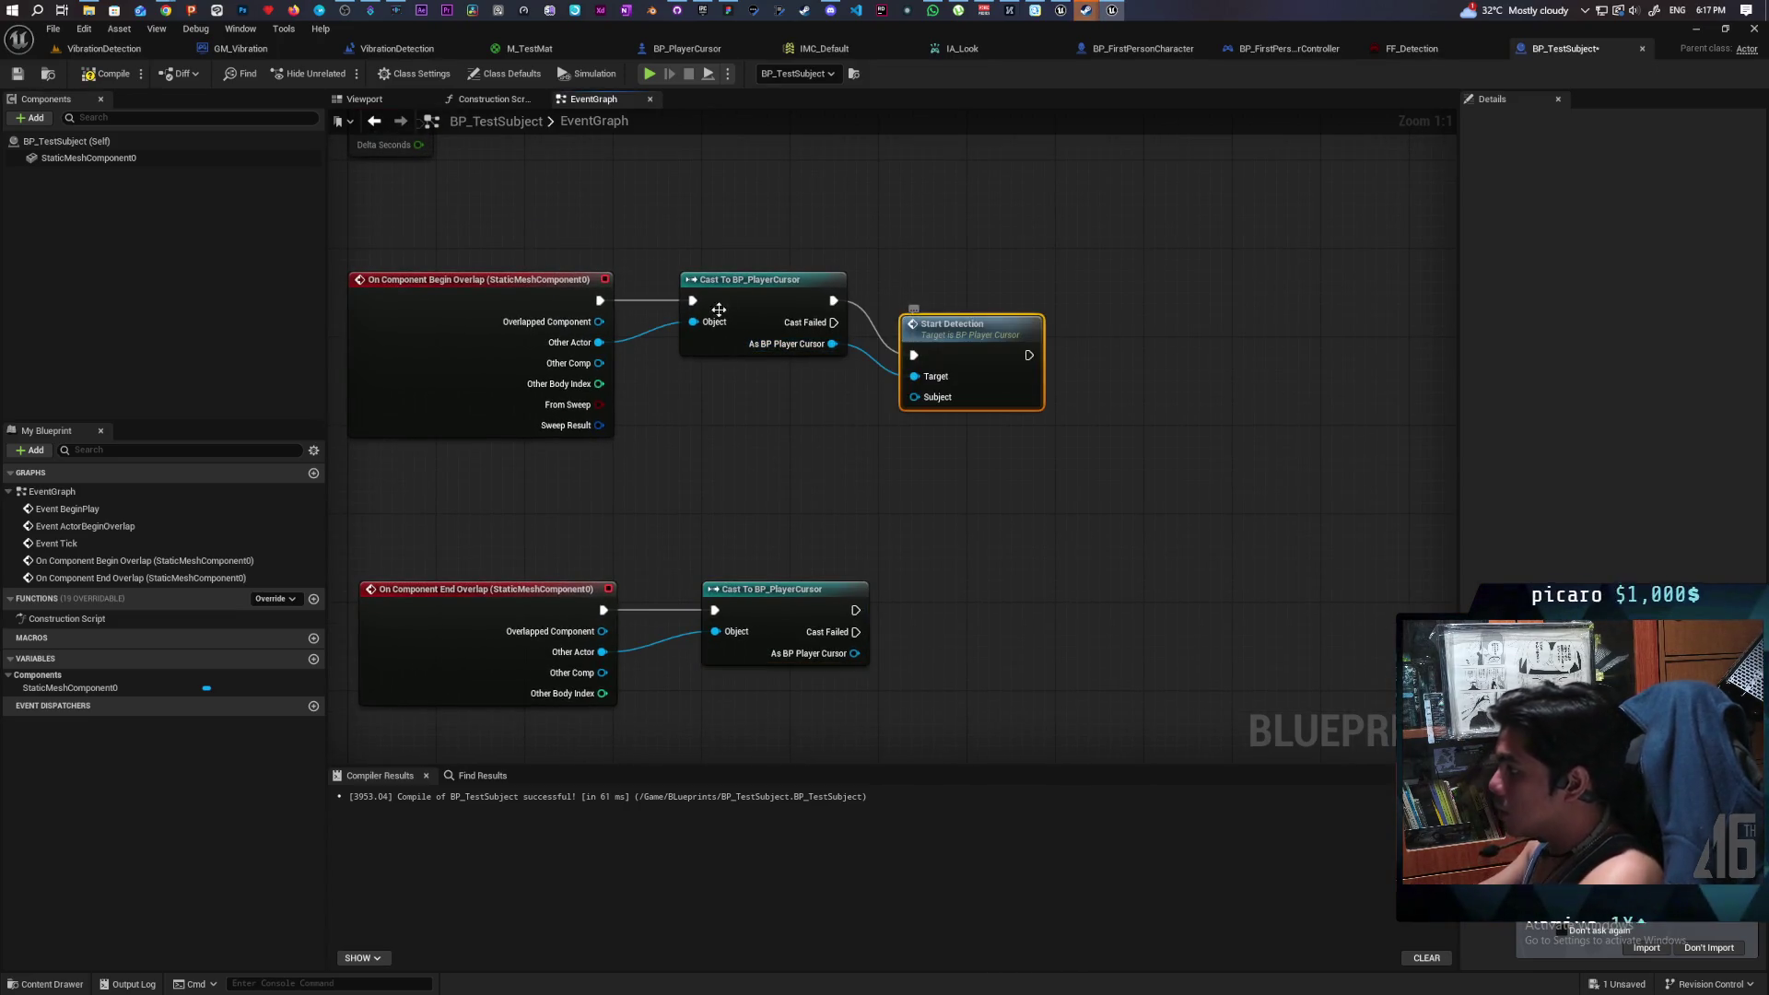
pyautogui.moveTo(922, 398); pyautogui.dragTo(825, 449)
pyautogui.write('self')
pyautogui.press('Return')
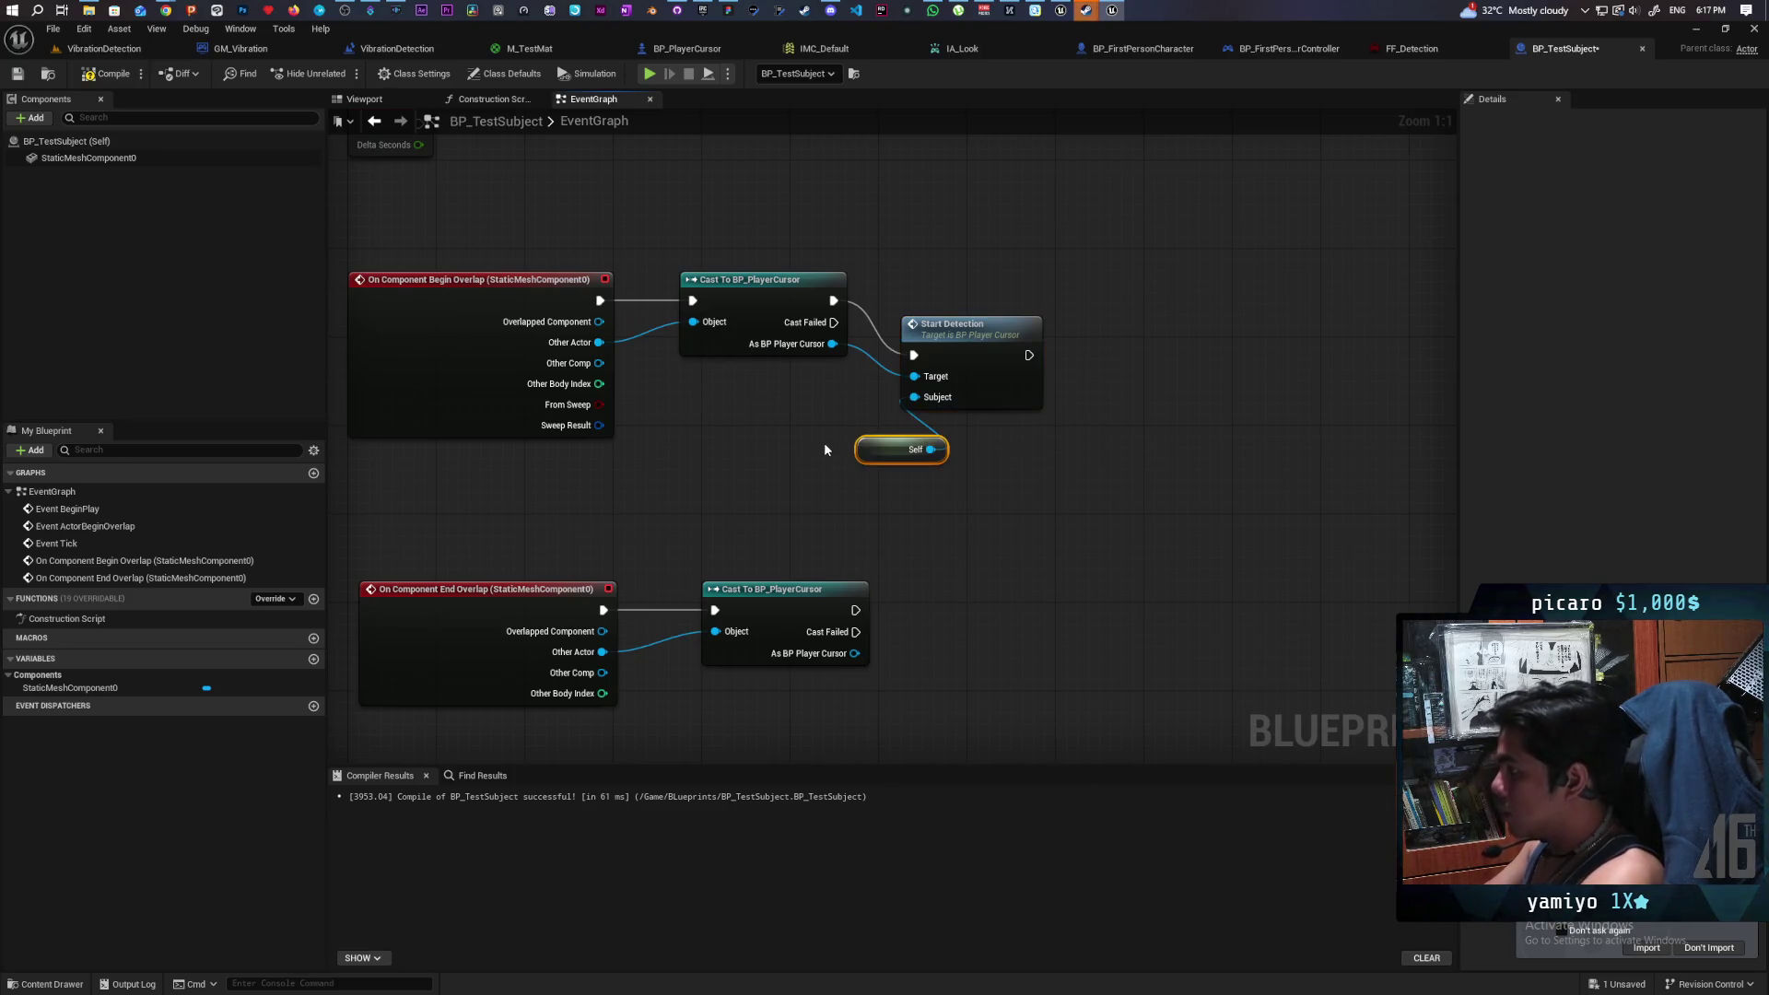
pyautogui.moveTo(970, 355); pyautogui.dragTo(1011, 308)
# - Call End Detection on the end-overlap cursor cast, compiling and saving BP_TestSubject
pyautogui.moveTo(855, 653); pyautogui.dragTo(897, 611)
pyautogui.write('stop')
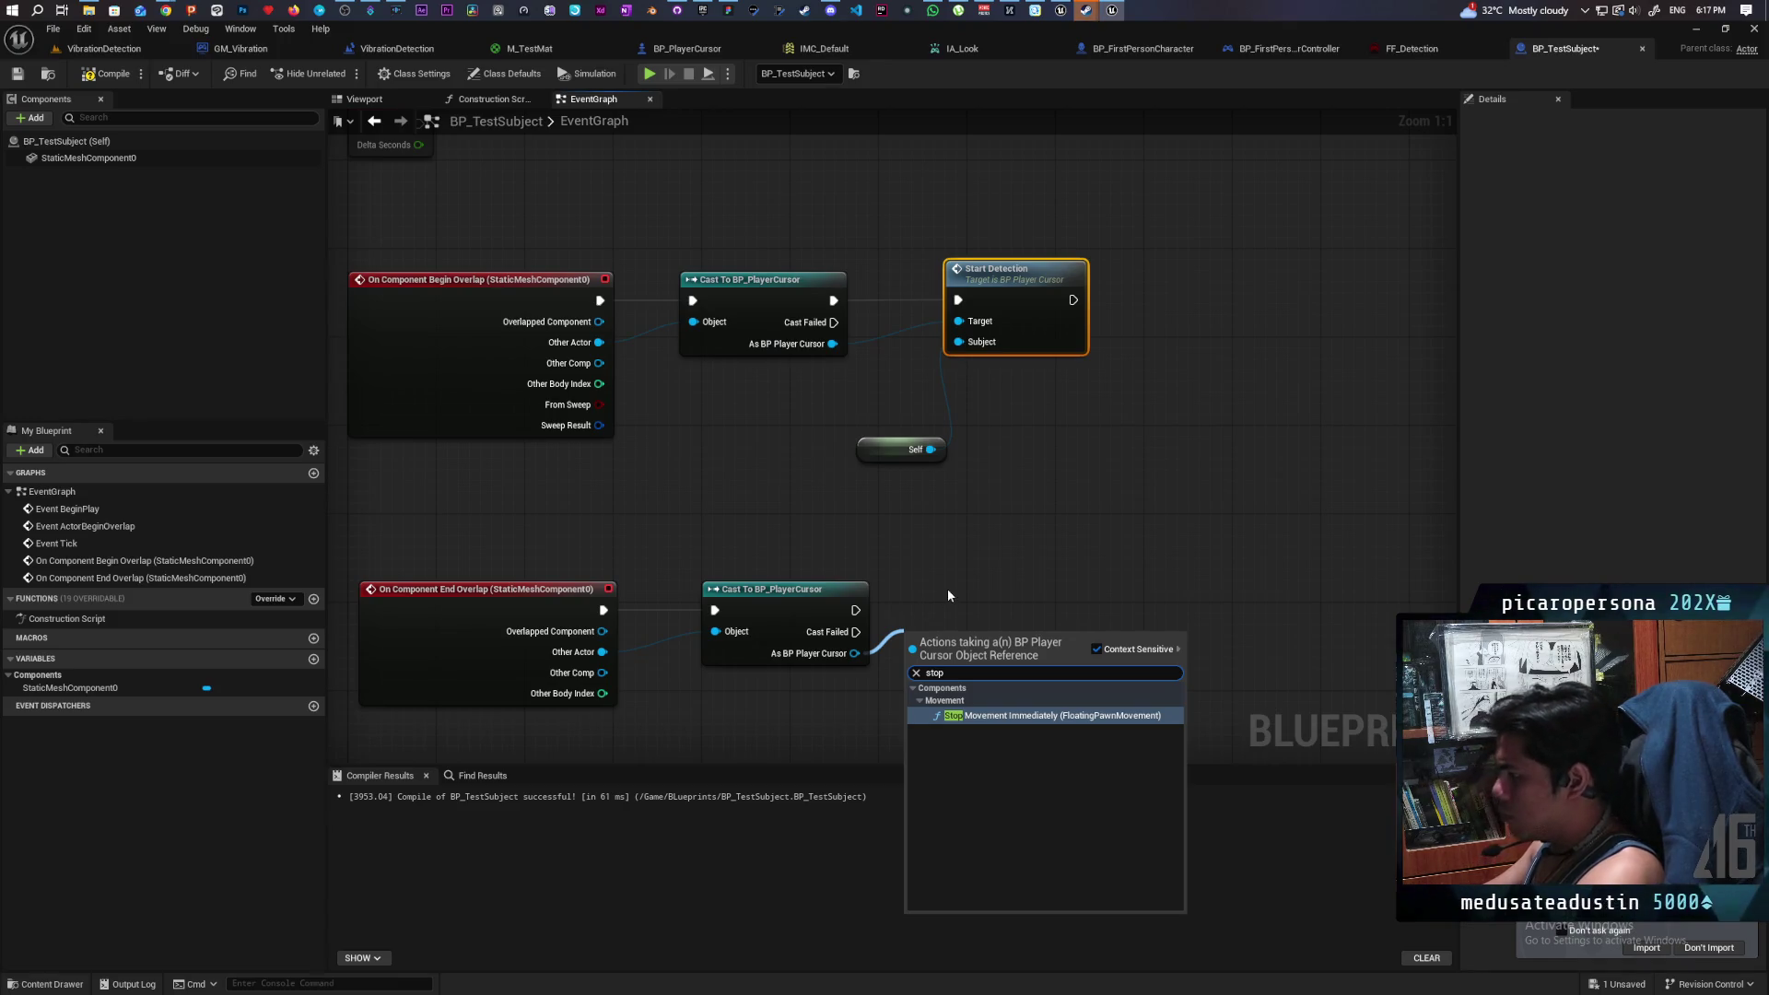
pyautogui.click(977, 582)
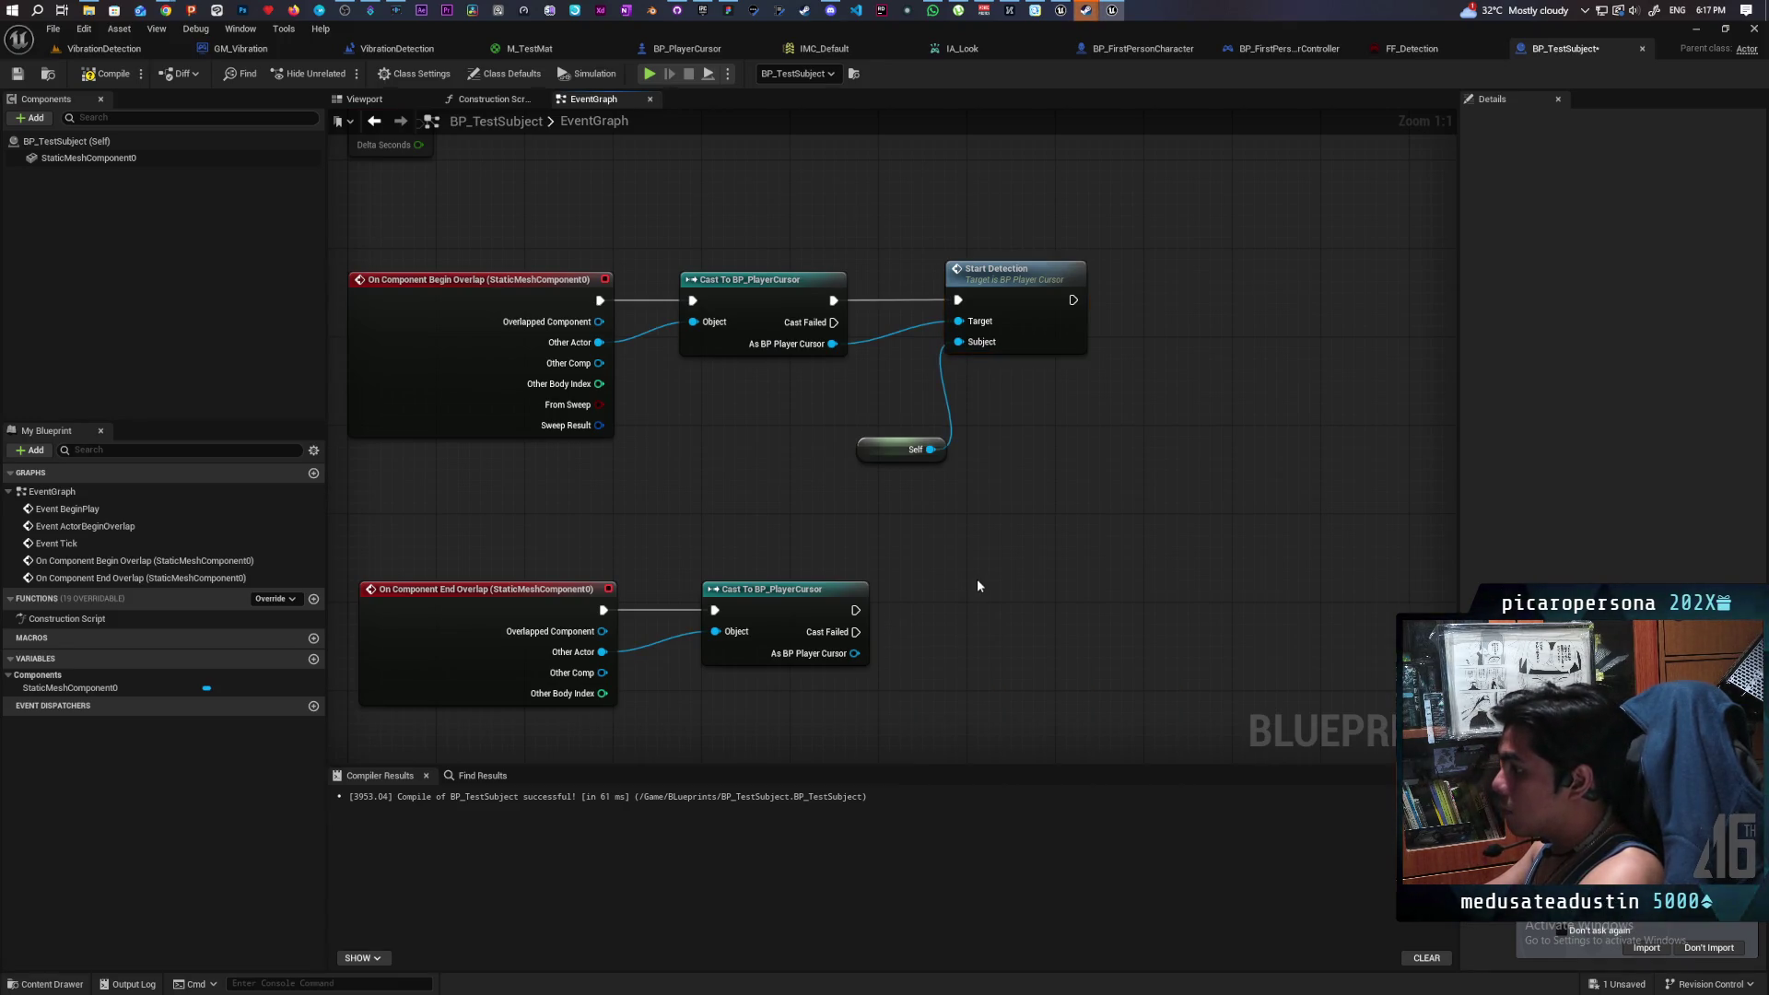
pyautogui.click(108, 74)
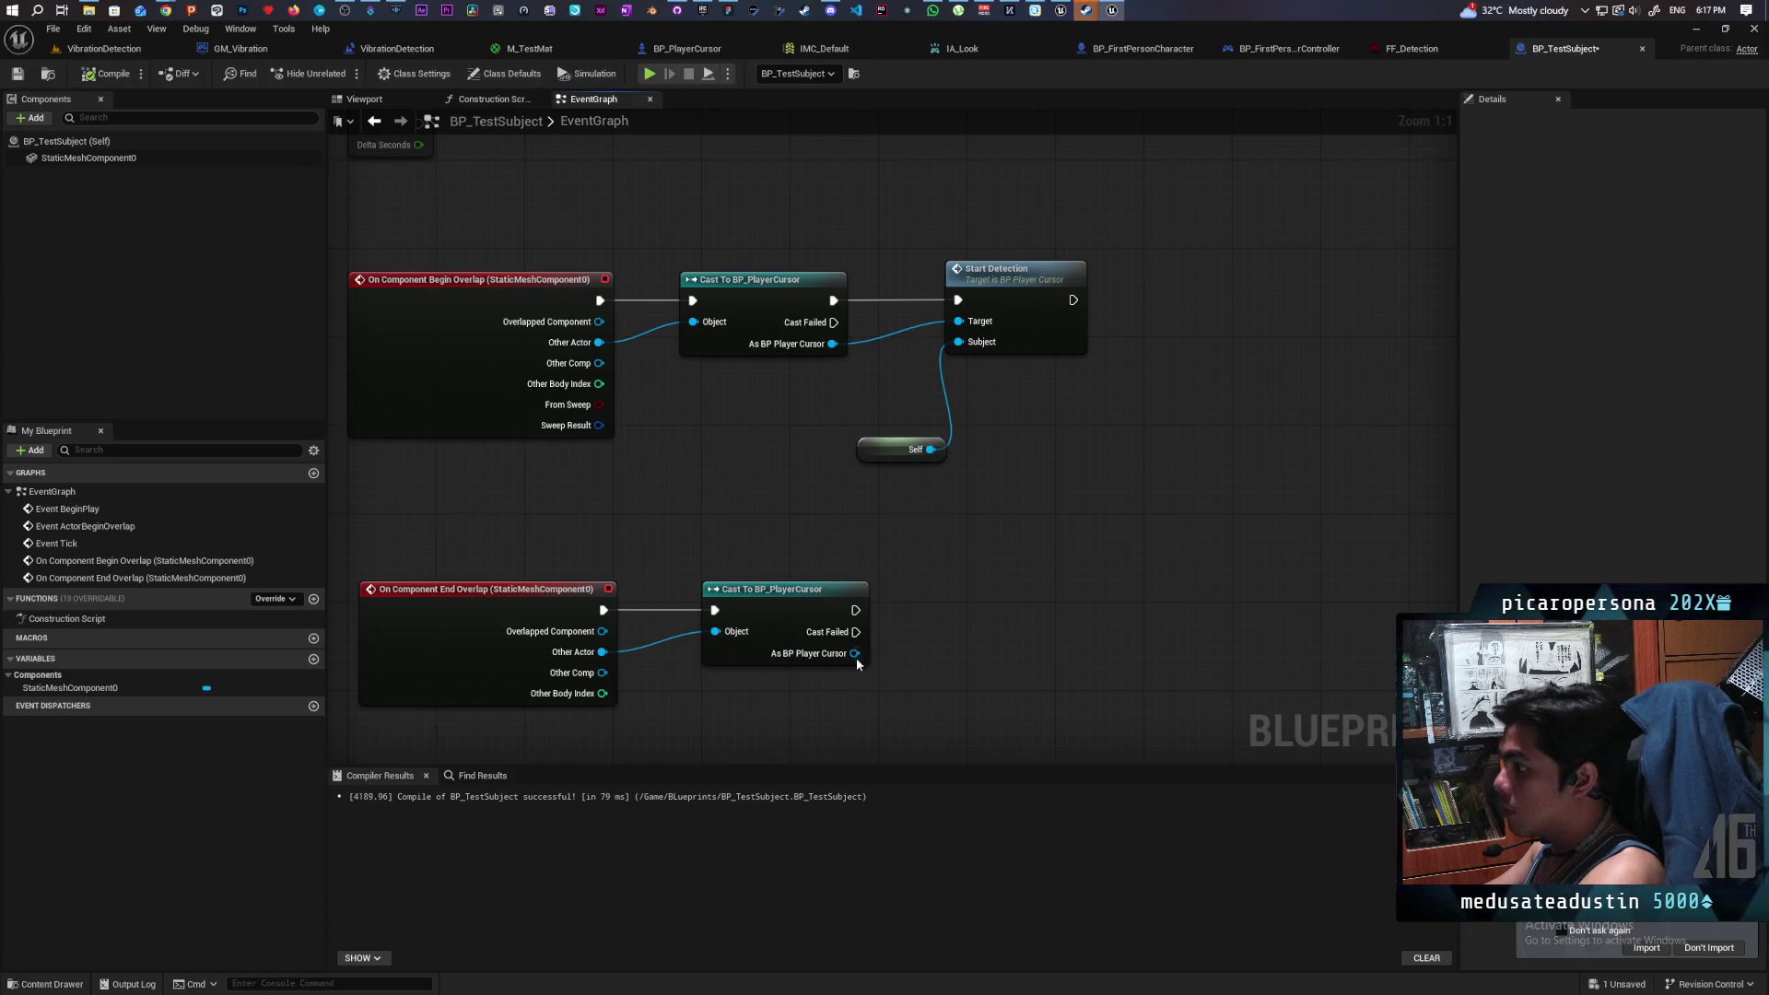
pyautogui.moveTo(856, 654); pyautogui.dragTo(904, 613)
pyautogui.write('stop')
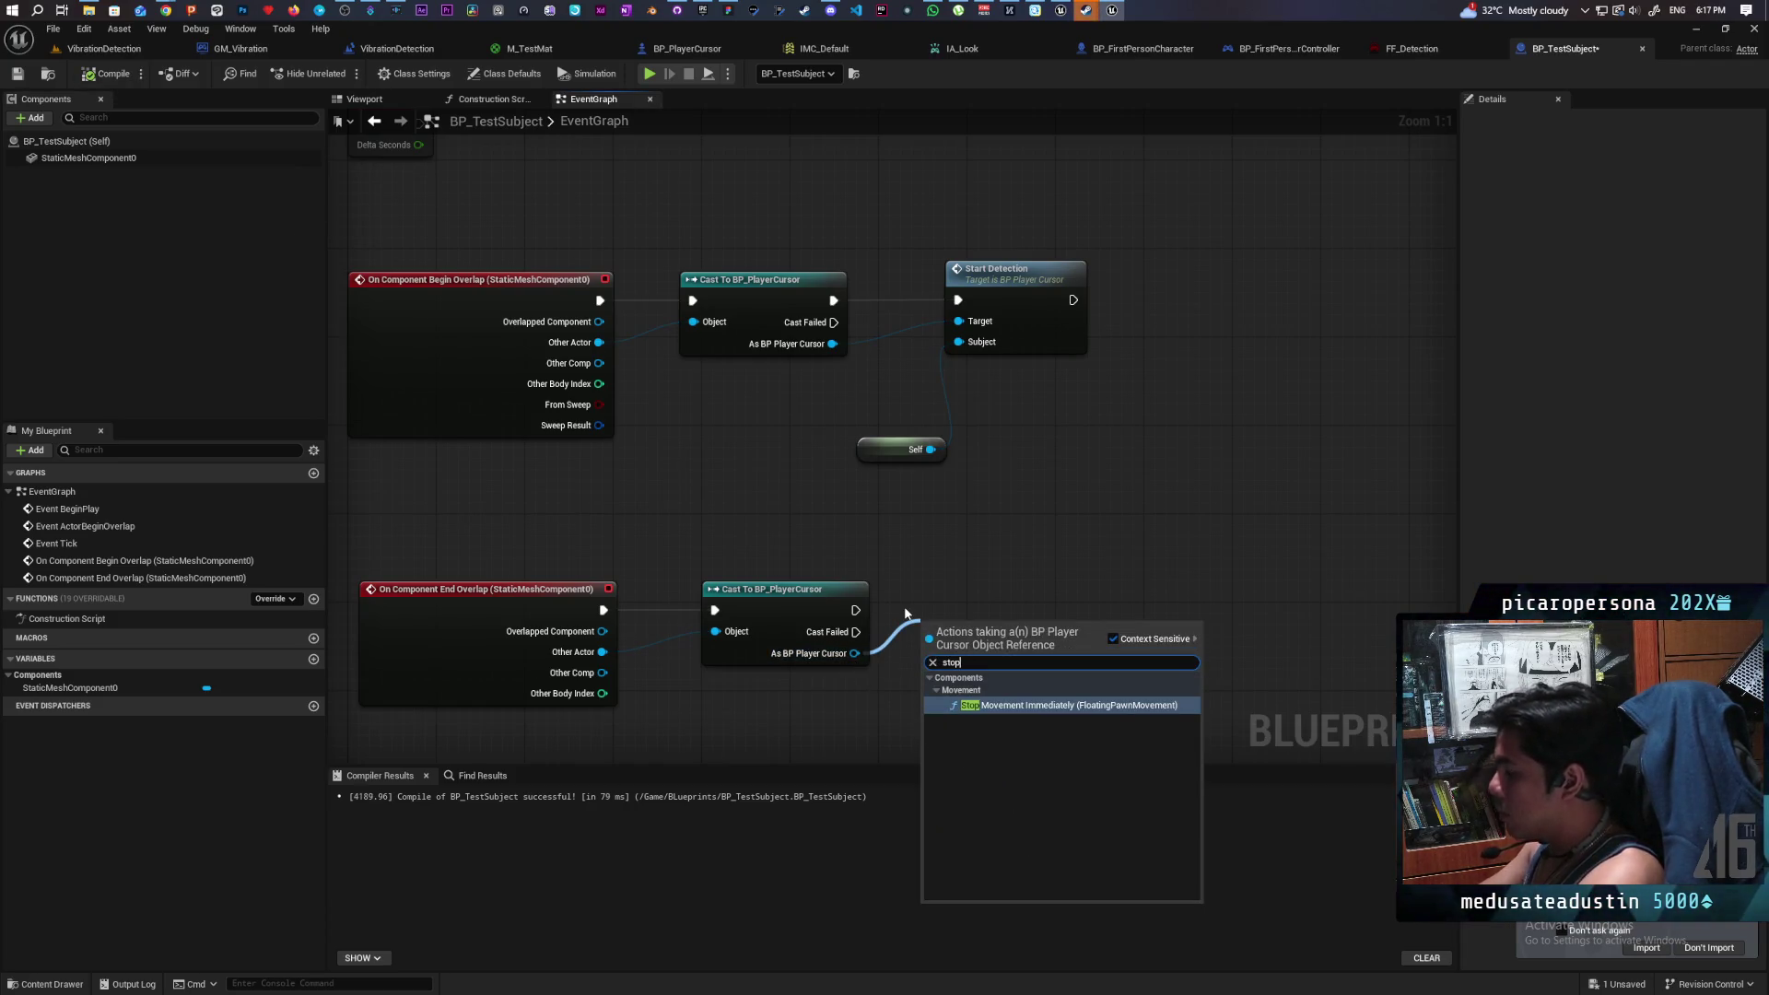
pyautogui.press('Escape')
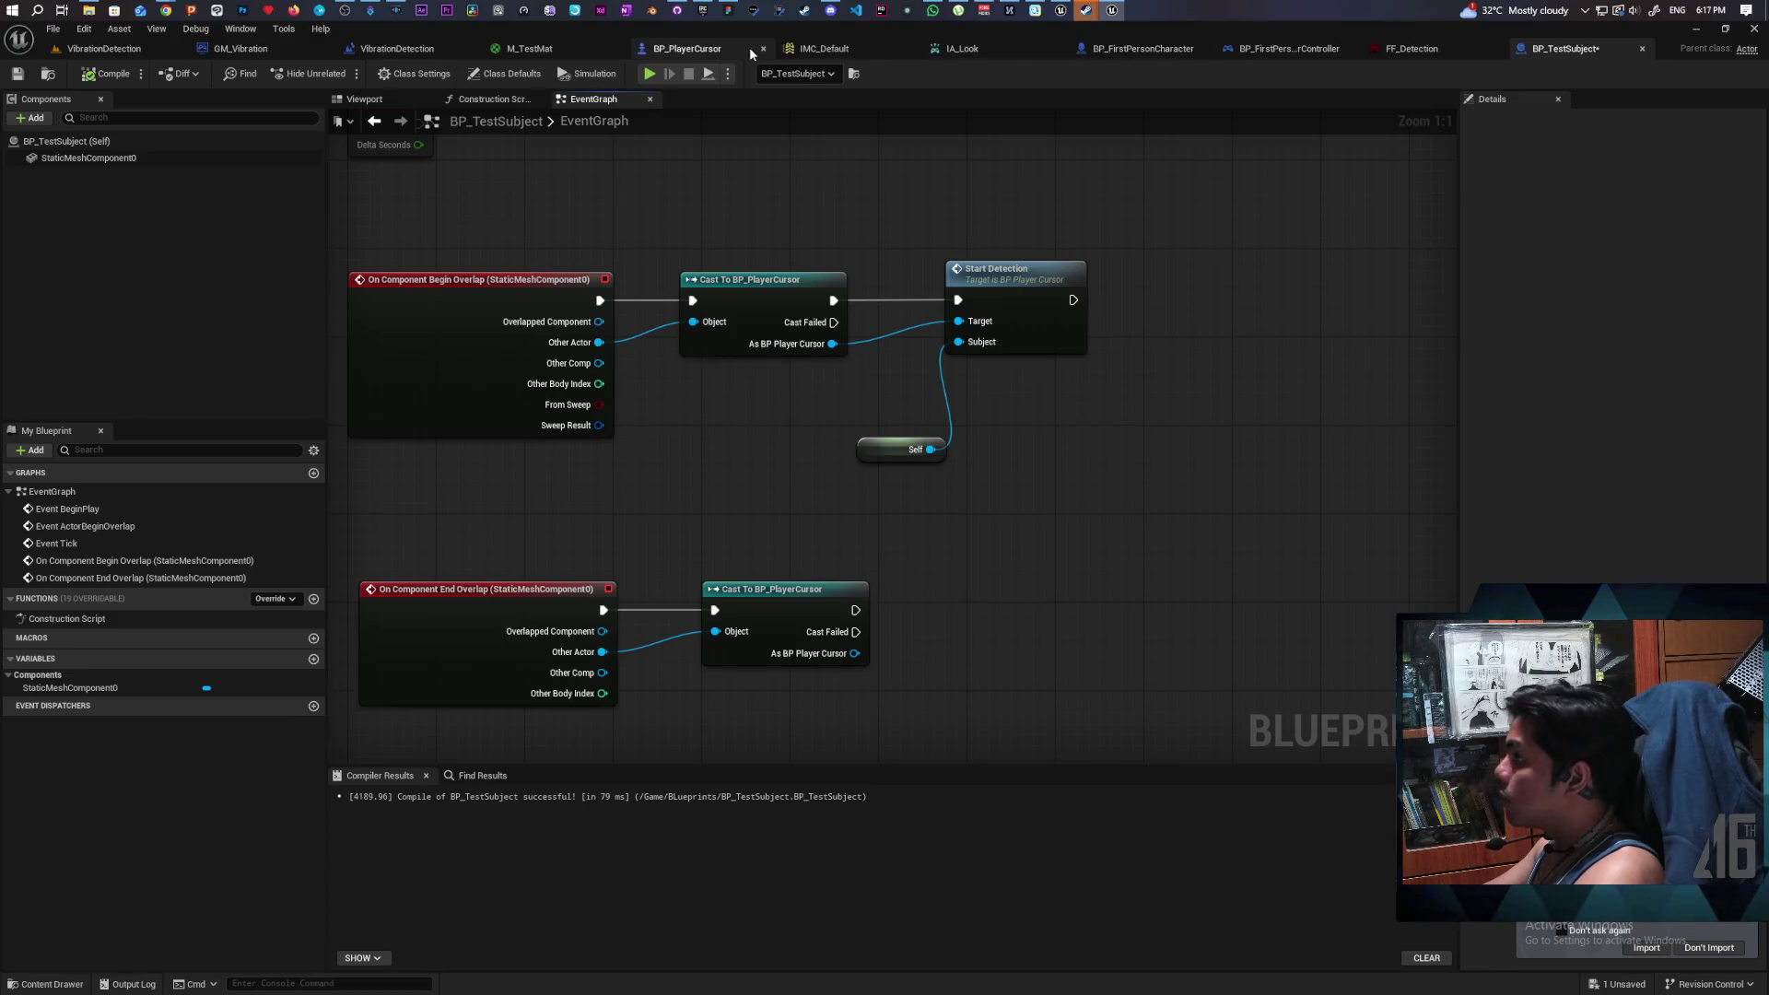
pyautogui.click(749, 47)
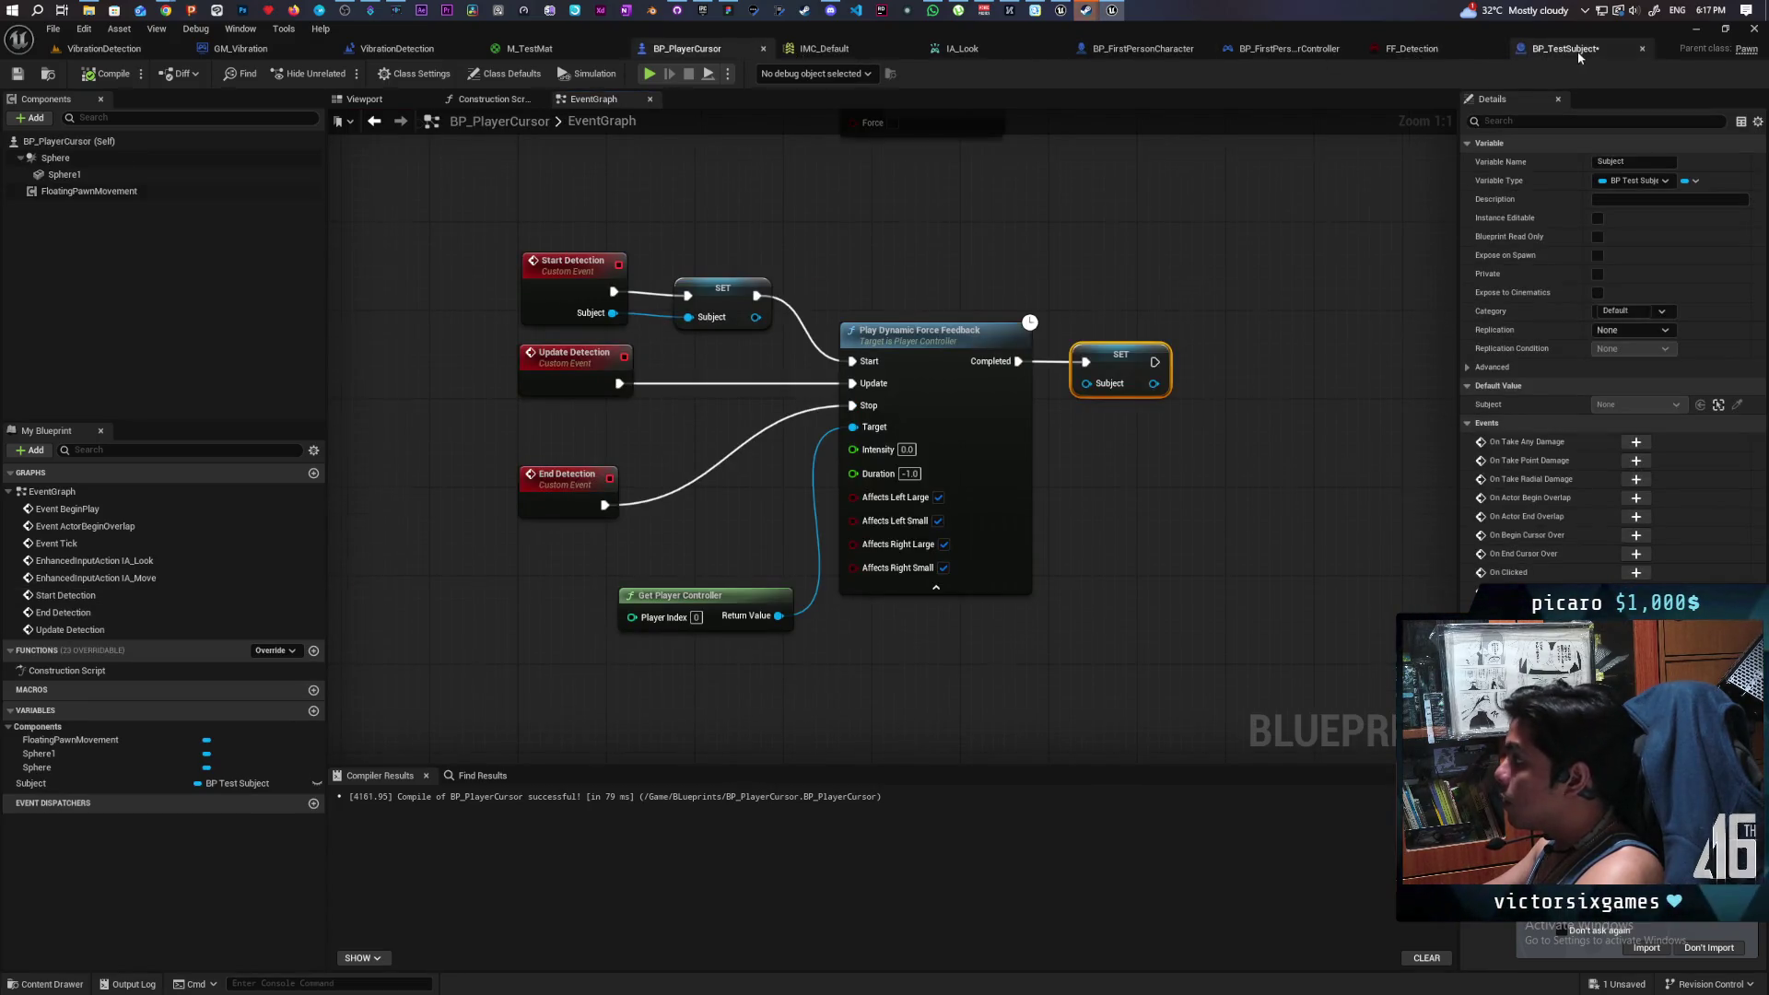
pyautogui.click(1578, 52)
pyautogui.moveTo(856, 652); pyautogui.dragTo(924, 608)
pyautogui.write('end')
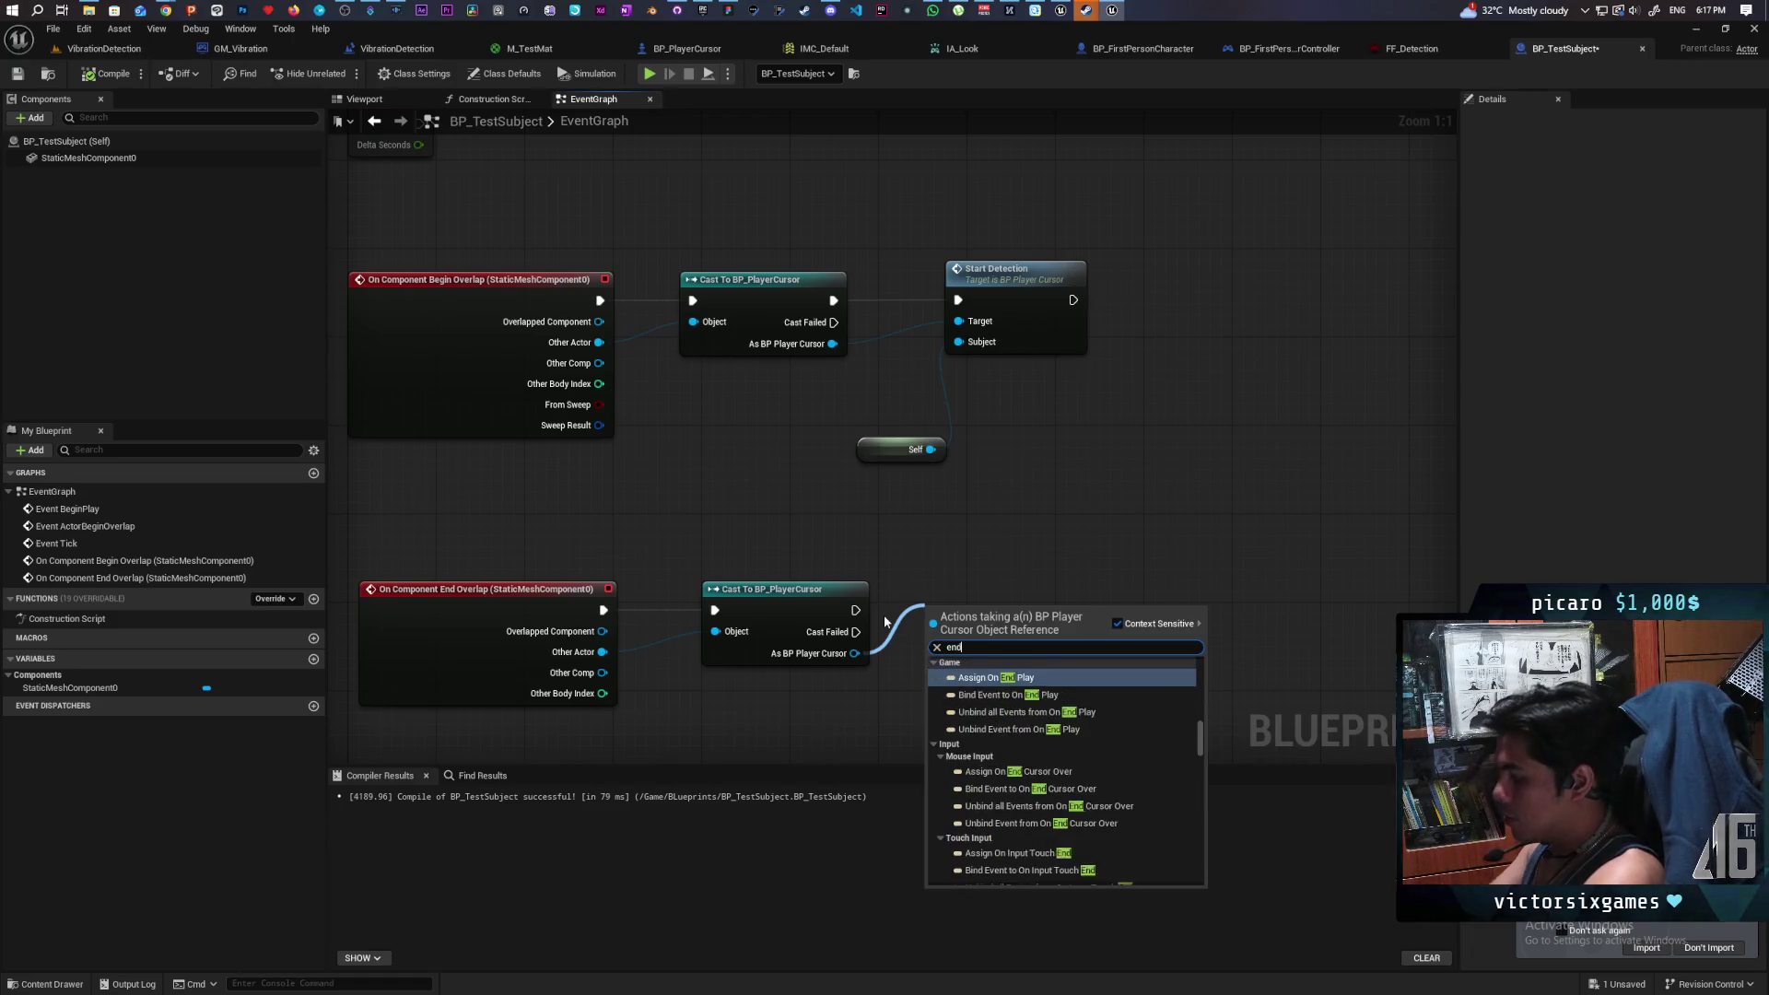
pyautogui.write(' dete')
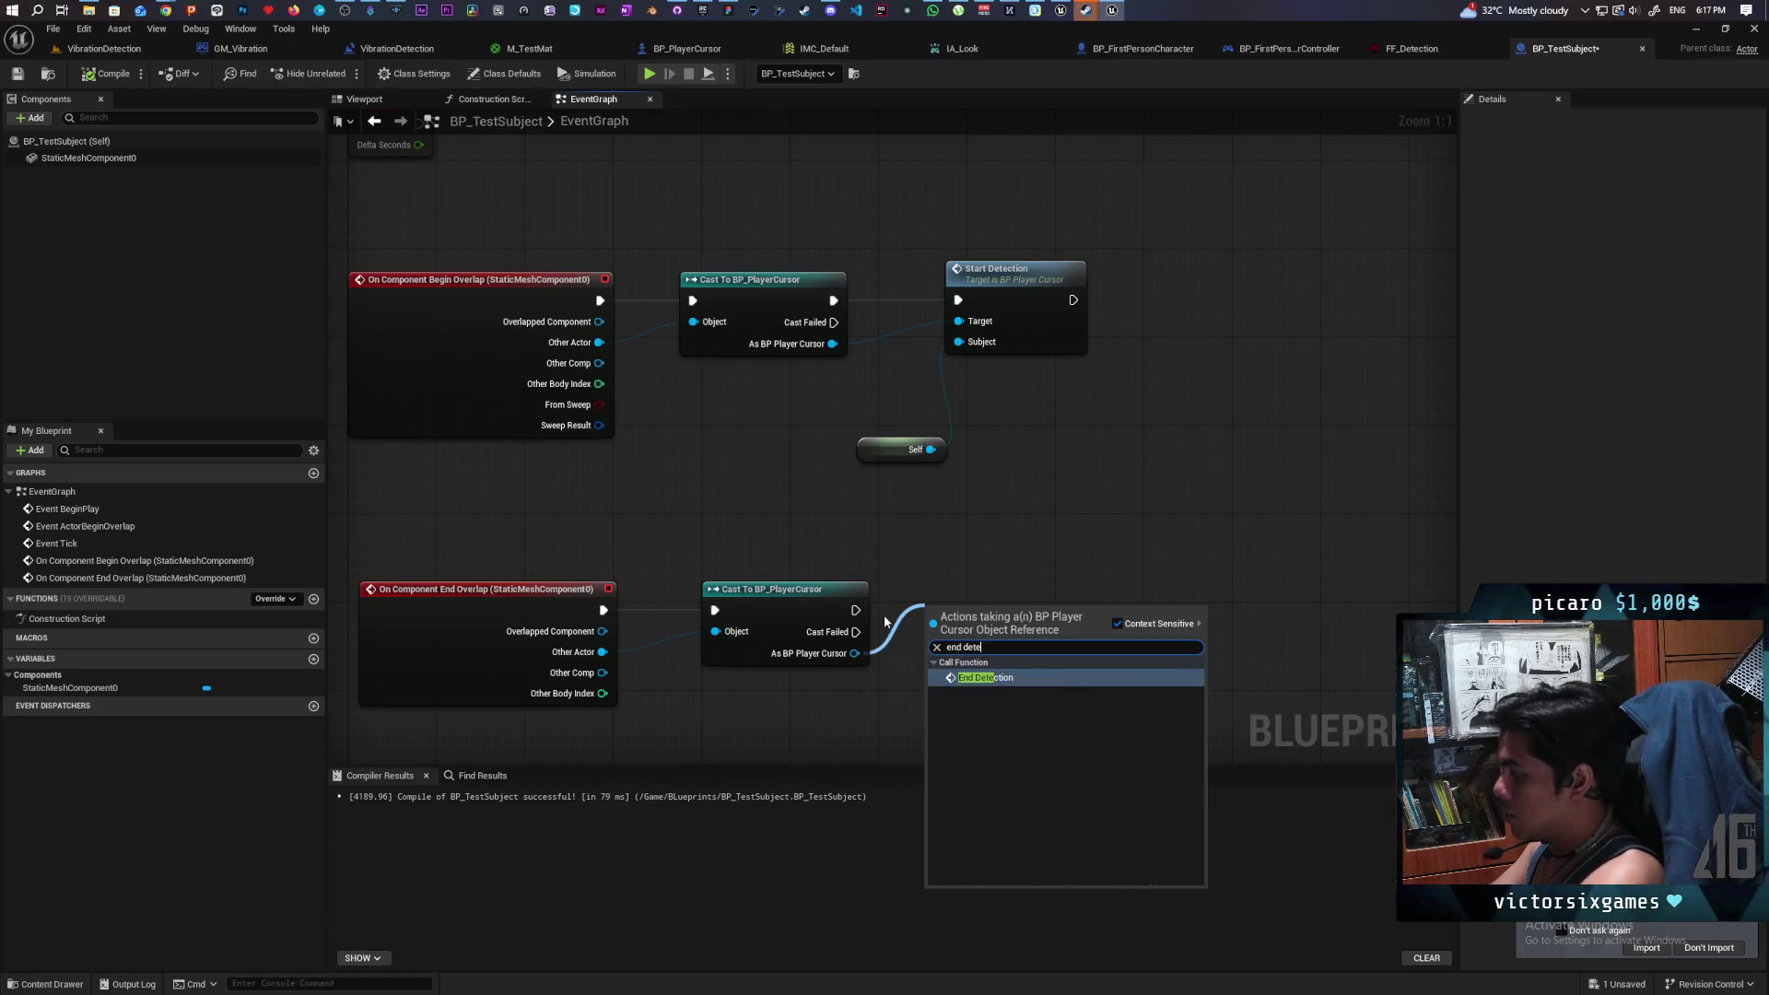
pyautogui.press('Return')
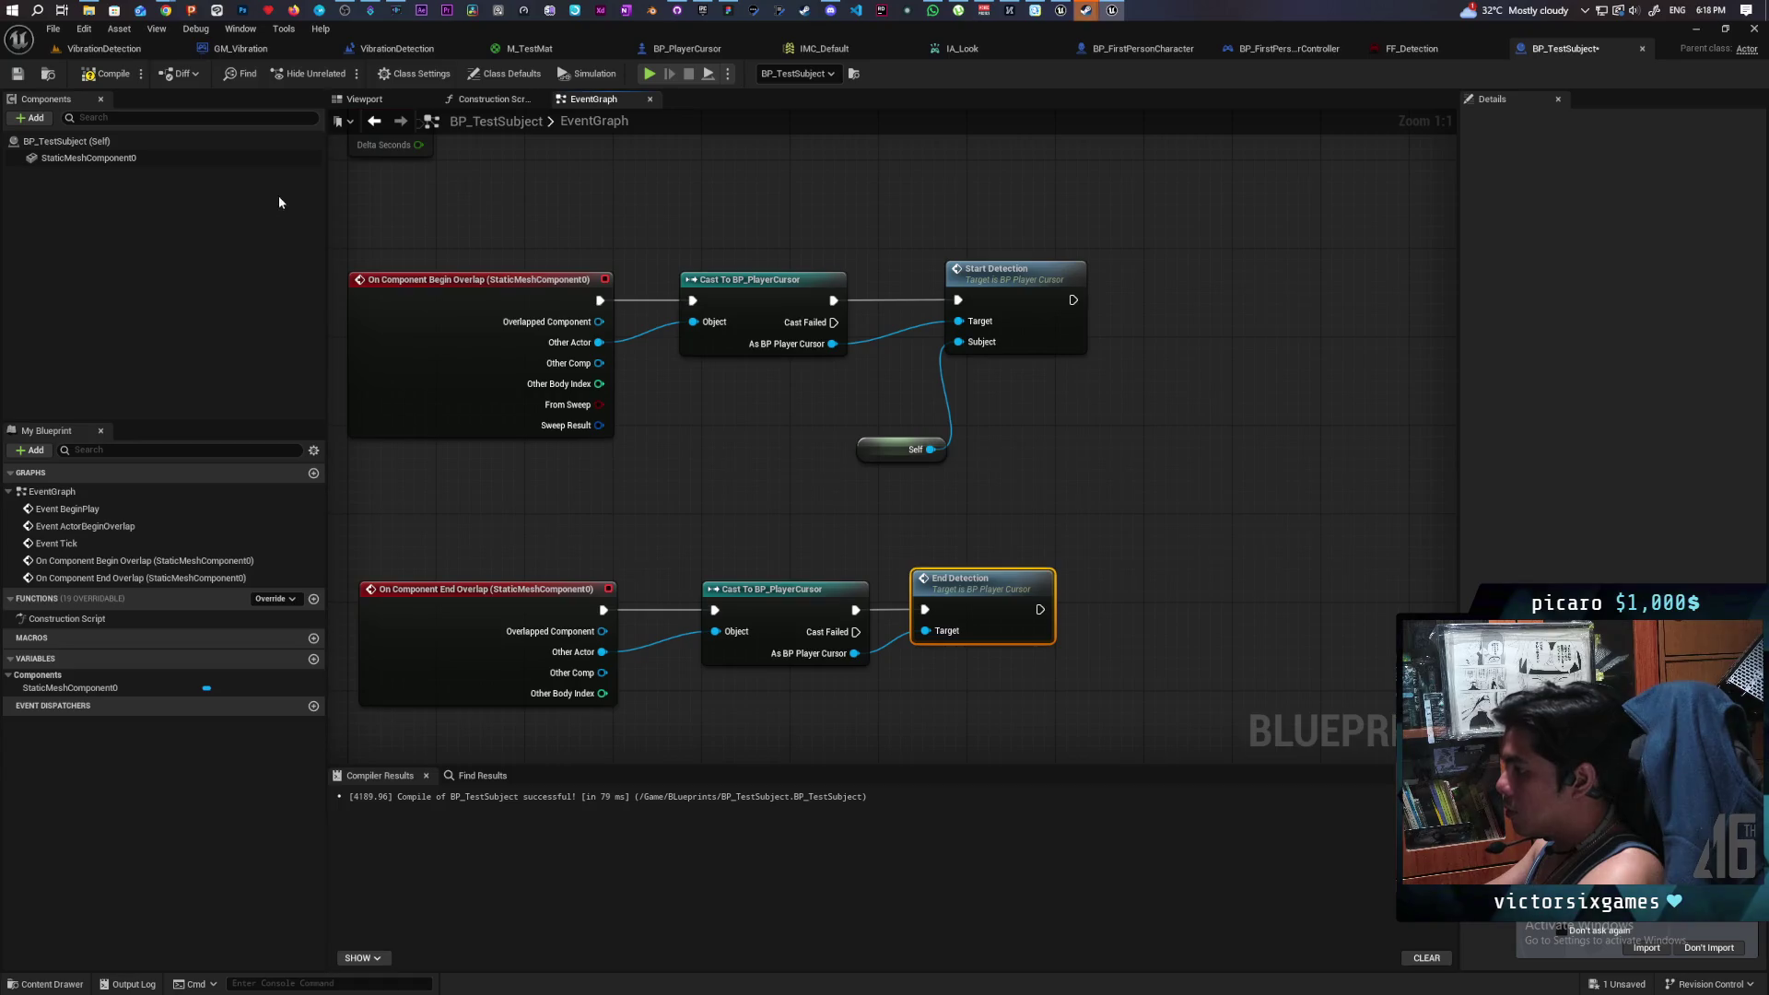
pyautogui.hotkey('ctrl', 's')
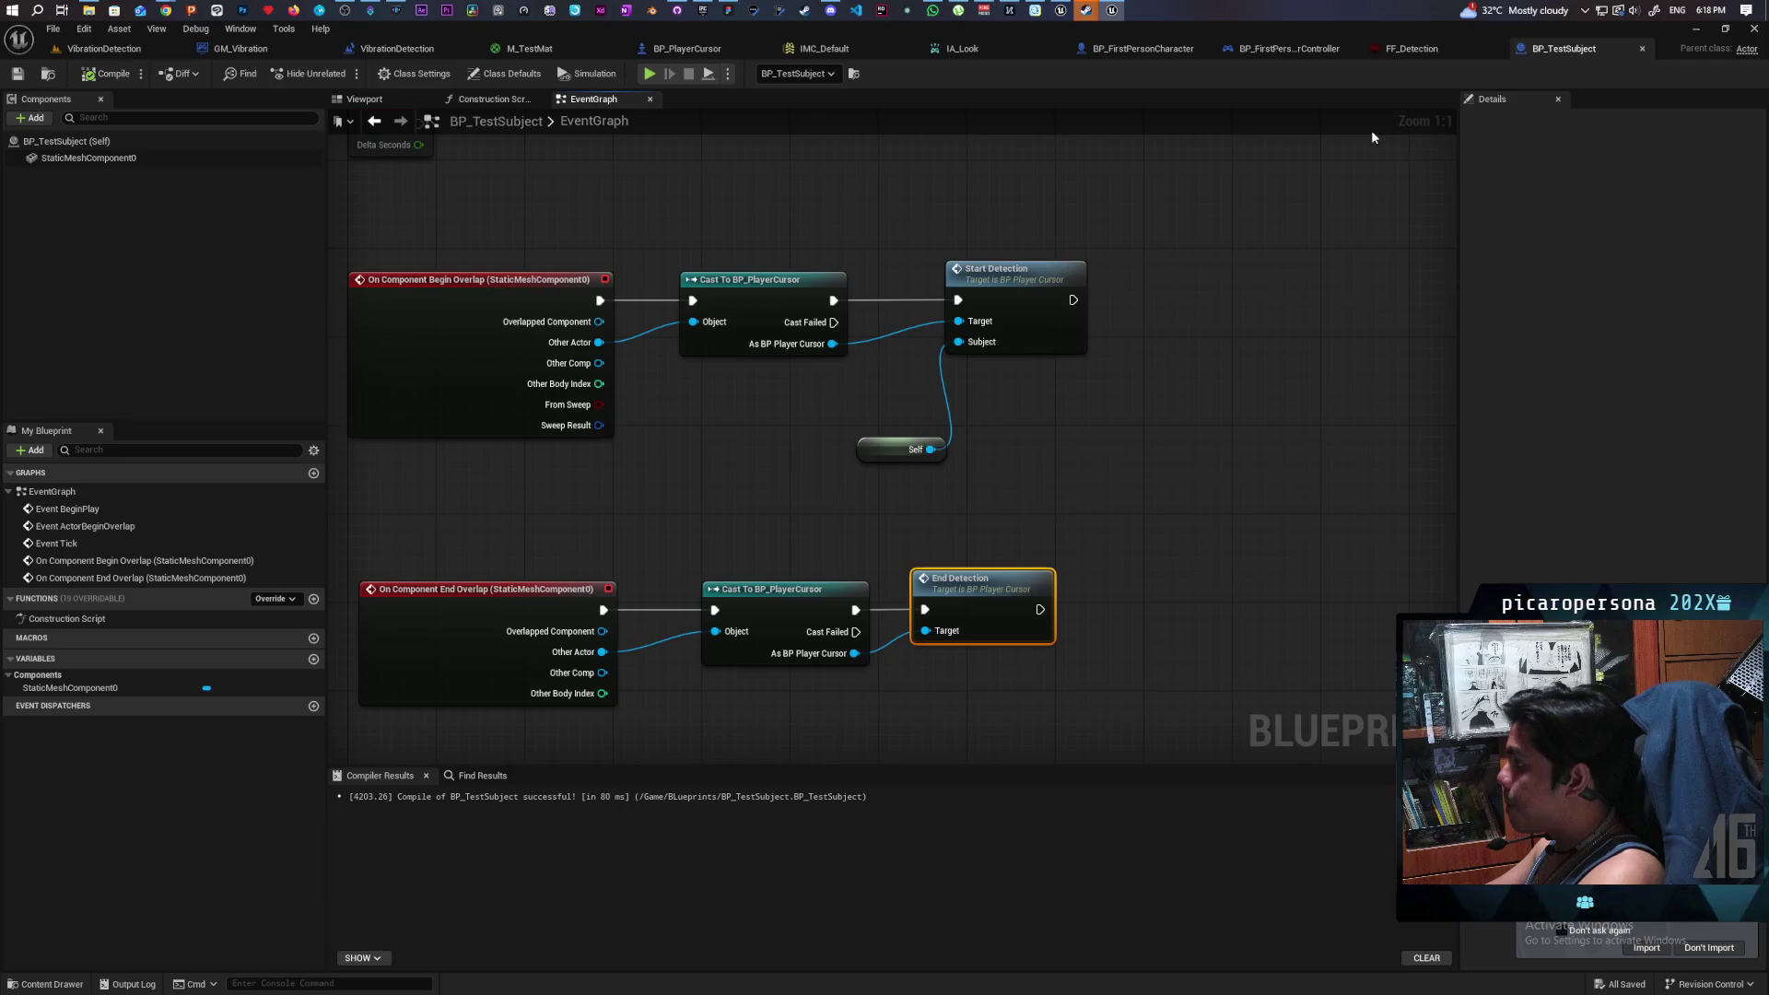
# - Show the 3D preview and select the cube's static mesh component
pyautogui.moveTo(947, 220)
pyautogui.mouseDown()
pyautogui.moveTo(770, 162)
pyautogui.moveTo(842, 201)
pyautogui.mouseUp()
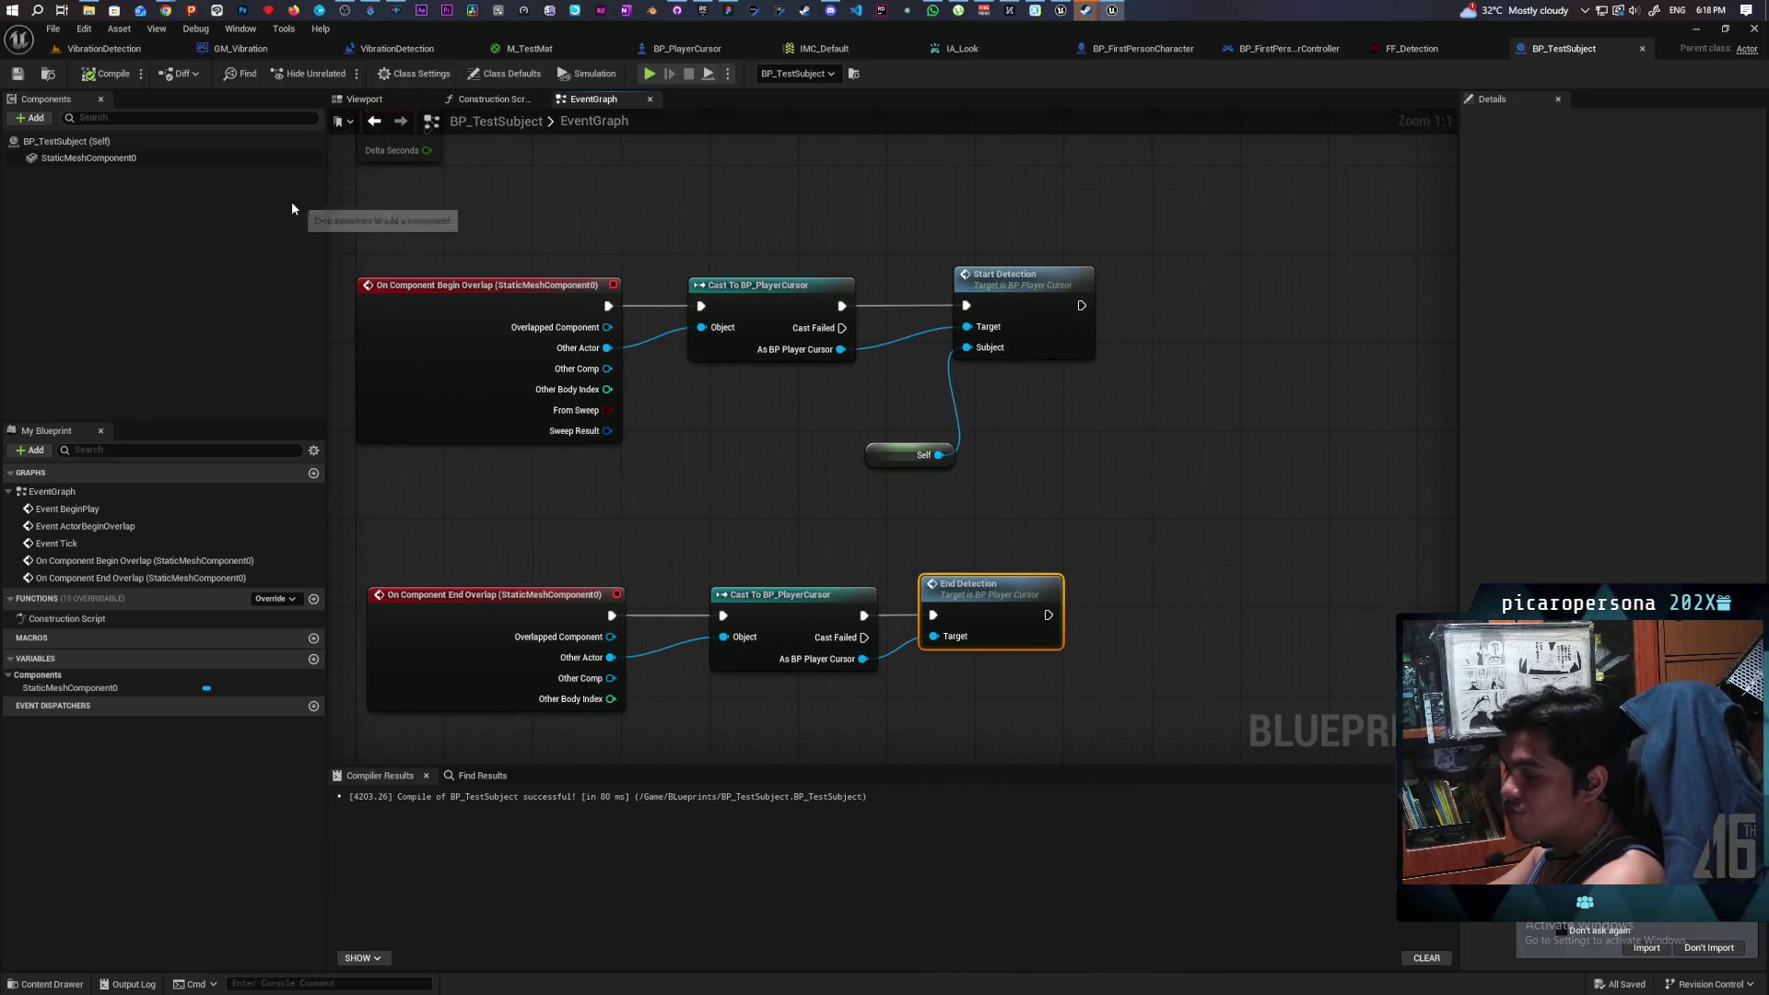
pyautogui.moveTo(501, 205)
pyautogui.mouseDown()
pyautogui.moveTo(583, 237)
pyautogui.moveTo(576, 194)
pyautogui.moveTo(584, 217)
pyautogui.mouseUp()
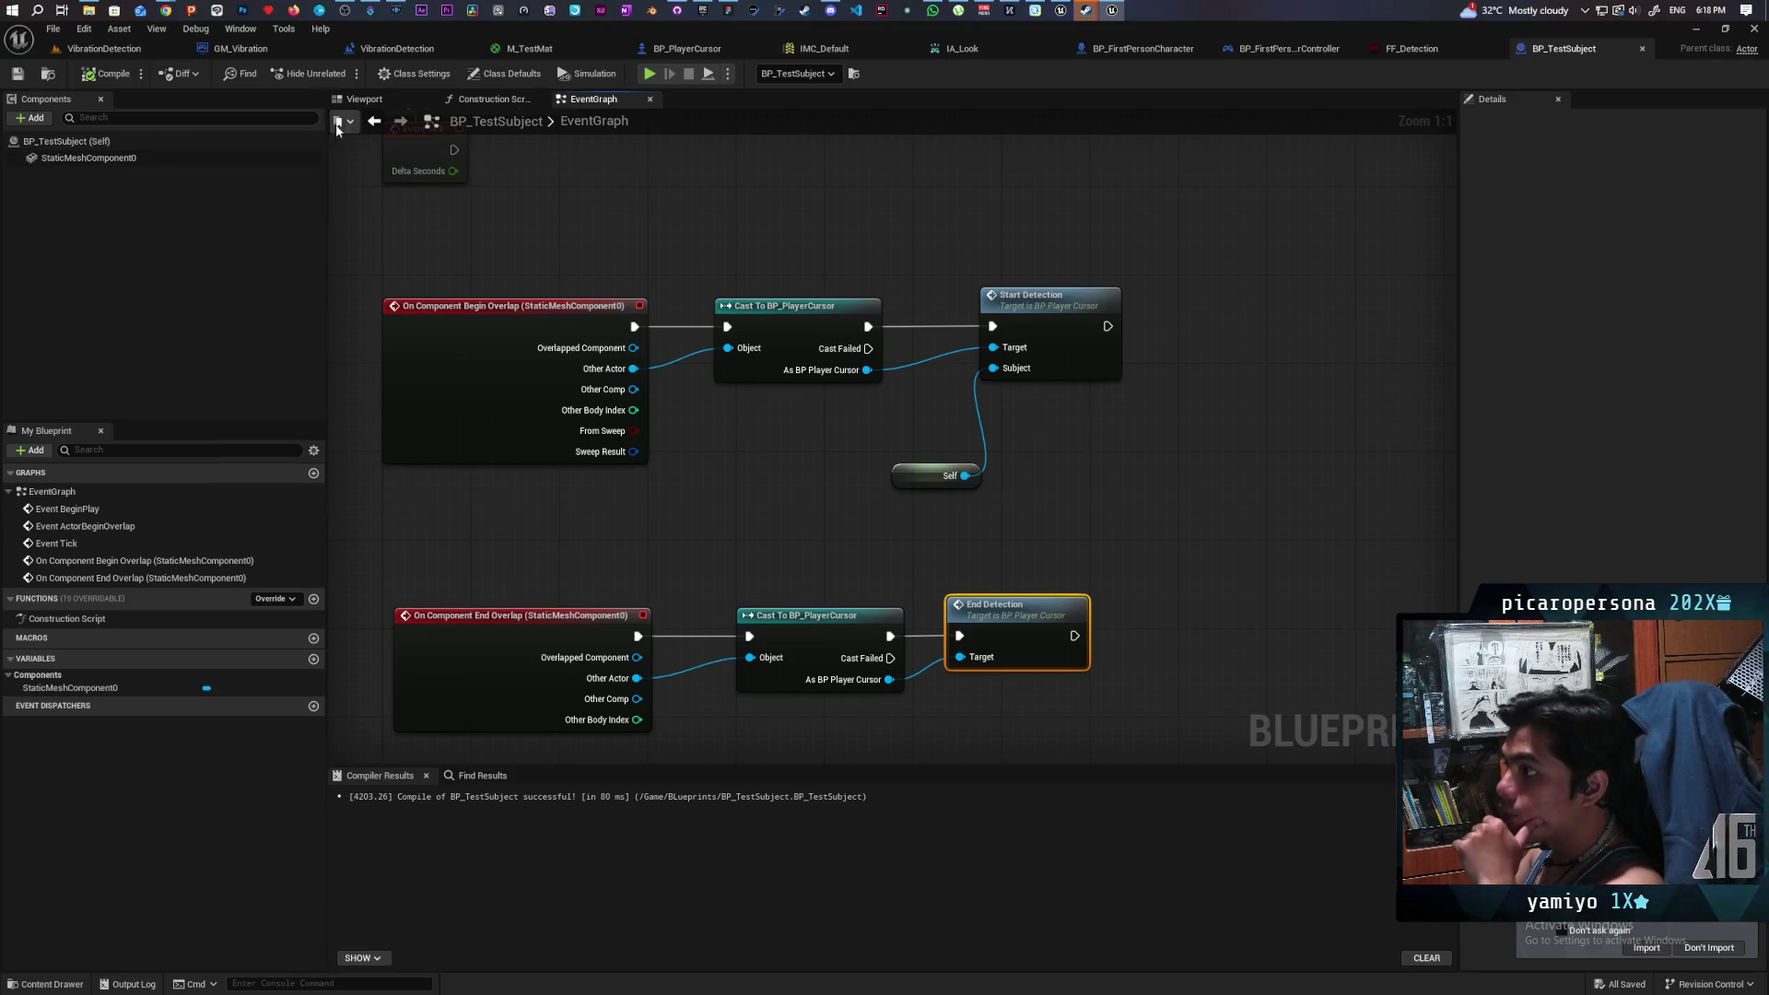
pyautogui.click(362, 100)
pyautogui.click(92, 162)
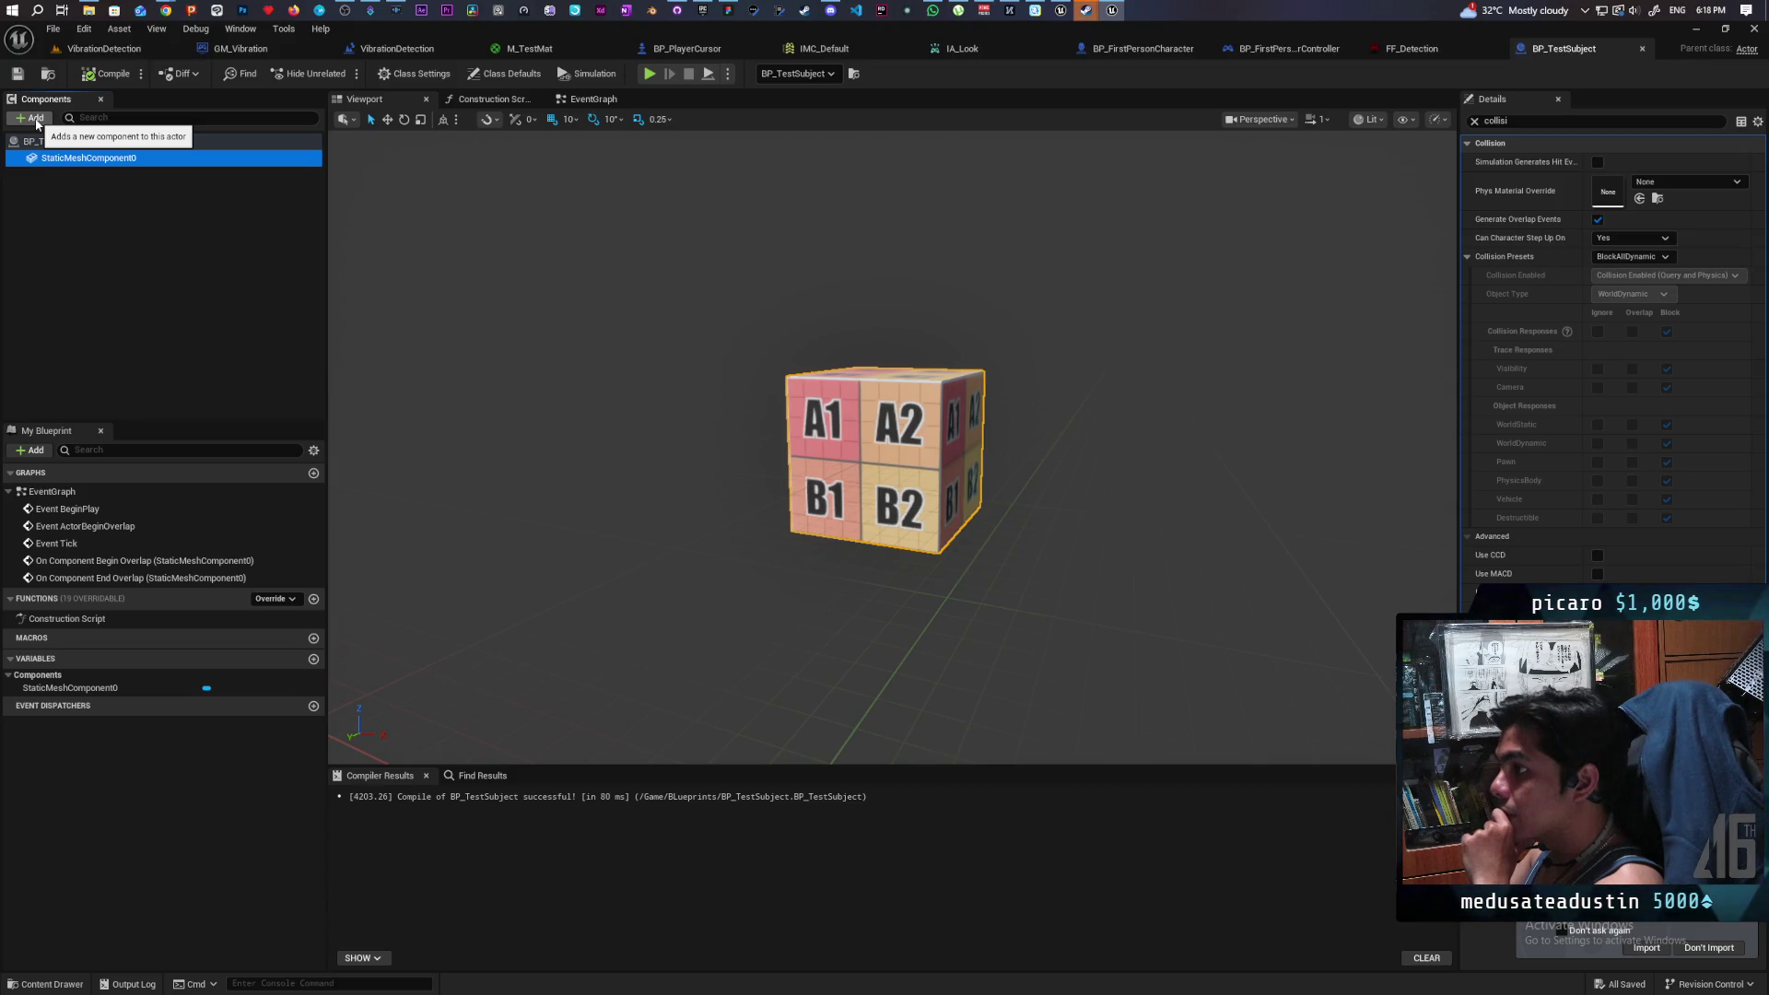
# - Add a Scene component under the cube and name it Cancer
pyautogui.click(35, 118)
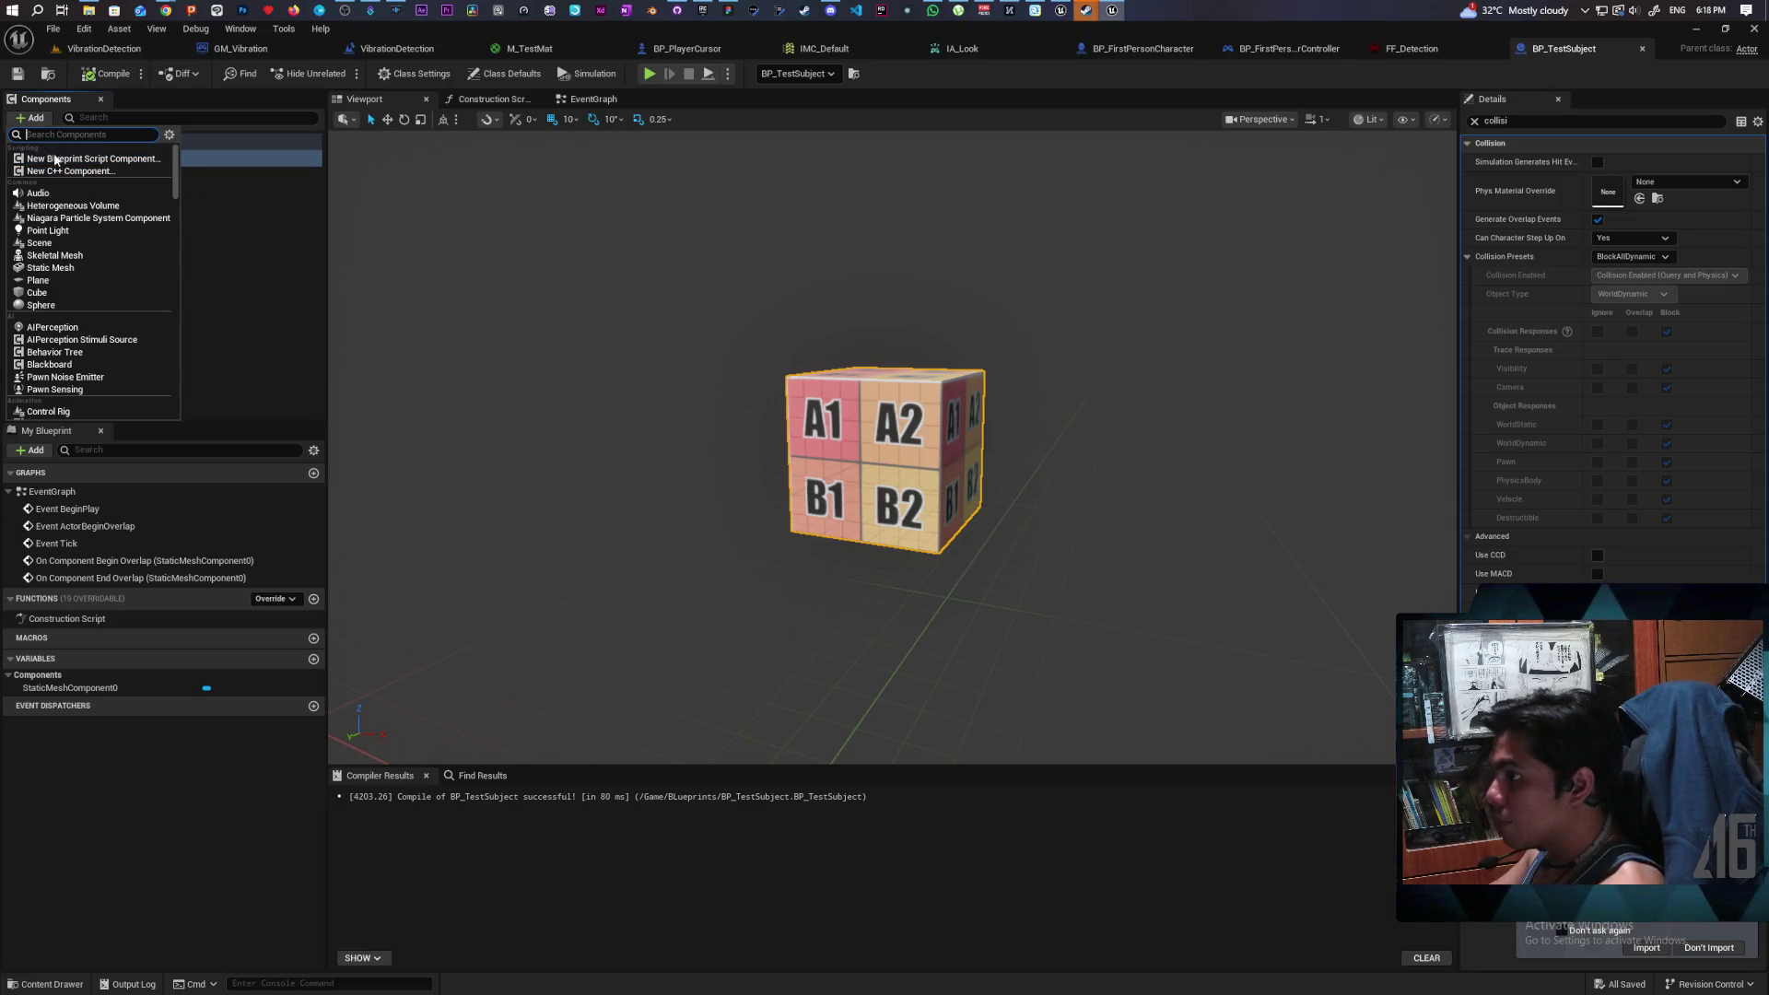
pyautogui.write('sce')
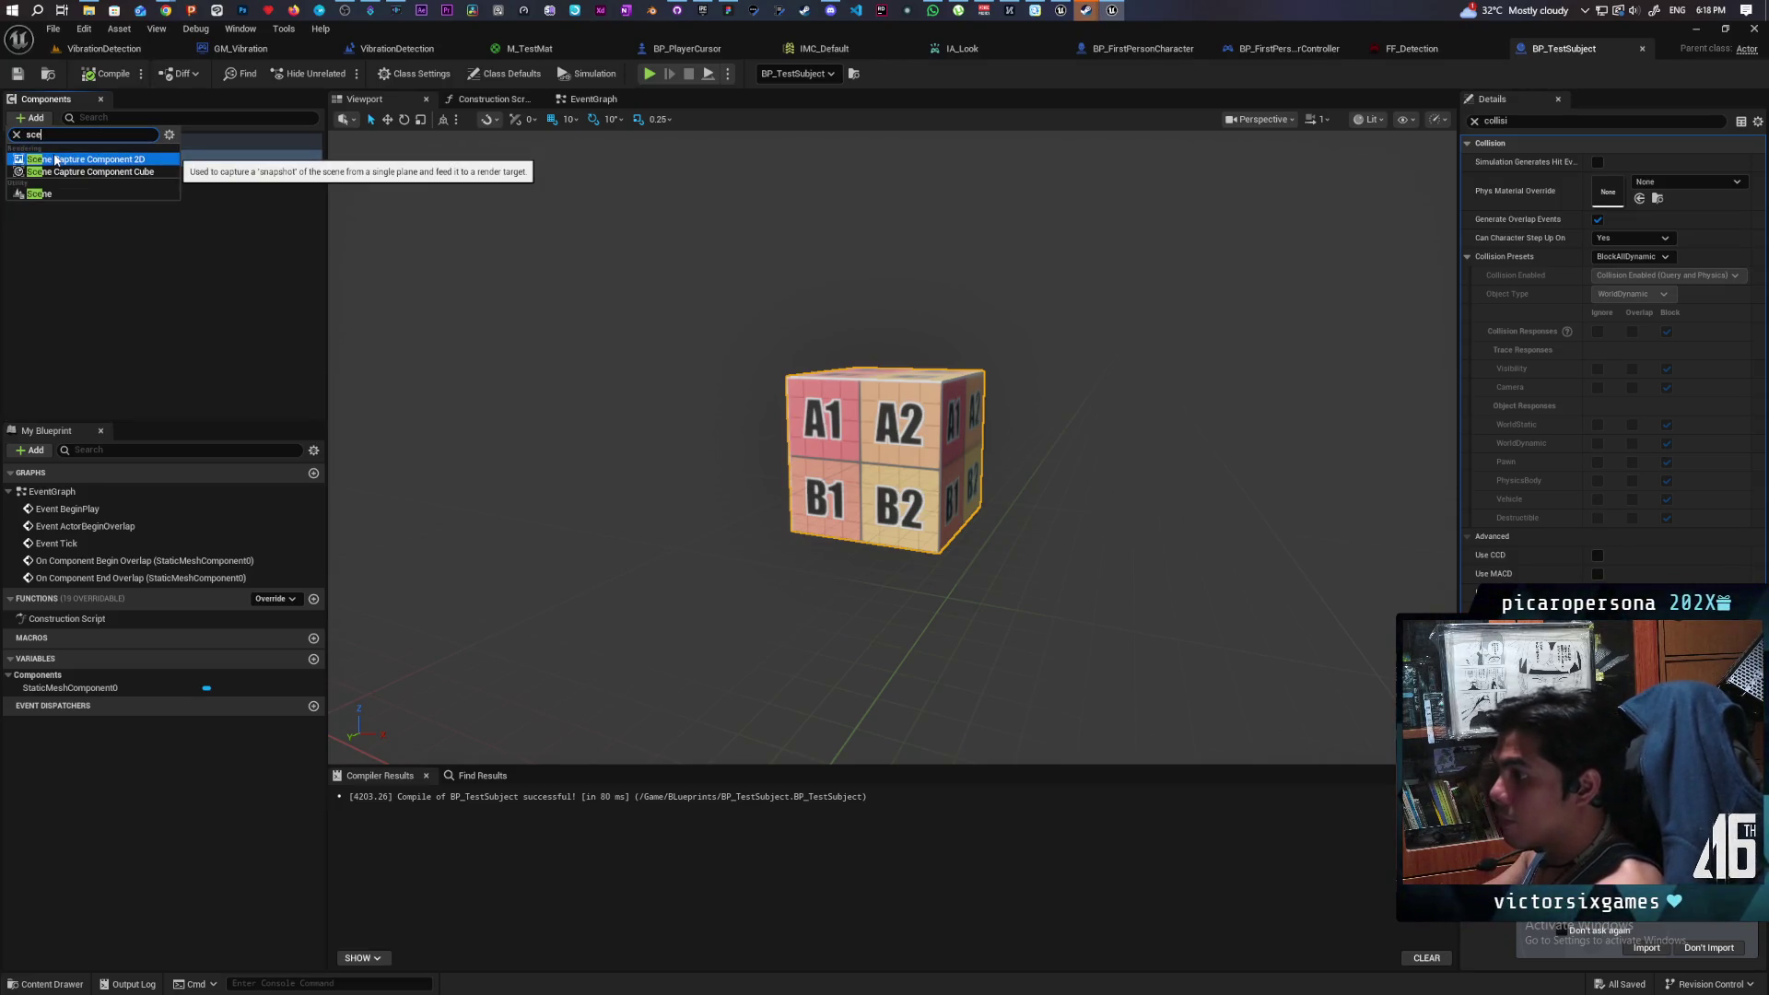
pyautogui.click(40, 193)
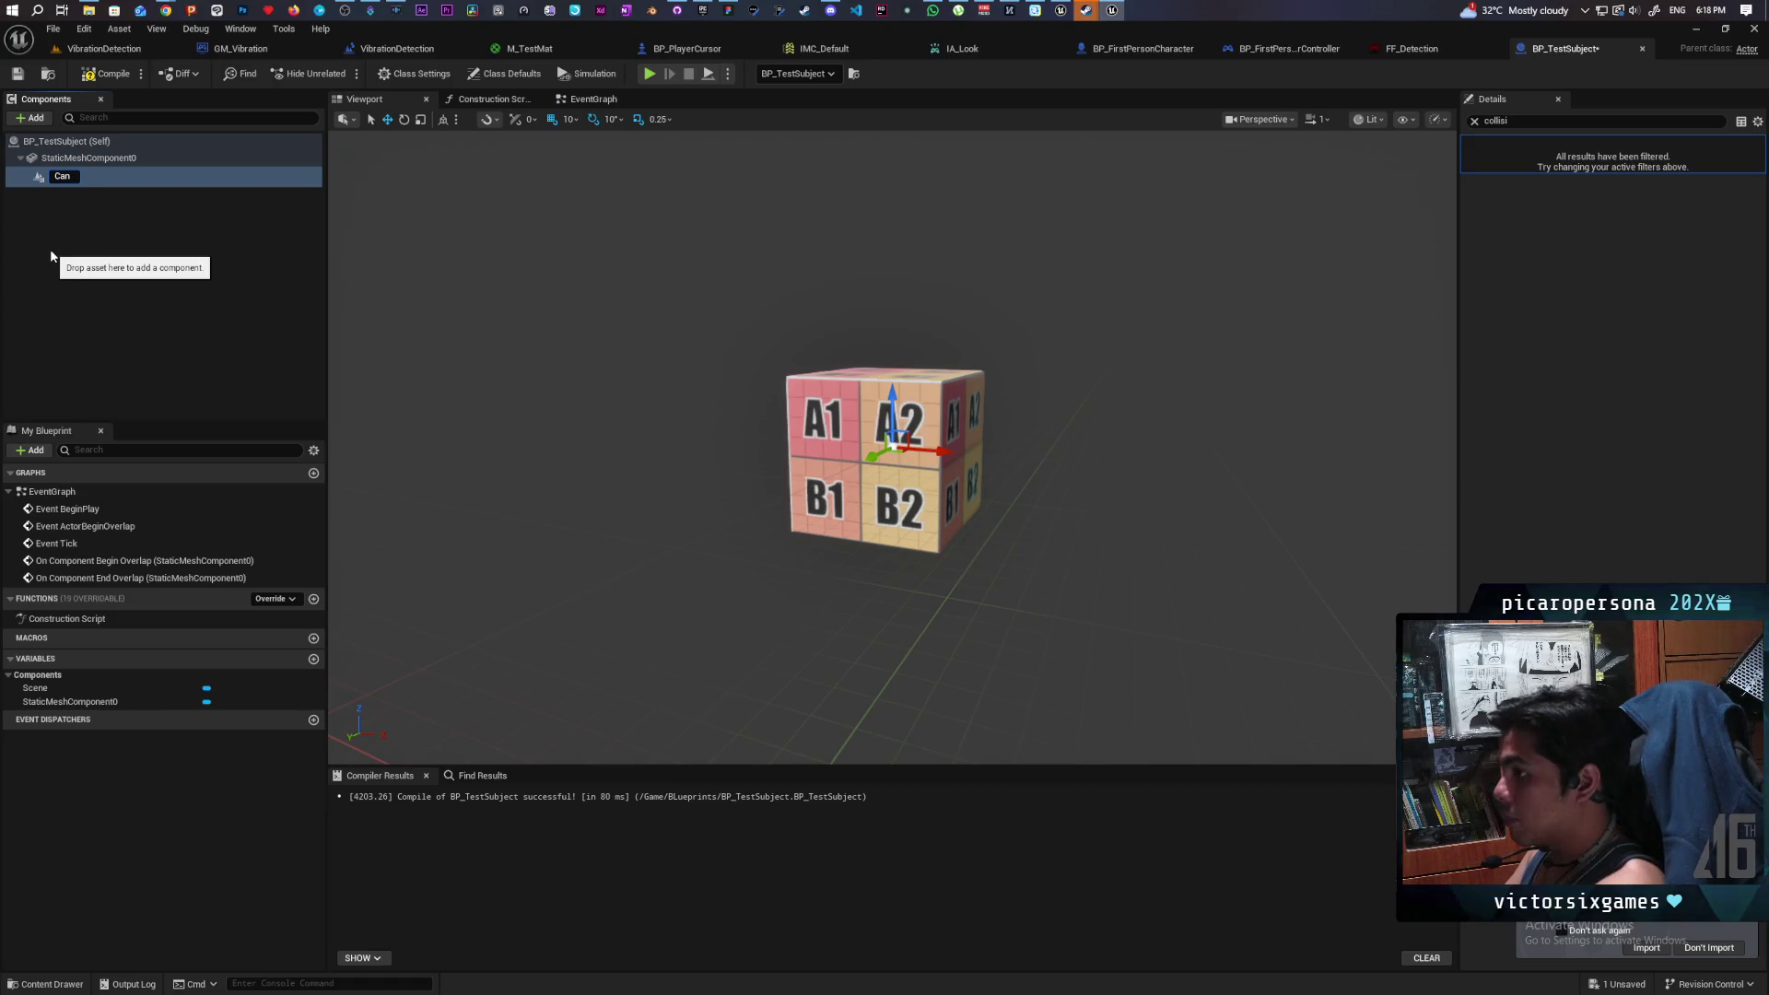
pyautogui.write('er')
pyautogui.press('BackSpace')
pyautogui.press('BackSpace')
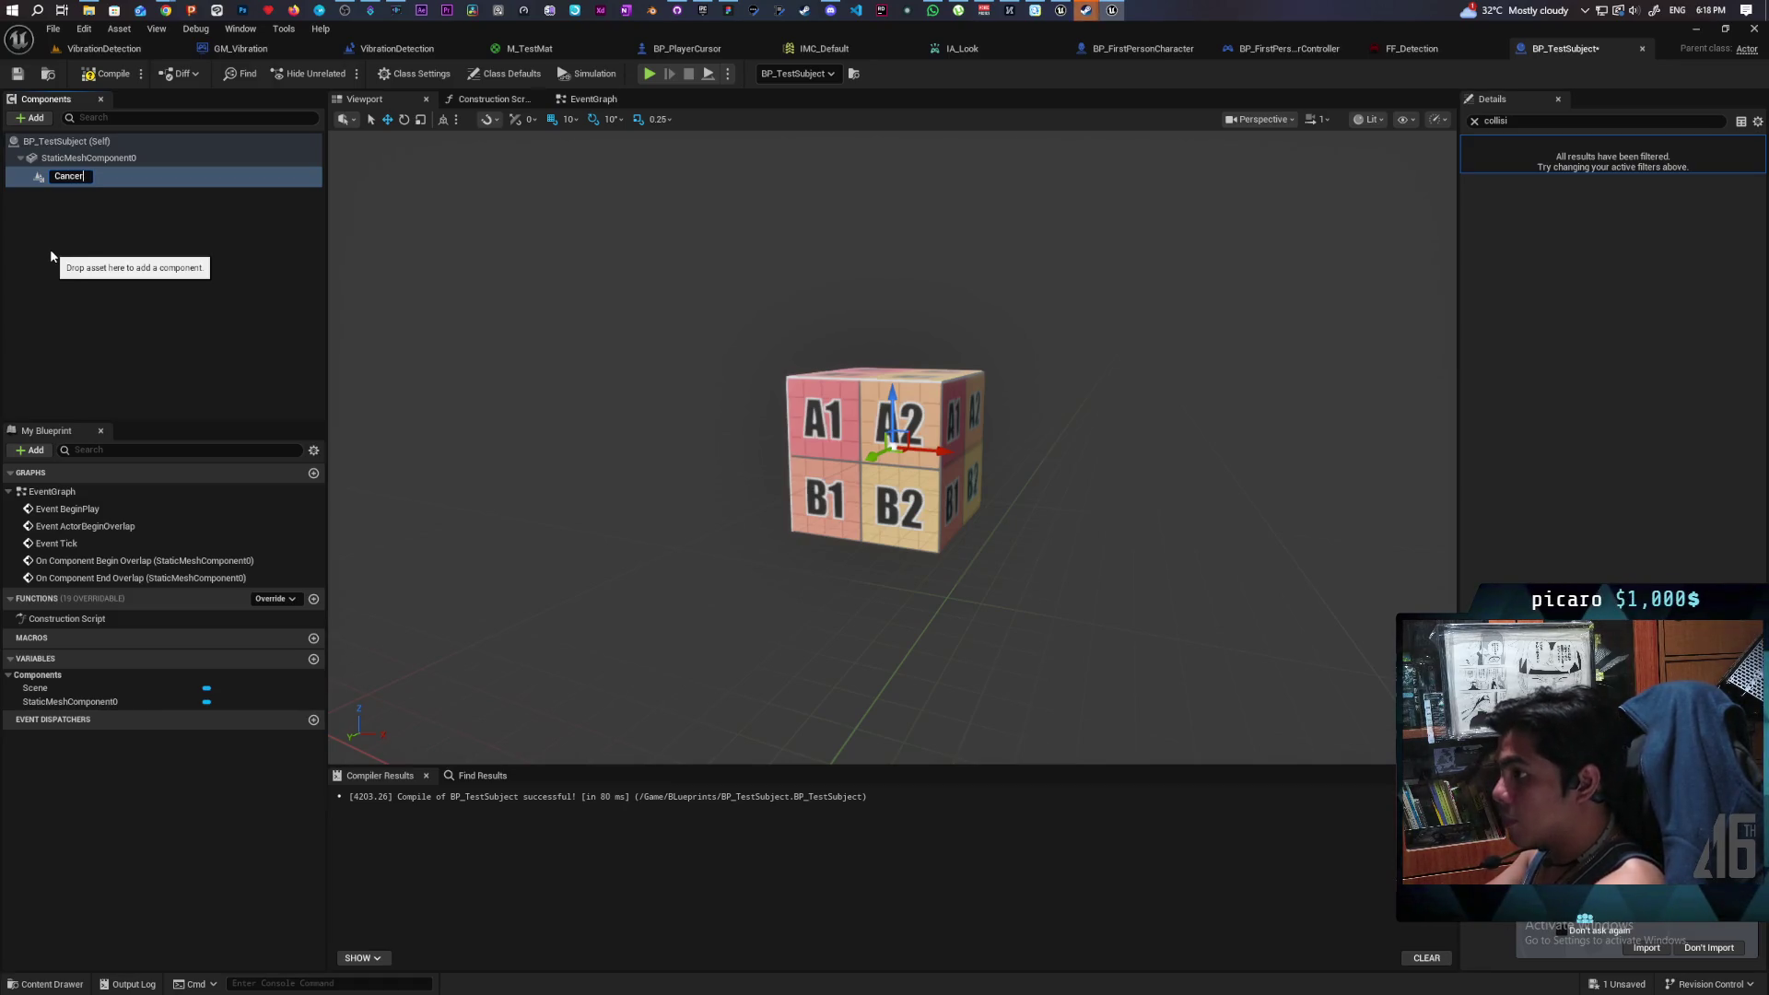
pyautogui.click(129, 213)
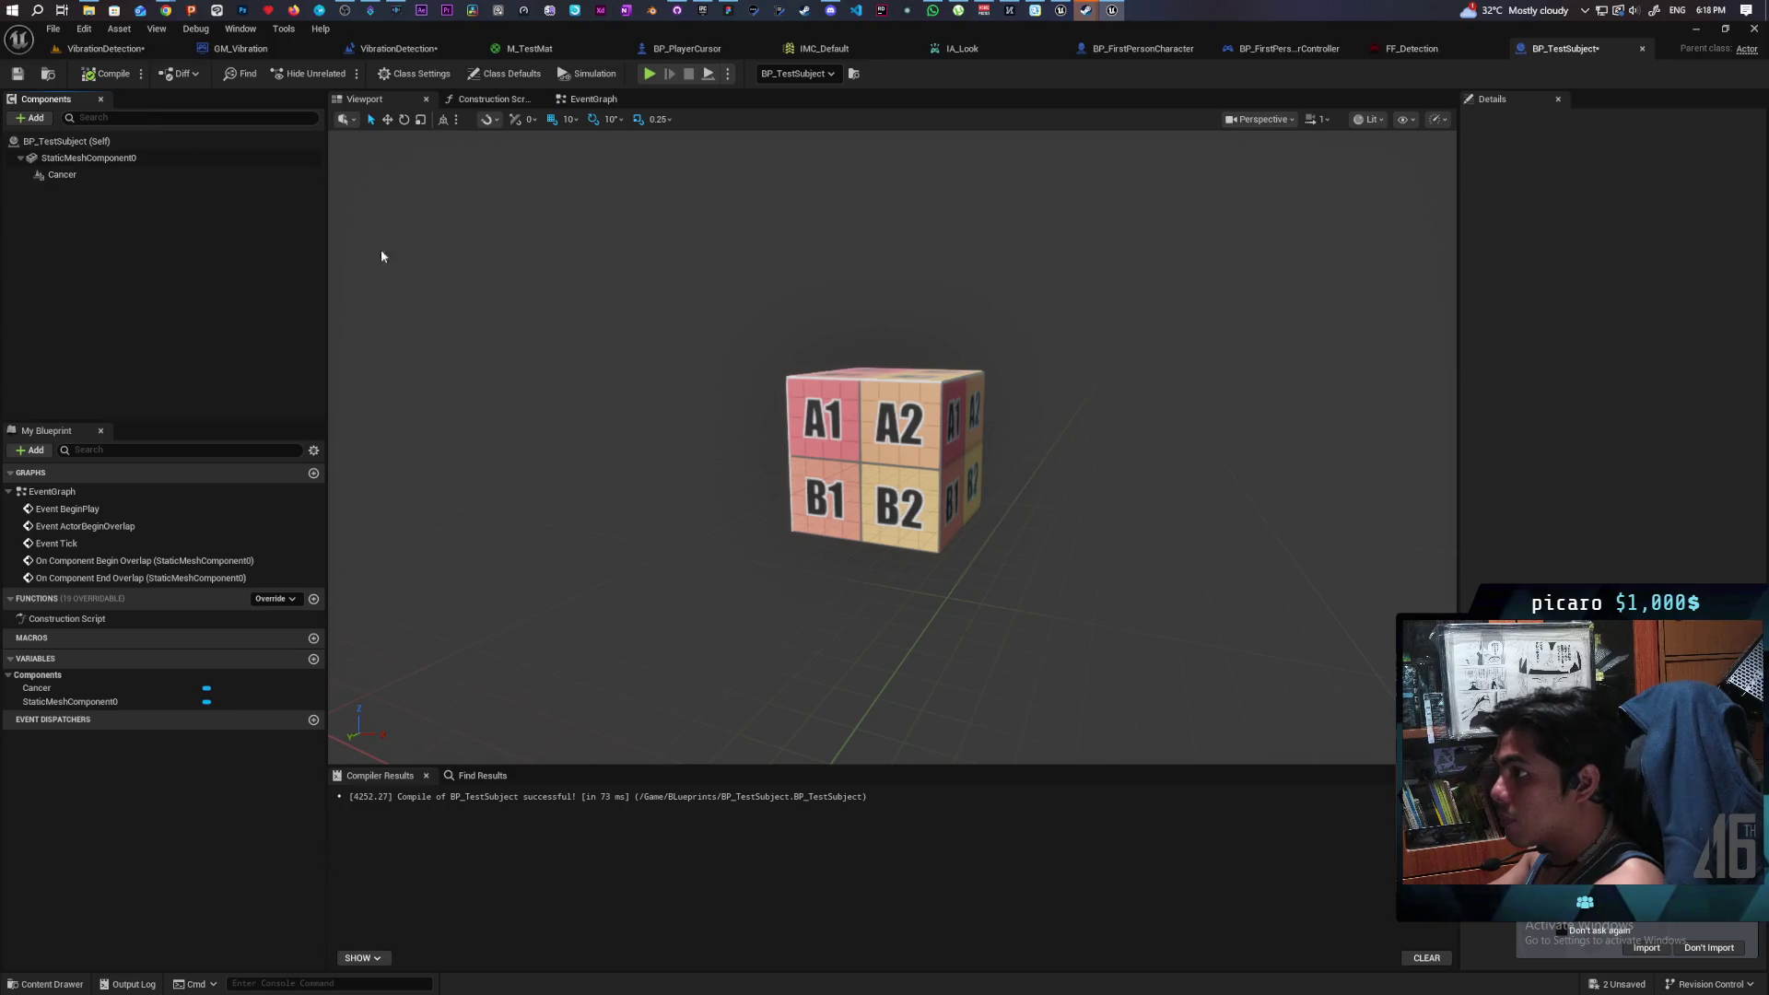
pyautogui.click(74, 175)
# - Move the Cancer component along X off the cube's centre and compile
pyautogui.moveTo(644, 415)
pyautogui.mouseDown()
pyautogui.moveTo(663, 387)
pyautogui.moveTo(681, 516)
pyautogui.moveTo(719, 535)
pyautogui.moveTo(774, 378)
pyautogui.mouseUp()
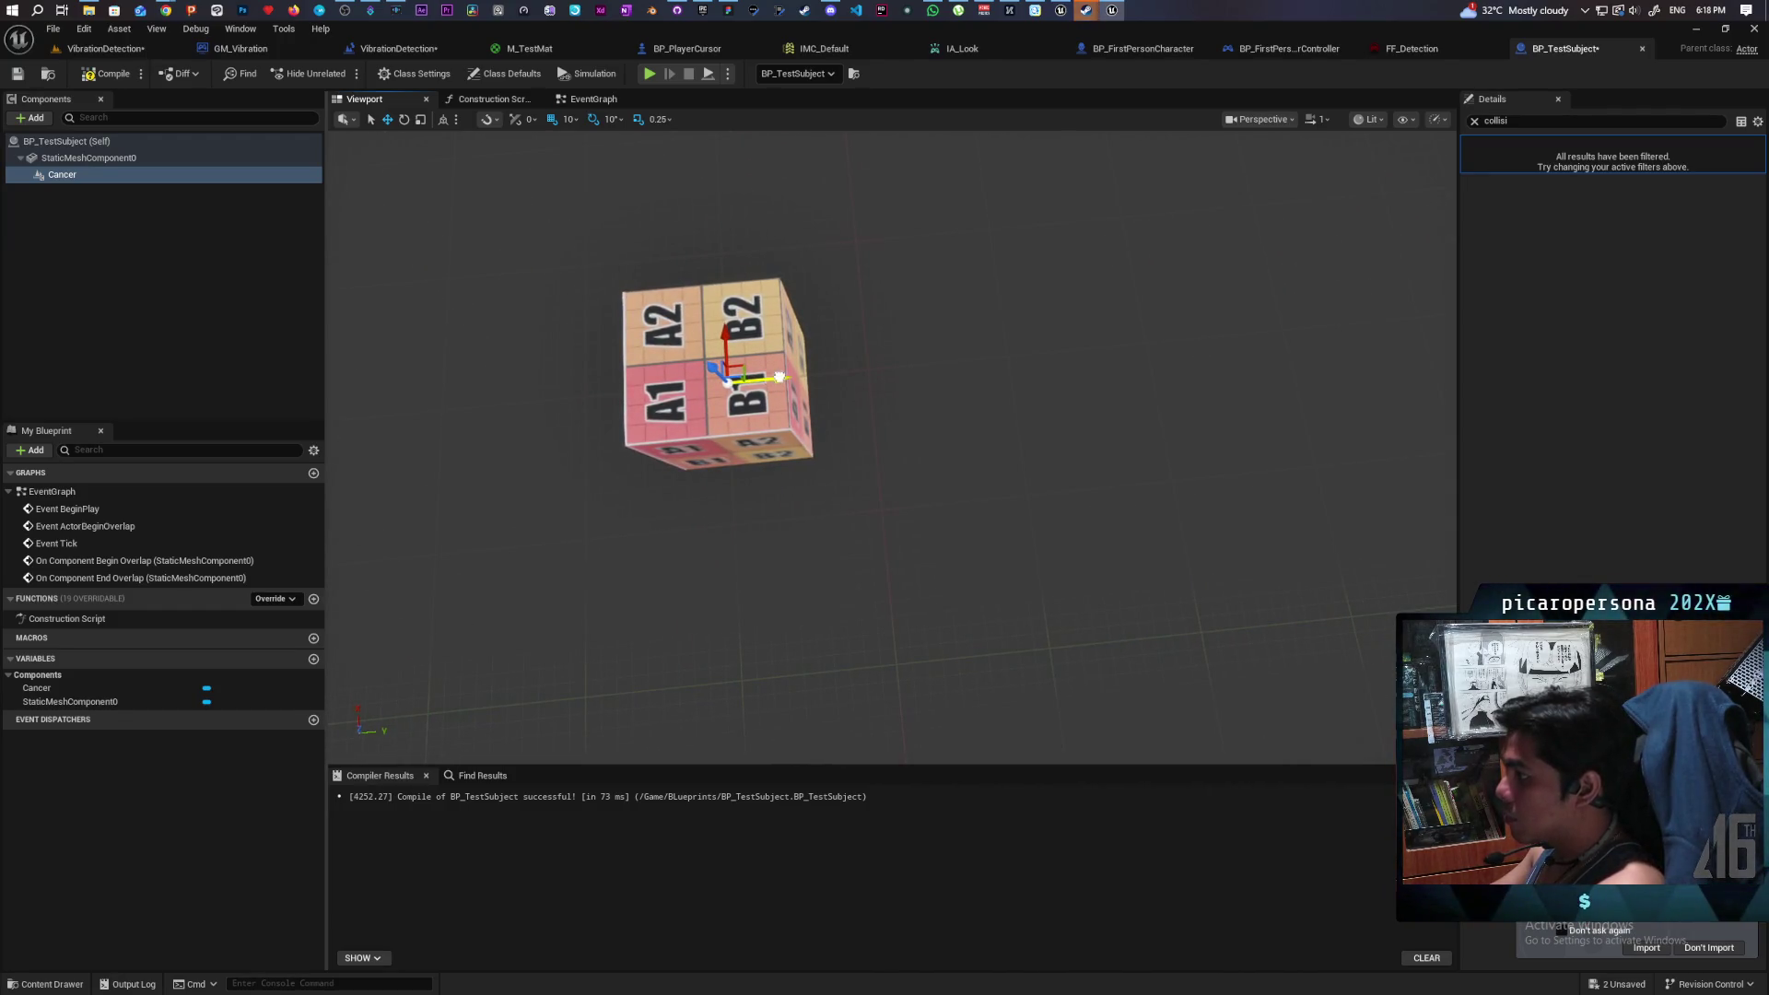
pyautogui.moveTo(670, 343); pyautogui.dragTo(669, 369)
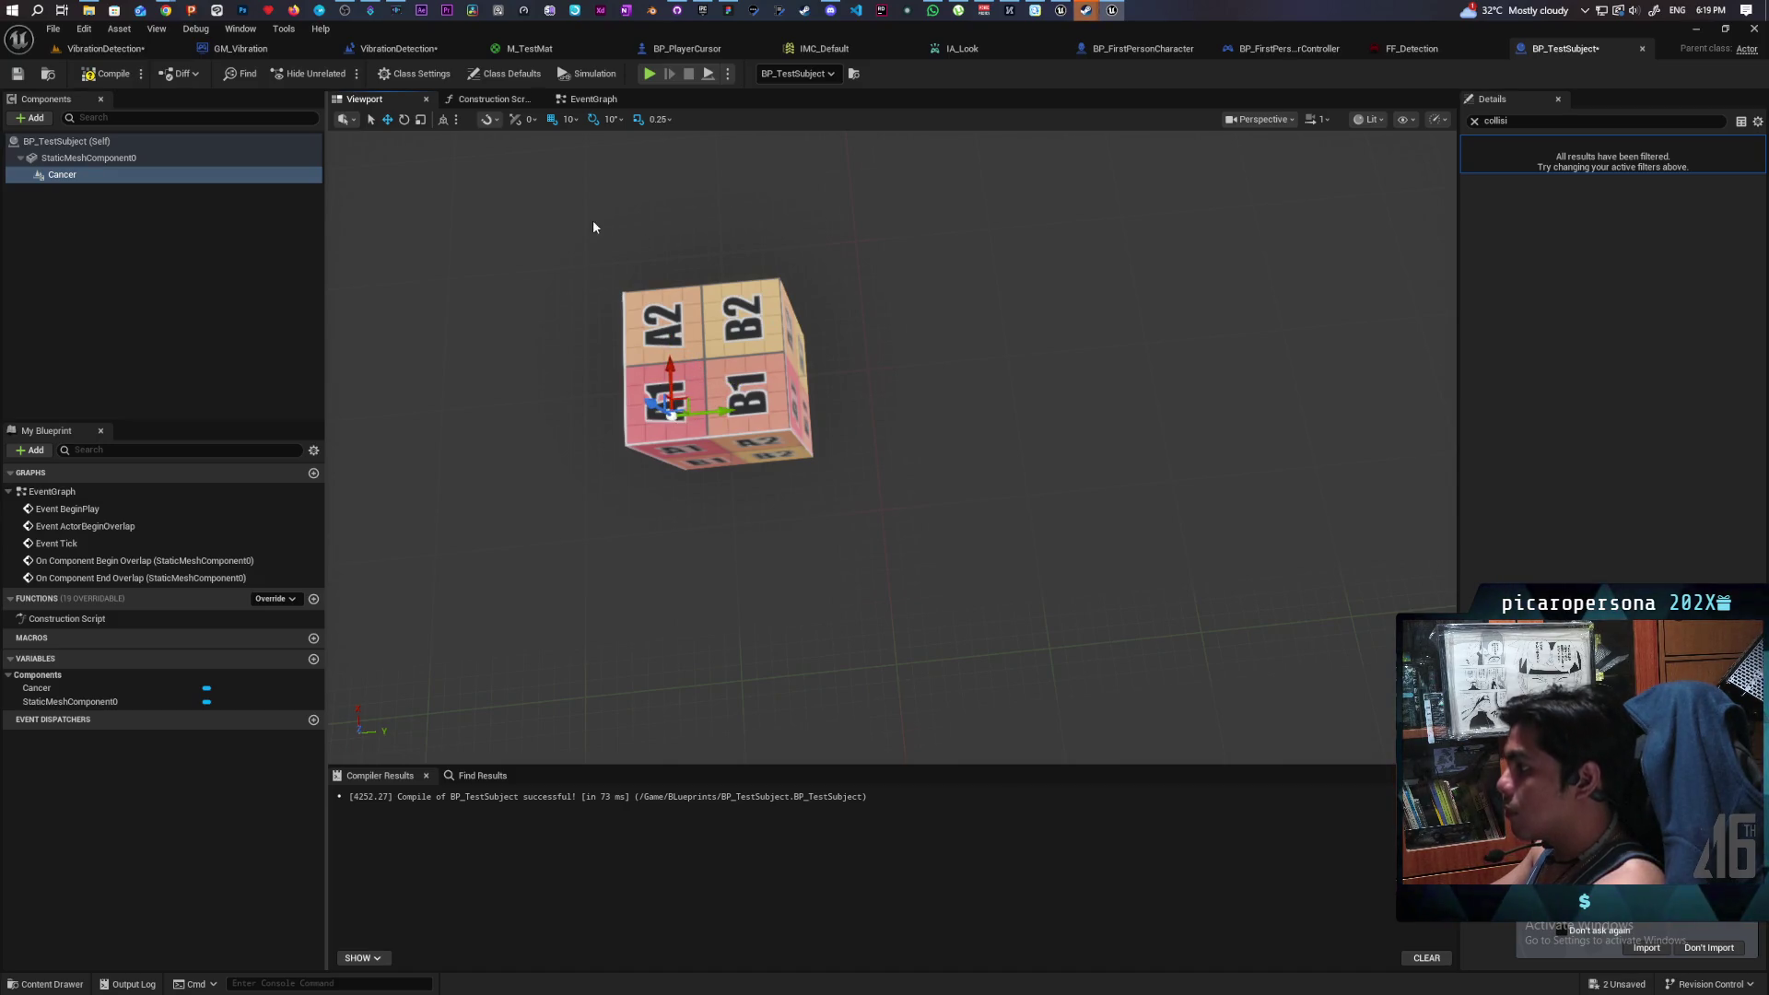
pyautogui.moveTo(829, 552)
pyautogui.mouseDown()
pyautogui.moveTo(815, 470)
pyautogui.moveTo(777, 427)
pyautogui.moveTo(957, 371)
pyautogui.mouseUp()
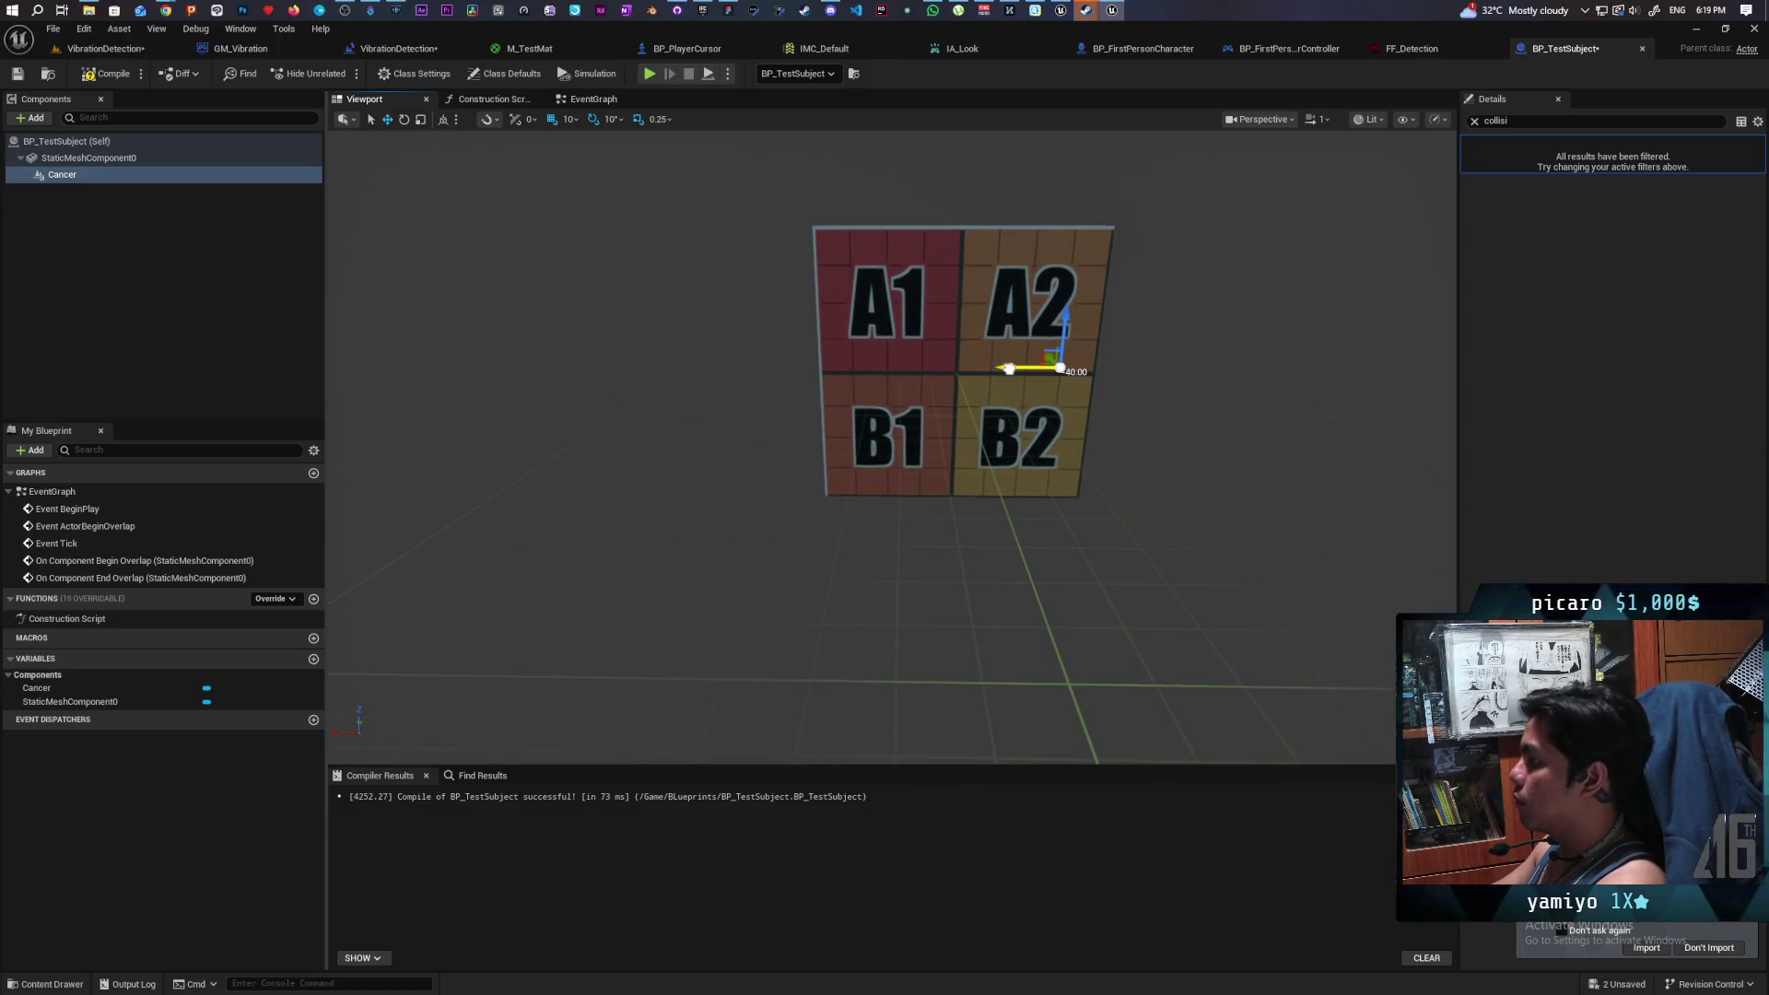
pyautogui.click(107, 74)
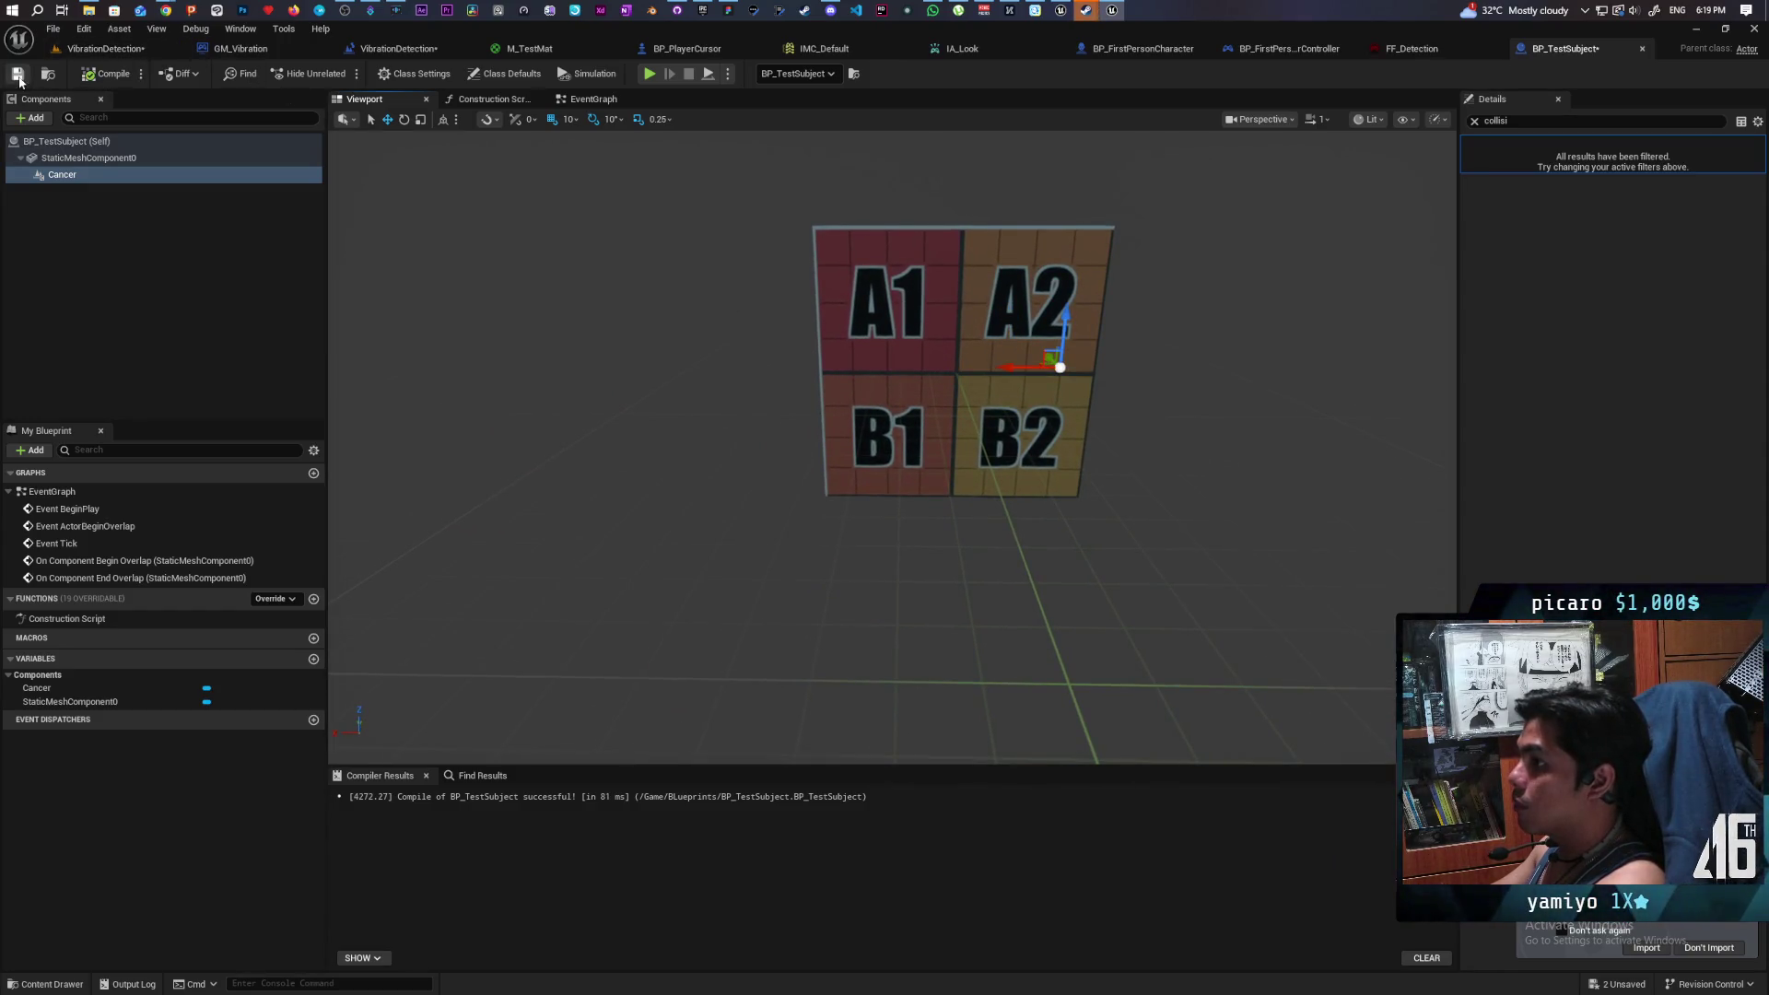
pyautogui.moveTo(667, 323); pyautogui.dragTo(589, 309)
pyautogui.click(101, 47)
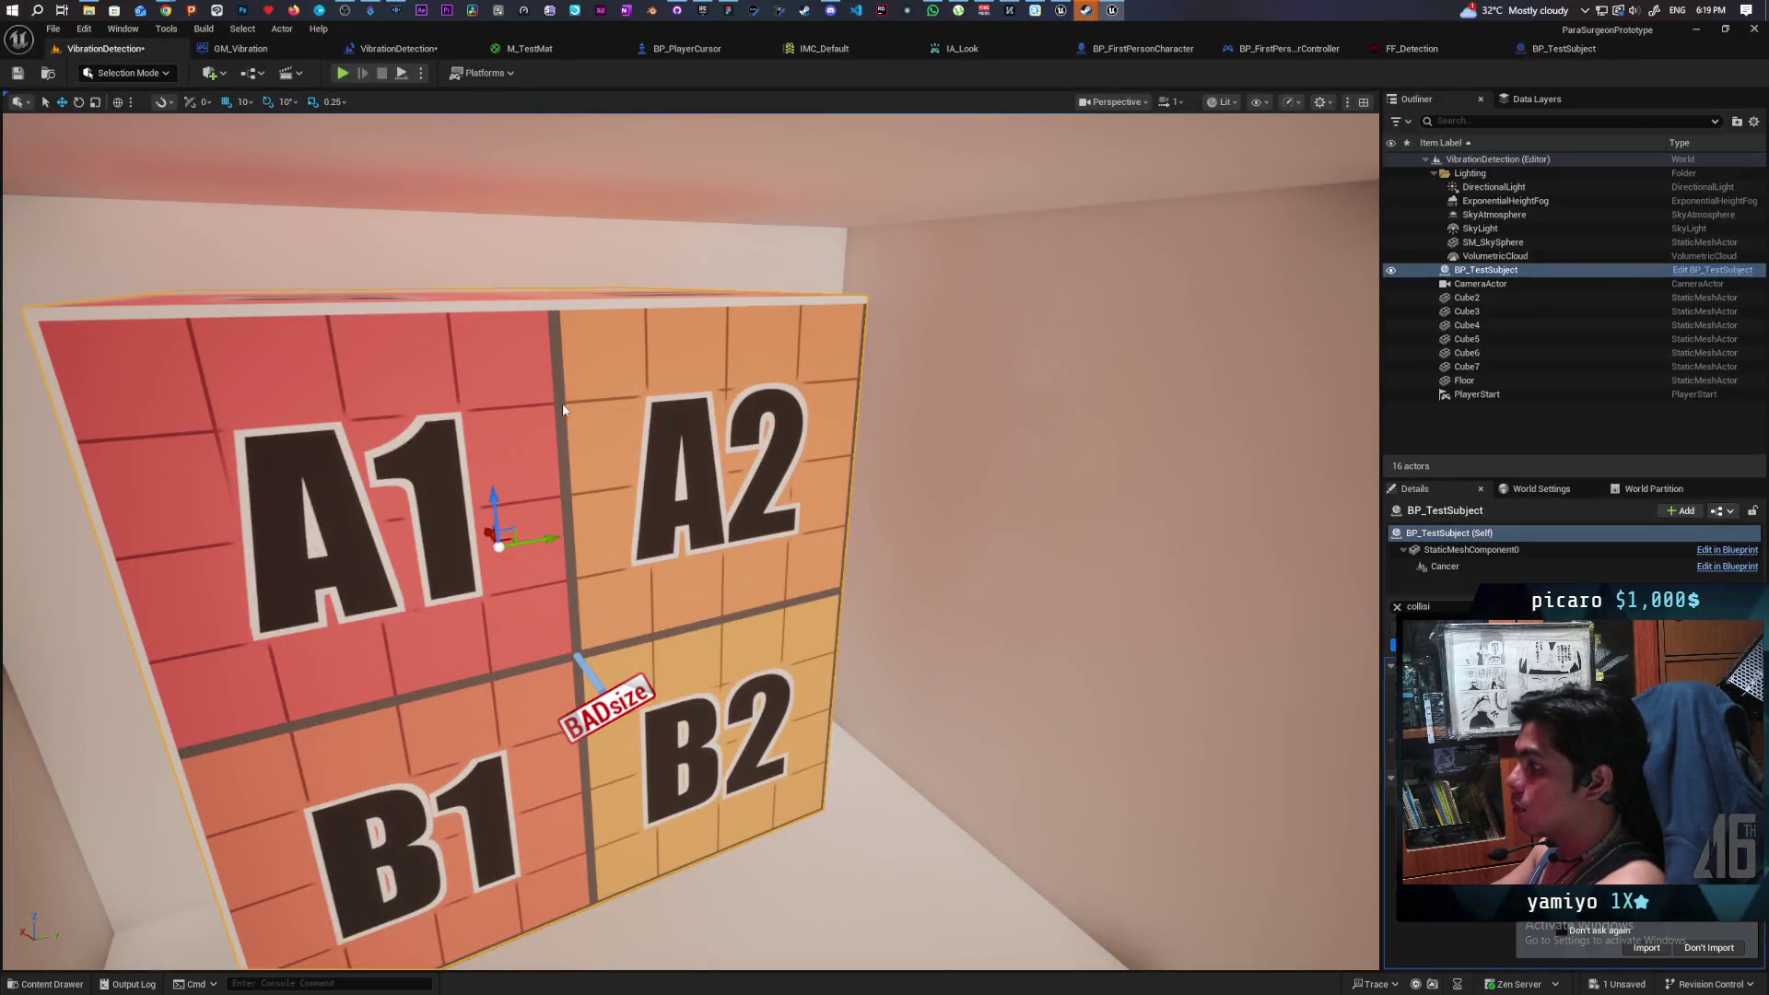
# - Inspect the placed test-subject cube and its Cancer component, then save the VibrationDetection level
pyautogui.press('f')
pyautogui.moveTo(950, 435); pyautogui.dragTo(950, 435)
pyautogui.scroll(5, 949, 435)
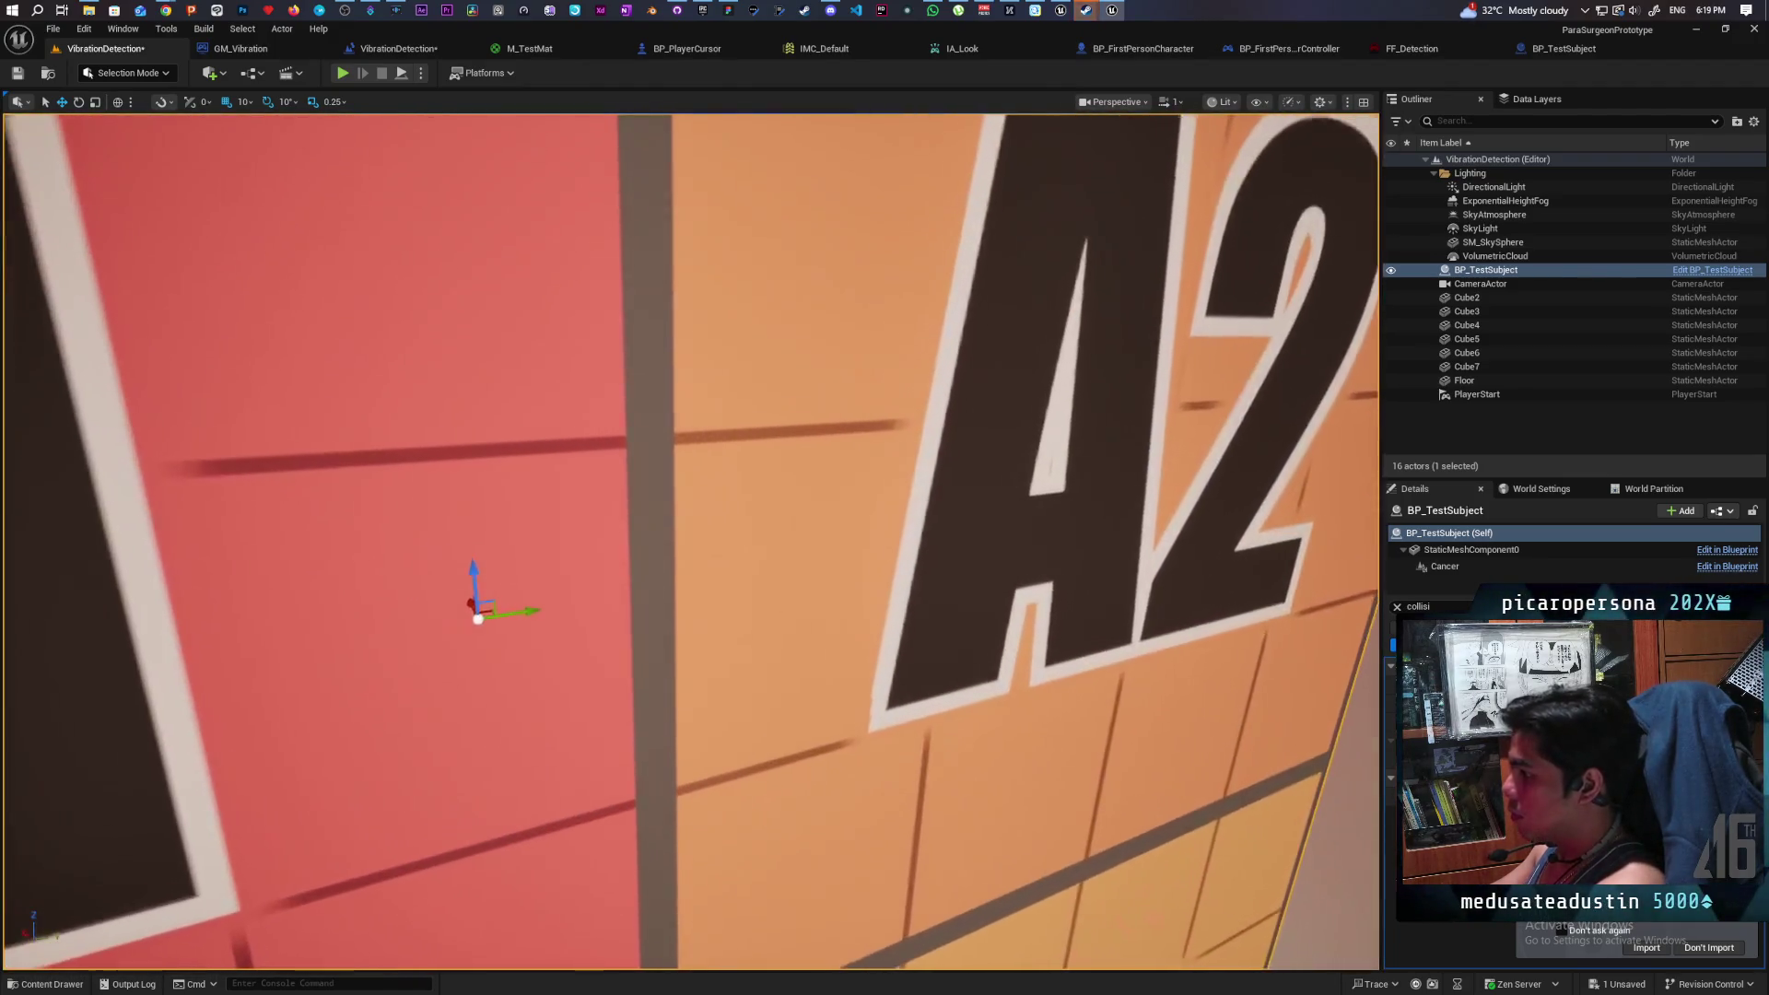
pyautogui.click(1444, 566)
pyautogui.moveTo(691, 542); pyautogui.dragTo(691, 541)
pyautogui.moveTo(574, 549)
pyautogui.mouseDown()
pyautogui.moveTo(446, 497)
pyautogui.moveTo(300, 509)
pyautogui.mouseUp()
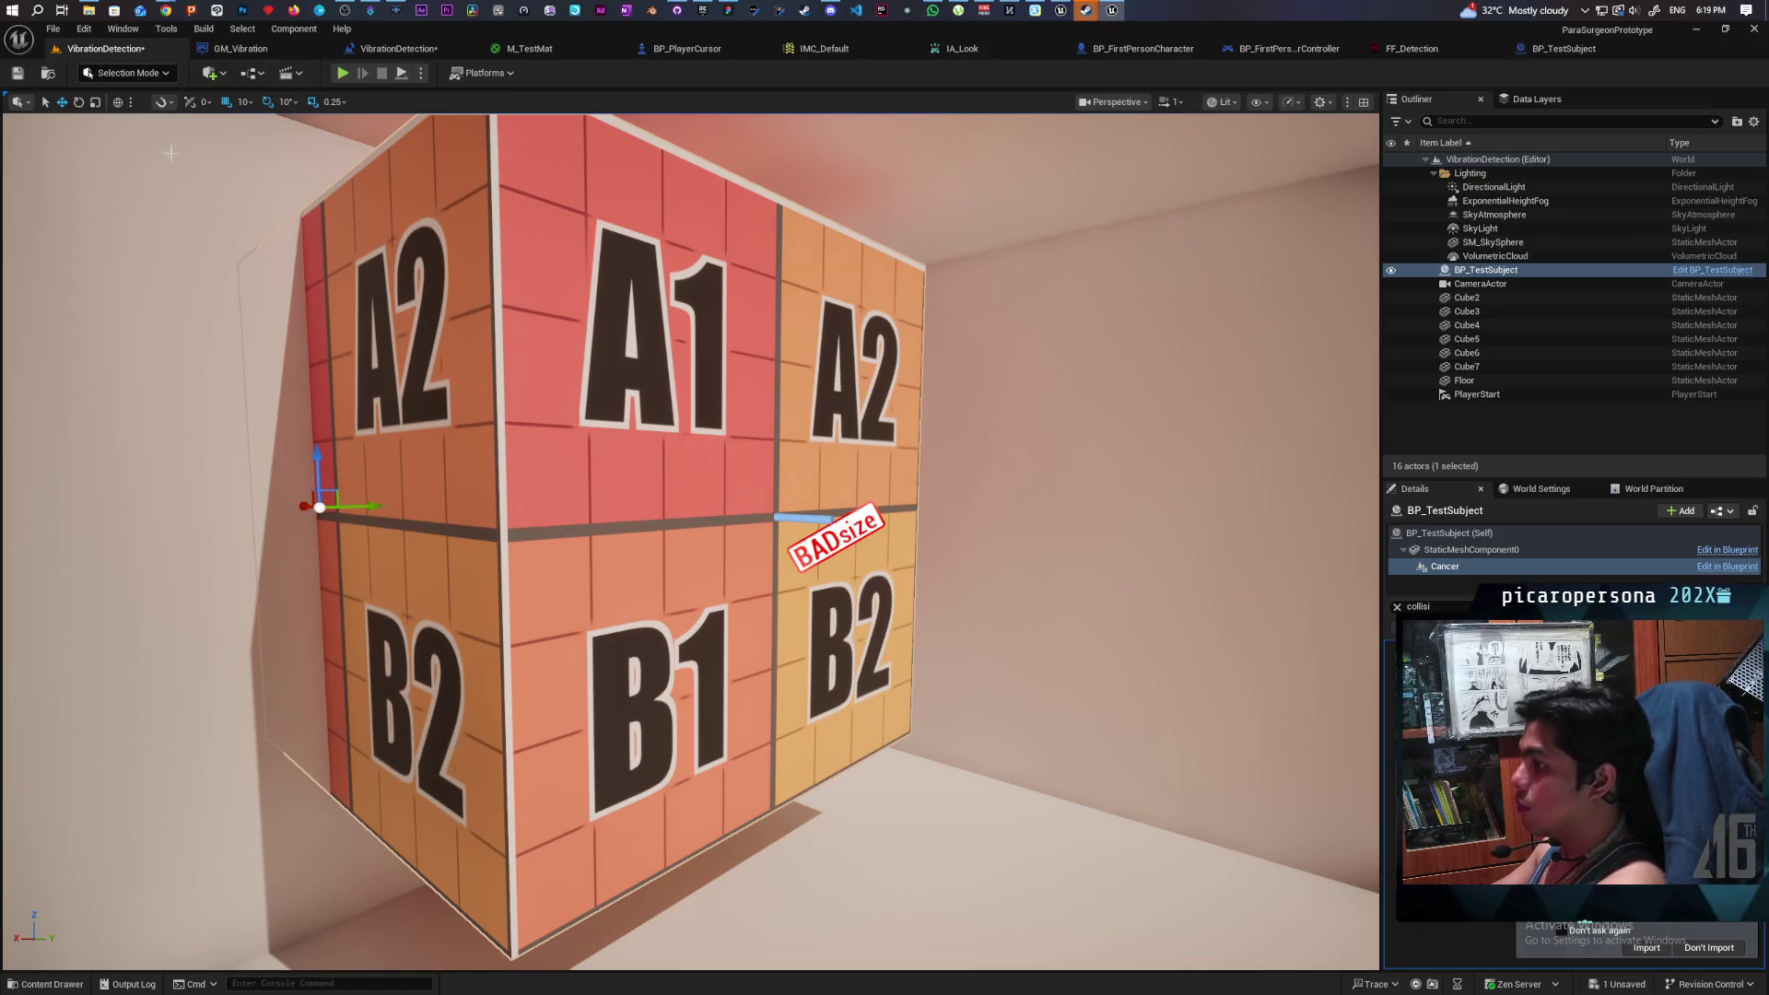
pyautogui.click(17, 73)
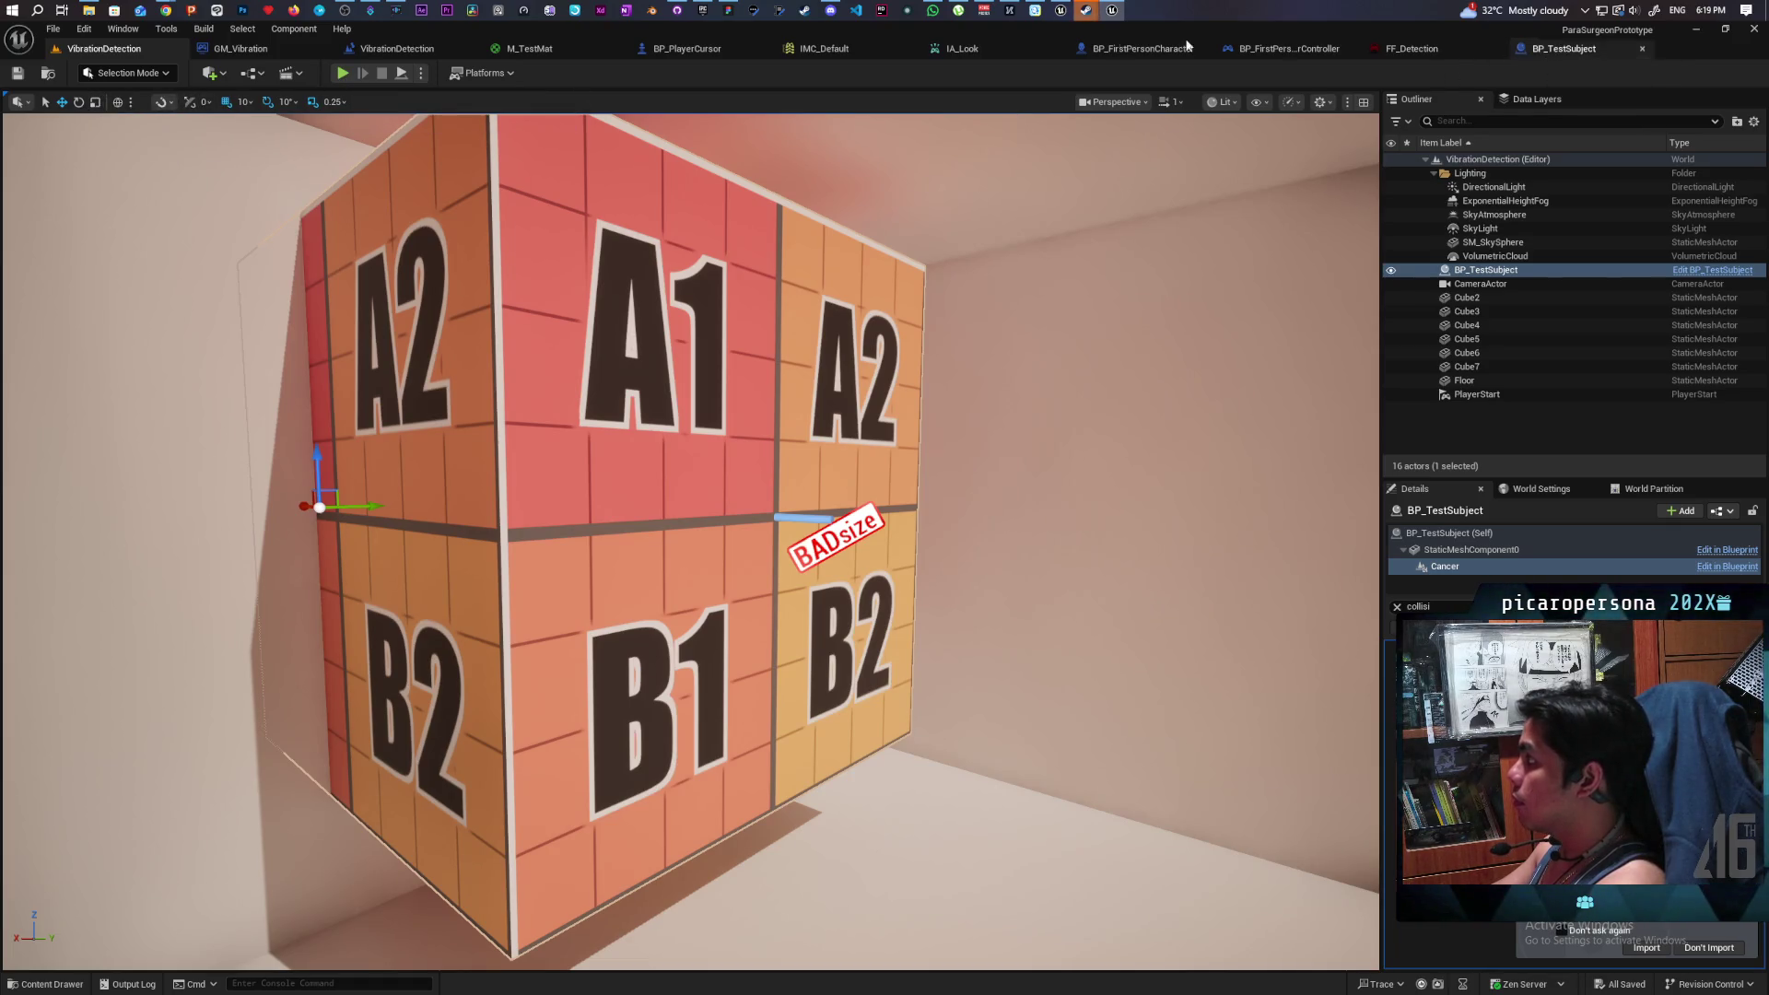
pyautogui.click(709, 50)
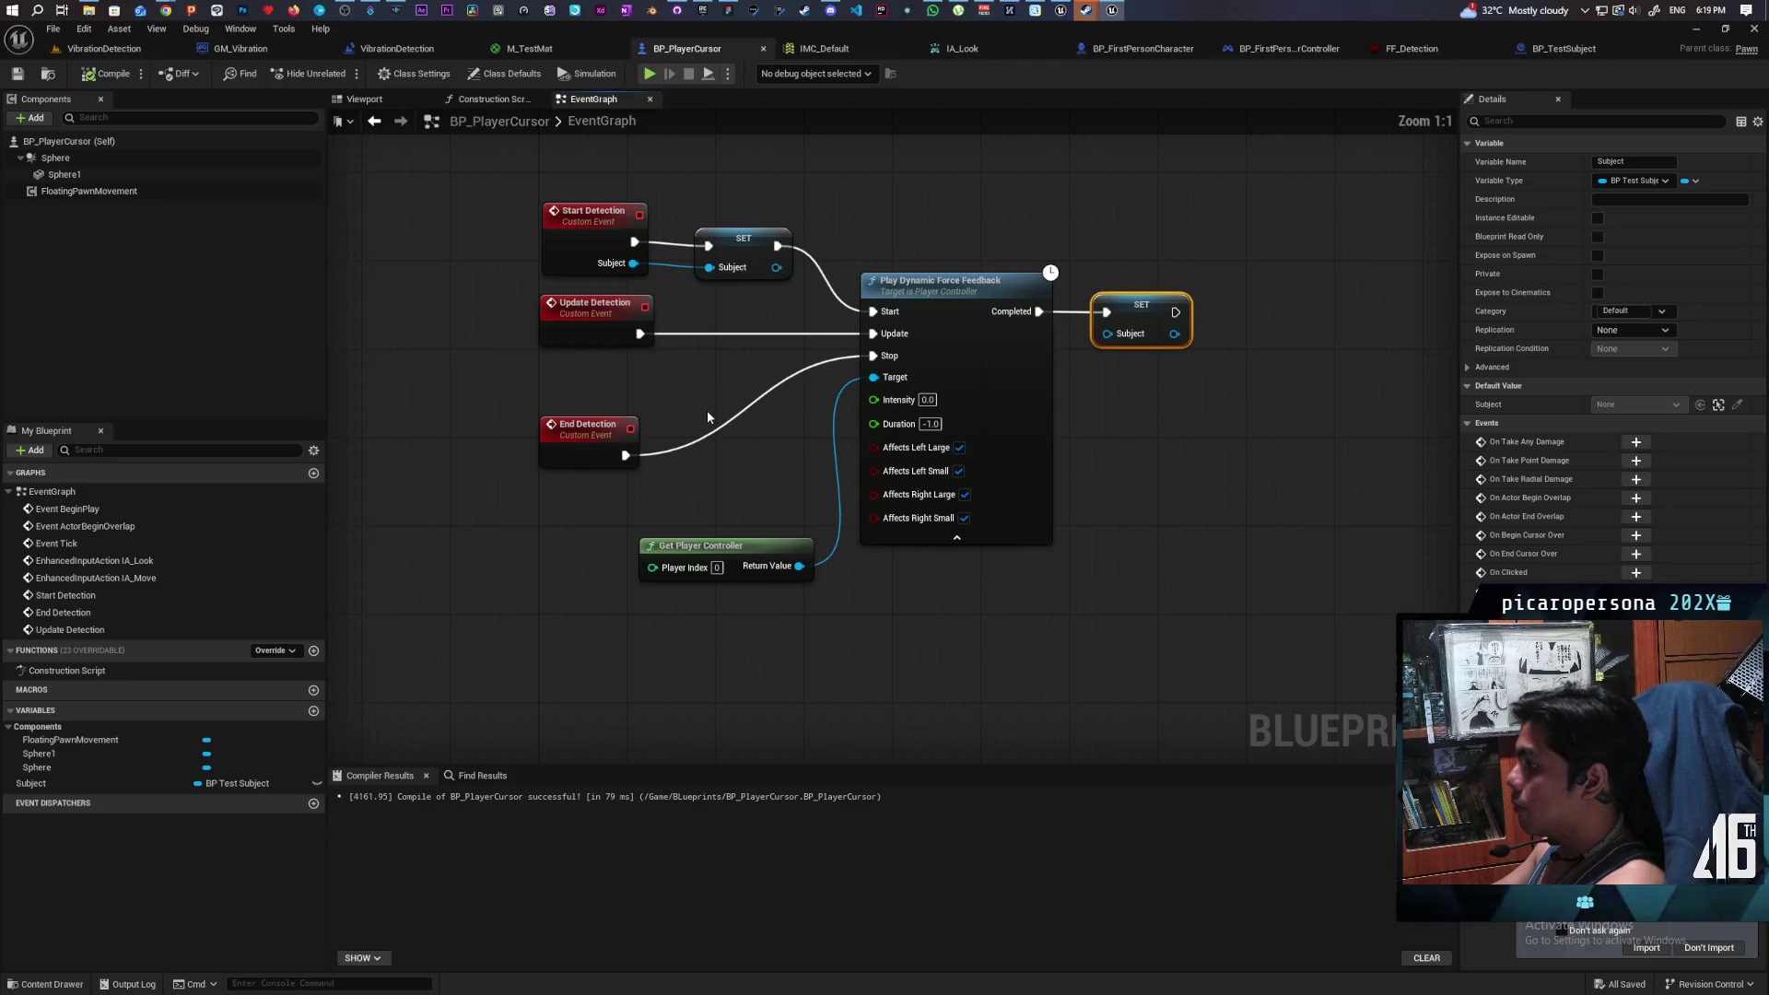
# - Tidy BP_PlayerCursor: raise End Detection, align Start Detection with SET, place Get Player Controller below
pyautogui.moveTo(700, 548); pyautogui.dragTo(700, 647)
pyautogui.moveTo(578, 444)
pyautogui.mouseDown()
pyautogui.moveTo(589, 521)
pyautogui.moveTo(583, 500)
pyautogui.mouseUp()
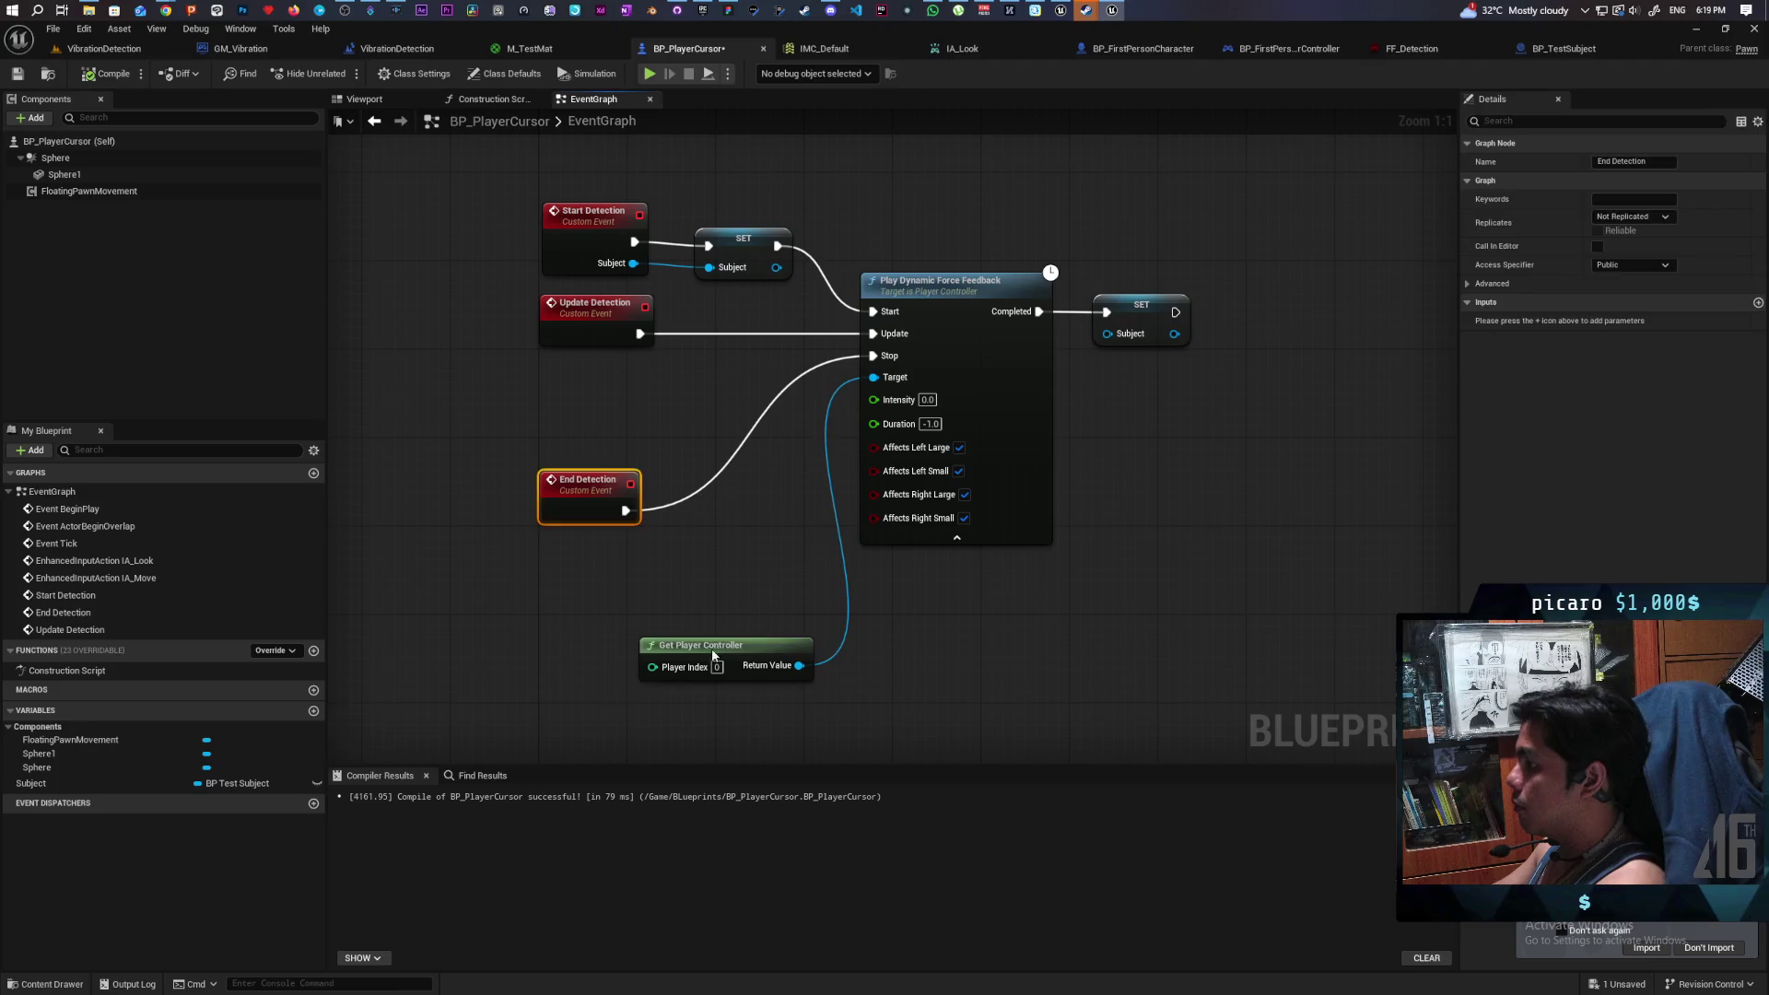
pyautogui.moveTo(714, 655); pyautogui.dragTo(652, 656)
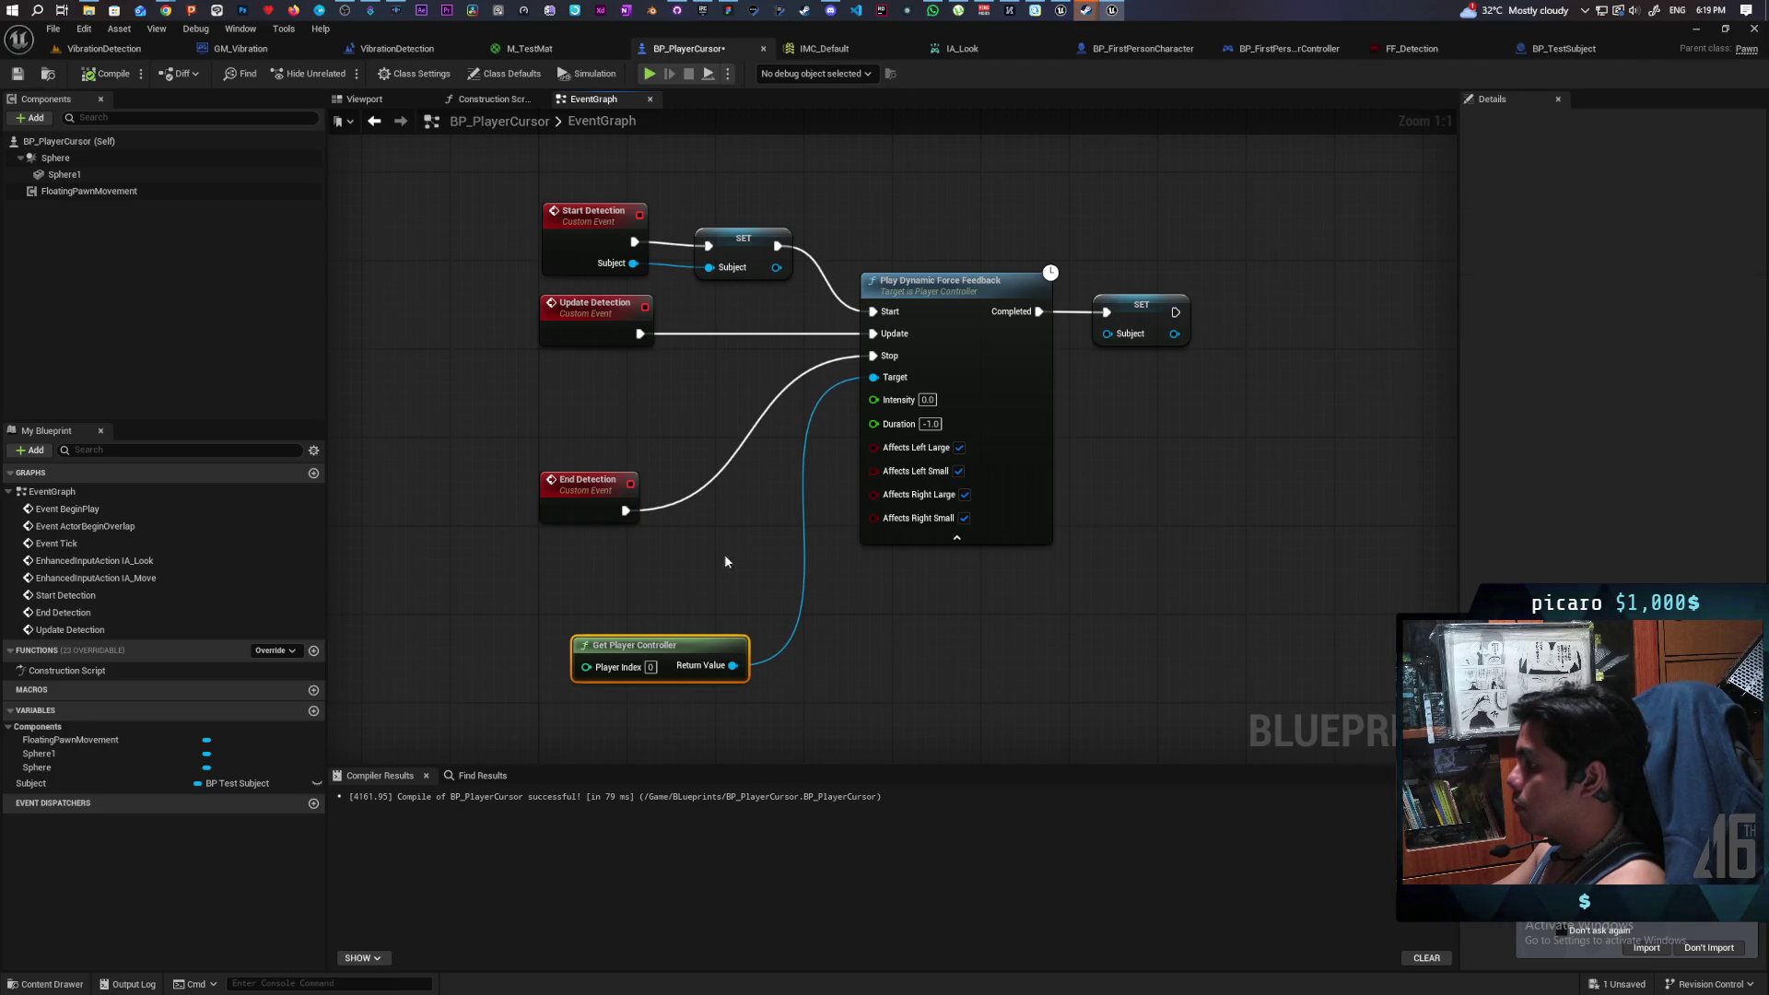
pyautogui.moveTo(725, 557); pyautogui.dragTo(689, 635)
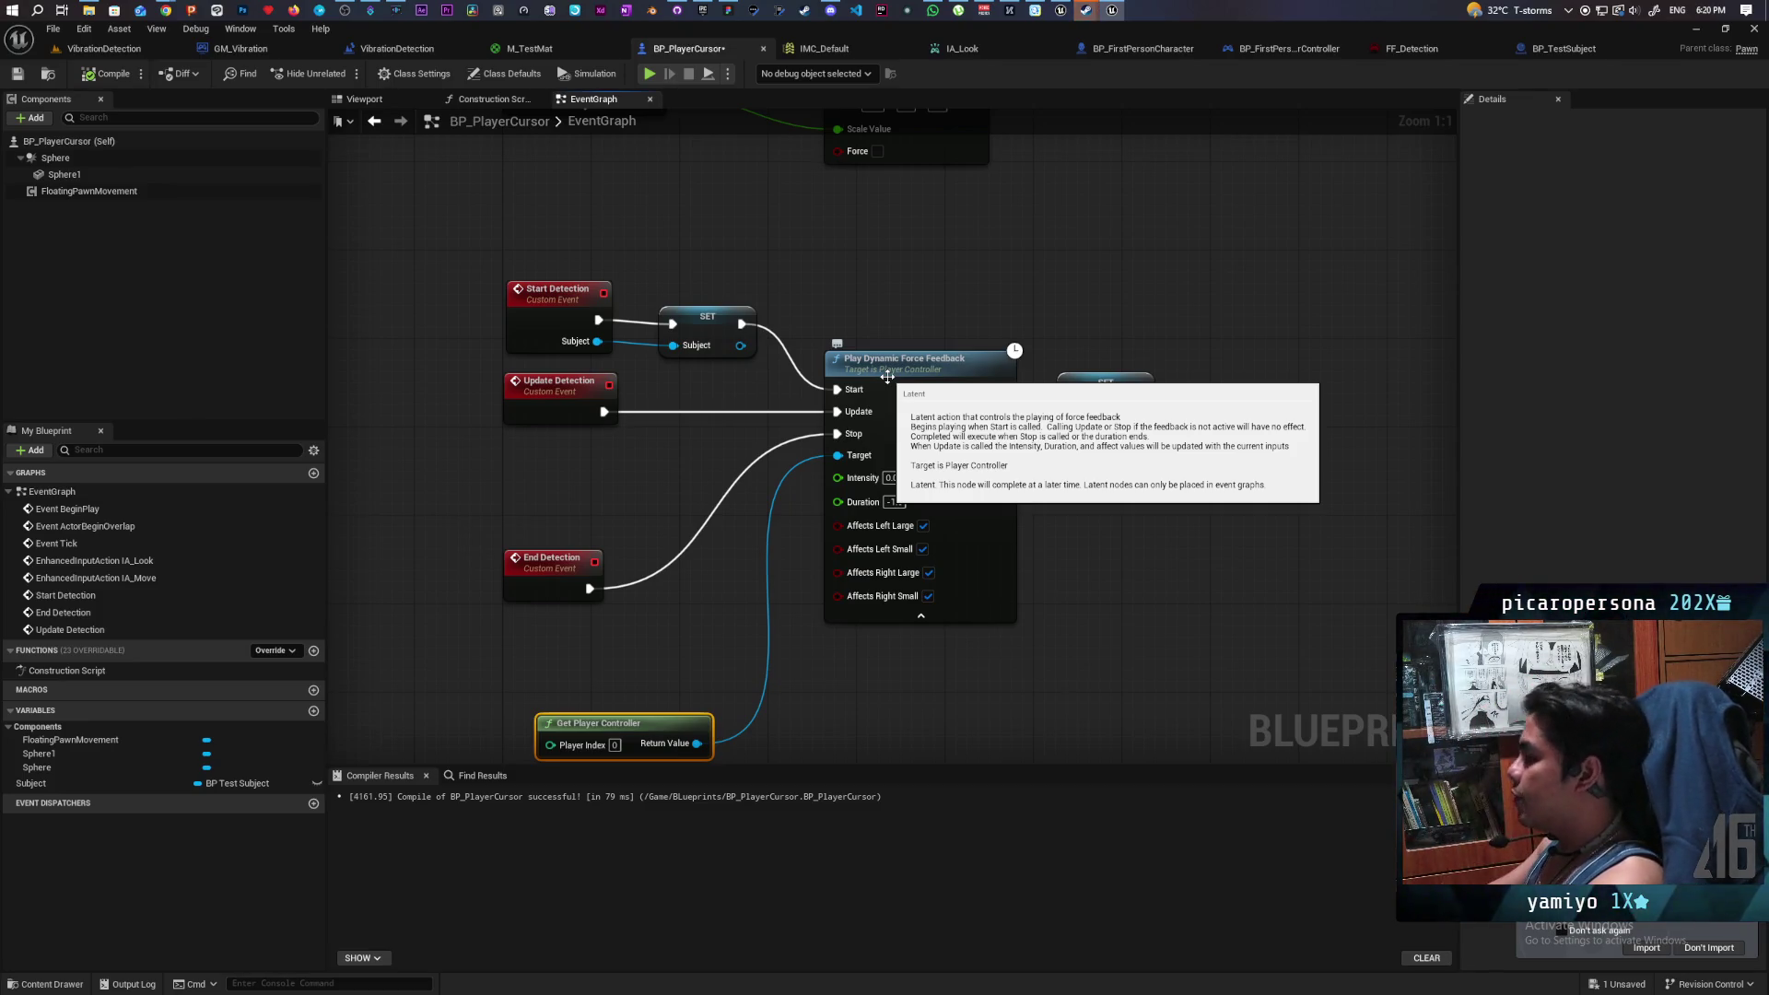
pyautogui.moveTo(554, 273)
pyautogui.mouseDown()
pyautogui.moveTo(746, 350)
pyautogui.moveTo(683, 280)
pyautogui.moveTo(697, 269)
pyautogui.mouseUp()
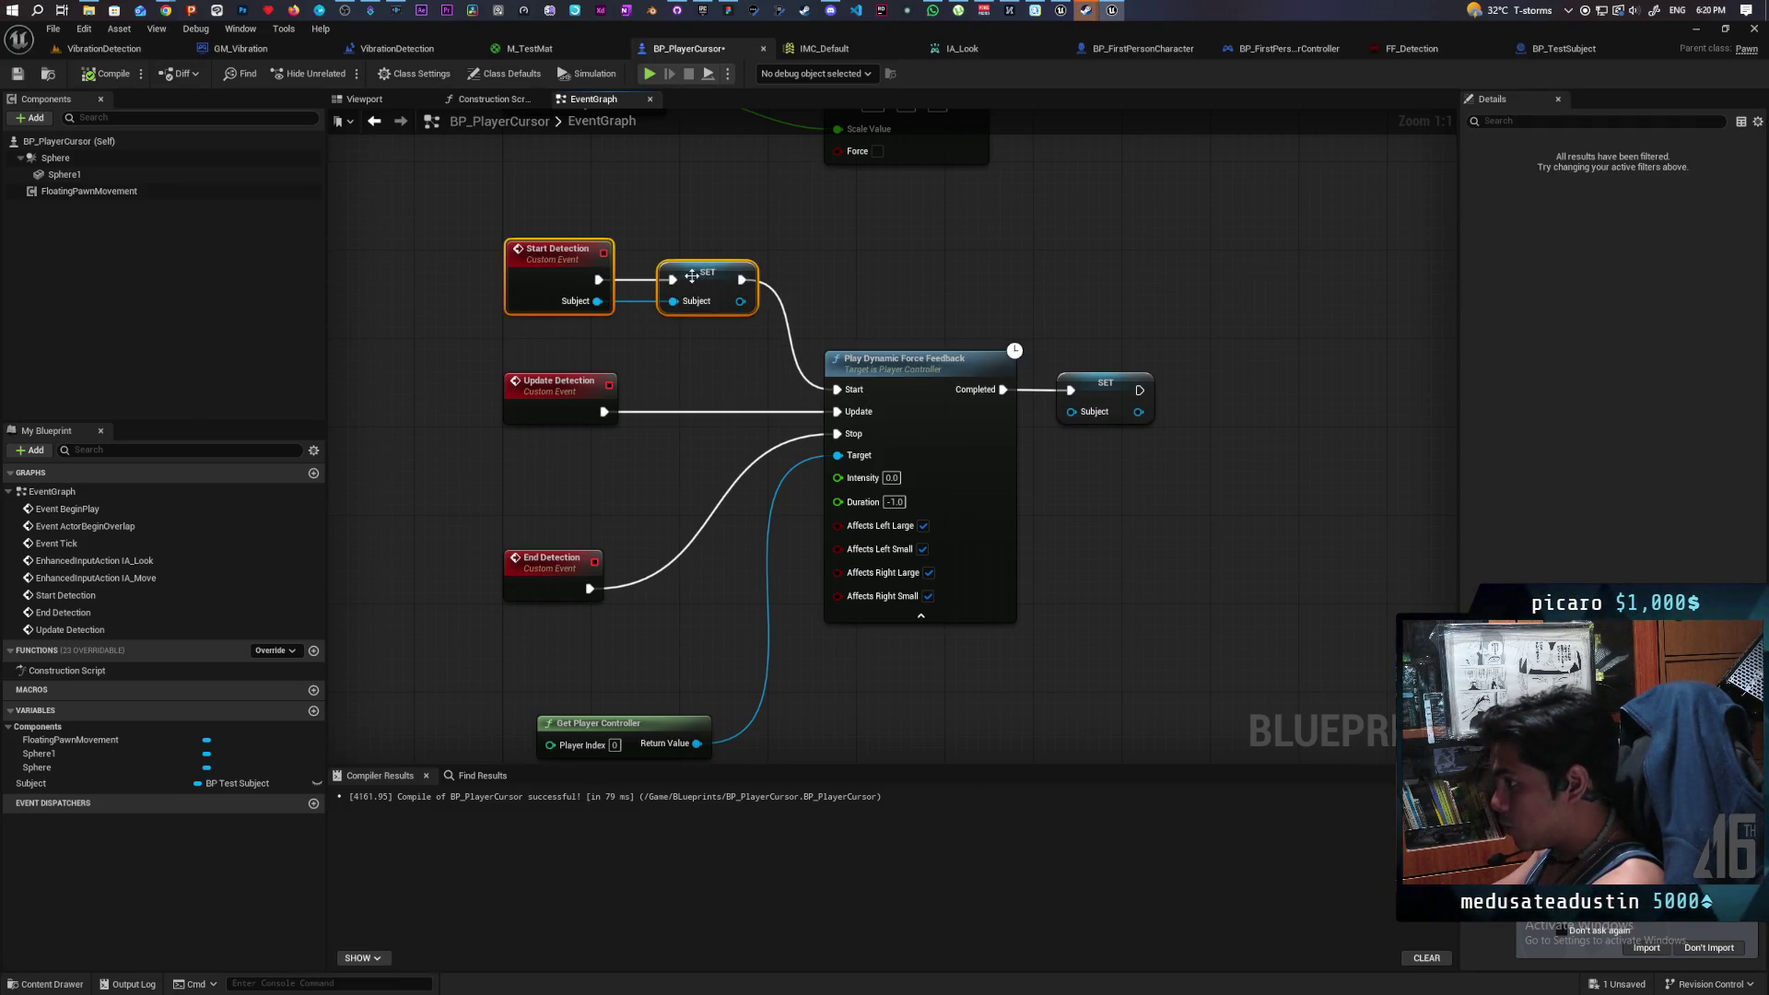
pyautogui.click(692, 384)
pyautogui.moveTo(559, 592); pyautogui.dragTo(559, 558)
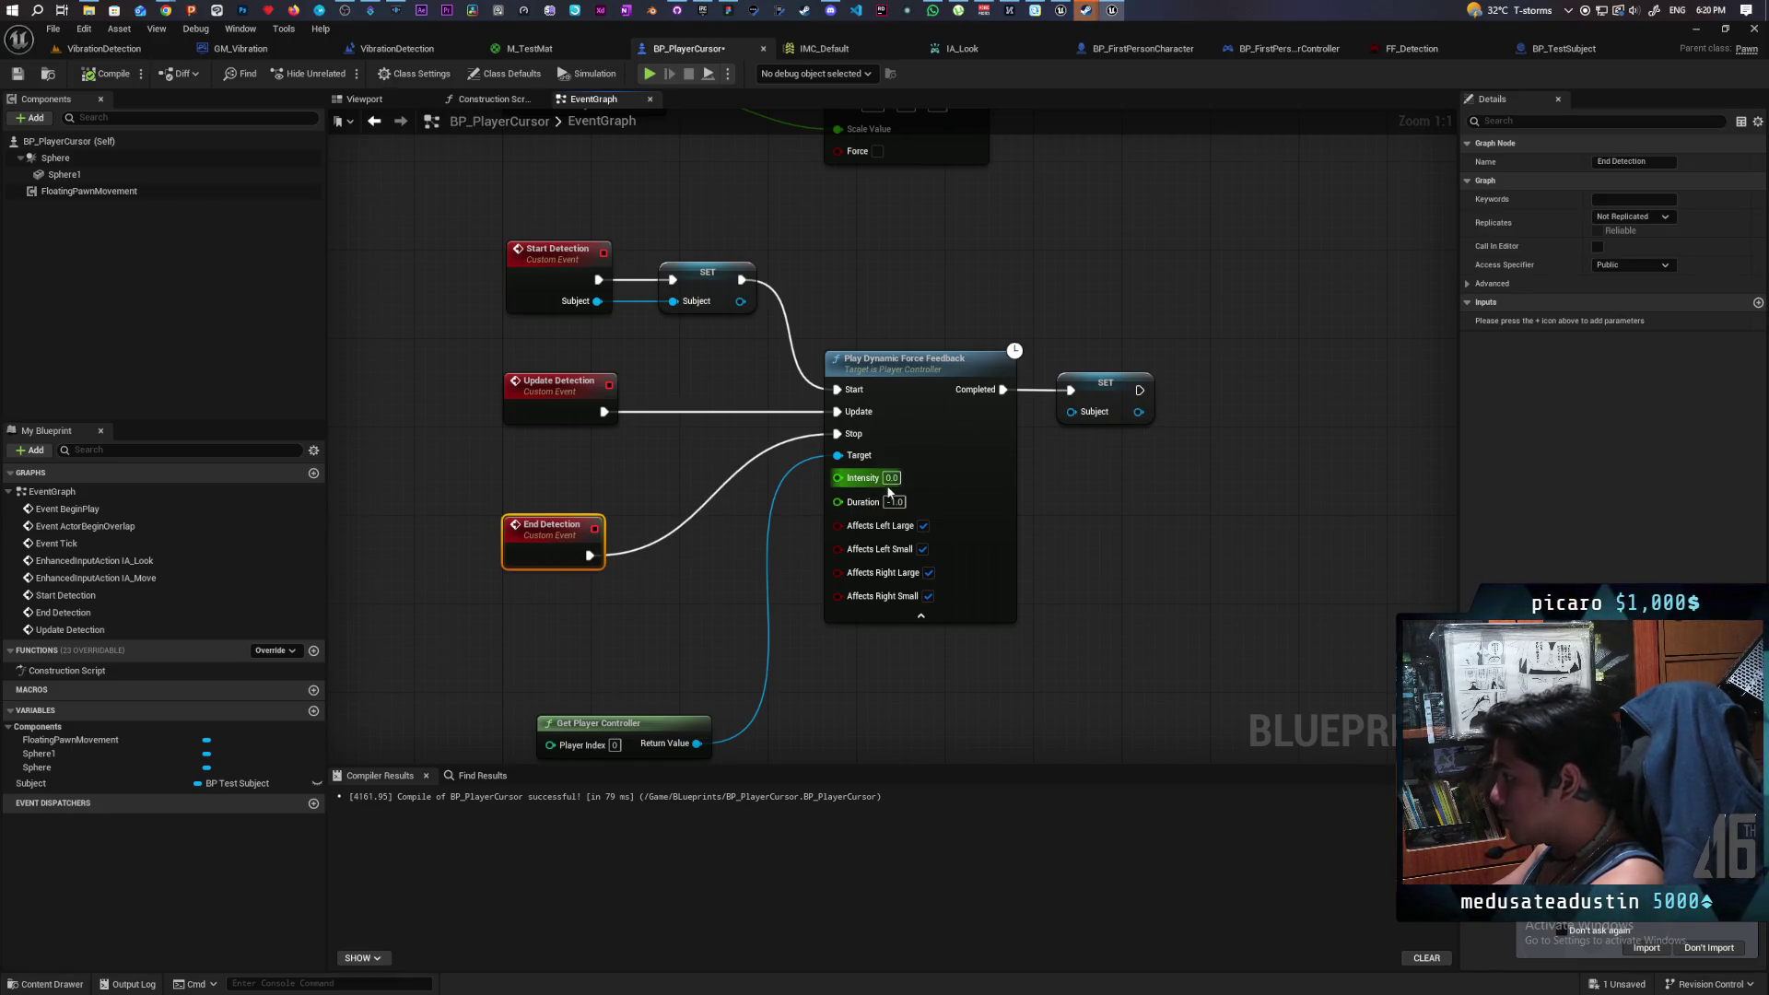
pyautogui.moveTo(874, 483)
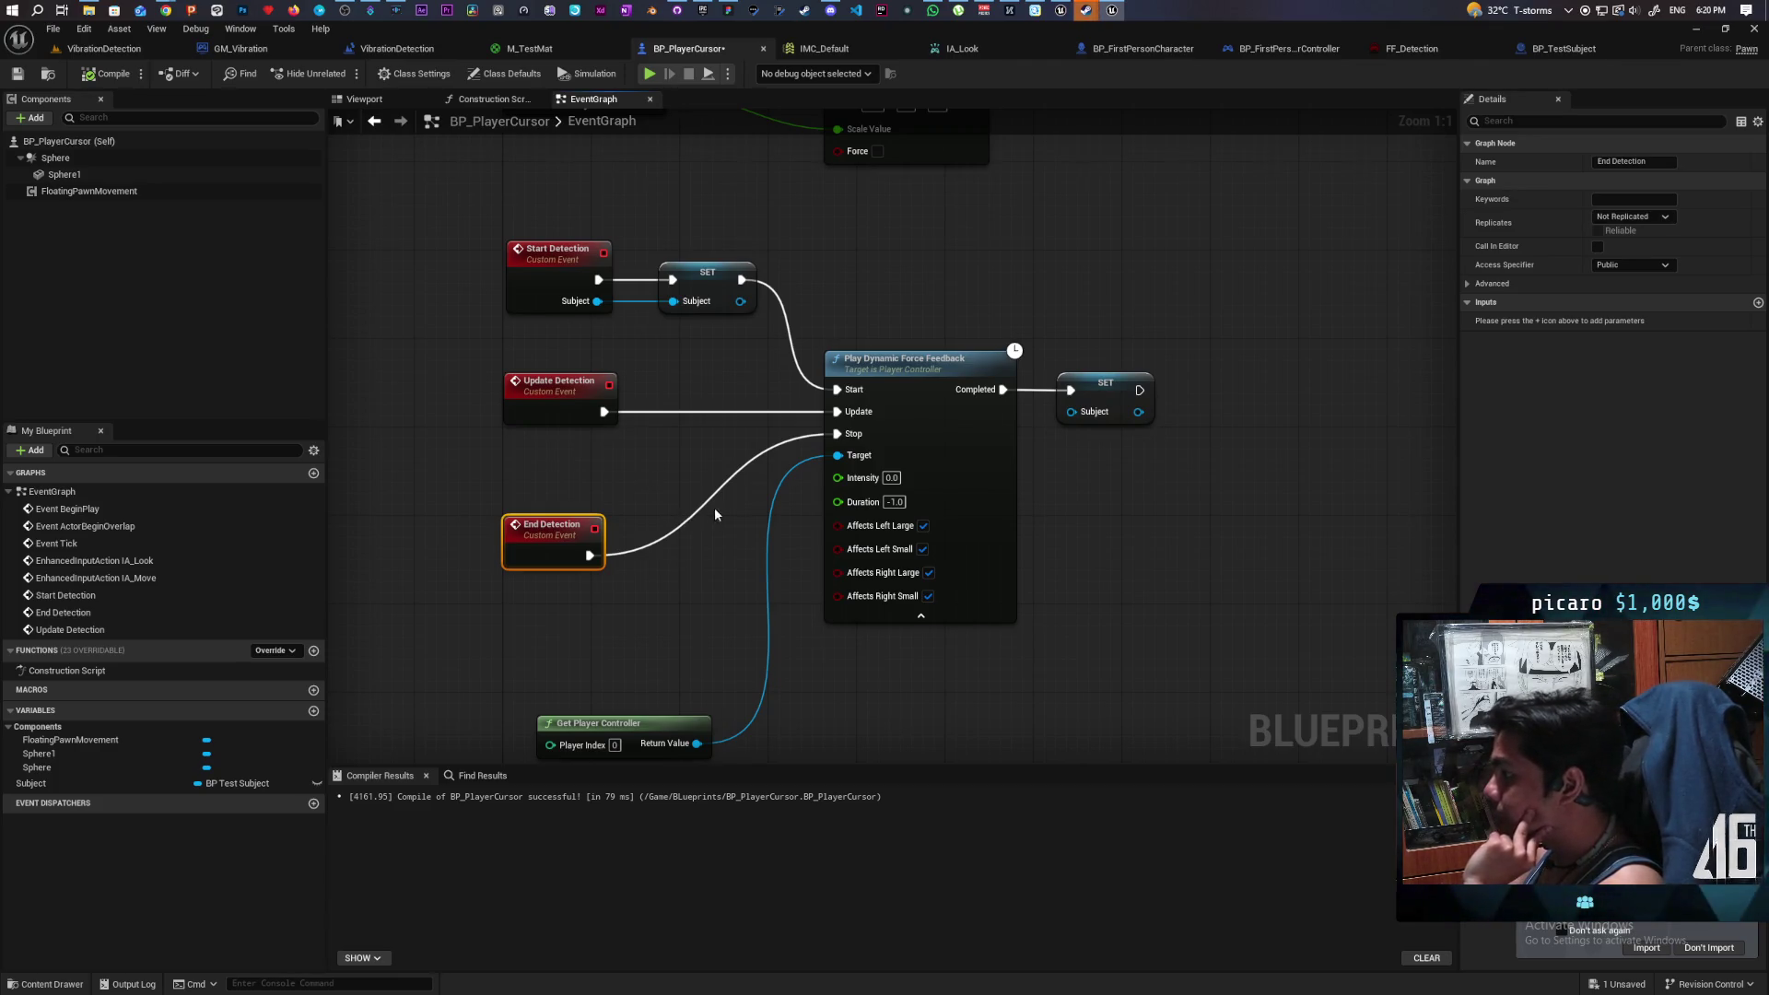
pyautogui.moveTo(566, 535); pyautogui.dragTo(566, 491)
pyautogui.click(645, 590)
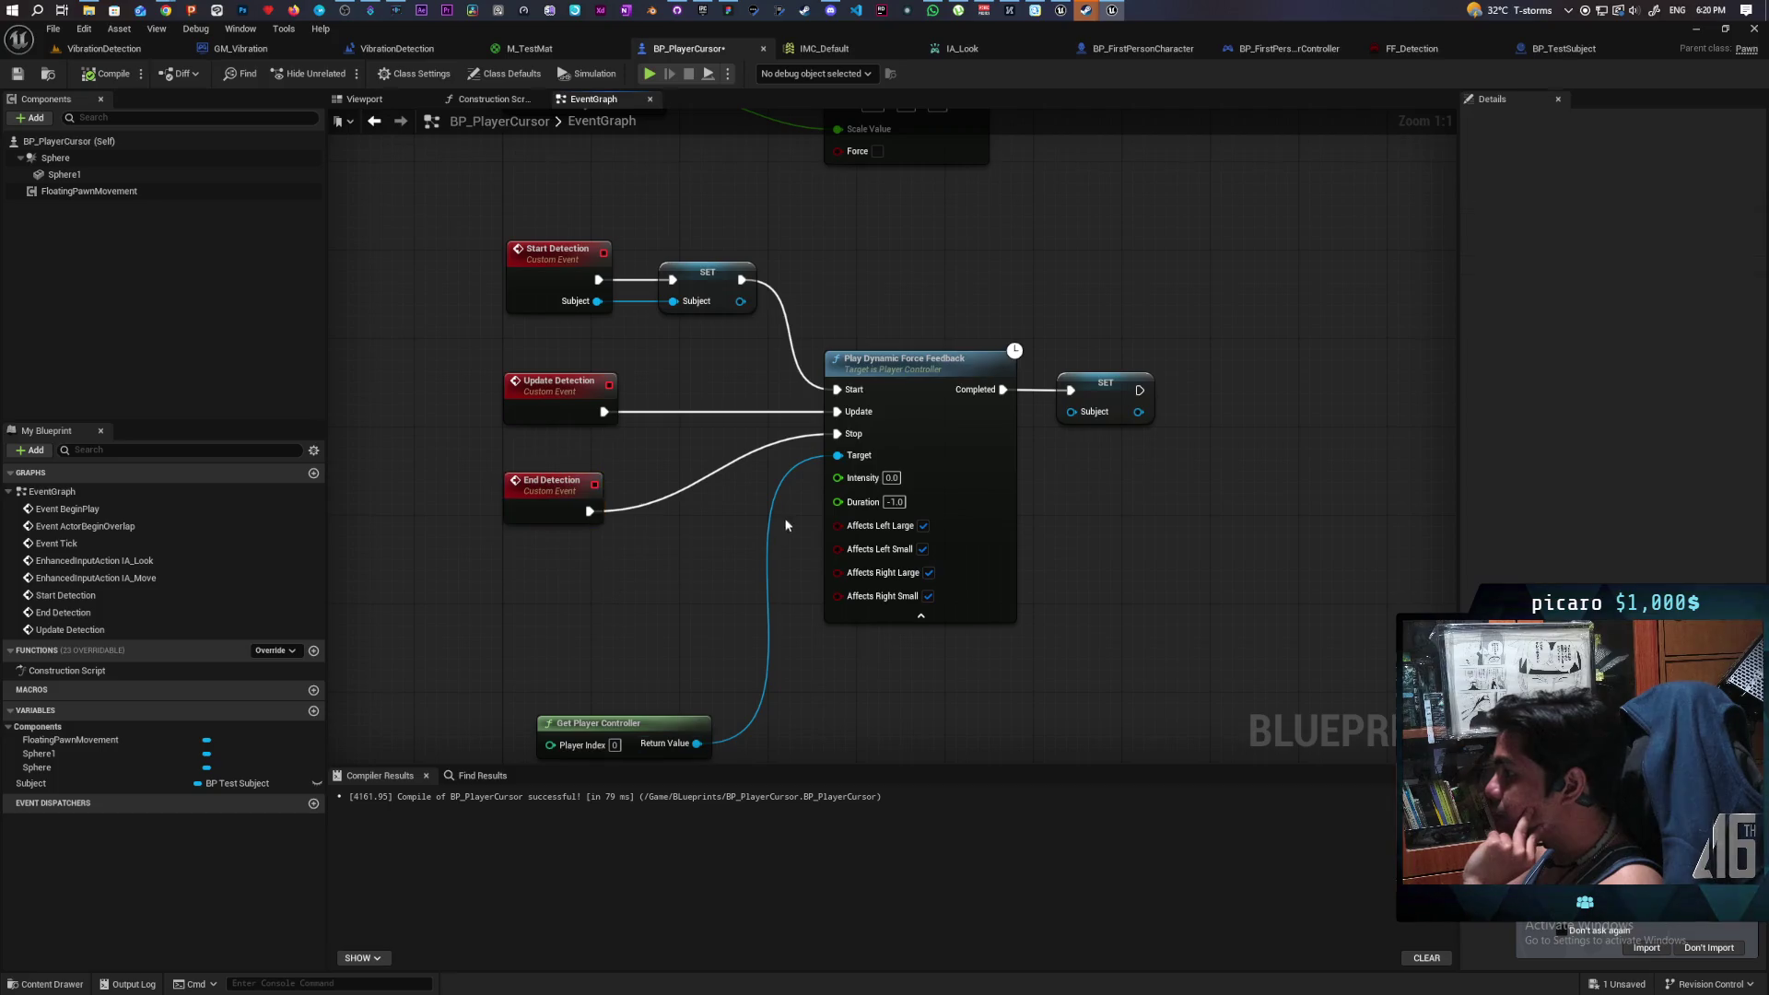
pyautogui.moveTo(660, 710); pyautogui.dragTo(758, 721)
pyautogui.click(764, 590)
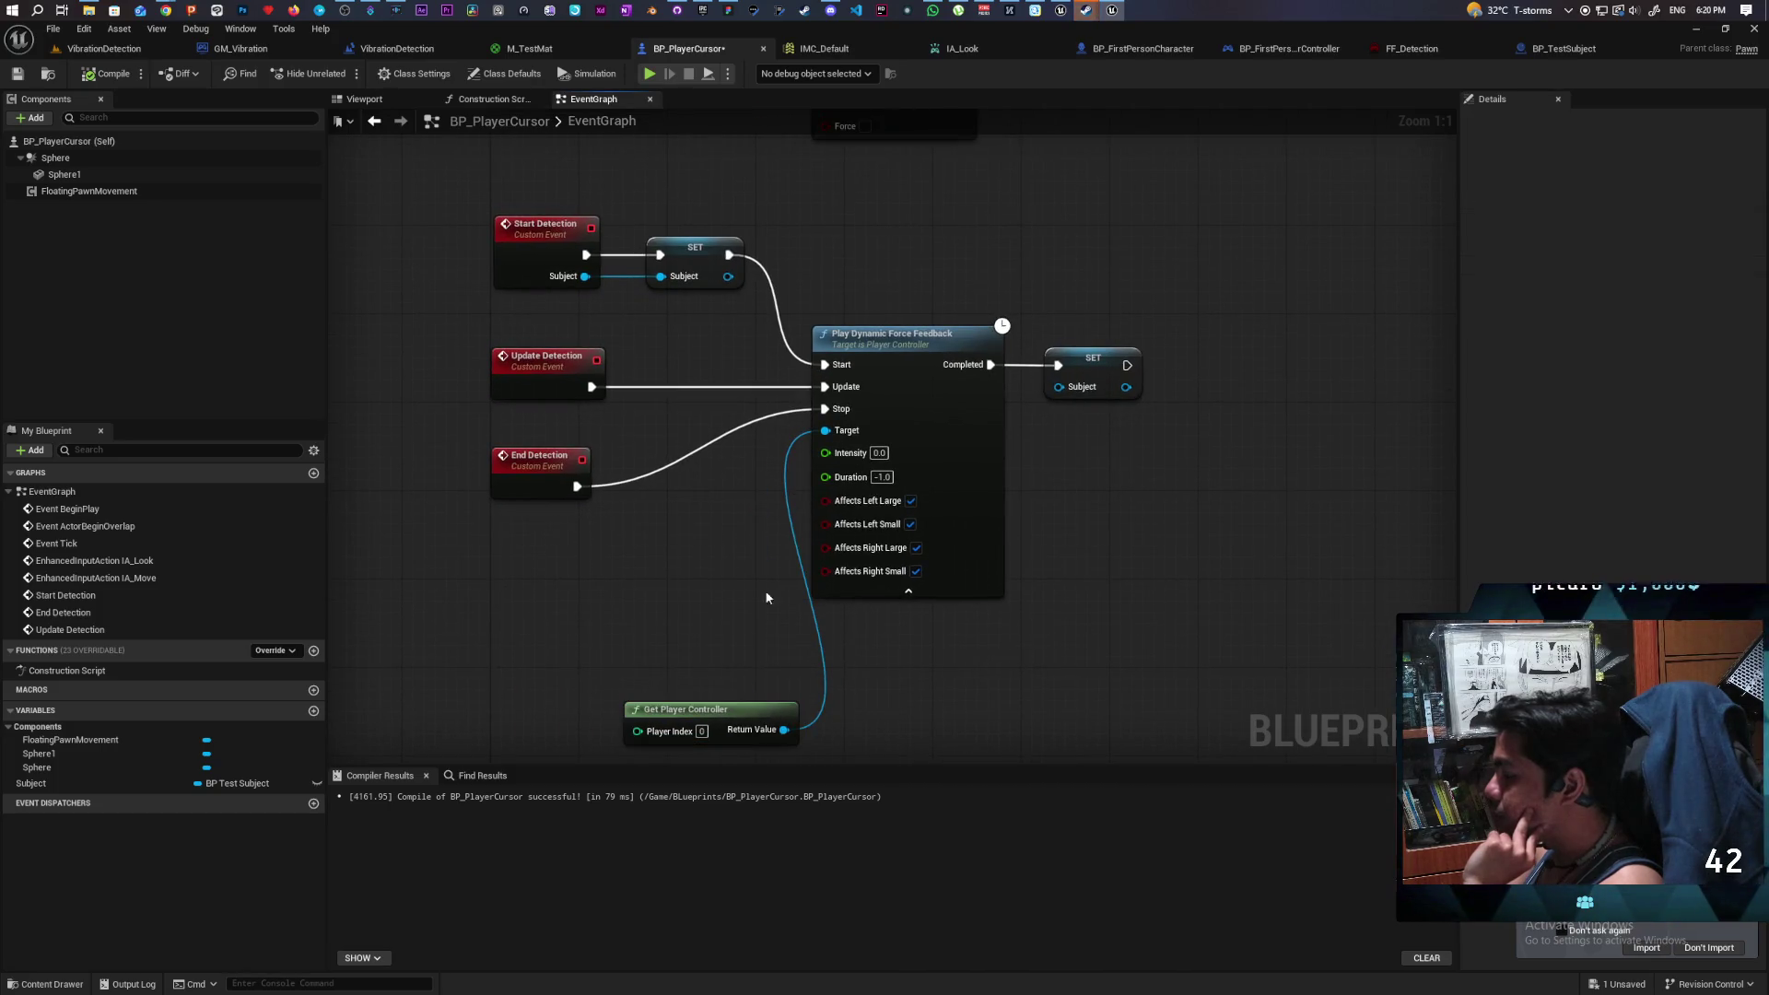
# - Promote the force feedback's Intensity input to an Intensity variable, then compile and save
pyautogui.moveTo(825, 453)
pyautogui.mouseDown()
pyautogui.moveTo(743, 528)
pyautogui.moveTo(700, 527)
pyautogui.mouseUp()
pyautogui.click(778, 609)
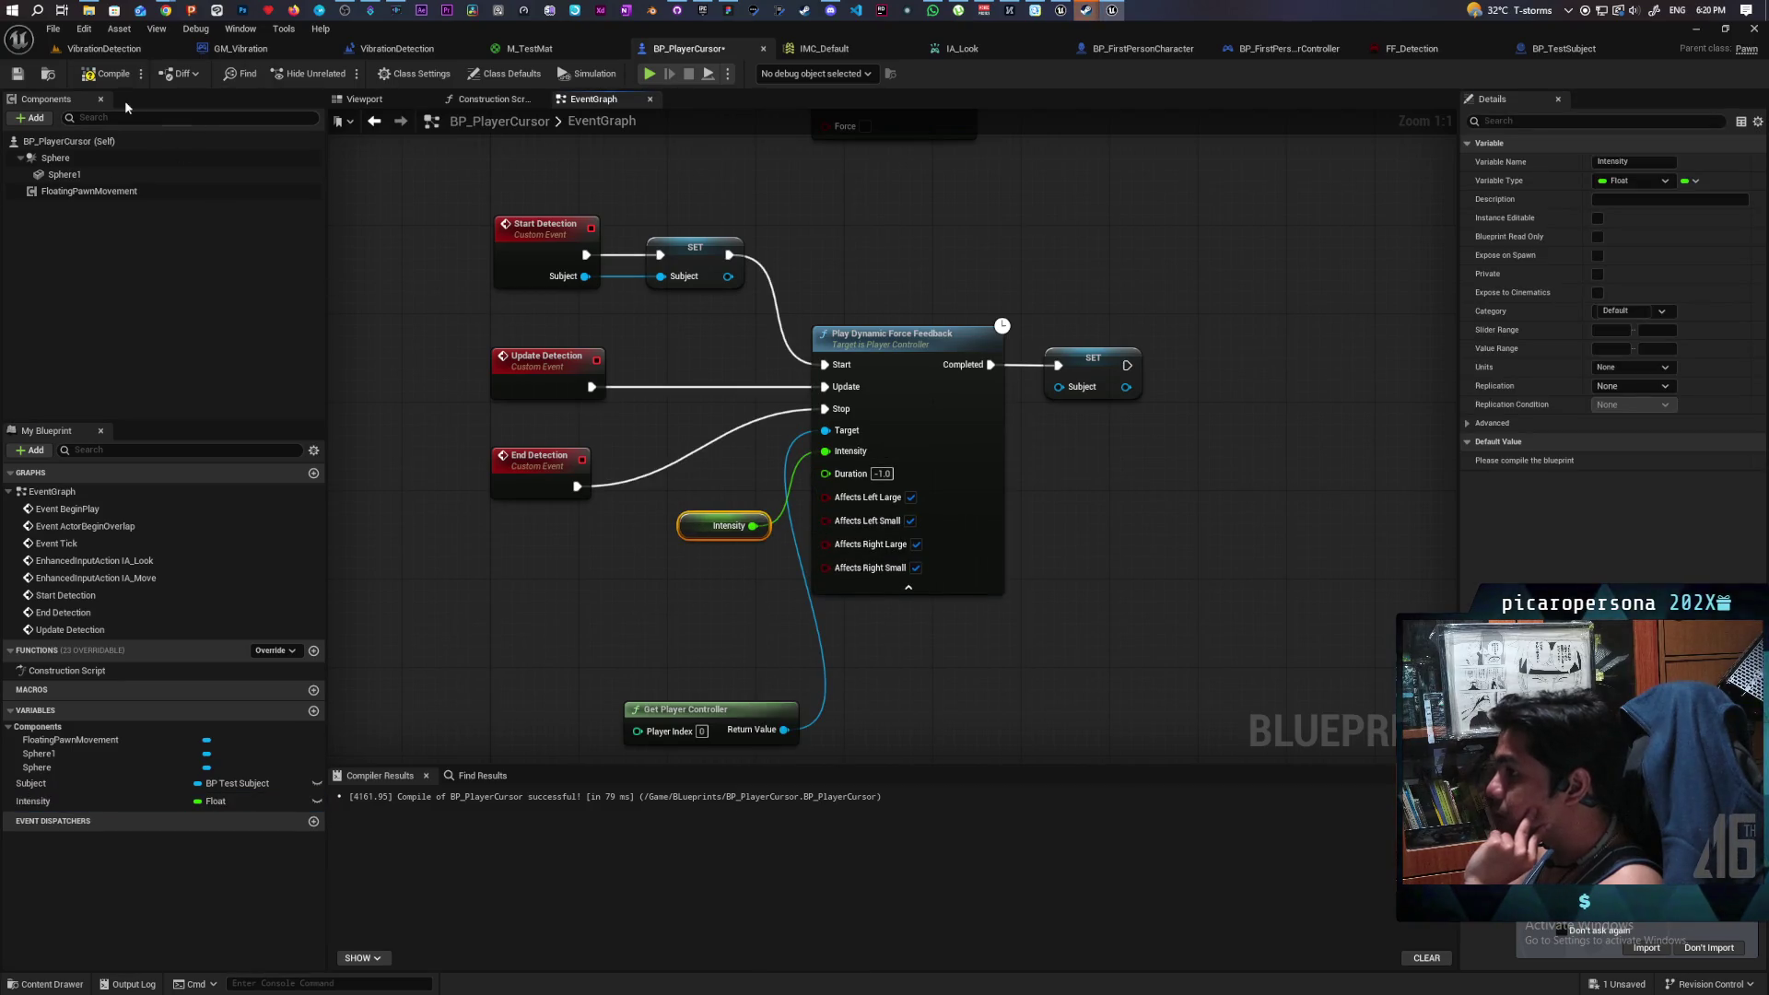
pyautogui.click(108, 73)
pyautogui.click(22, 74)
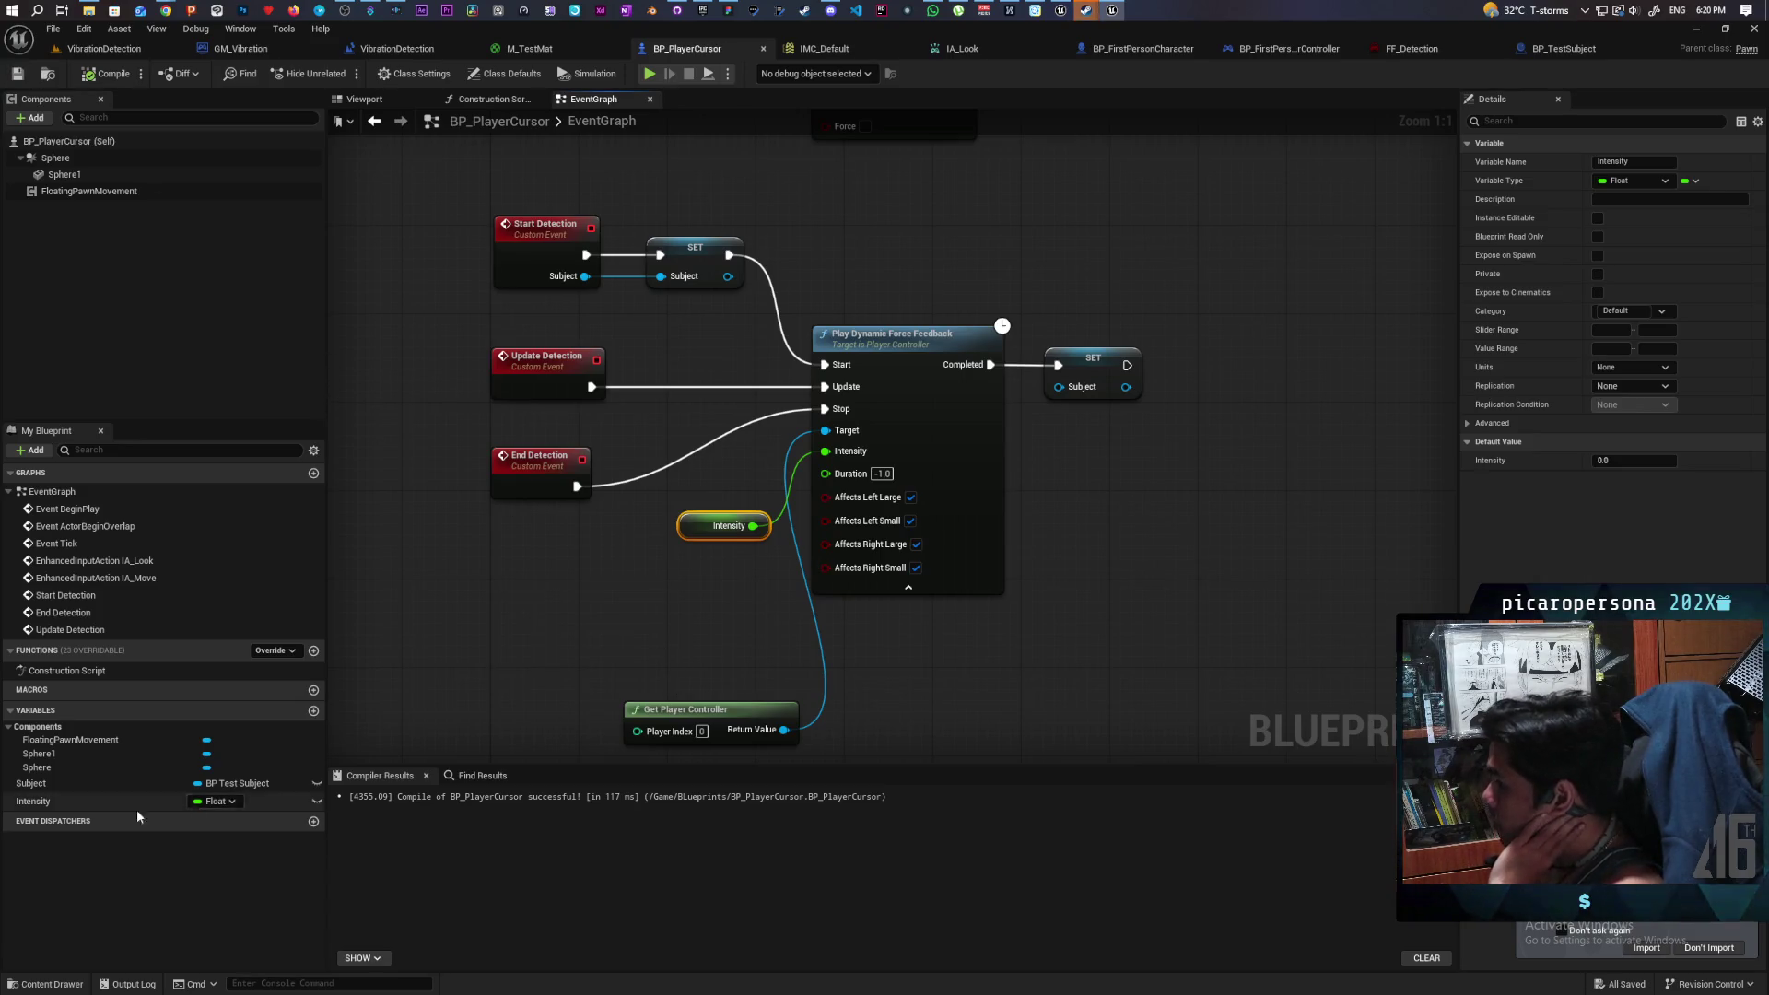
# - Add an Intensity setter after the Subject SET, compile, and bring a Subject getter below Update Detection
pyautogui.moveTo(137, 801)
pyautogui.mouseDown()
pyautogui.moveTo(1037, 497)
pyautogui.moveTo(1126, 375)
pyautogui.mouseUp()
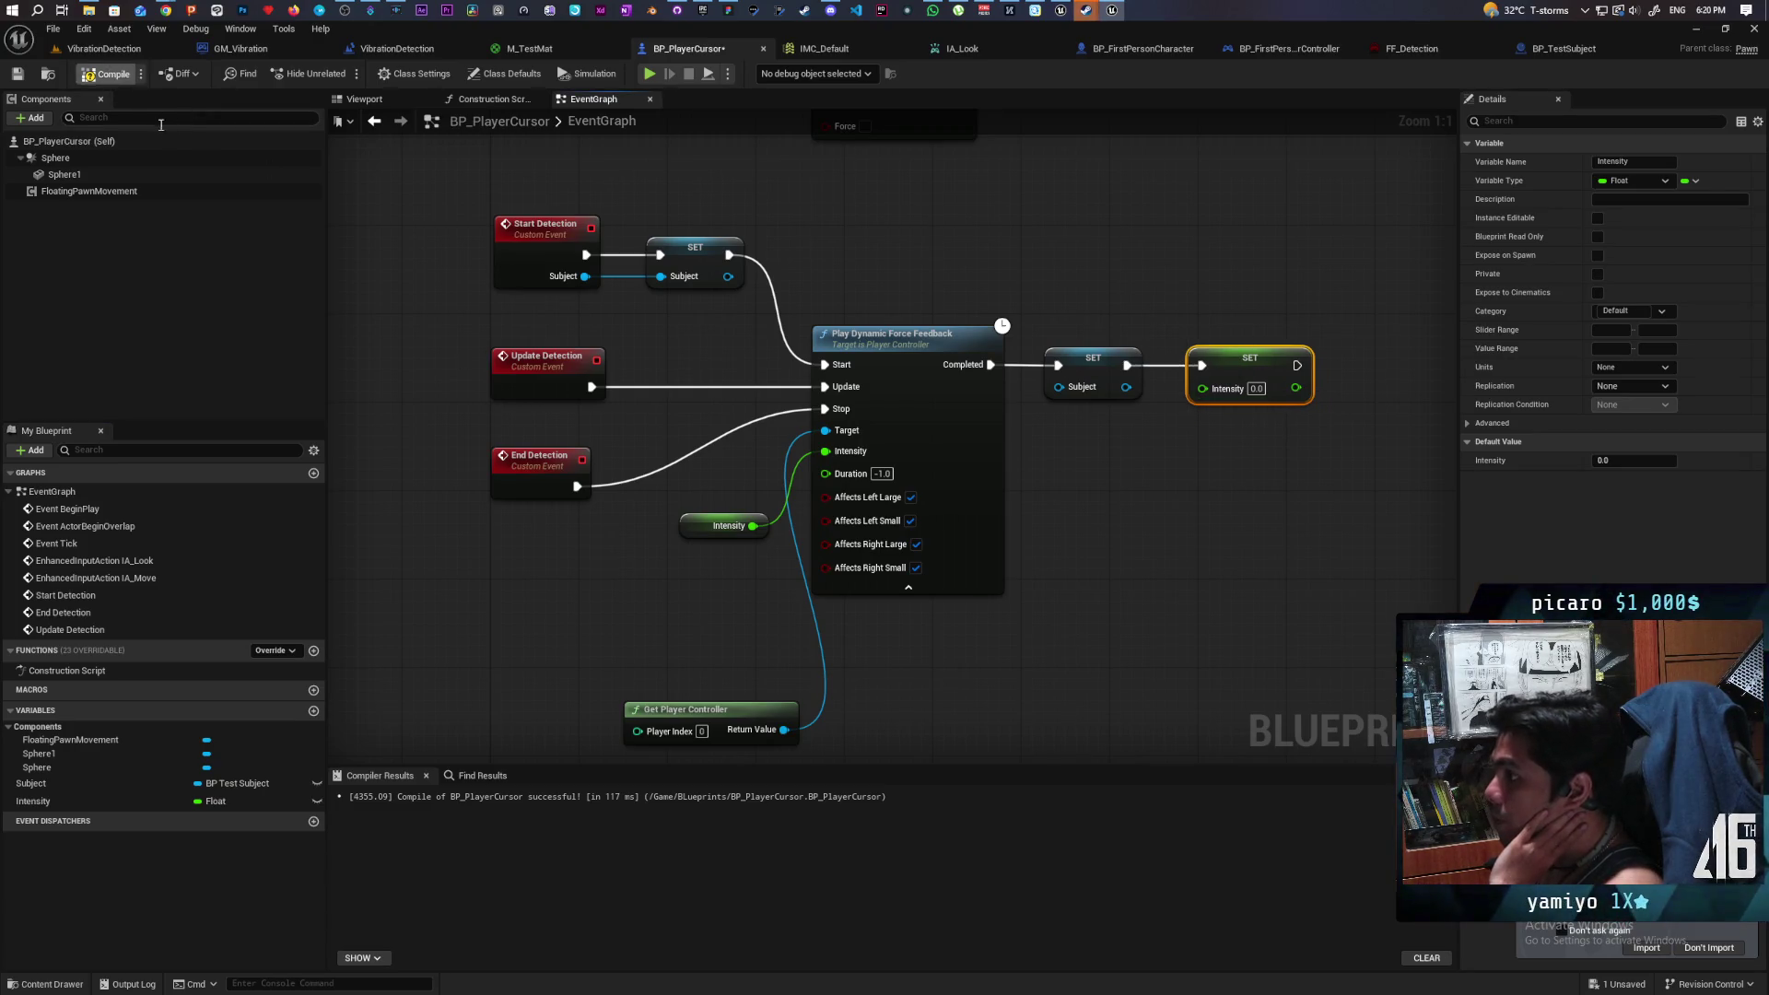
pyautogui.click(109, 74)
pyautogui.moveTo(642, 330); pyautogui.dragTo(636, 422)
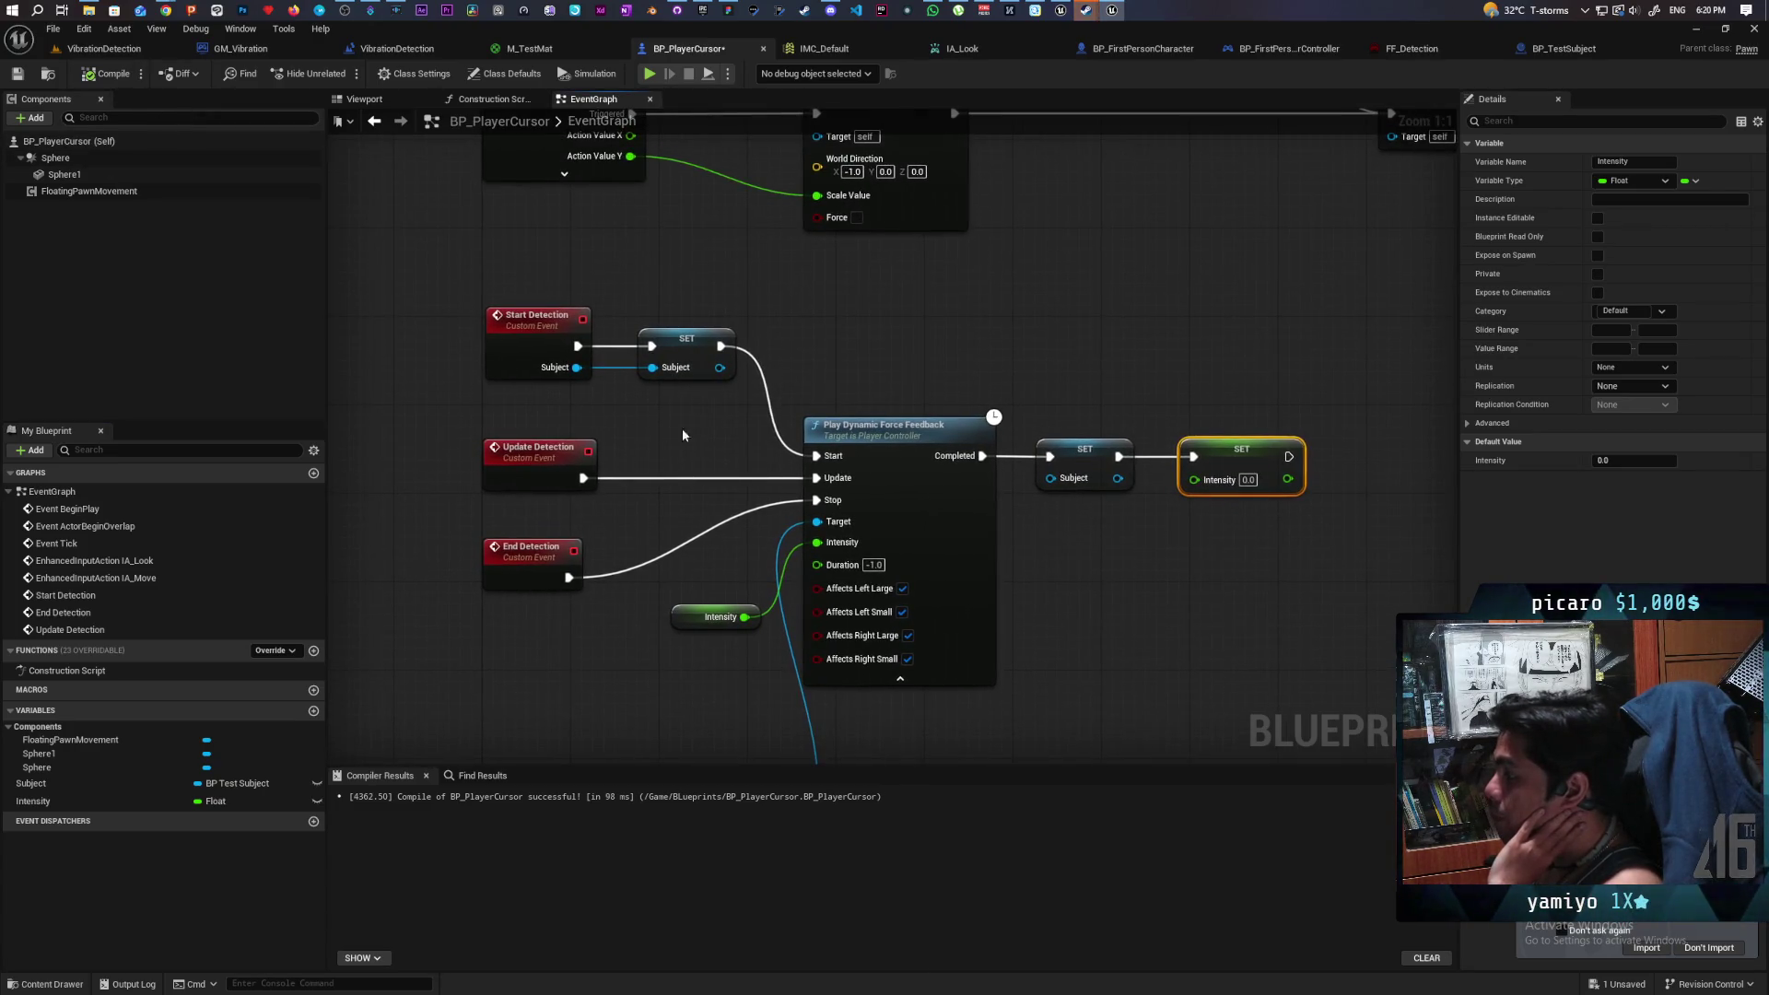
pyautogui.moveTo(651, 538)
pyautogui.mouseDown()
pyautogui.moveTo(583, 431)
pyautogui.moveTo(404, 378)
pyautogui.mouseUp()
pyautogui.click(510, 455)
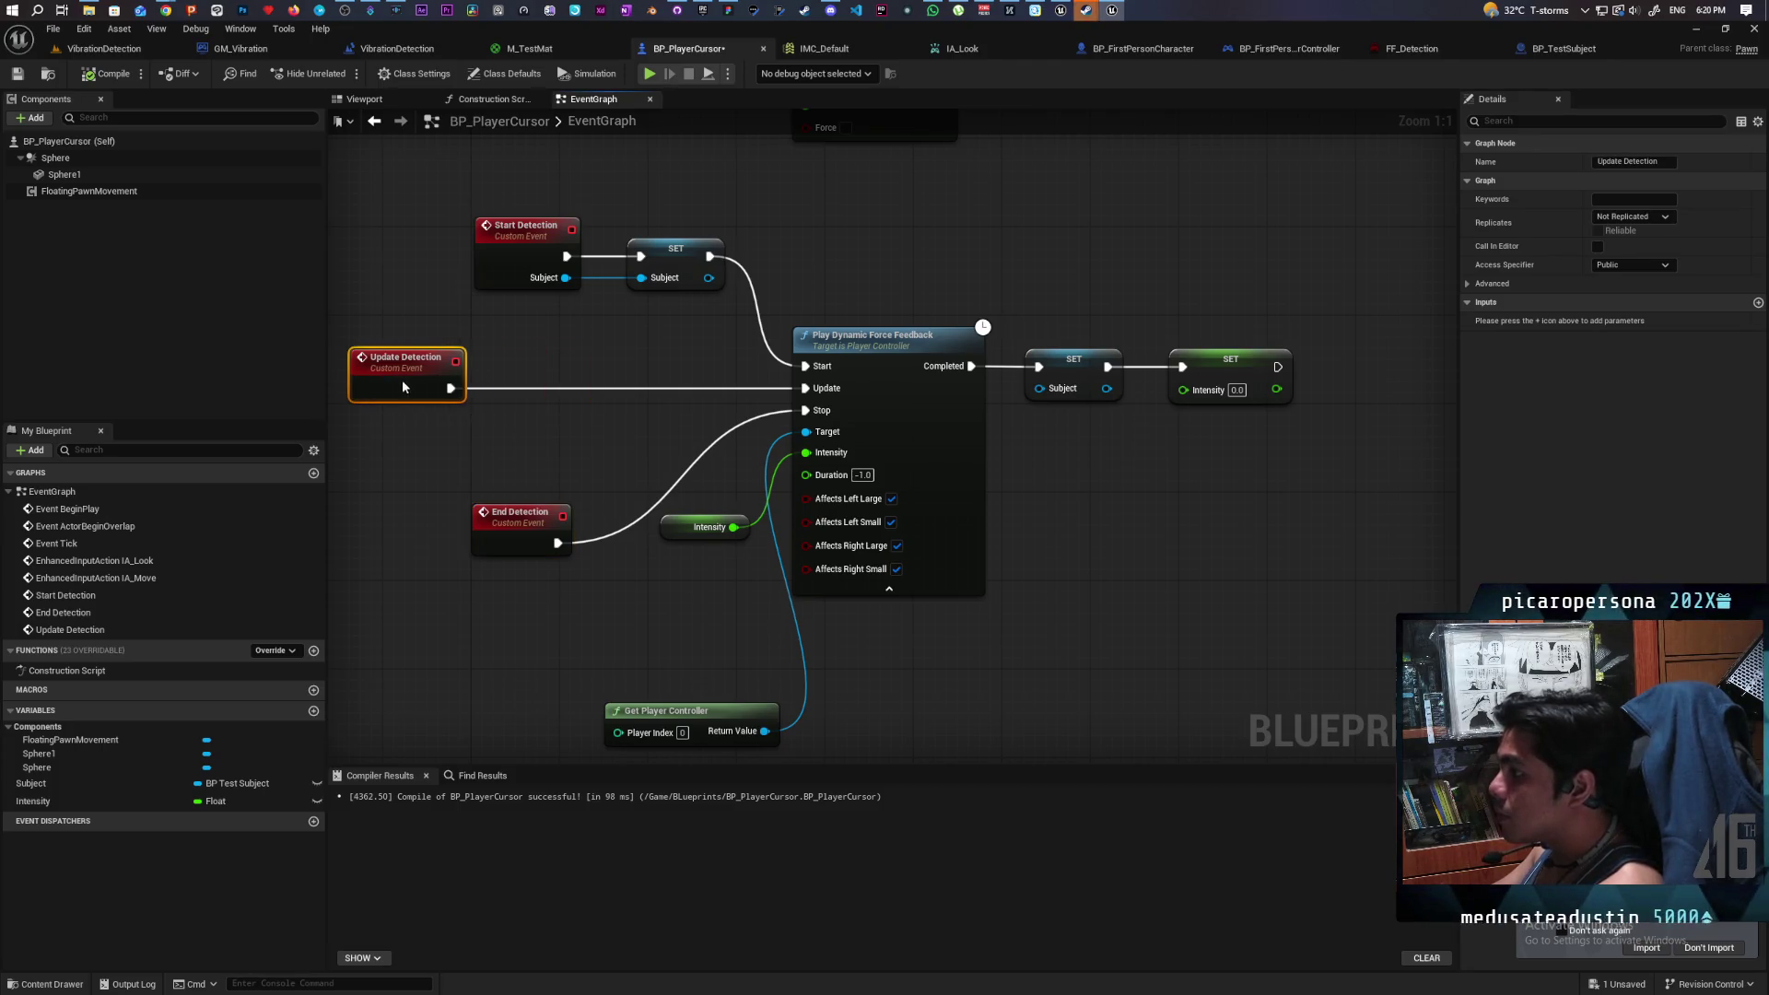
pyautogui.moveTo(43, 788)
pyautogui.mouseDown()
pyautogui.moveTo(414, 439)
pyautogui.moveTo(471, 446)
pyautogui.mouseUp()
# - Get the Subject's Cancer component from a Subject getter beside Update Detection
pyautogui.click(431, 431)
pyautogui.write('get')
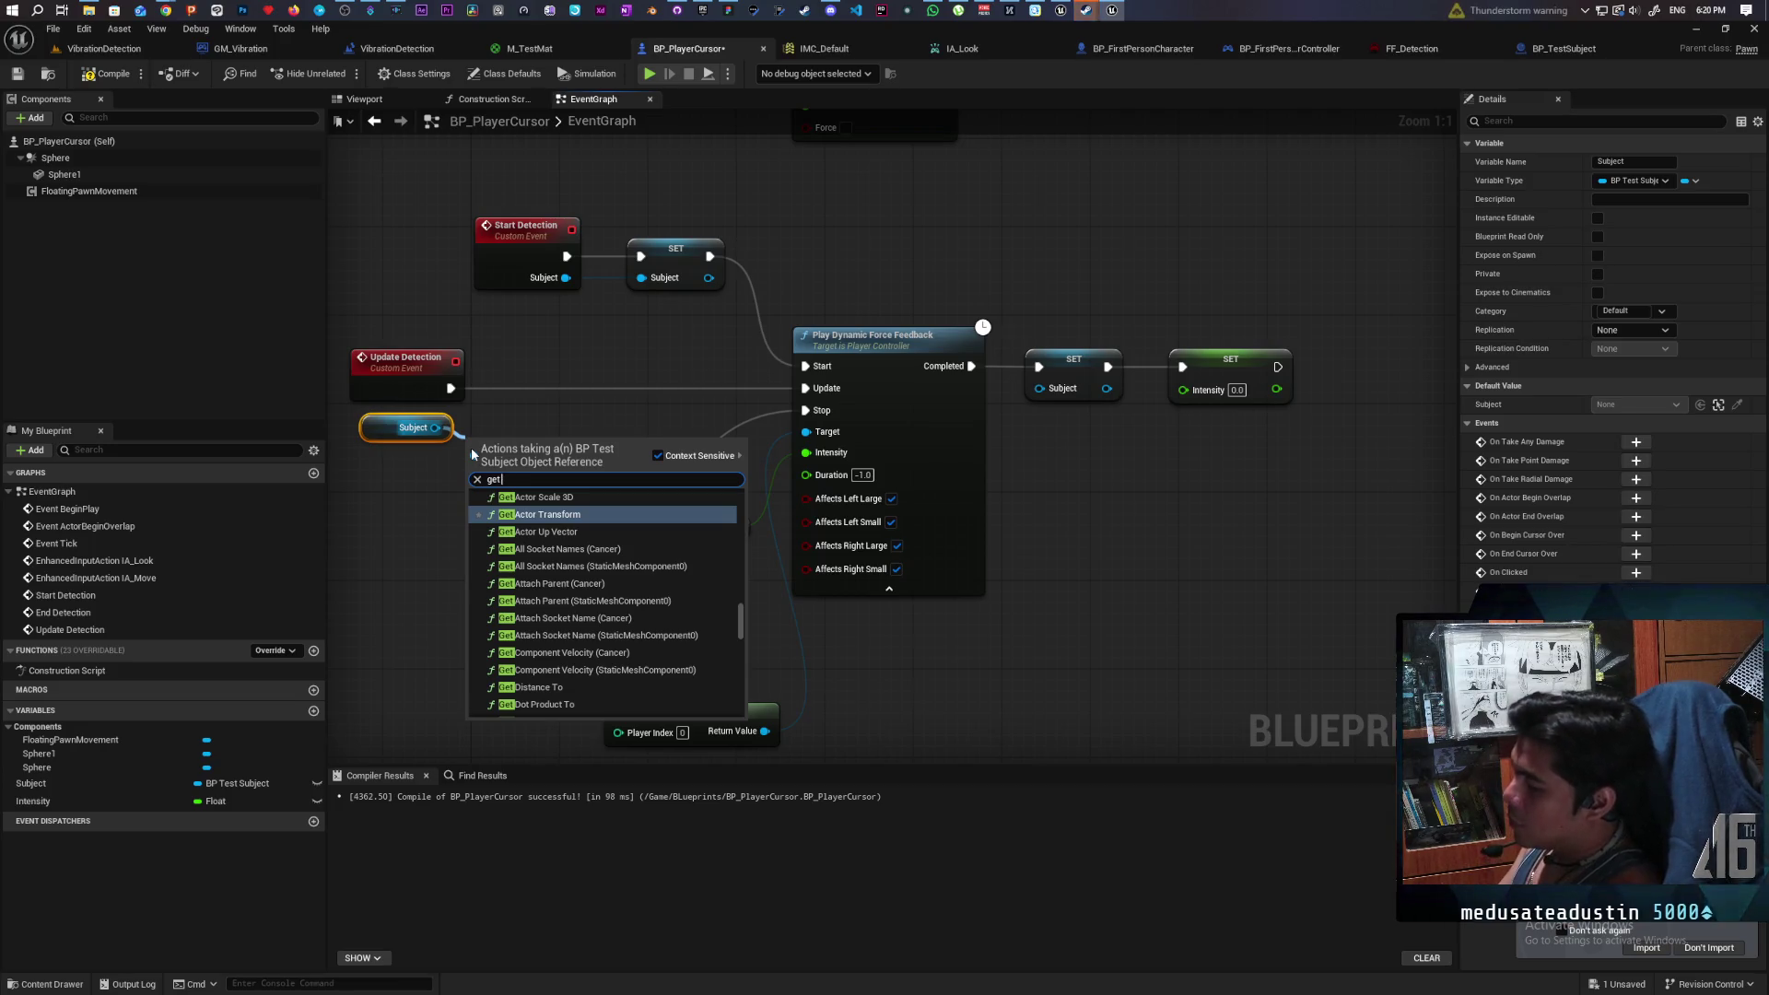
pyautogui.write(' cancer')
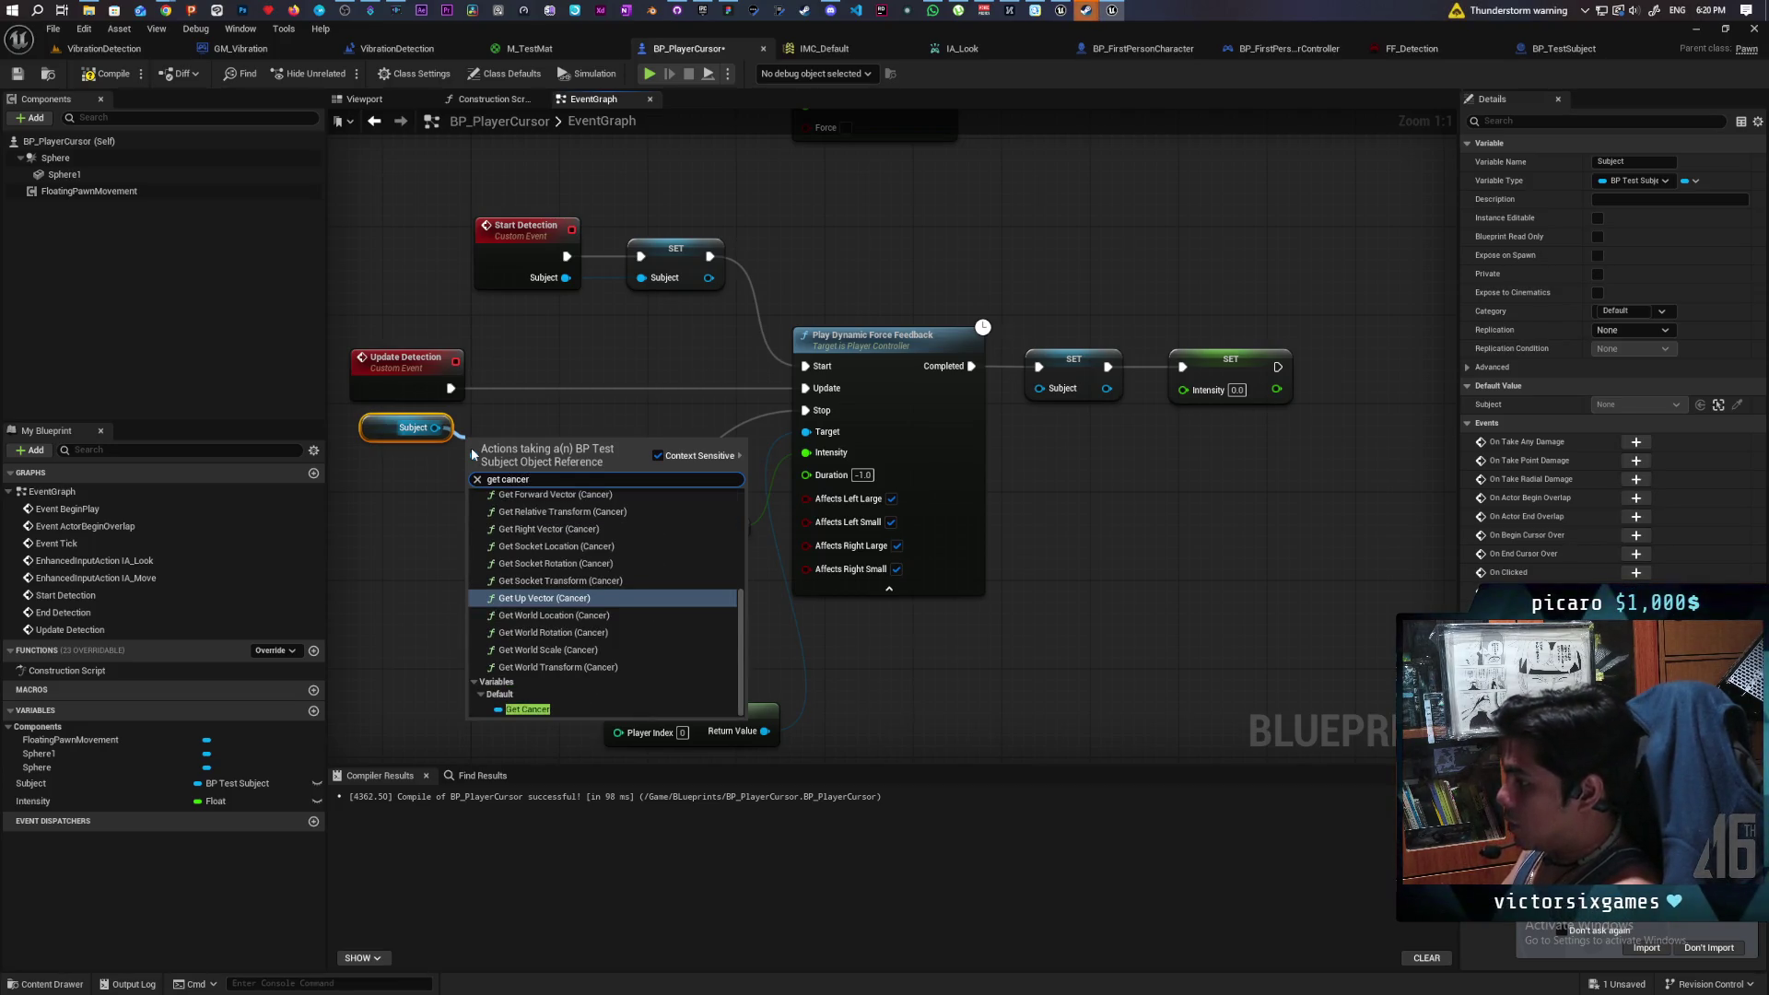
pyautogui.click(540, 711)
pyautogui.moveTo(513, 442); pyautogui.dragTo(413, 453)
pyautogui.moveTo(522, 529); pyautogui.dragTo(532, 607)
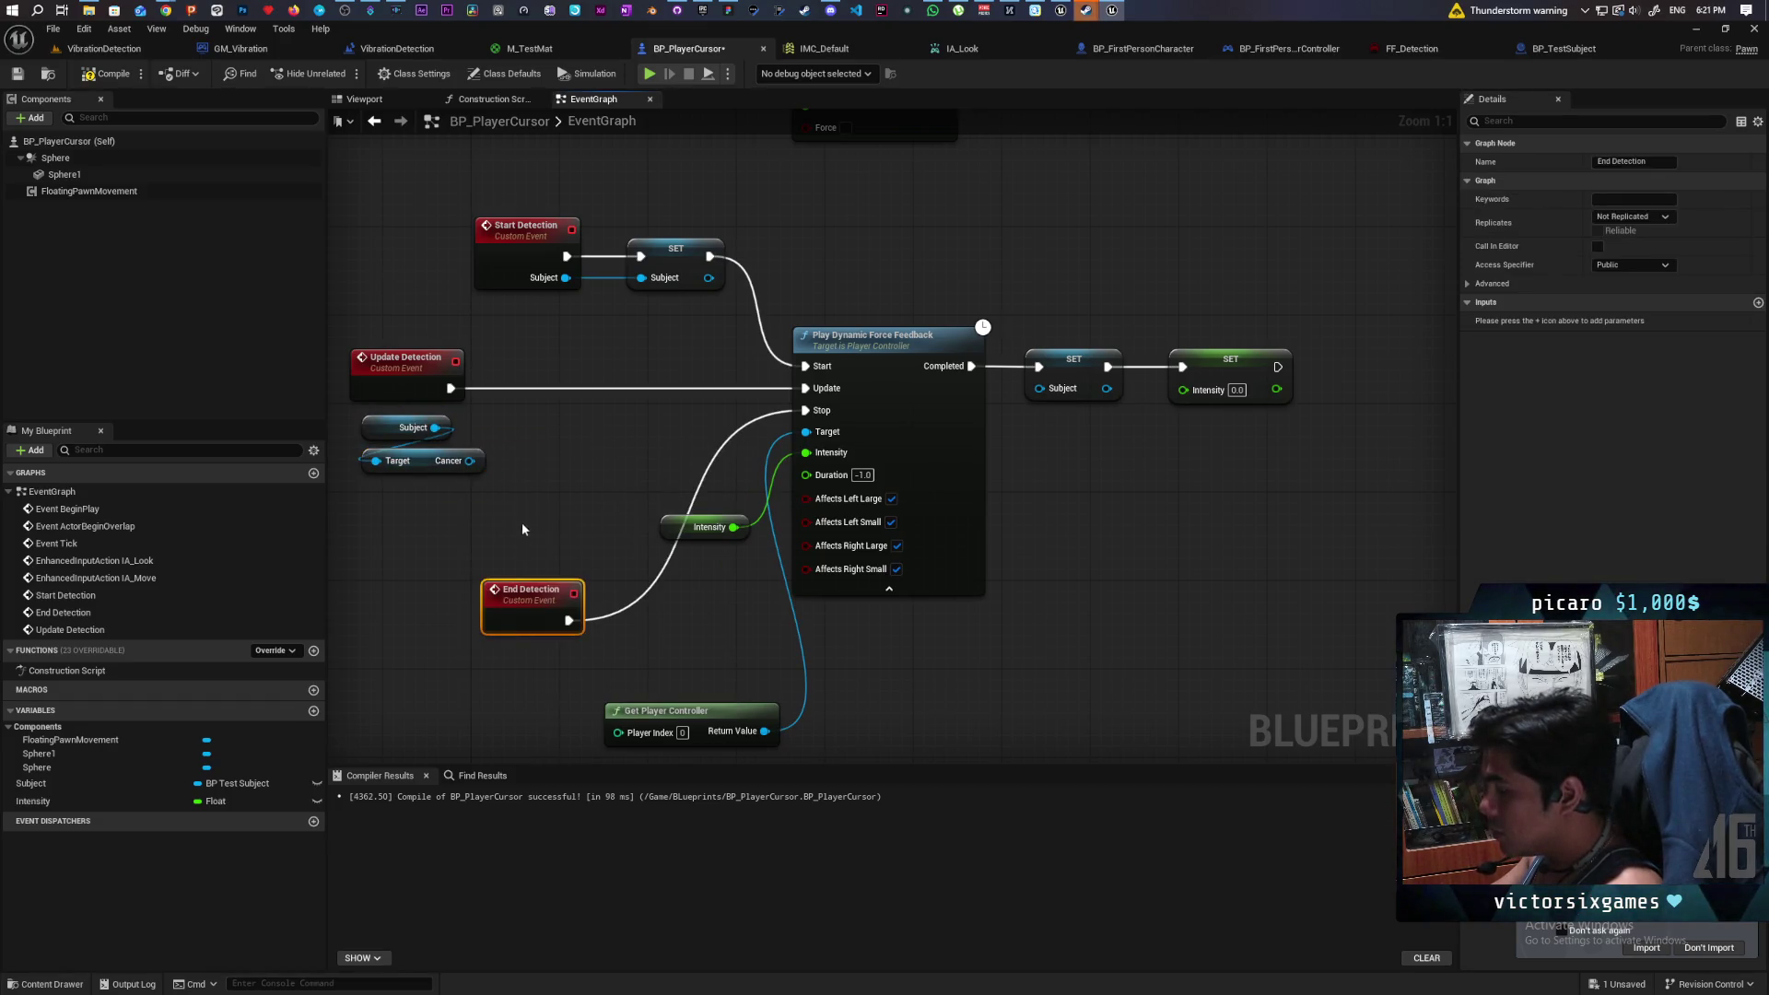
# - Add a Get World Location node for the Cancer component
pyautogui.moveTo(469, 460); pyautogui.dragTo(496, 440)
pyautogui.write('get world loc')
pyautogui.press('Return')
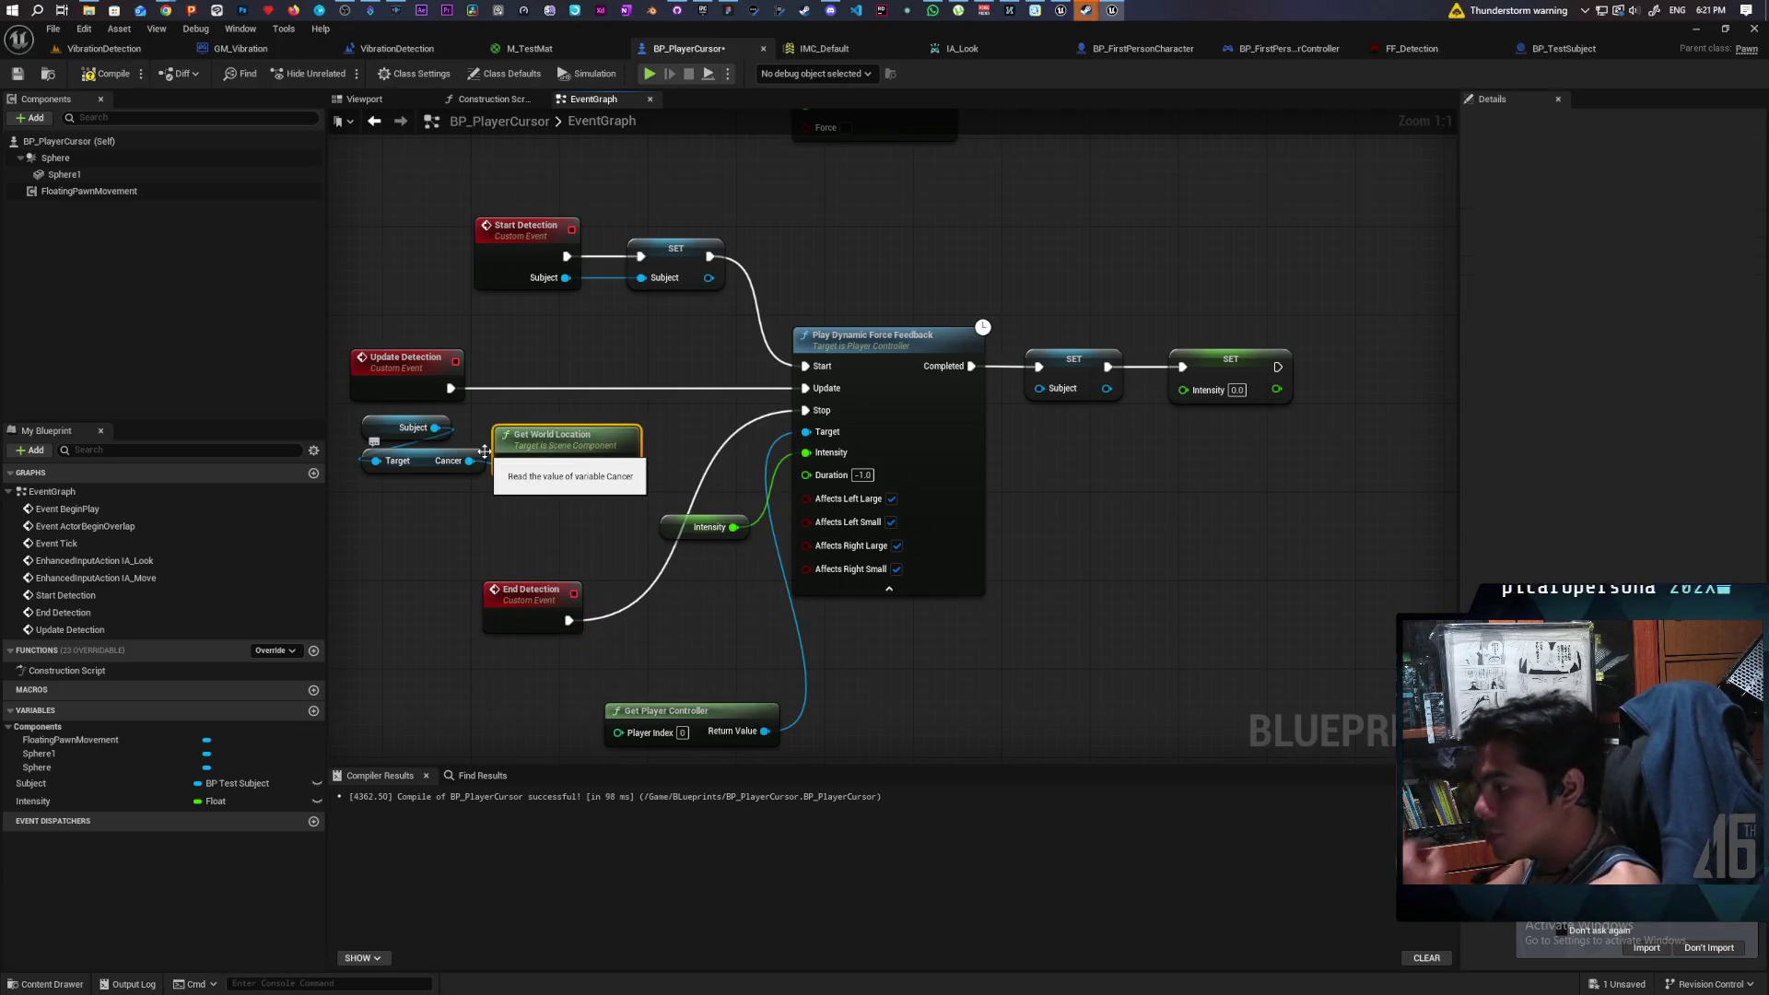
pyautogui.moveTo(584, 433); pyautogui.dragTo(429, 489)
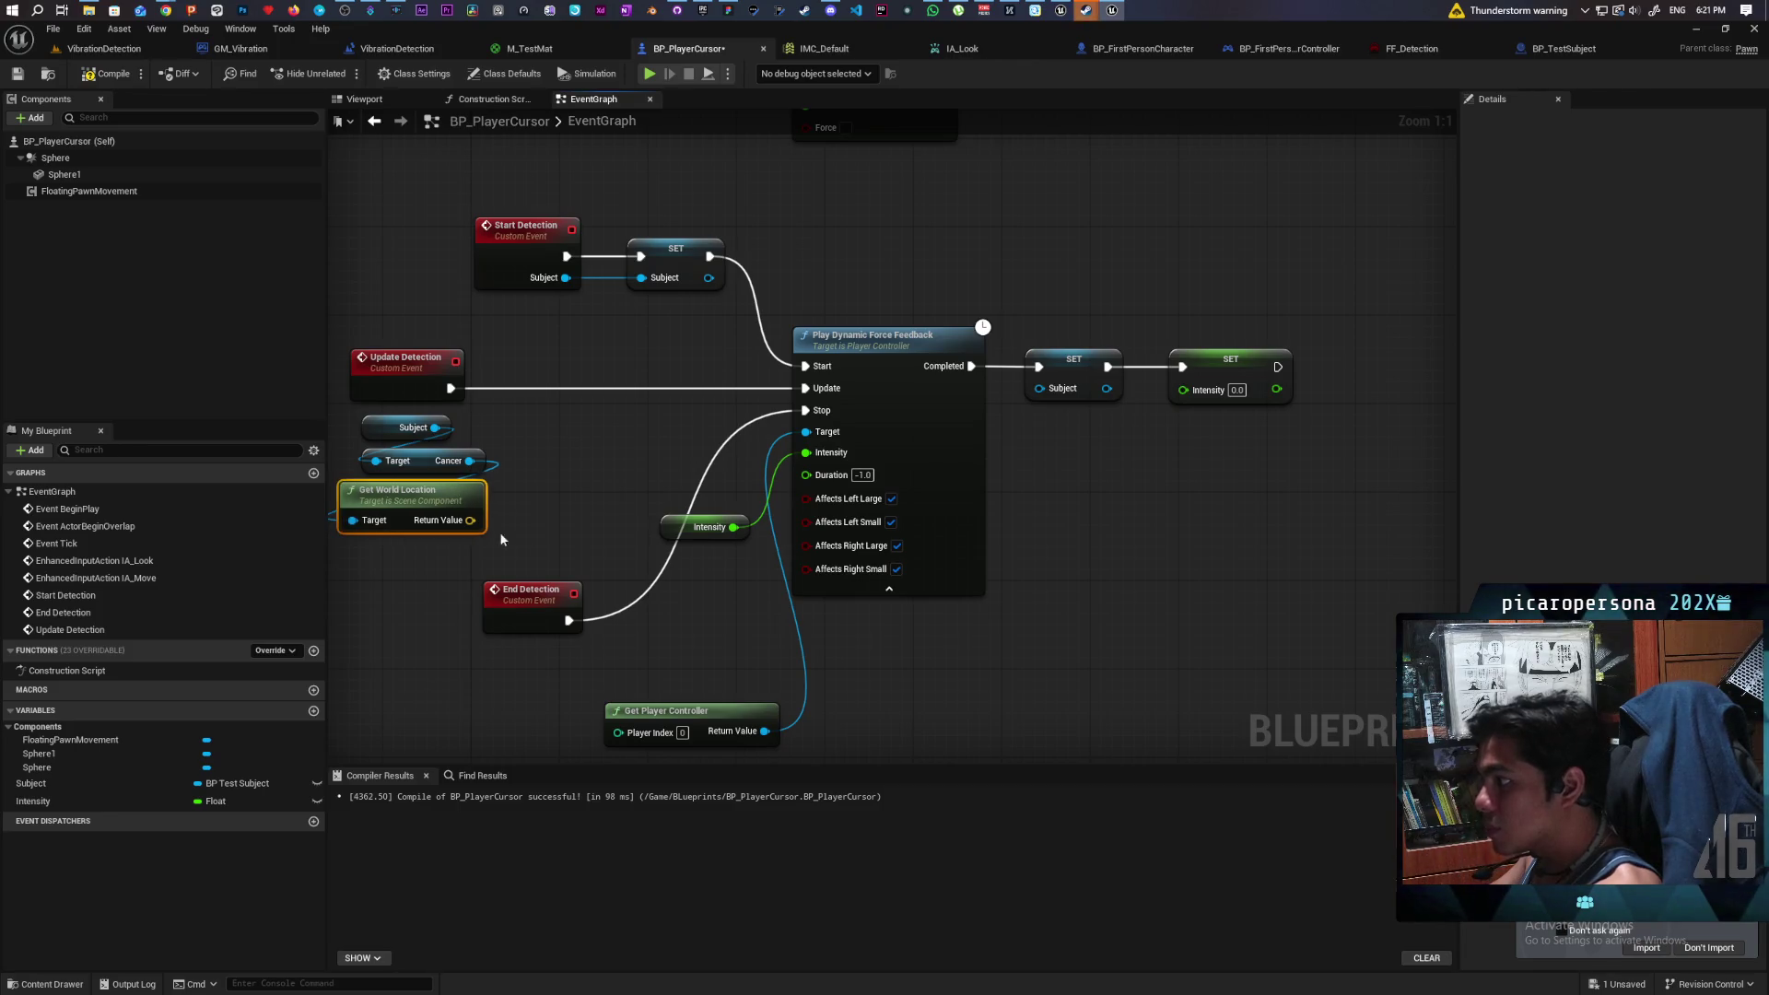
pyautogui.moveTo(554, 585); pyautogui.dragTo(555, 654)
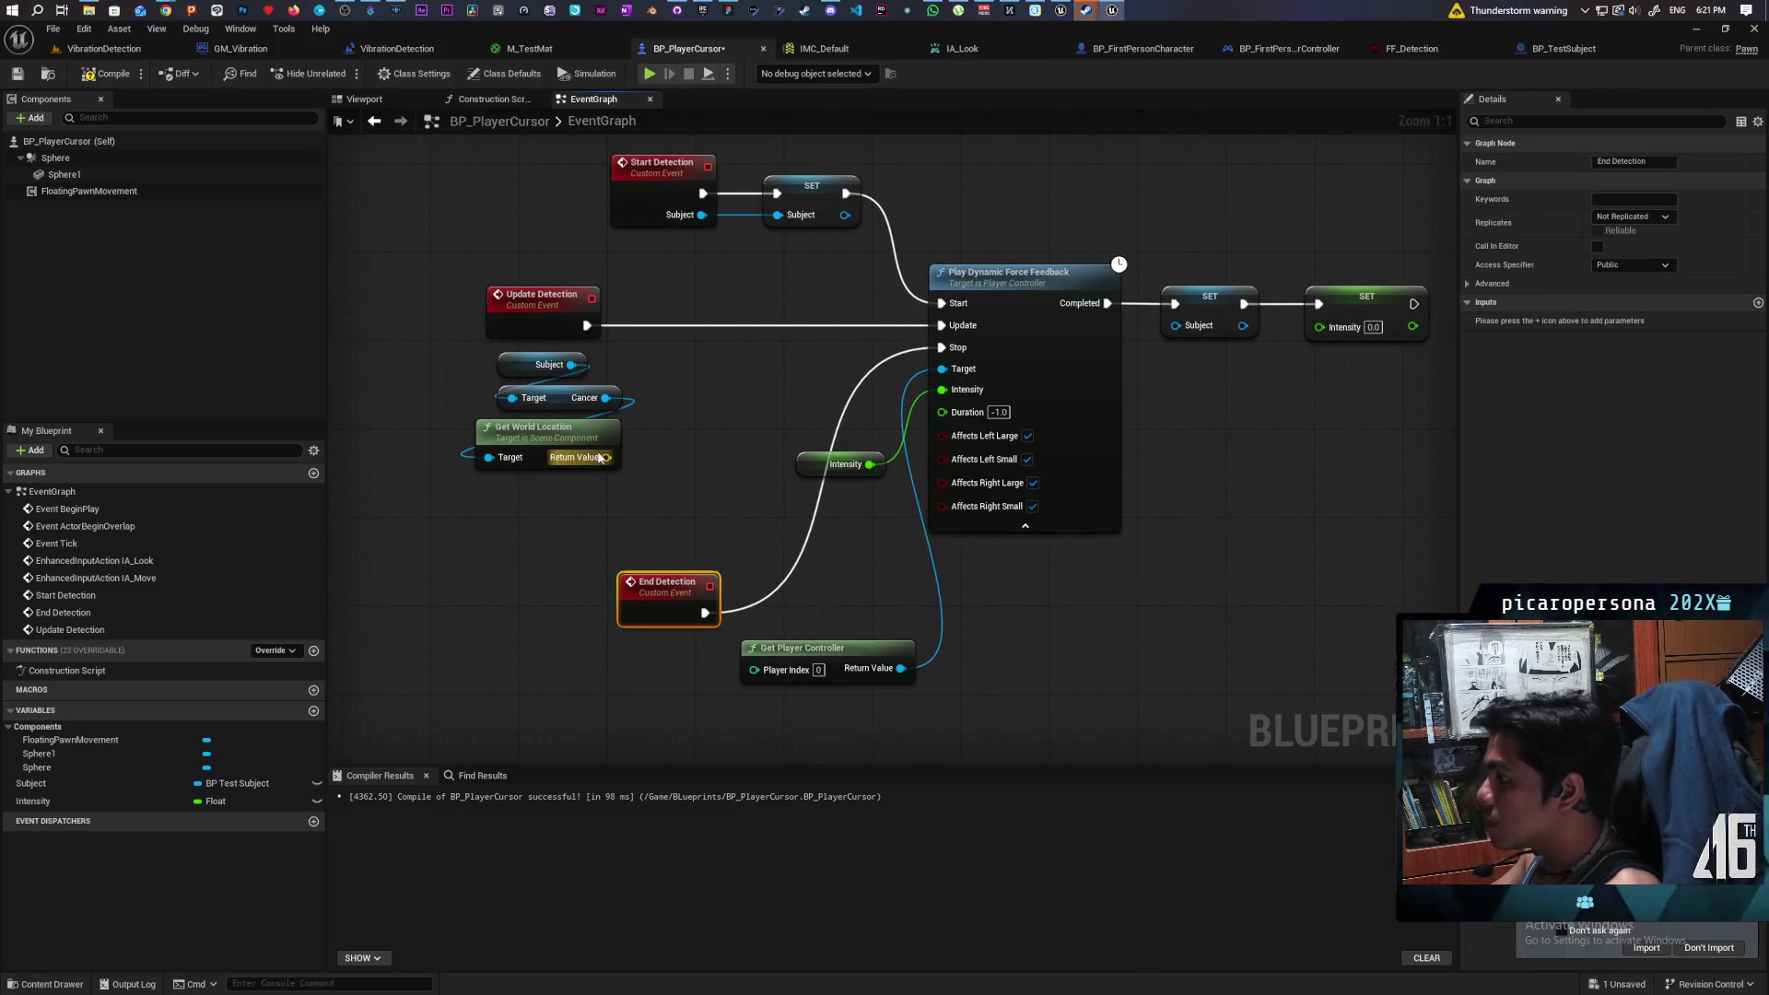
# - Feed Cancer's world location and Get Actor Location into a Distance (Vector) node
pyautogui.moveTo(601, 457); pyautogui.dragTo(651, 469)
pyautogui.write('dist')
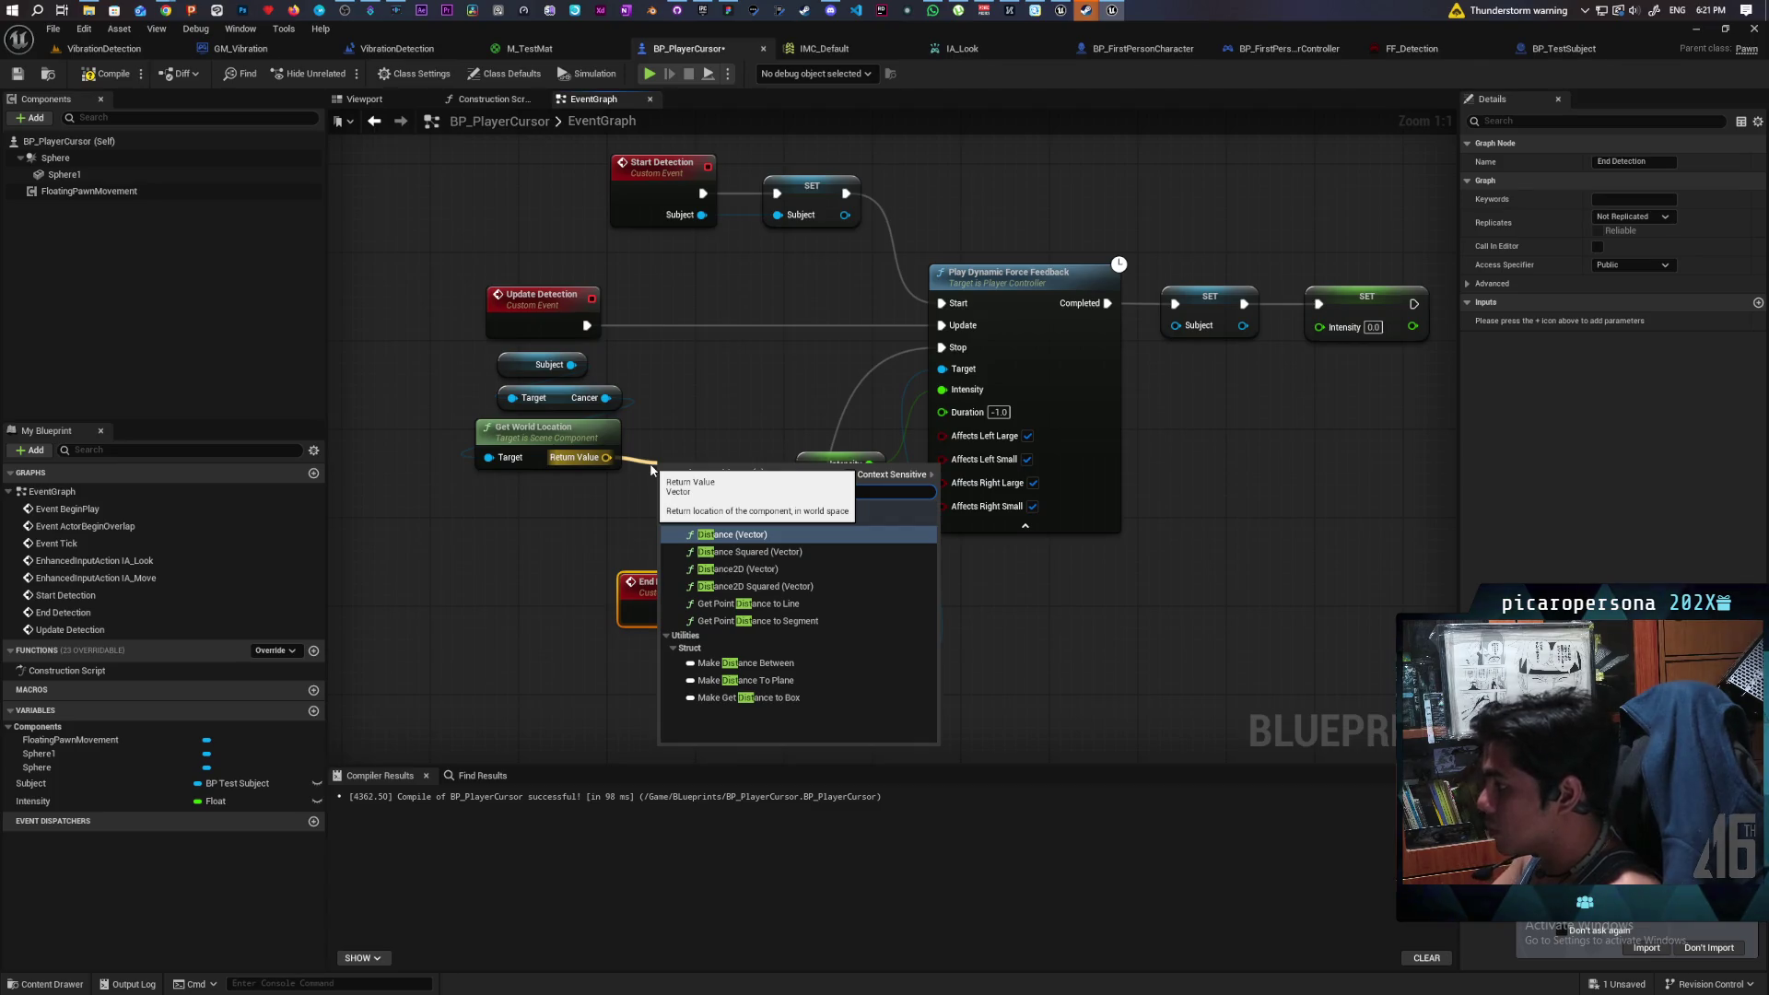
pyautogui.click(727, 534)
pyautogui.moveTo(728, 497); pyautogui.dragTo(661, 507)
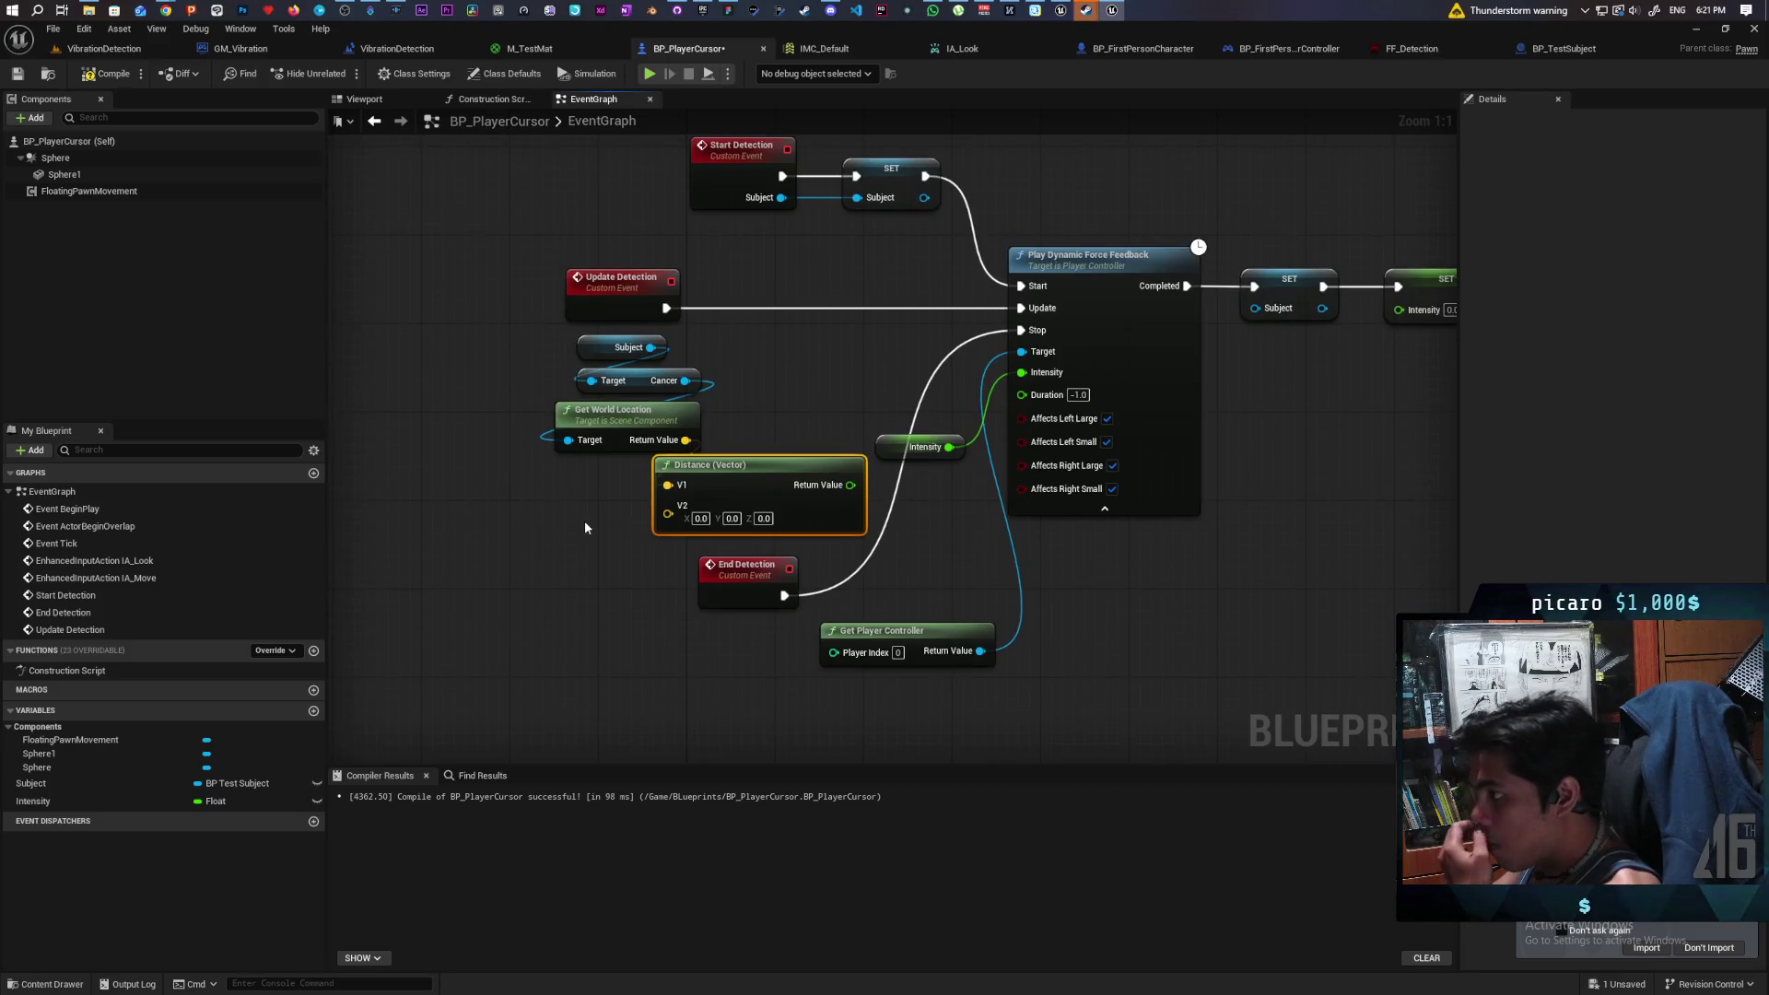
pyautogui.rightClick(516, 502)
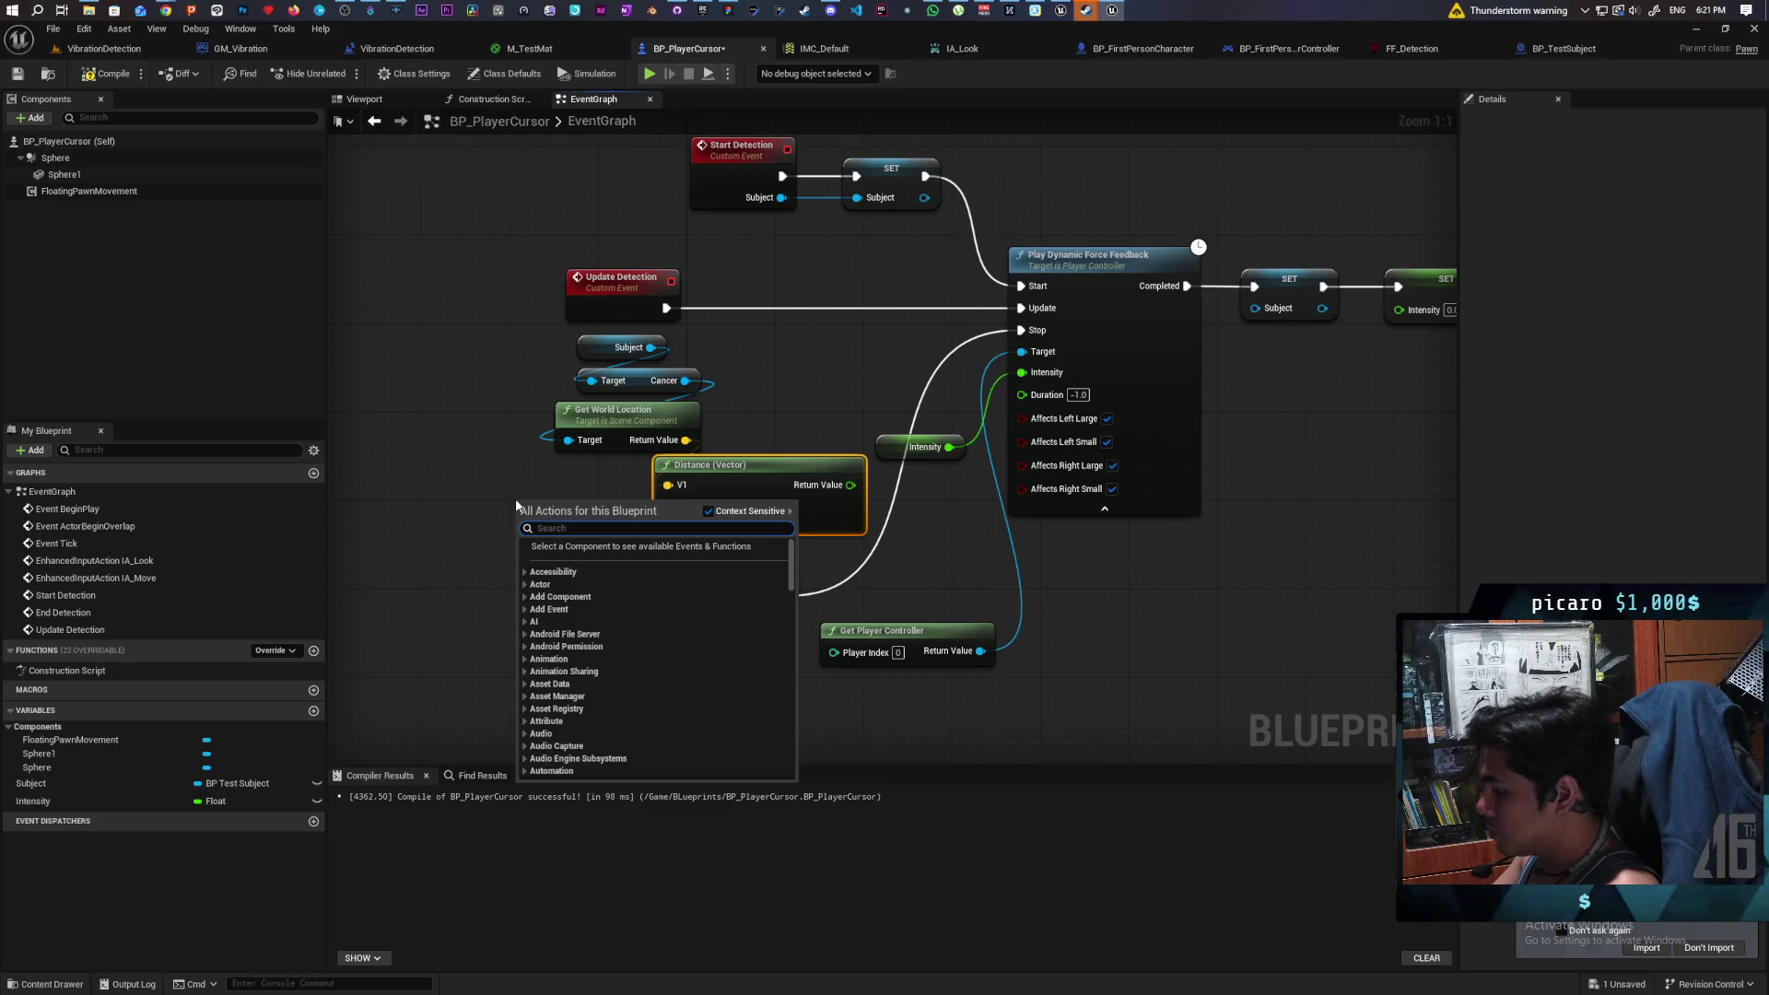
pyautogui.write('actor loca')
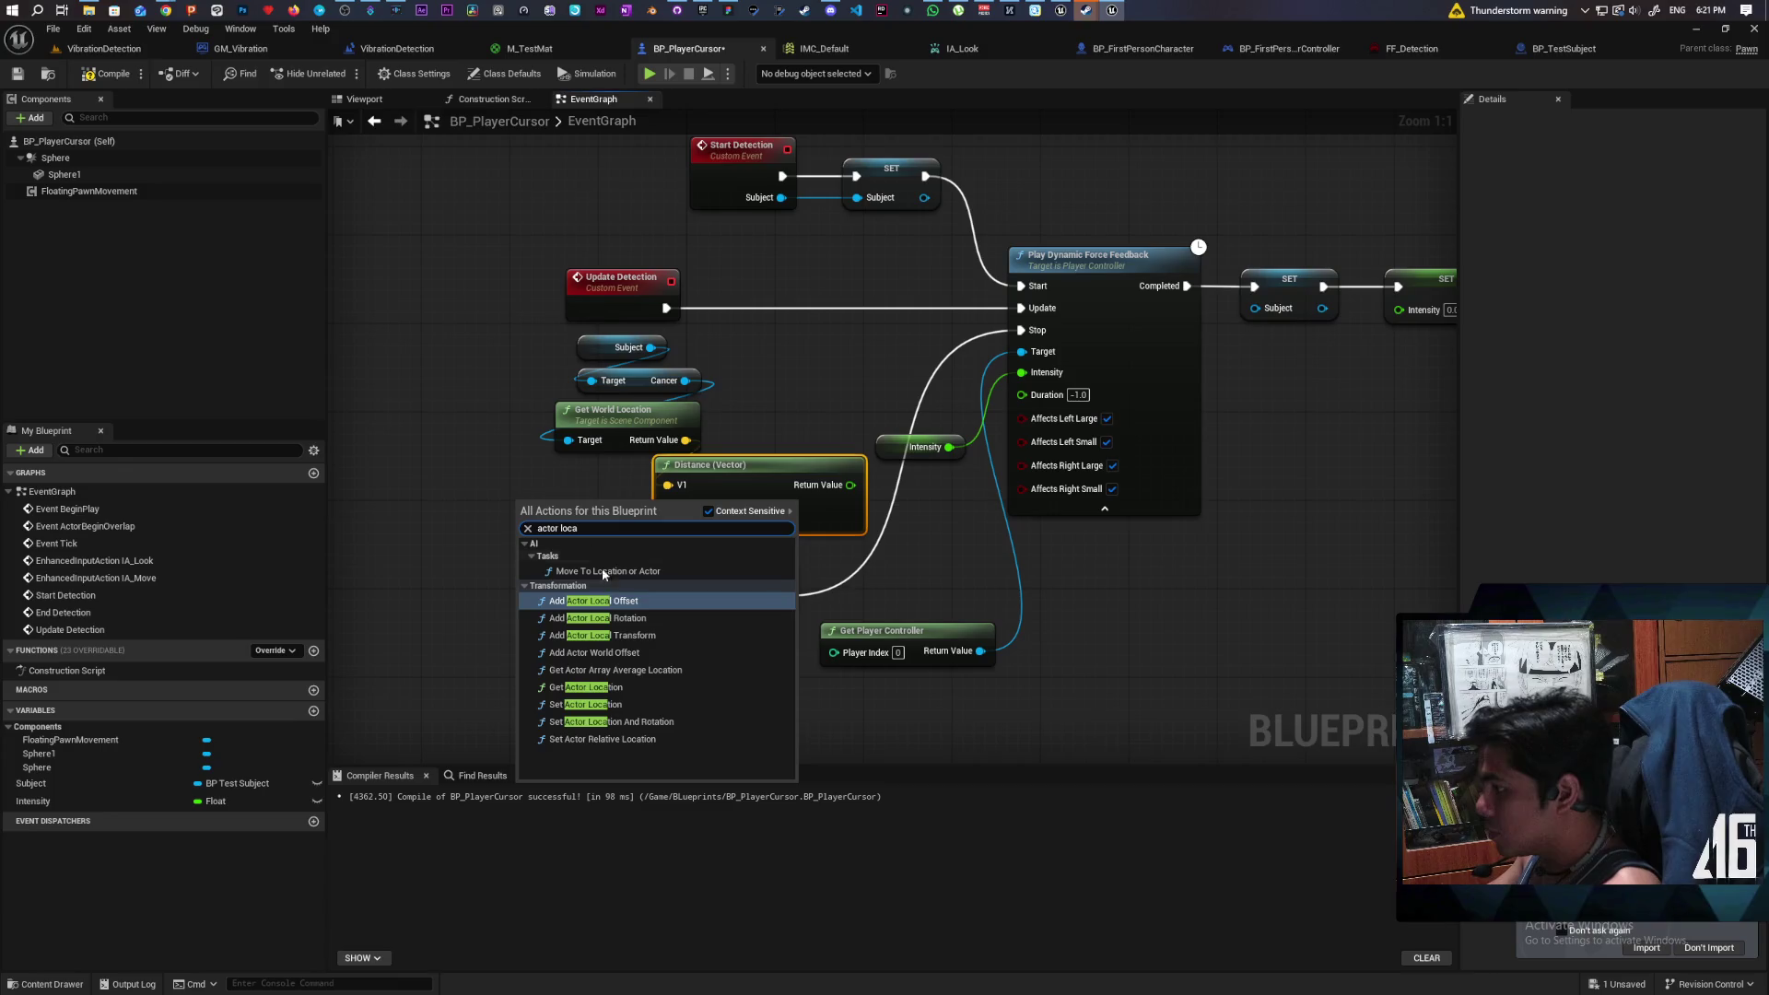
pyautogui.click(594, 687)
pyautogui.moveTo(582, 533)
pyautogui.mouseDown()
pyautogui.moveTo(527, 544)
pyautogui.moveTo(702, 499)
pyautogui.mouseUp()
# - Tidy the Subject and Cancer getters, then compile and save BP_PlayerCursor
pyautogui.moveTo(655, 423); pyautogui.dragTo(579, 429)
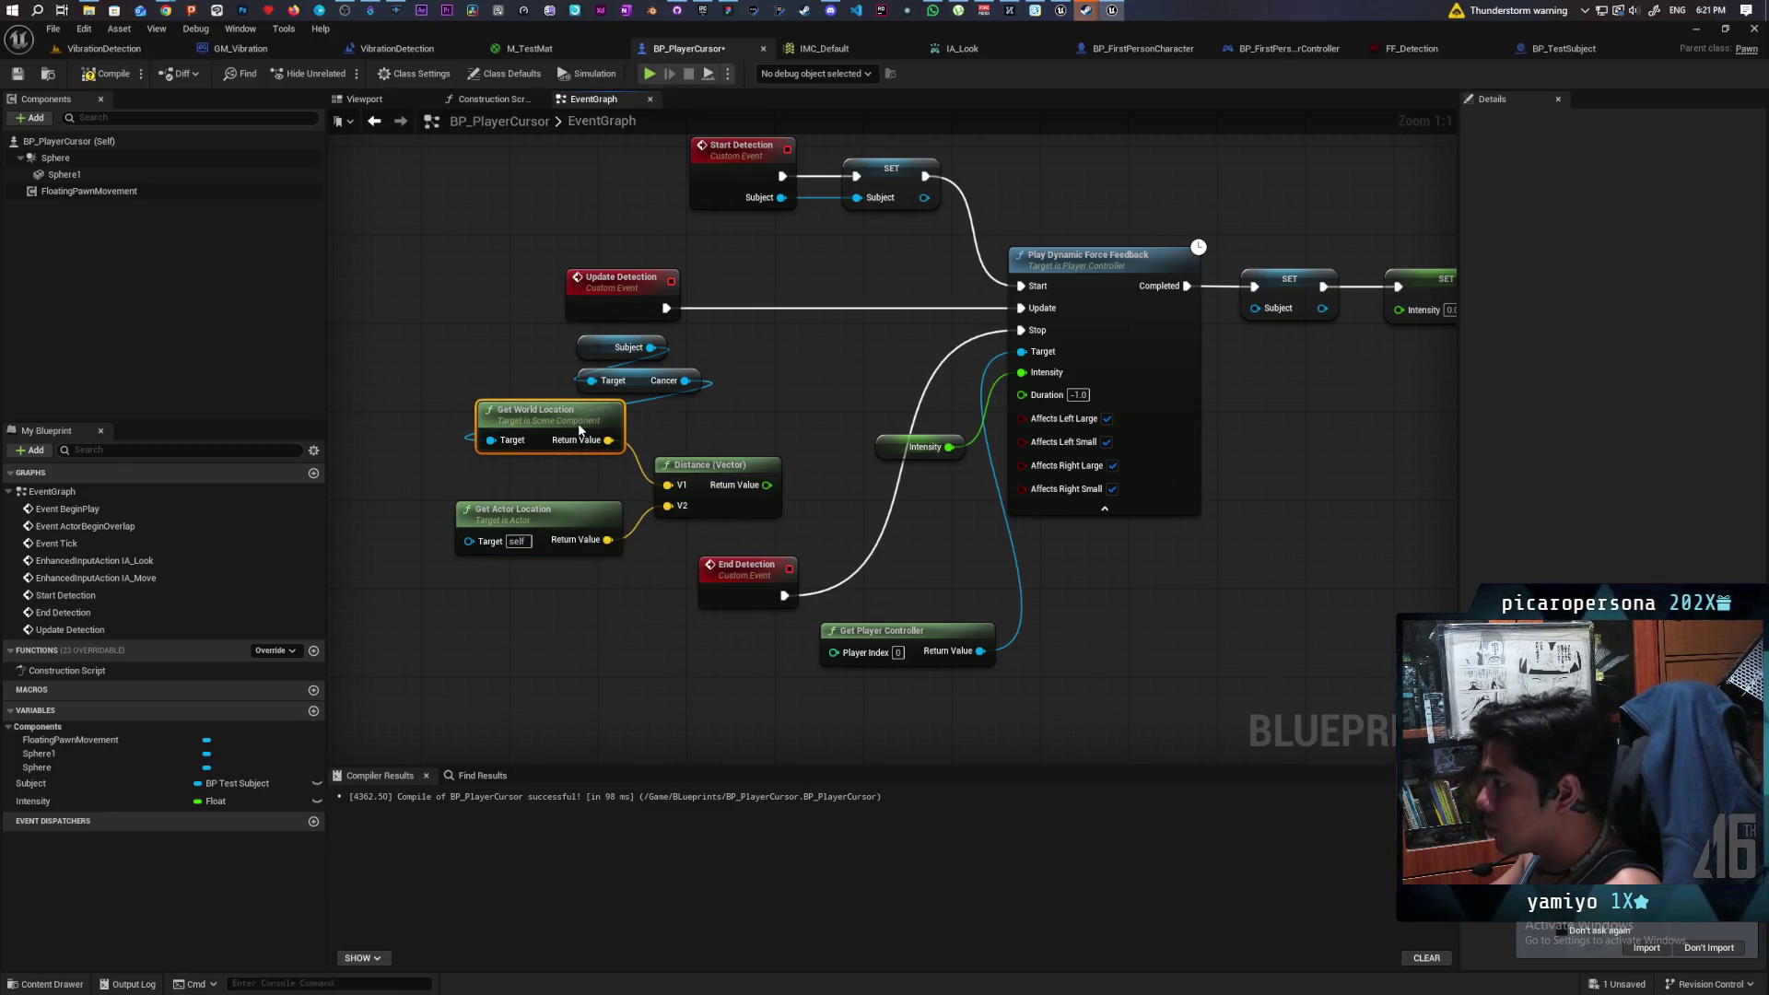
pyautogui.moveTo(556, 344)
pyautogui.mouseDown()
pyautogui.moveTo(614, 384)
pyautogui.moveTo(571, 380)
pyautogui.mouseUp()
pyautogui.rightClick(612, 377)
pyautogui.press('Escape')
pyautogui.press('F7')
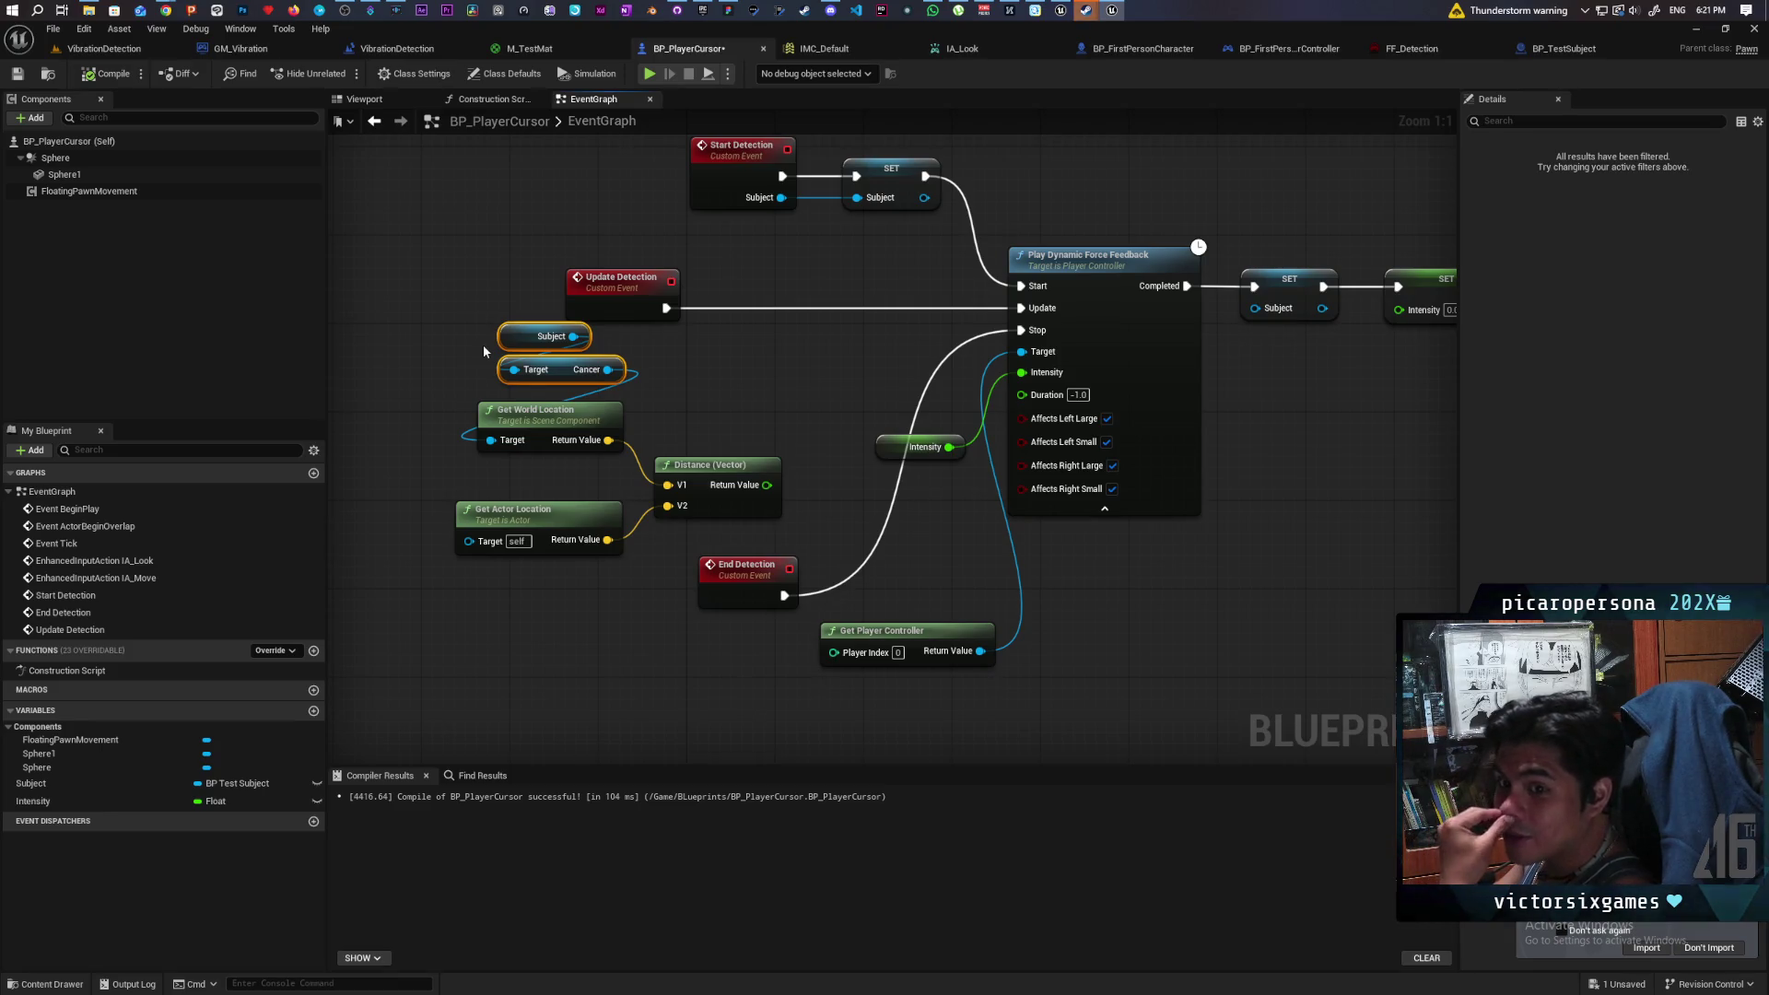
pyautogui.click(109, 74)
pyautogui.click(17, 75)
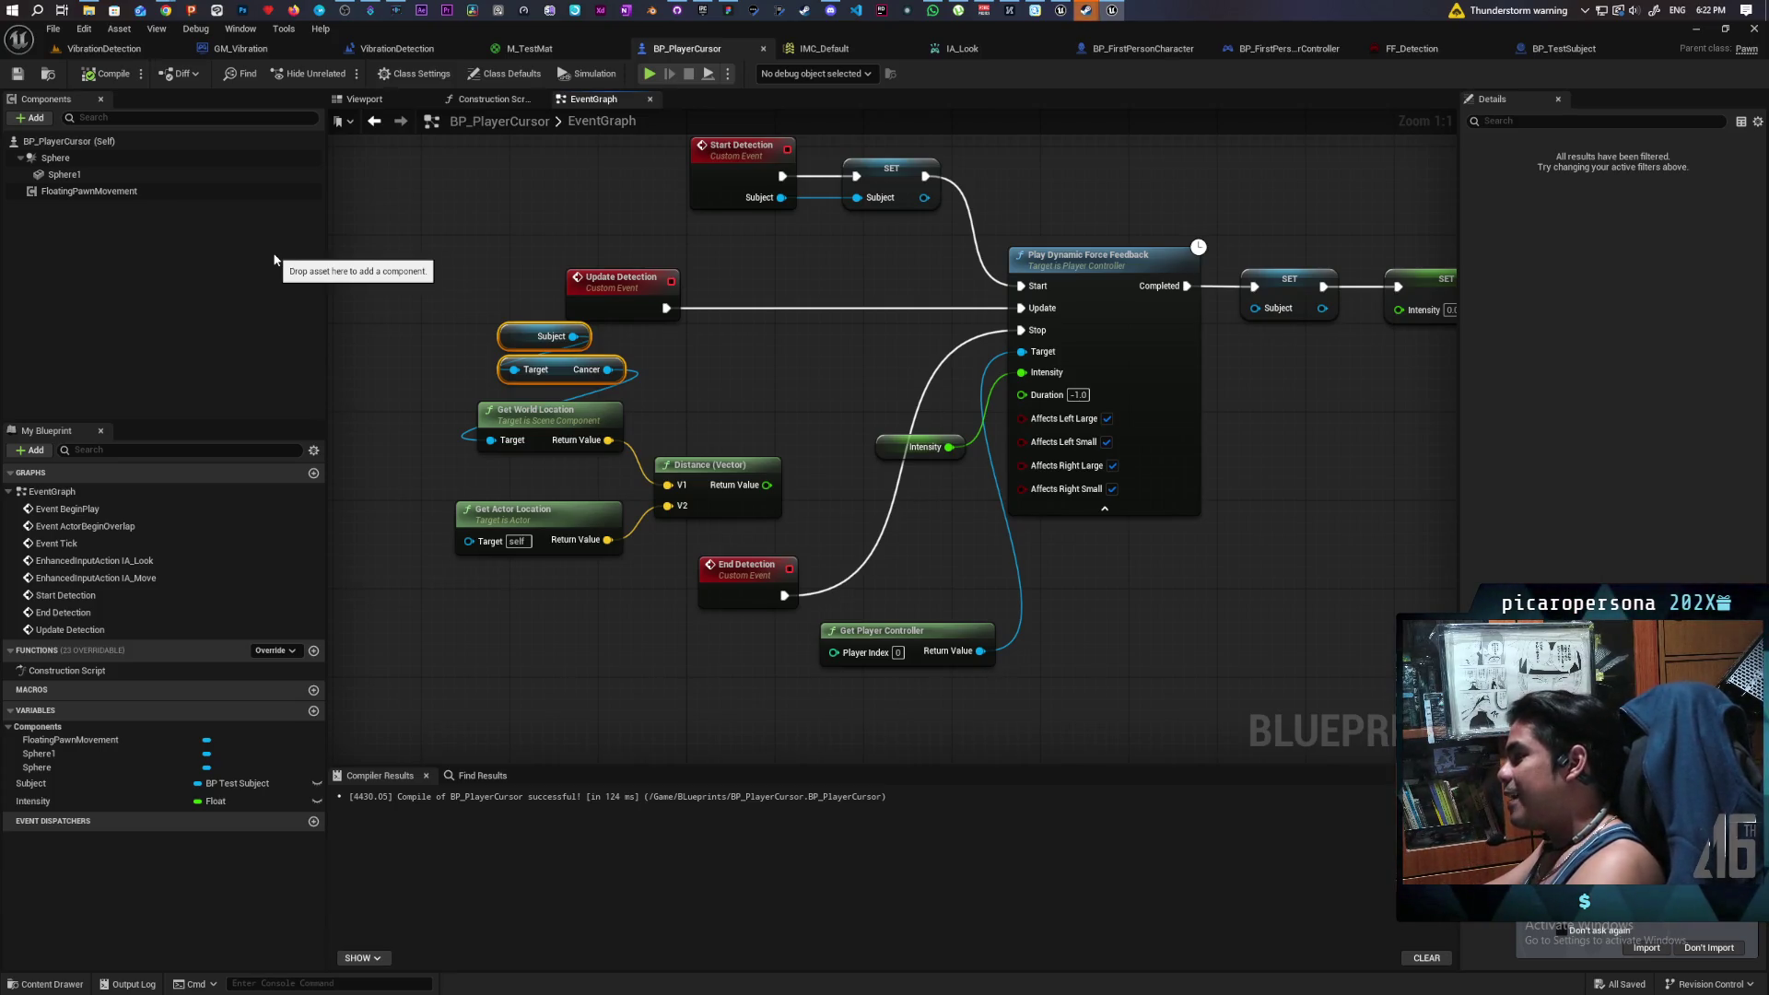
# - Rearrange the four location nodes on the left side of the graph
pyautogui.moveTo(428, 436); pyautogui.dragTo(477, 480)
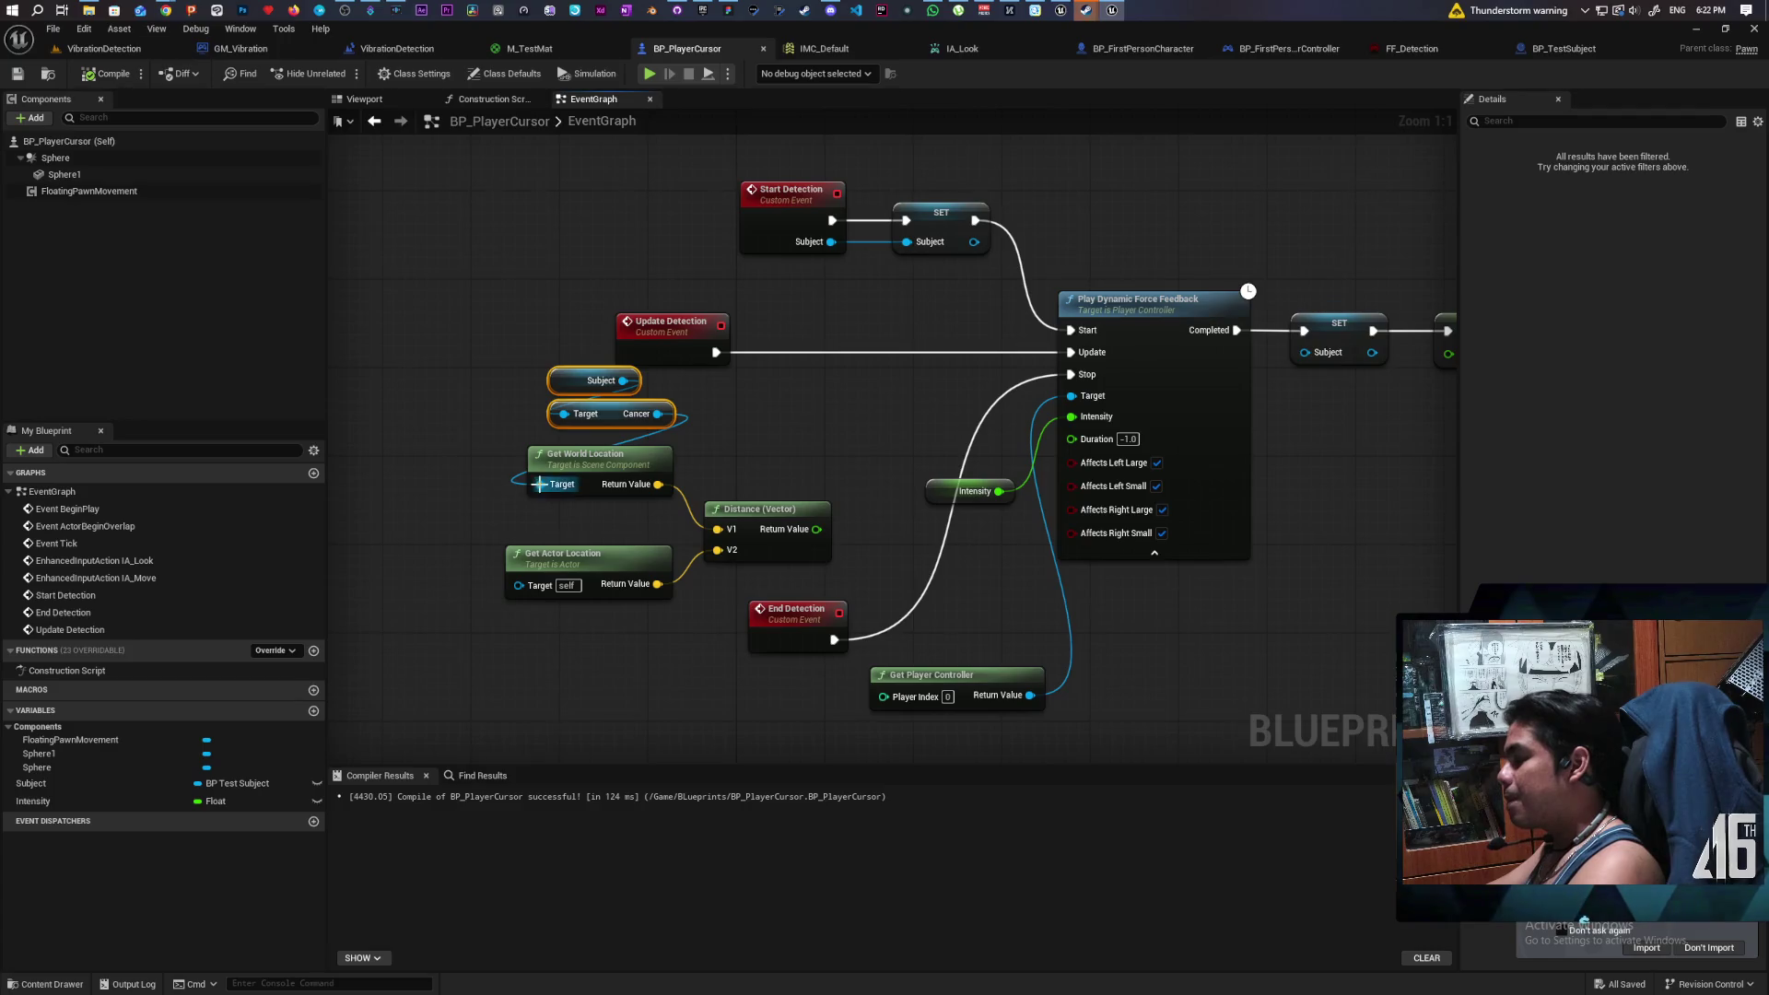
pyautogui.moveTo(486, 370); pyautogui.dragTo(564, 468)
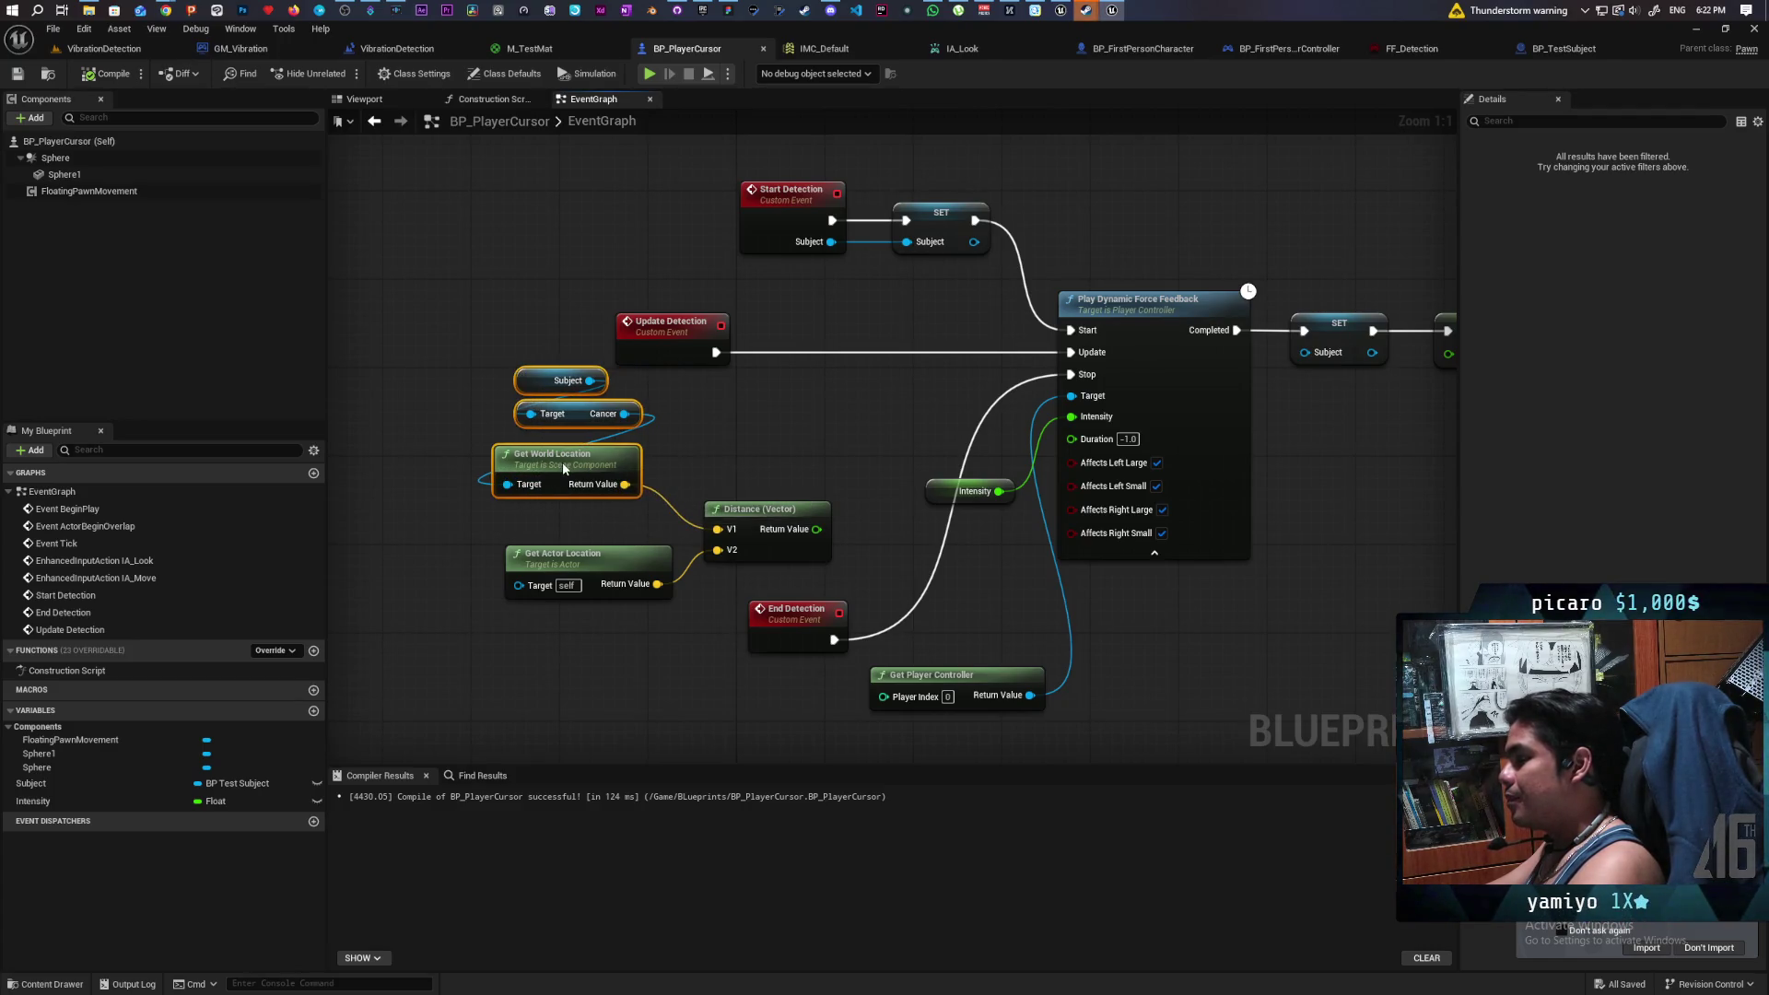
pyautogui.moveTo(484, 344)
pyautogui.mouseDown()
pyautogui.moveTo(599, 428)
pyautogui.moveTo(556, 425)
pyautogui.mouseUp()
pyautogui.click(532, 409)
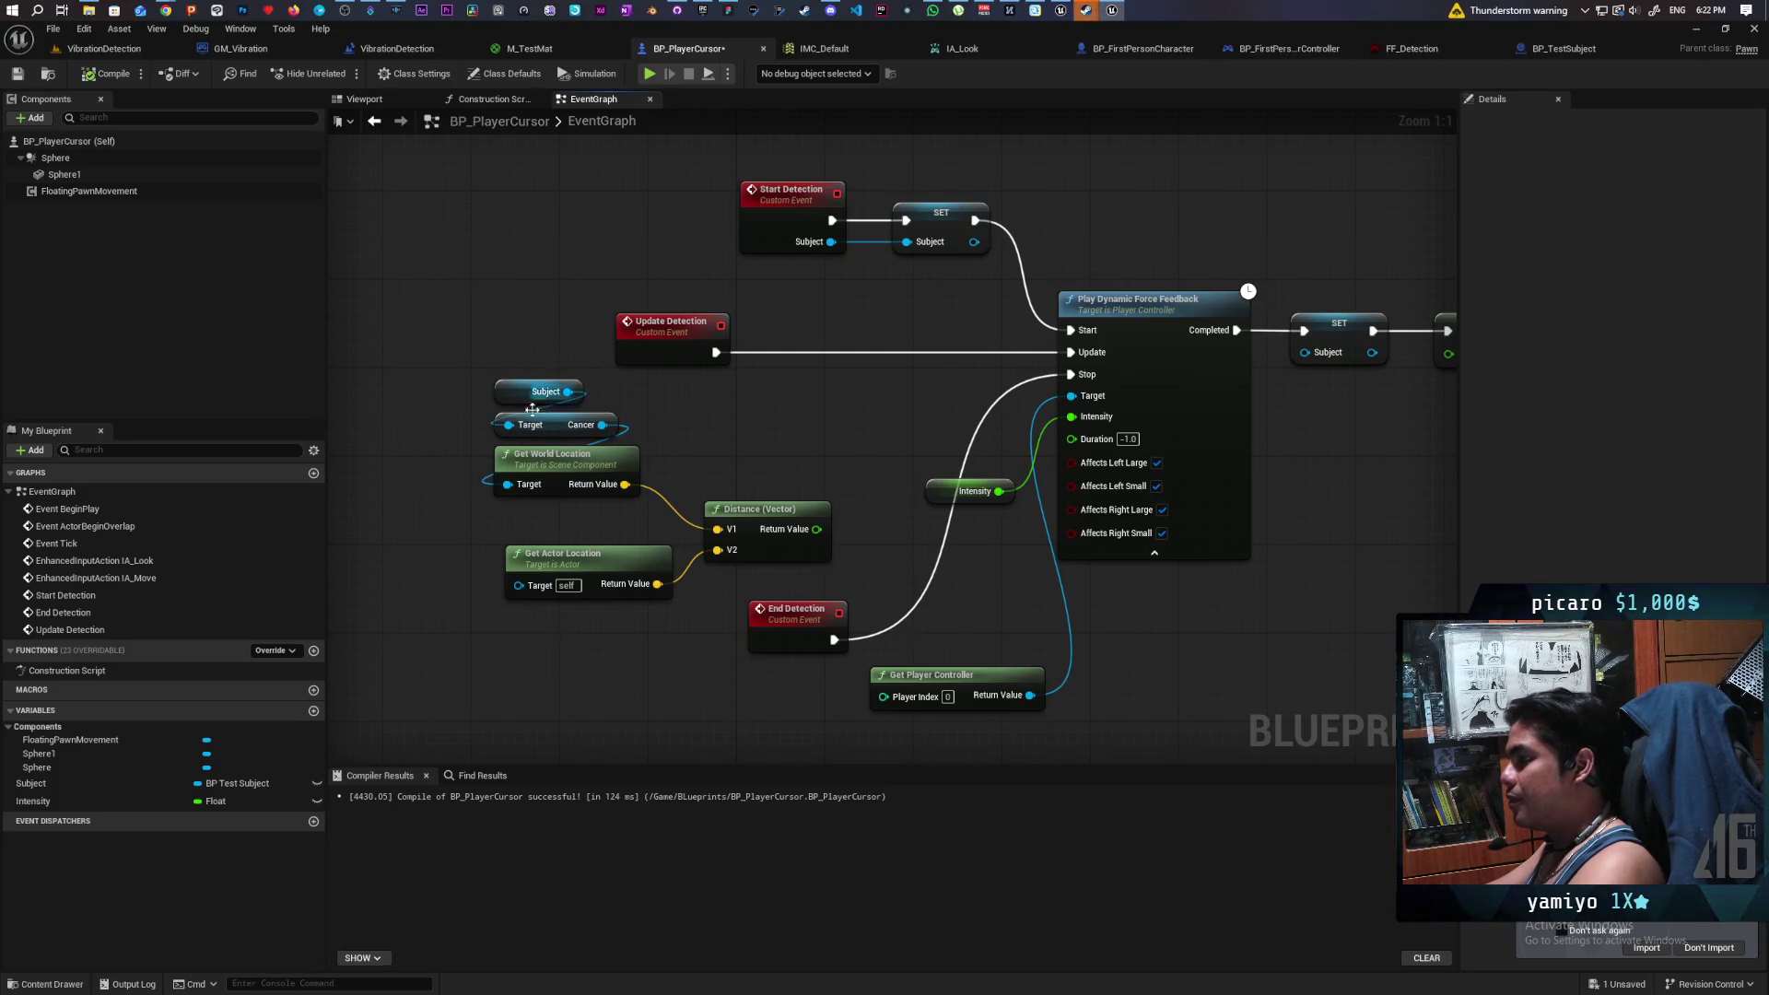
pyautogui.moveTo(568, 564); pyautogui.dragTo(556, 565)
pyautogui.click(418, 547)
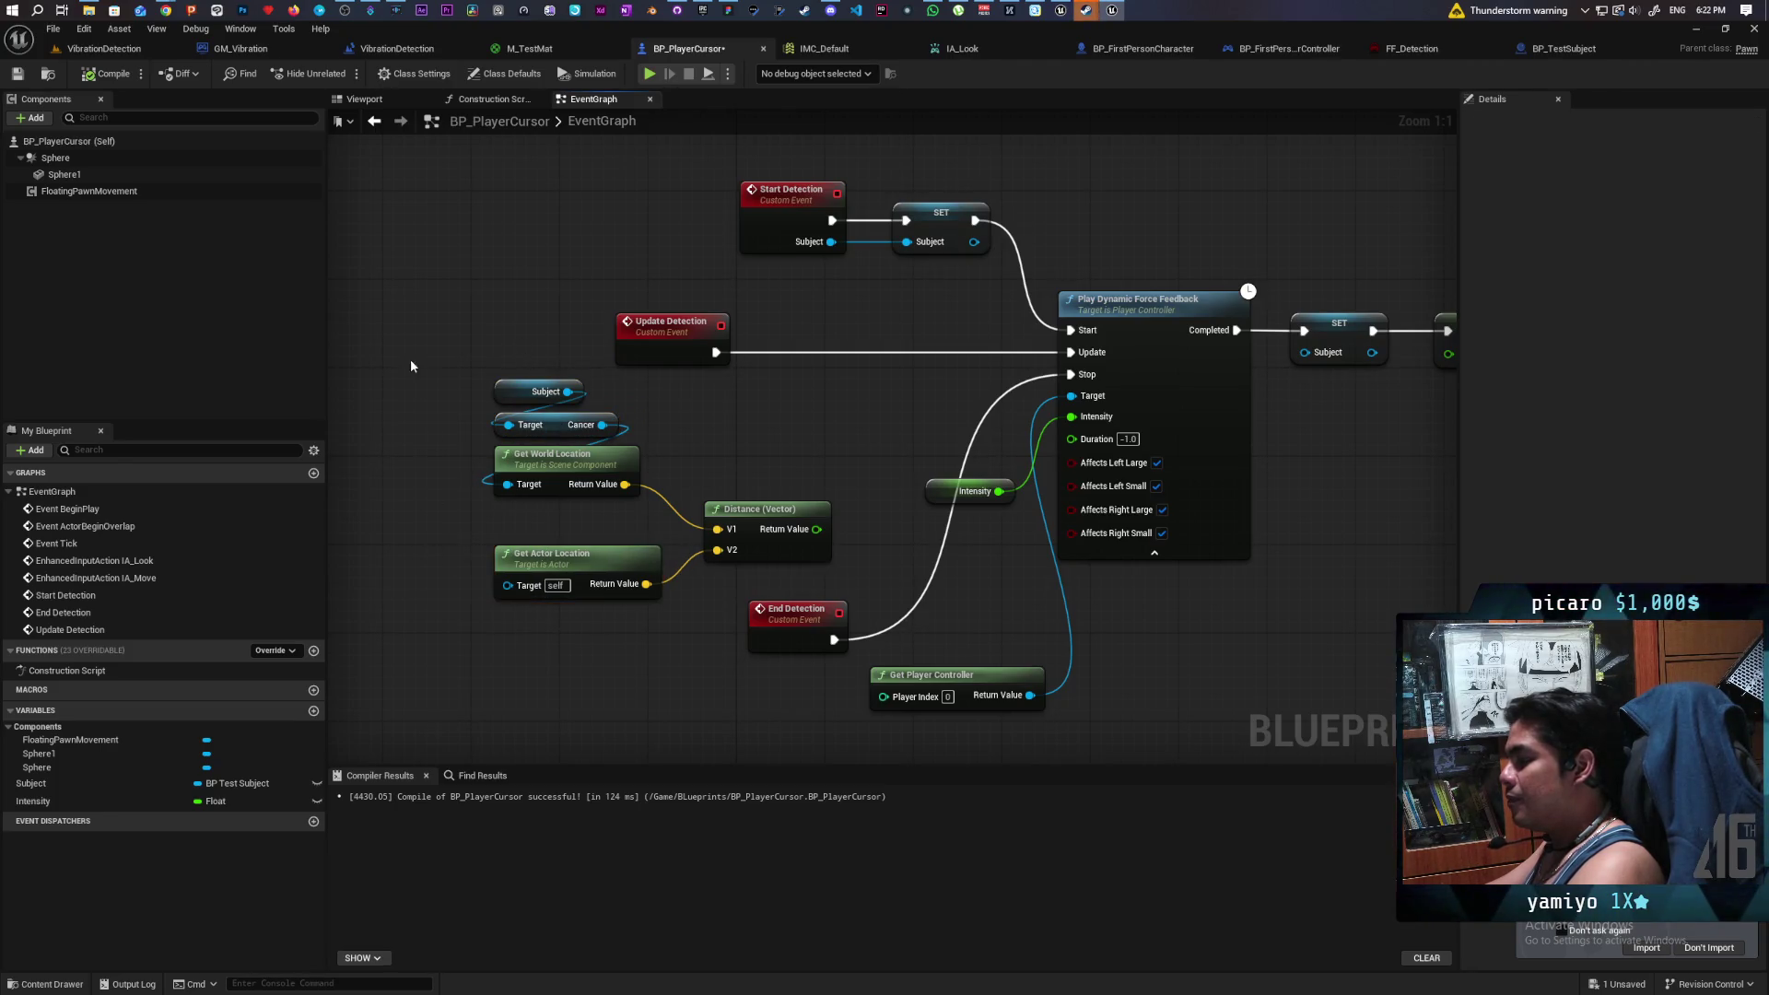
pyautogui.moveTo(411, 357); pyautogui.dragTo(506, 650)
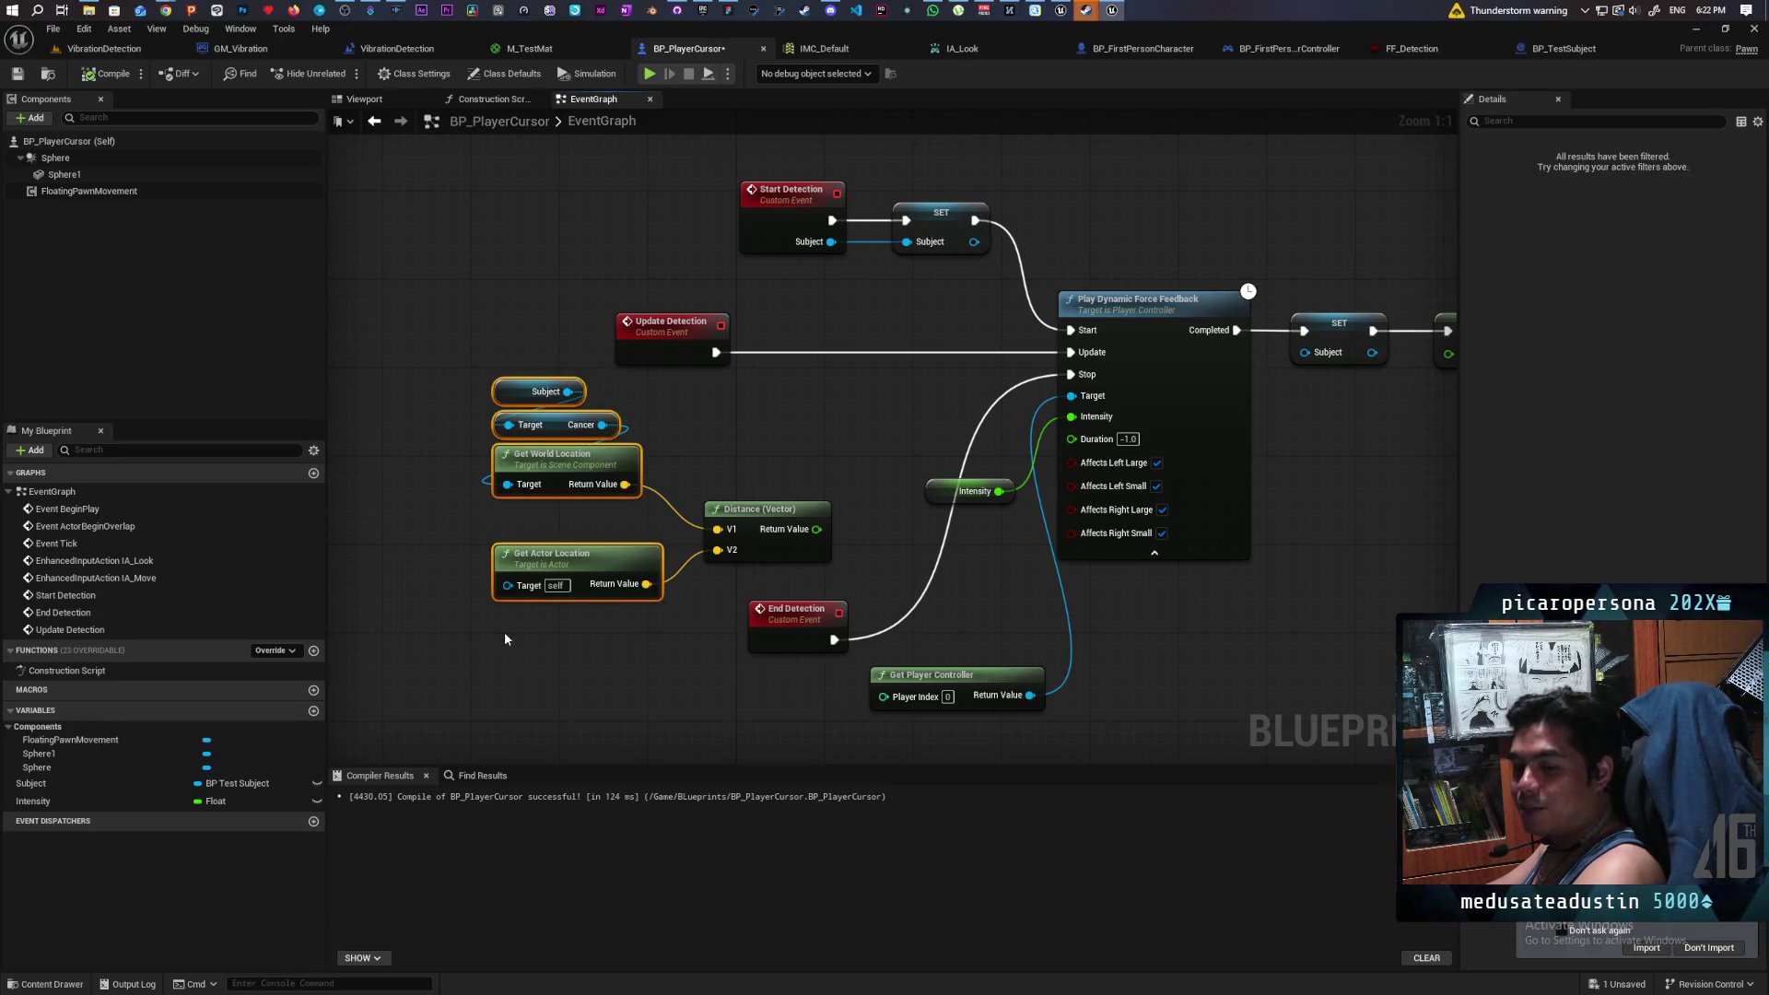
pyautogui.click(702, 449)
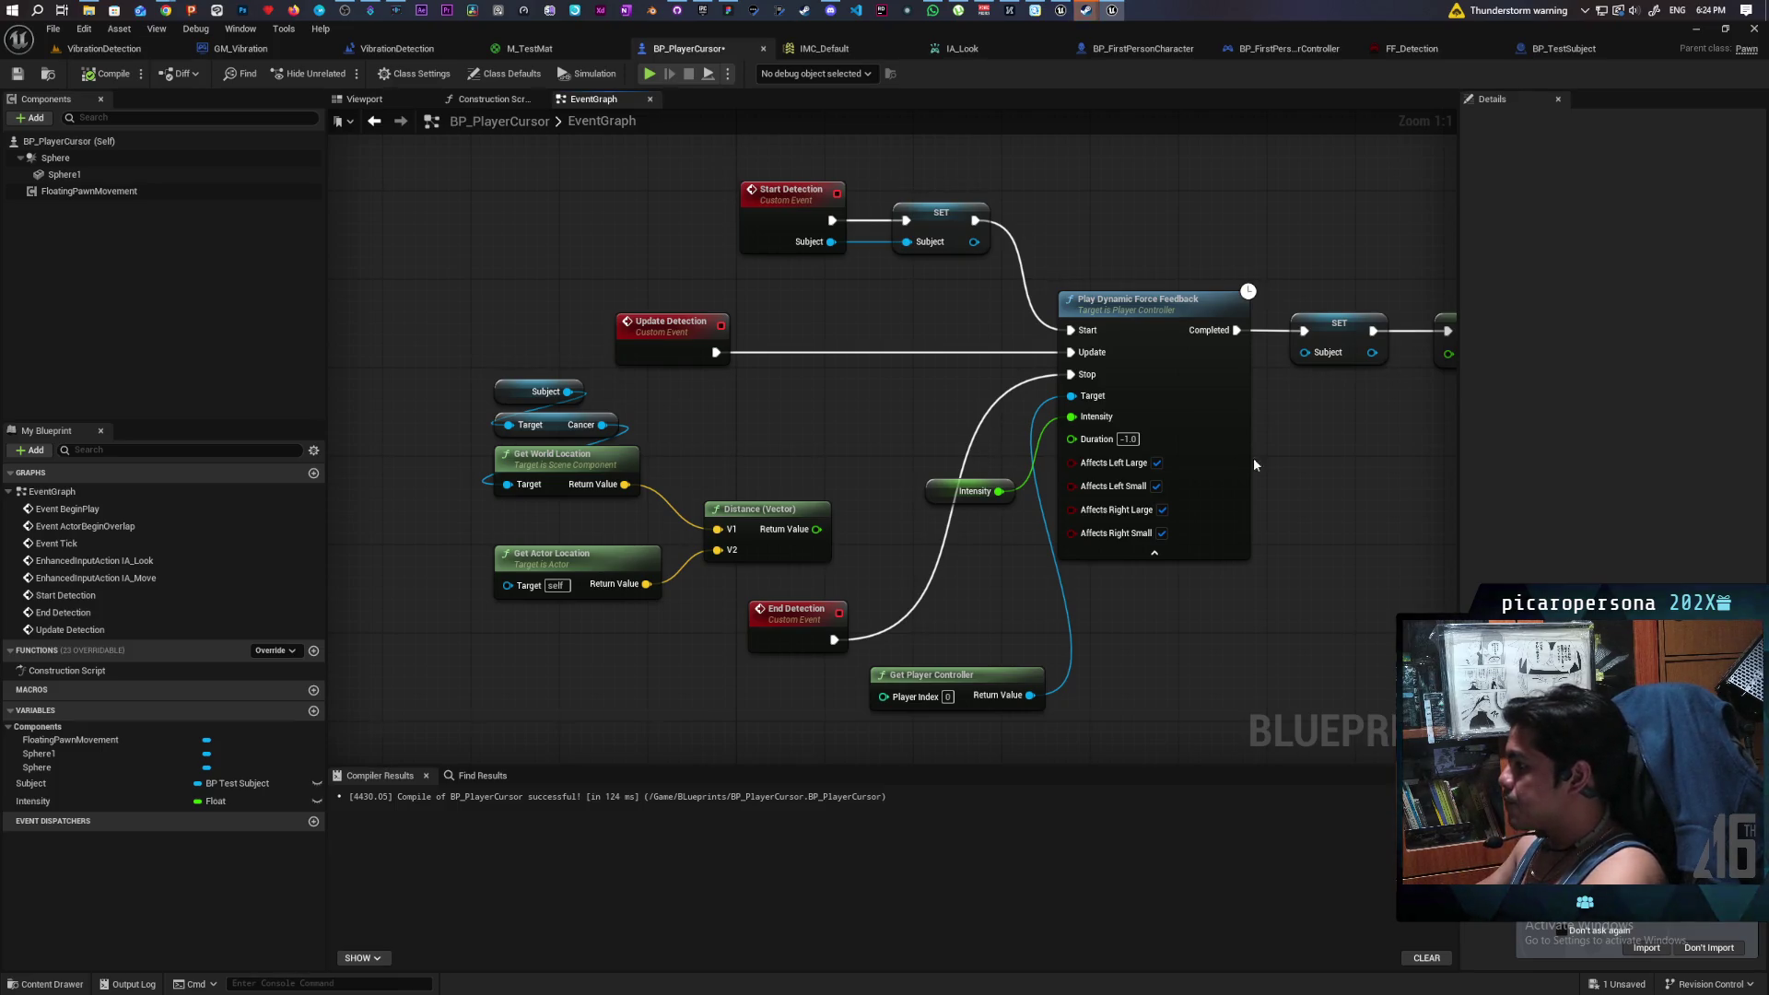
# - Set SET Intensity to 0.5 and the Intensity variable's default value to 0.5
pyautogui.moveTo(1253, 464); pyautogui.dragTo(1217, 409)
pyautogui.write('0.5')
pyautogui.press('Return')
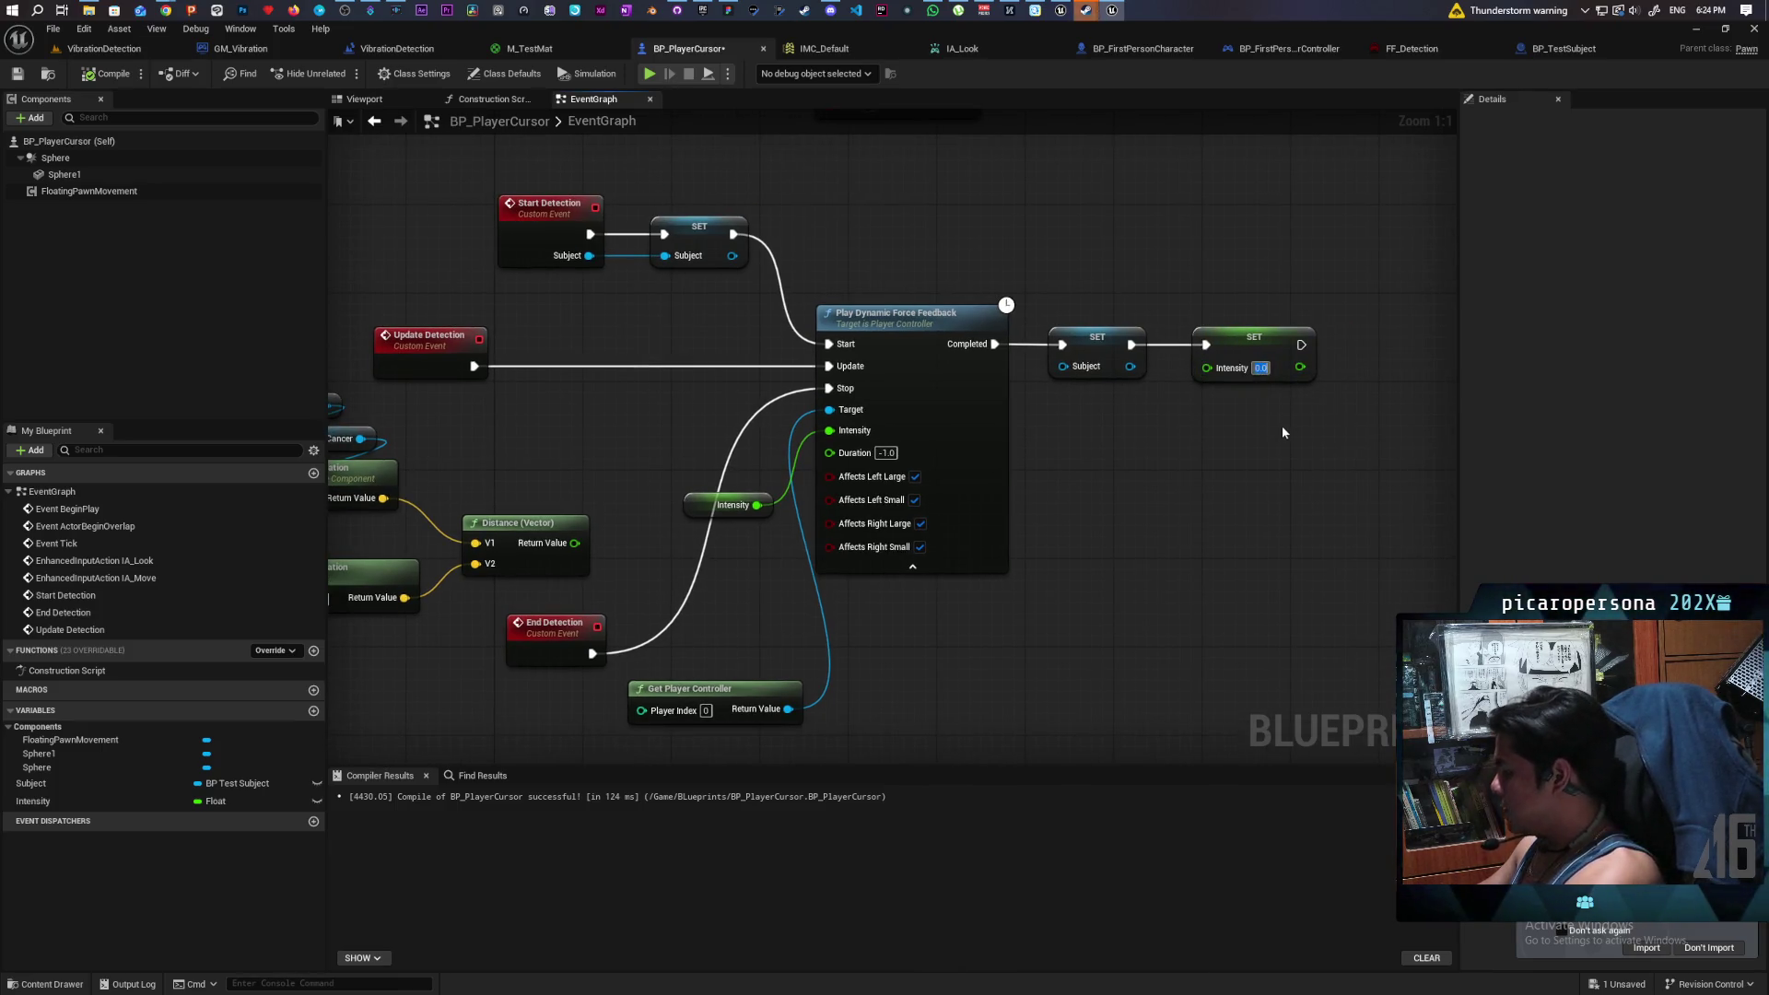
pyautogui.click(71, 802)
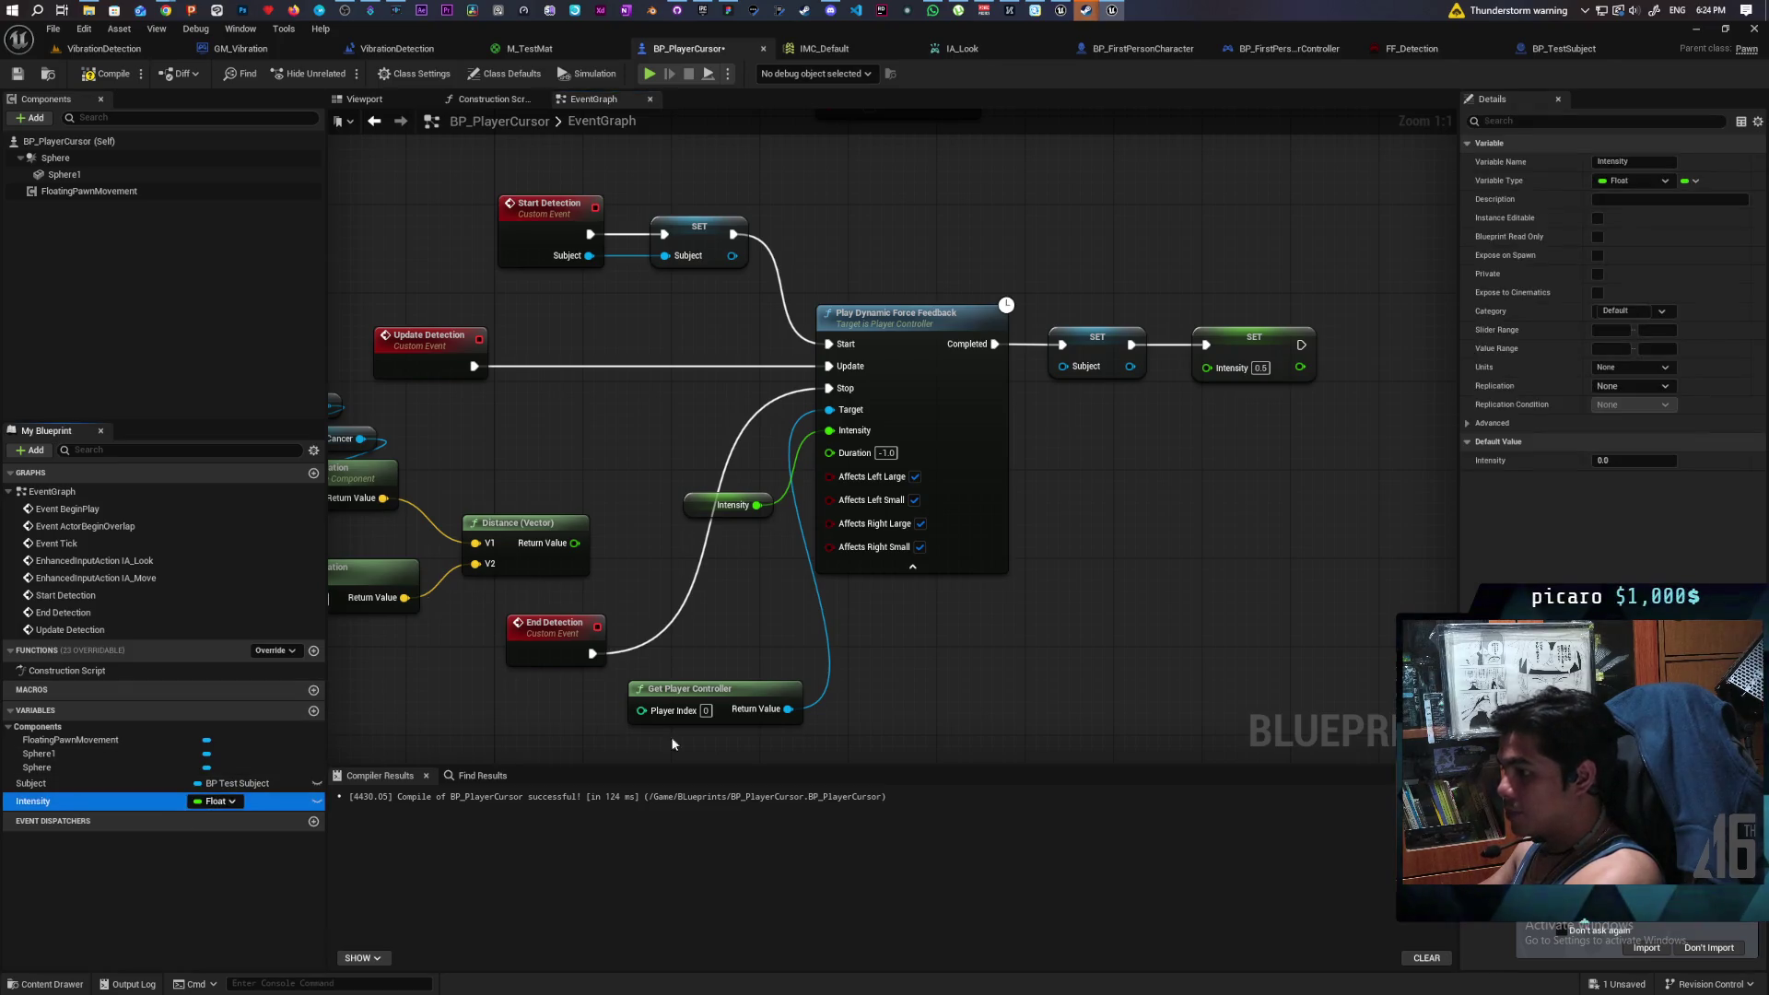
pyautogui.click(1310, 535)
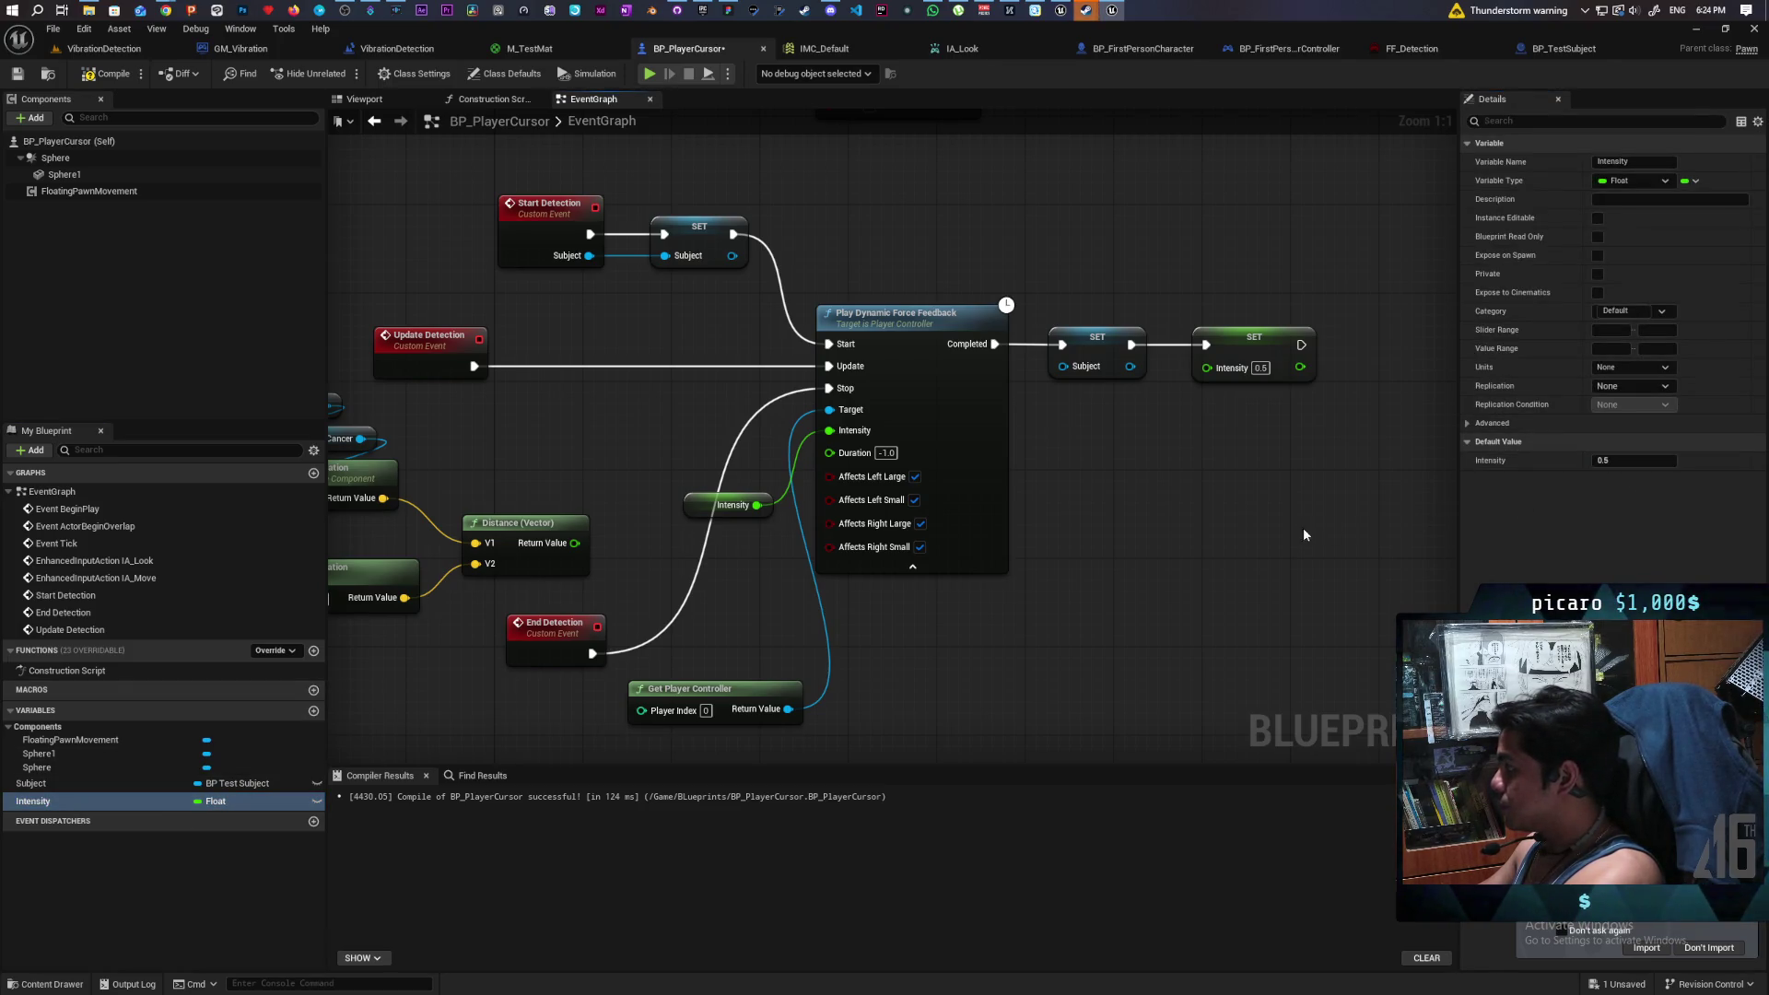
# - Turn off the large-motor force feedback options, then compile and save
pyautogui.click(919, 547)
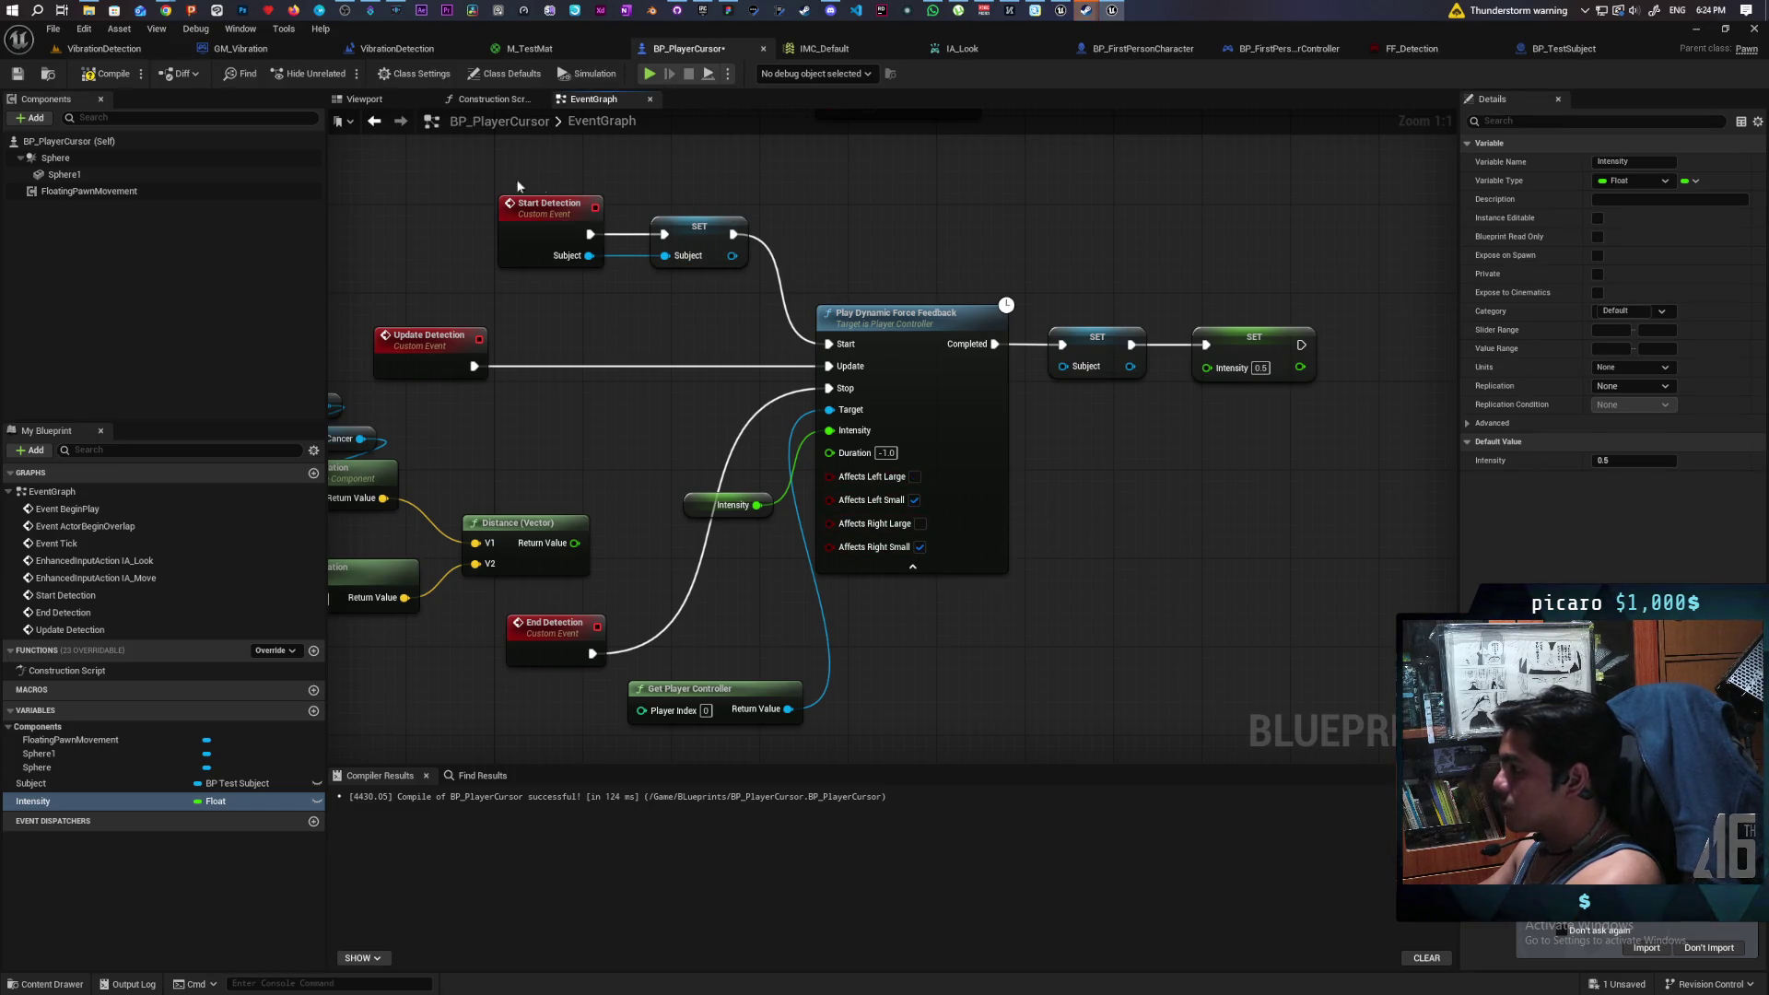
pyautogui.click(108, 81)
pyautogui.hotkey('ctrl', 's')
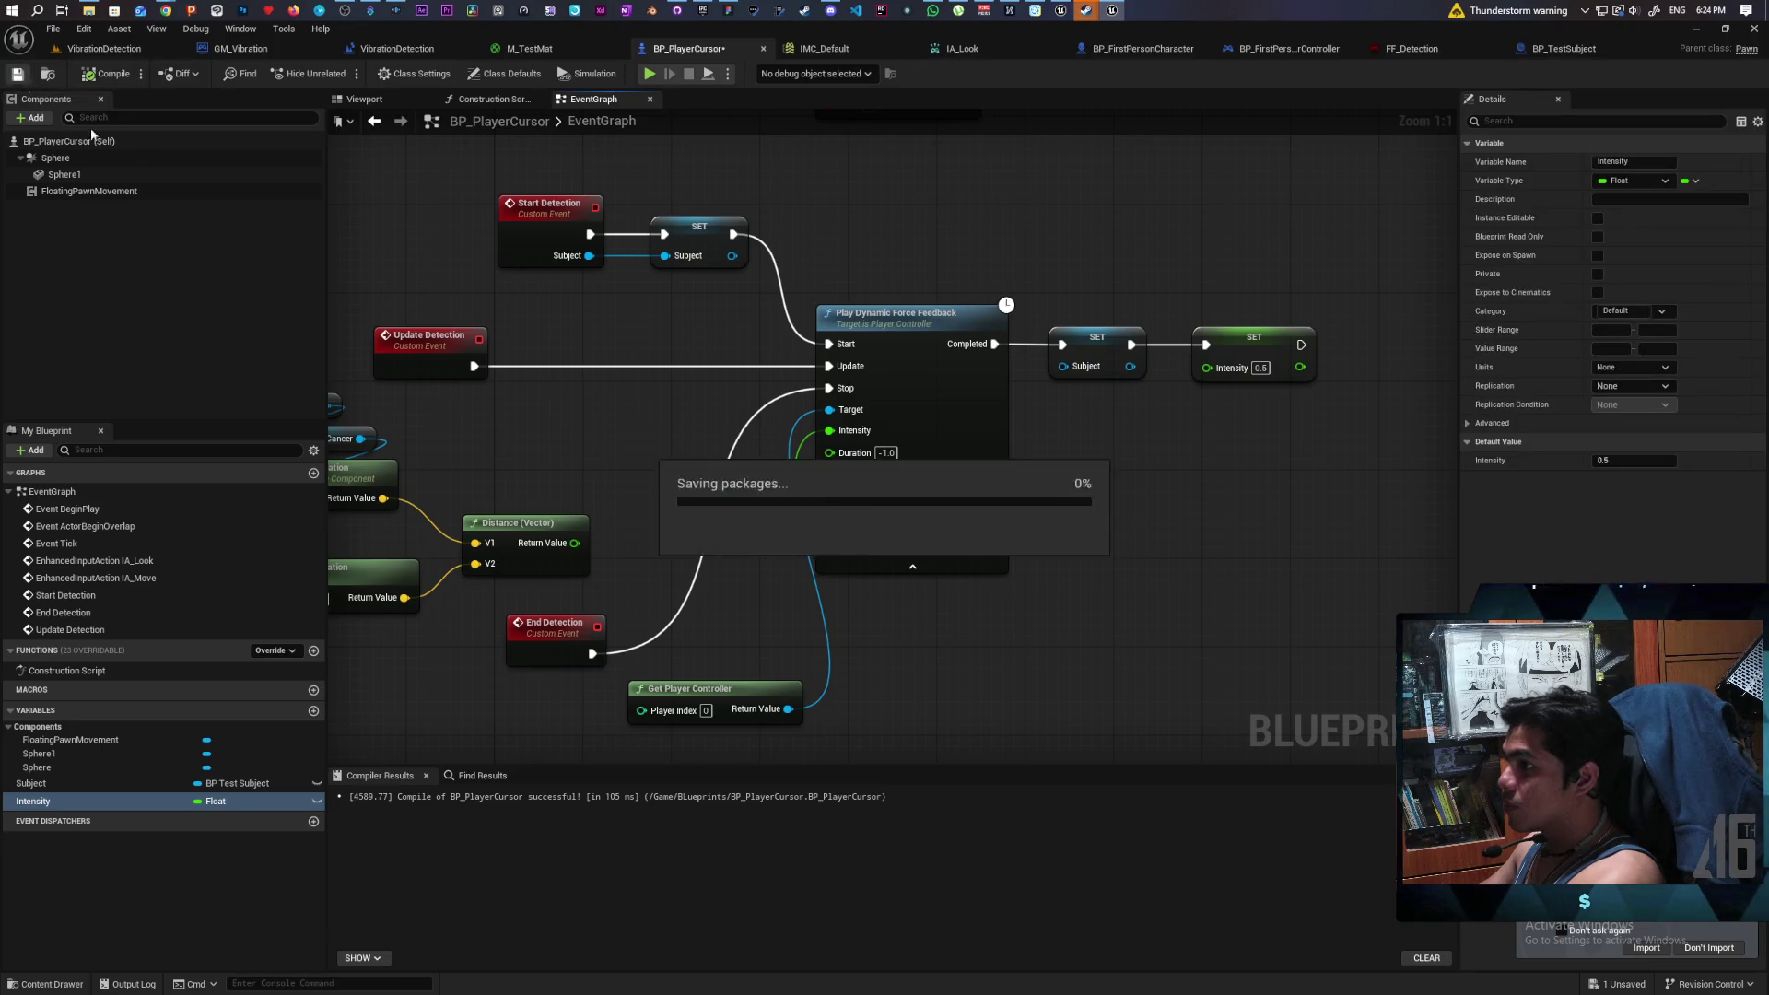
pyautogui.moveTo(628, 341)
pyautogui.mouseDown()
pyautogui.moveTo(847, 350)
pyautogui.moveTo(769, 323)
pyautogui.mouseUp()
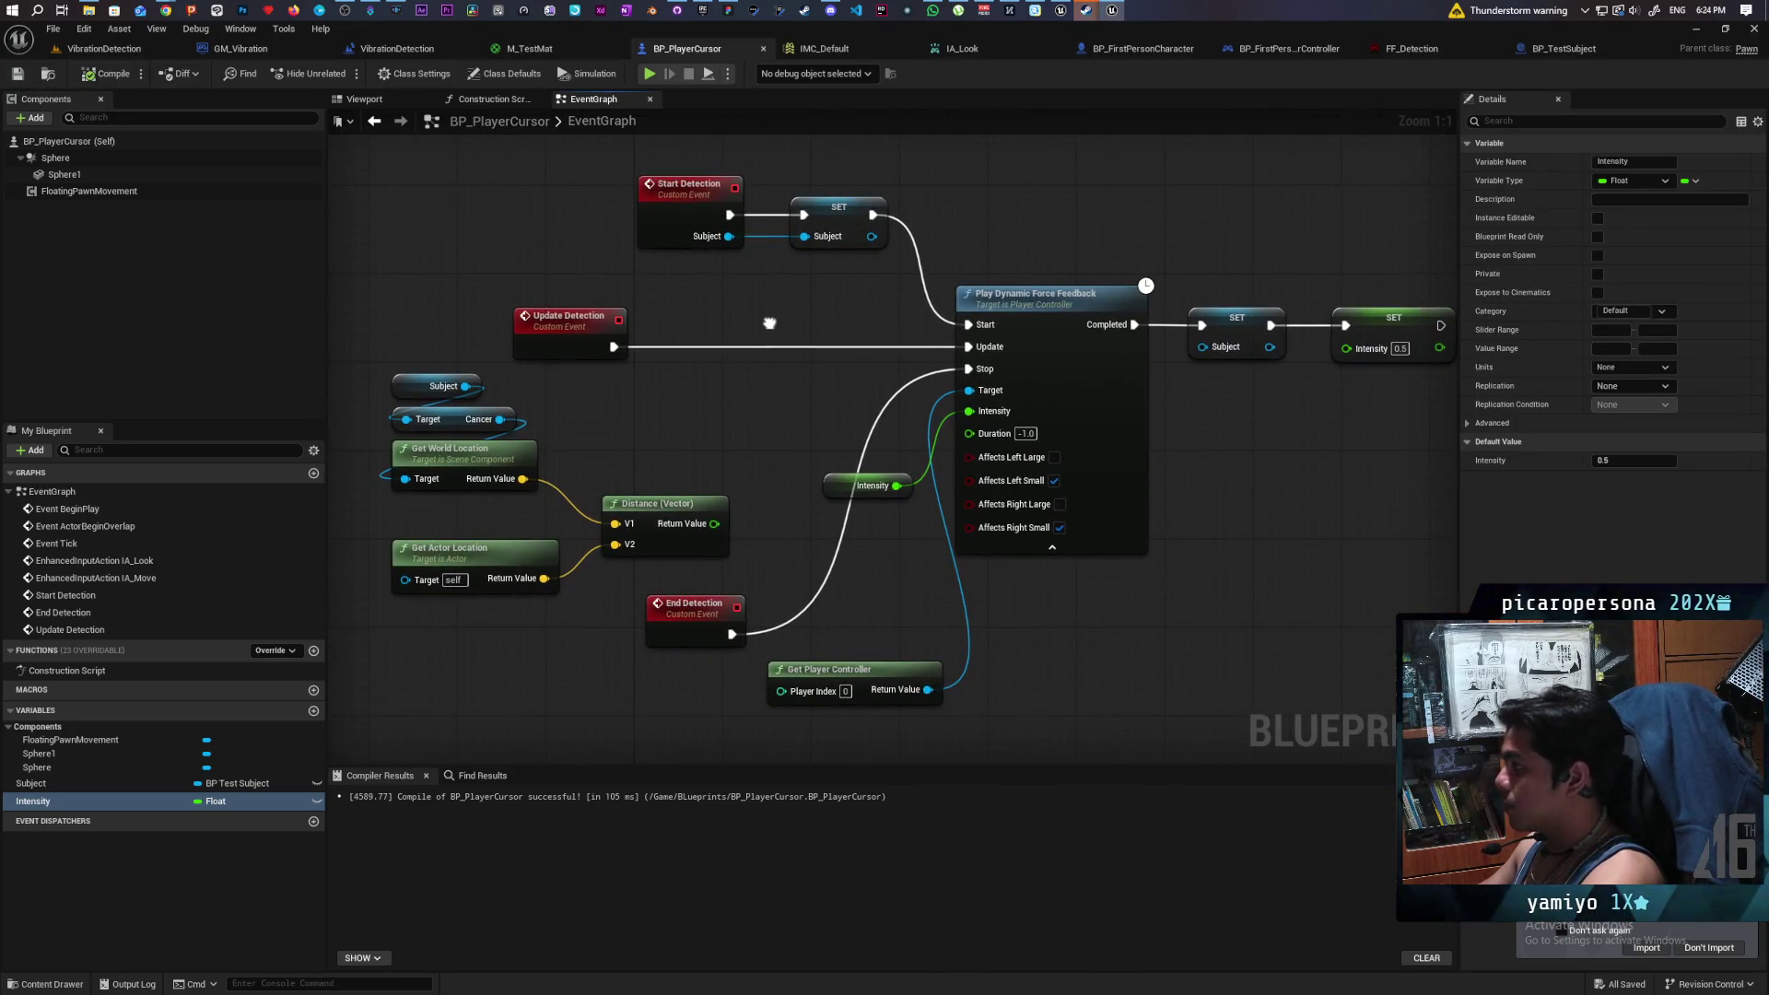
pyautogui.click(134, 78)
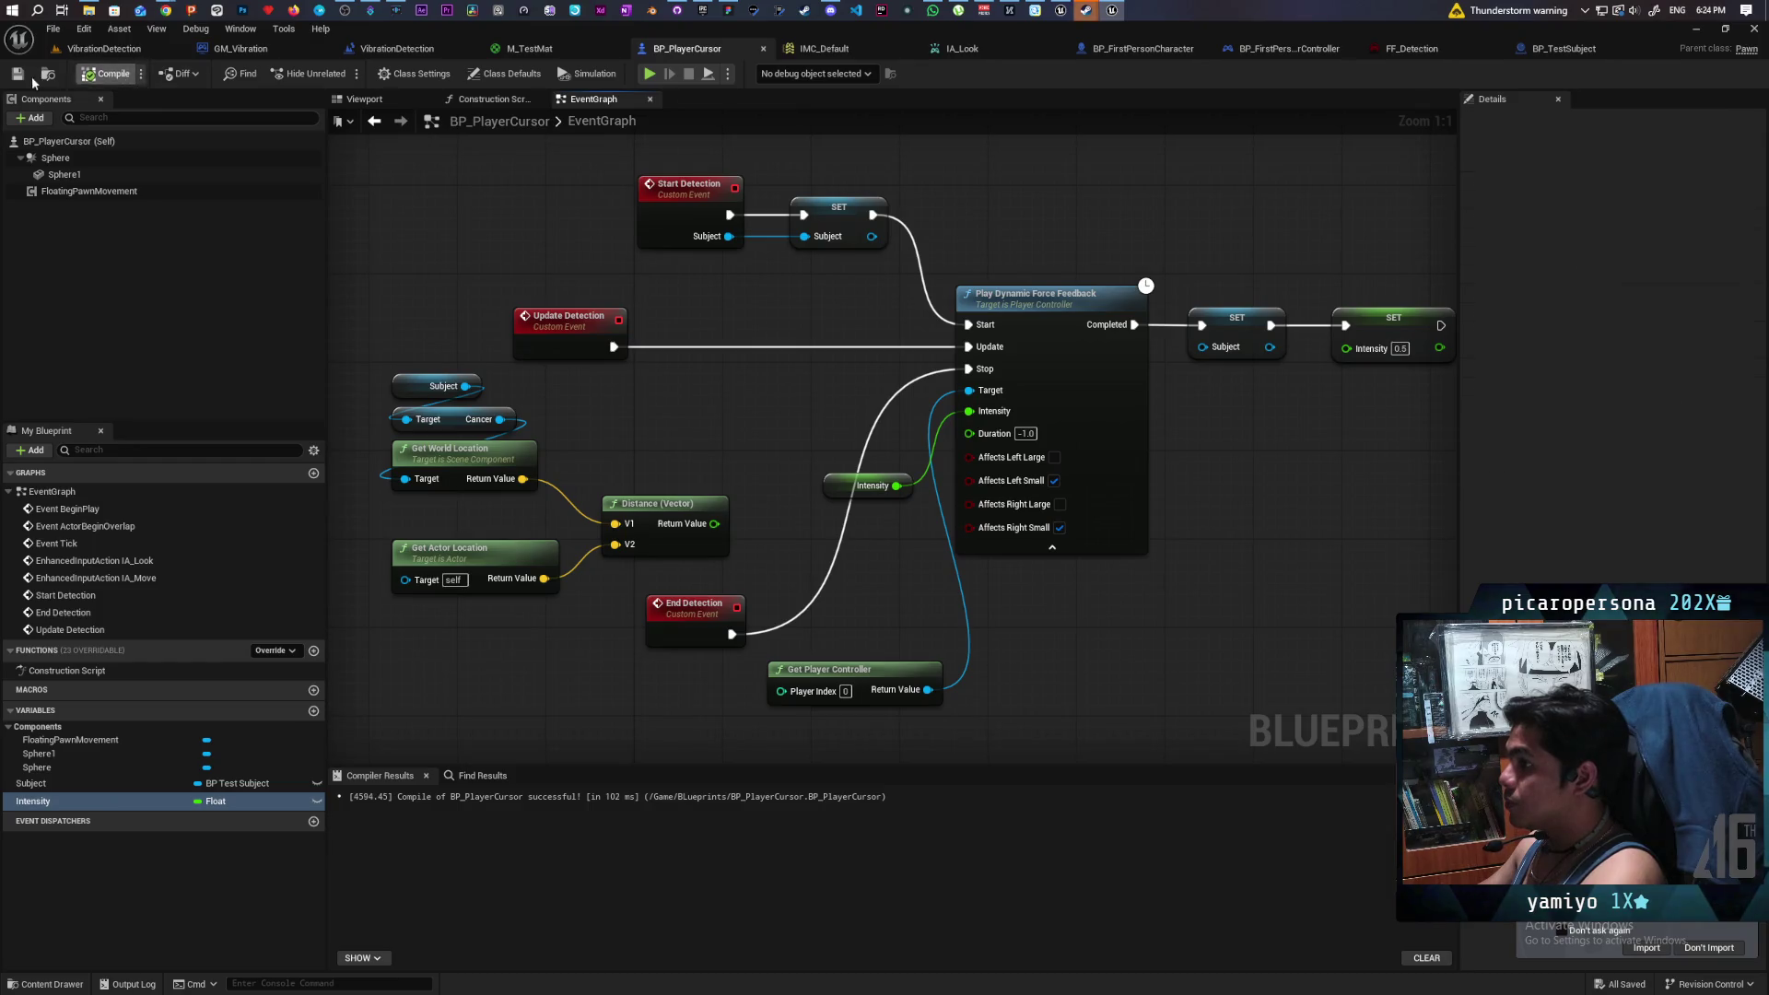
# - Feed the Distance (Vector) result into a new Map Range Unclamped node beside Update Detection
pyautogui.moveTo(544, 417)
pyautogui.mouseDown()
pyautogui.moveTo(571, 463)
pyautogui.moveTo(574, 430)
pyautogui.moveTo(647, 492)
pyautogui.mouseUp()
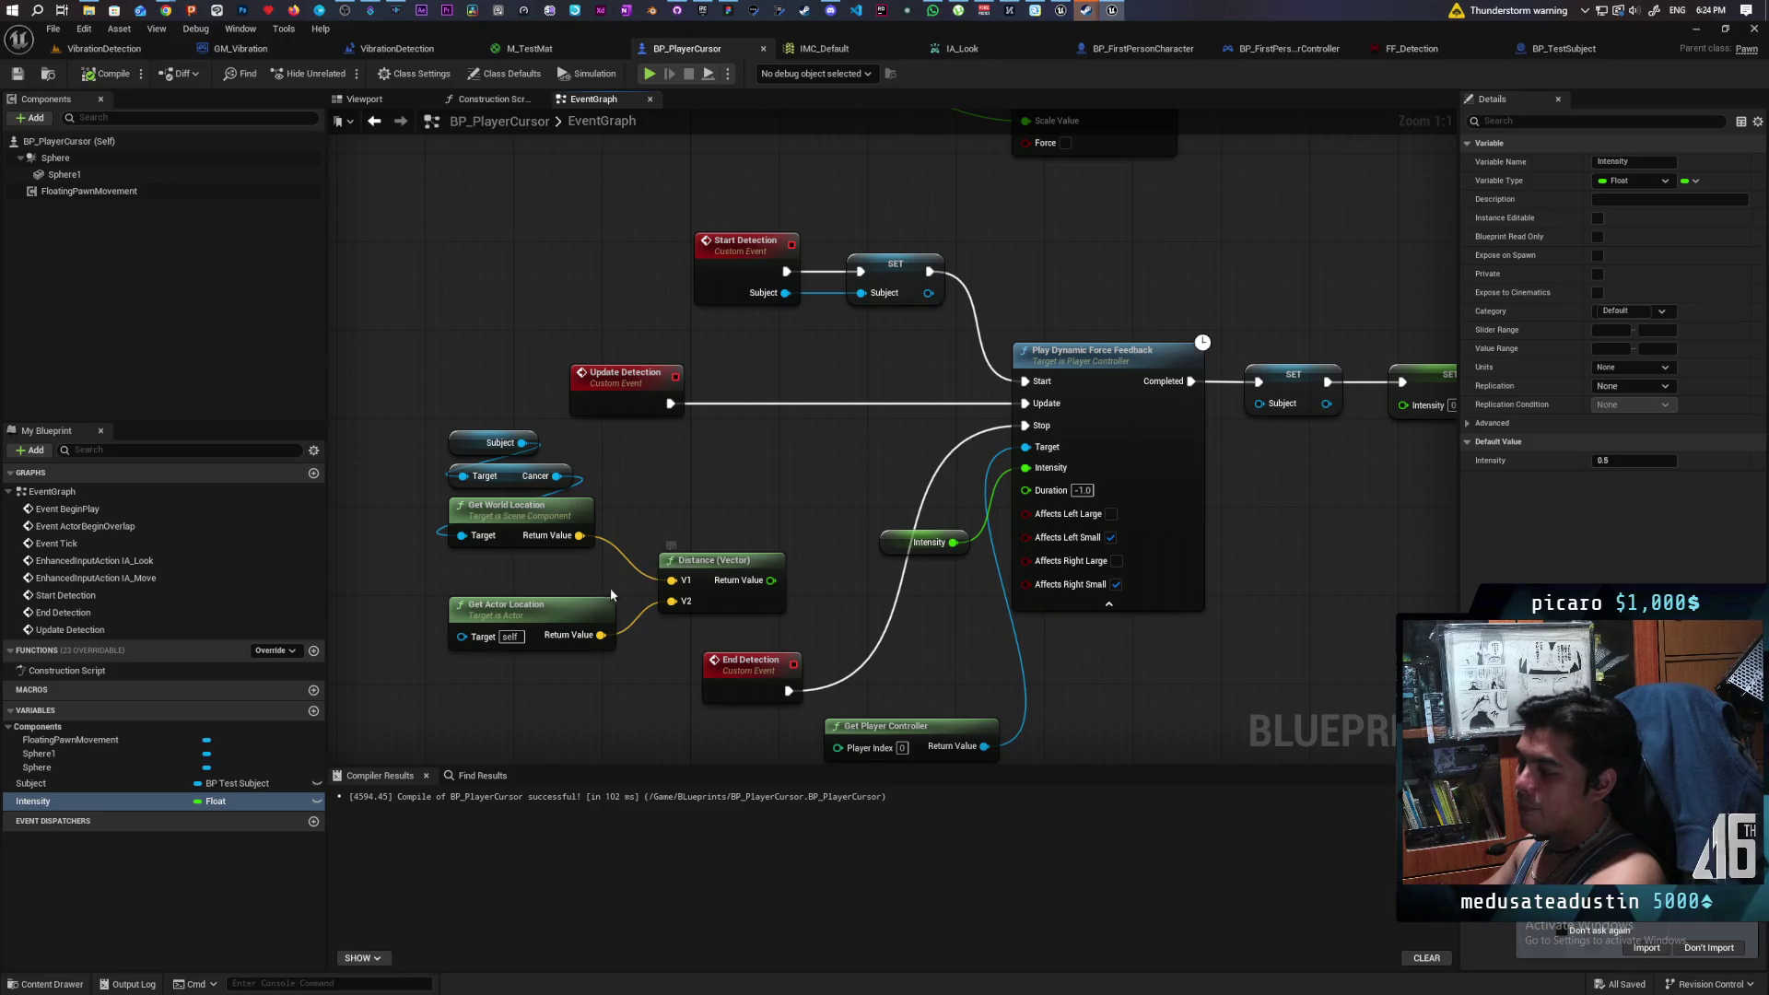
pyautogui.moveTo(571, 604); pyautogui.dragTo(538, 604)
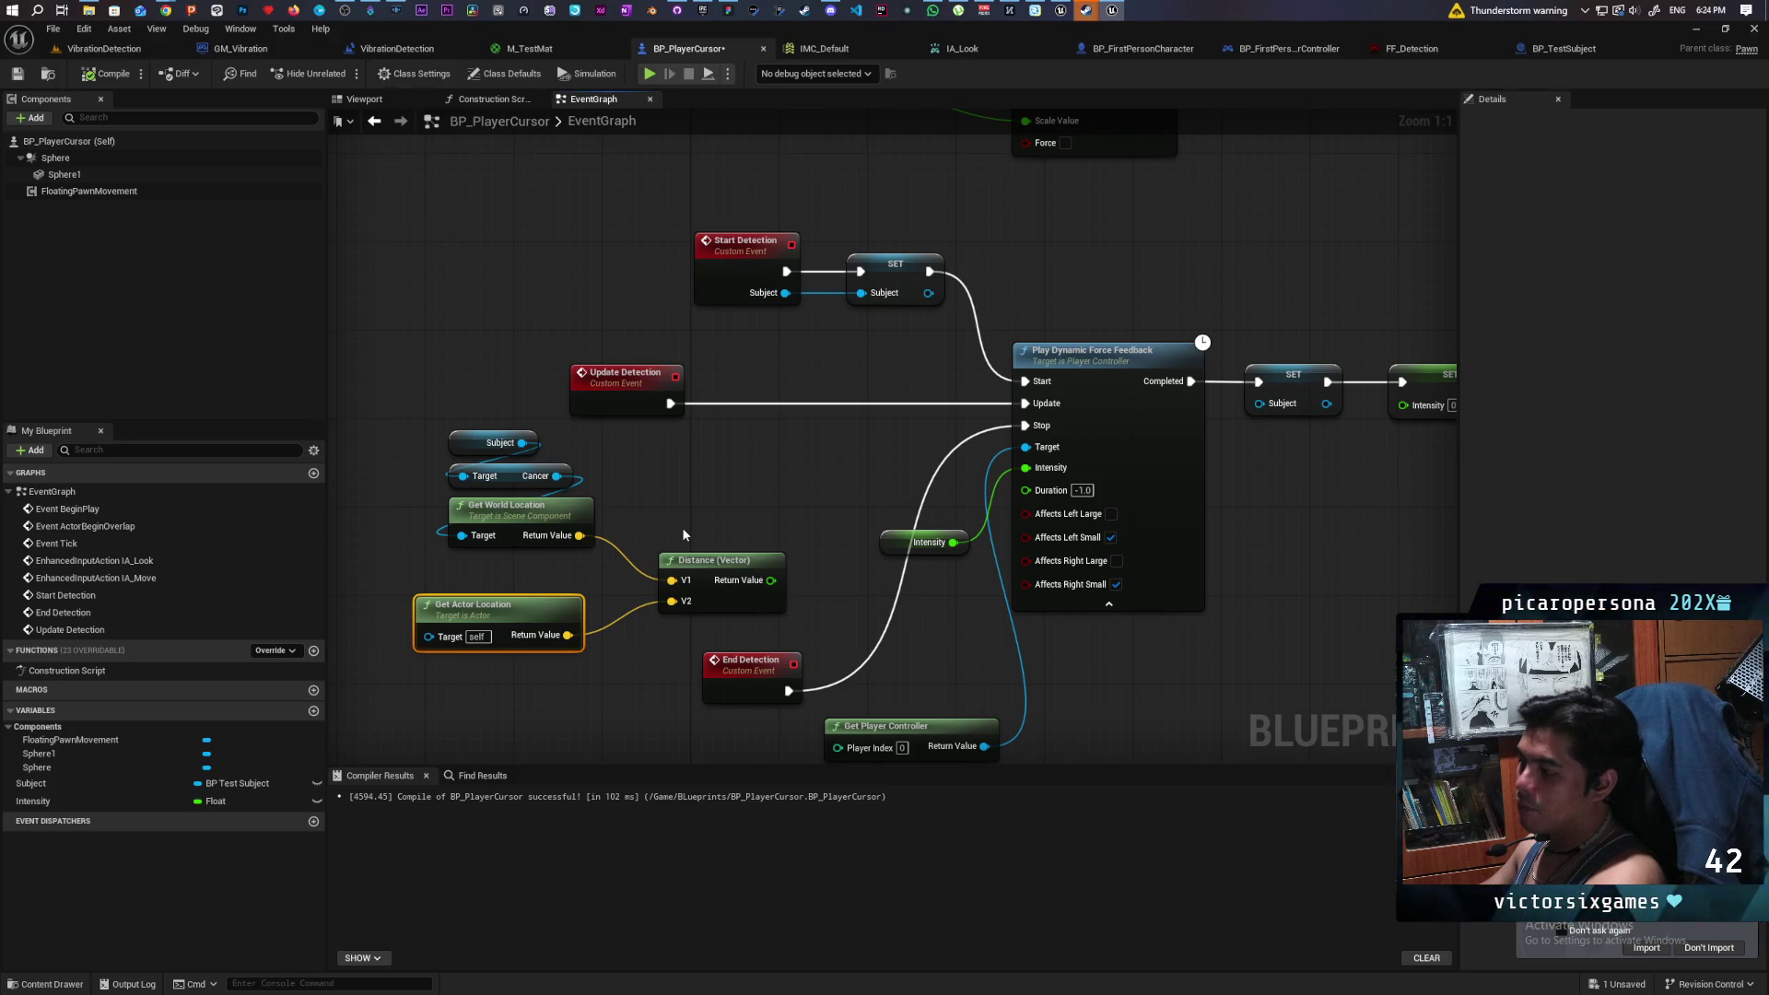
pyautogui.moveTo(717, 560)
pyautogui.mouseDown()
pyautogui.moveTo(693, 560)
pyautogui.moveTo(776, 512)
pyautogui.mouseUp()
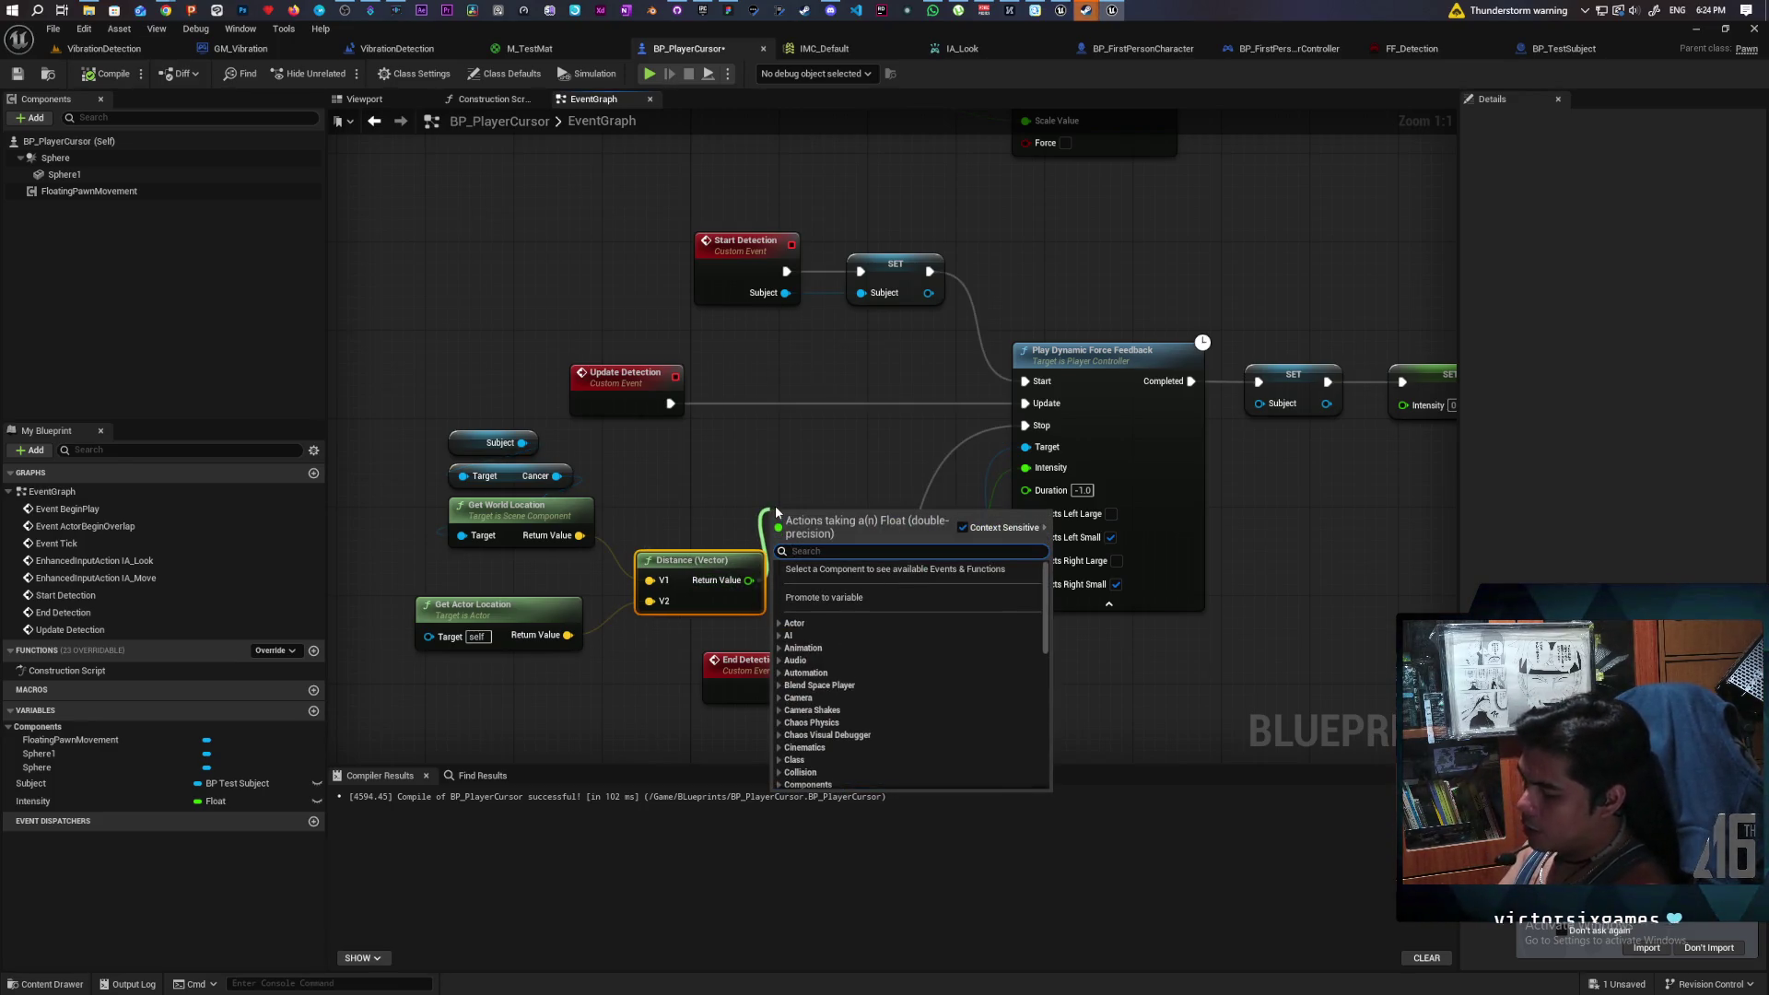
pyautogui.write('remap')
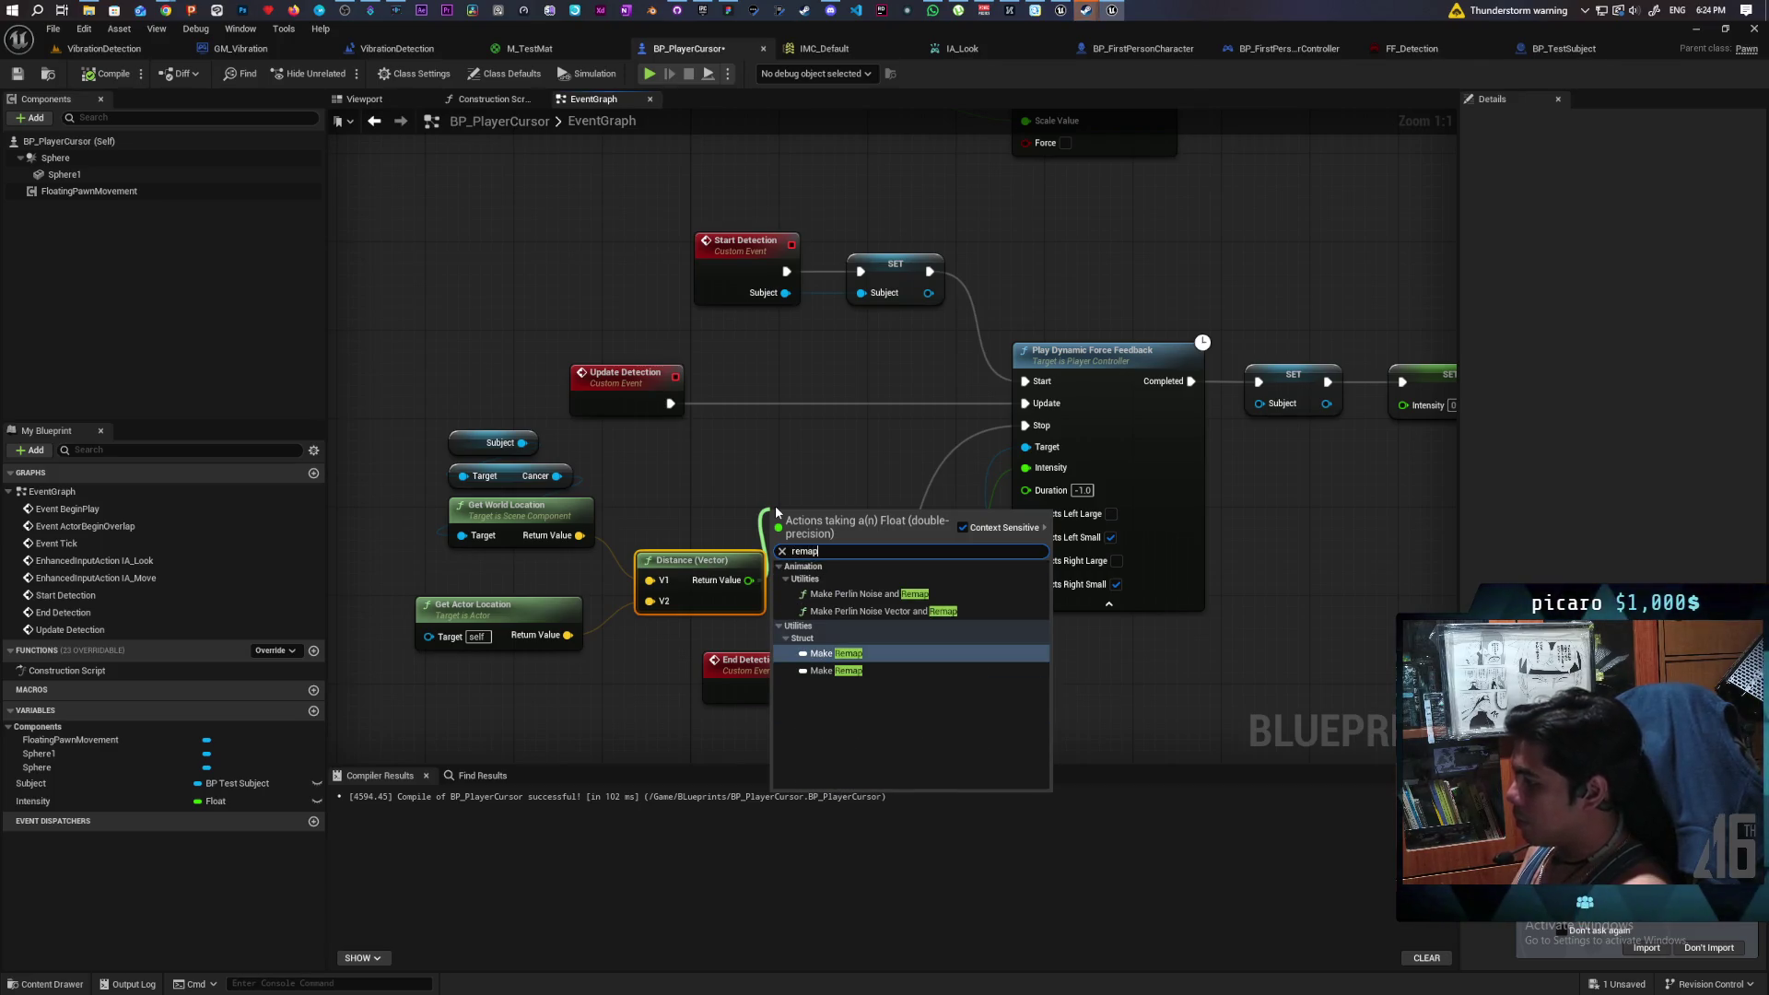
pyautogui.press('Return')
pyautogui.moveTo(748, 579); pyautogui.dragTo(779, 506)
pyautogui.write('map')
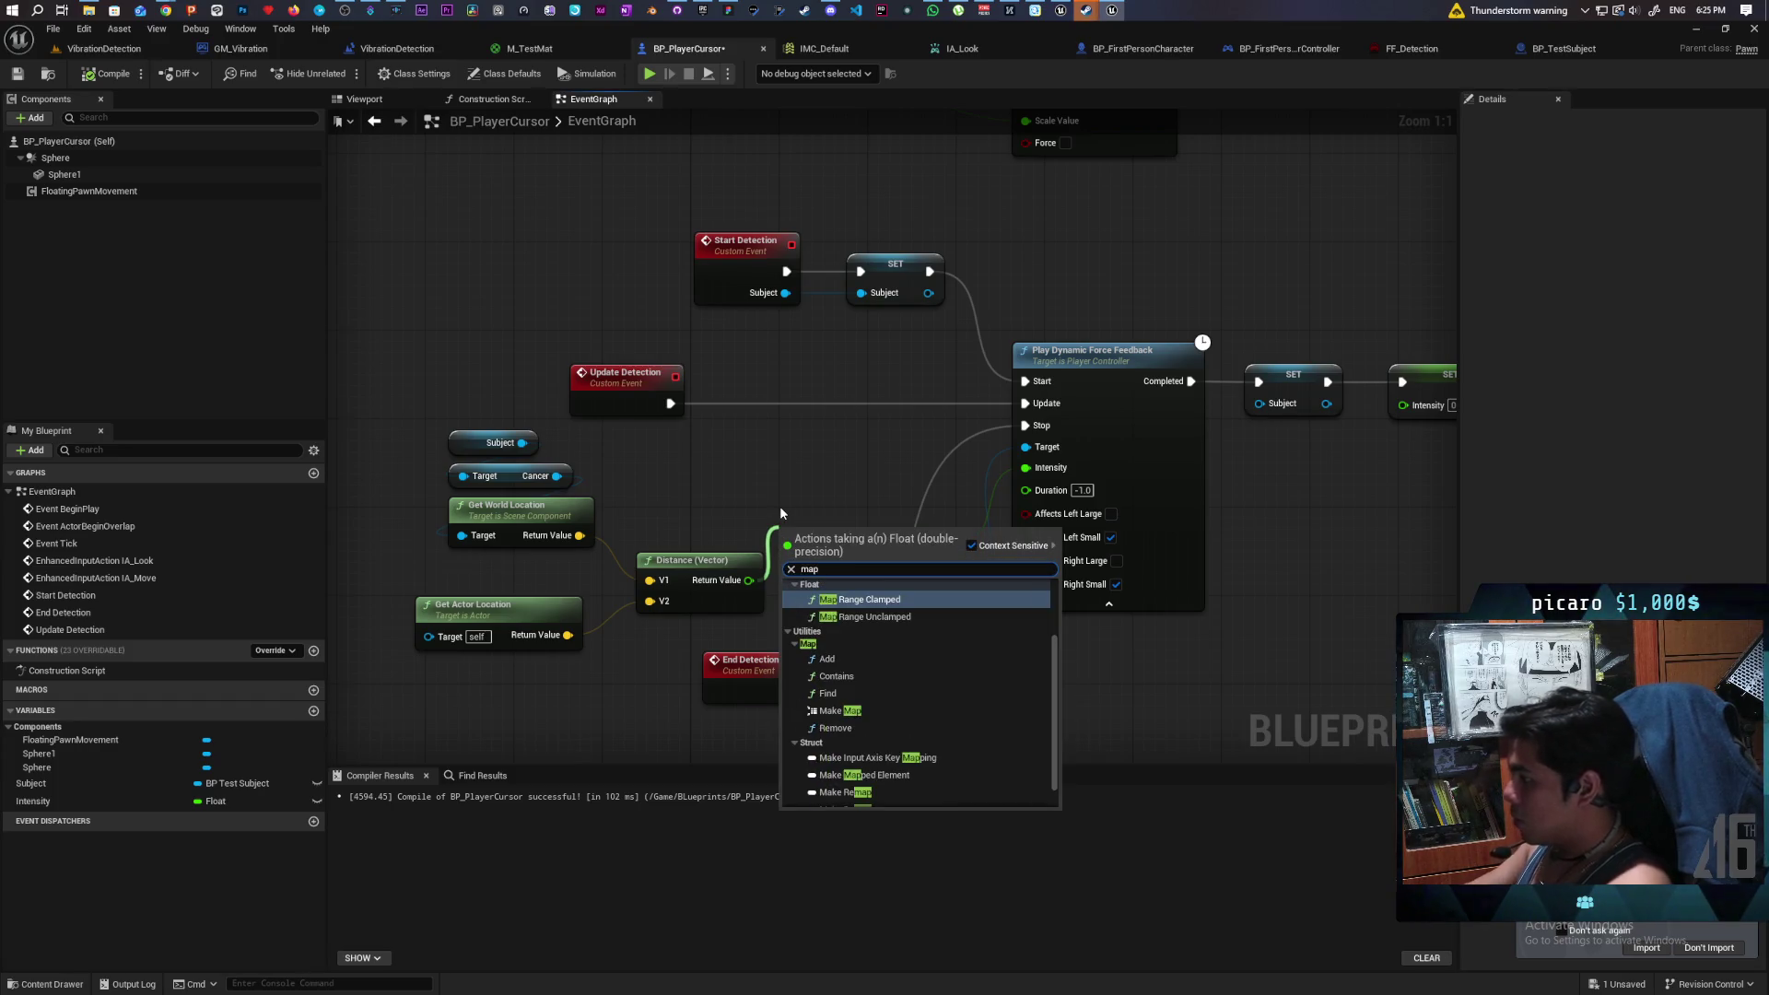
pyautogui.click(852, 616)
pyautogui.moveTo(863, 569)
pyautogui.mouseDown()
pyautogui.moveTo(847, 428)
pyautogui.moveTo(806, 469)
pyautogui.mouseUp()
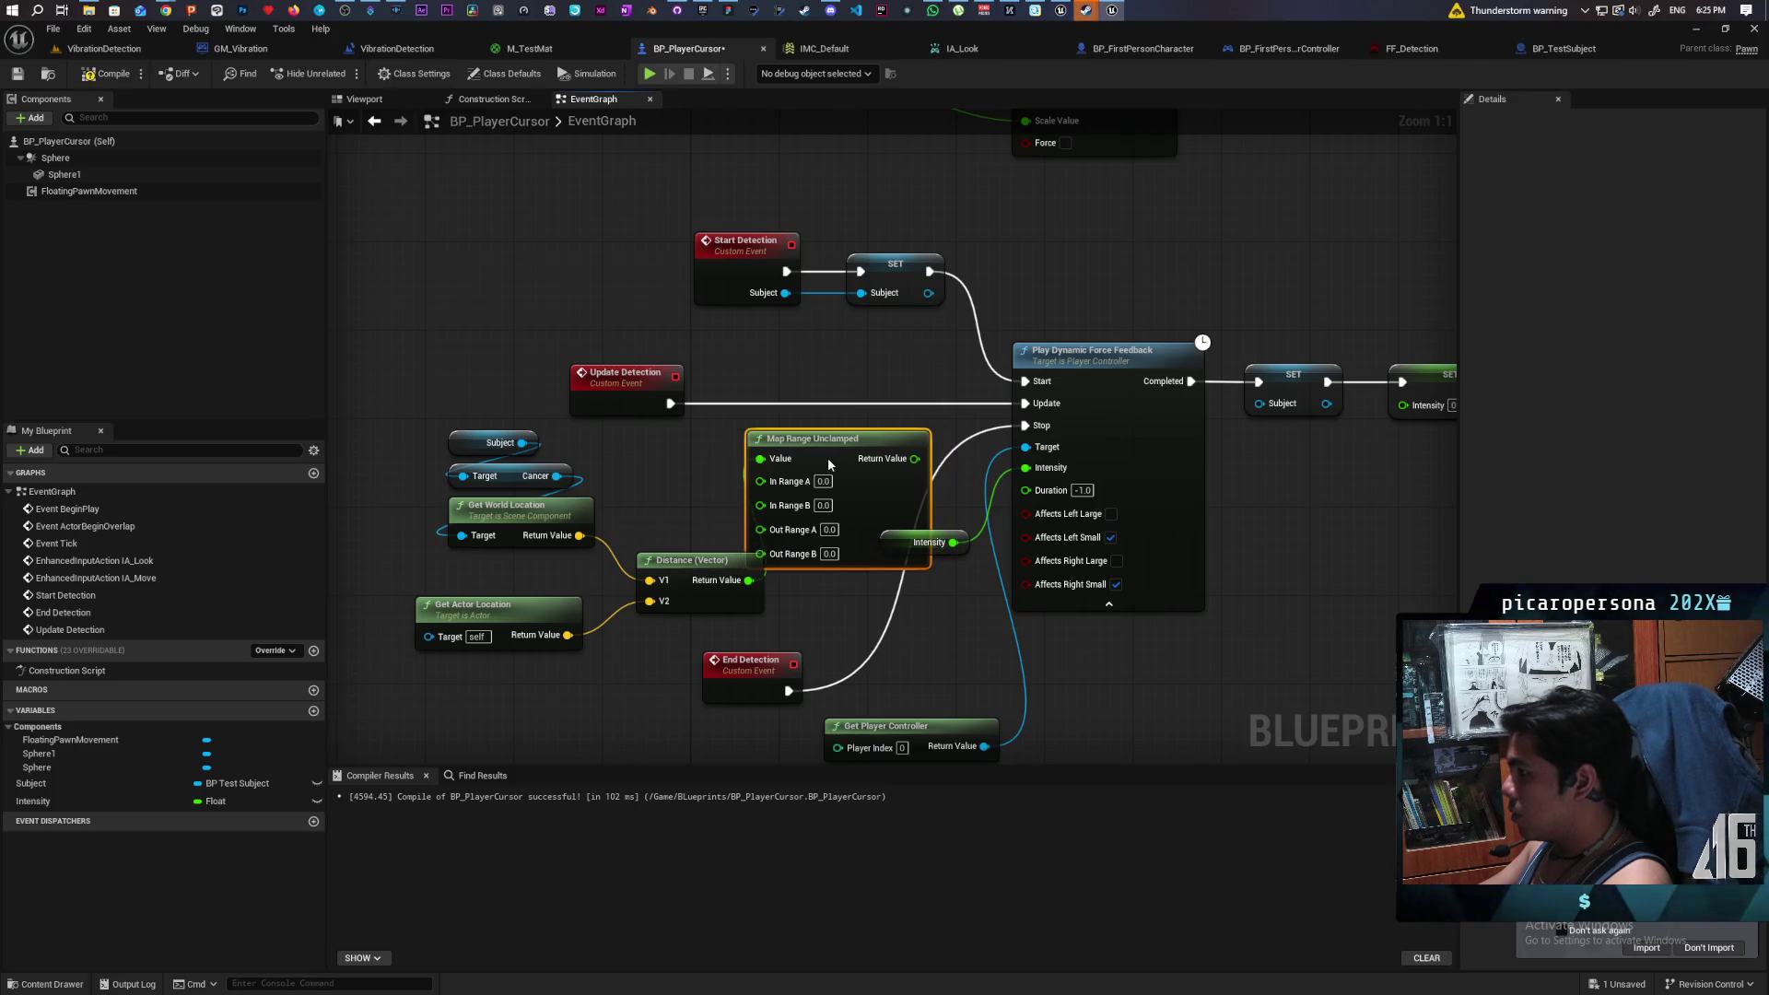
# - Shift the location, Distance and Map Range nodes further left to make room
pyautogui.moveTo(419, 424); pyautogui.dragTo(520, 613)
pyautogui.moveTo(559, 509); pyautogui.dragTo(479, 509)
pyautogui.moveTo(700, 560); pyautogui.dragTo(634, 562)
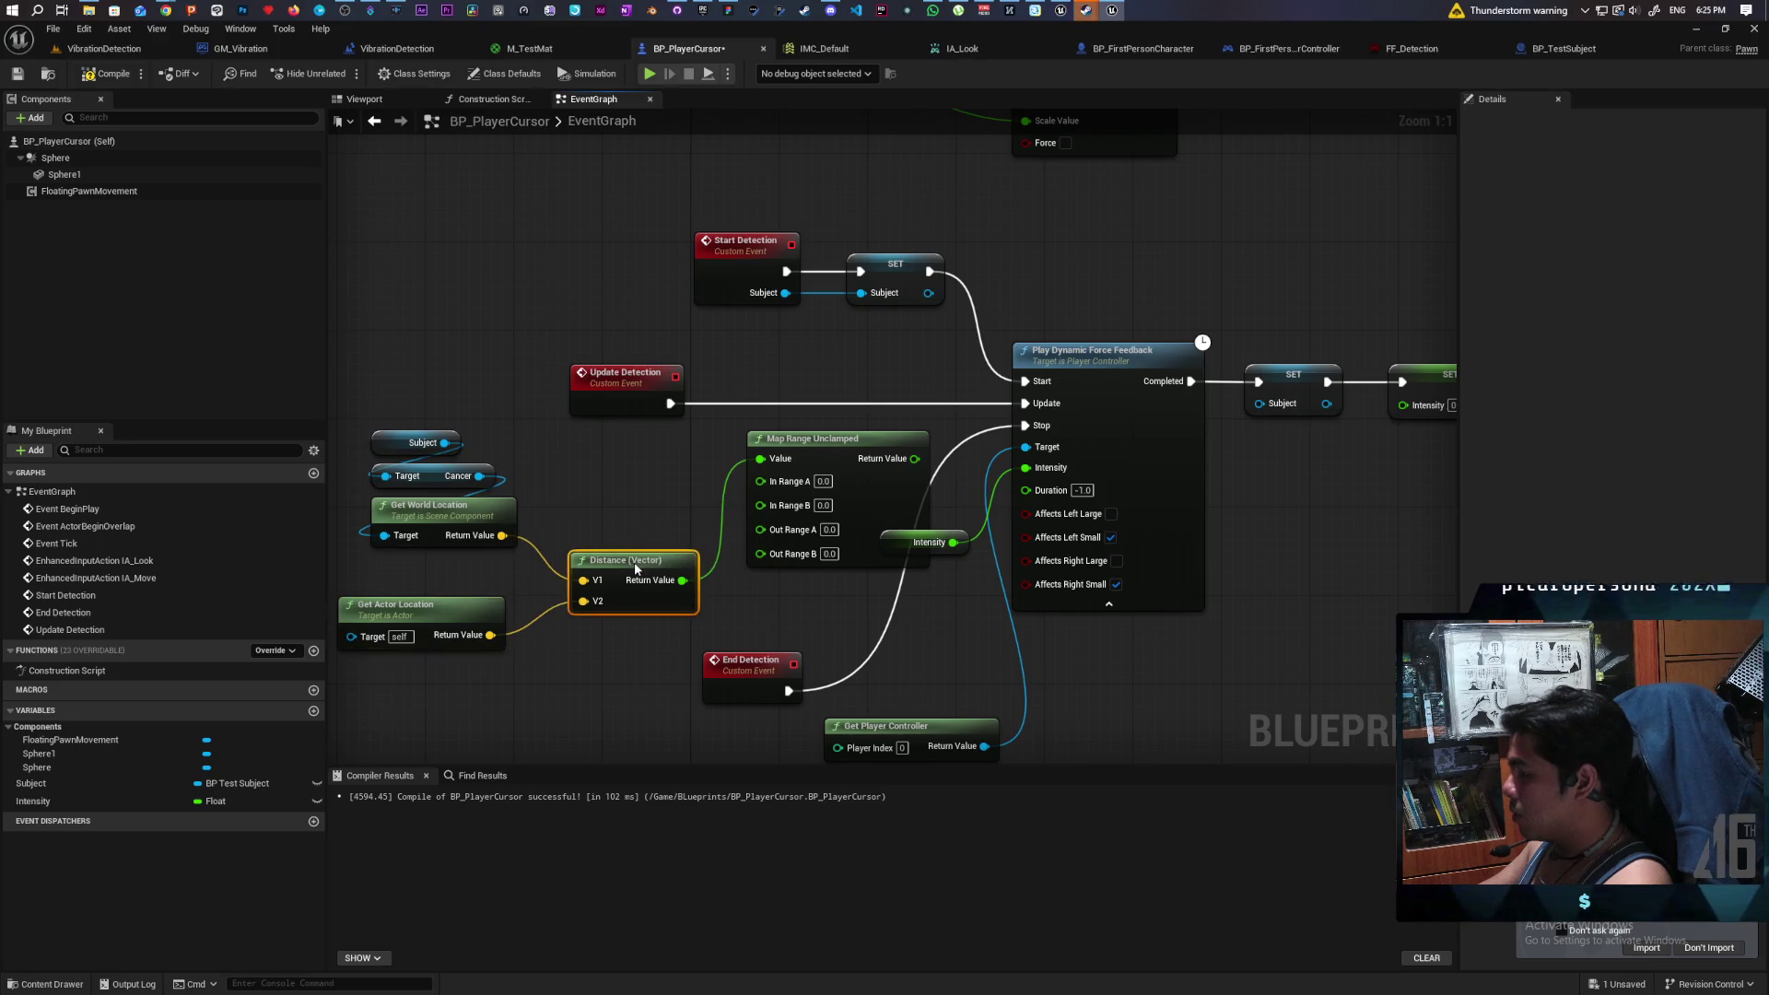
pyautogui.moveTo(790, 449); pyautogui.dragTo(690, 449)
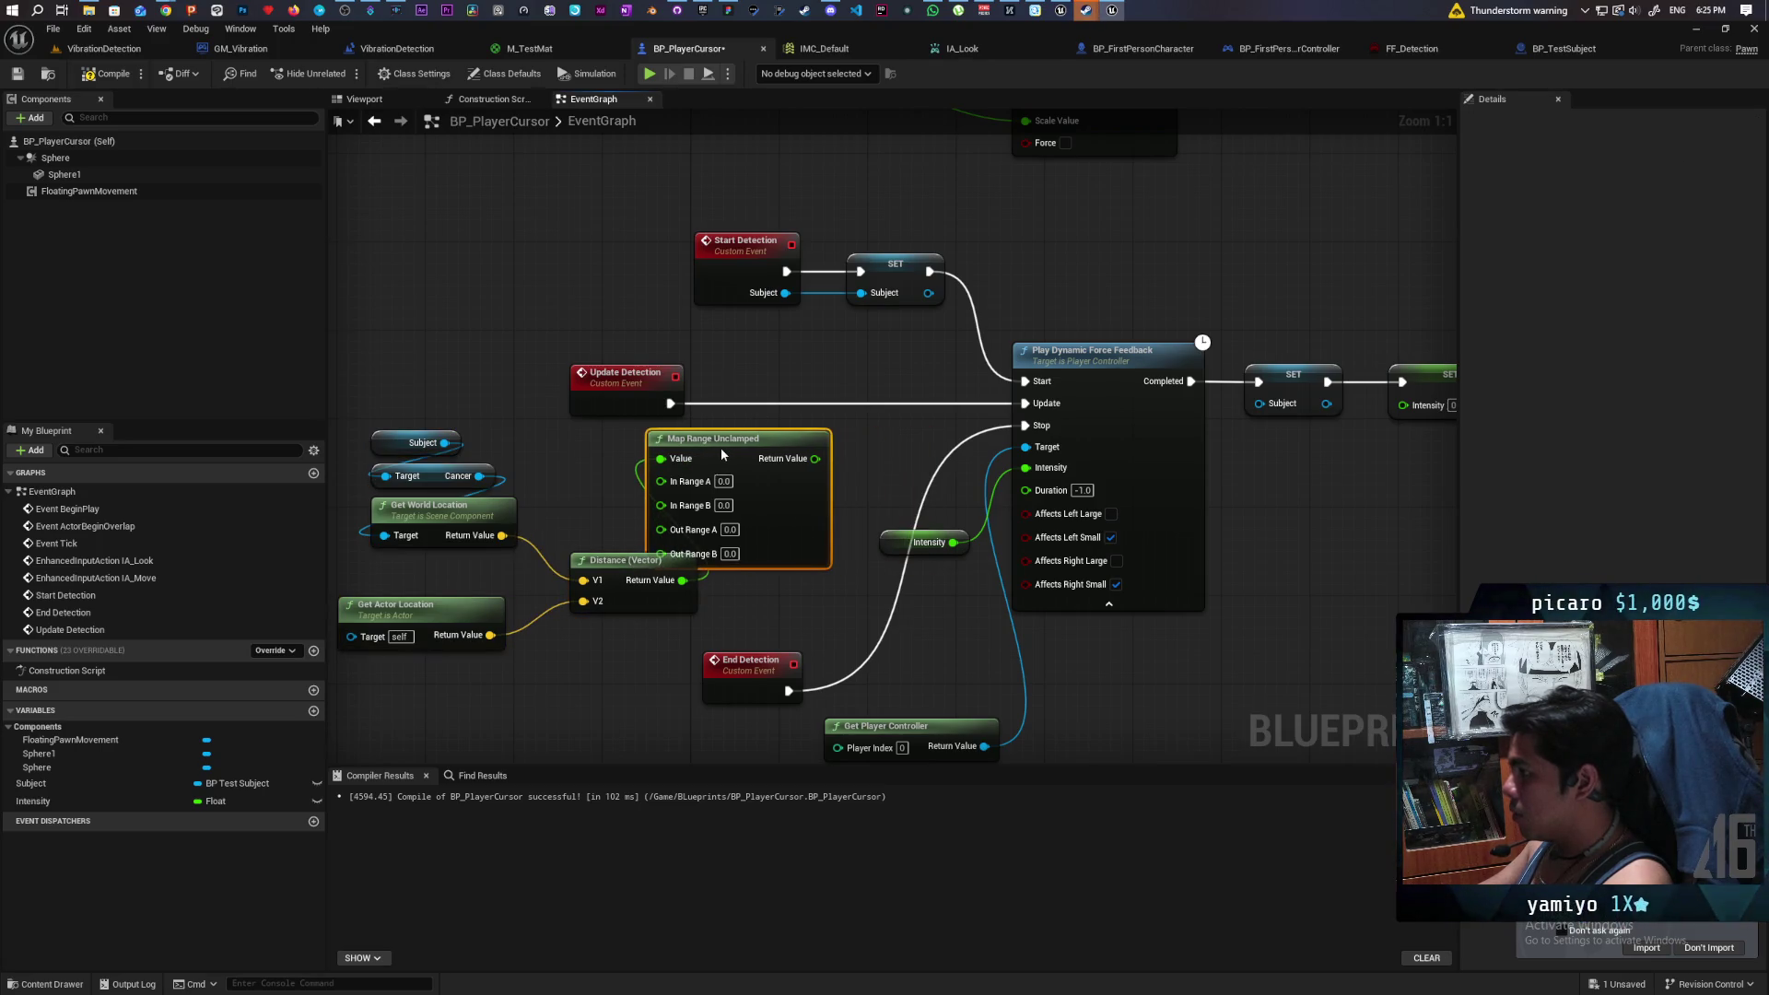
# - Add a SET Intensity on Update Detection fed by the mapped distance
pyautogui.moveTo(45, 802); pyautogui.dragTo(567, 447)
pyautogui.moveTo(670, 405); pyautogui.dragTo(888, 409)
pyautogui.moveTo(815, 459); pyautogui.dragTo(838, 427)
pyautogui.moveTo(657, 609)
pyautogui.mouseDown()
pyautogui.moveTo(600, 654)
pyautogui.moveTo(638, 639)
pyautogui.moveTo(622, 639)
pyautogui.mouseUp()
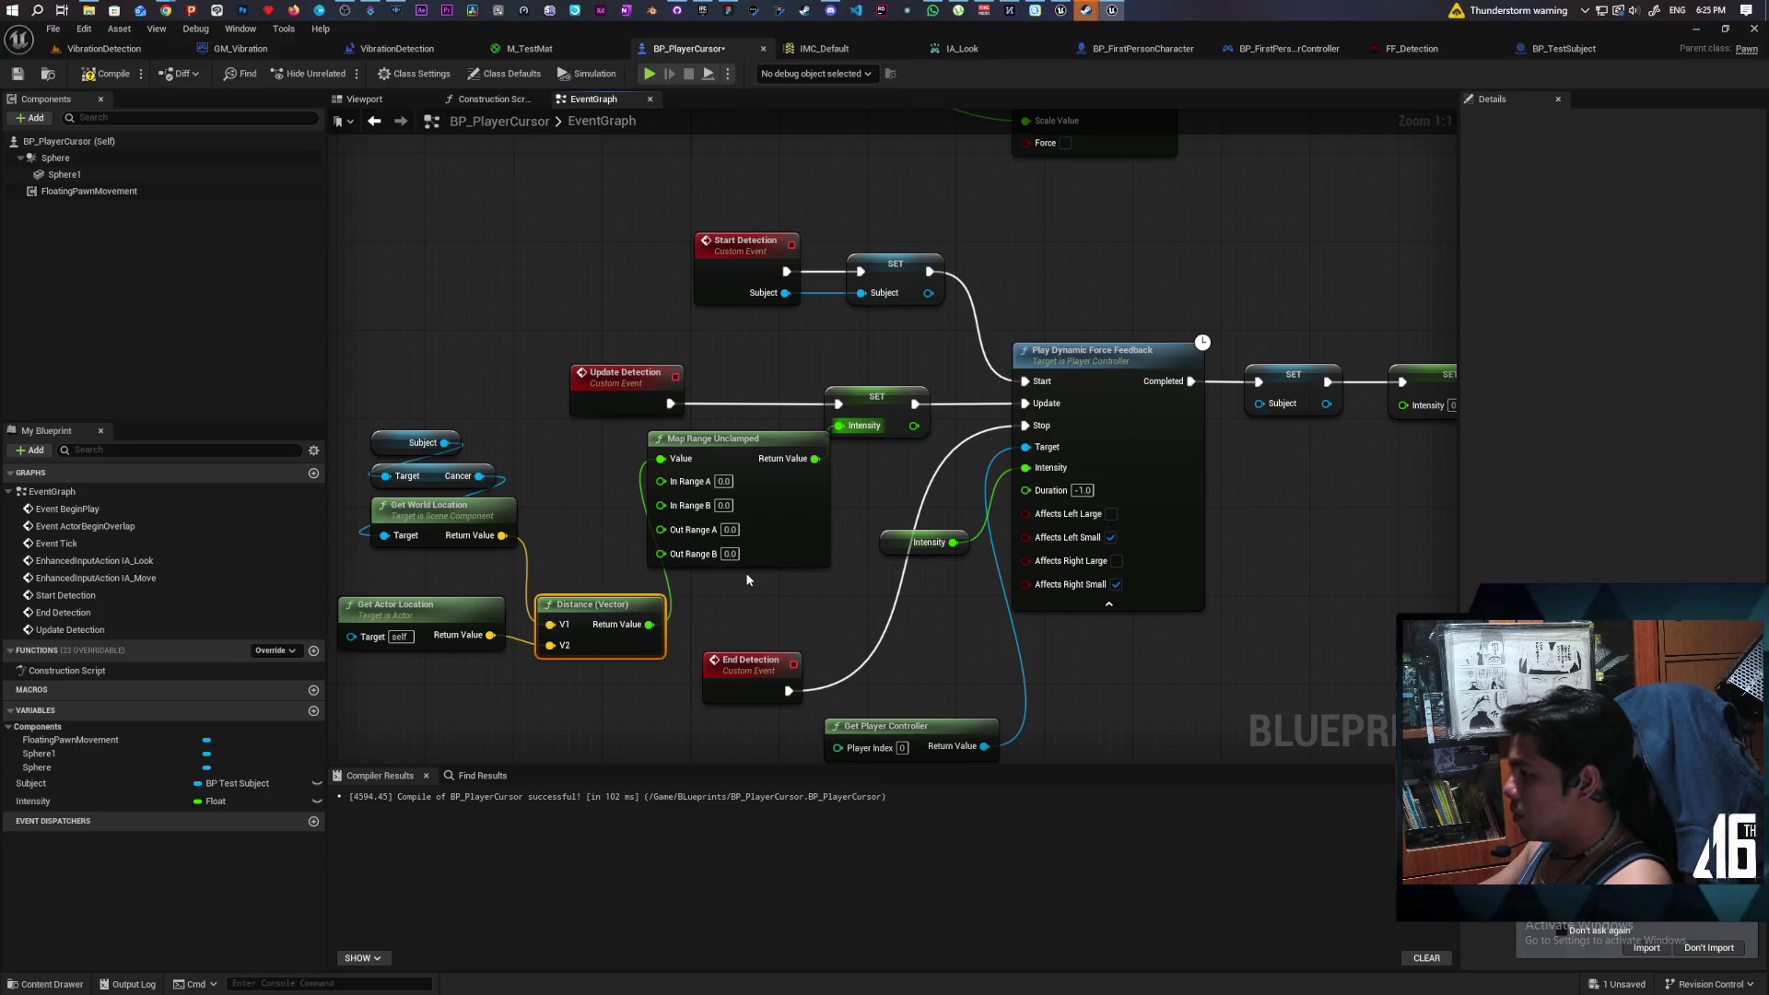
pyautogui.moveTo(465, 608); pyautogui.dragTo(442, 619)
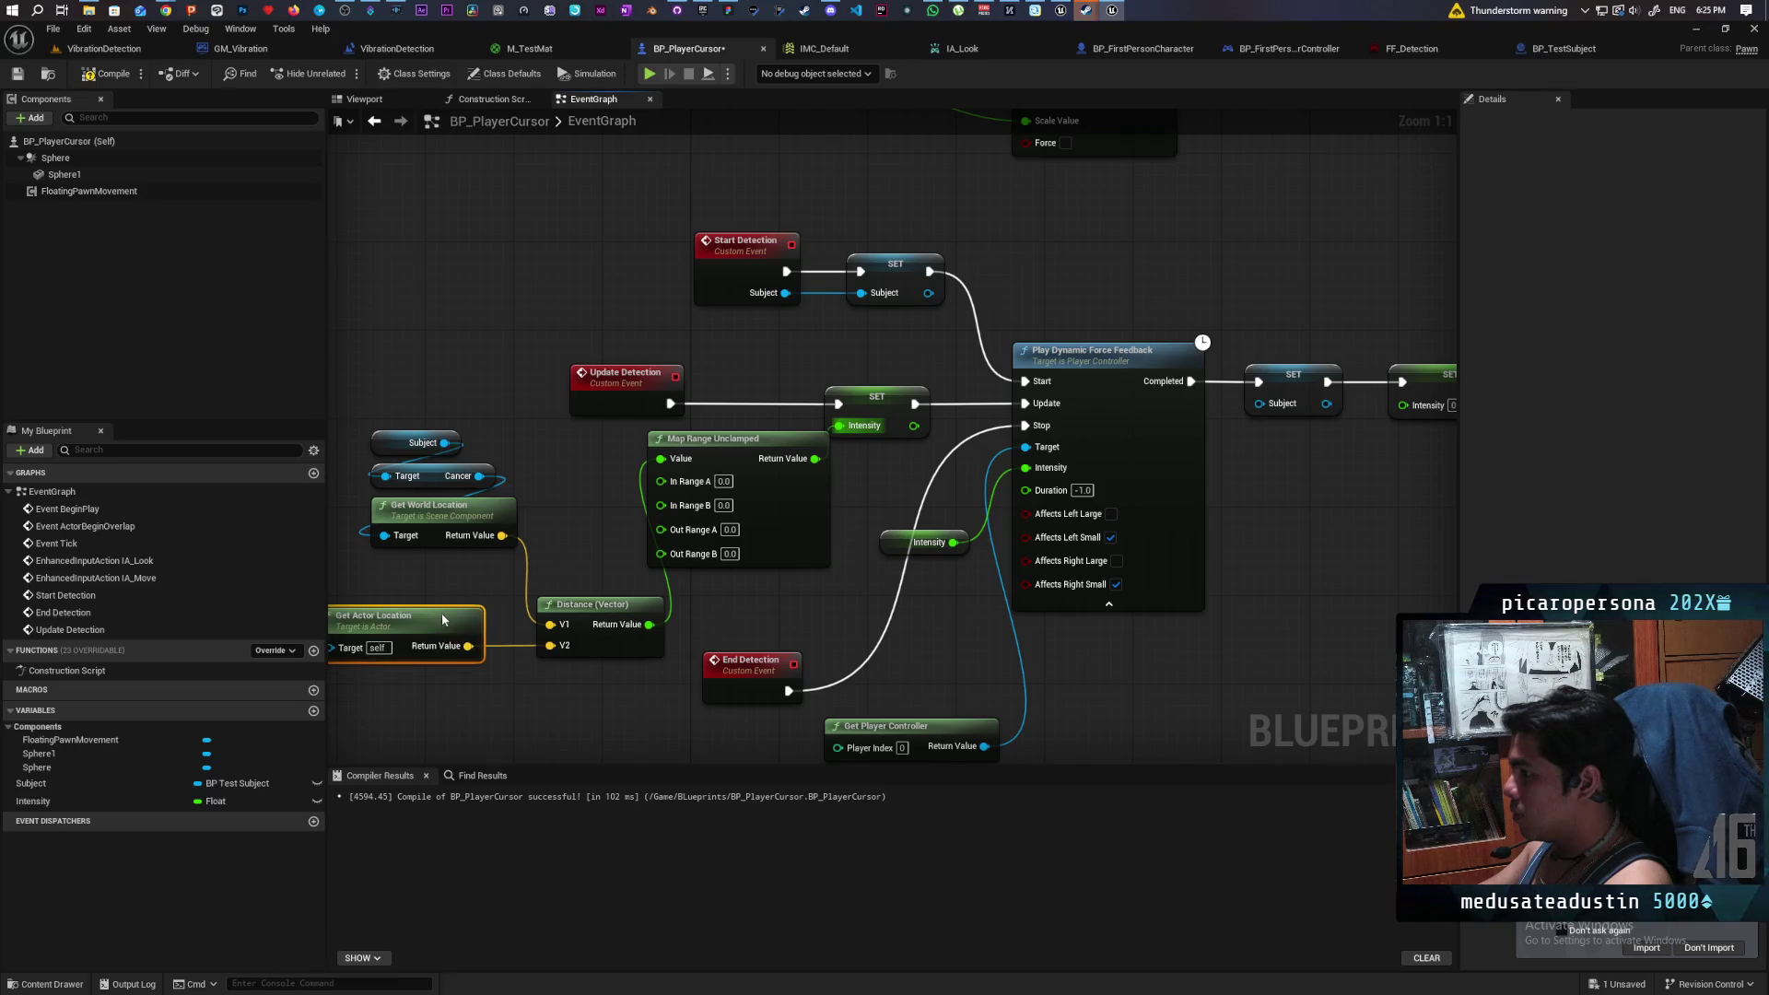
pyautogui.moveTo(788, 537); pyautogui.dragTo(771, 548)
# - Replace the unclamped node with Map Range Clamped and connect its result to SET Intensity
pyautogui.click(702, 505)
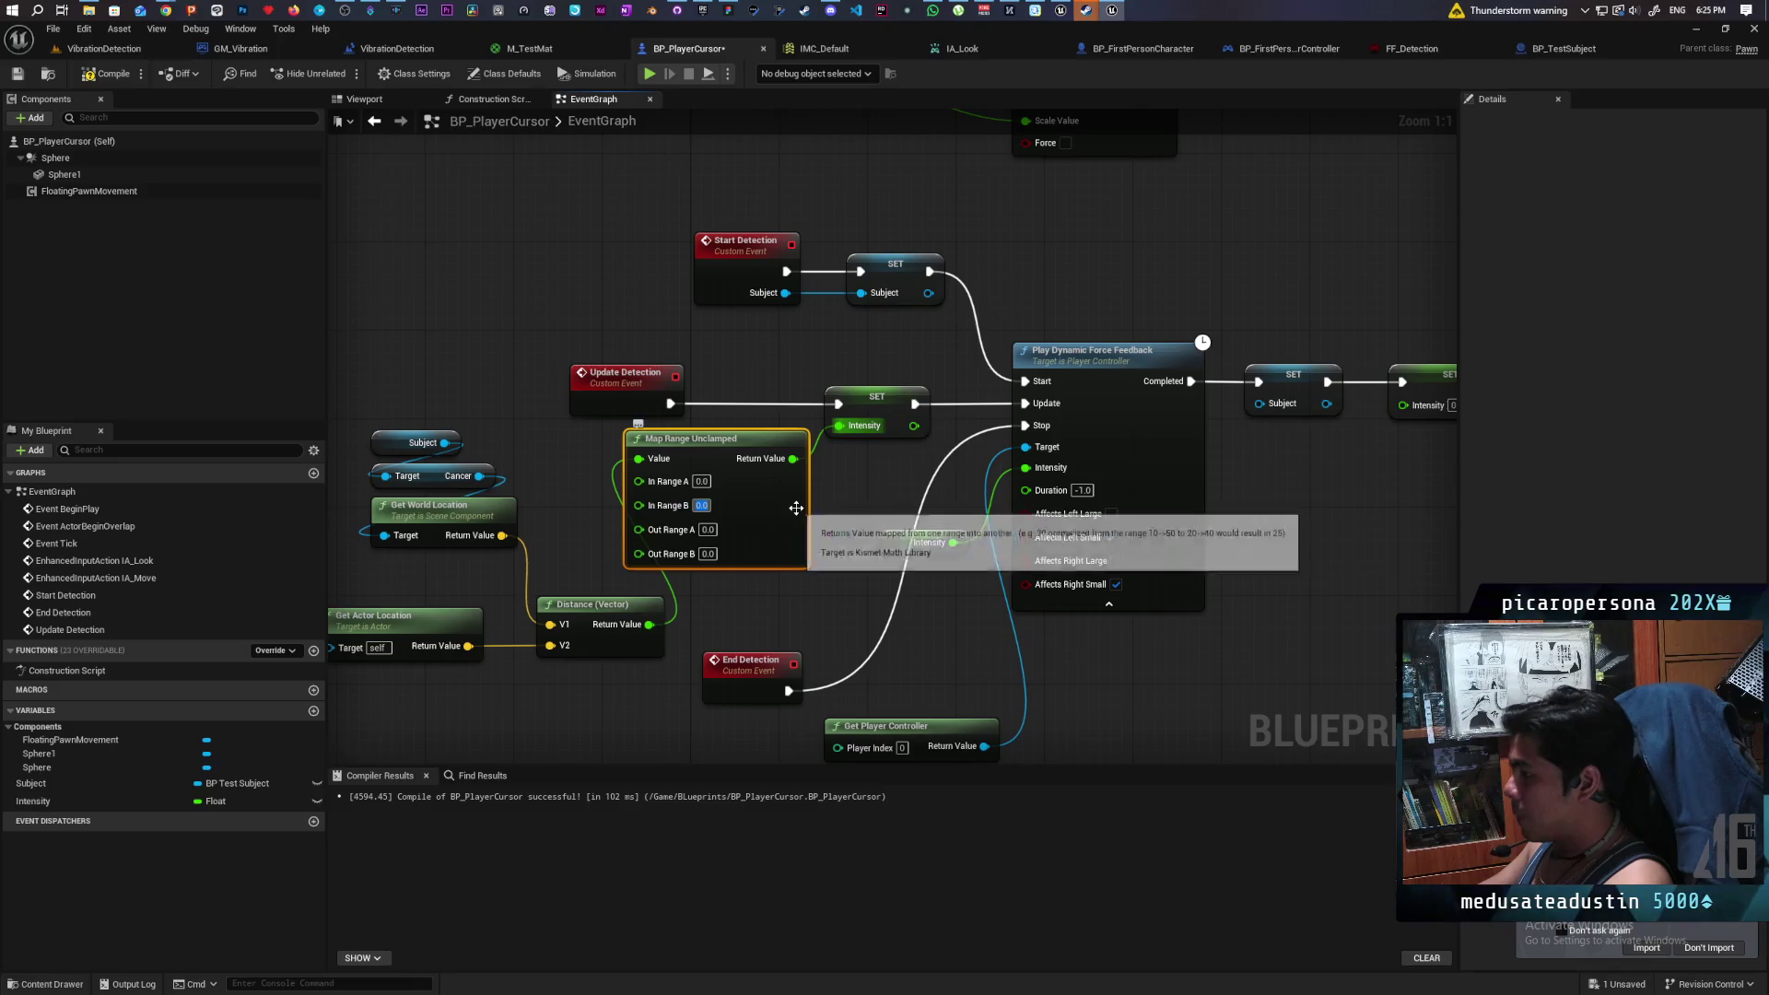
pyautogui.click(700, 481)
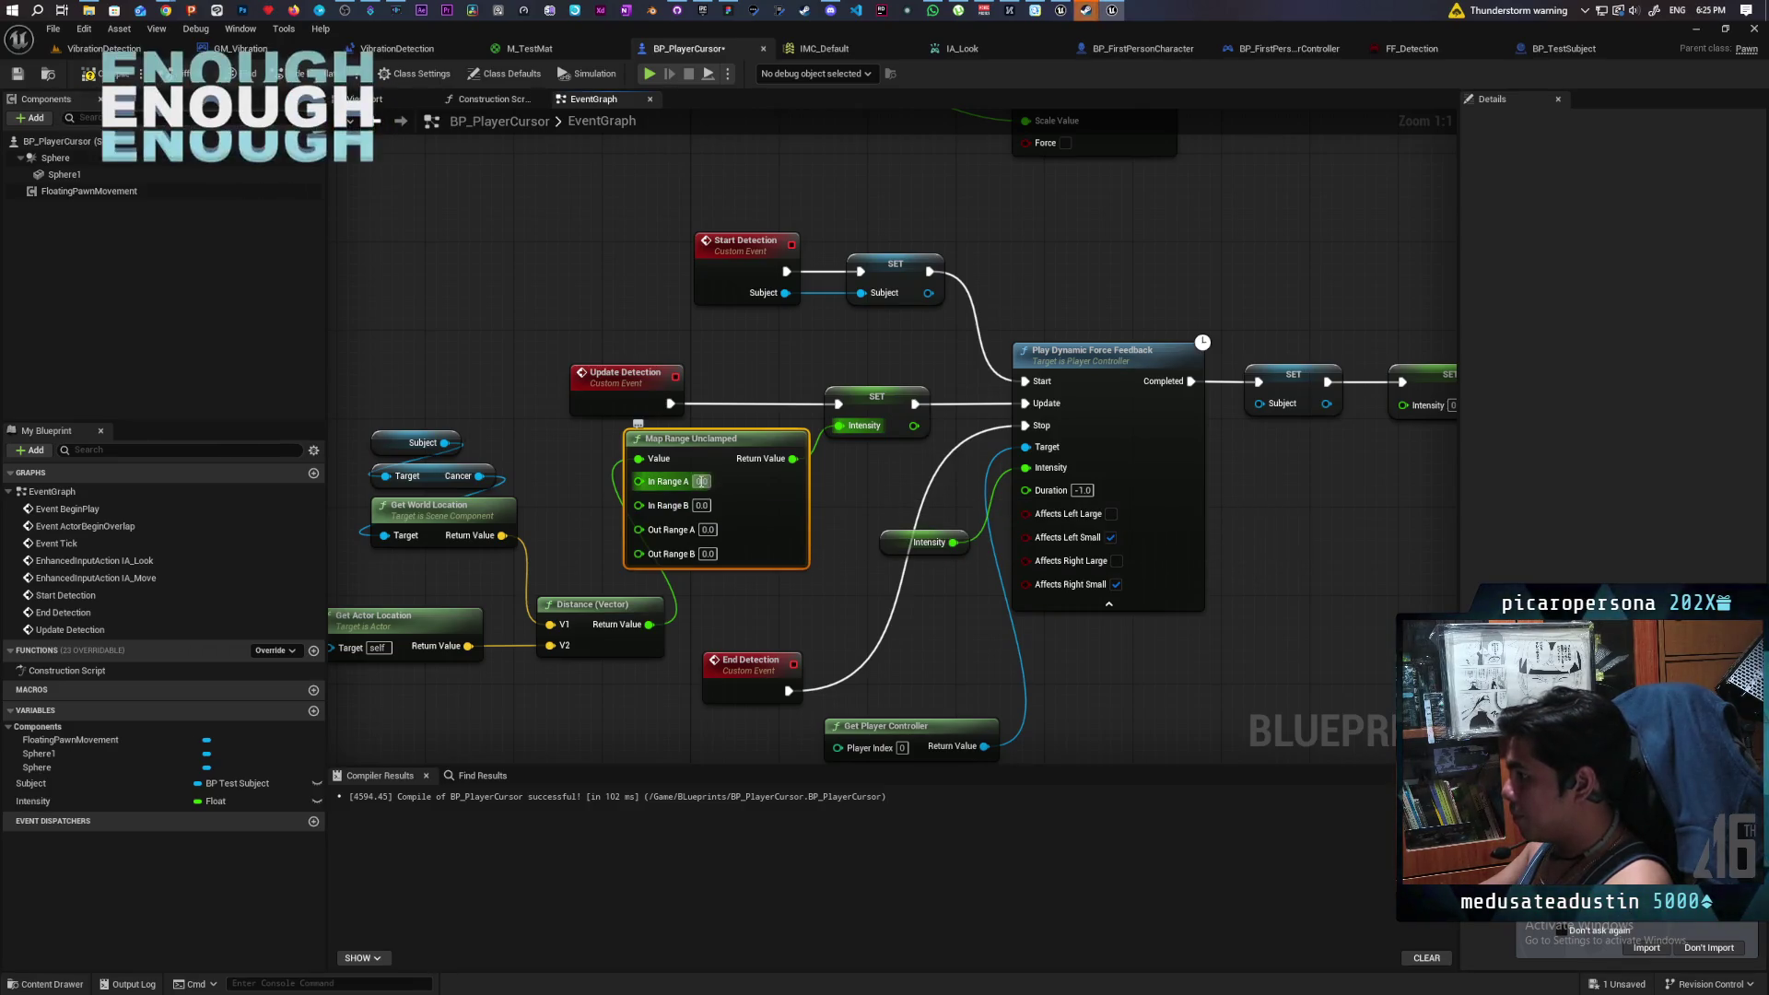
pyautogui.write('100')
pyautogui.press('Return')
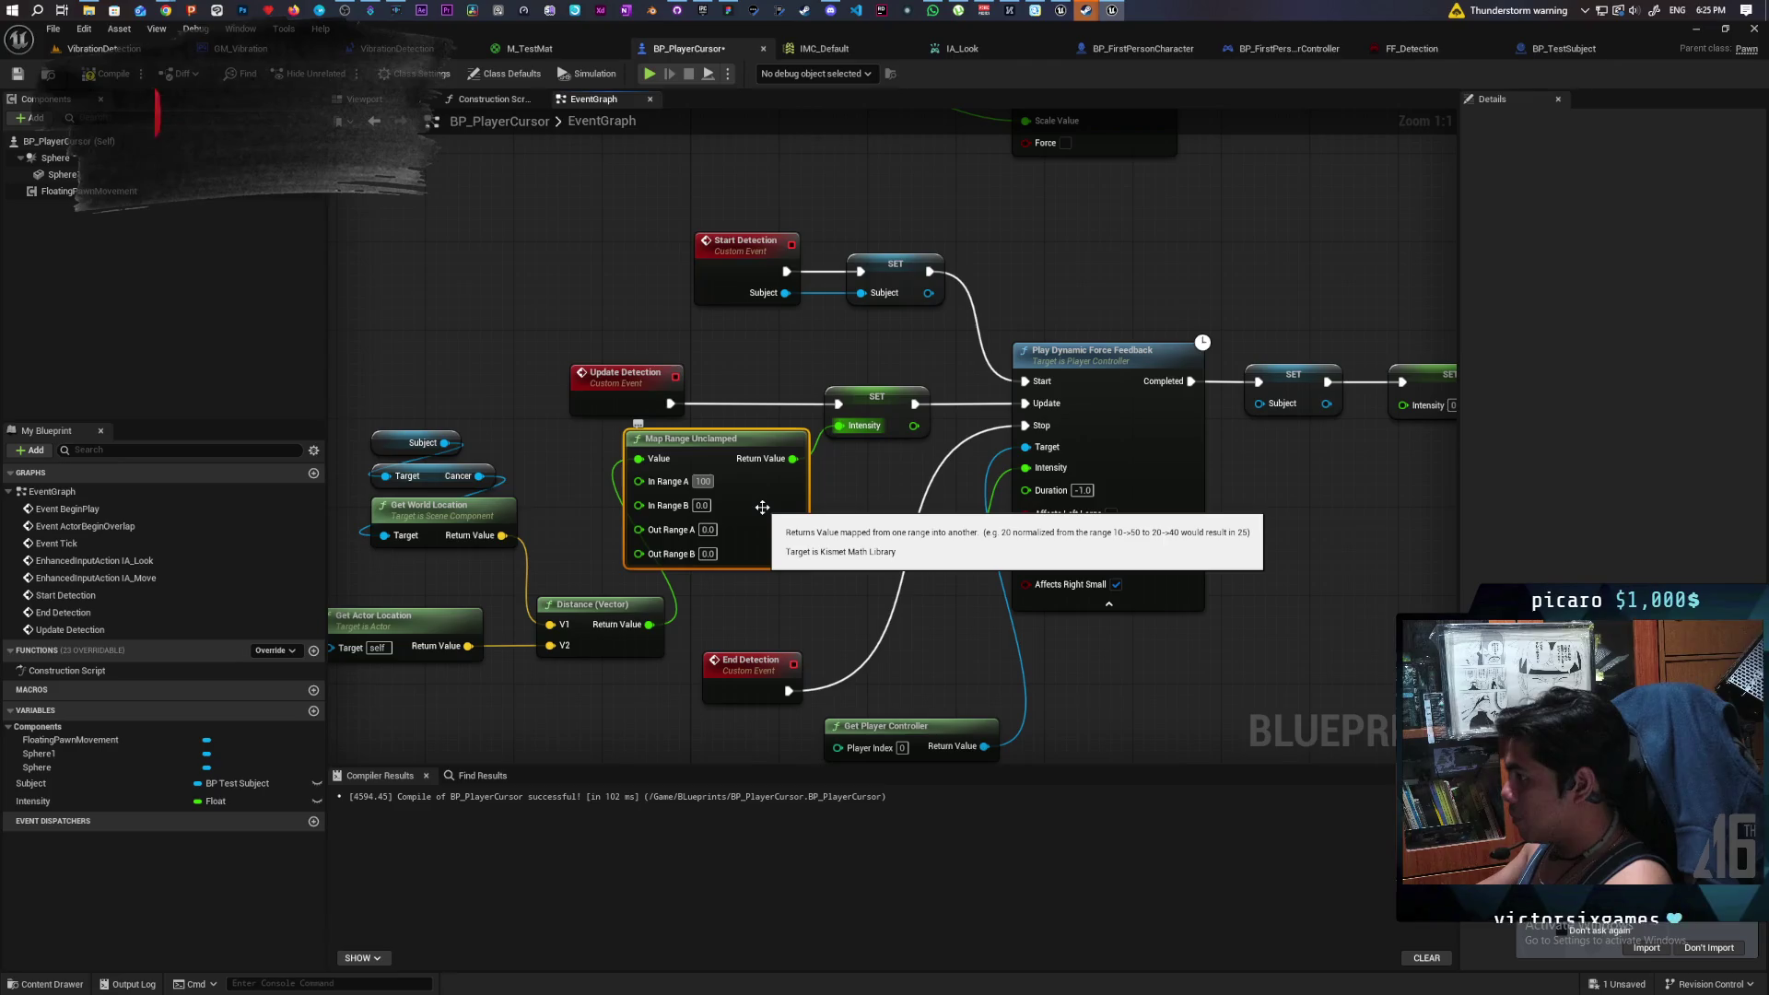
pyautogui.hotkey('ctrl', 'z')
pyautogui.click(703, 482)
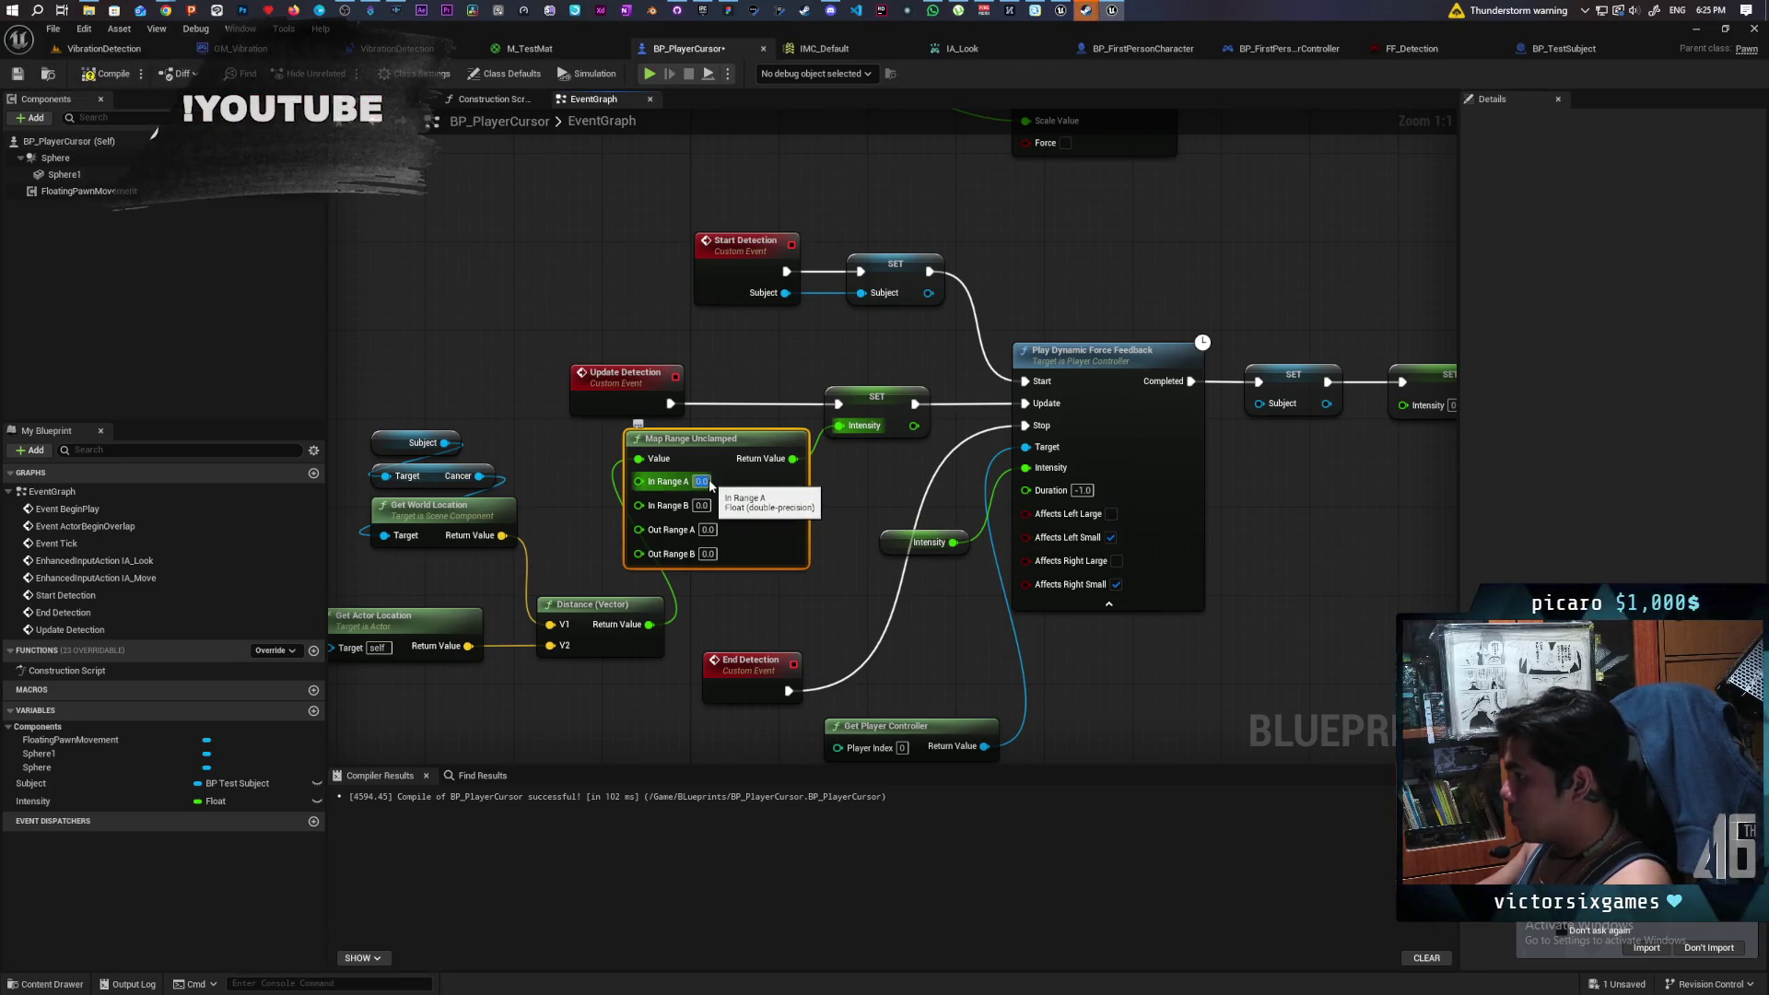
pyautogui.press('Tab')
pyautogui.write('10')
pyautogui.hotkey('ctrl', 'z')
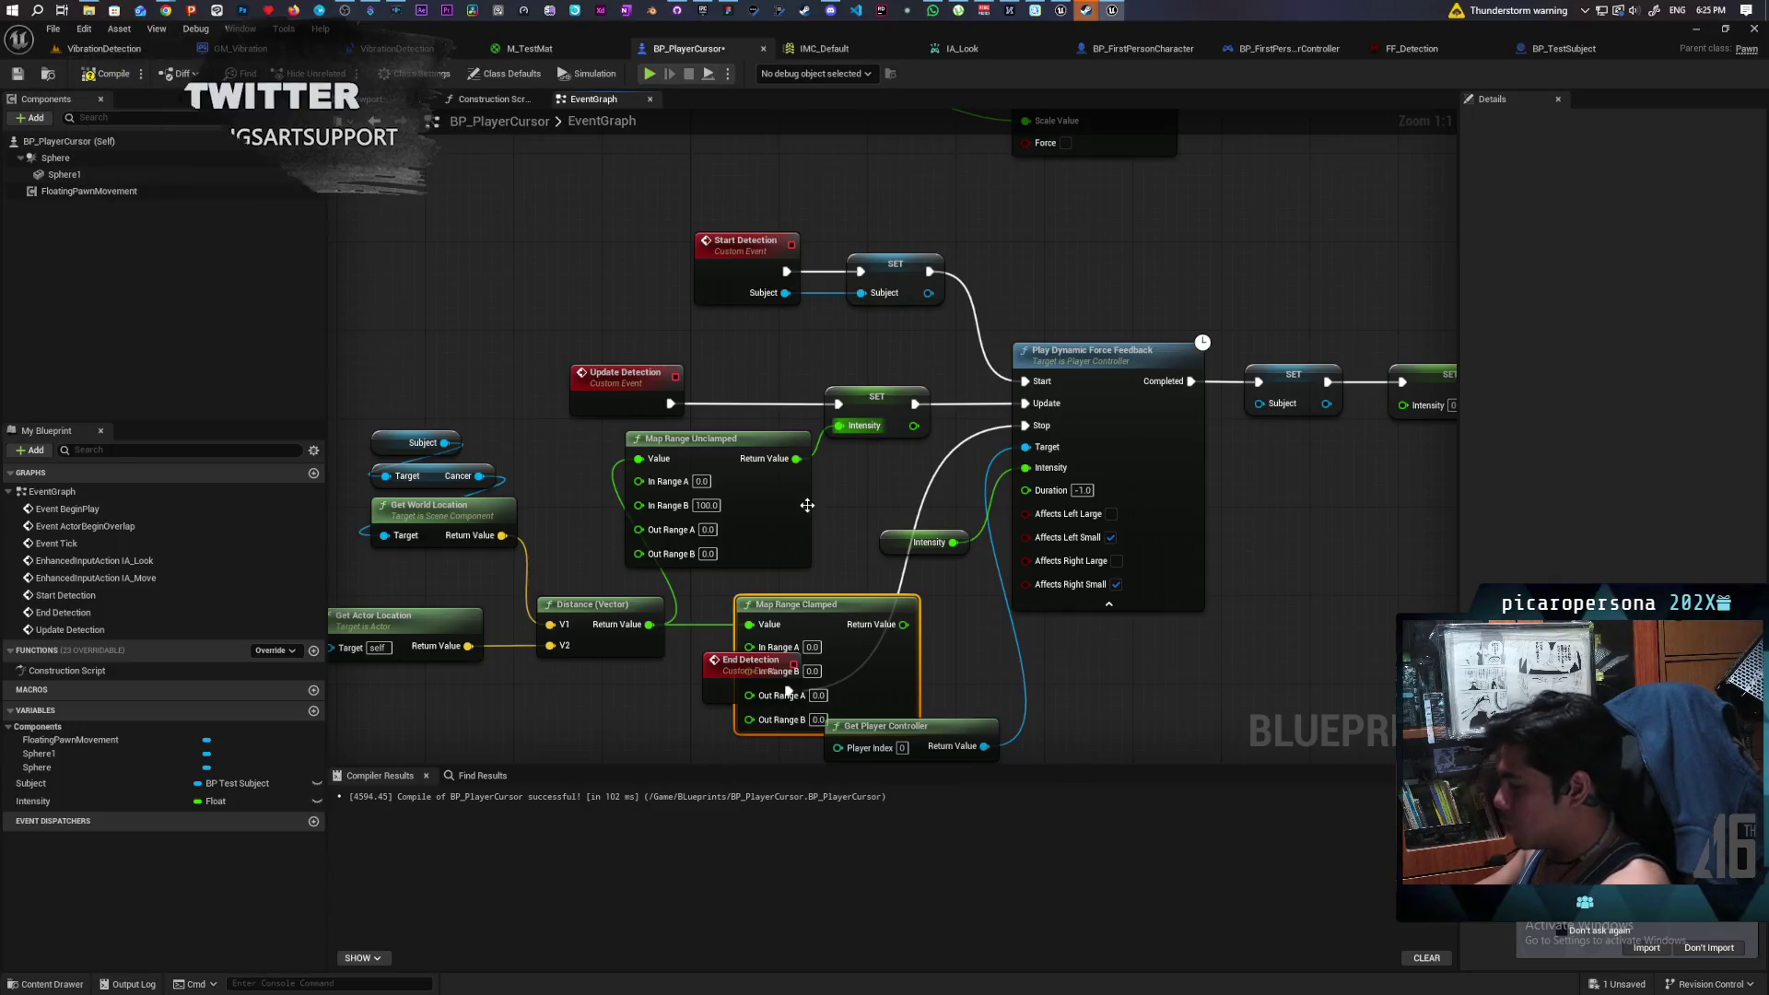
pyautogui.moveTo(826, 612)
pyautogui.mouseDown()
pyautogui.moveTo(681, 465)
pyautogui.moveTo(838, 426)
pyautogui.mouseUp()
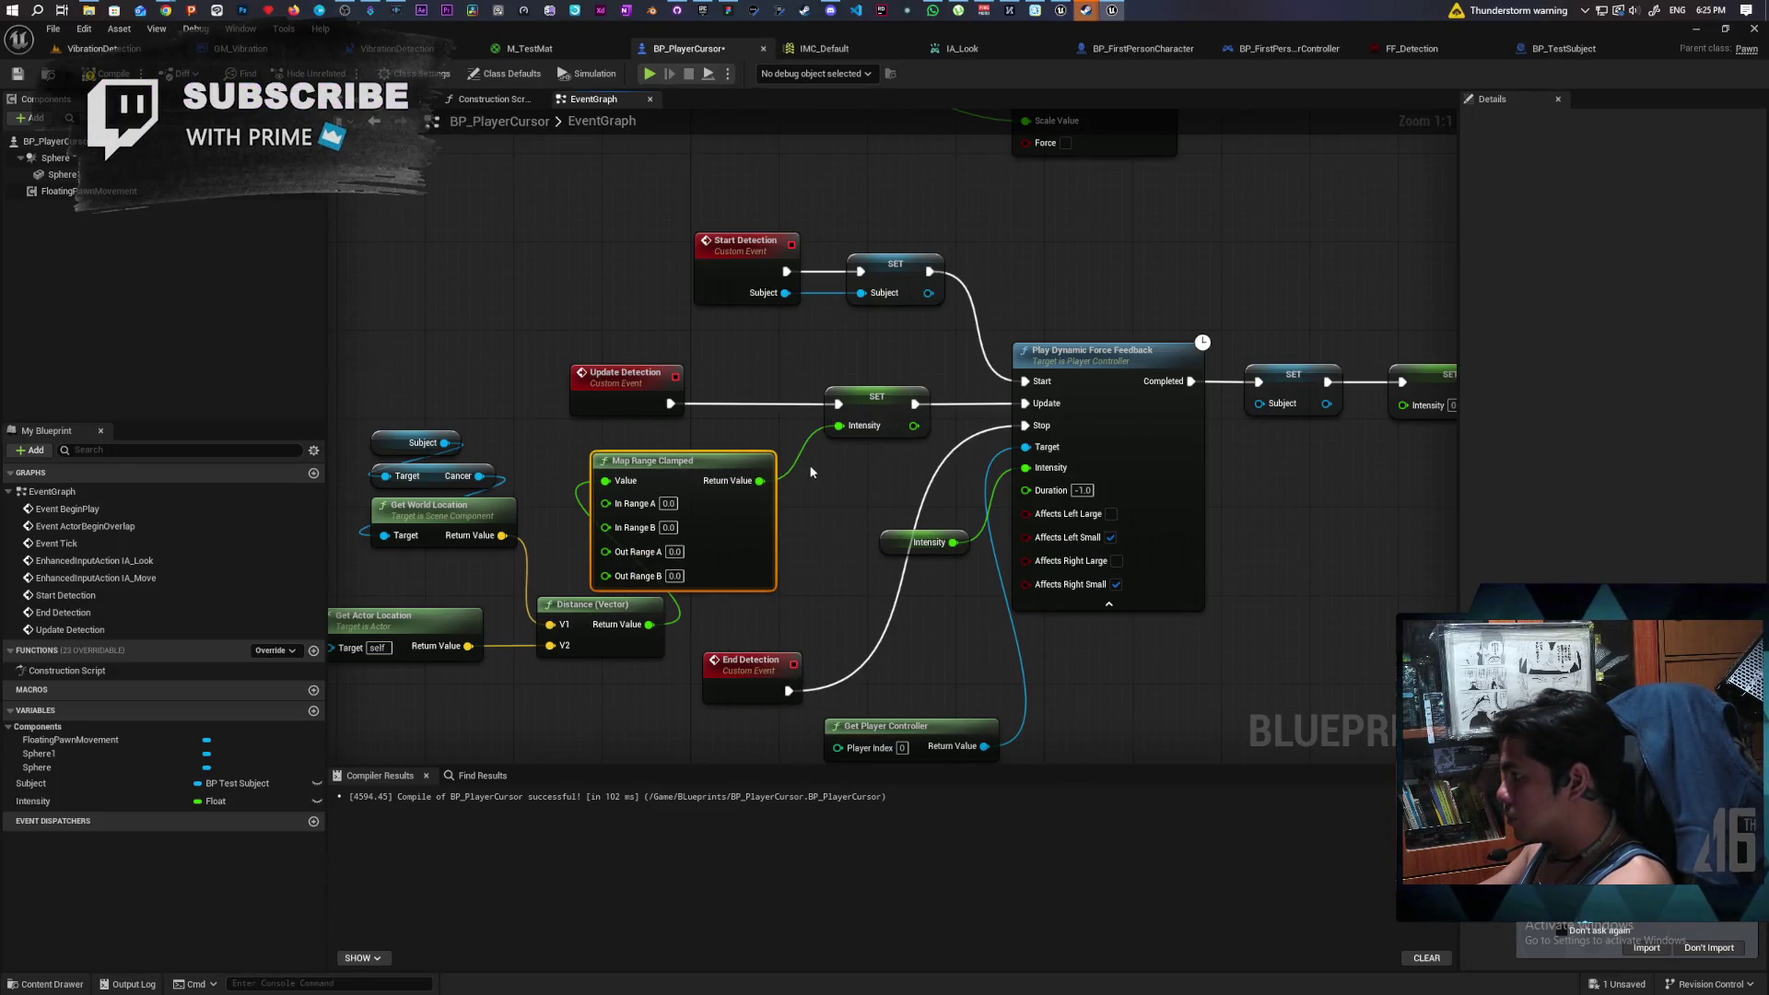
# - Set the clamped ranges to 0–100 in and 1.0–0.5 out, then save
pyautogui.moveTo(654, 477); pyautogui.dragTo(688, 466)
pyautogui.click(701, 492)
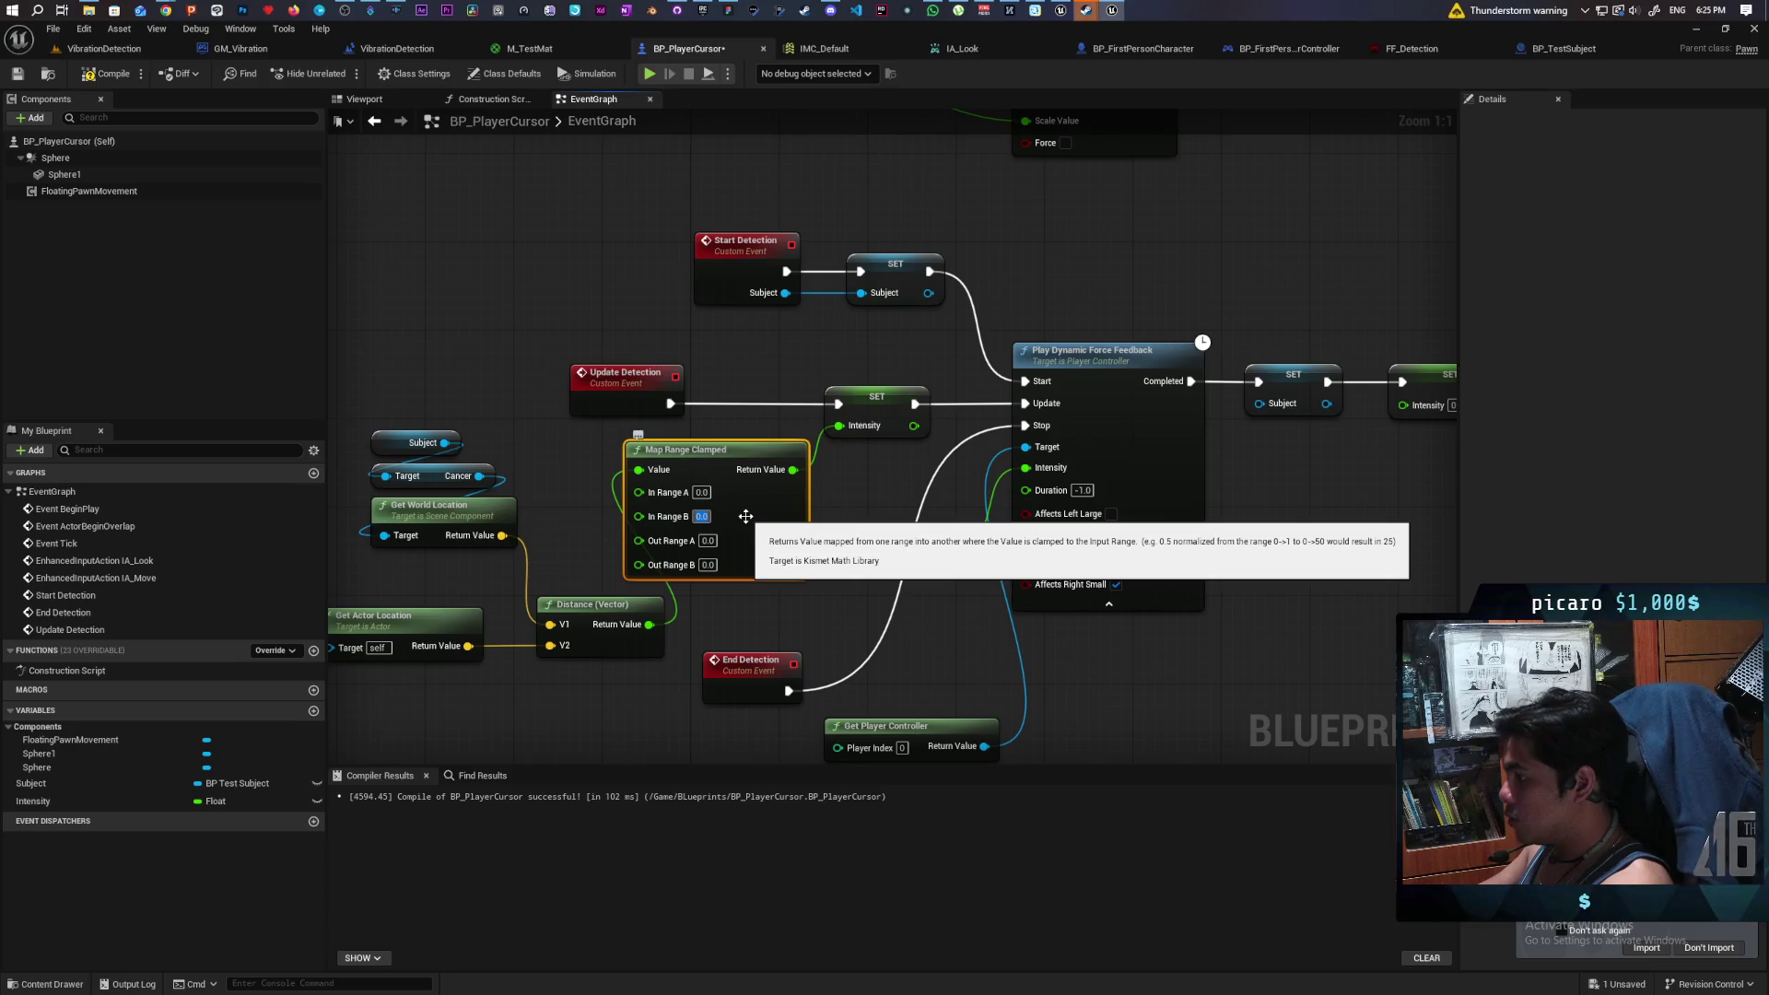
pyautogui.write('100')
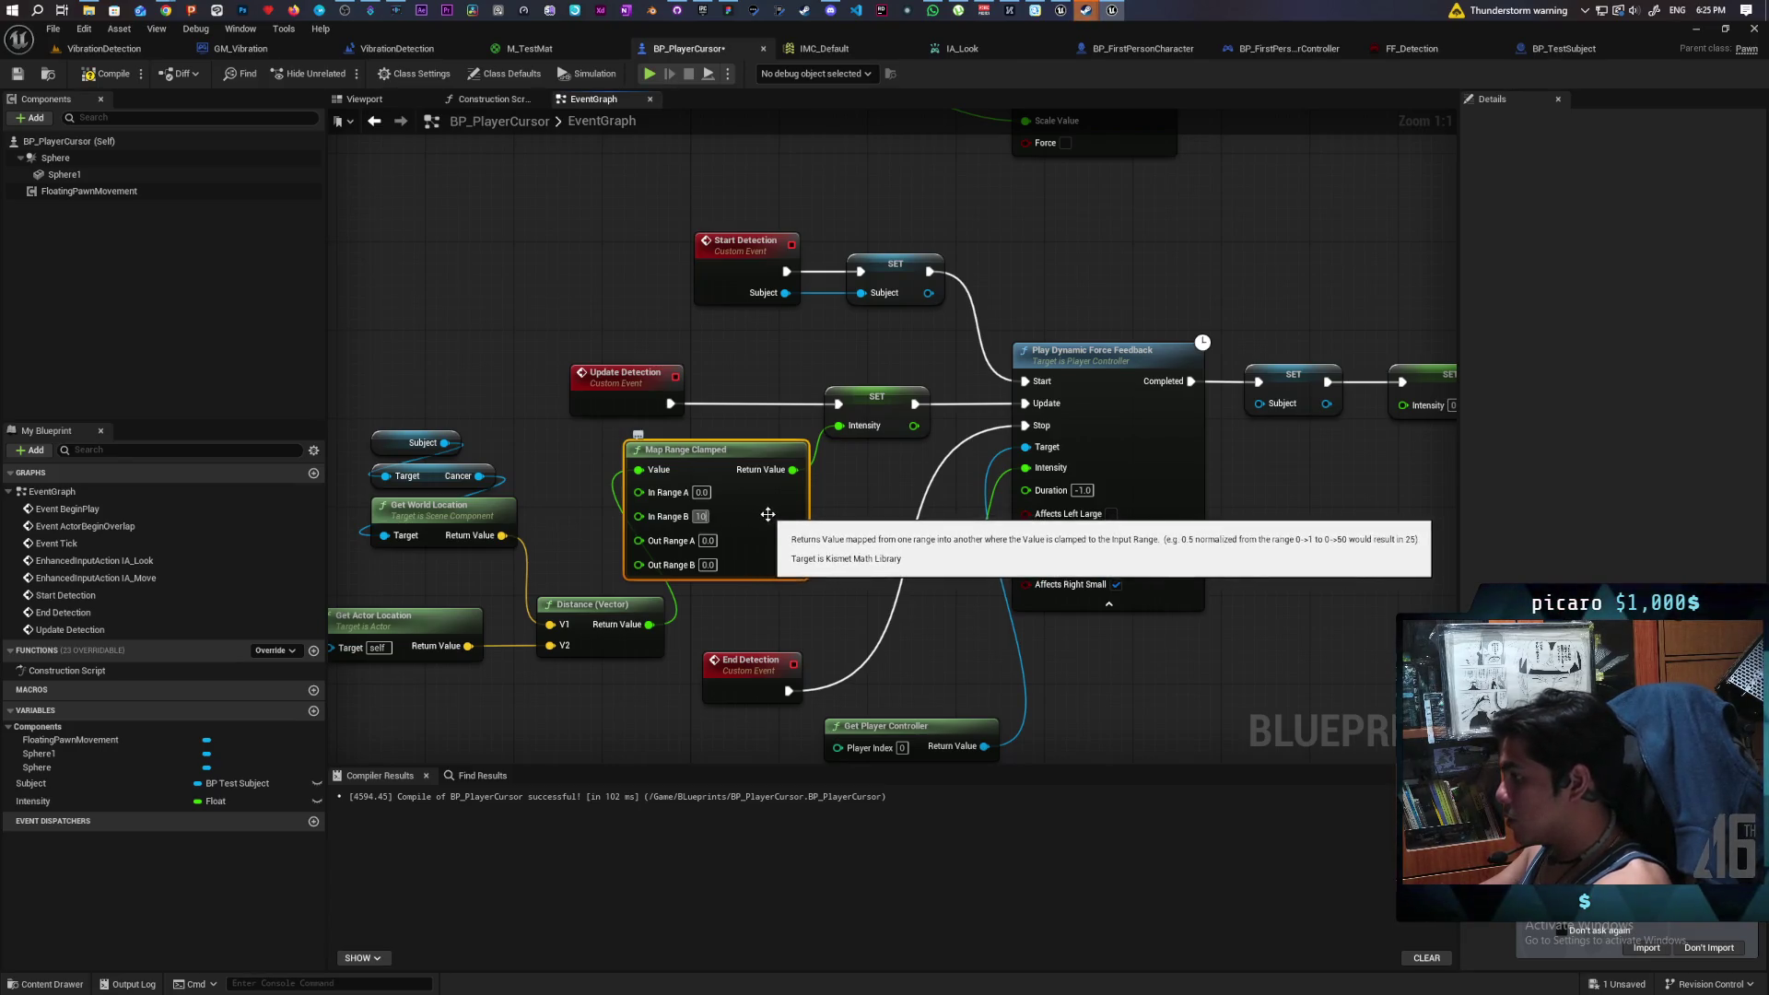
pyautogui.press('Return')
pyautogui.click(874, 495)
pyautogui.click(707, 541)
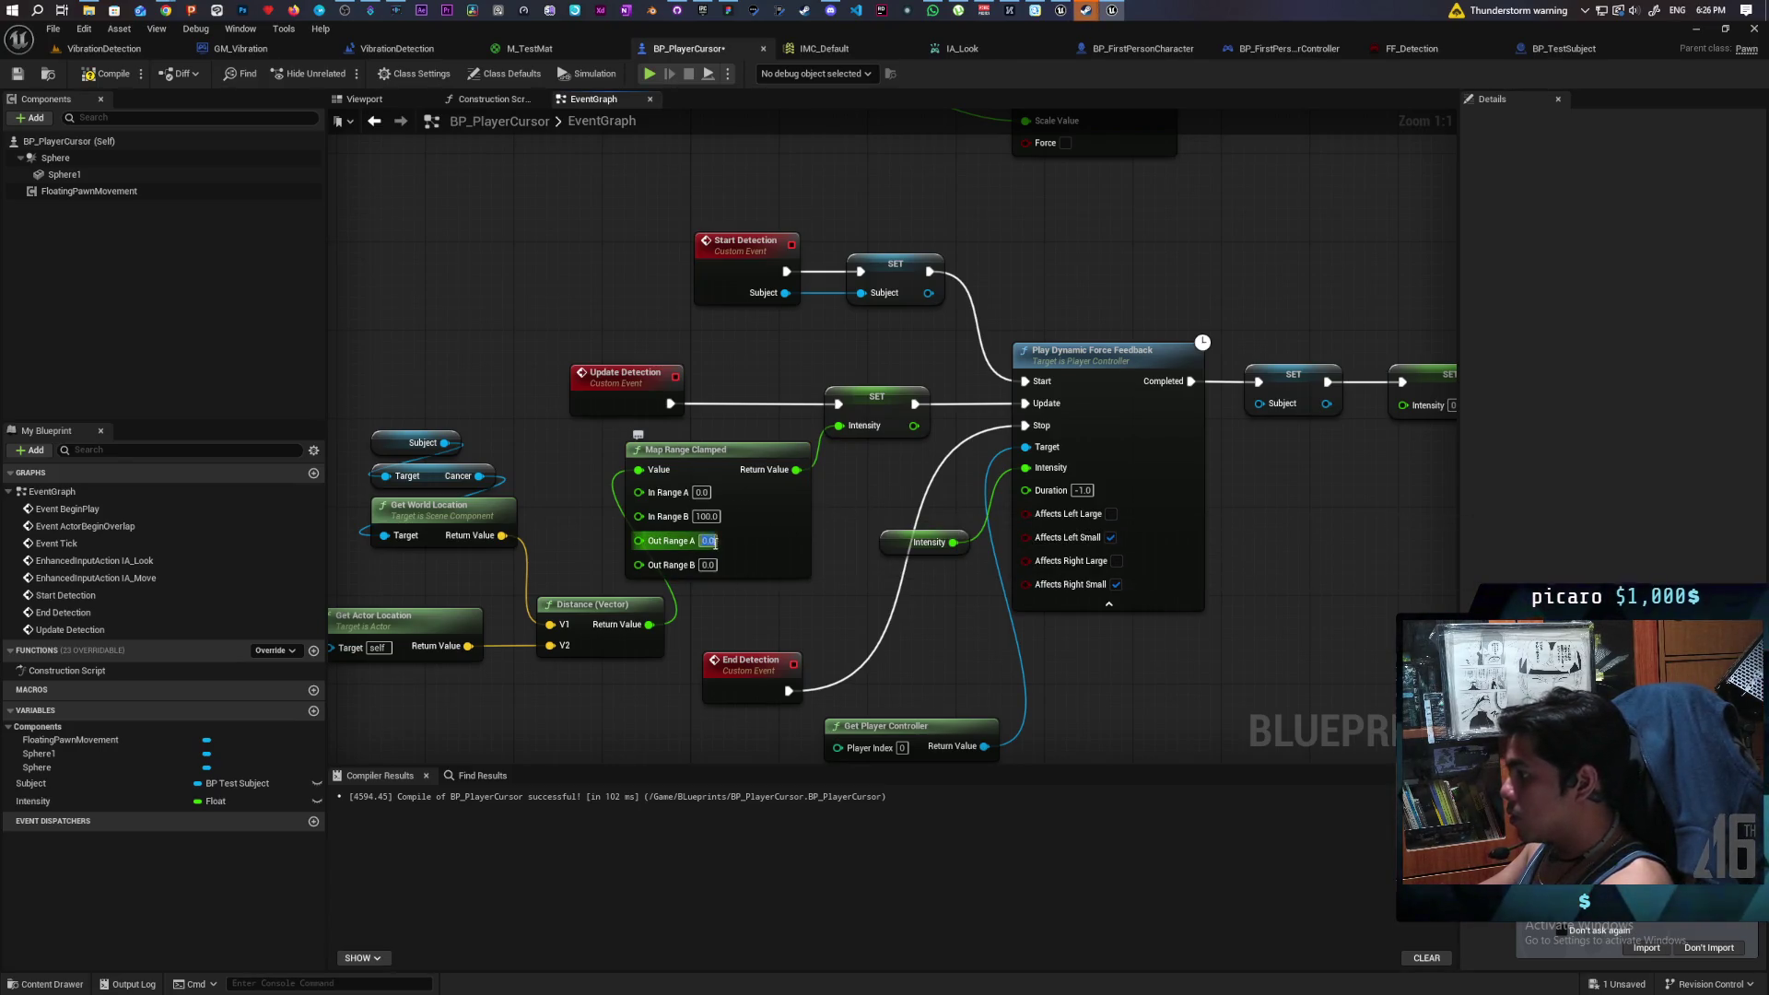
pyautogui.write('1')
pyautogui.press('Return')
pyautogui.click(707, 565)
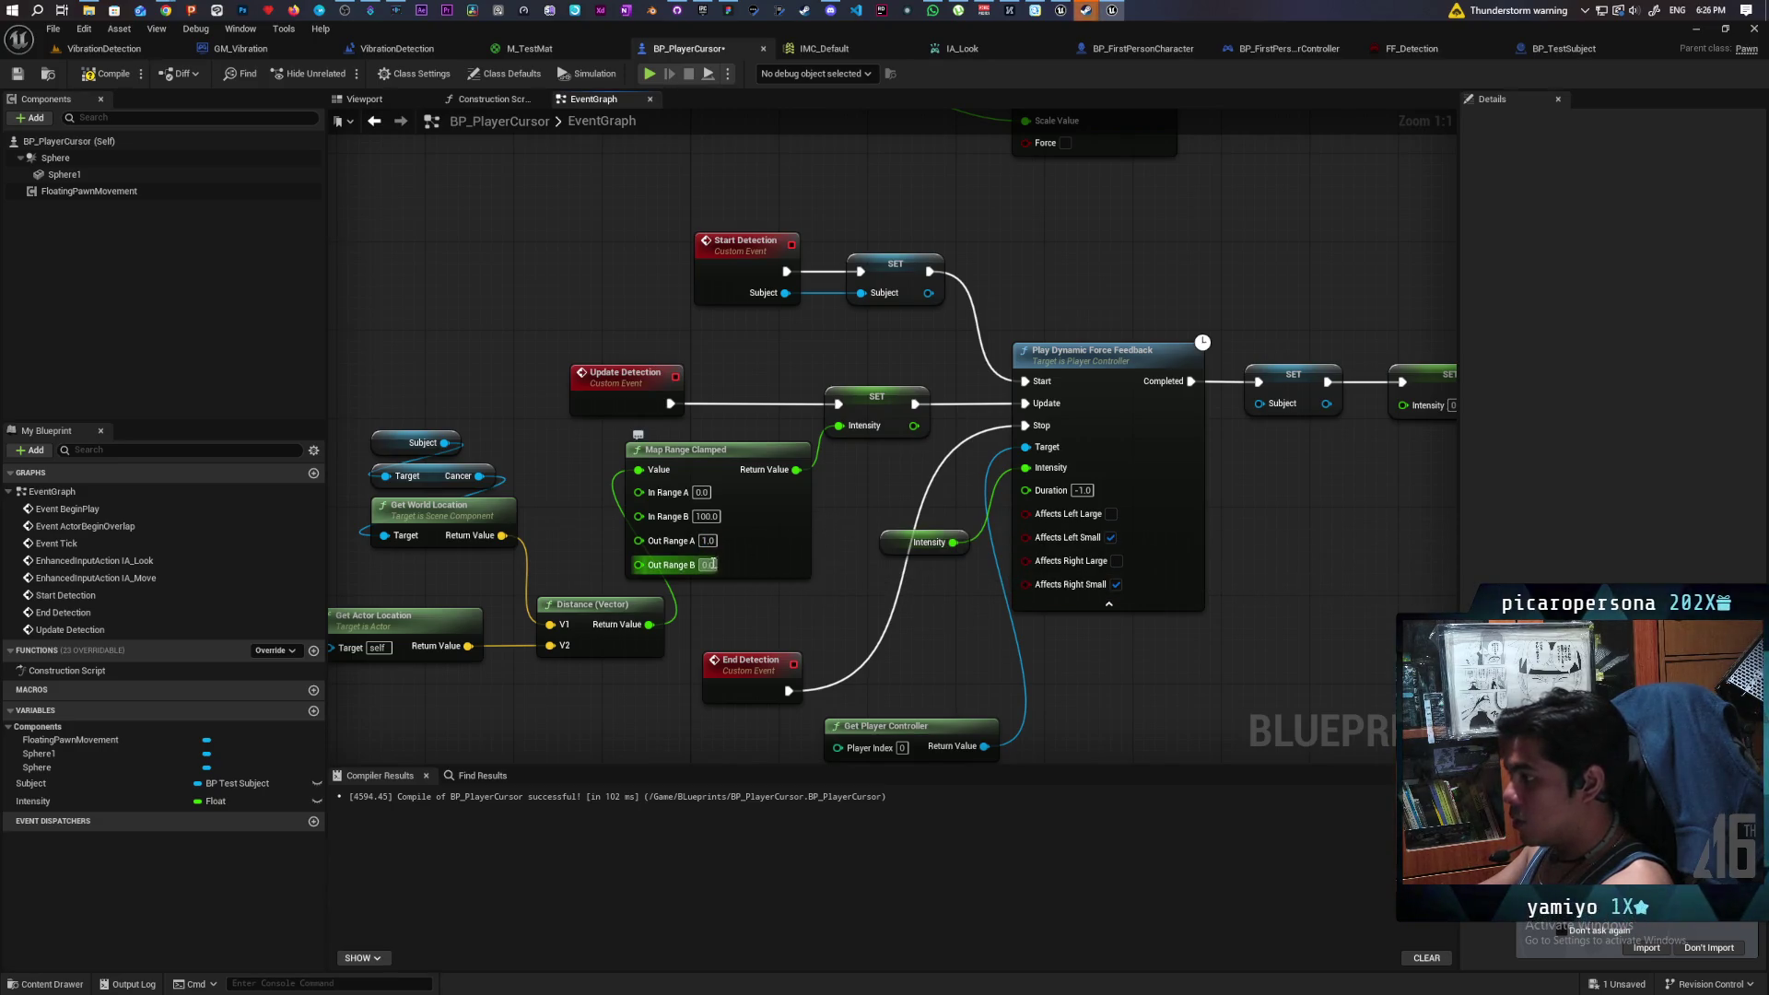
pyautogui.write('.5')
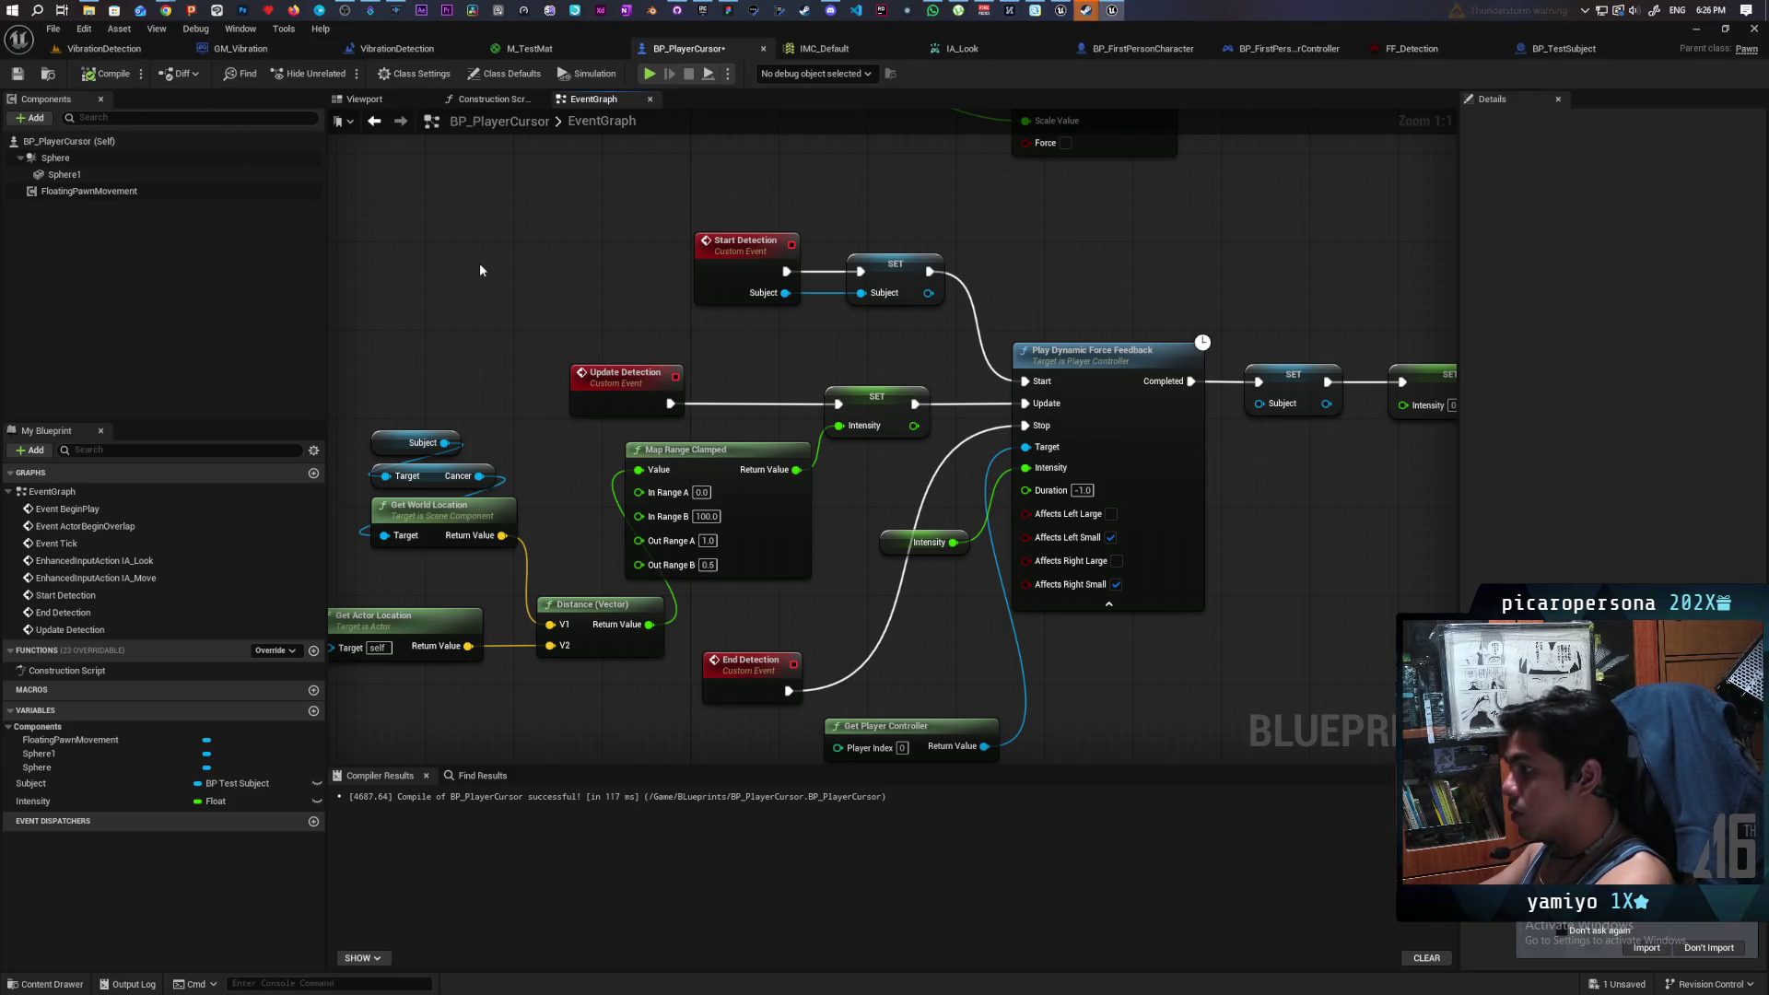
pyautogui.hotkey('ctrl', 's')
pyautogui.moveTo(479, 270); pyautogui.dragTo(526, 260)
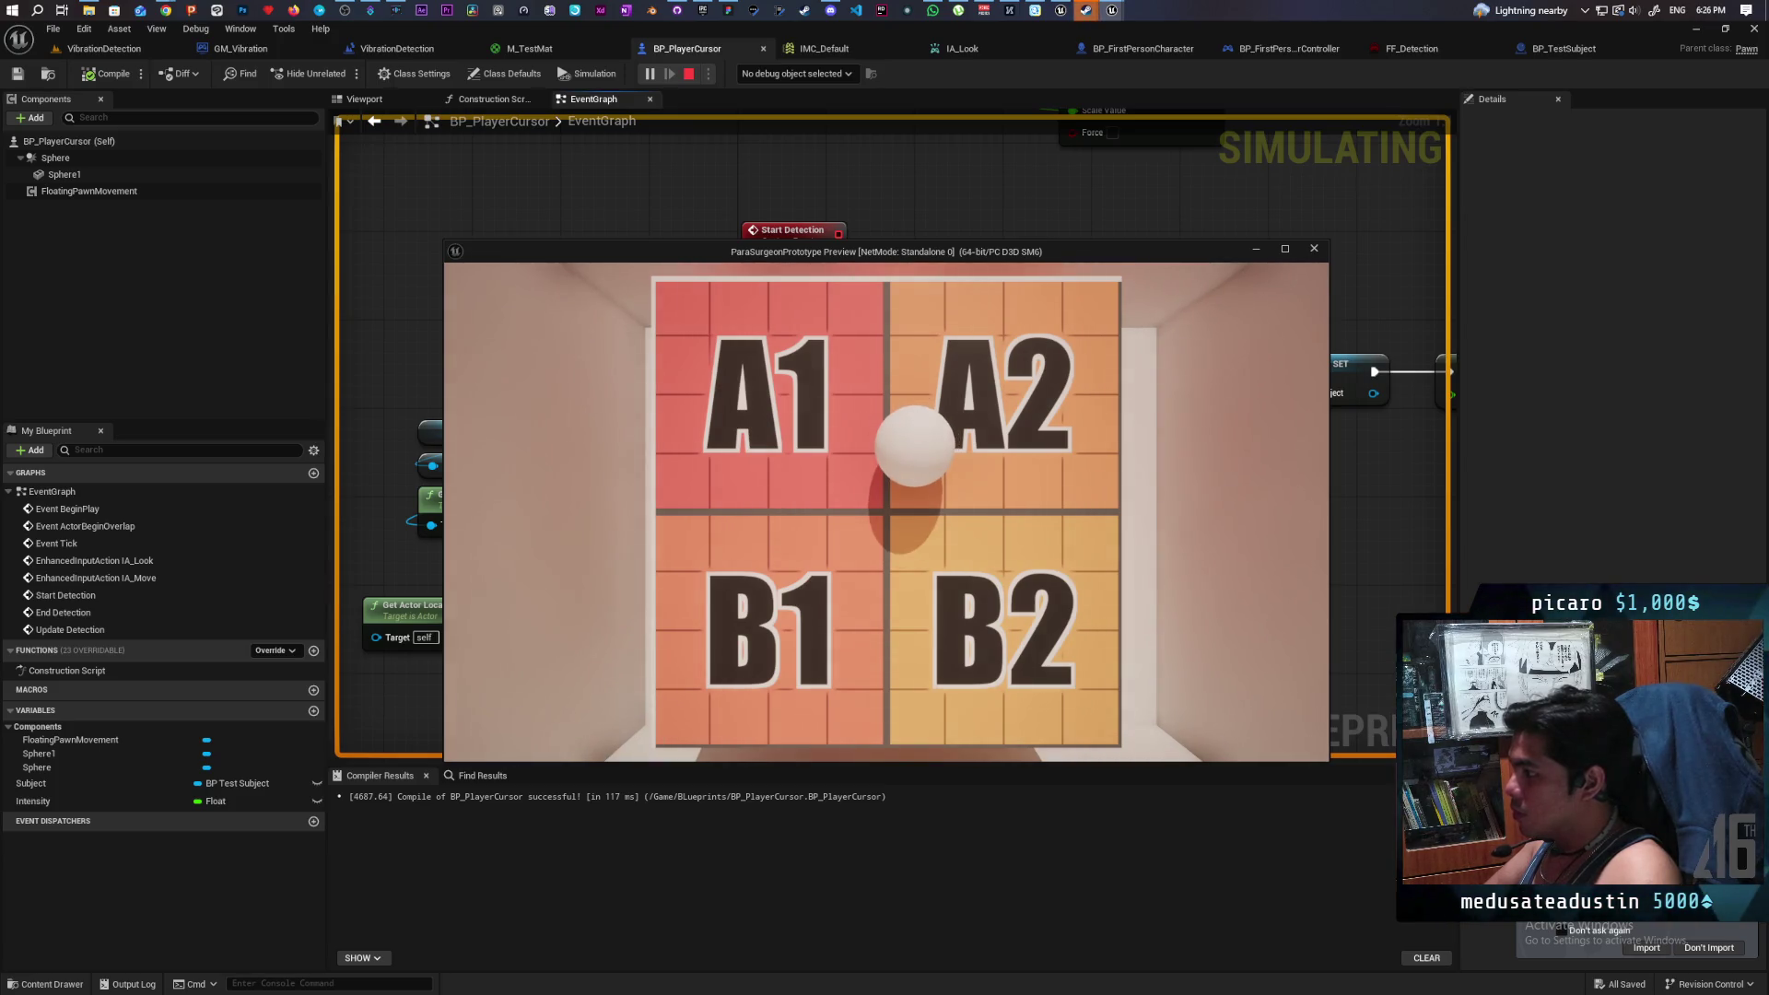
# - Run the simulation, move the white sphere over A1, then stop it
pyautogui.press('a')
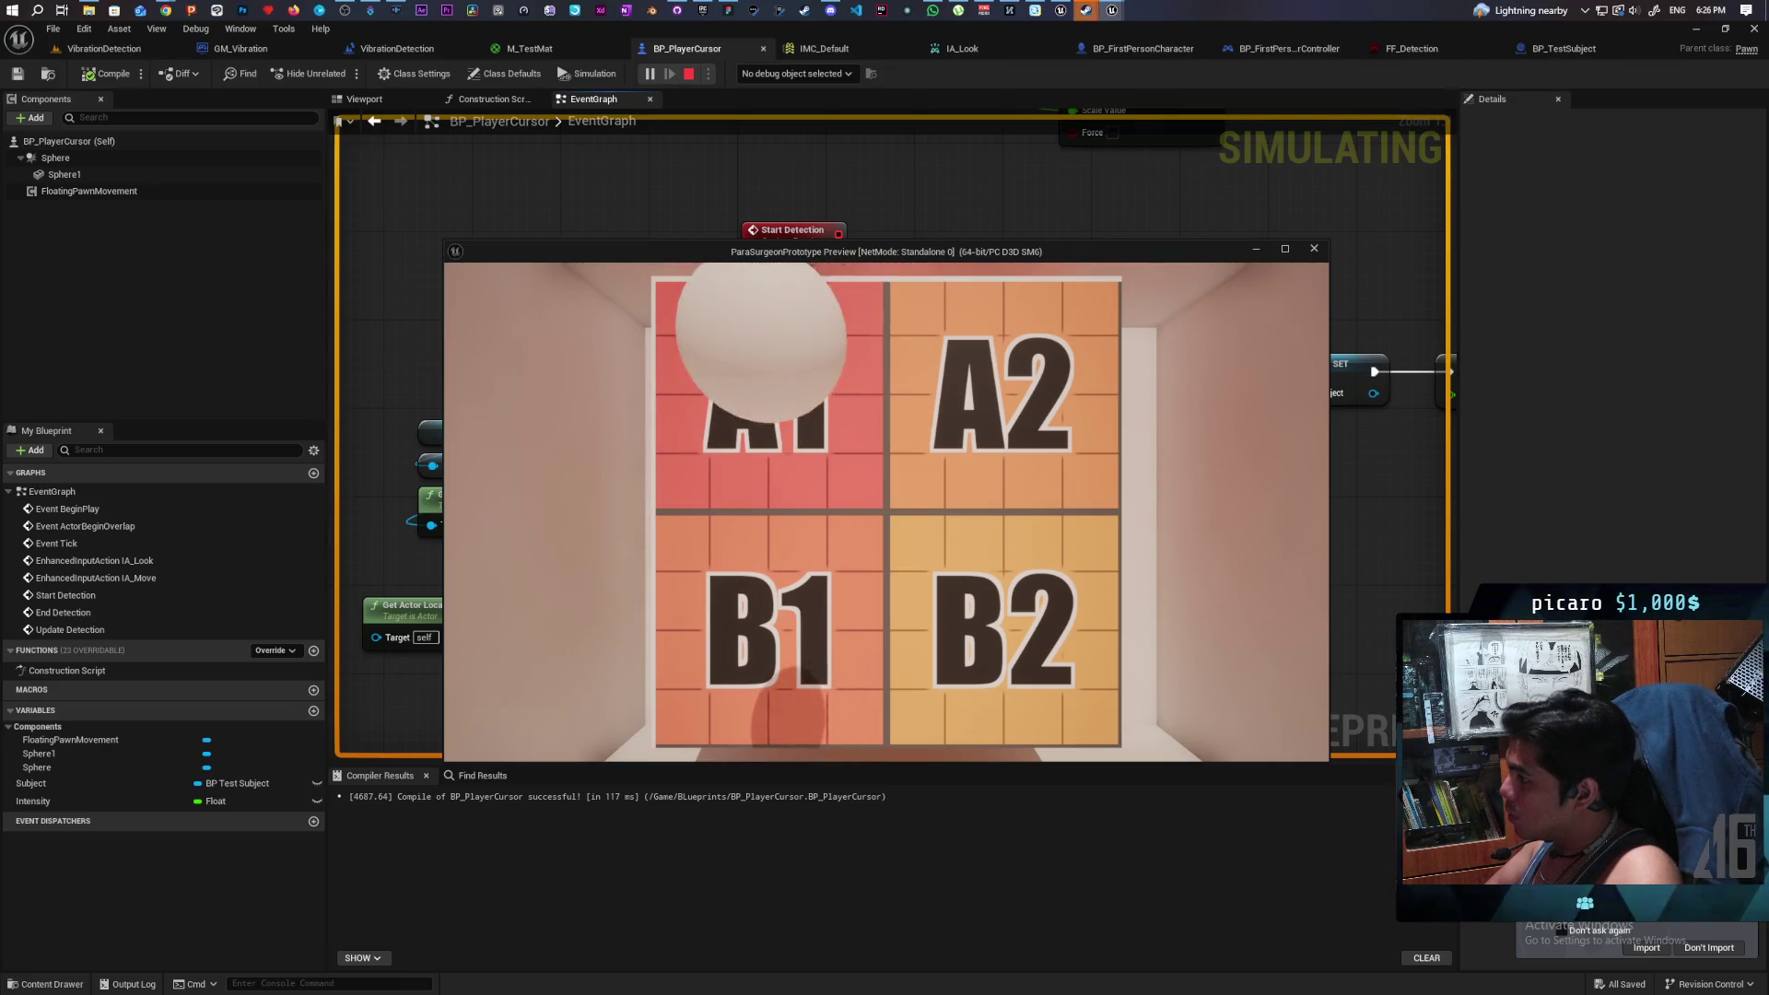
pyautogui.press('Escape')
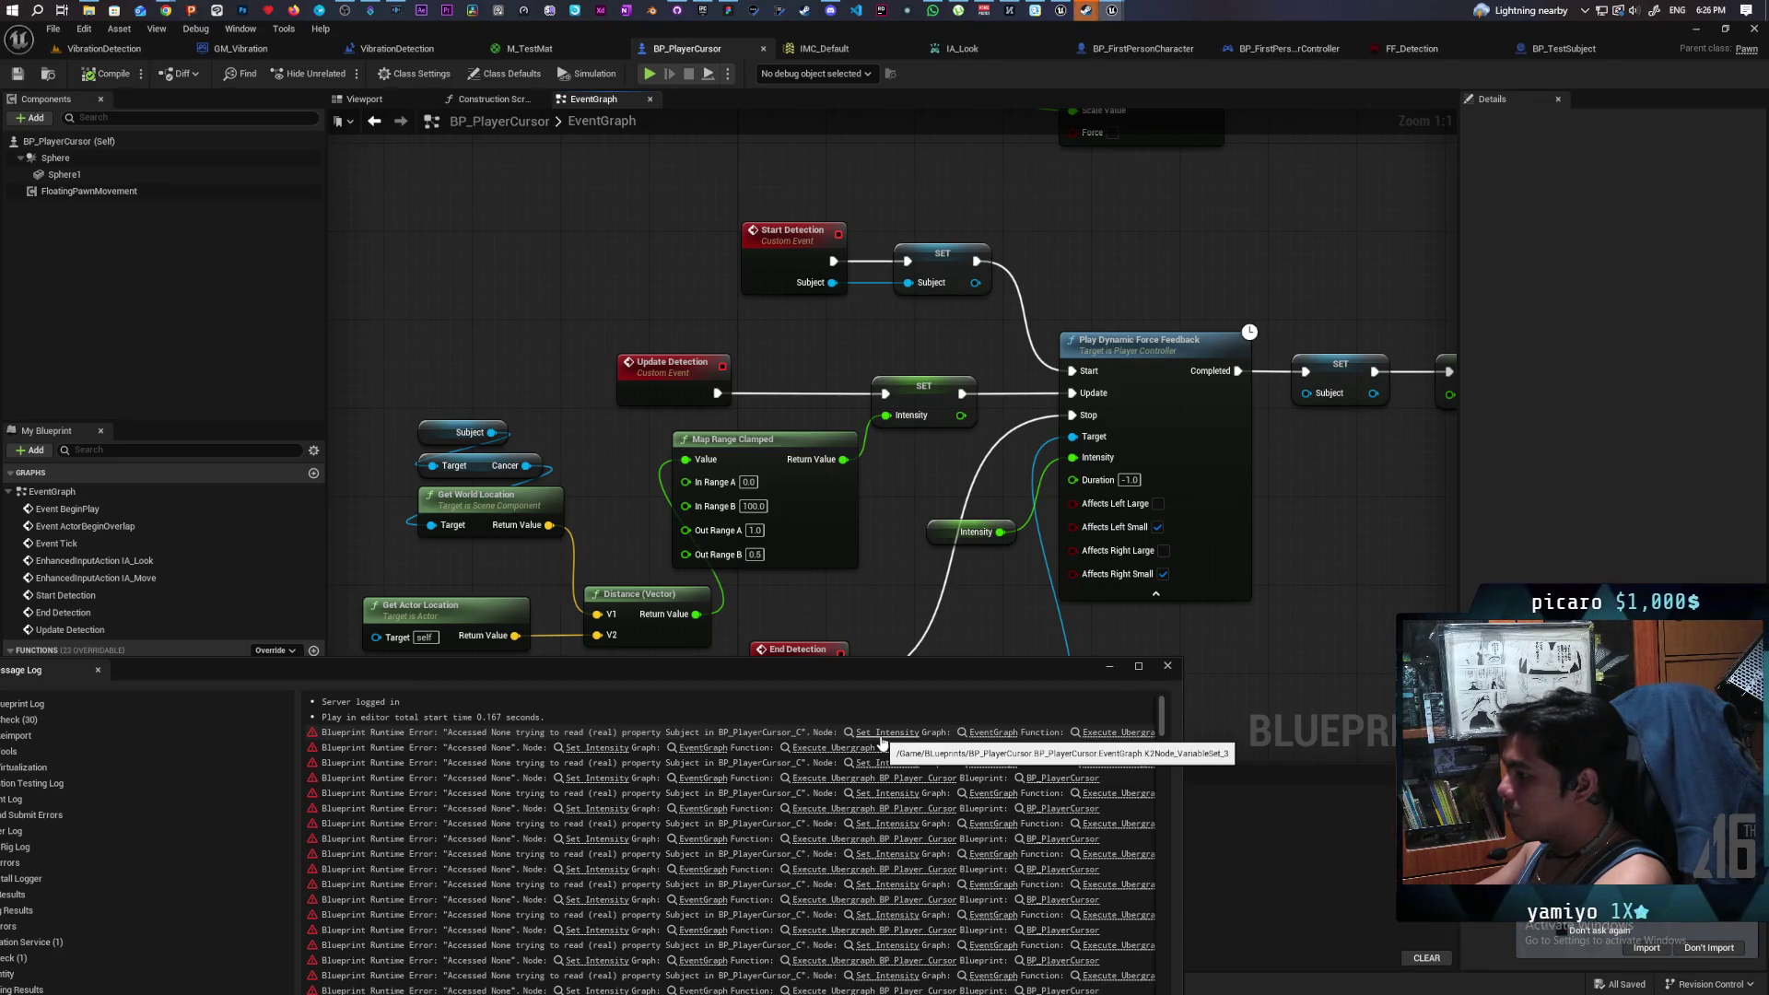
# - Move the six distance nodes down and Update Detection left to make room
pyautogui.moveTo(684, 481)
pyautogui.mouseDown()
pyautogui.moveTo(834, 492)
pyautogui.moveTo(849, 298)
pyautogui.mouseUp()
pyautogui.moveTo(542, 233); pyautogui.dragTo(901, 517)
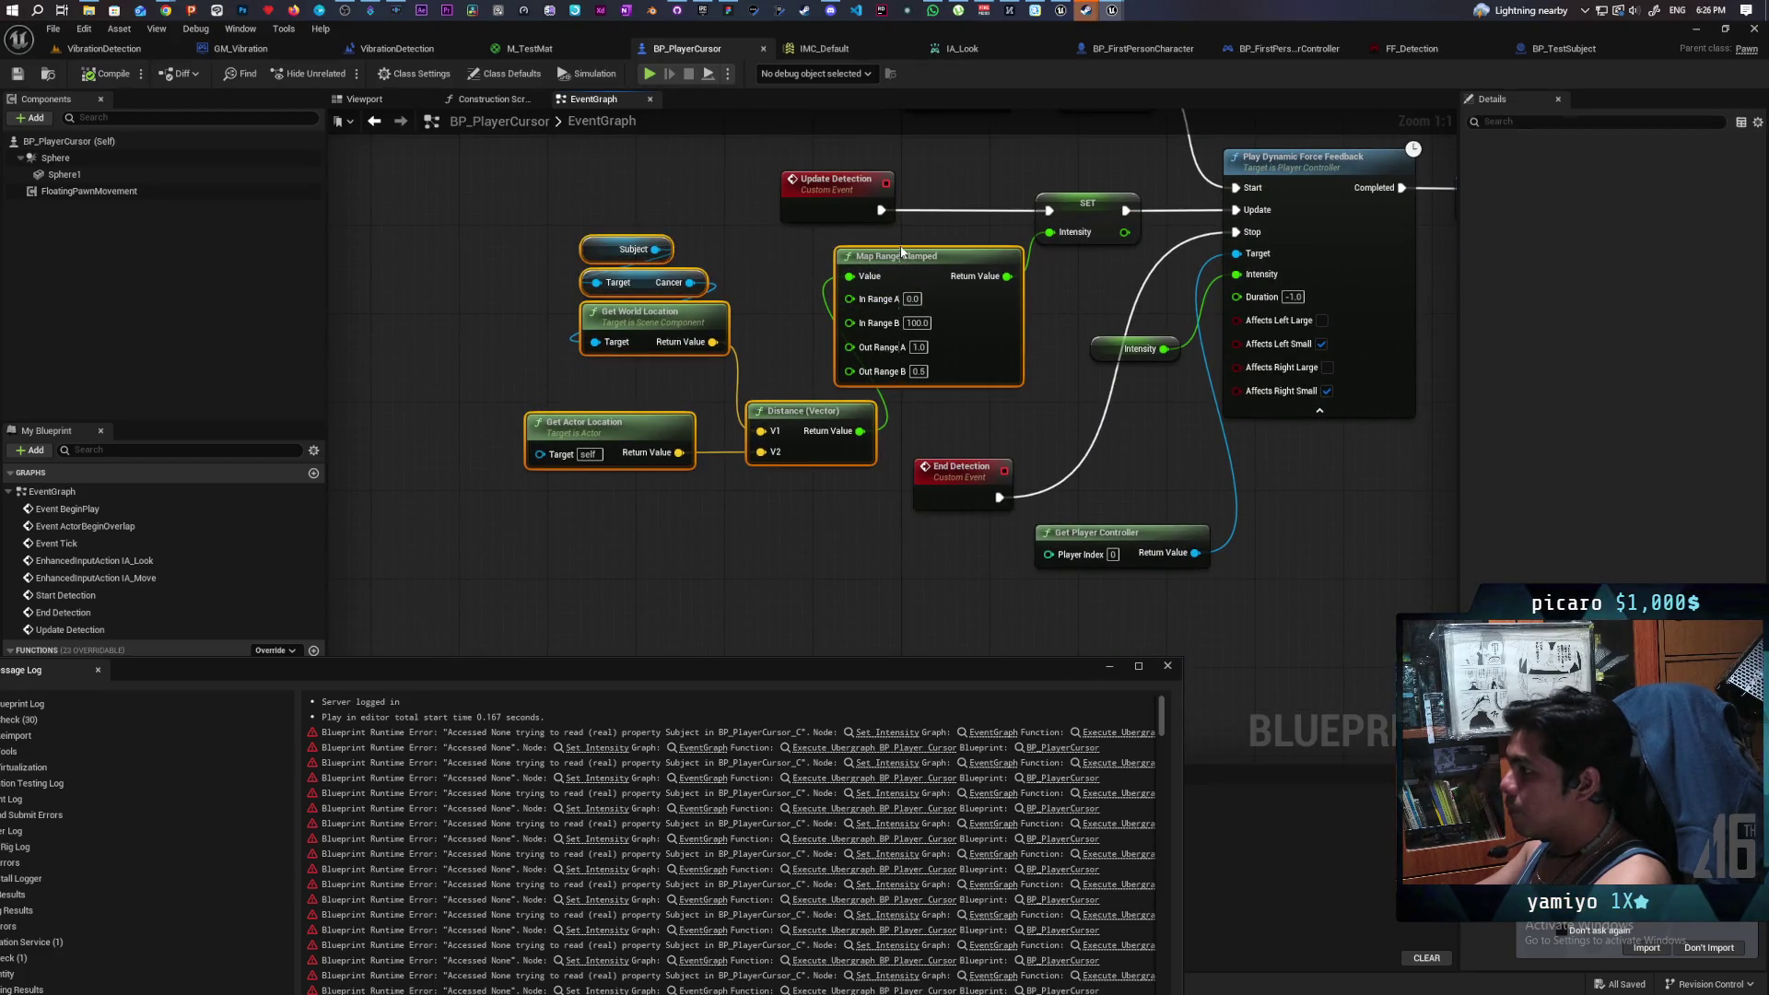
pyautogui.moveTo(899, 259); pyautogui.dragTo(875, 359)
pyautogui.click(858, 277)
pyautogui.moveTo(860, 272); pyautogui.dragTo(845, 454)
pyautogui.moveTo(813, 384); pyautogui.dragTo(679, 381)
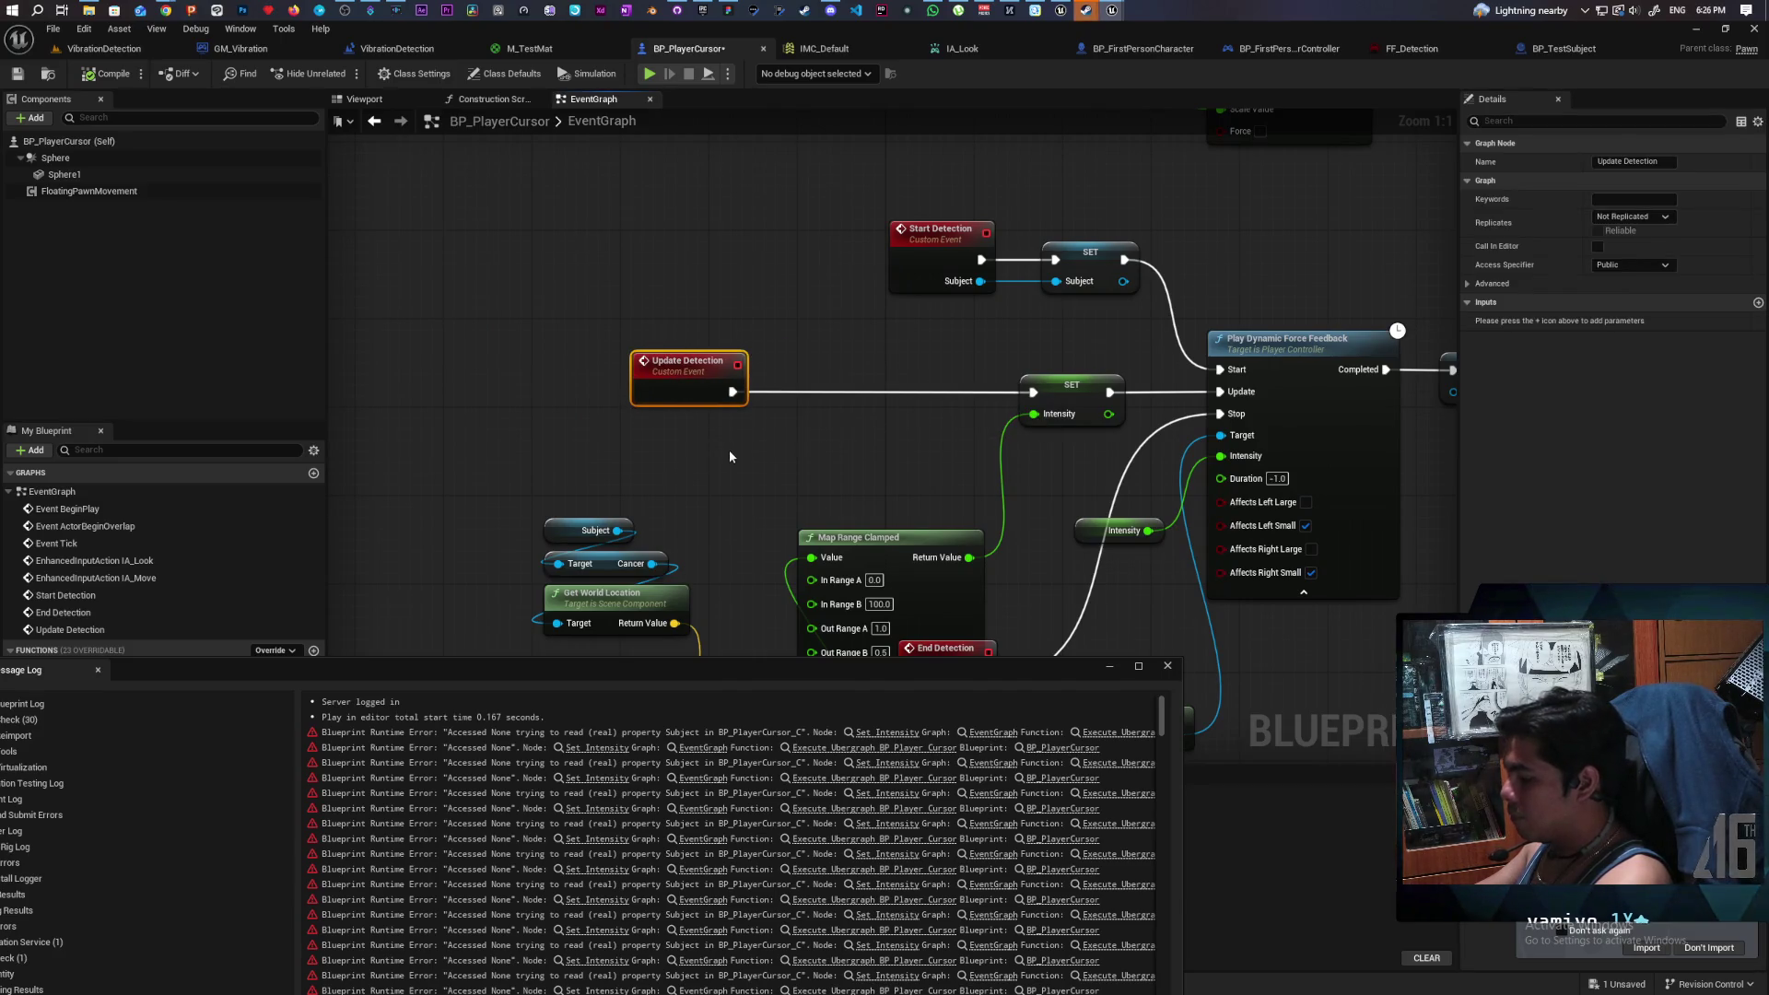
# - Gate Update Detection with an Is Valid check on Subject before SET Intensity, then compile
pyautogui.hotkey('ctrl', 'v')
pyautogui.moveTo(617, 531)
pyautogui.mouseDown()
pyautogui.moveTo(779, 495)
pyautogui.moveTo(840, 406)
pyautogui.moveTo(838, 390)
pyautogui.moveTo(788, 392)
pyautogui.mouseUp()
pyautogui.moveTo(917, 391); pyautogui.dragTo(1024, 391)
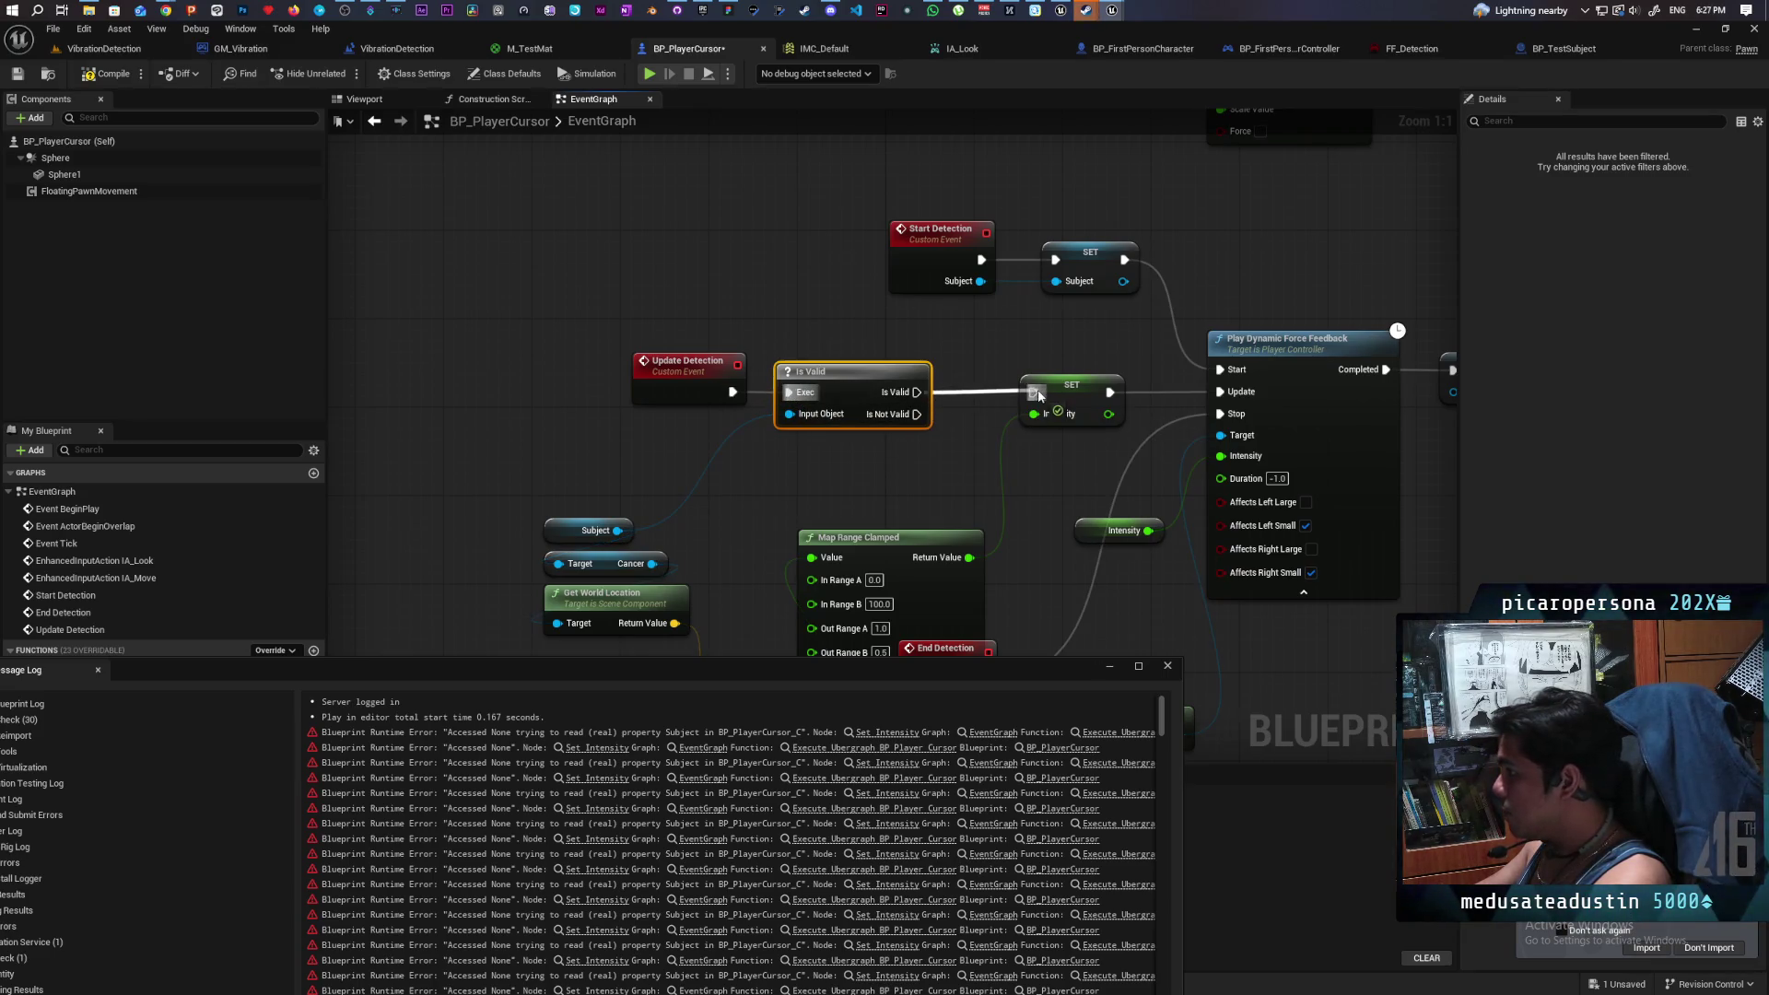
pyautogui.click(115, 79)
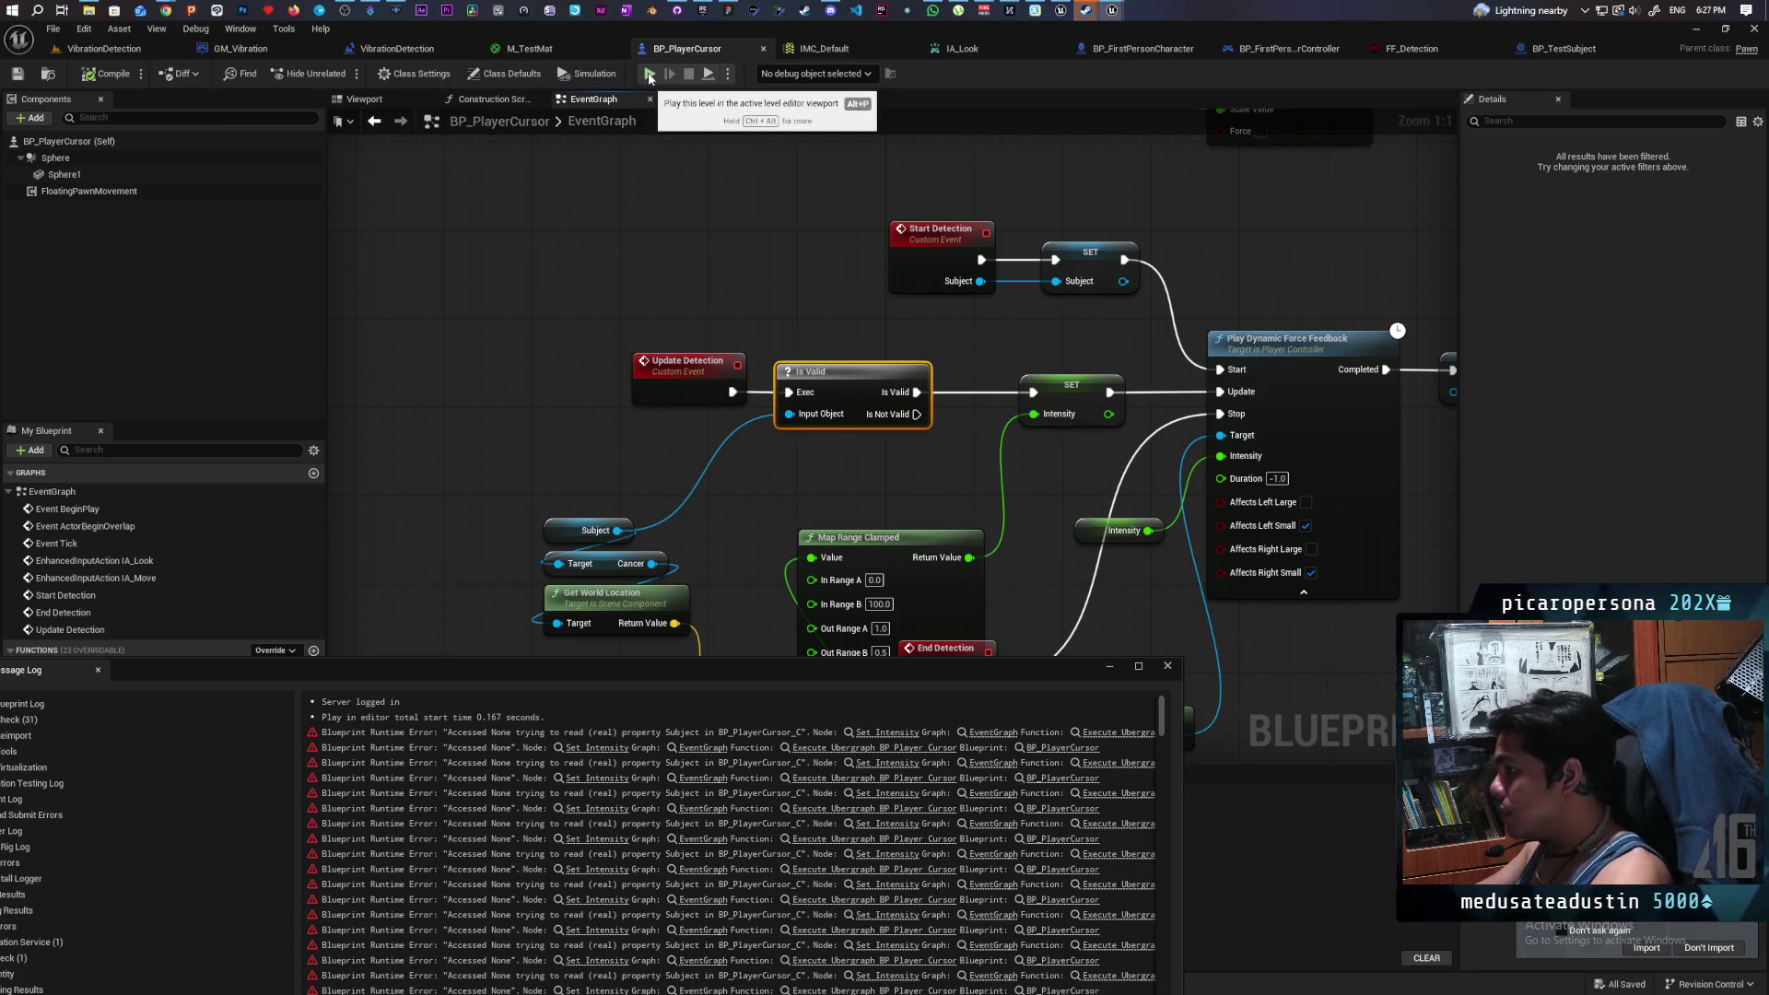
# - Close the error log and give BP_TestSubject's mesh the OverlapAllDynamic collision preset, then compile
pyautogui.click(1167, 665)
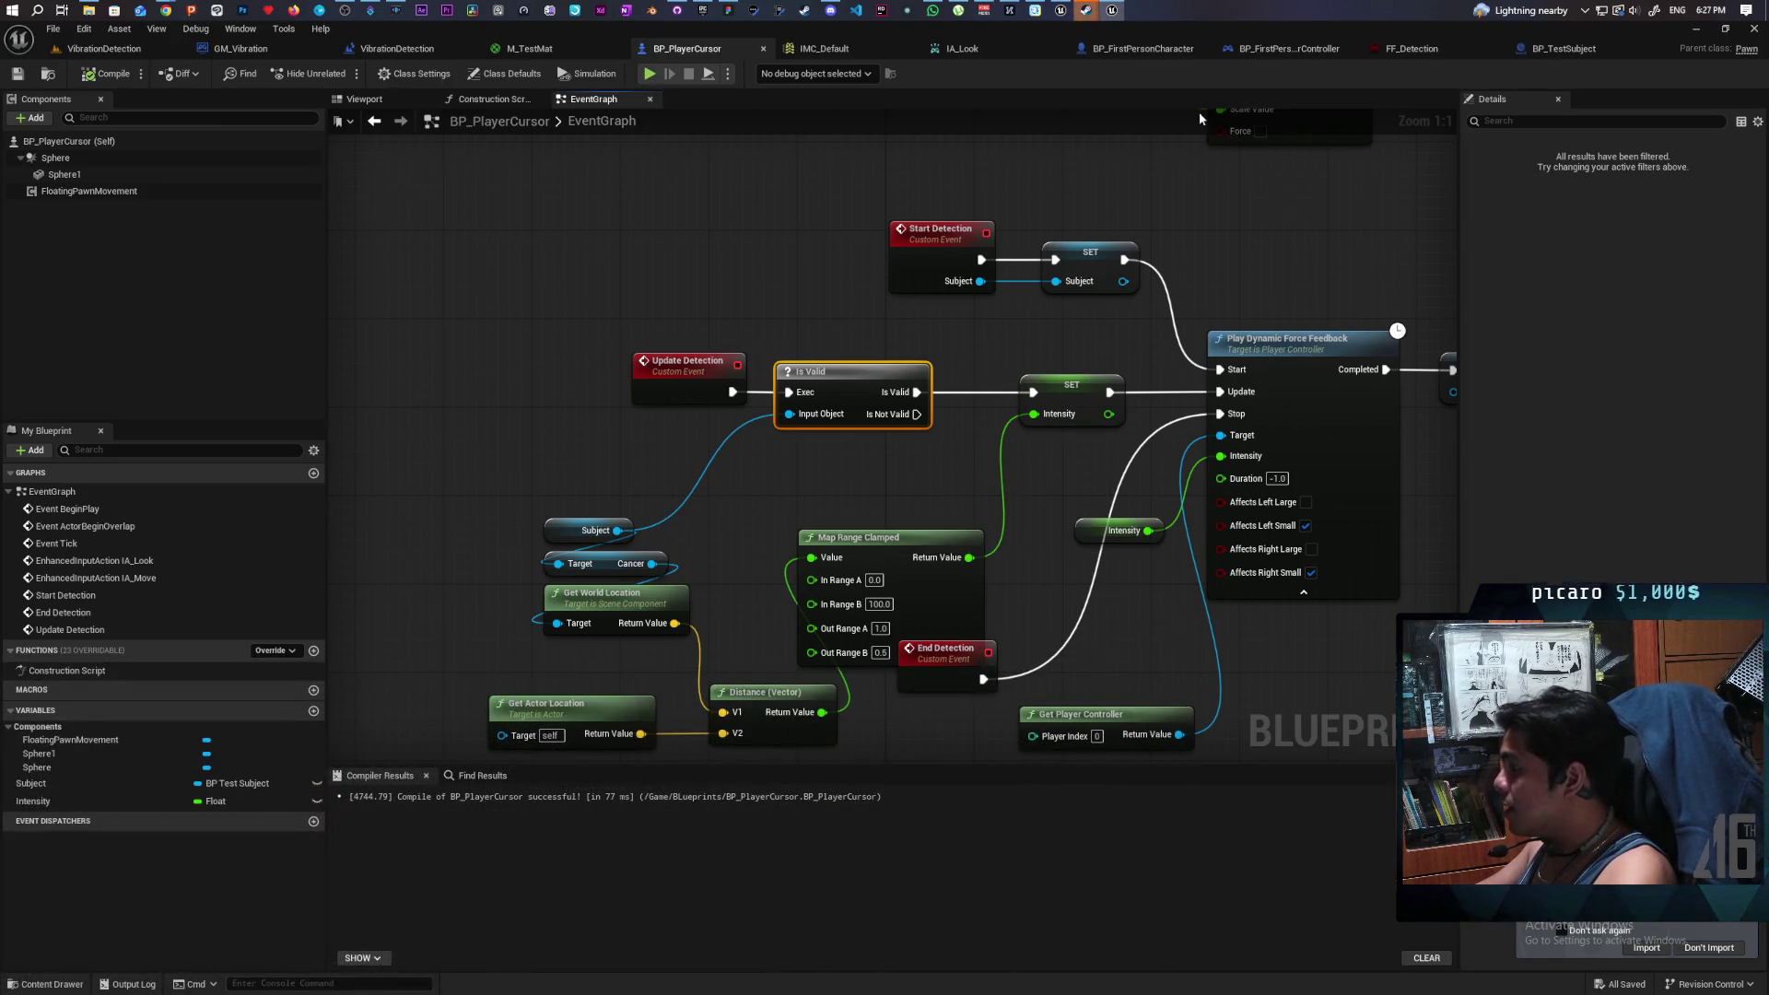
pyautogui.click(1557, 51)
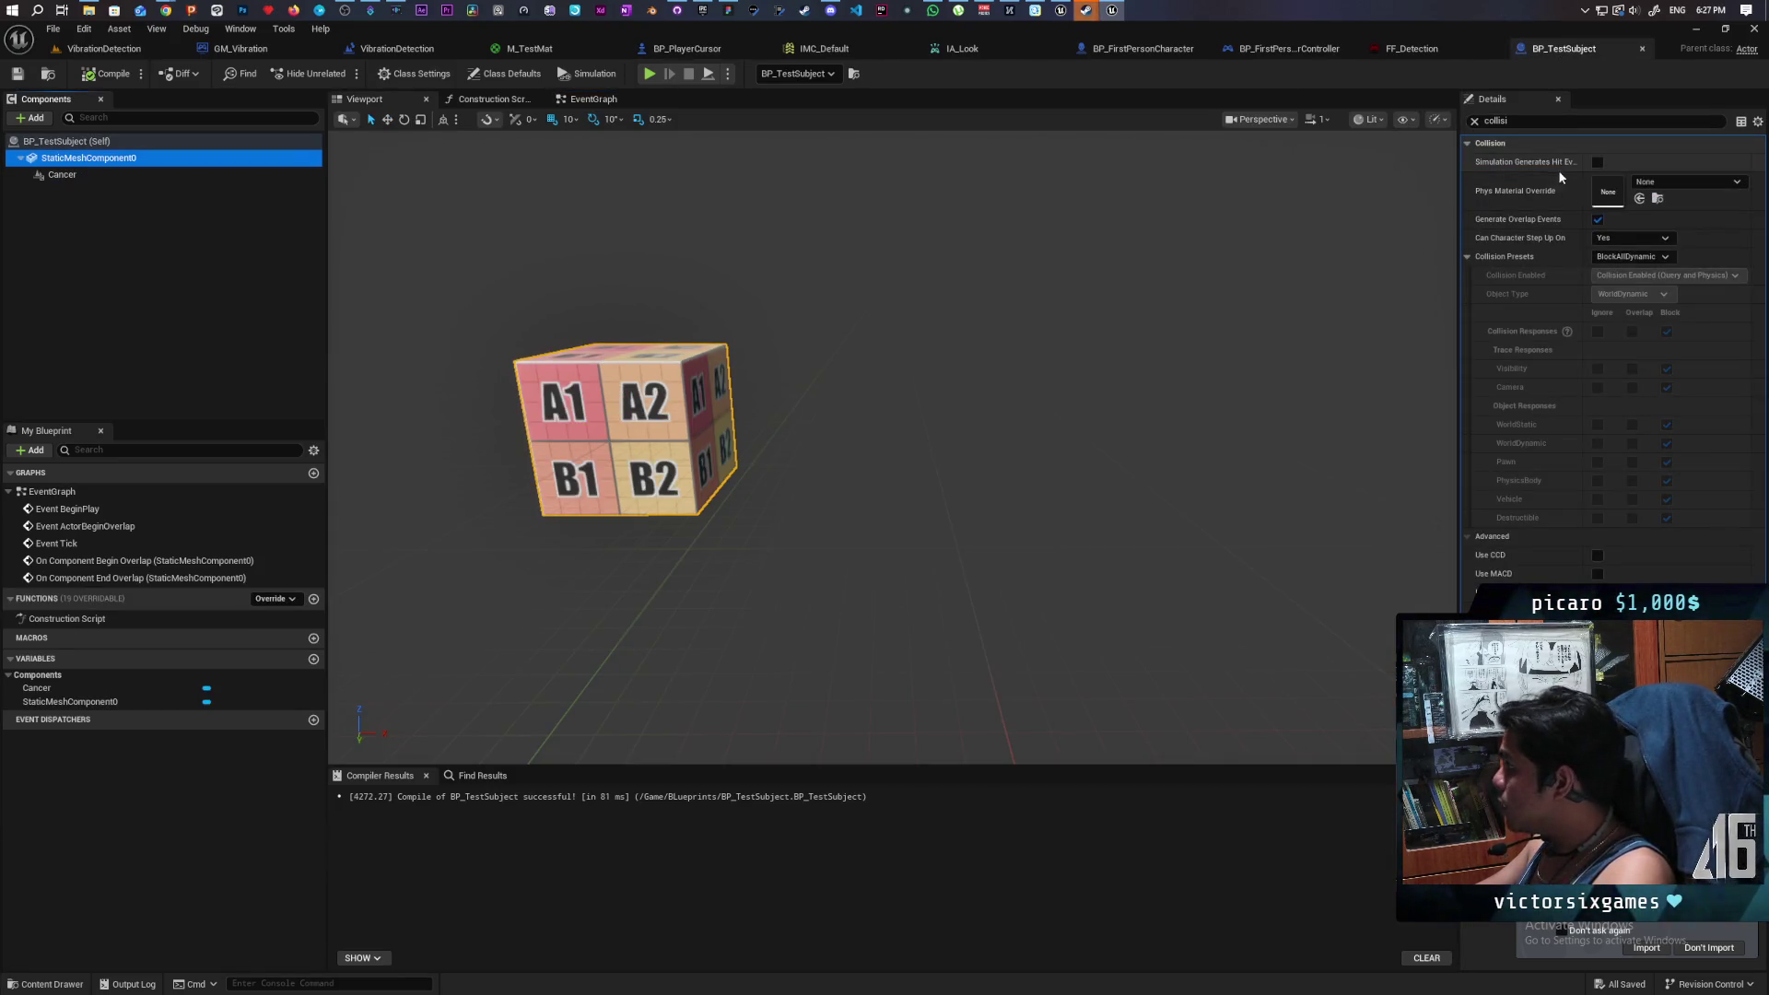
pyautogui.click(1607, 263)
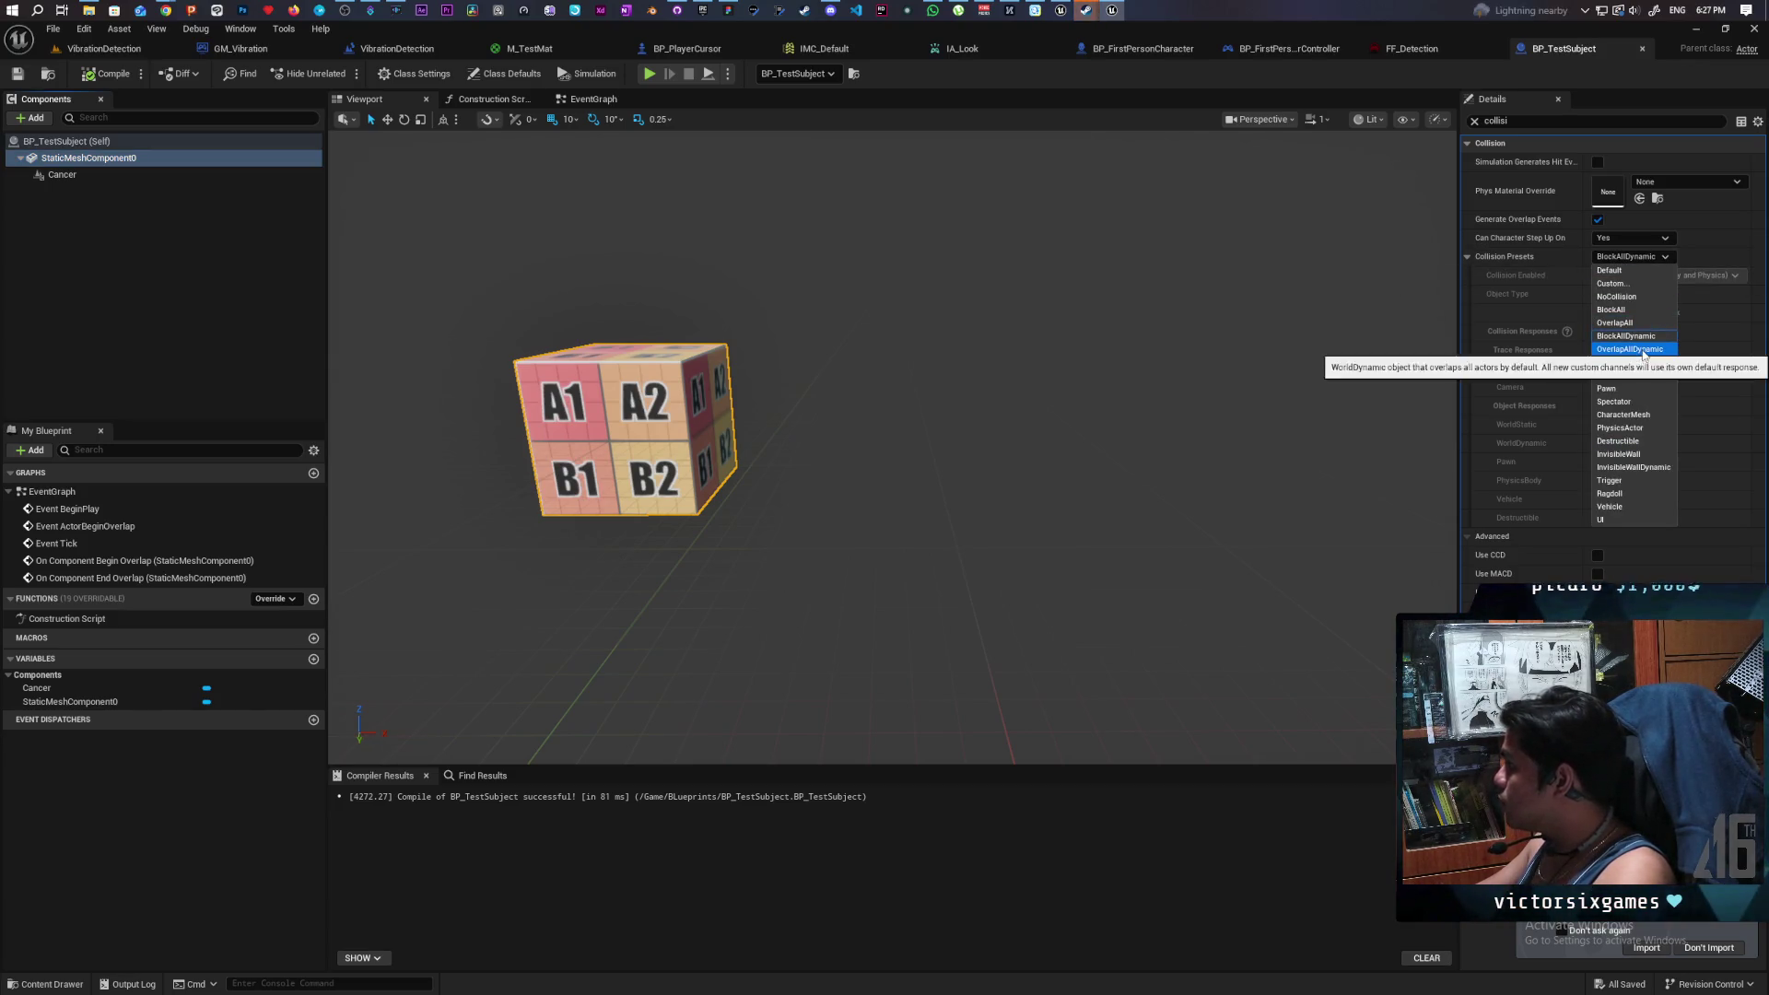
pyautogui.click(1643, 350)
pyautogui.click(92, 79)
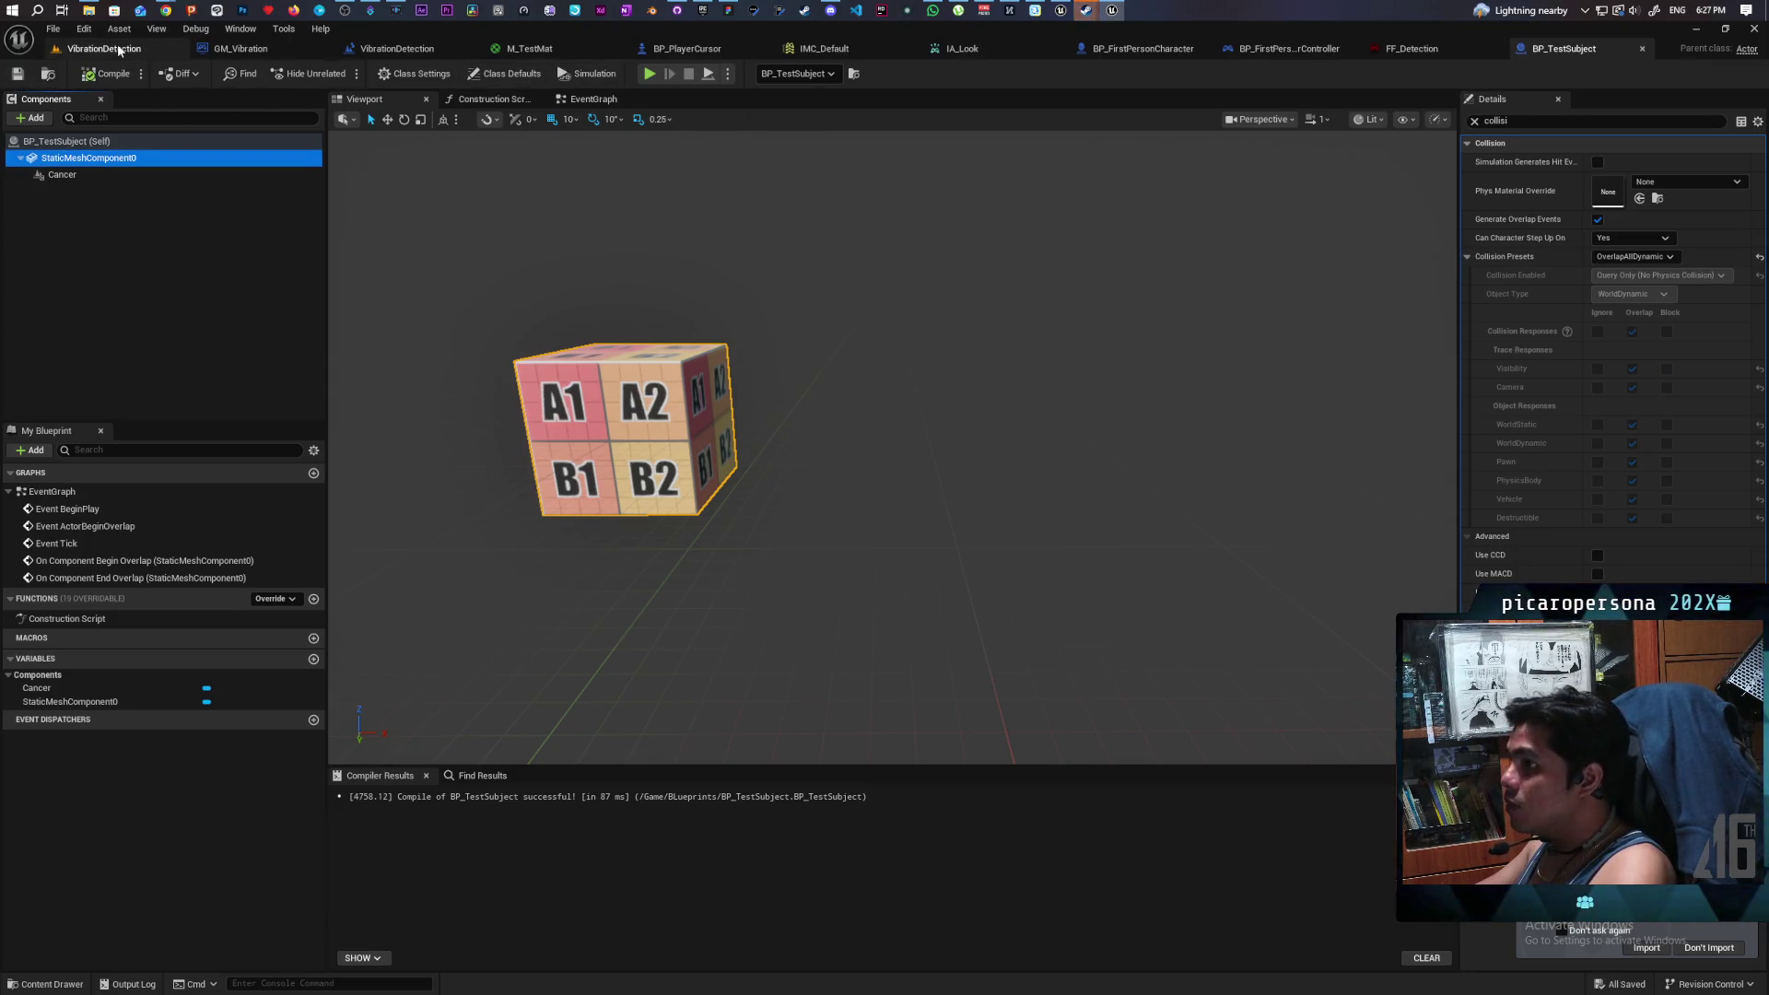
pyautogui.hotkey('alt', 'p')
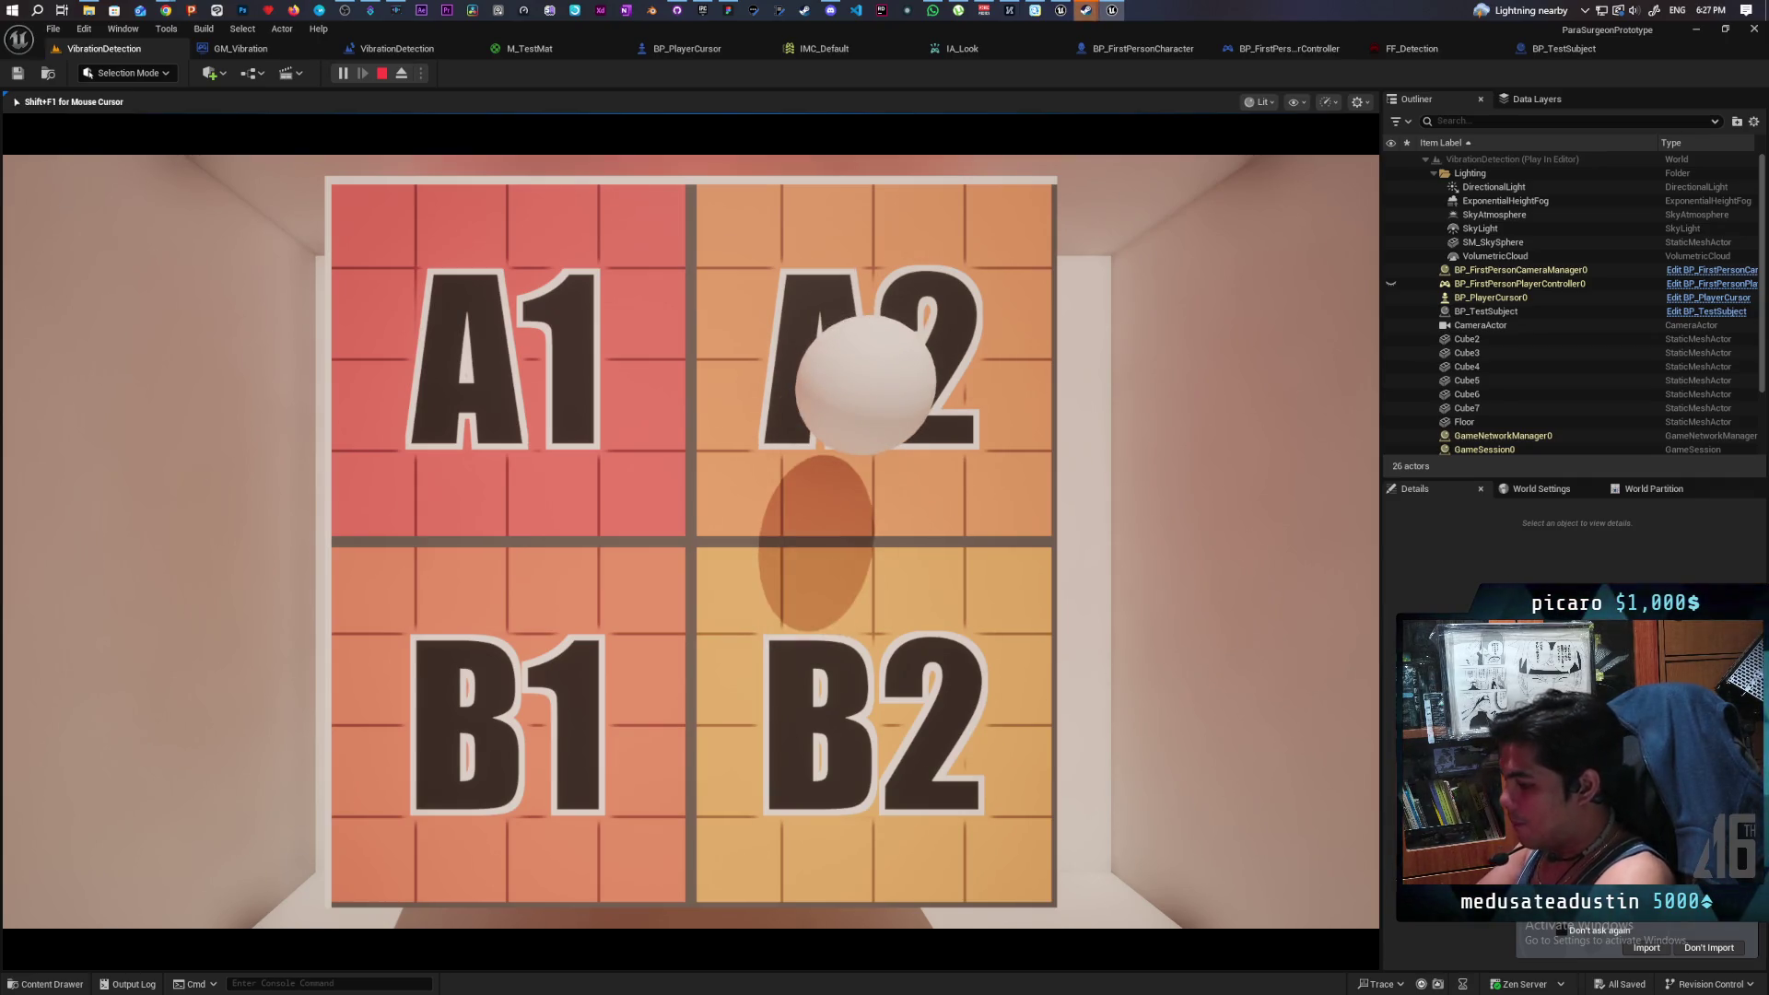
pyautogui.press('Escape')
pyautogui.click(1557, 49)
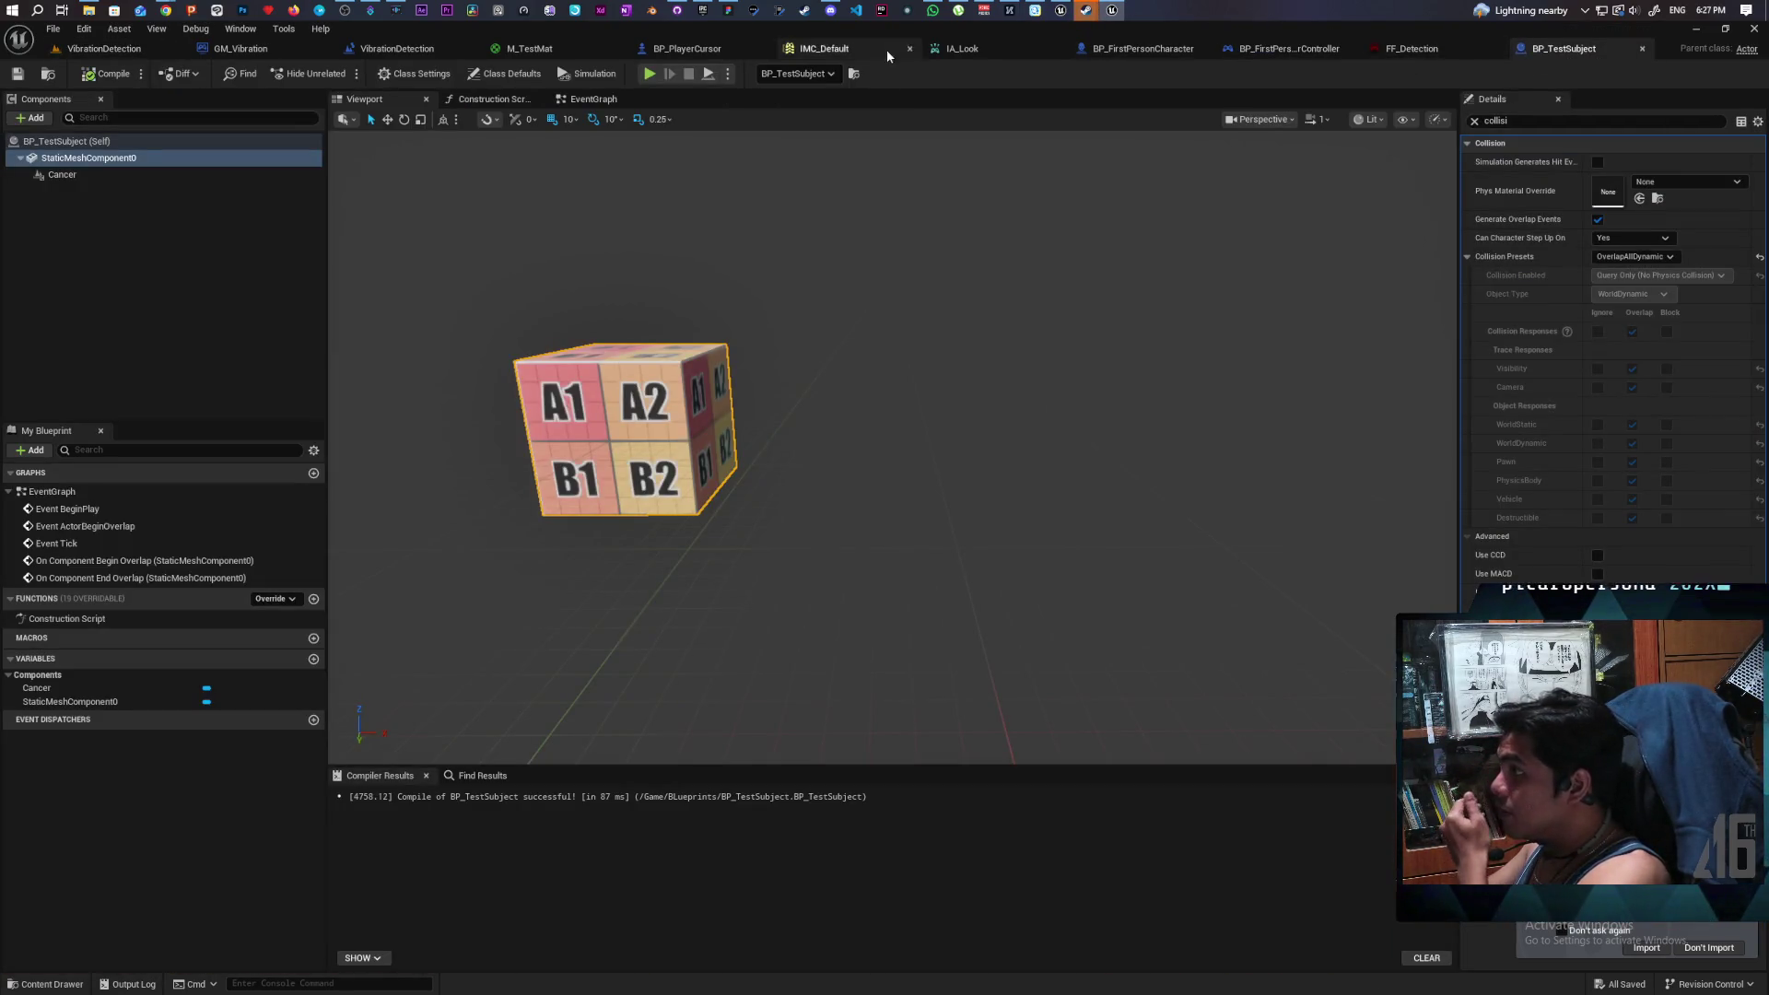
# - Set the reset Intensity and Map Range Clamped's Out Range B to 0.1
pyautogui.click(687, 48)
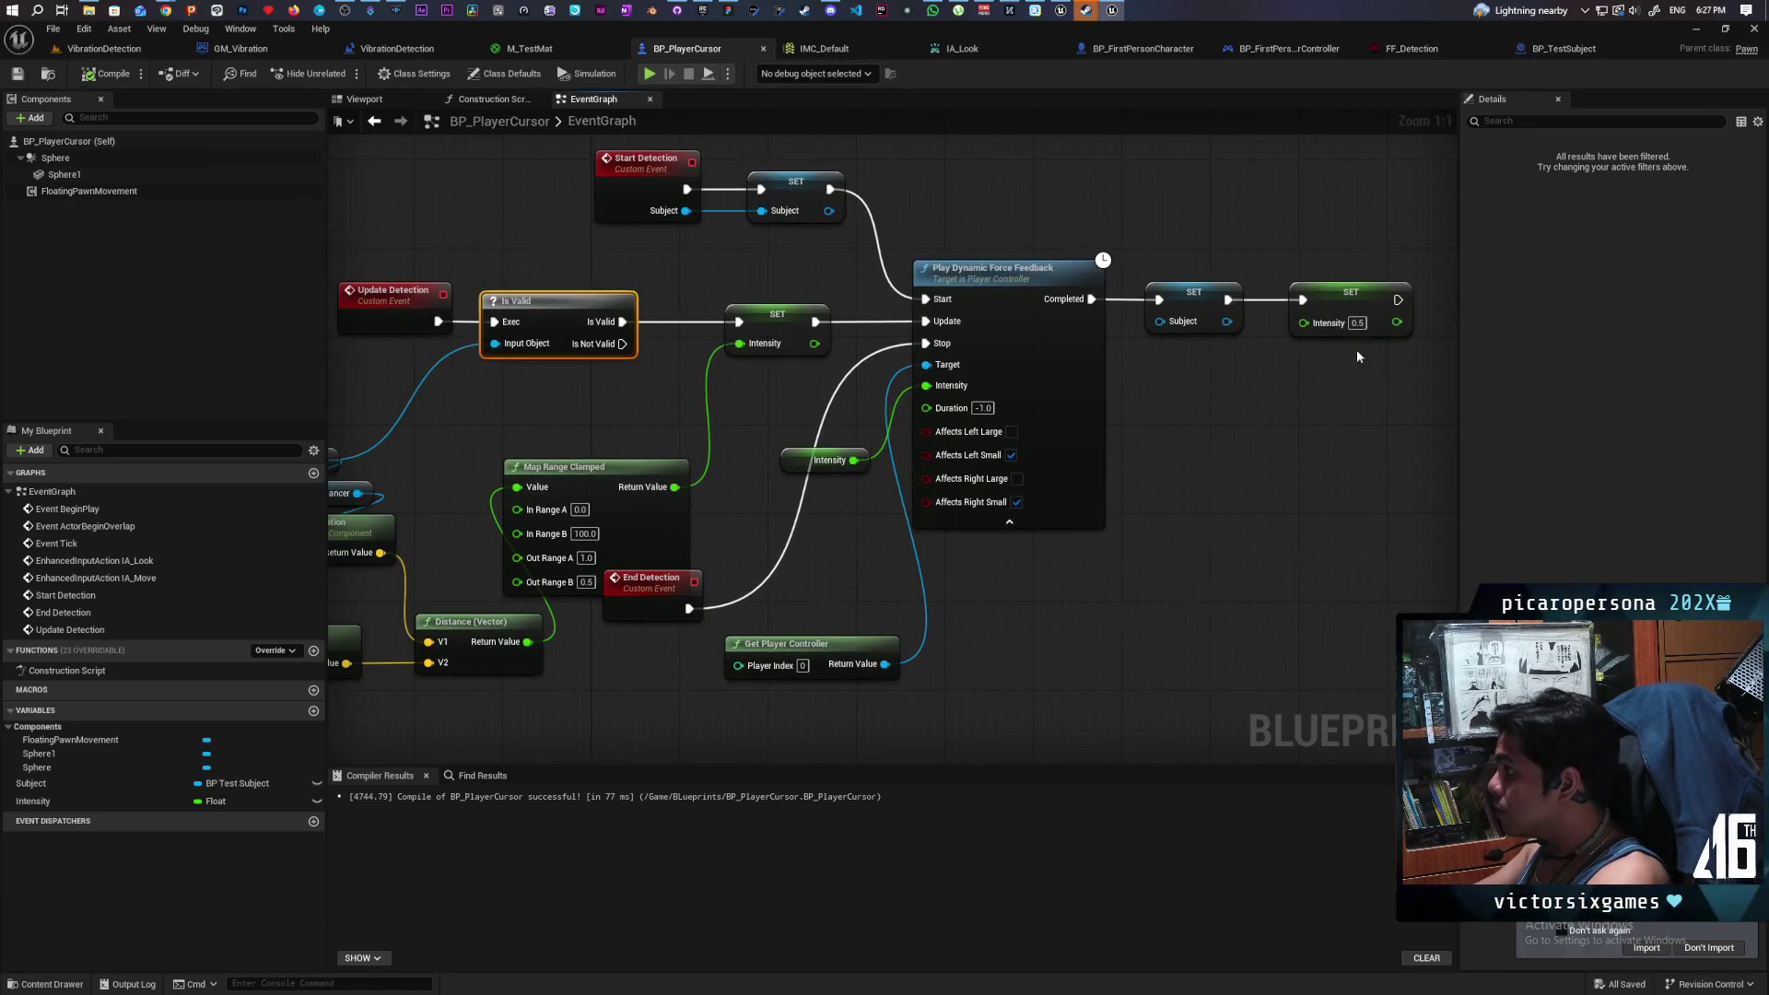
pyautogui.write('0.1')
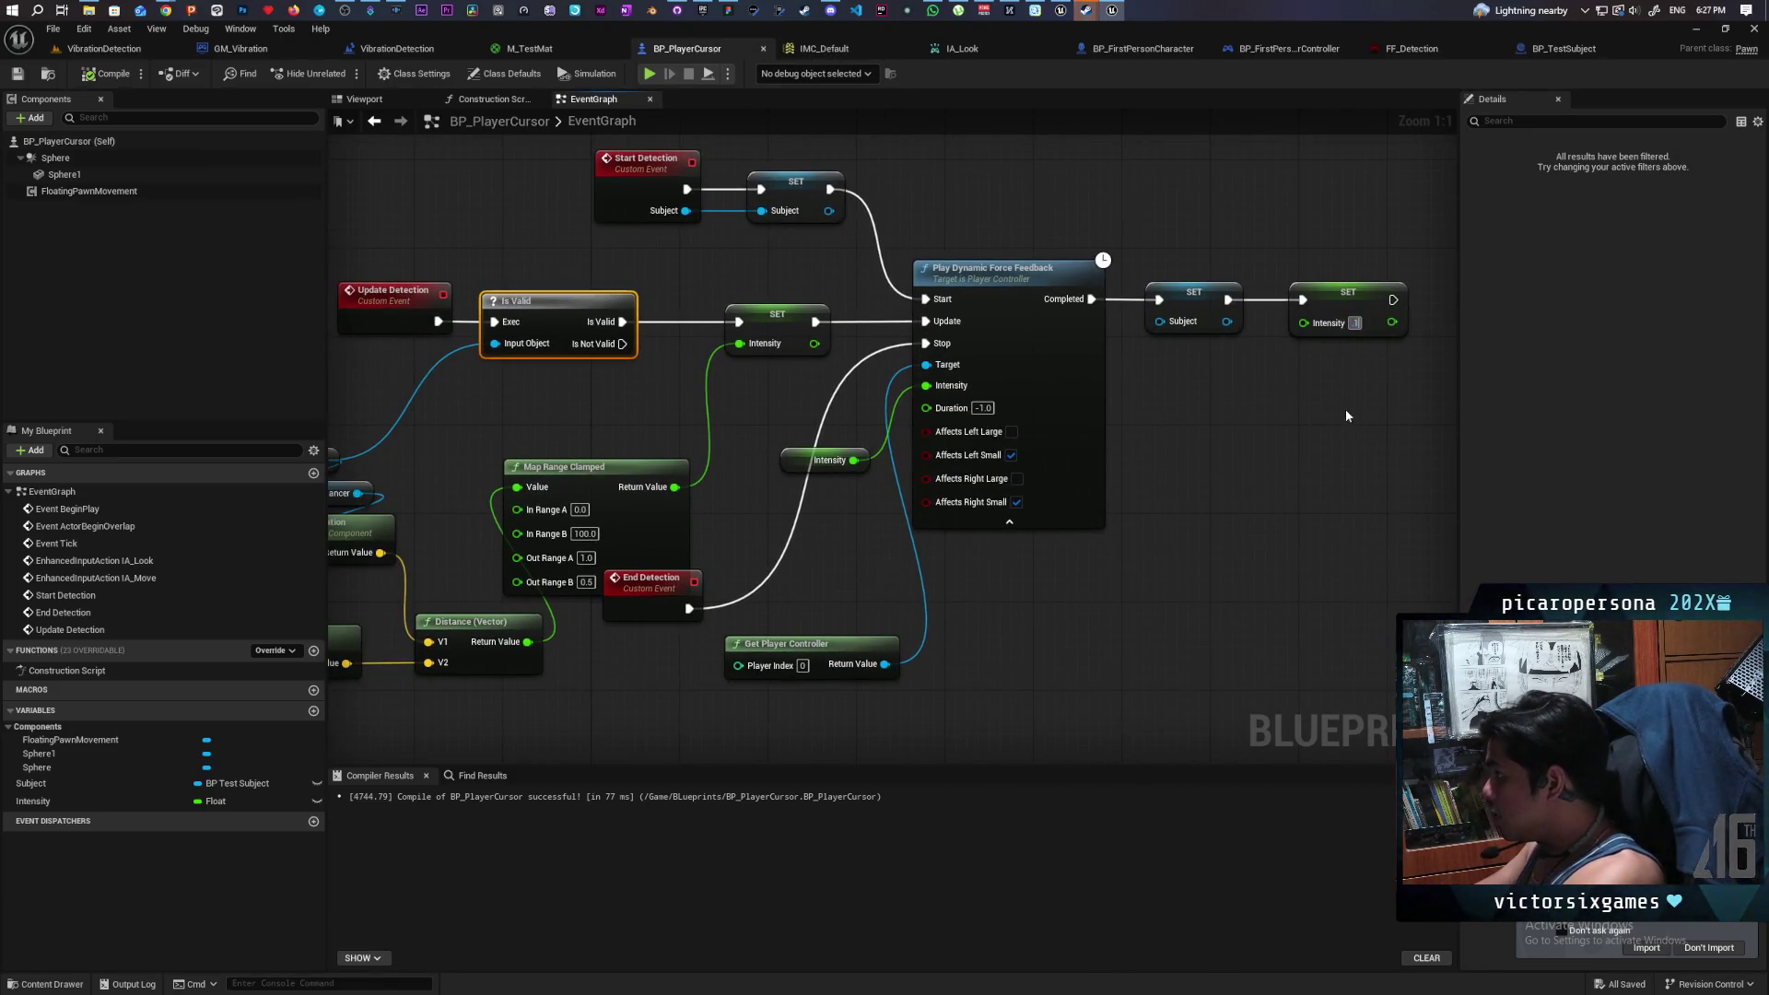
pyautogui.click(792, 458)
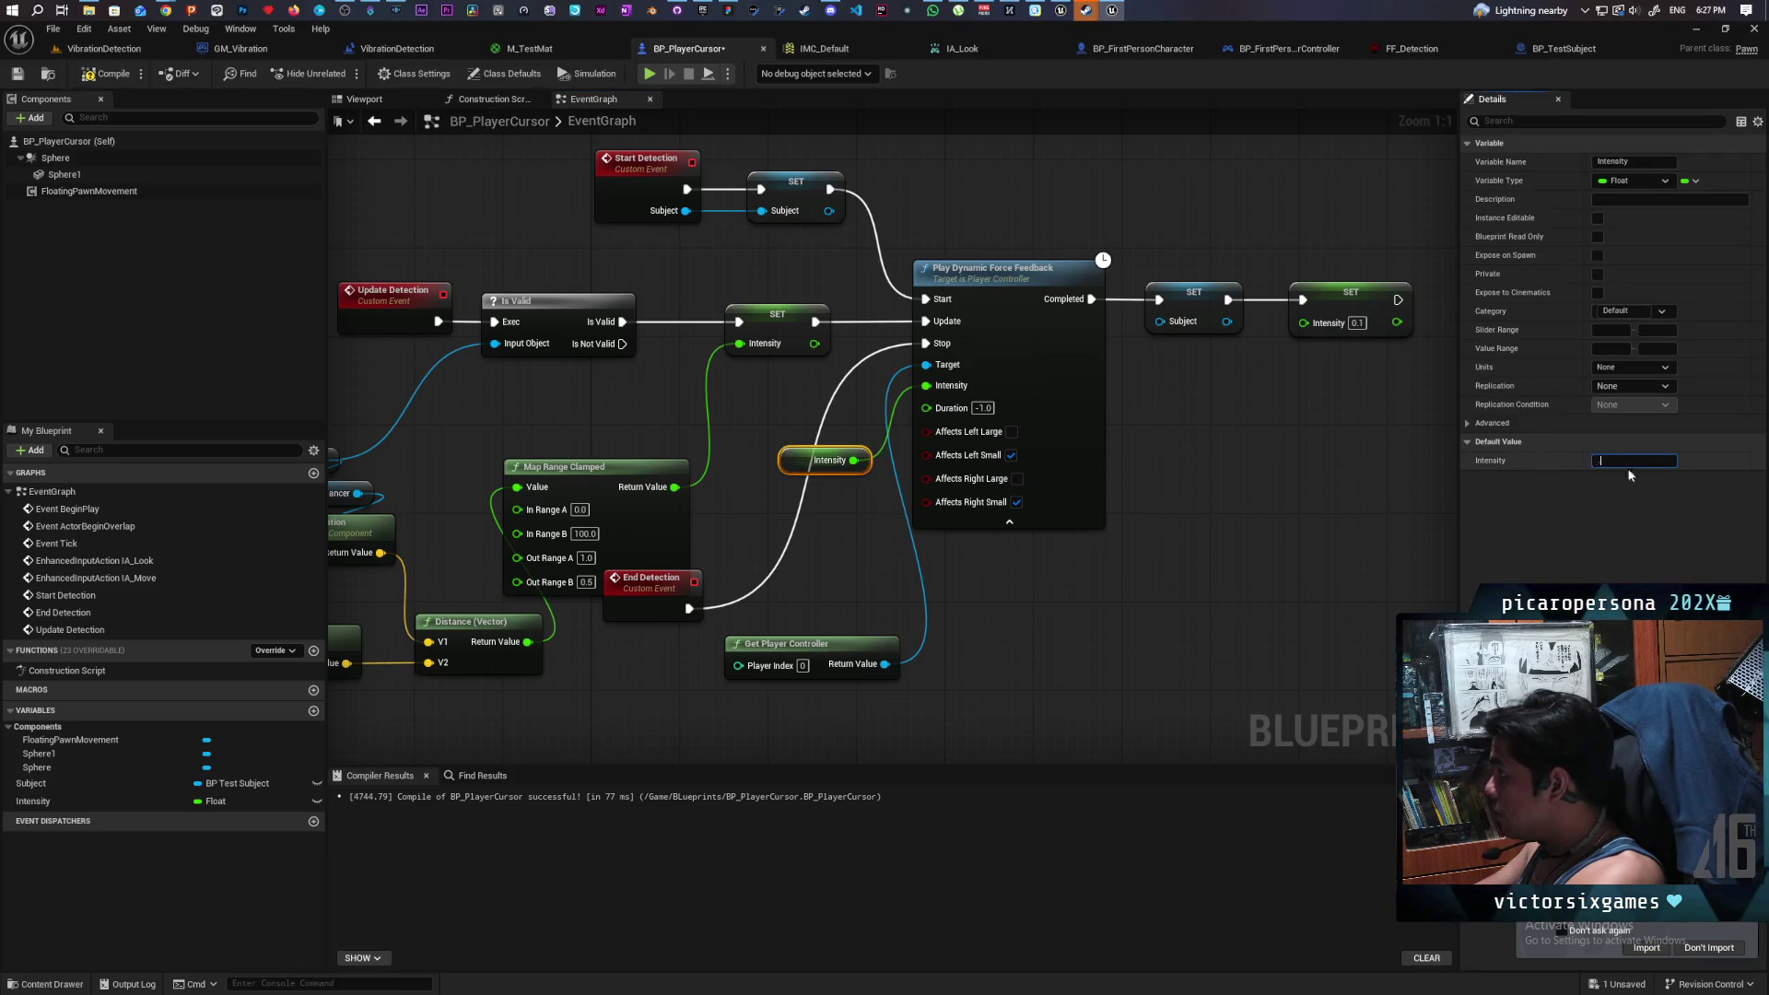
pyautogui.click(1207, 506)
pyautogui.click(585, 581)
pyautogui.write('0.1')
pyautogui.press('Return')
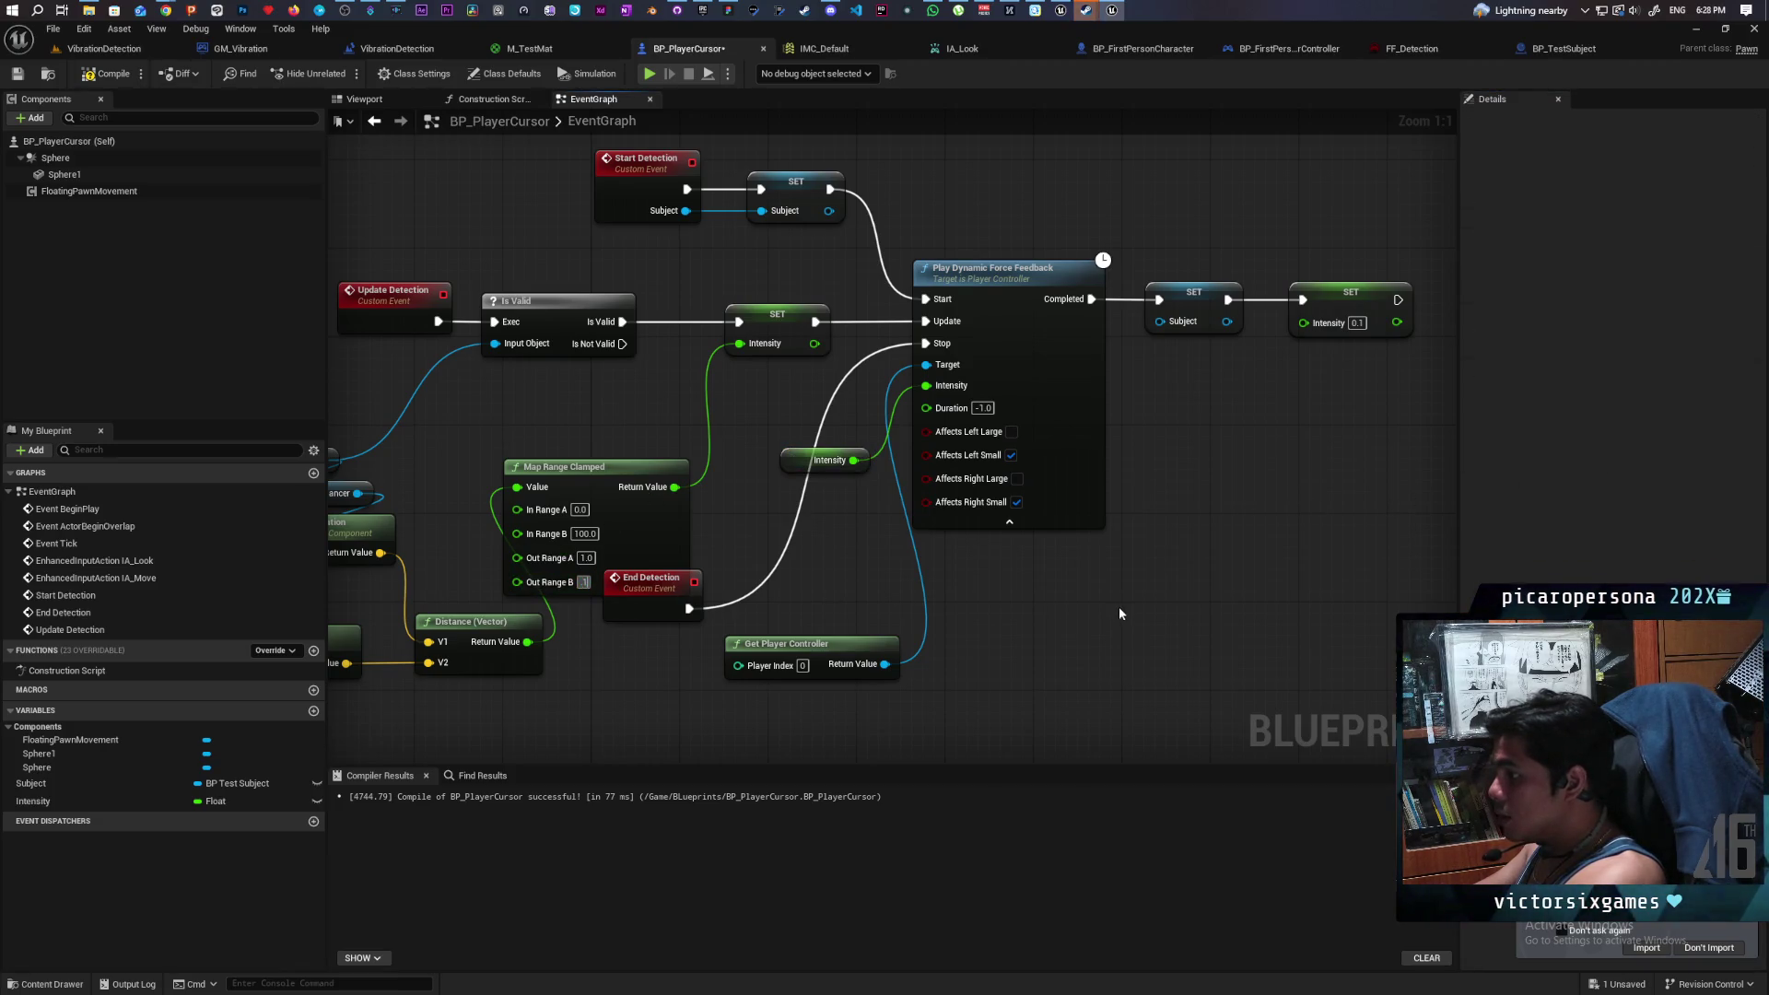
# - Play-test the VibrationDetection level, then stop and return to BP_PlayerCursor's graph
pyautogui.click(104, 48)
pyautogui.click(341, 74)
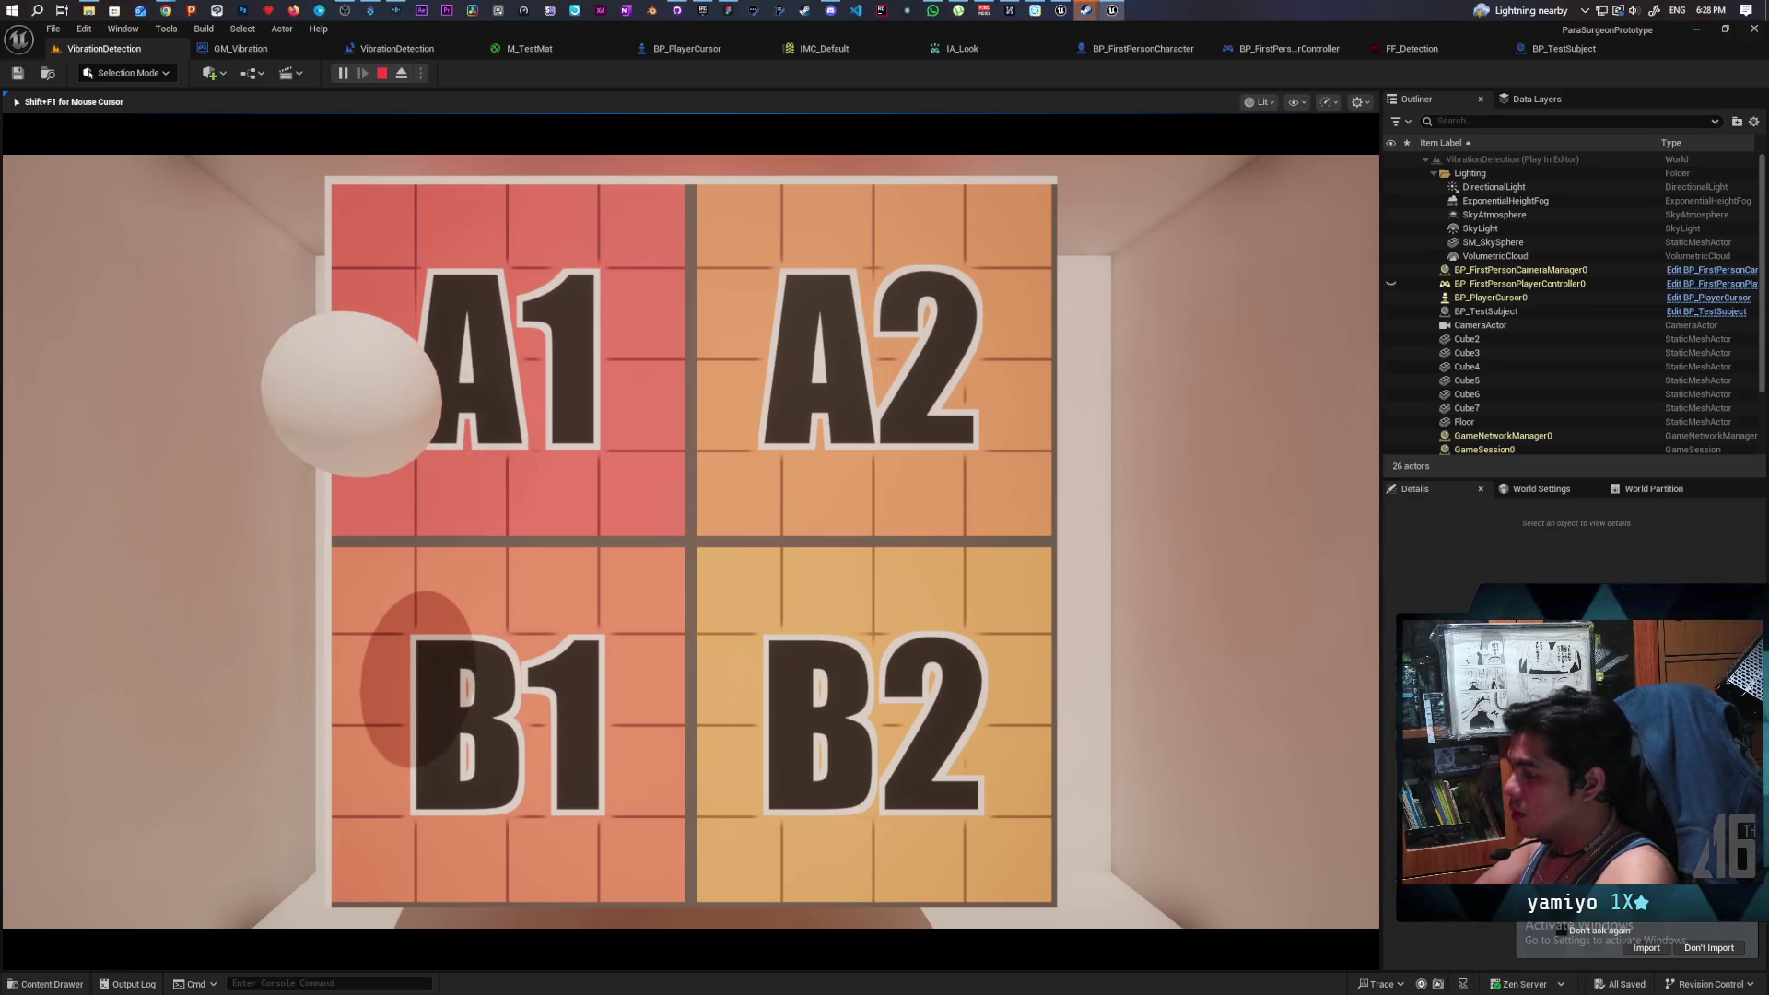
pyautogui.press('Escape')
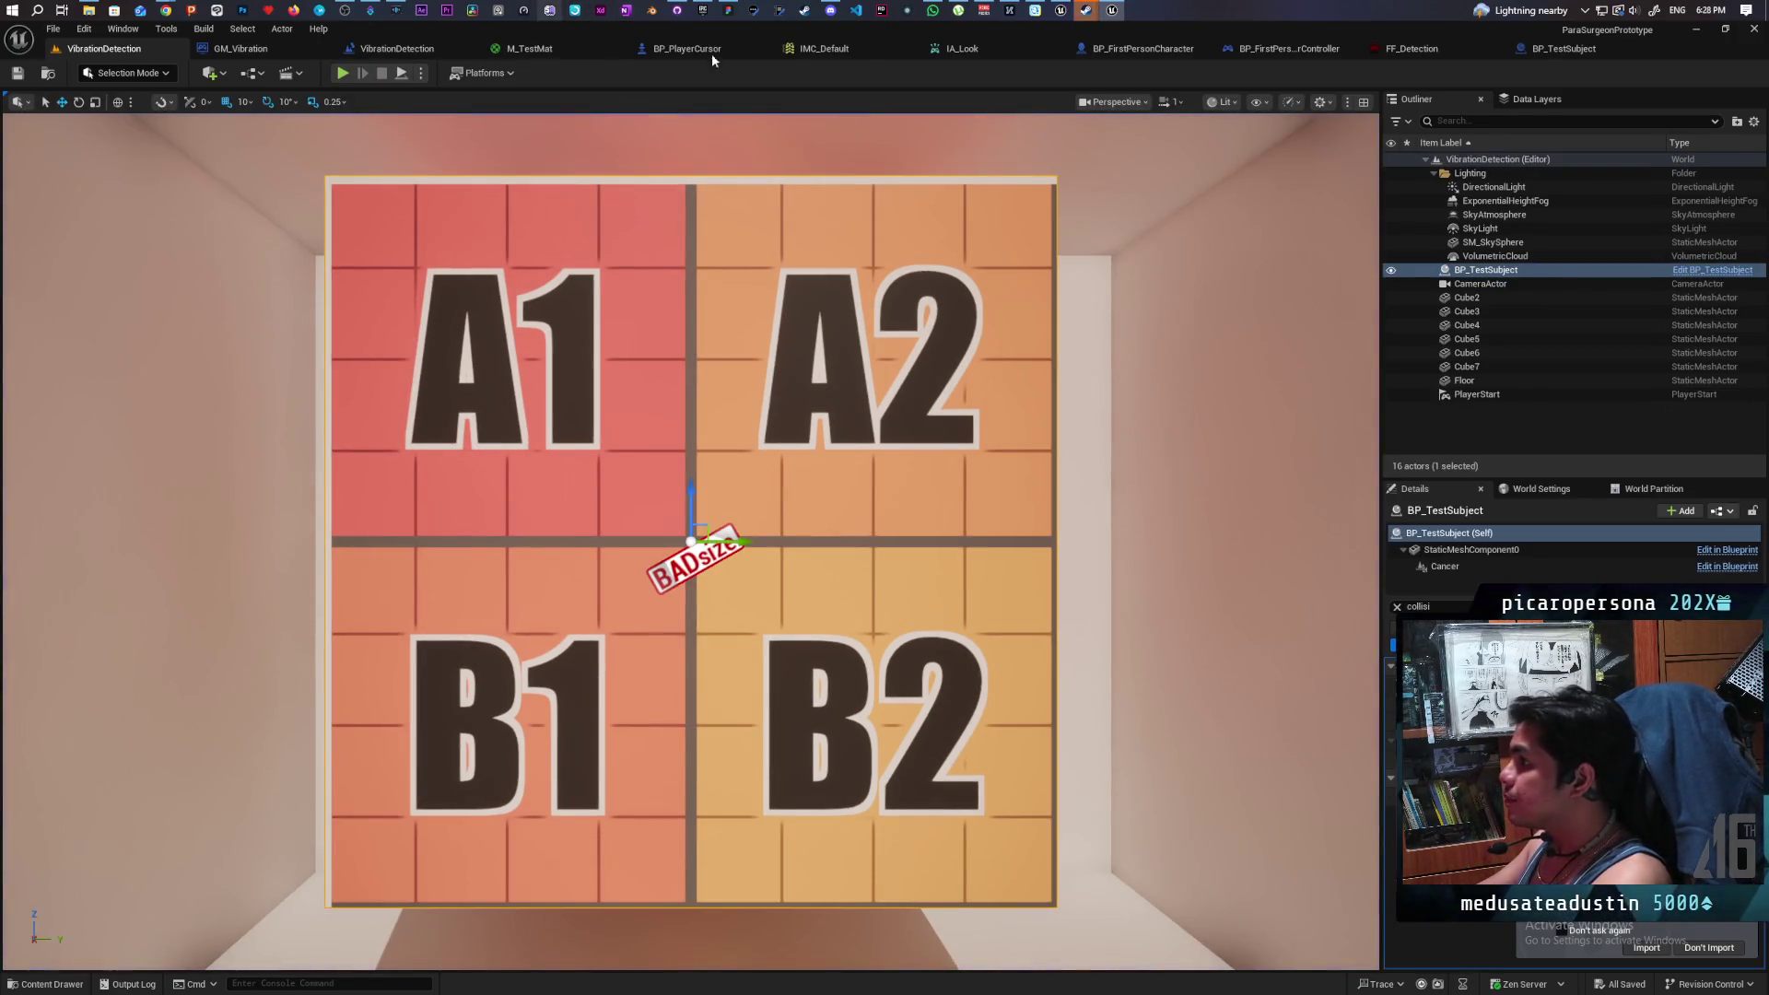
pyautogui.click(710, 48)
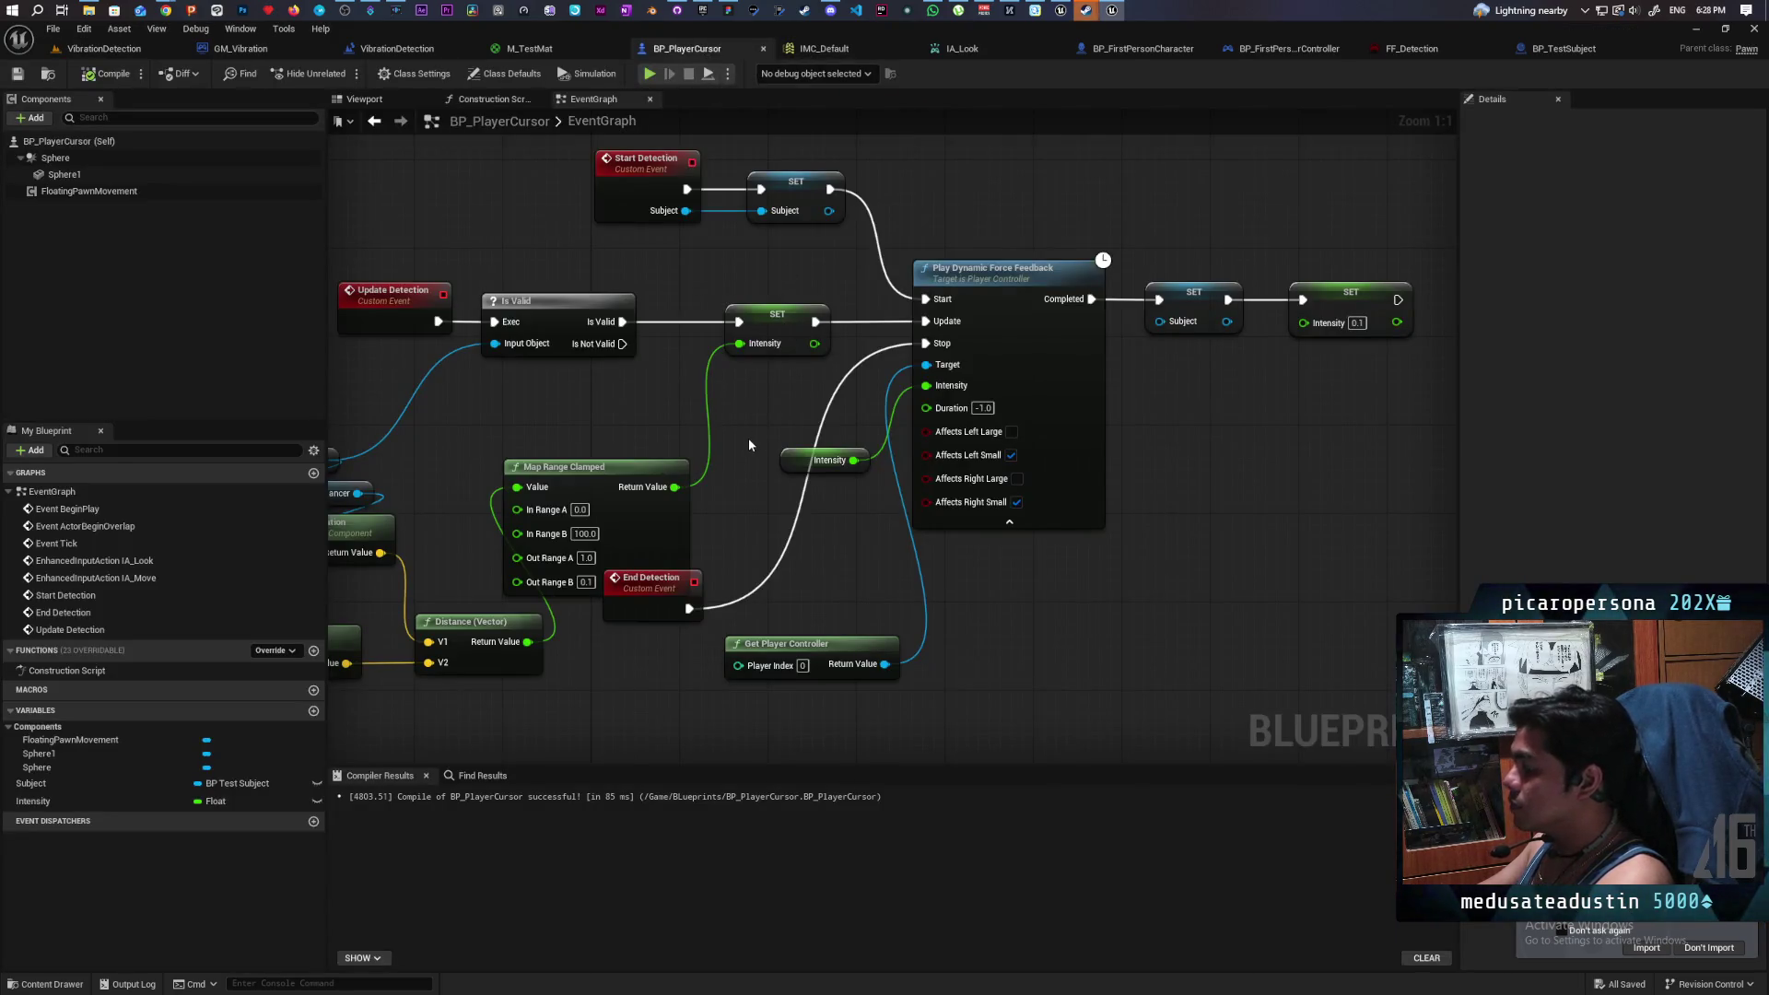
# - Set the closing SET Intensity and Out Range B to 0.0, compile, and start a simulation
pyautogui.moveTo(748, 445)
pyautogui.mouseDown()
pyautogui.moveTo(787, 374)
pyautogui.moveTo(762, 401)
pyautogui.mouseUp()
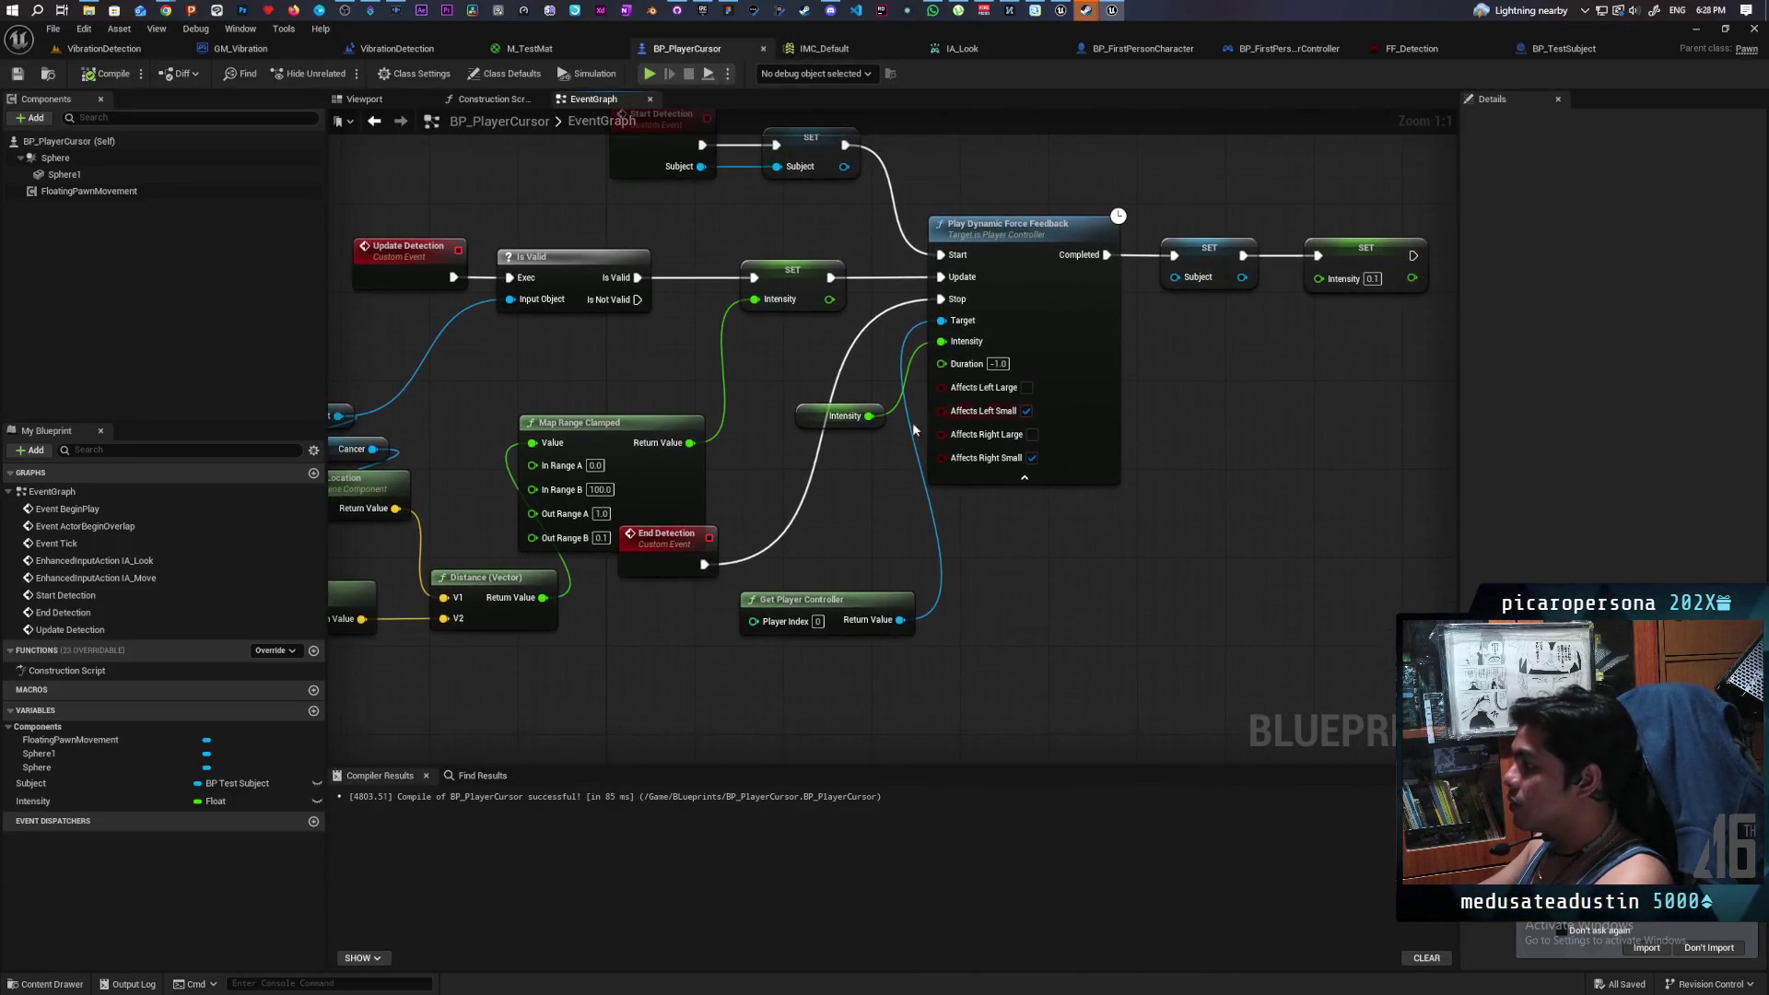
pyautogui.write('0')
pyautogui.press('Return')
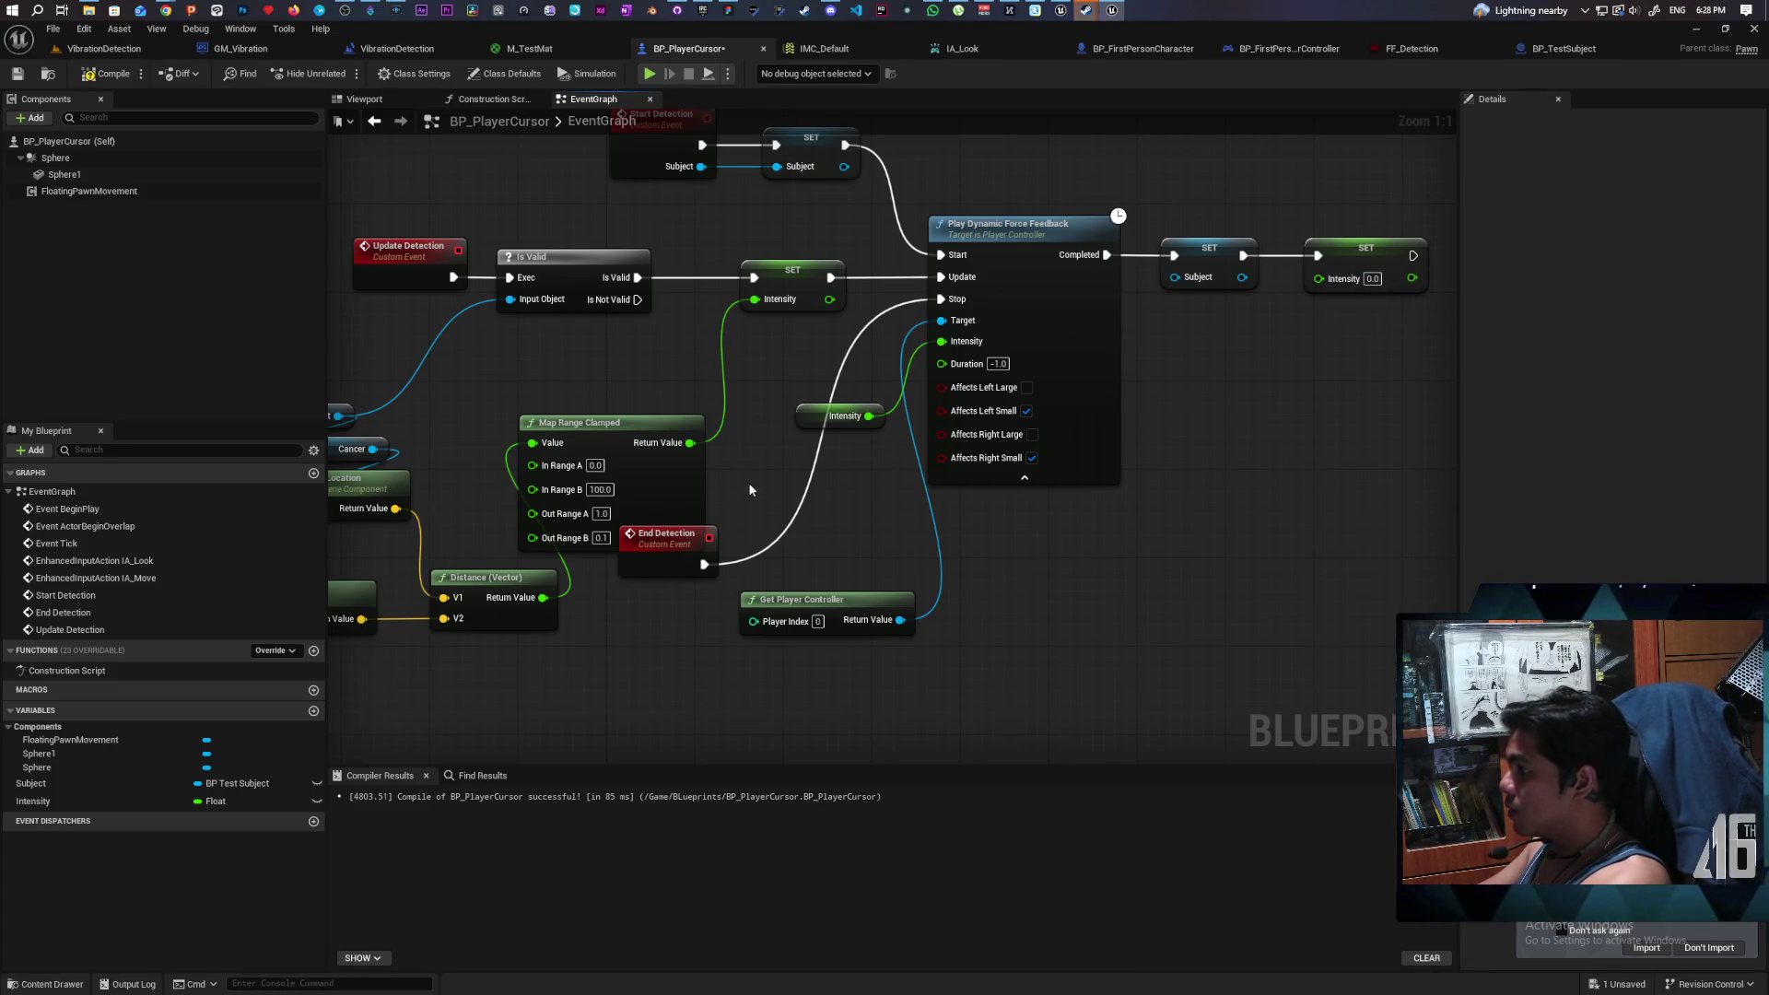
pyautogui.click(600, 538)
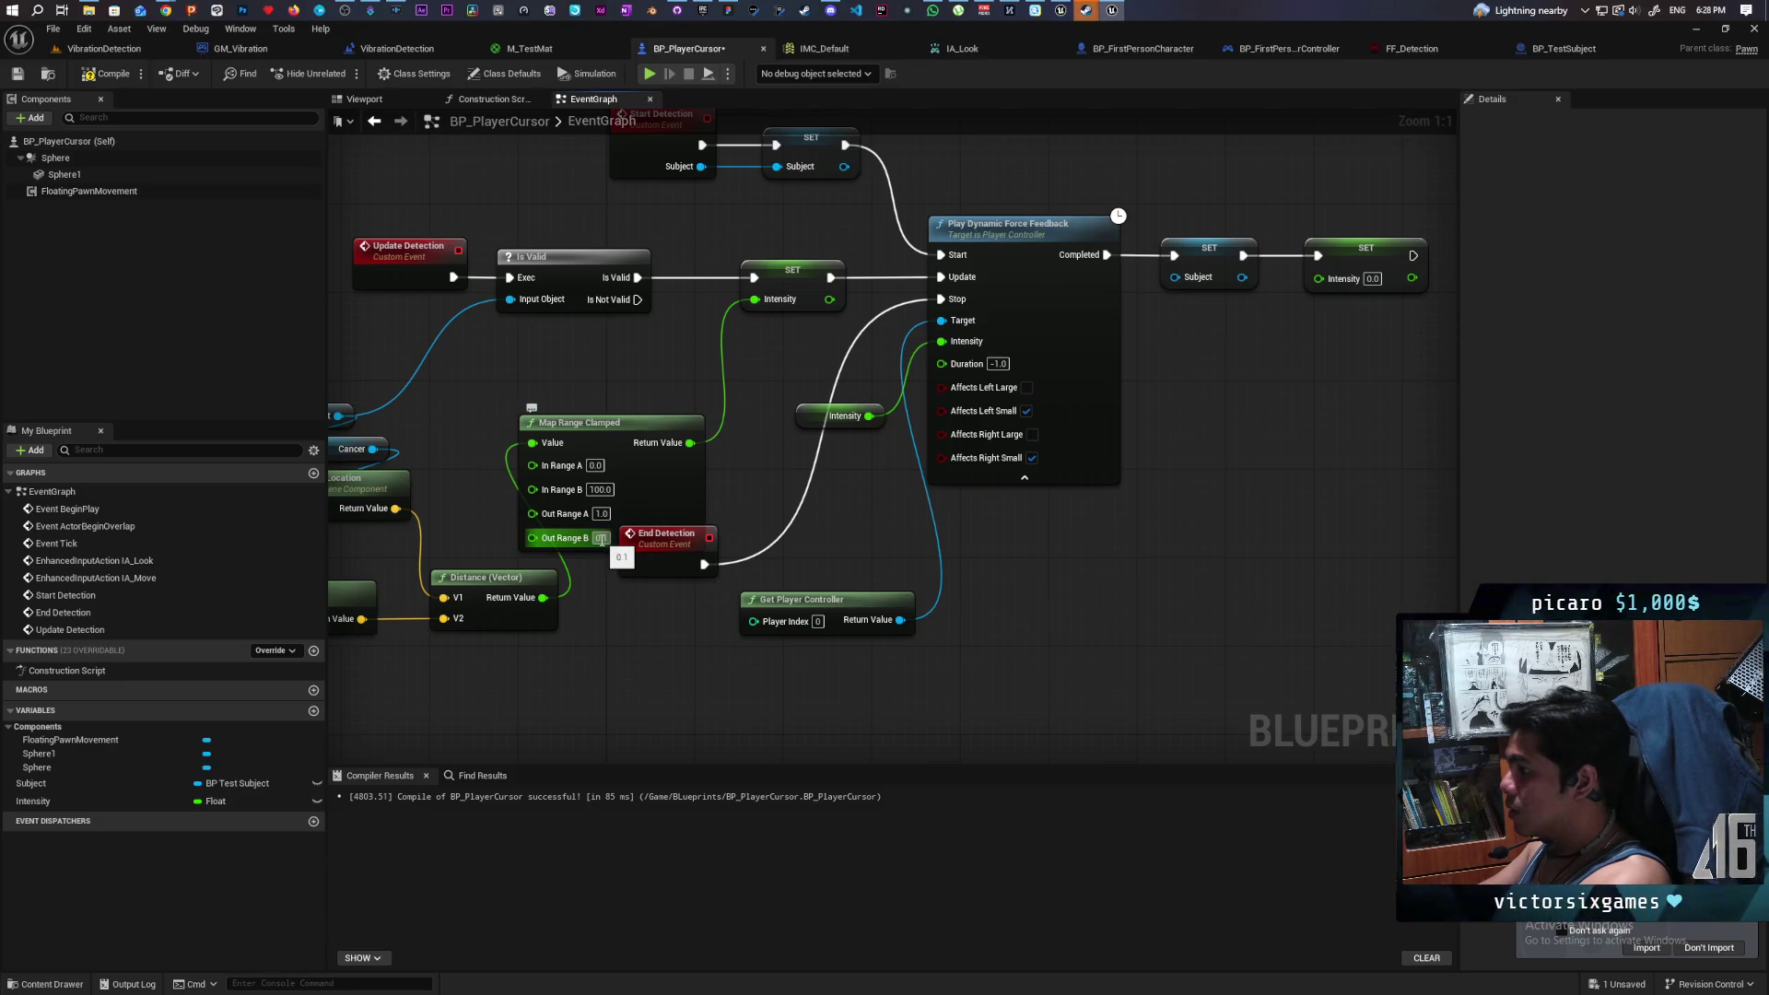
pyautogui.write('0')
pyautogui.press('Return')
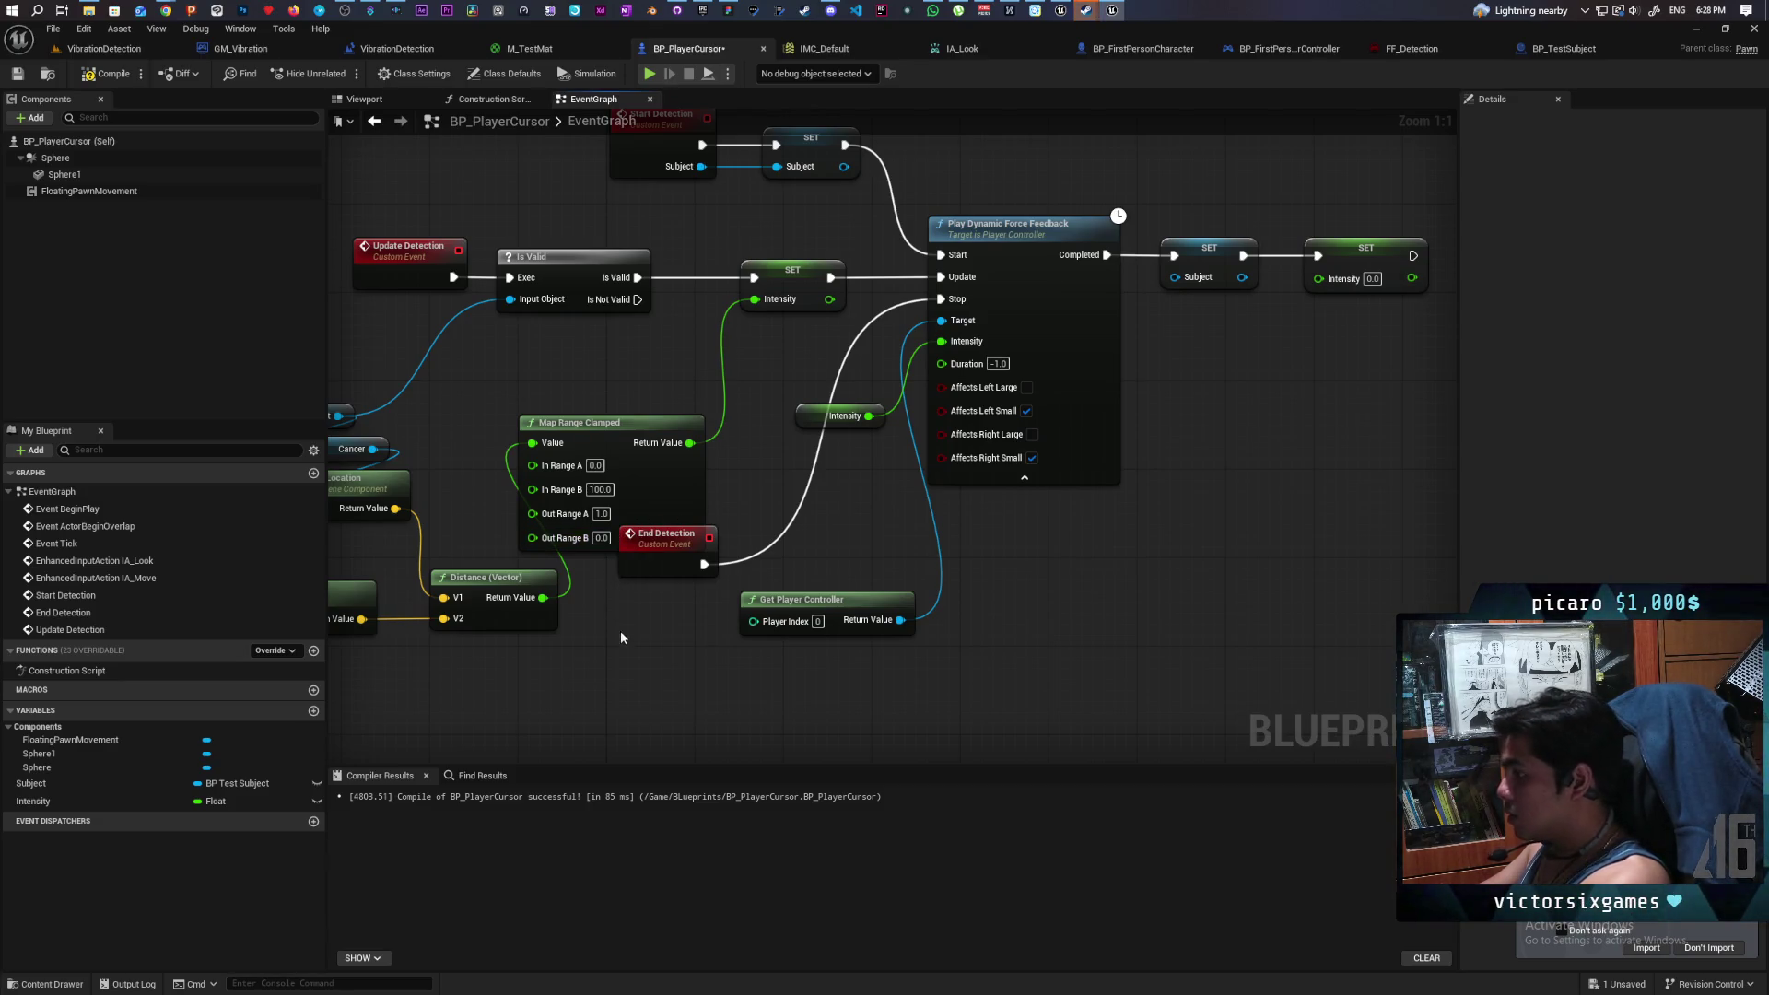
pyautogui.click(84, 78)
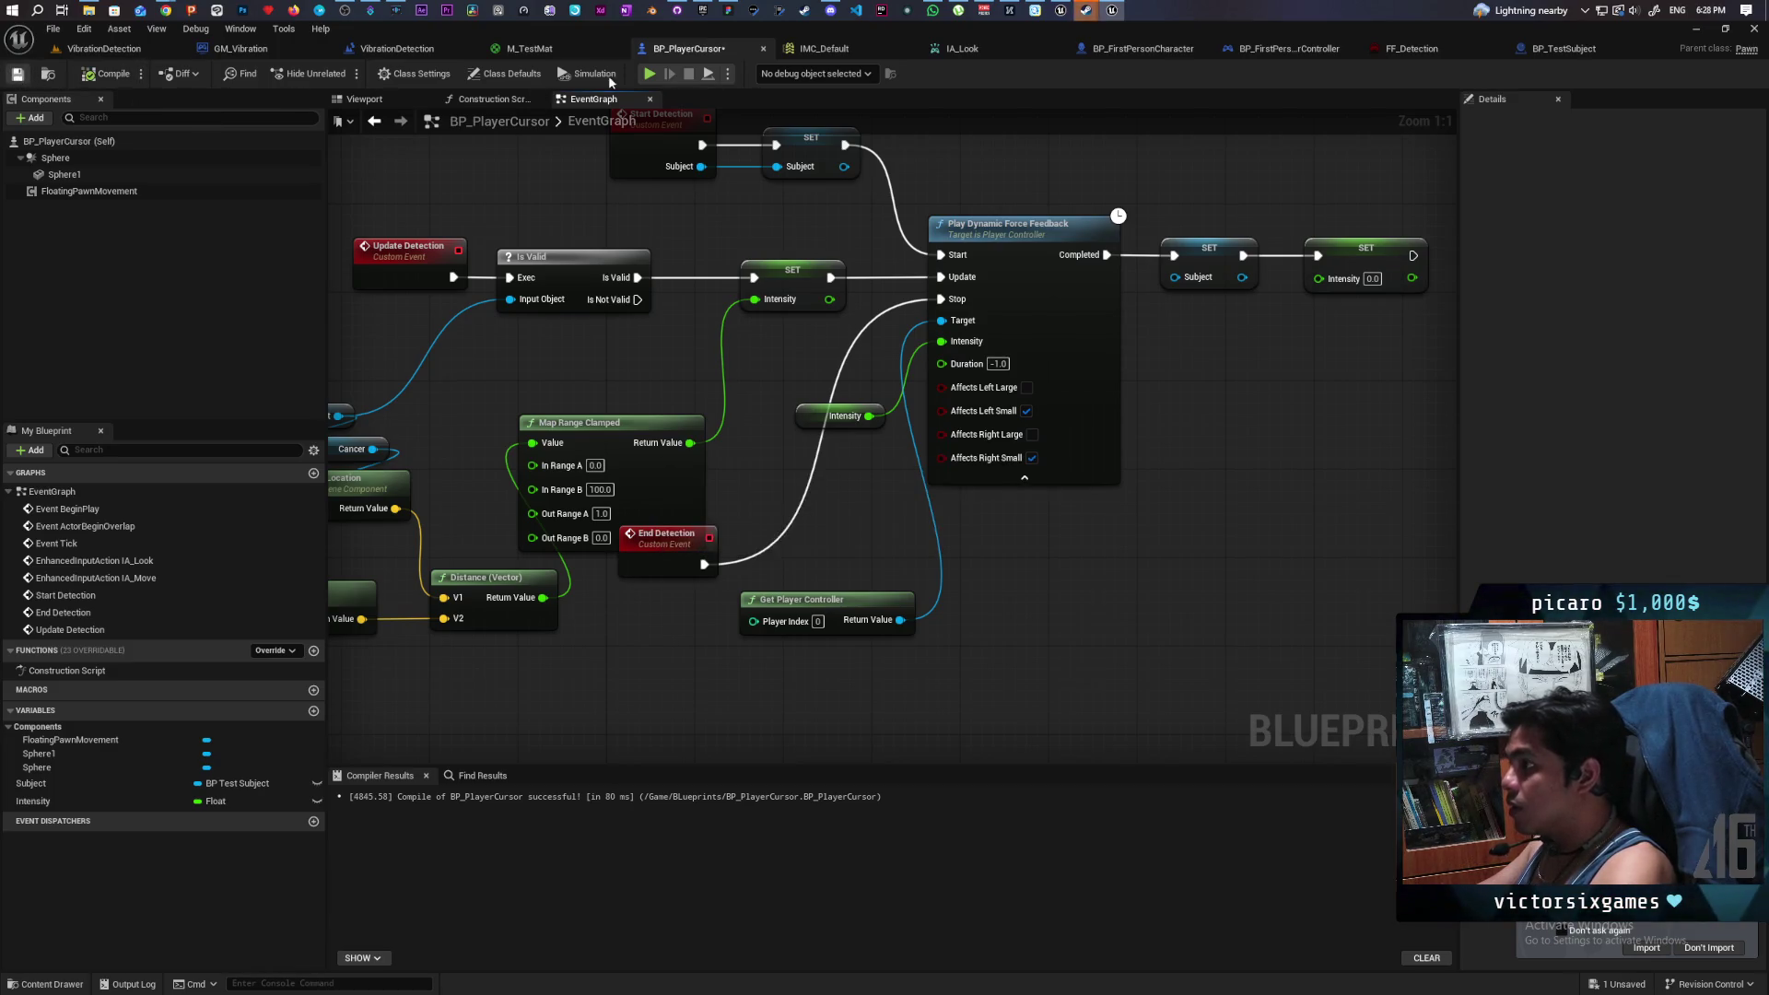
pyautogui.click(650, 74)
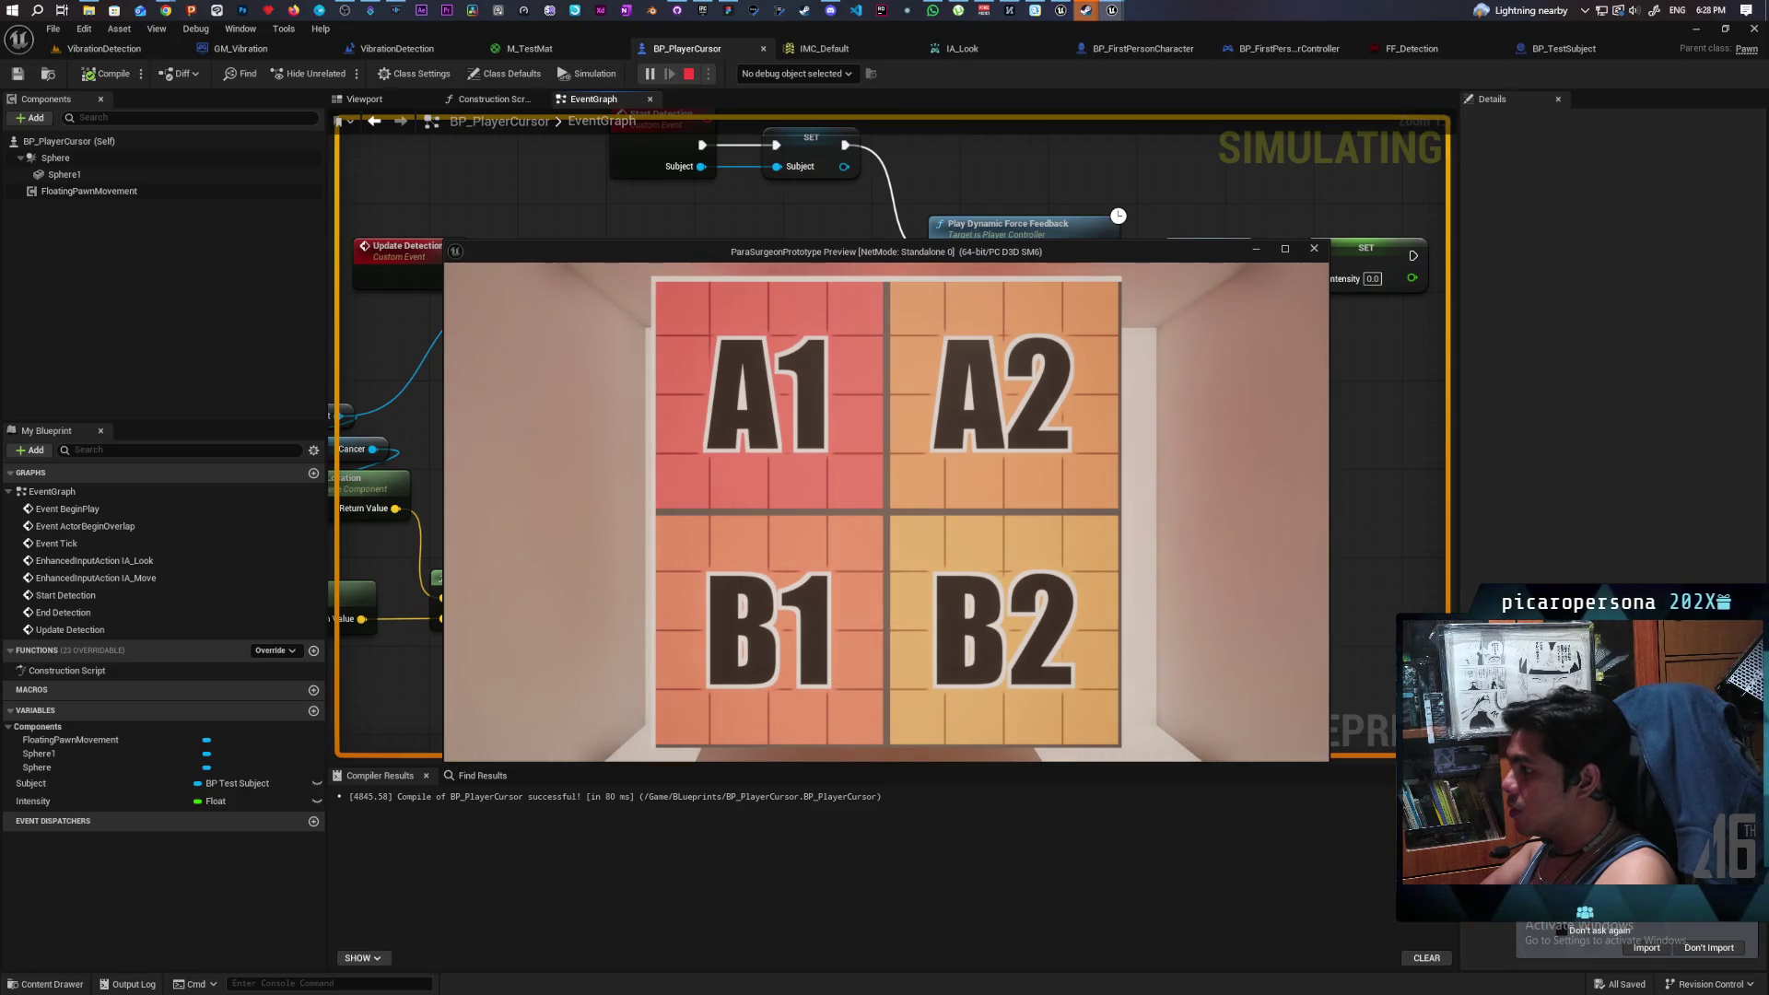
pyautogui.press('a')
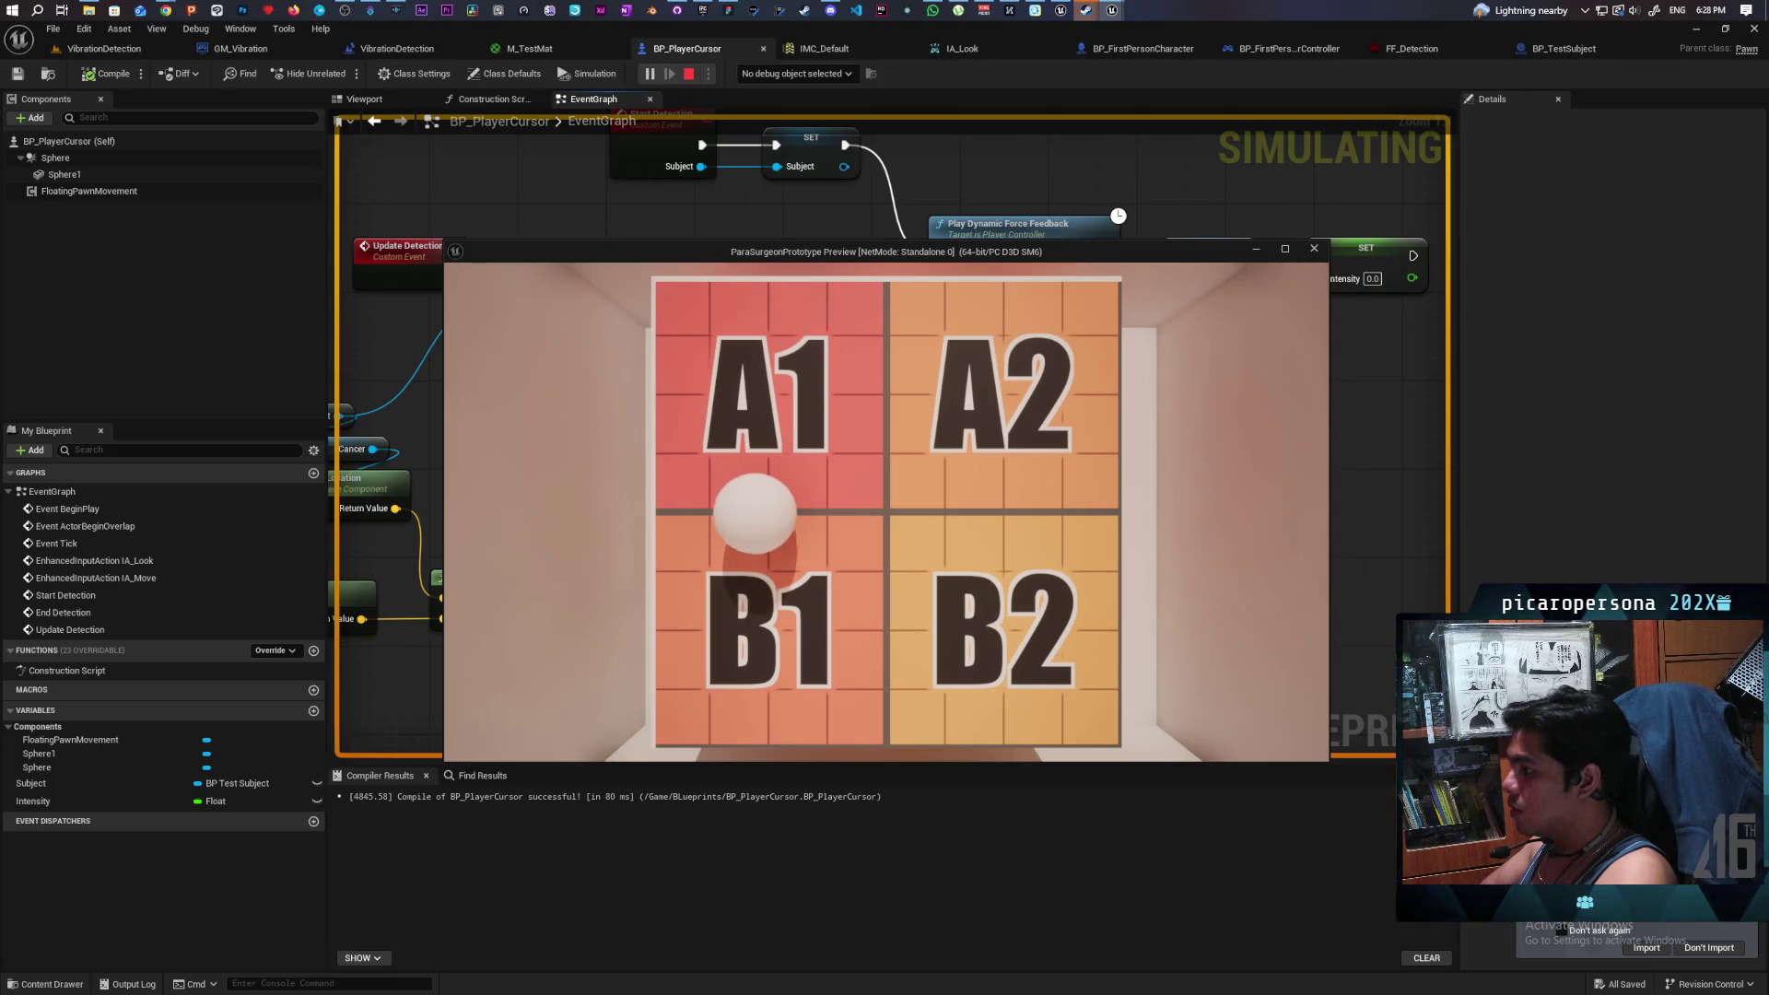
pyautogui.press('w')
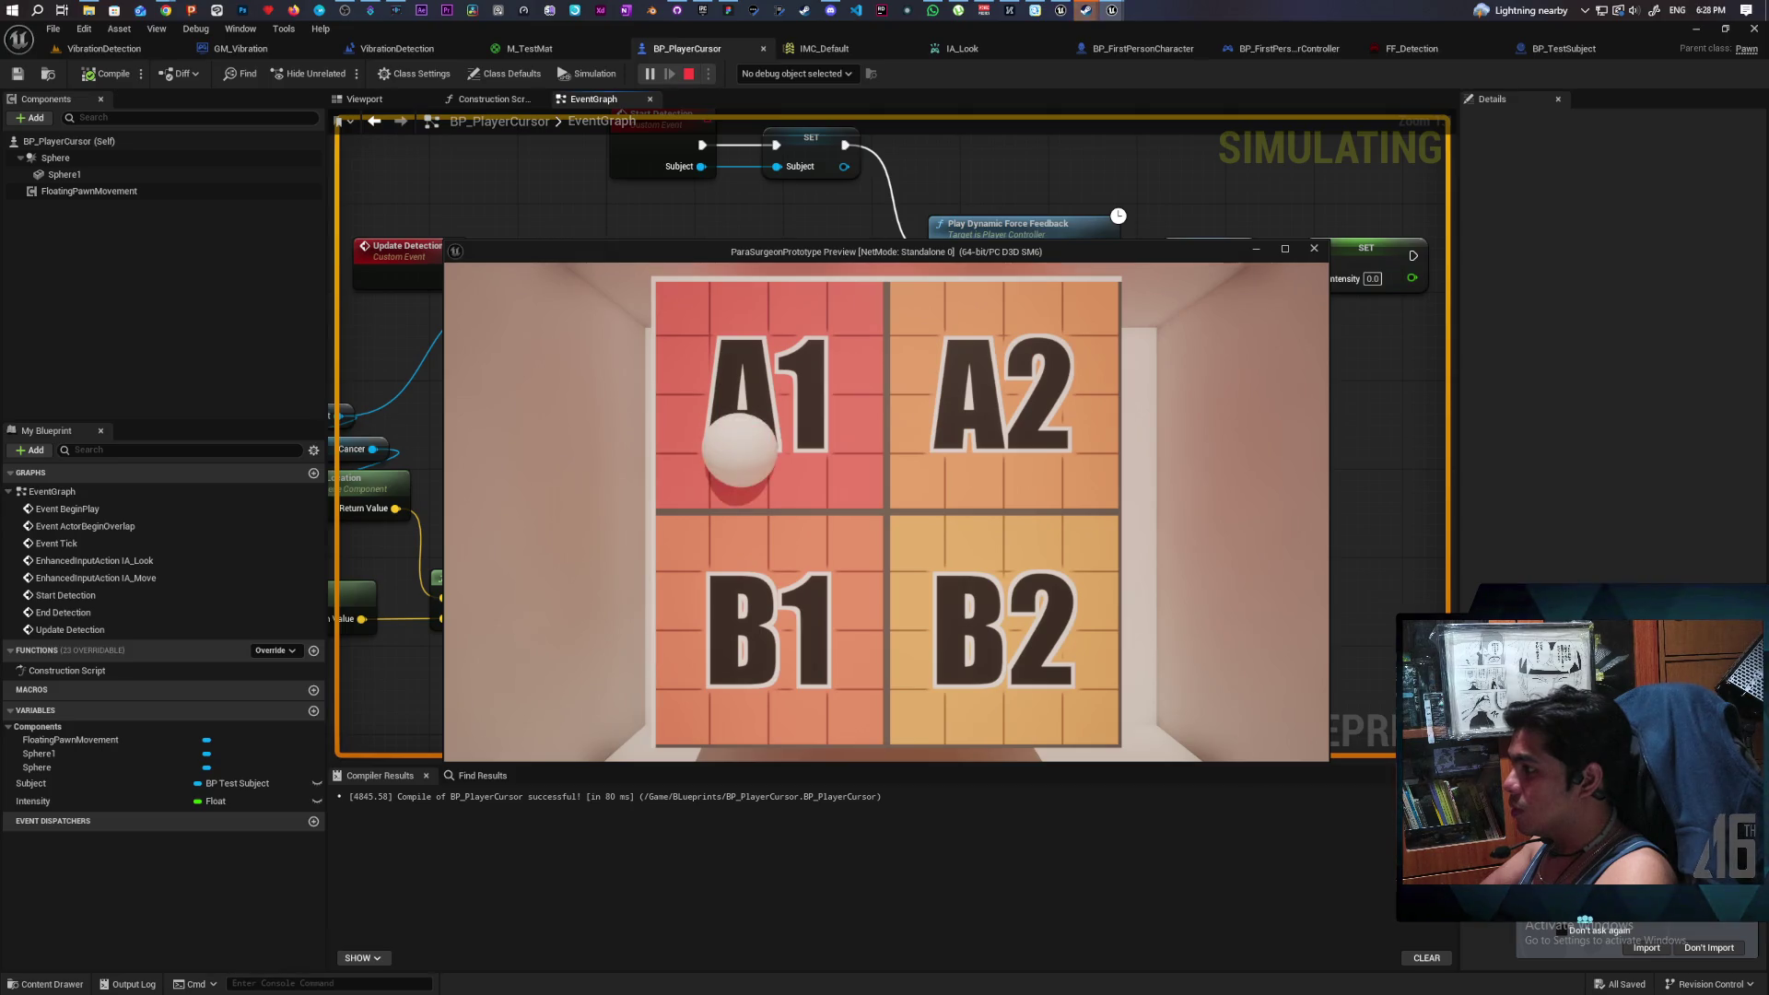
pyautogui.press('w')
pyautogui.press('w')
pyautogui.press('s')
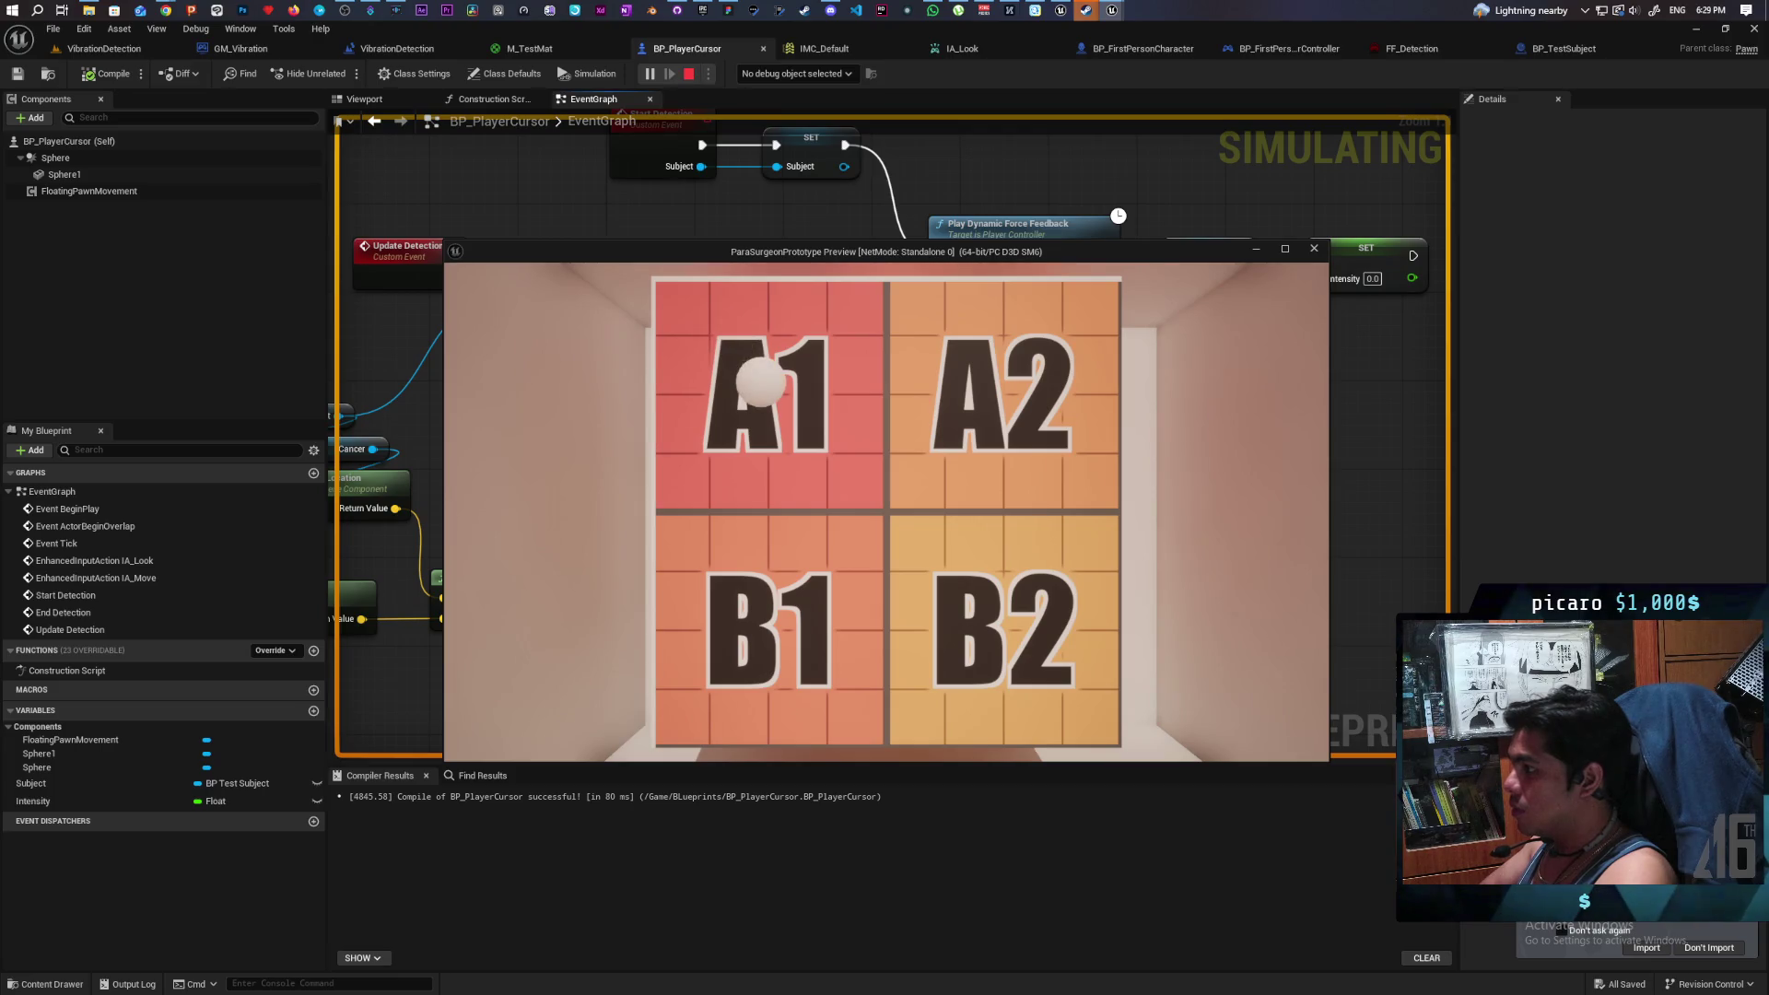
pyautogui.press('s')
pyautogui.press('a')
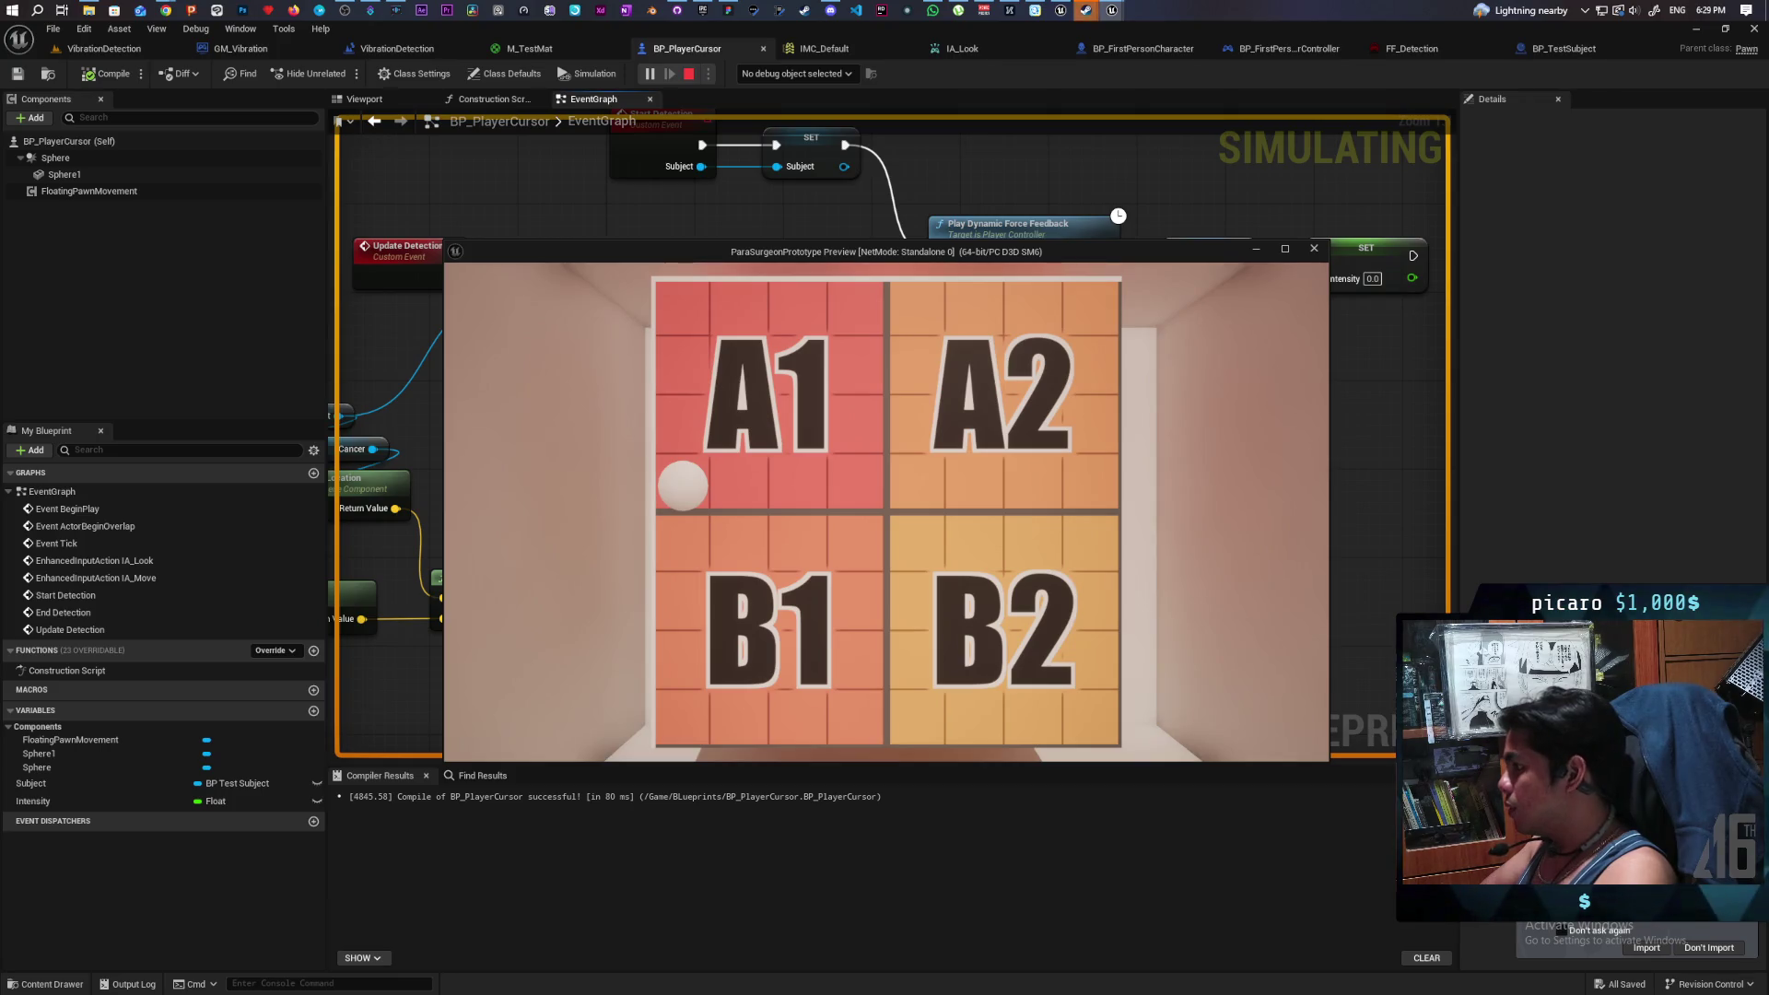
pyautogui.press('w')
pyautogui.press('d')
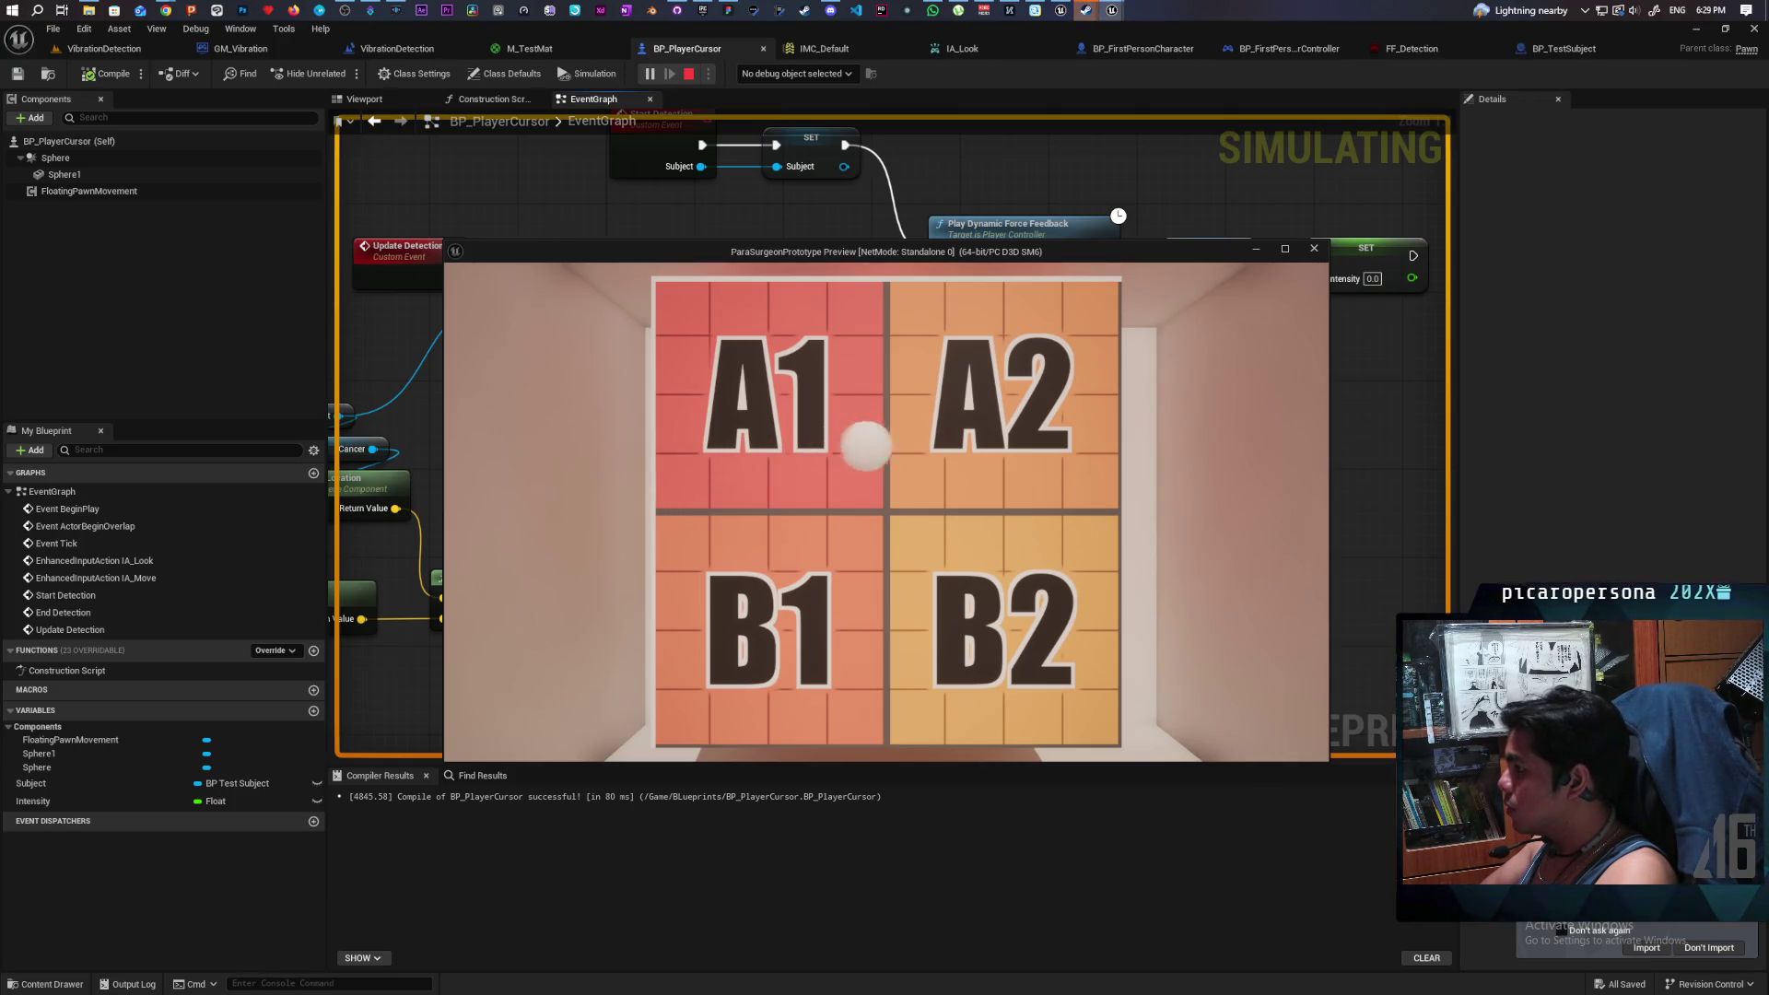
pyautogui.press('s')
pyautogui.press('a')
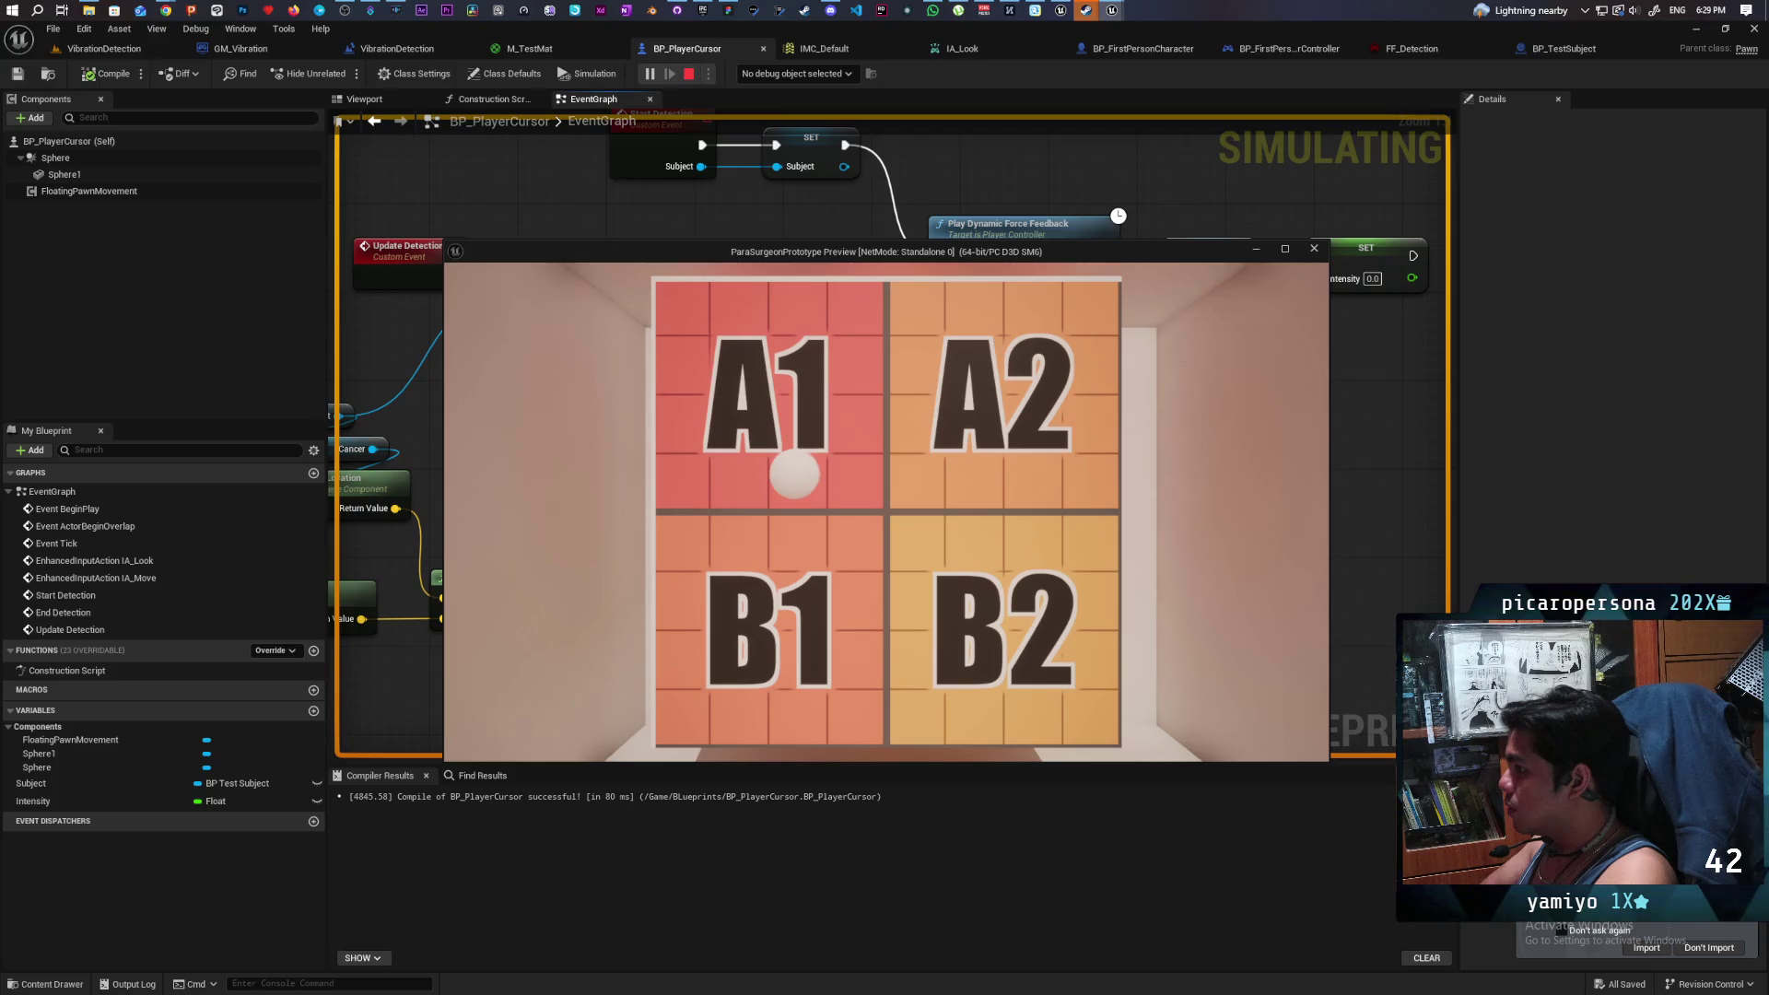
pyautogui.press('a')
pyautogui.press('d')
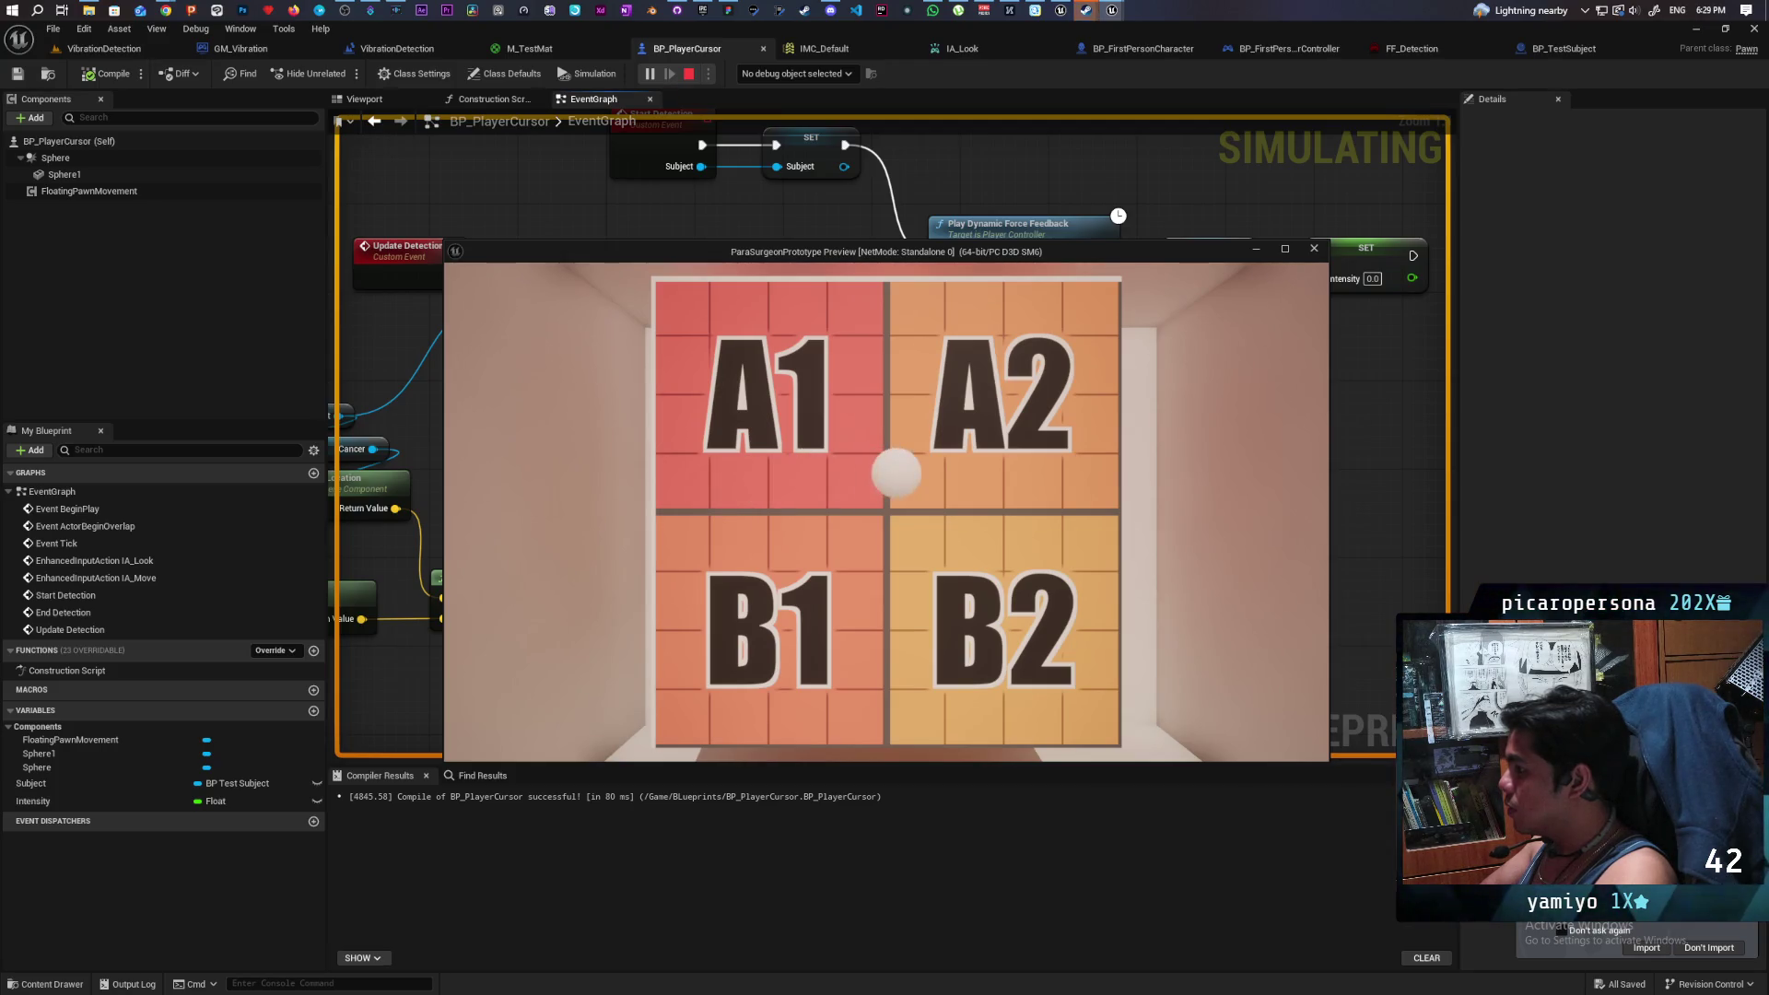
pyautogui.press('s')
pyautogui.press('a')
pyautogui.press('a')
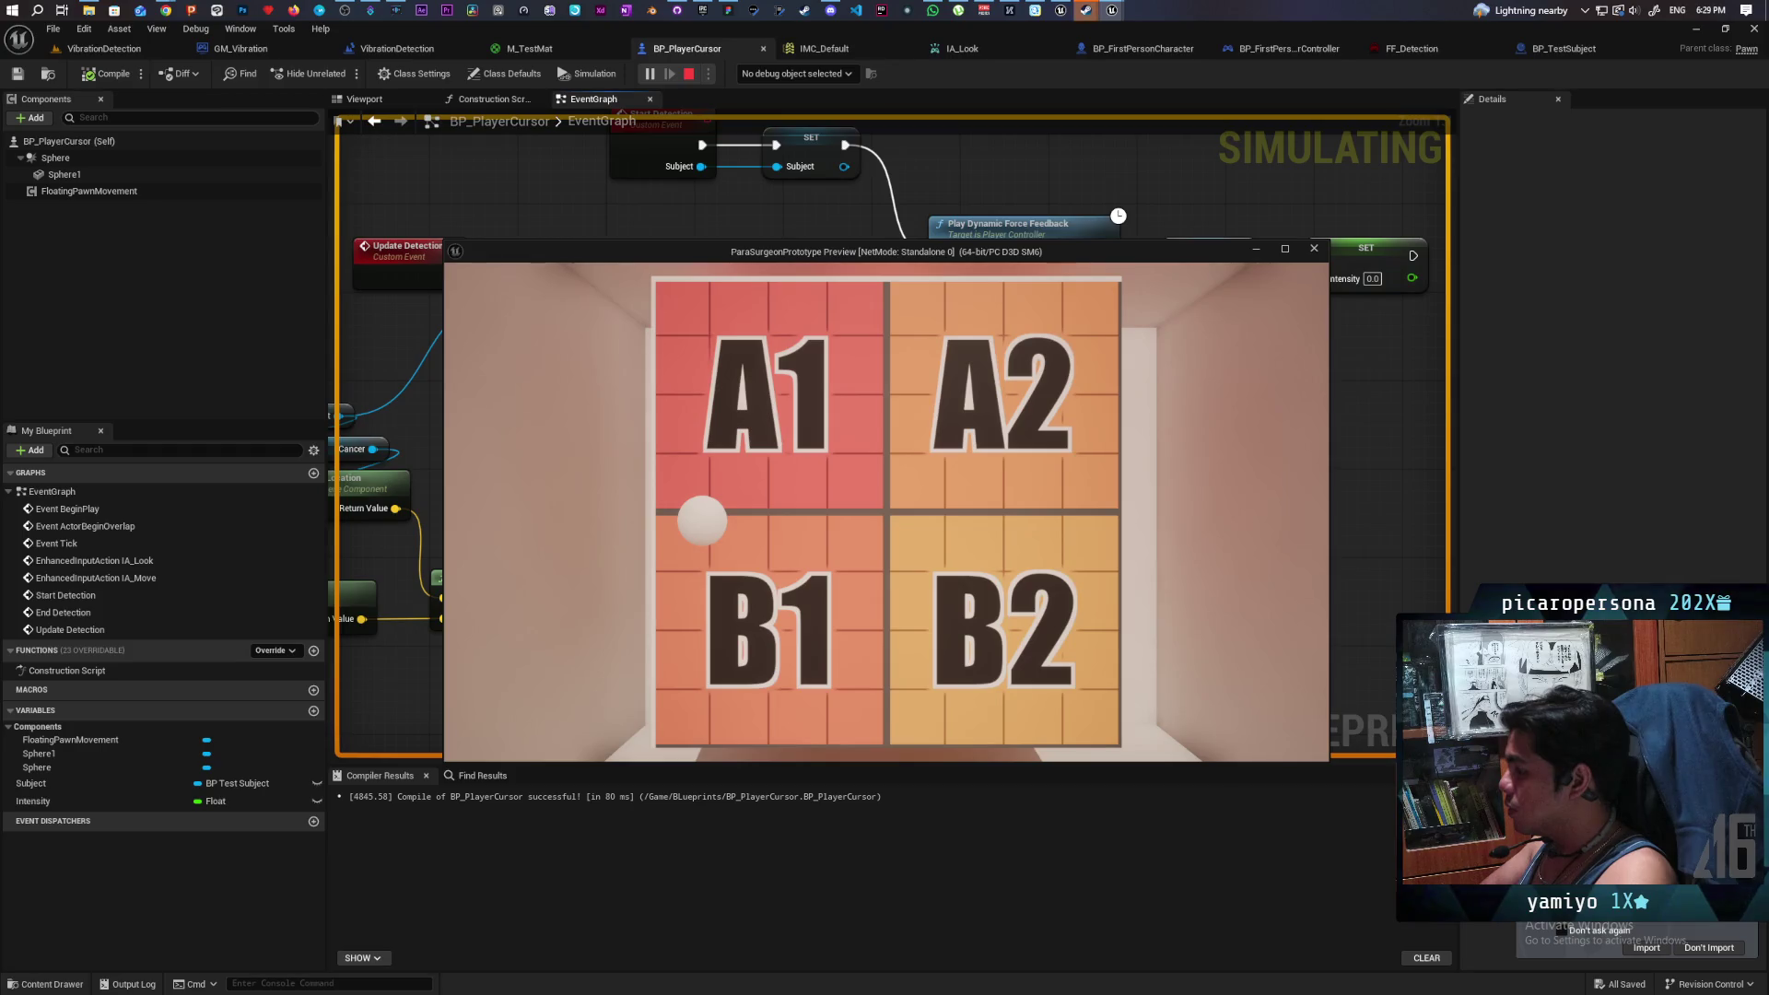
pyautogui.press('d')
pyautogui.press('s')
pyautogui.press('a')
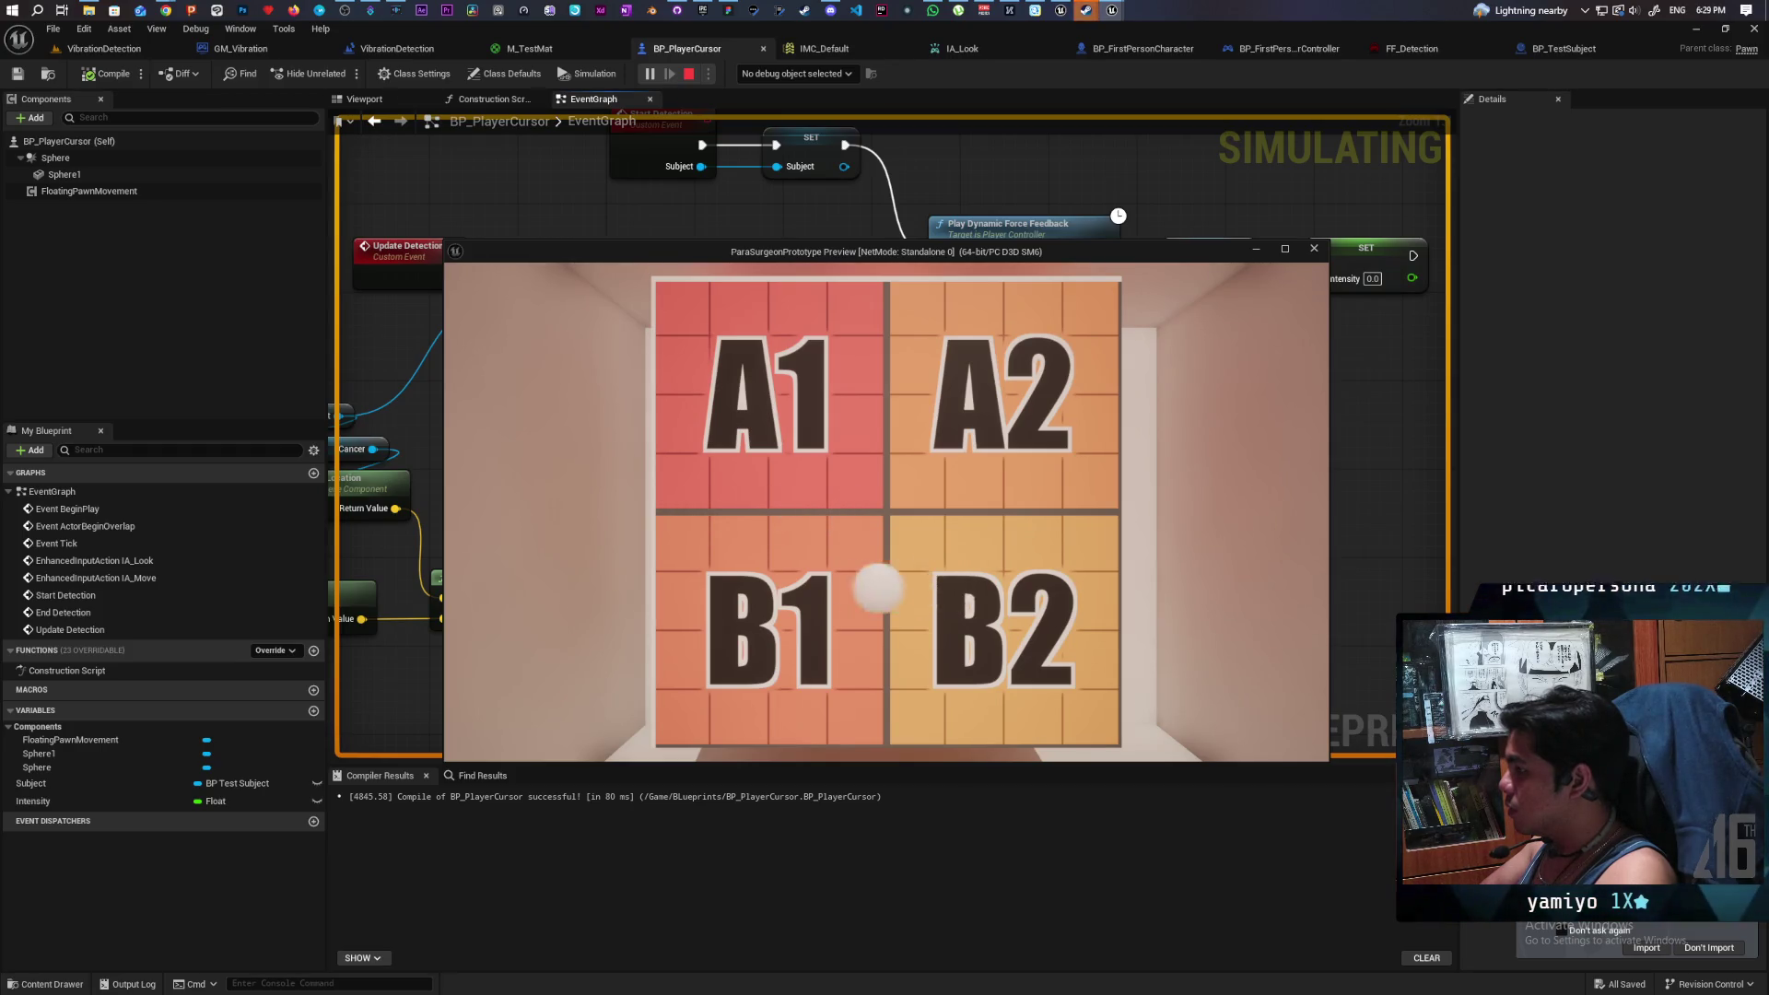
pyautogui.press('a')
pyautogui.press('w')
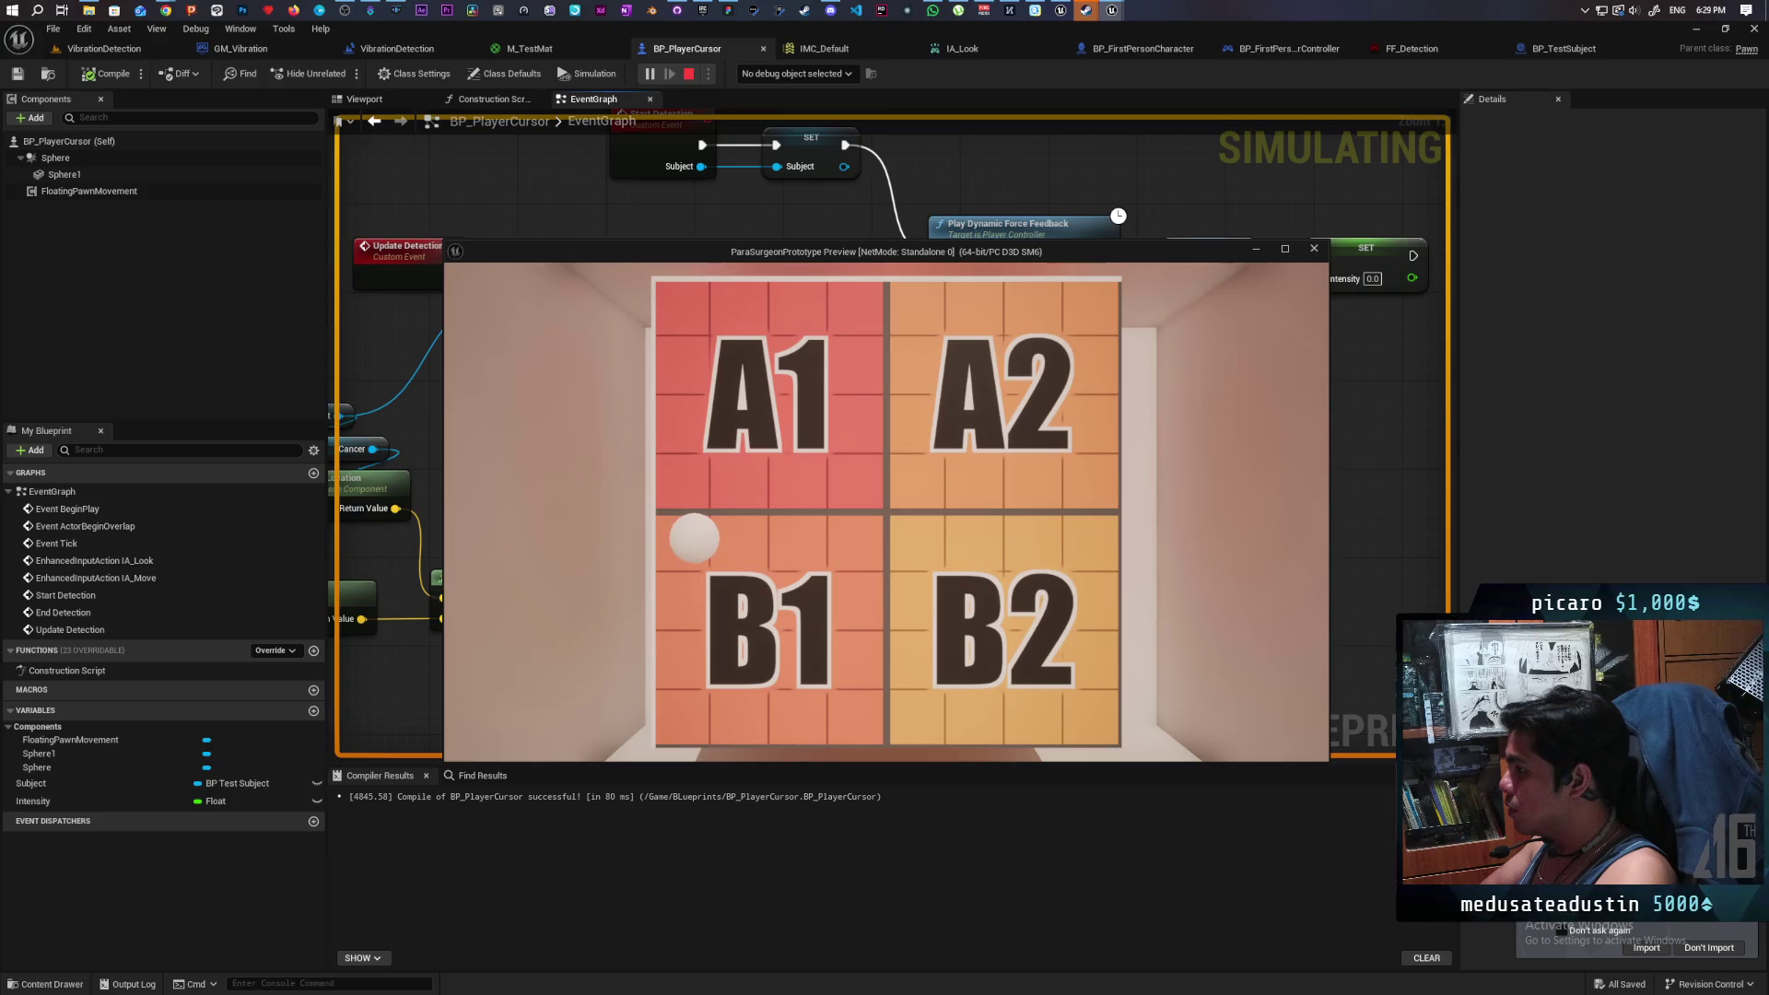
pyautogui.press('w')
pyautogui.press('s')
pyautogui.press('d')
pyautogui.press('a')
pyautogui.press('w')
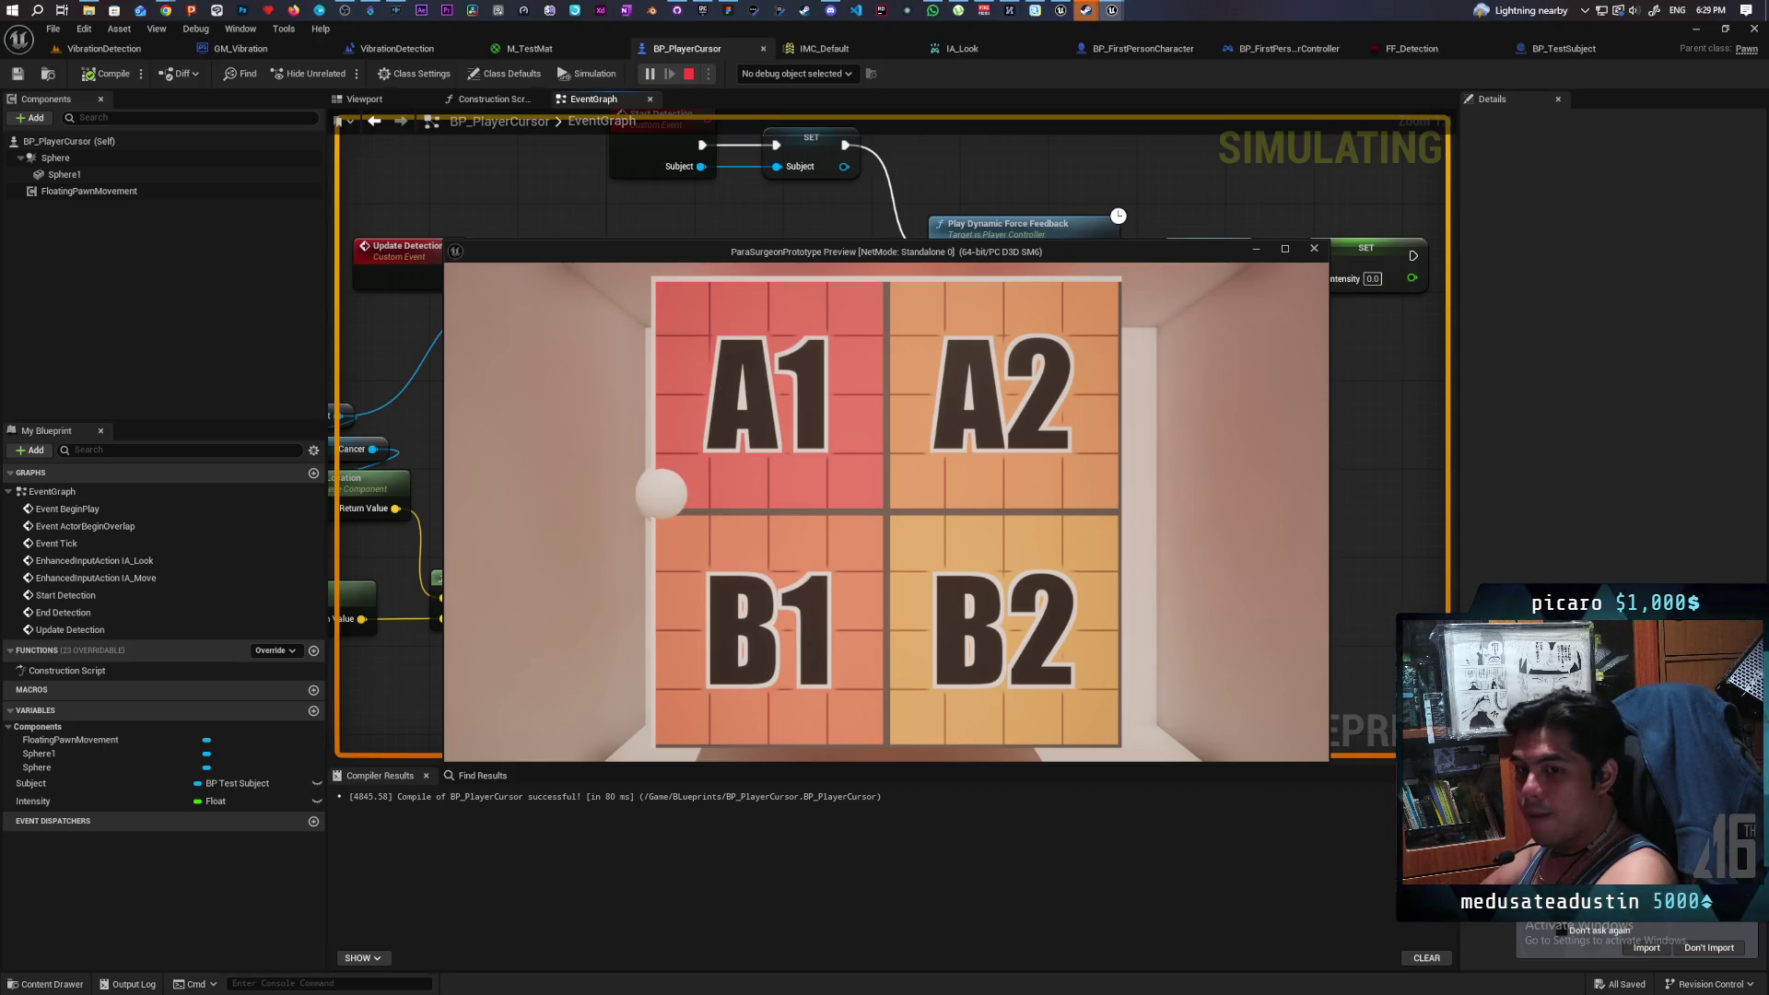
pyautogui.press('d')
pyautogui.press('a')
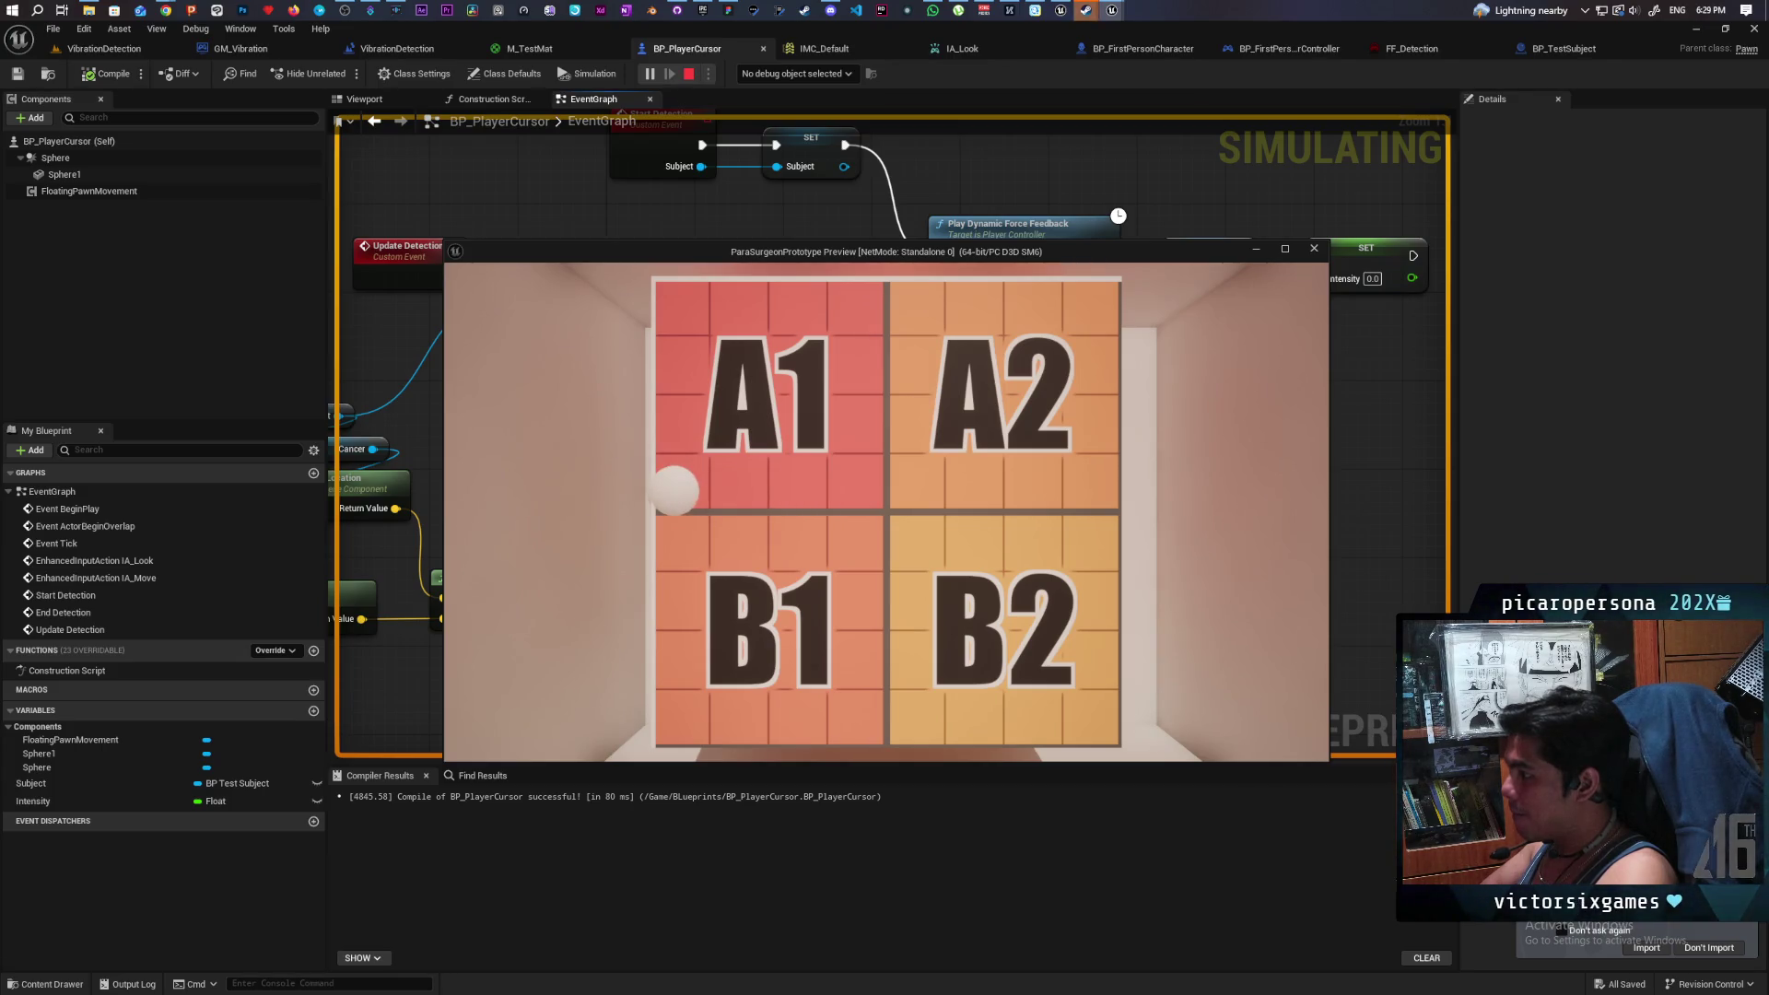
pyautogui.press('d')
pyautogui.press('a')
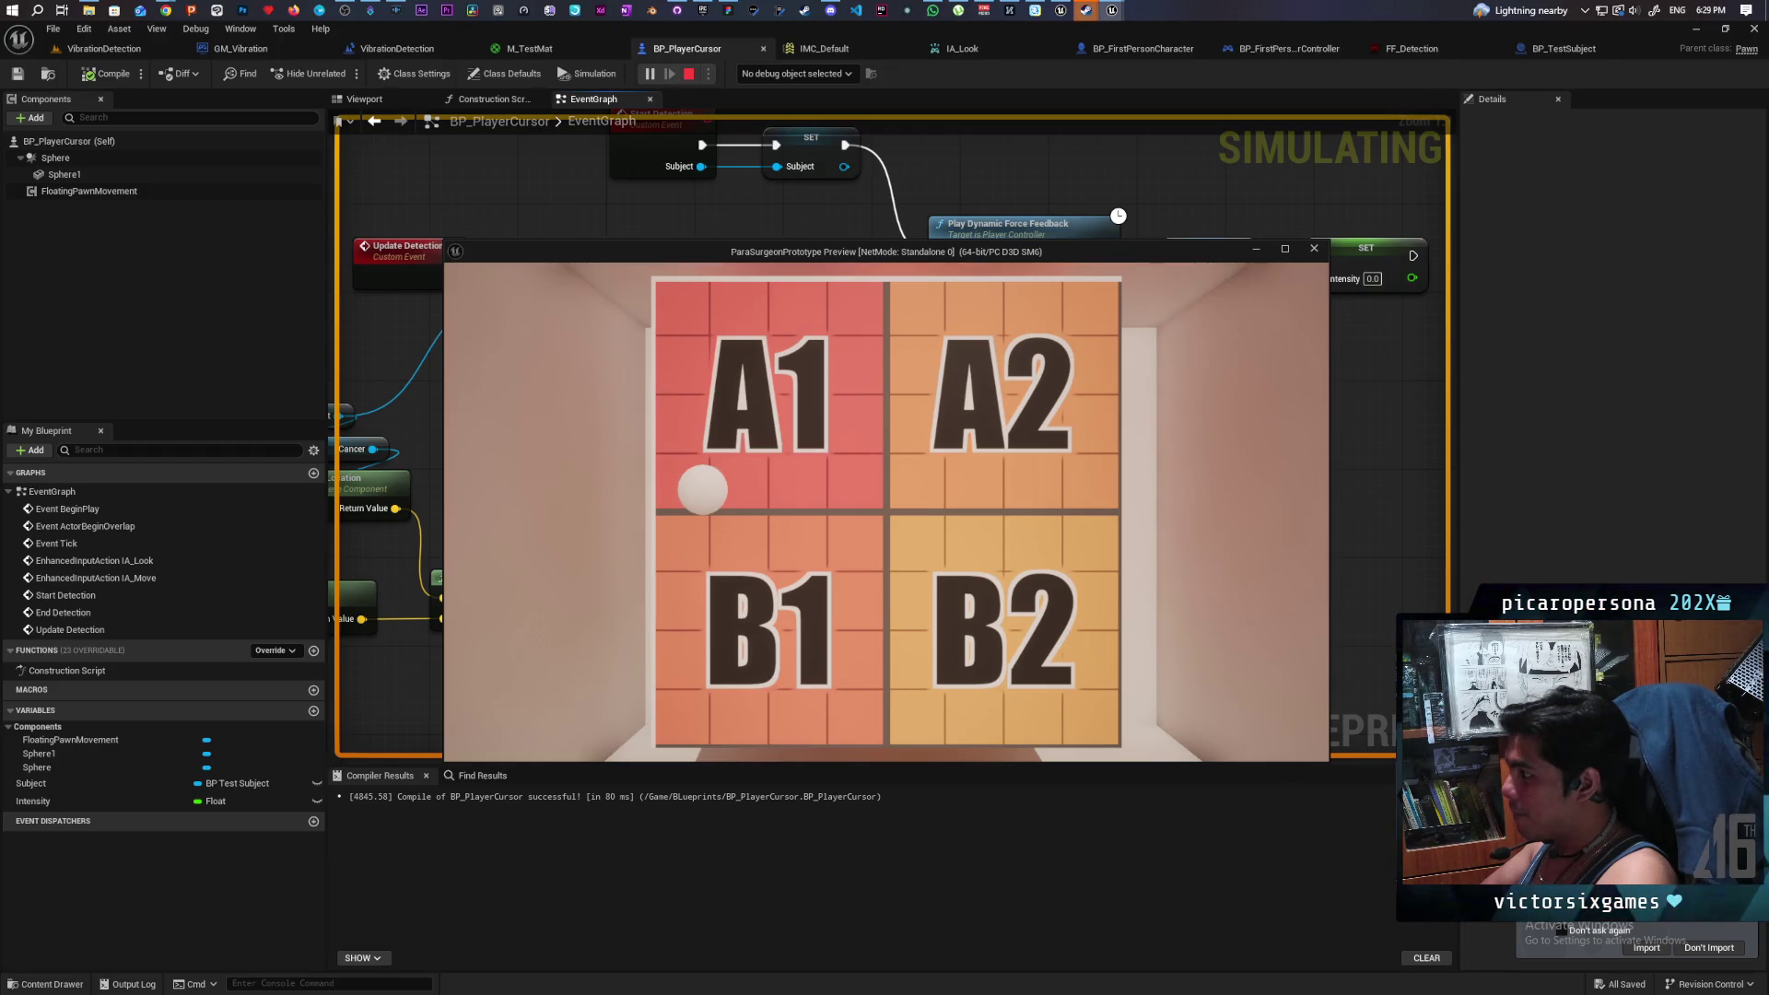
pyautogui.press('d')
pyautogui.press('a')
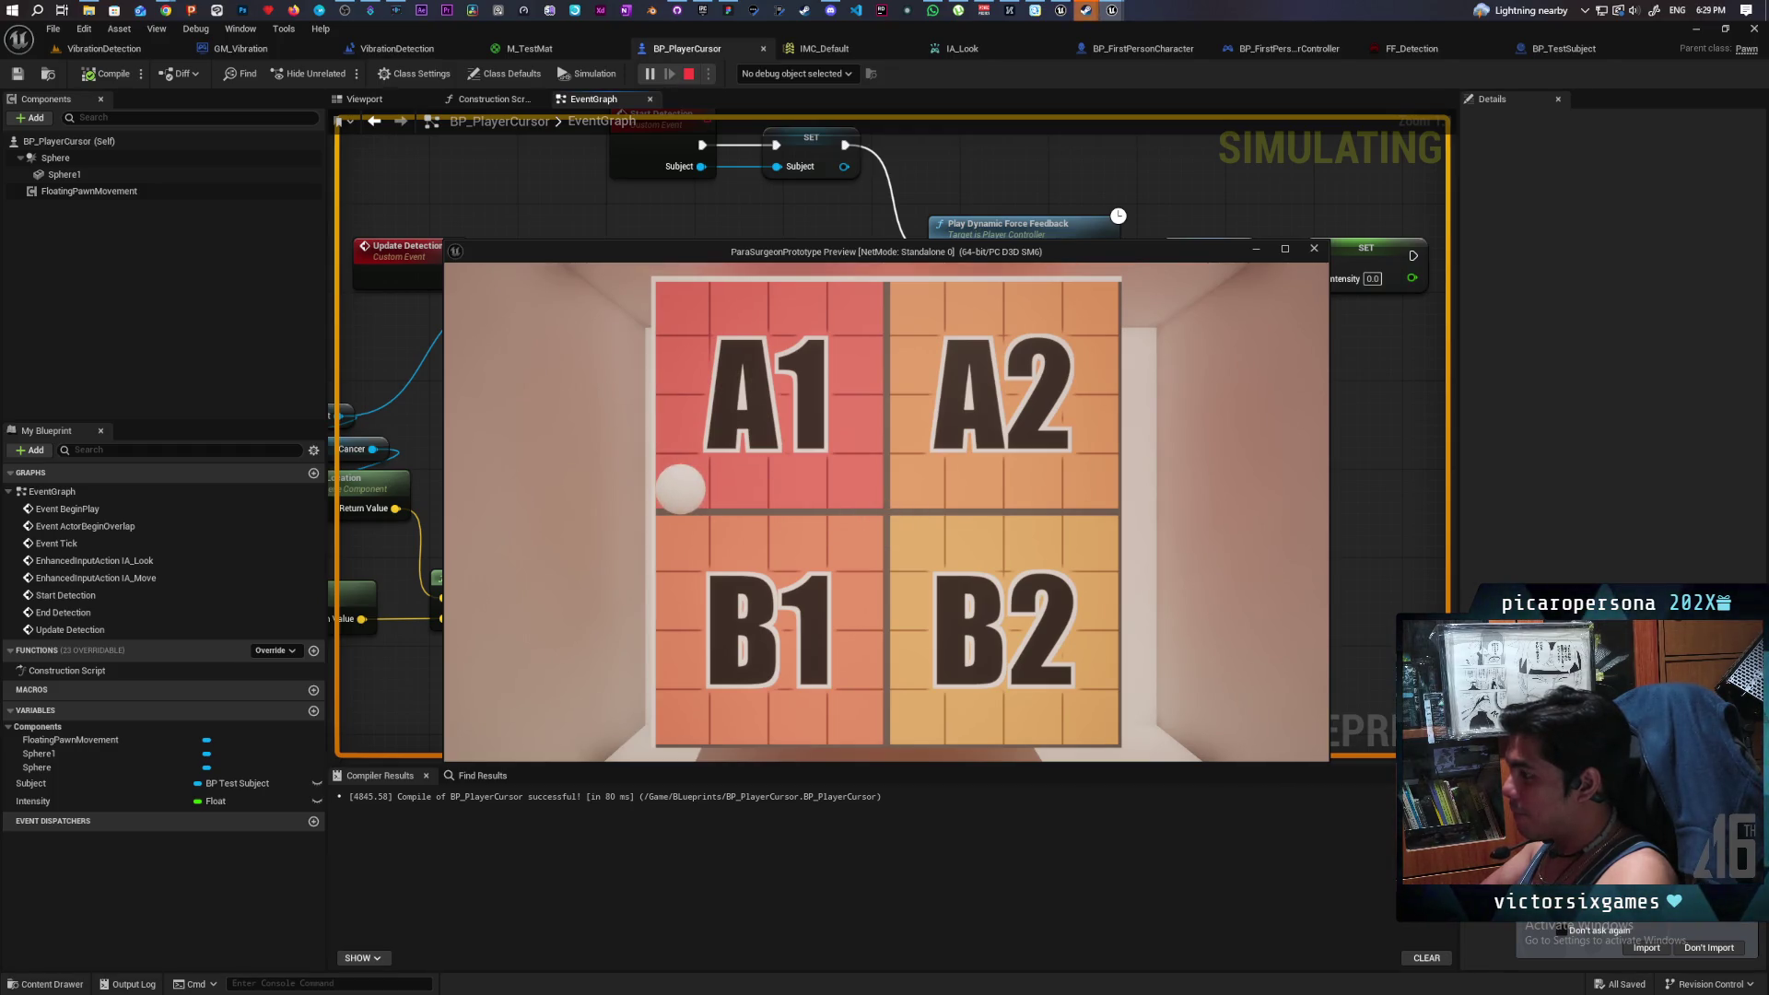
pyautogui.press('d')
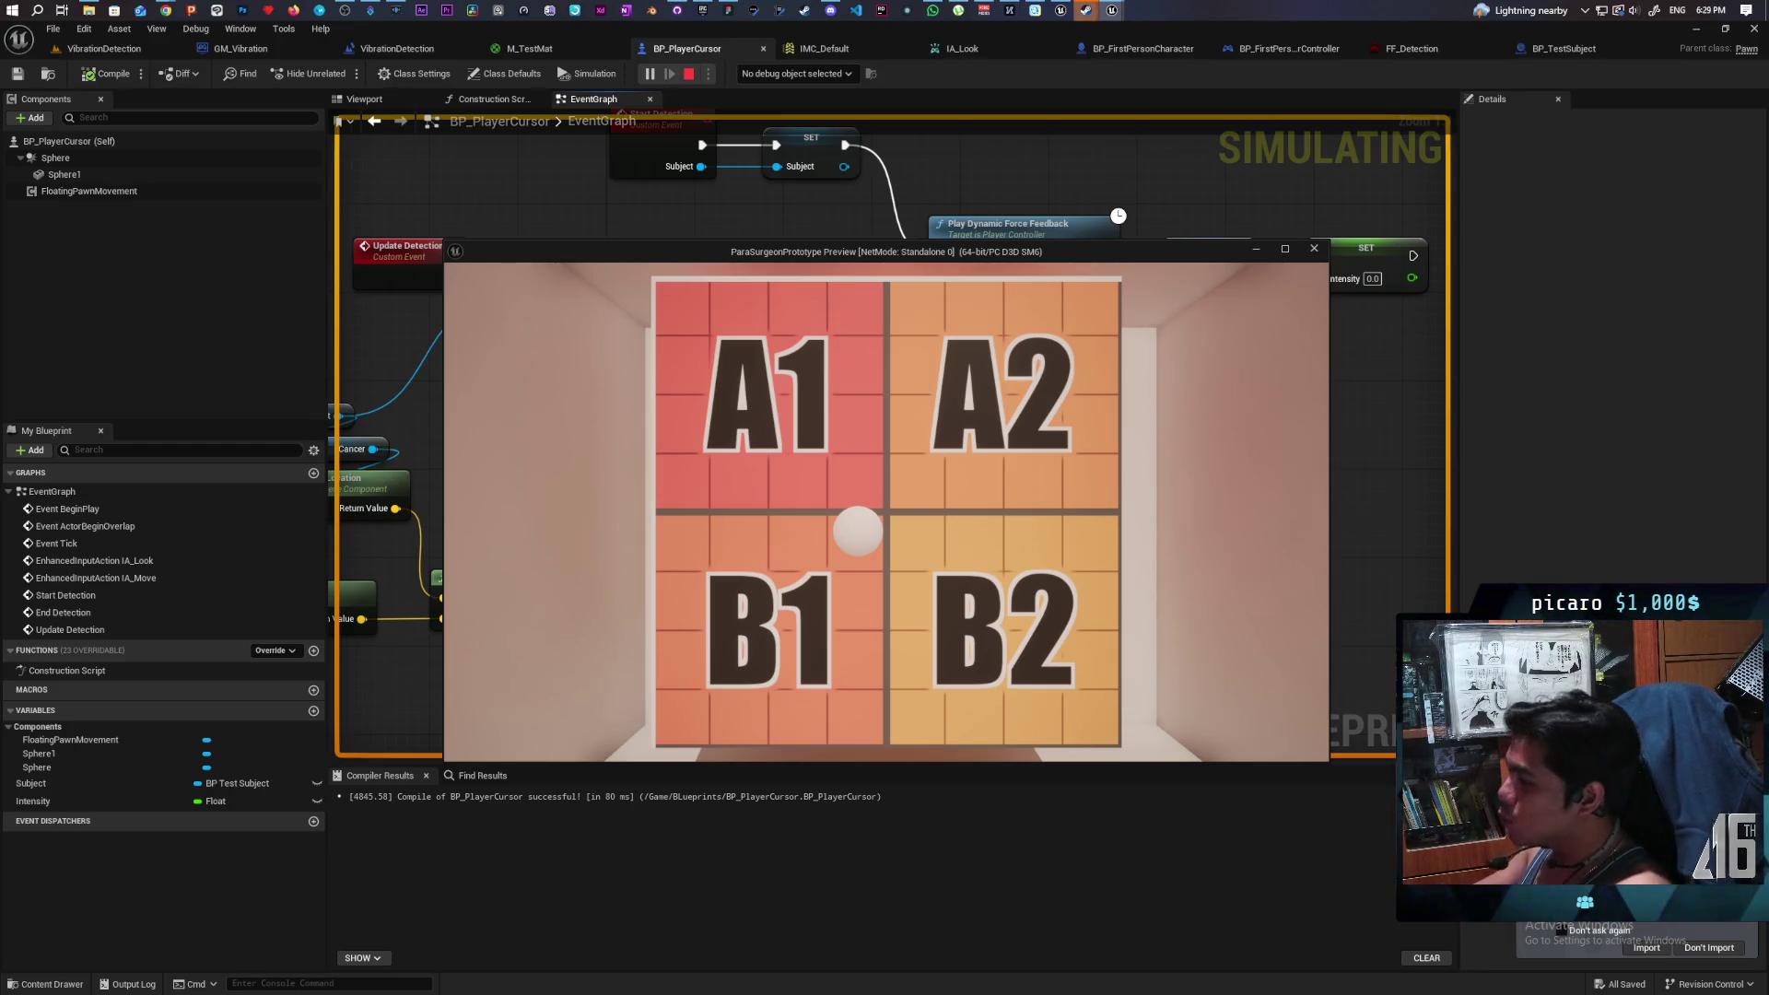
pyautogui.press('Escape')
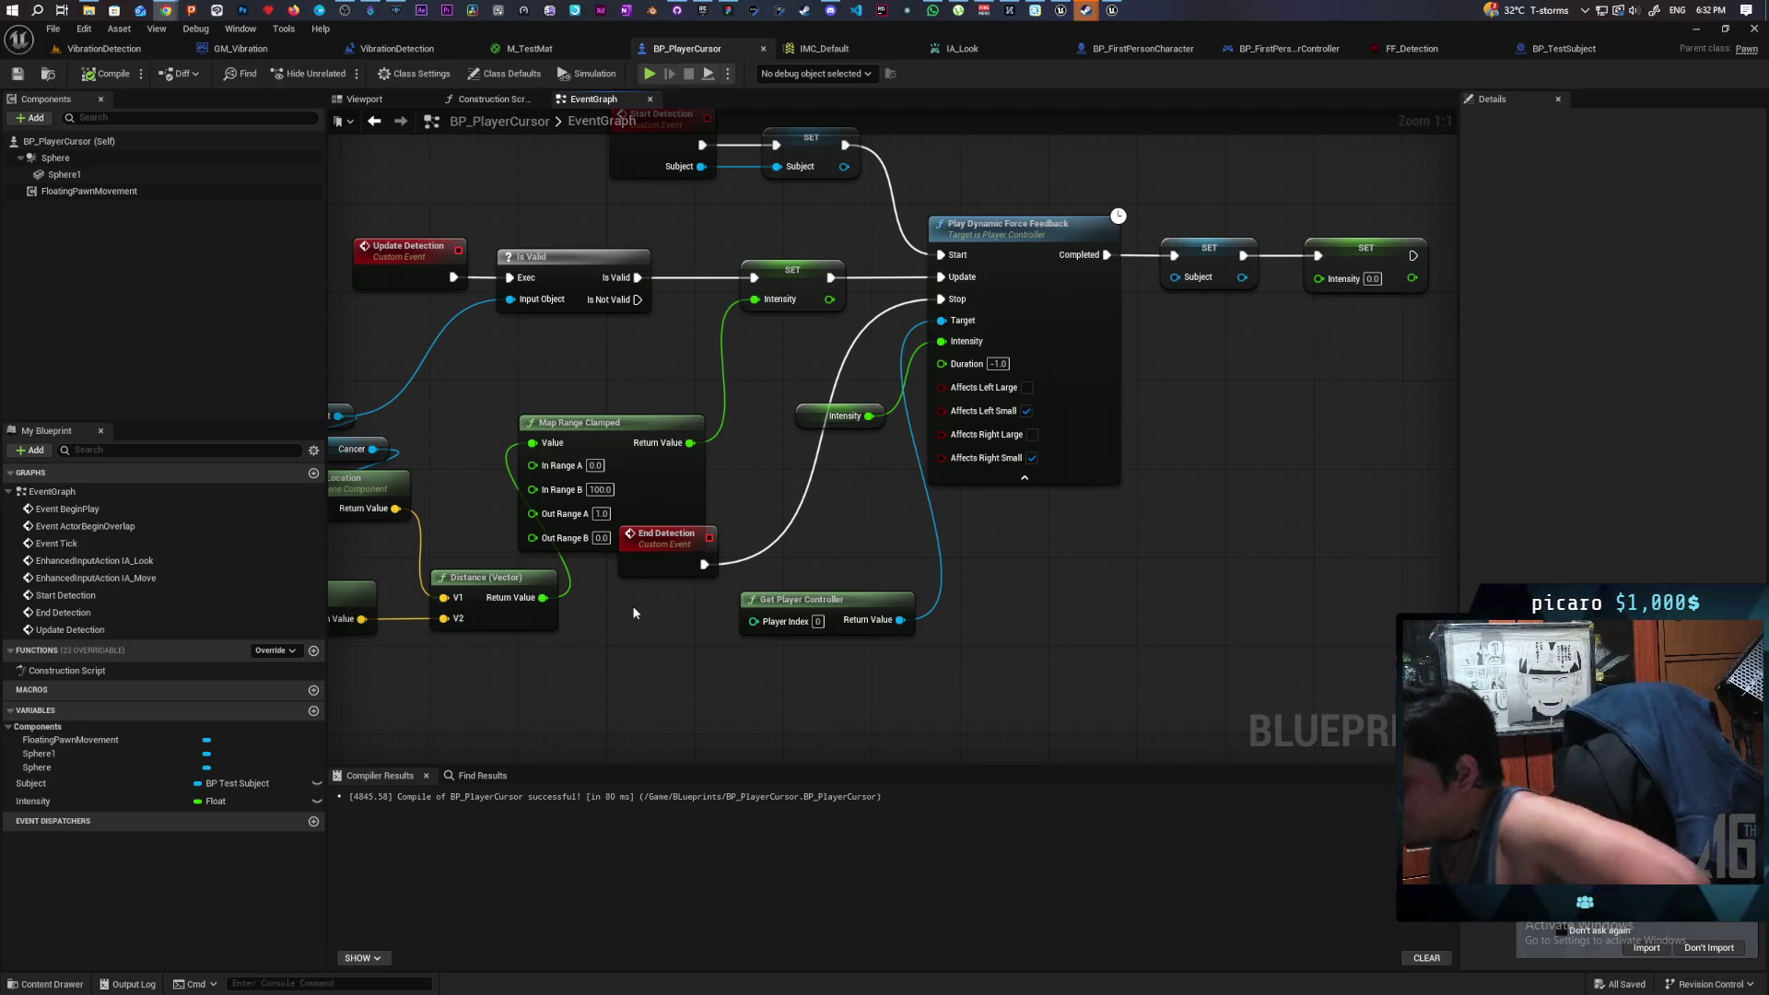
# - Switch to the VibrationDetection level and start a new play session
pyautogui.click(104, 48)
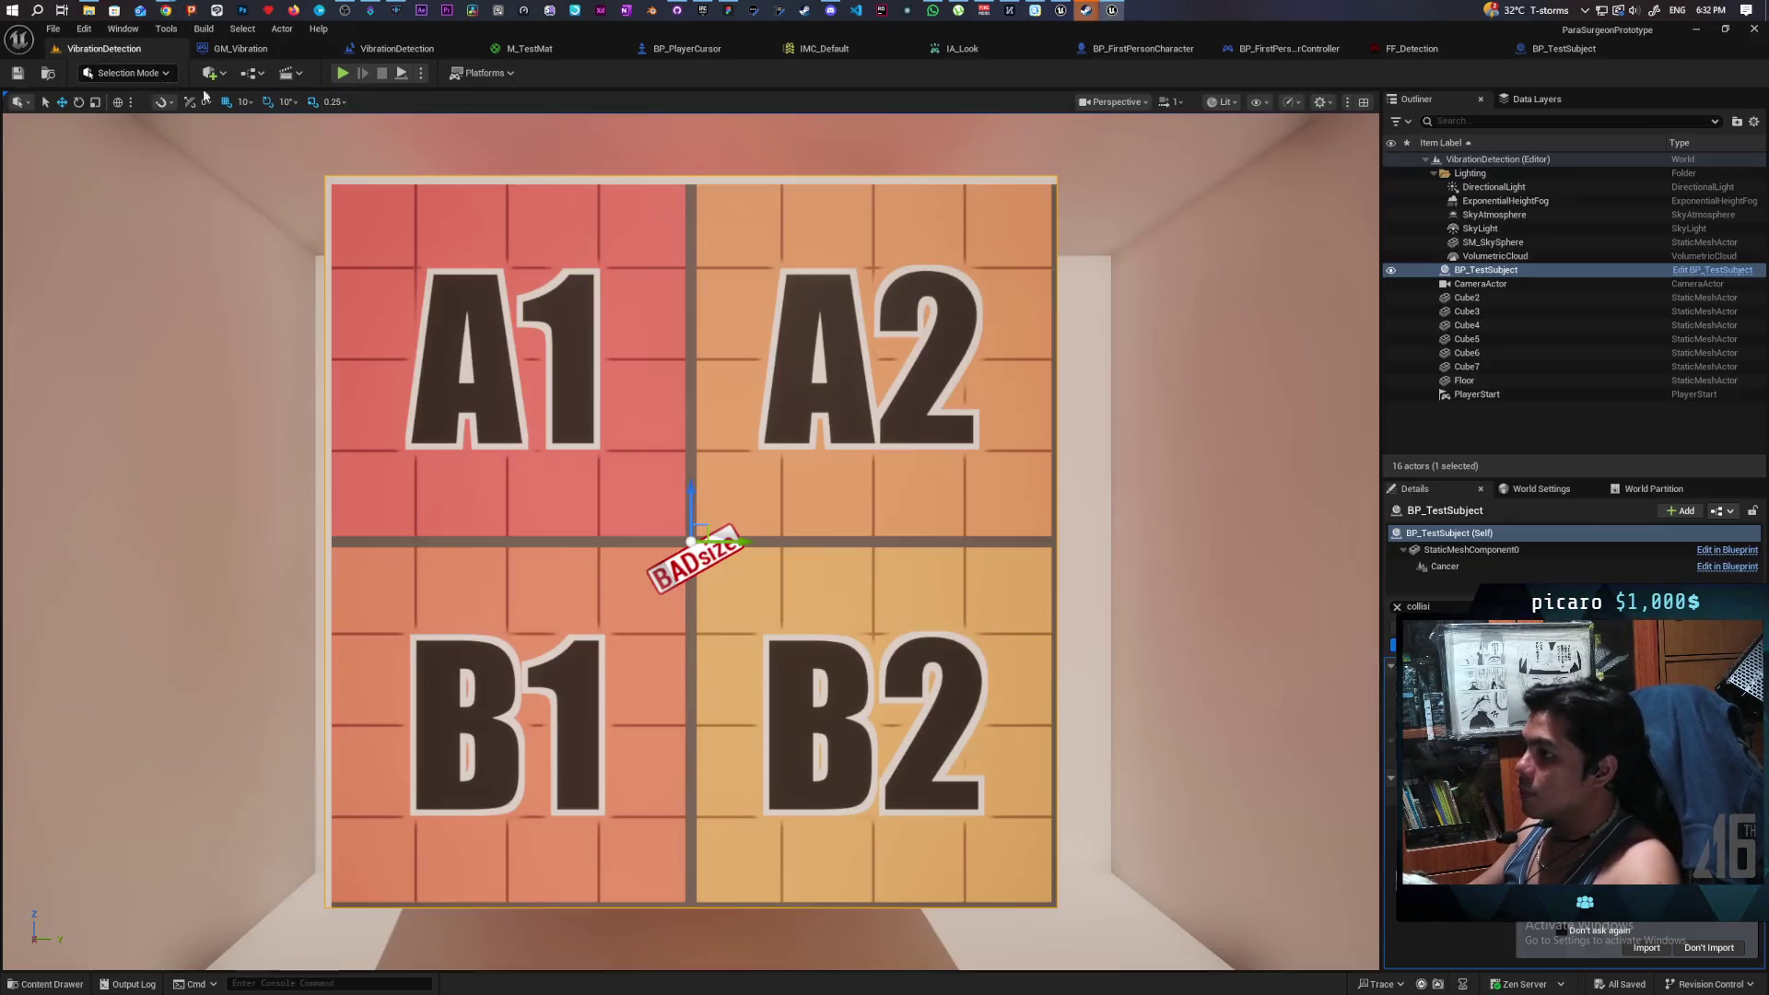
pyautogui.click(343, 74)
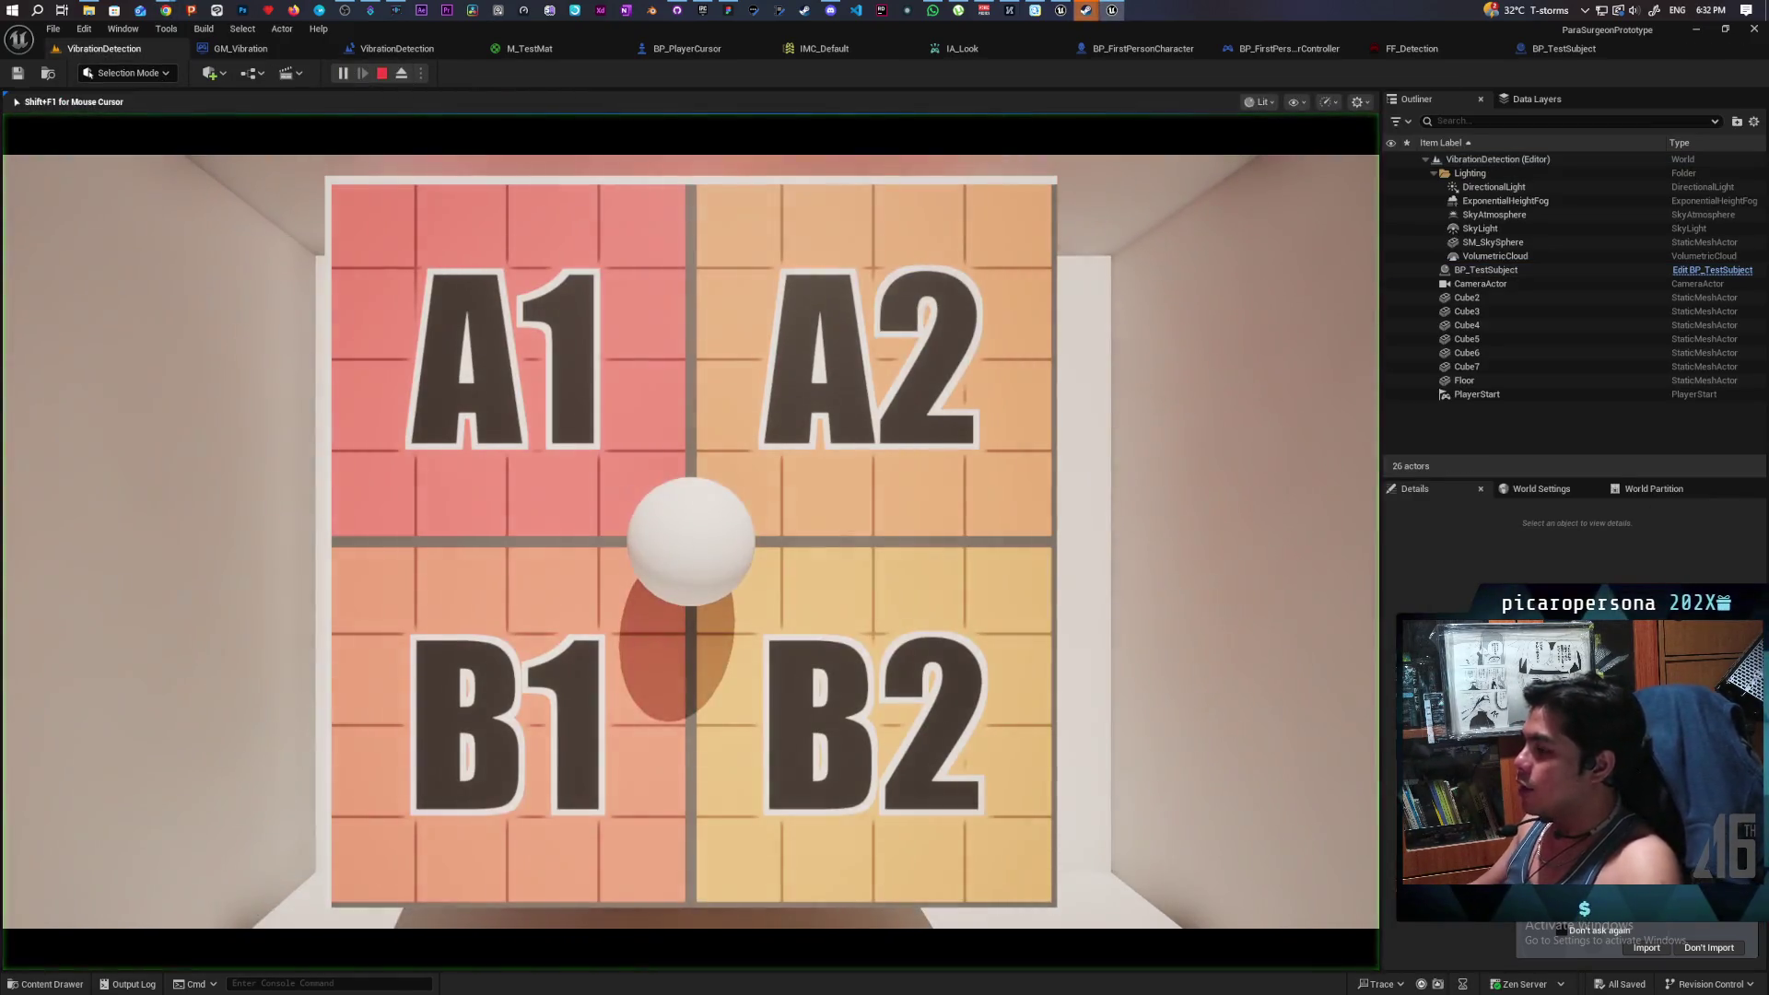
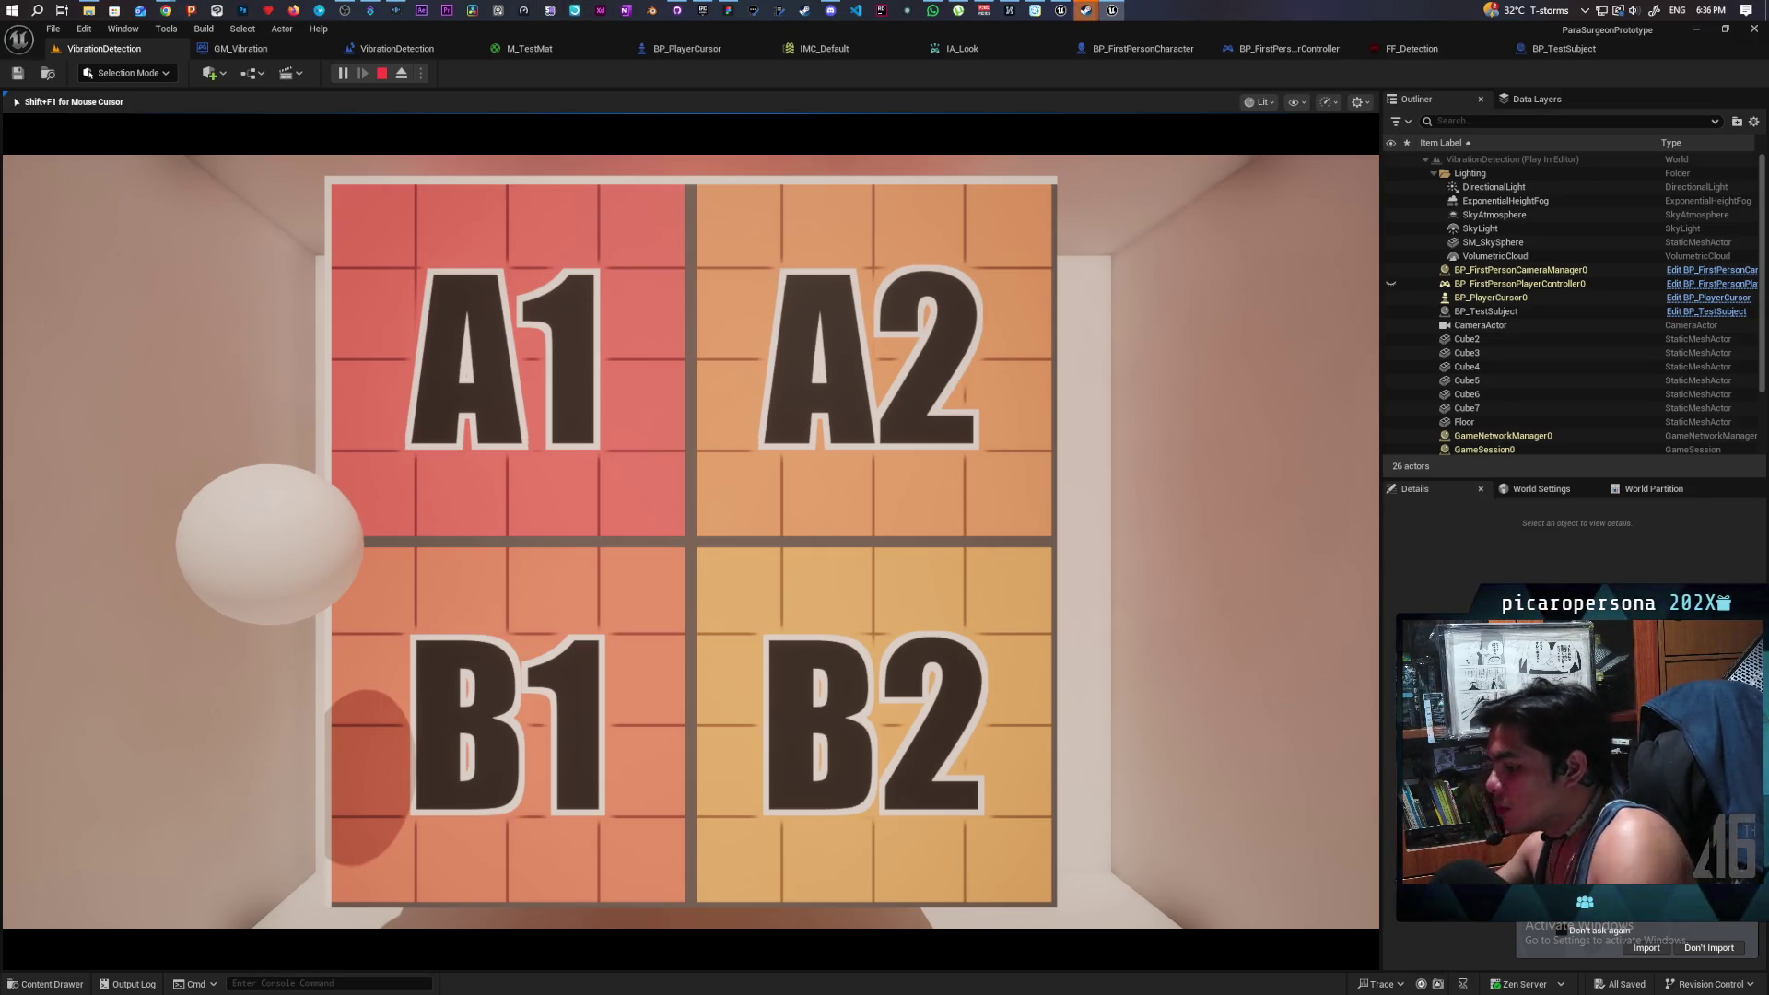
# - Stop the Play-In-Editor session and close the ParaSurgeonPrototype editor
pyautogui.press('Escape')
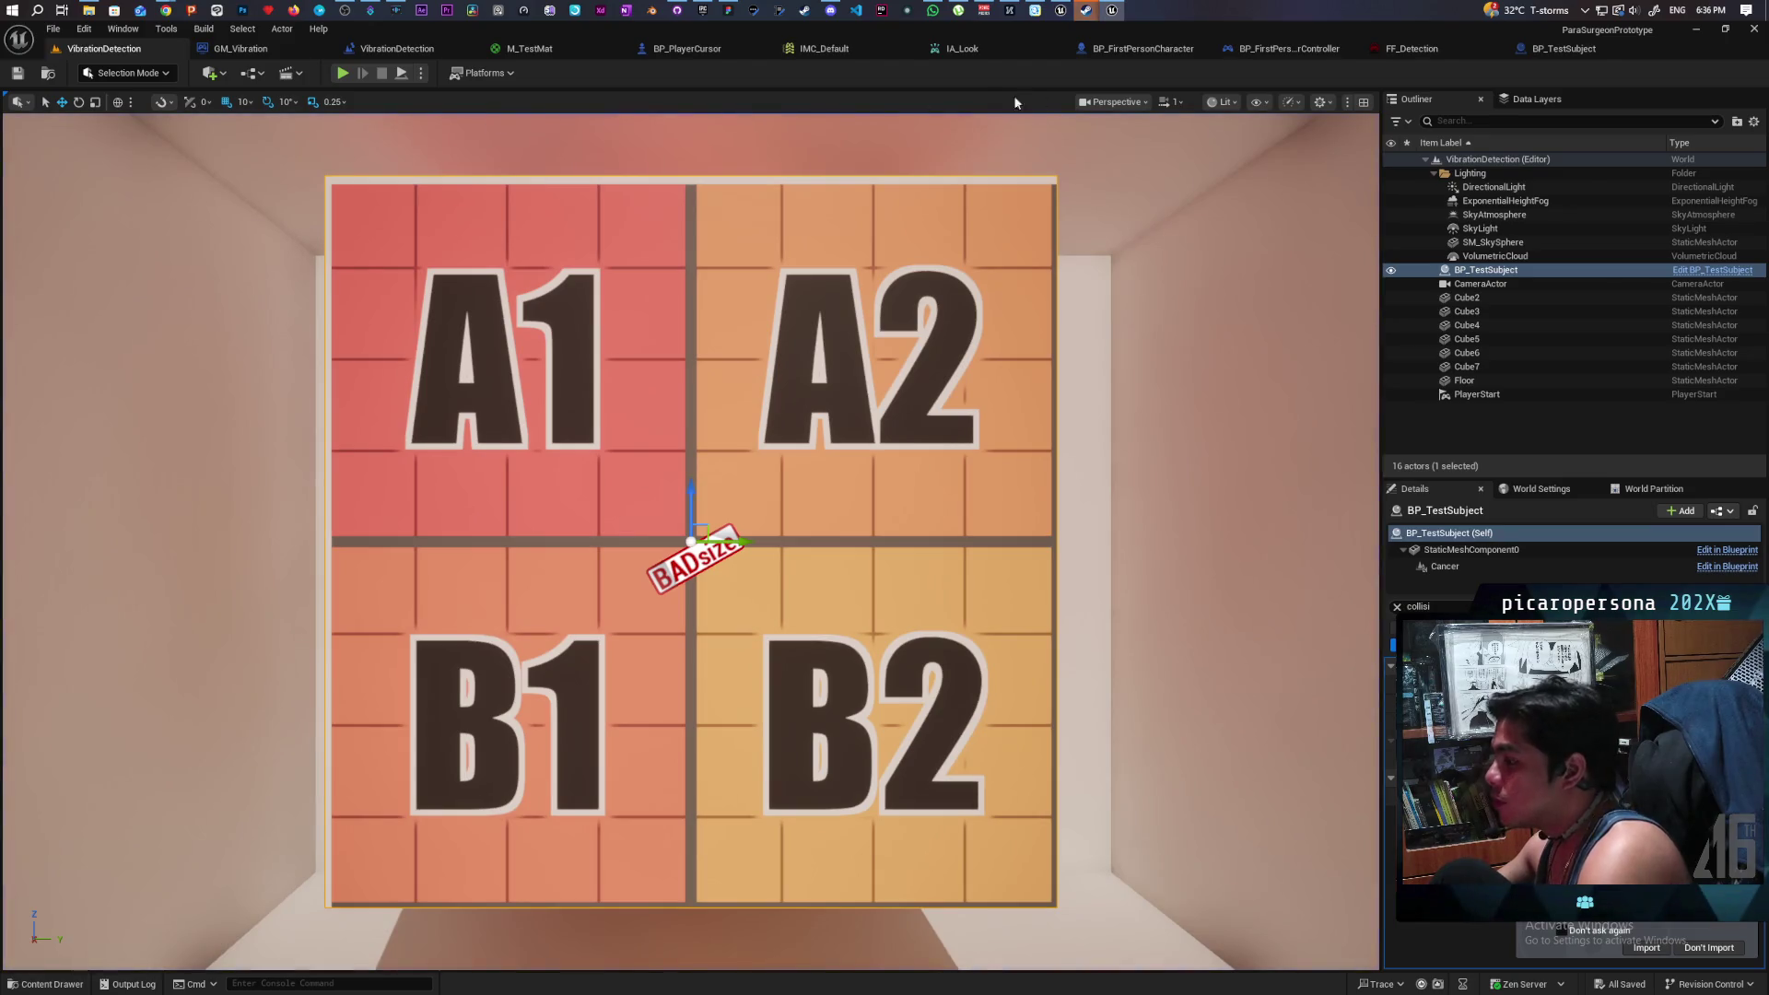
pyautogui.click(1701, 31)
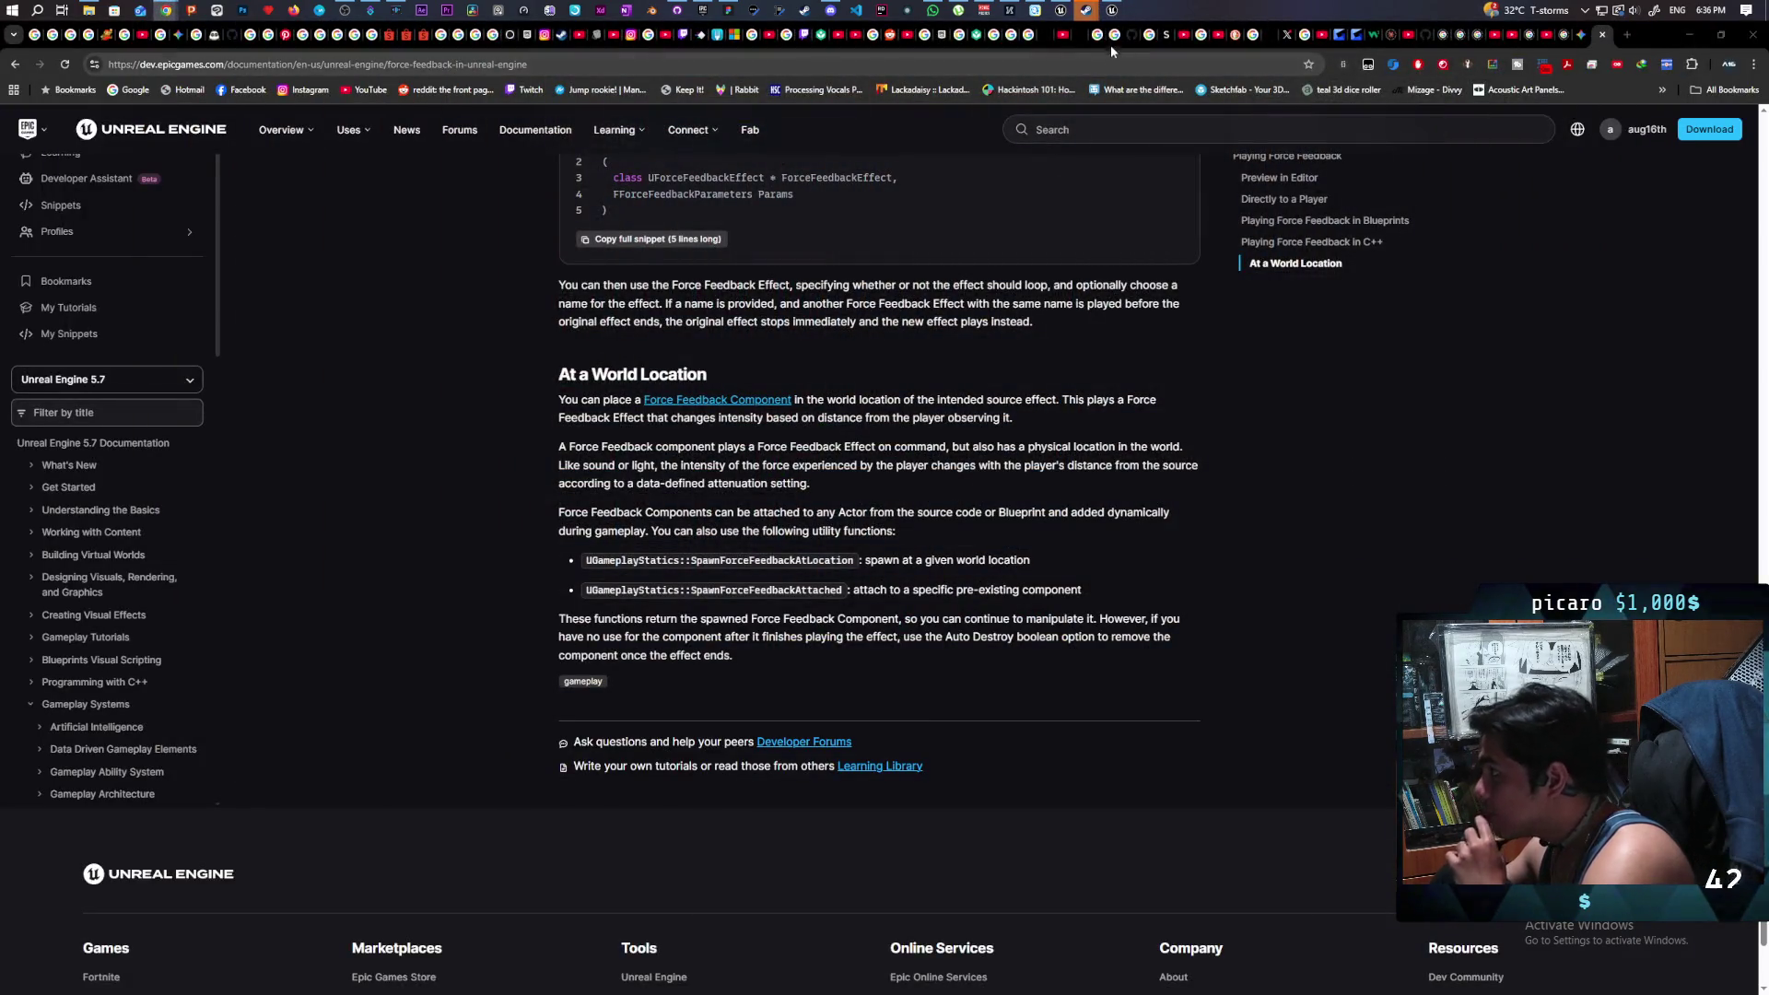
pyautogui.click(1112, 11)
pyautogui.click(1061, 11)
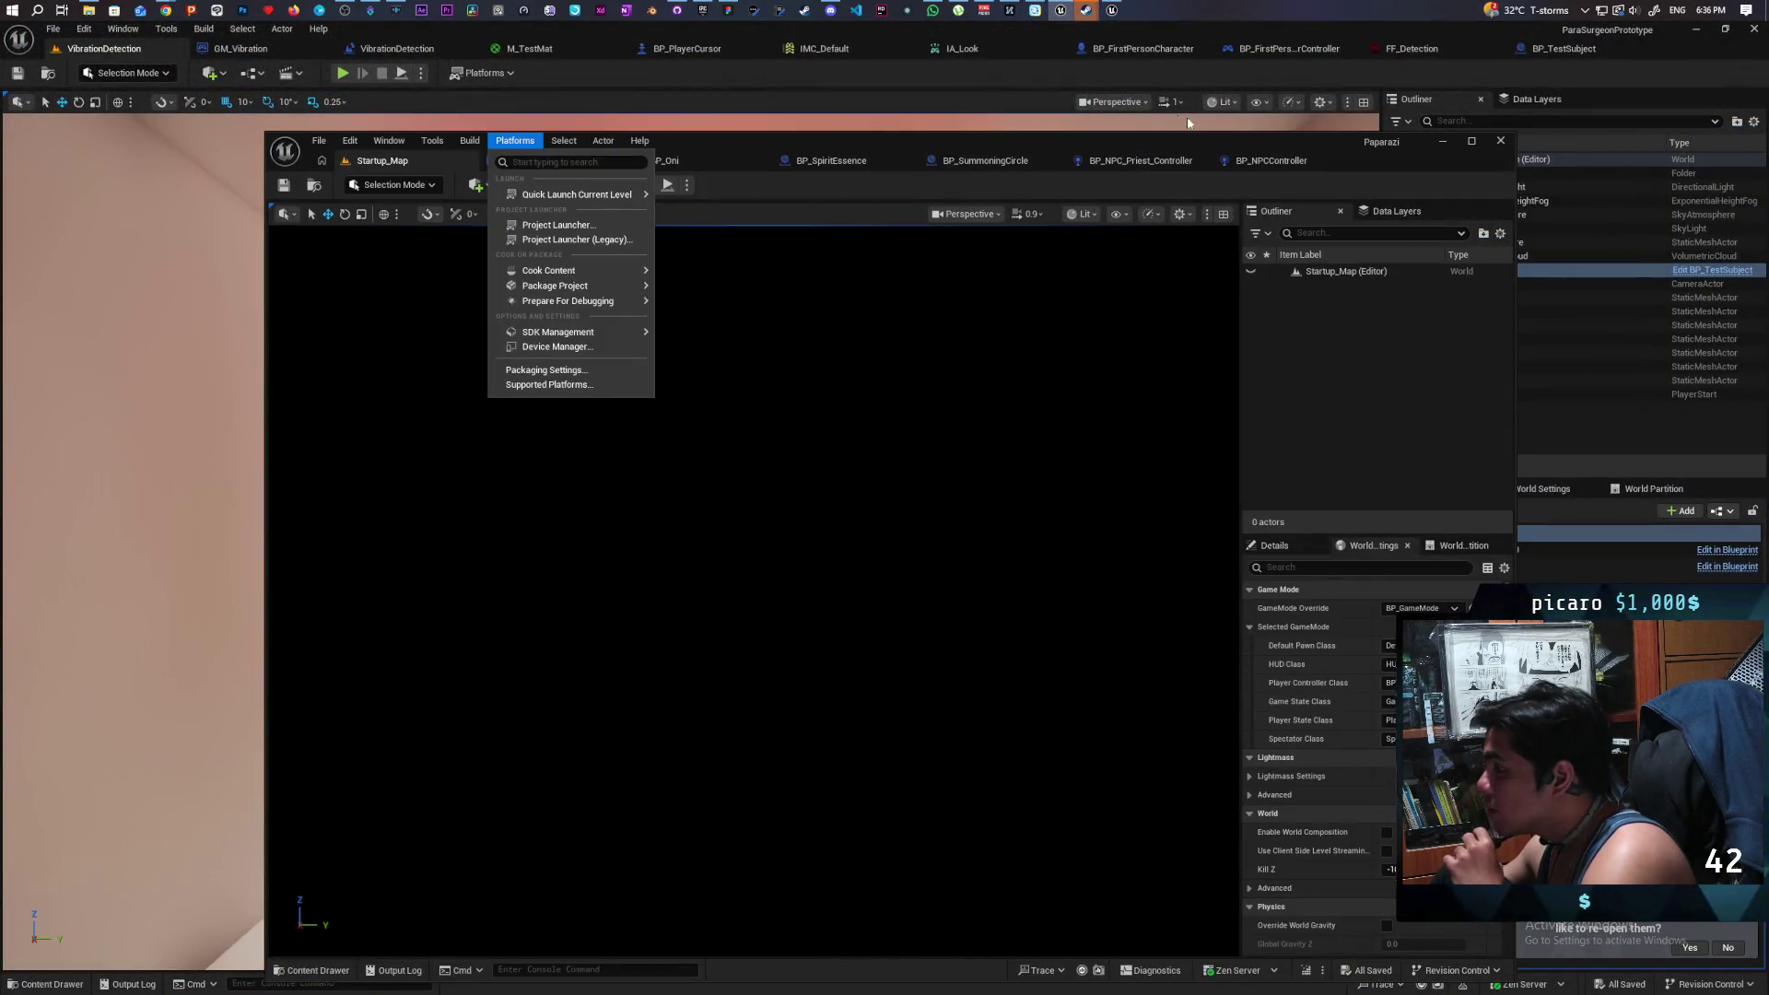
pyautogui.click(1754, 31)
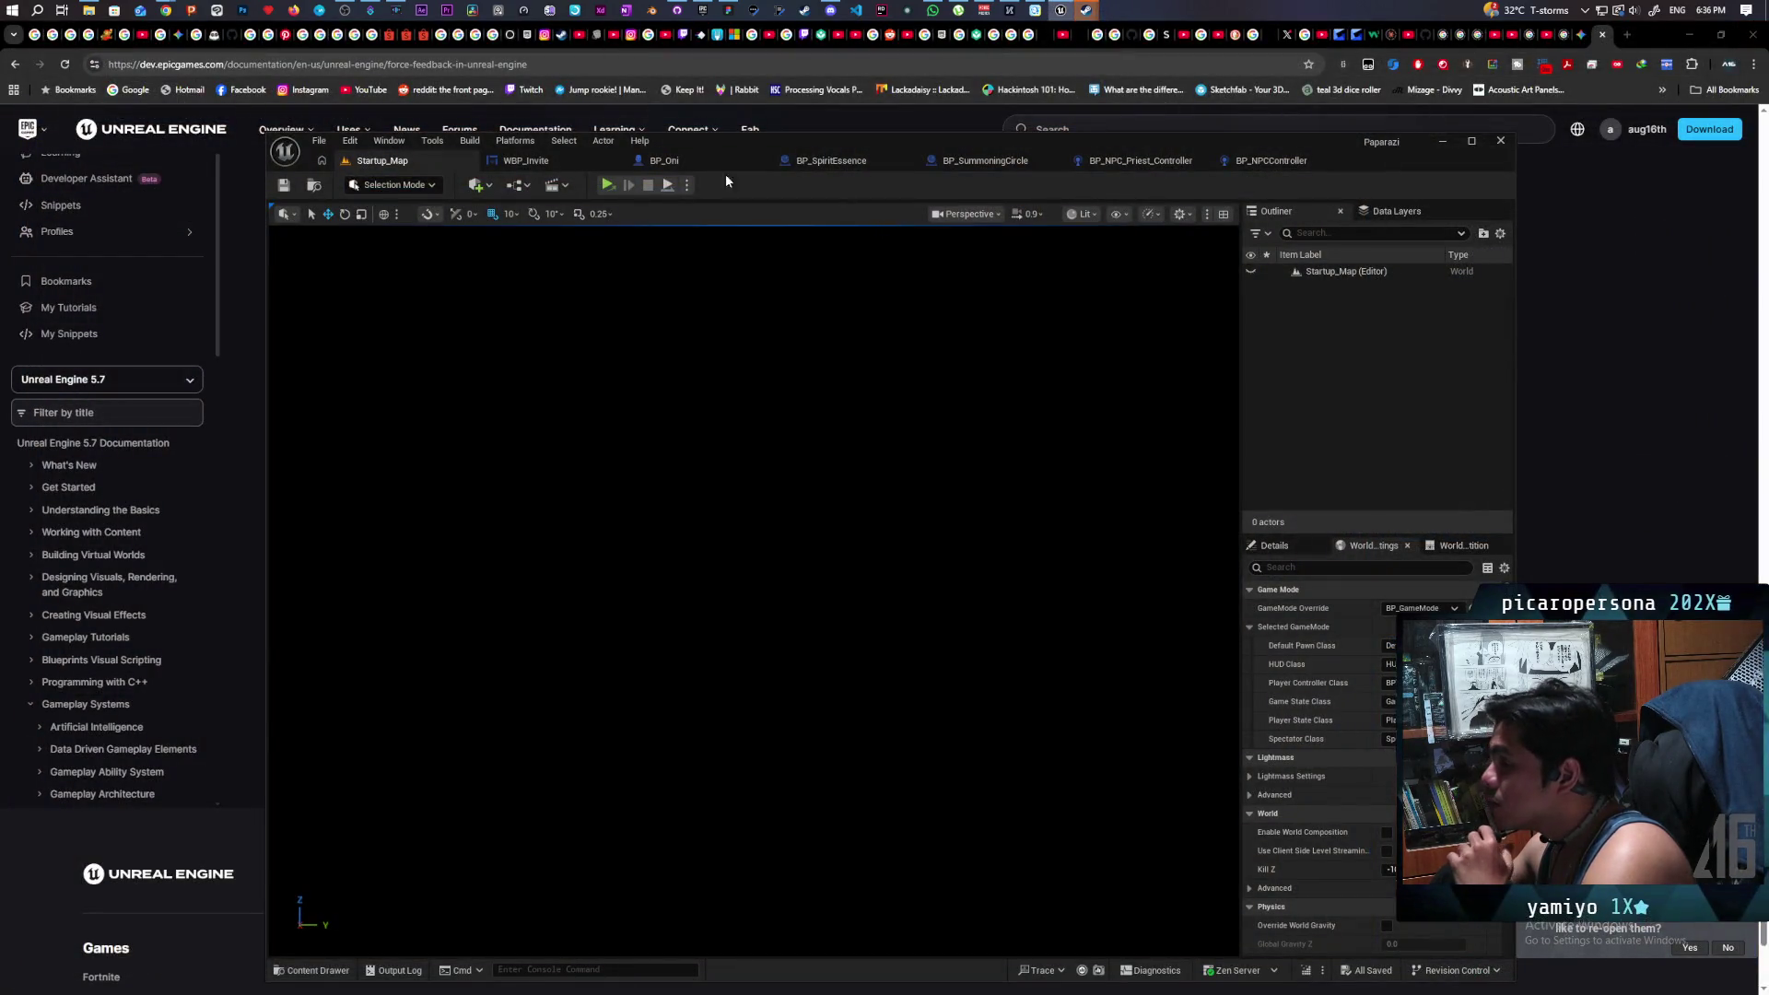
# - Move the Paparazi editor window with its empty Startup_Map up and to the left
pyautogui.moveTo(765, 141); pyautogui.dragTo(739, 81)
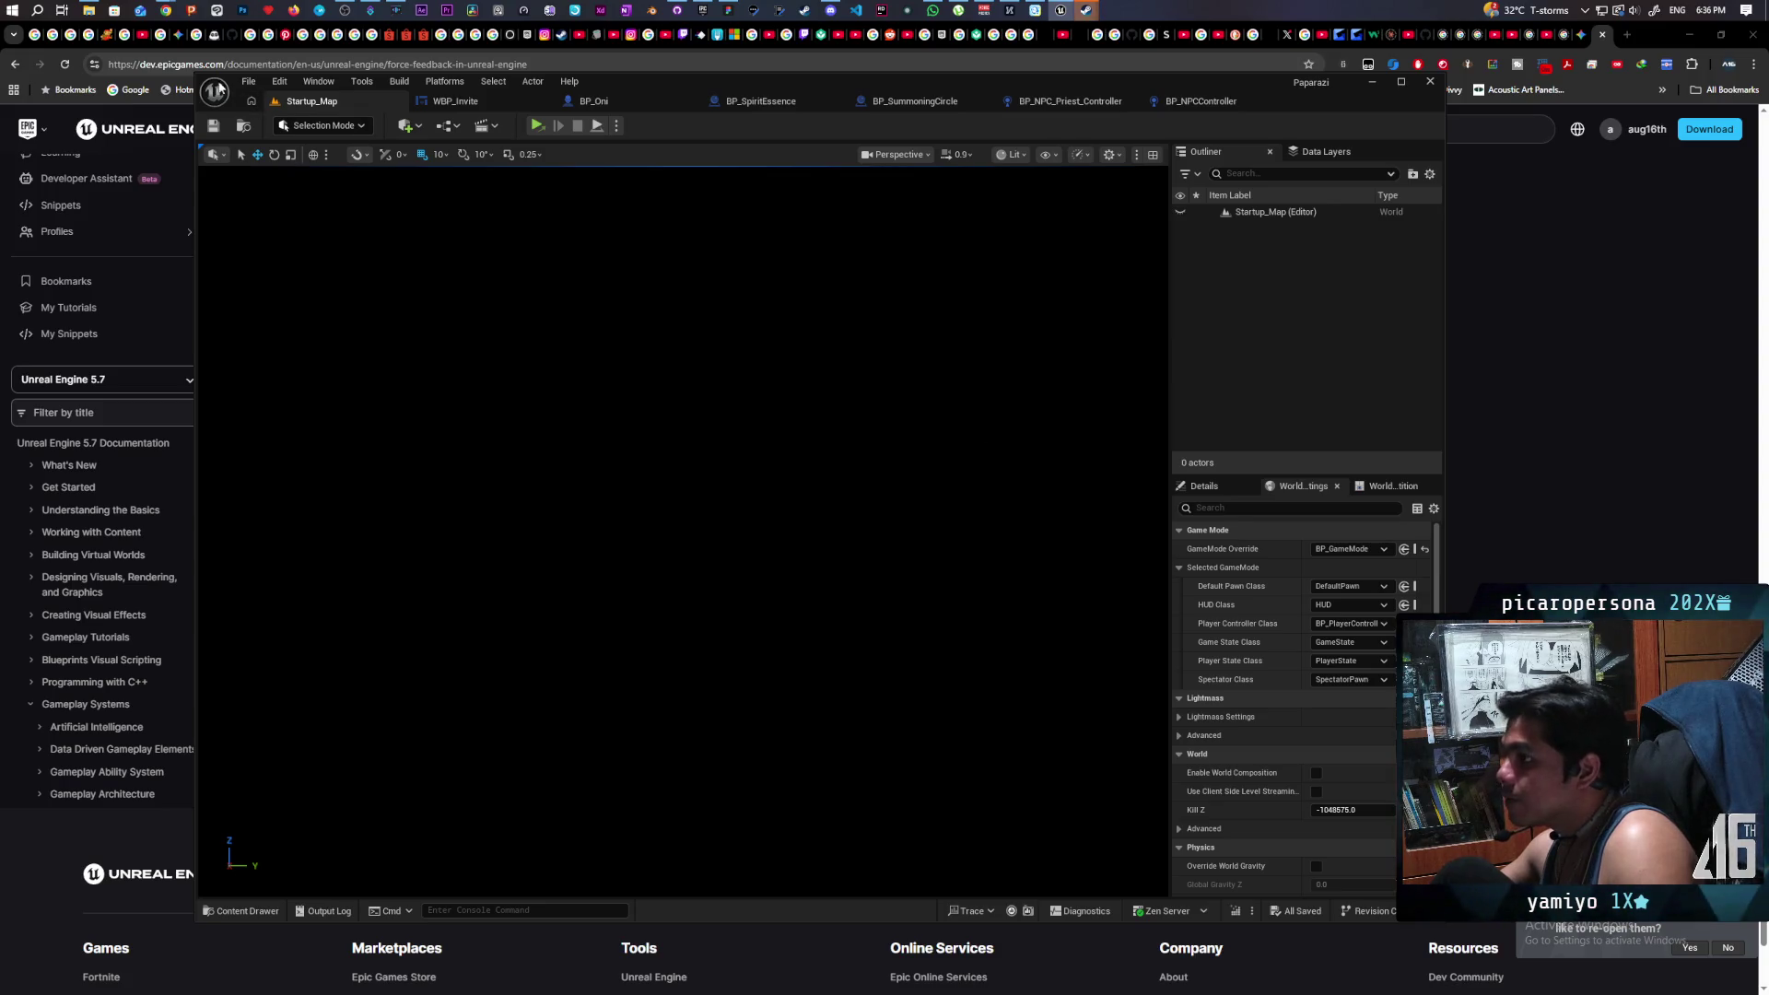
pyautogui.moveTo(167, 11)
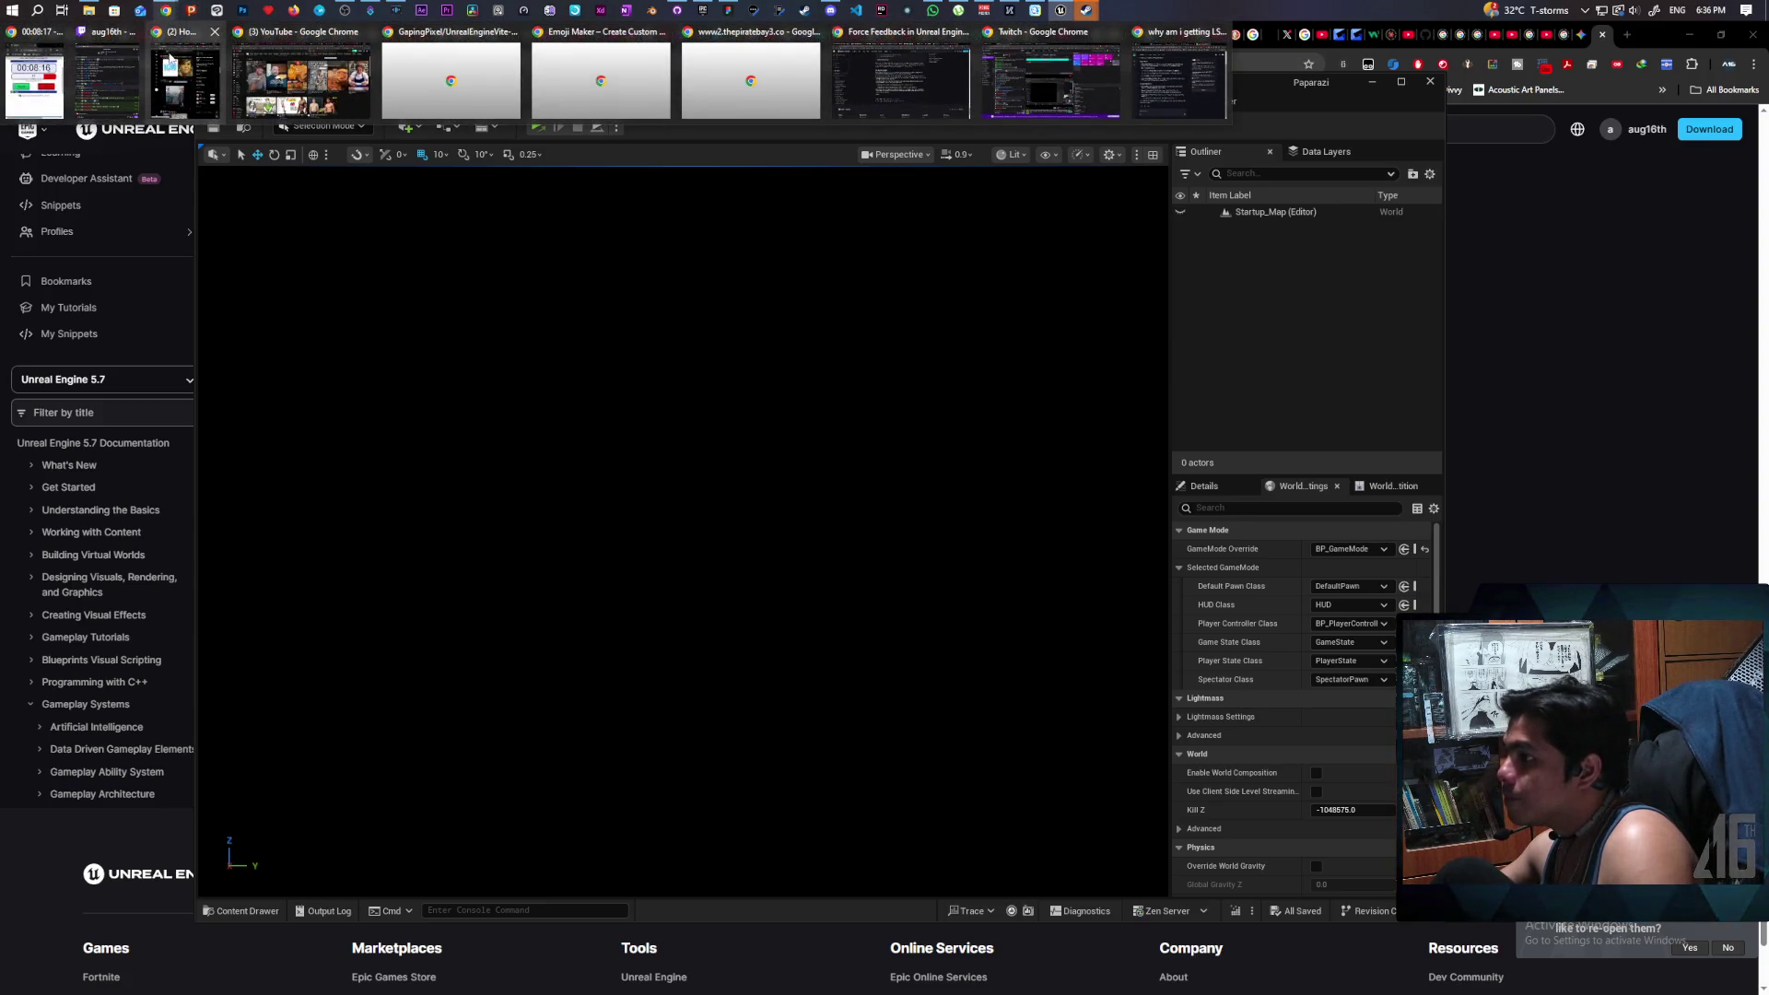
pyautogui.moveTo(171, 63)
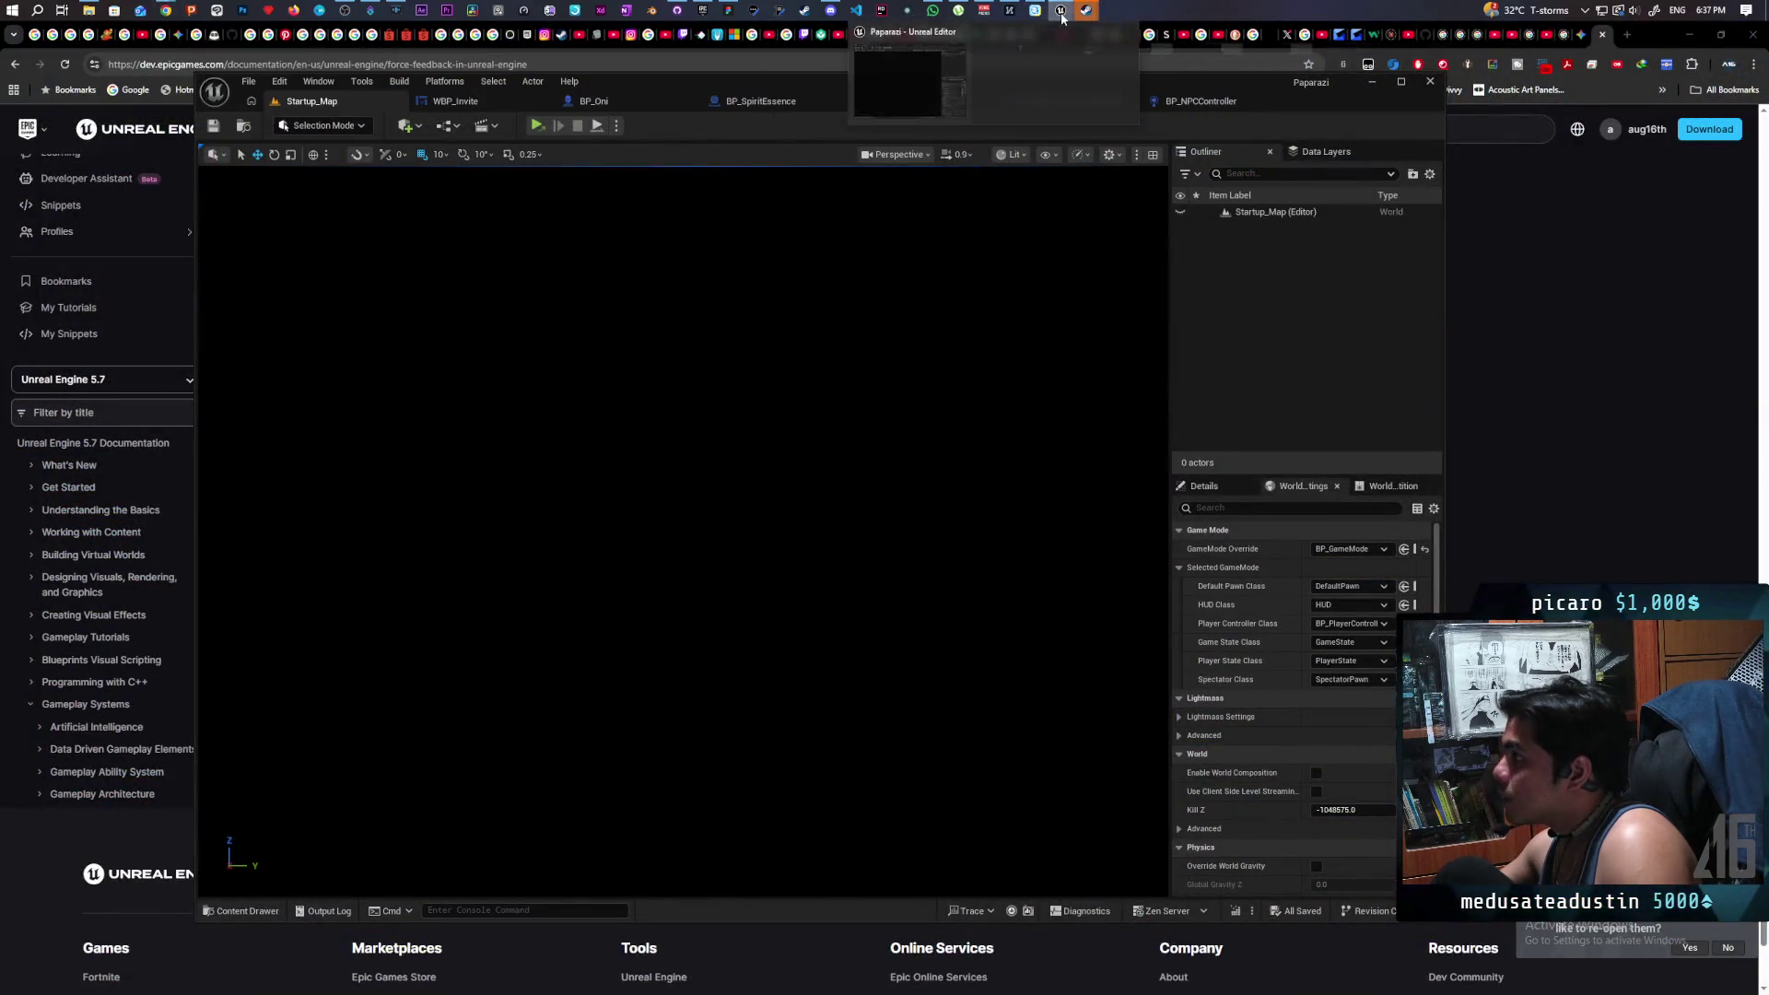
# - Try cancelling the Unreal Engine 5.7 download in Latest Activity, then back out of the confirmation
pyautogui.click(703, 10)
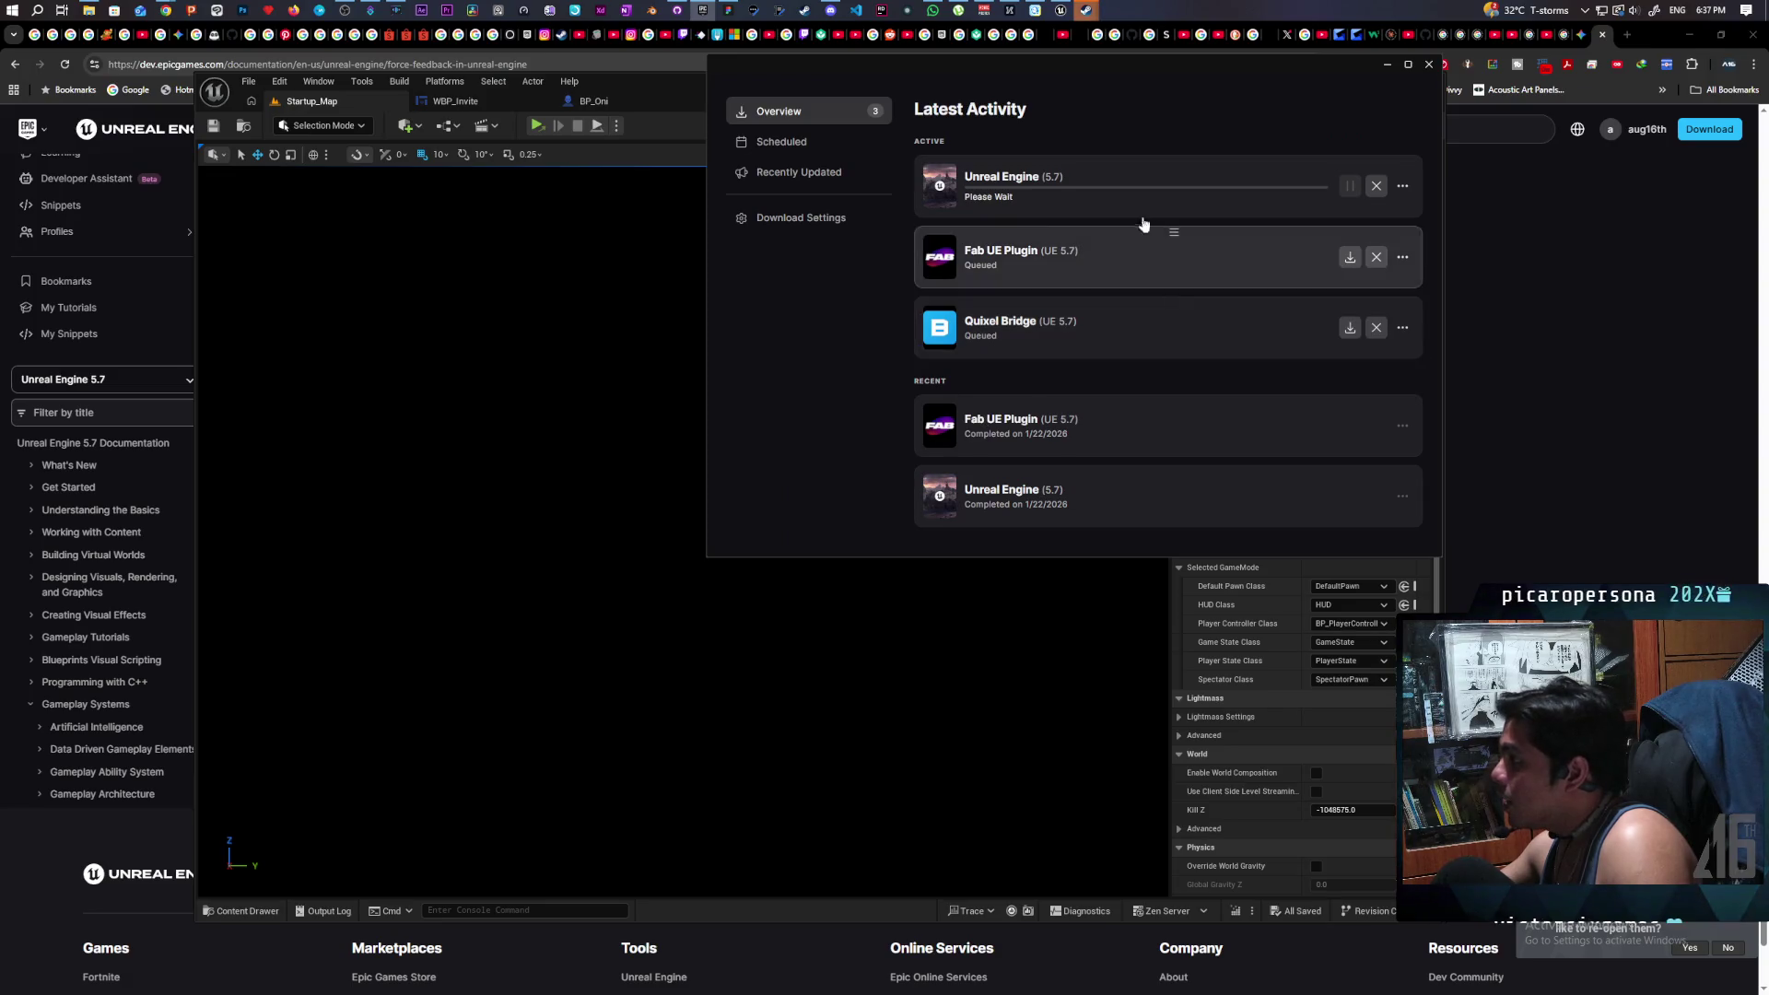
pyautogui.click(1376, 185)
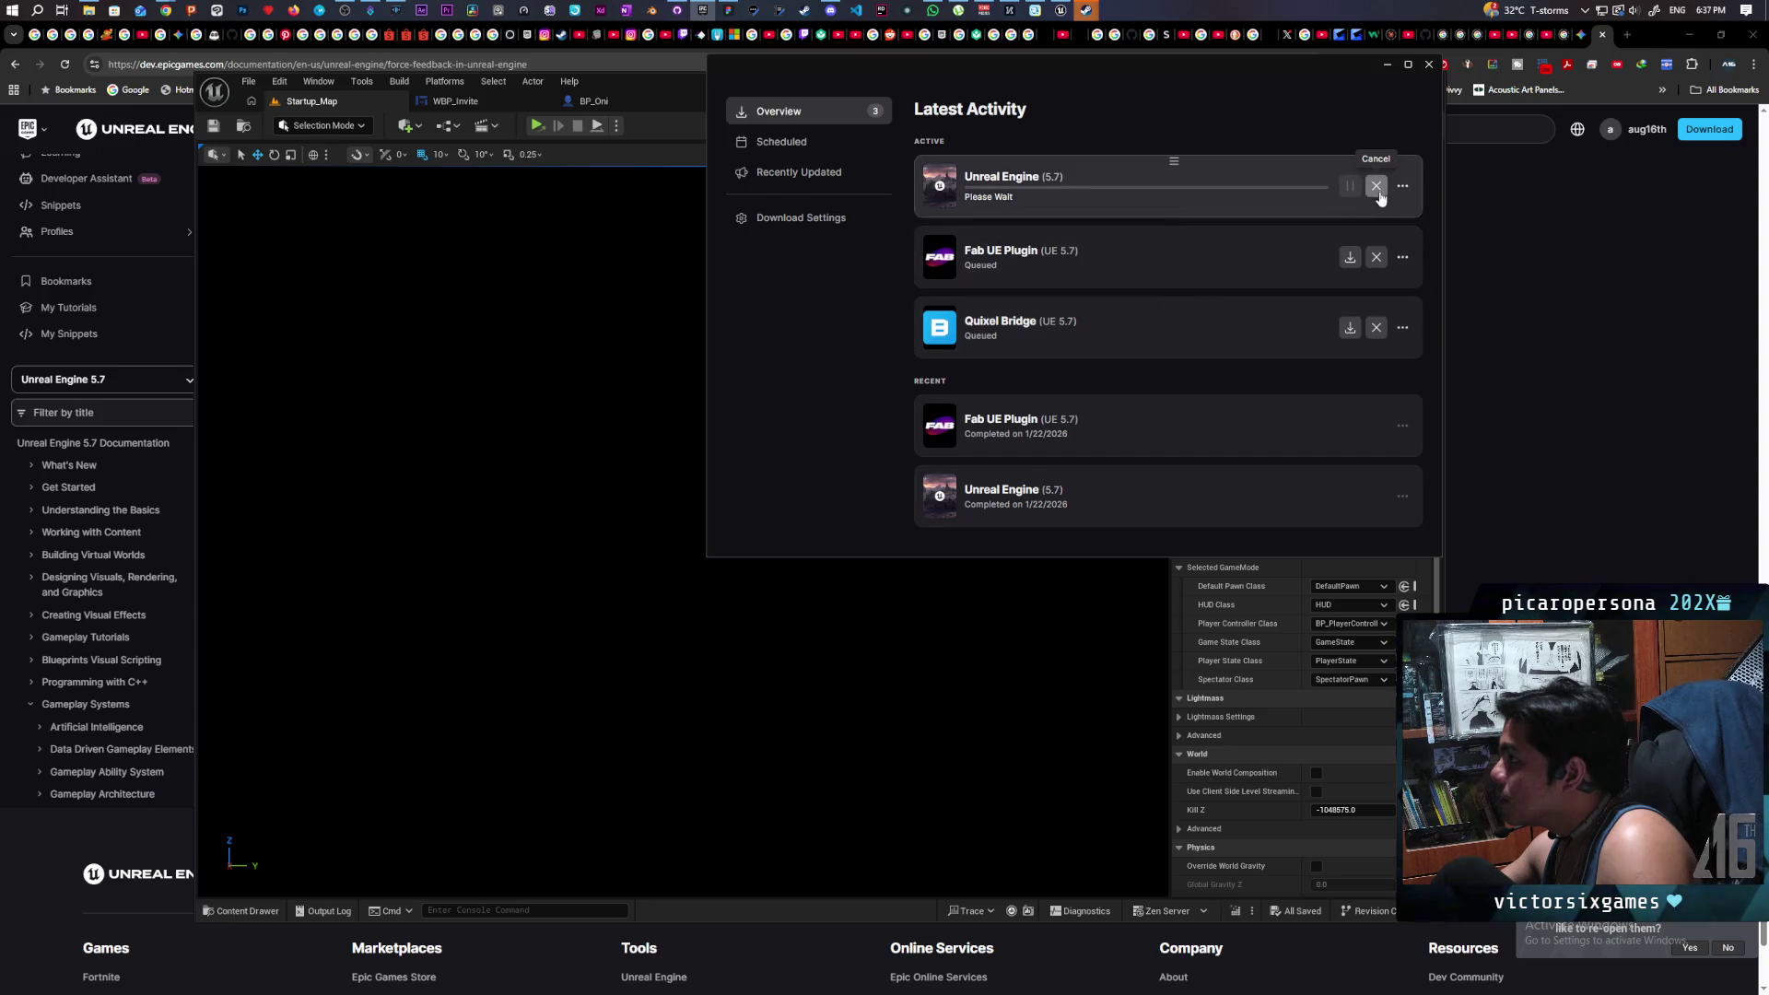
pyautogui.click(1376, 186)
pyautogui.click(1189, 360)
pyautogui.click(1377, 185)
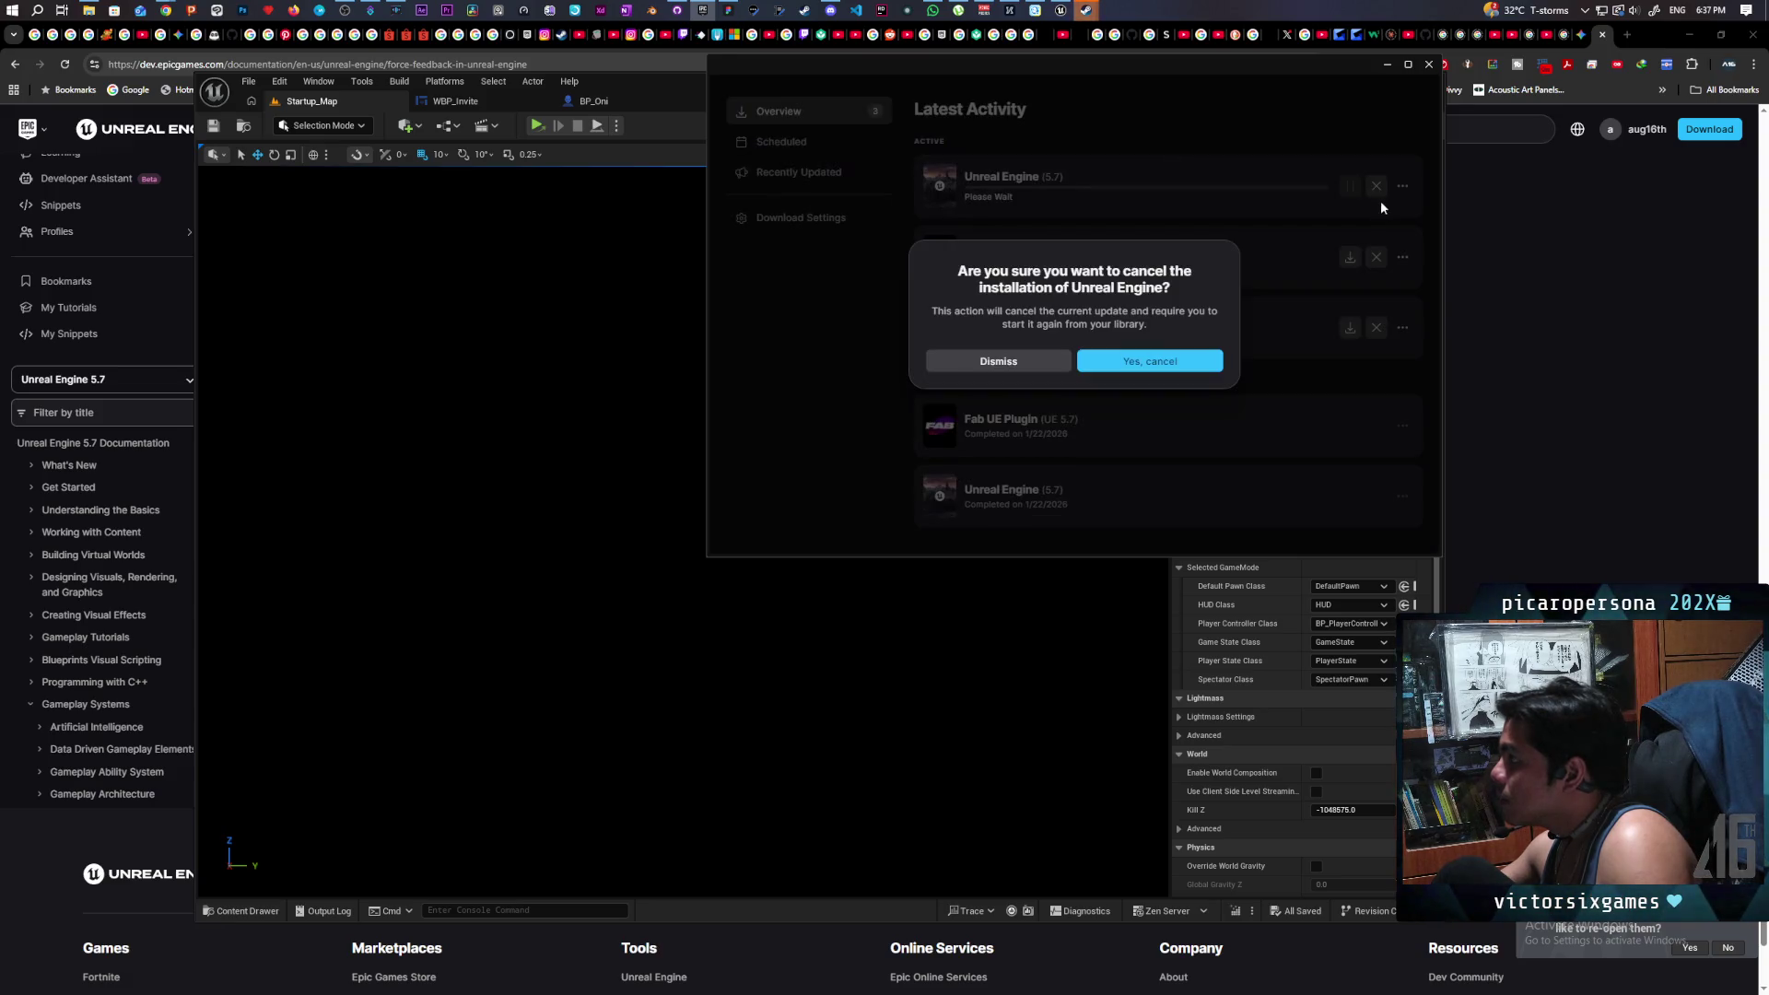
pyautogui.click(1151, 360)
pyautogui.click(1402, 186)
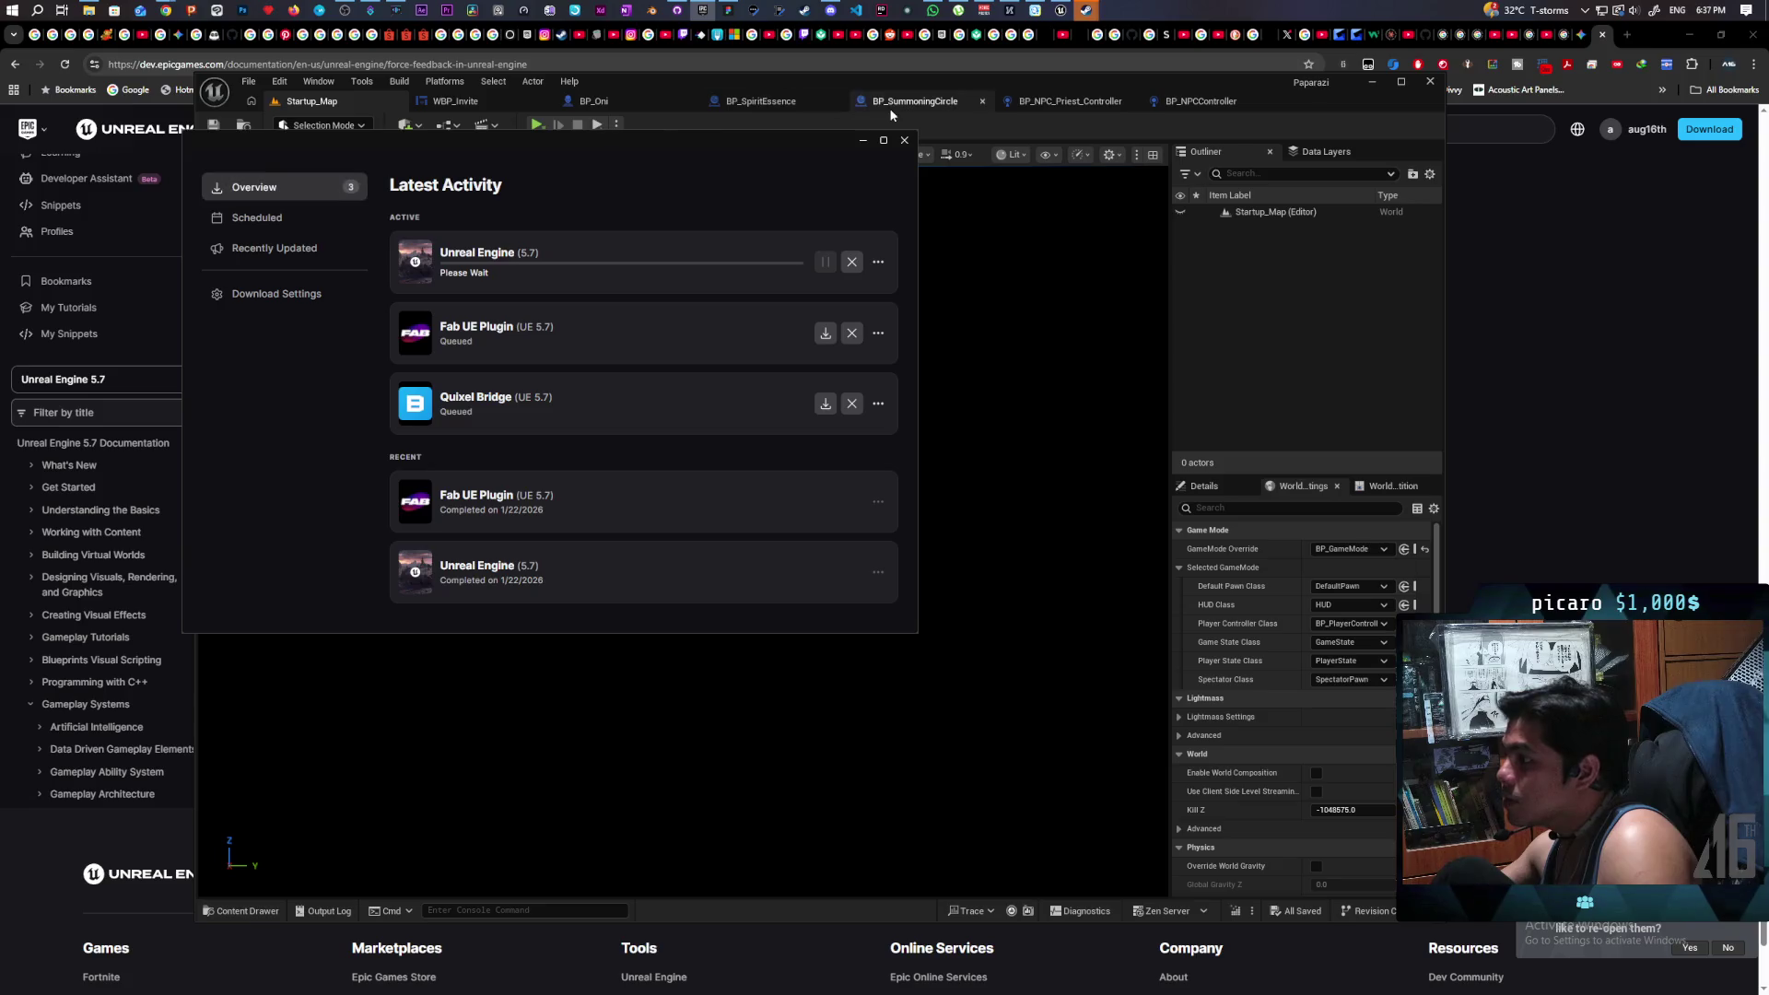
# - Bring up the launcher's Library showing engine versions 5.4.4 to 5.7.2 and My Projects
pyautogui.click(702, 12)
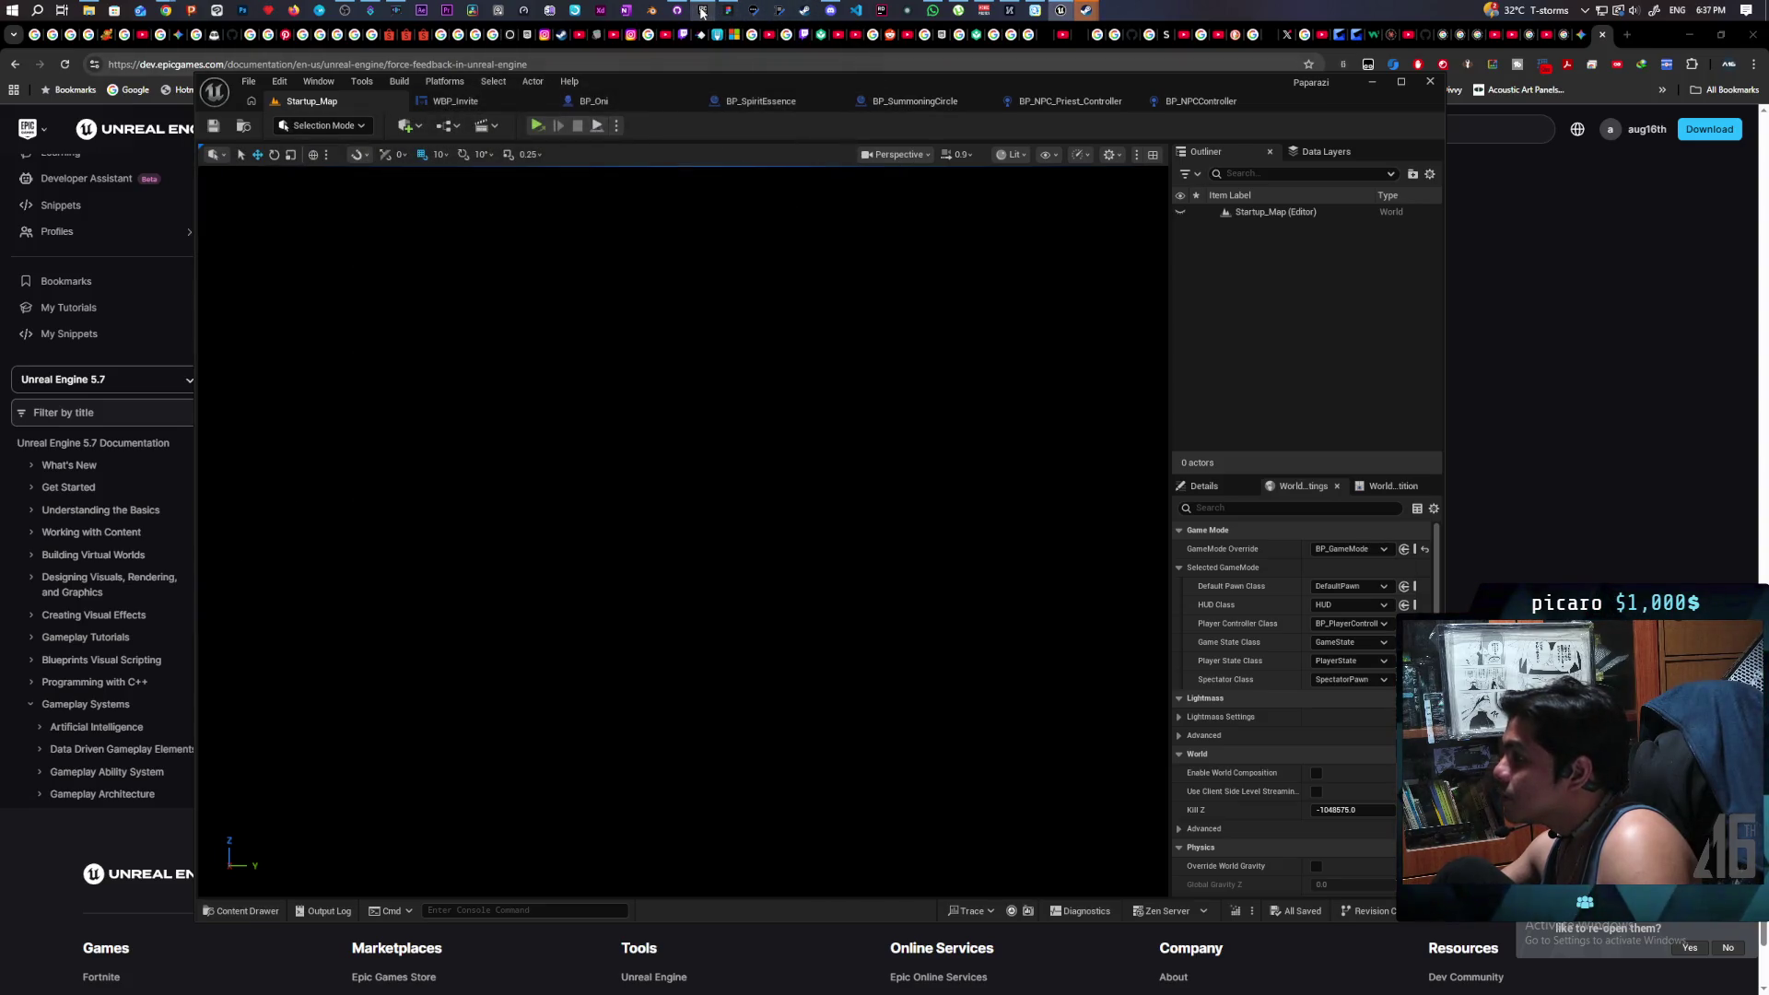
pyautogui.click(702, 12)
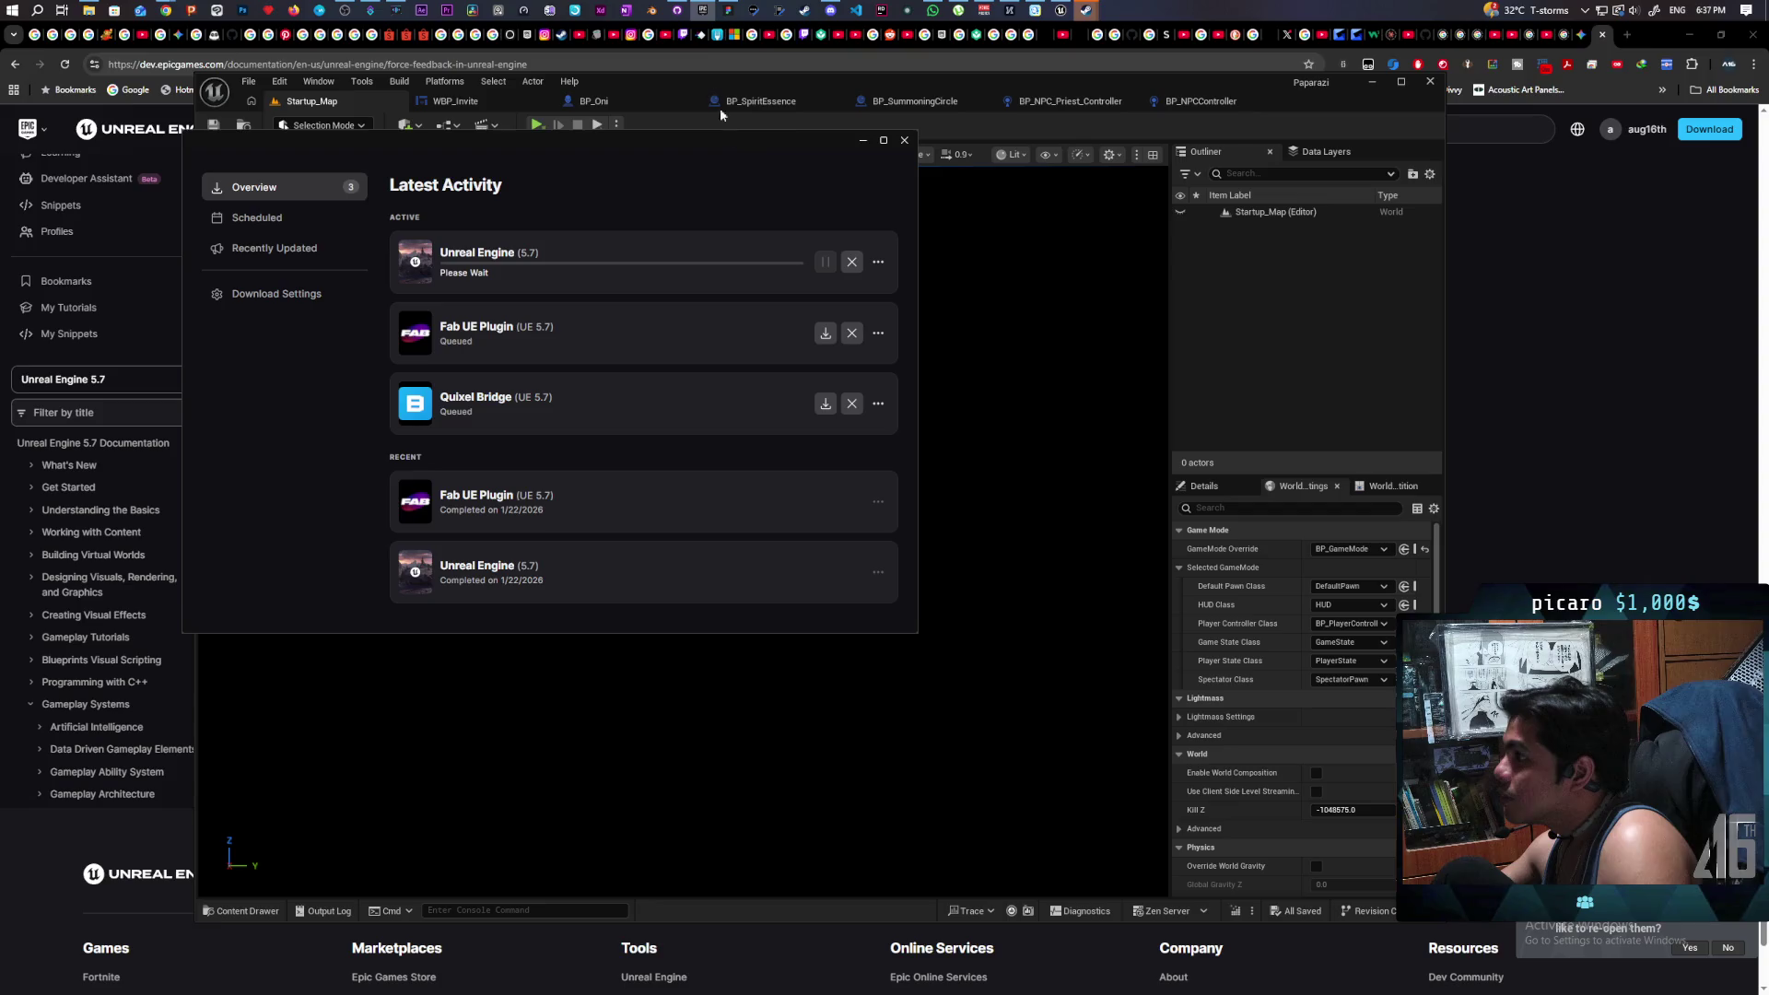
pyautogui.click(702, 12)
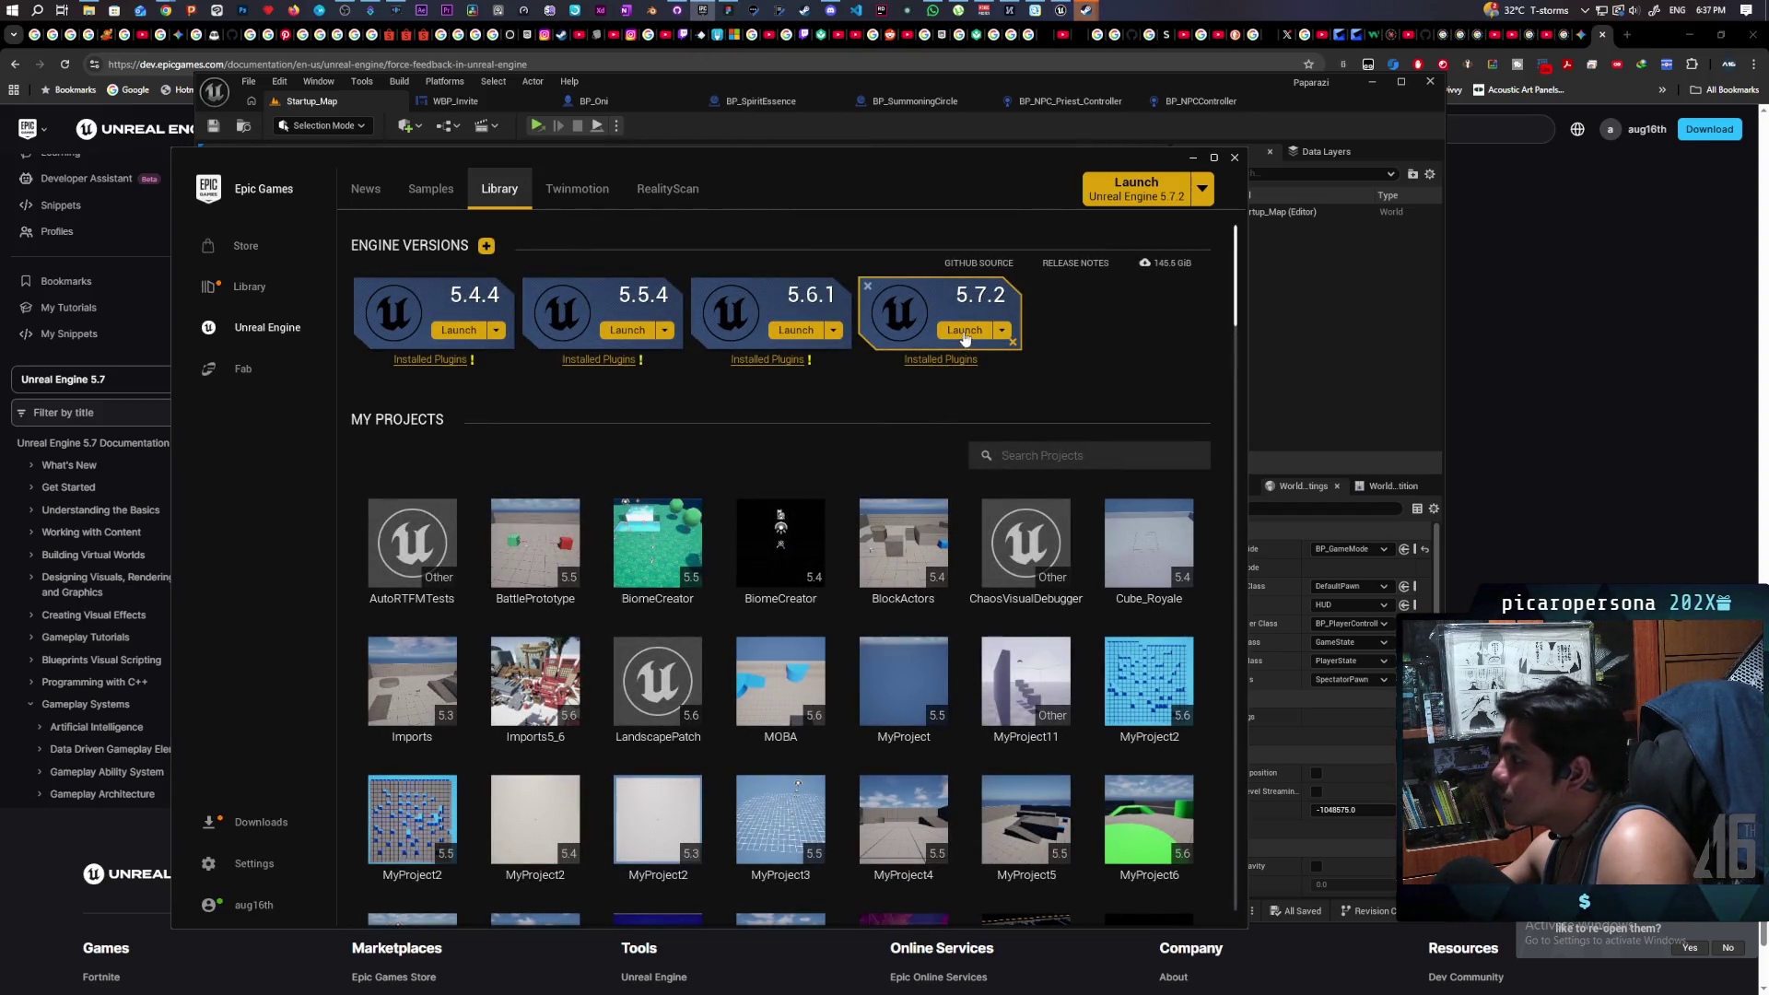
pyautogui.click(963, 330)
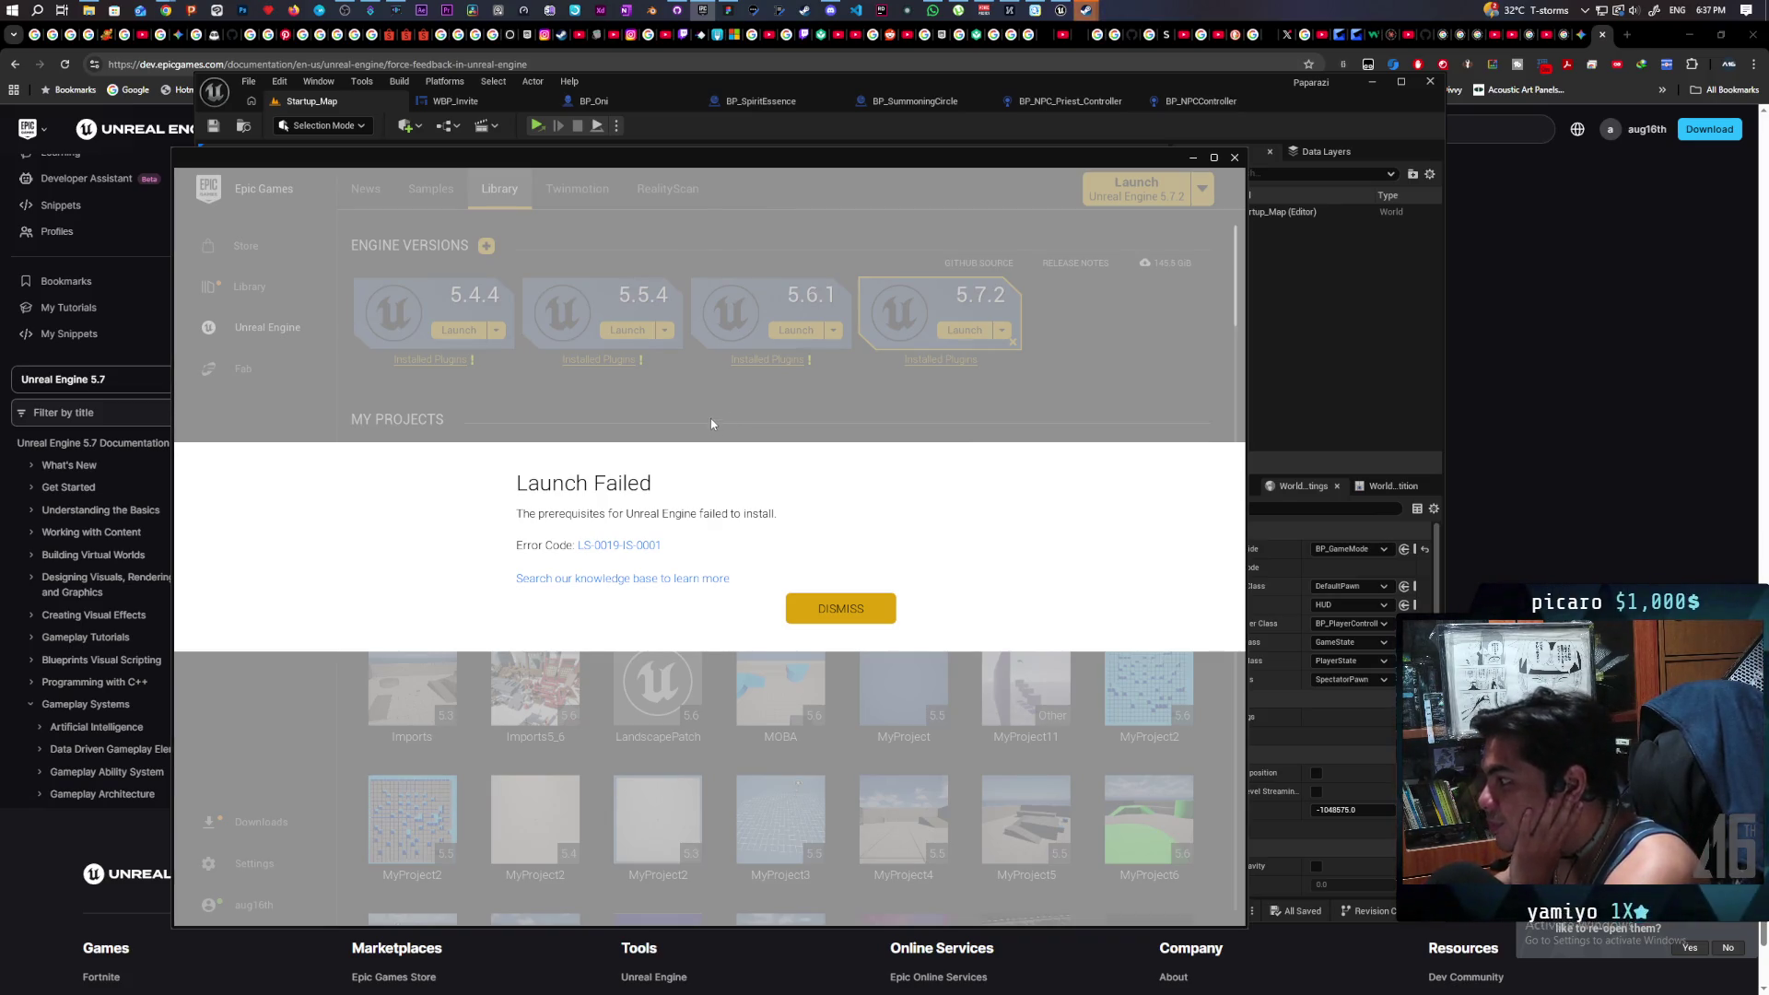
pyautogui.click(821, 610)
pyautogui.click(962, 330)
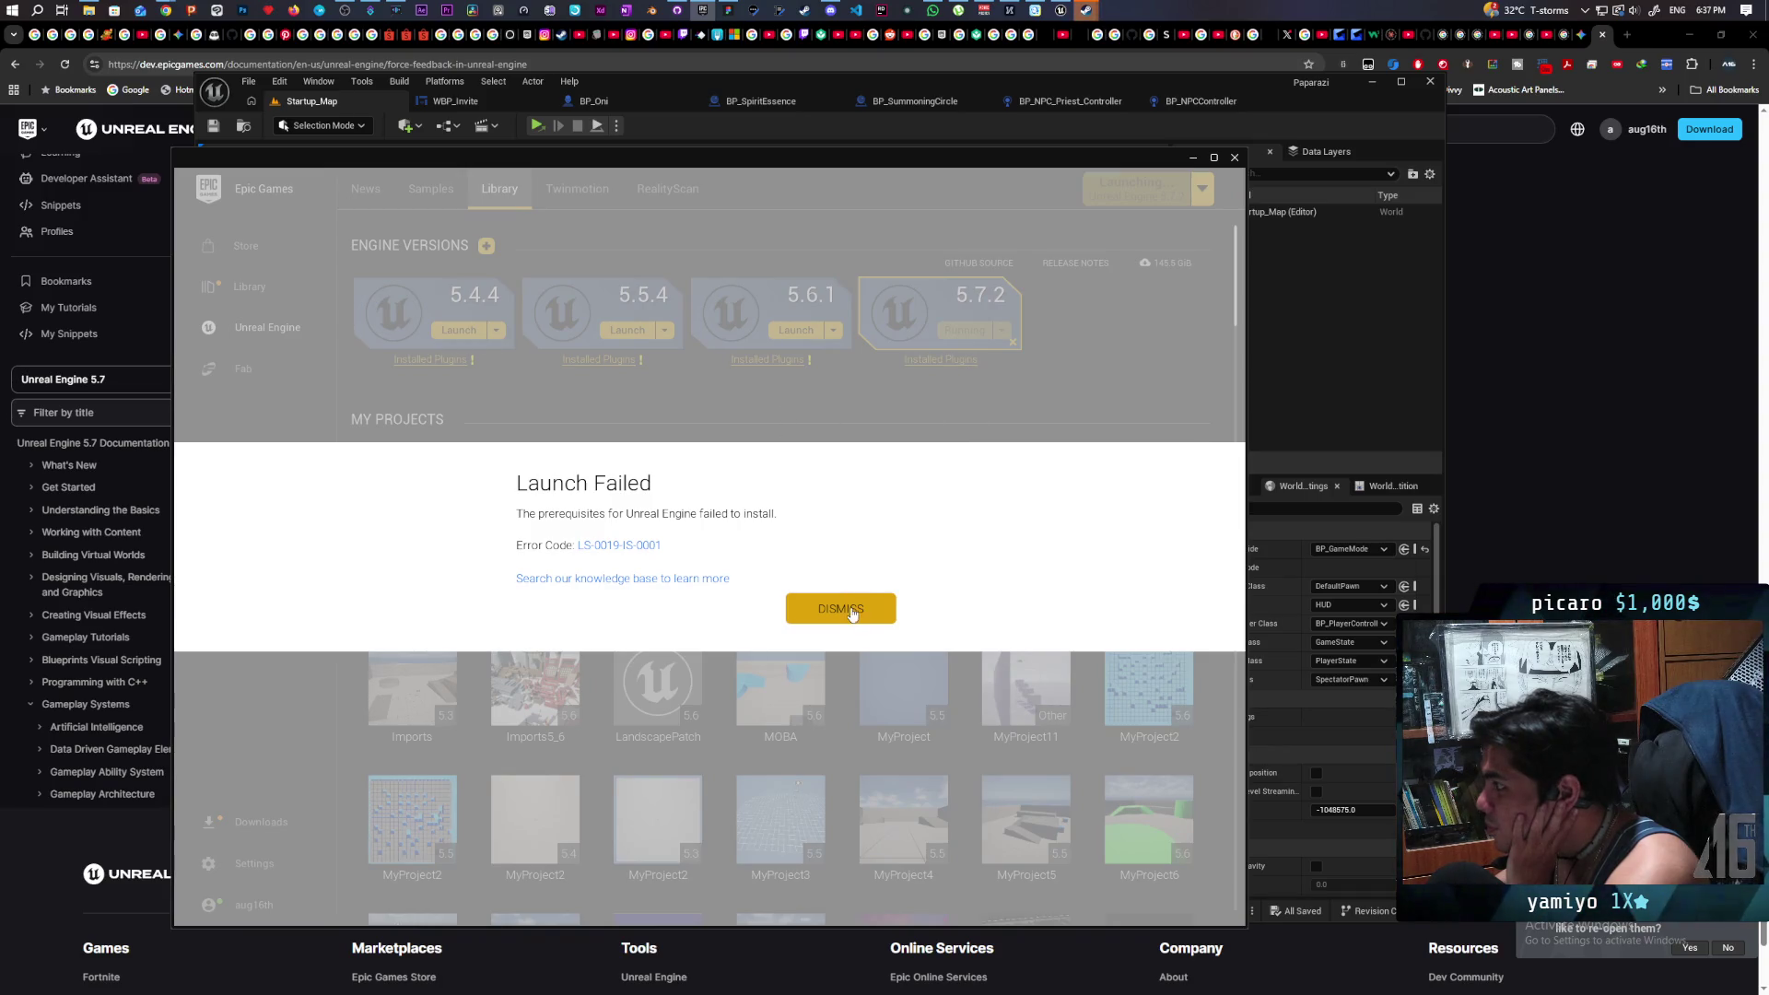
pyautogui.click(843, 608)
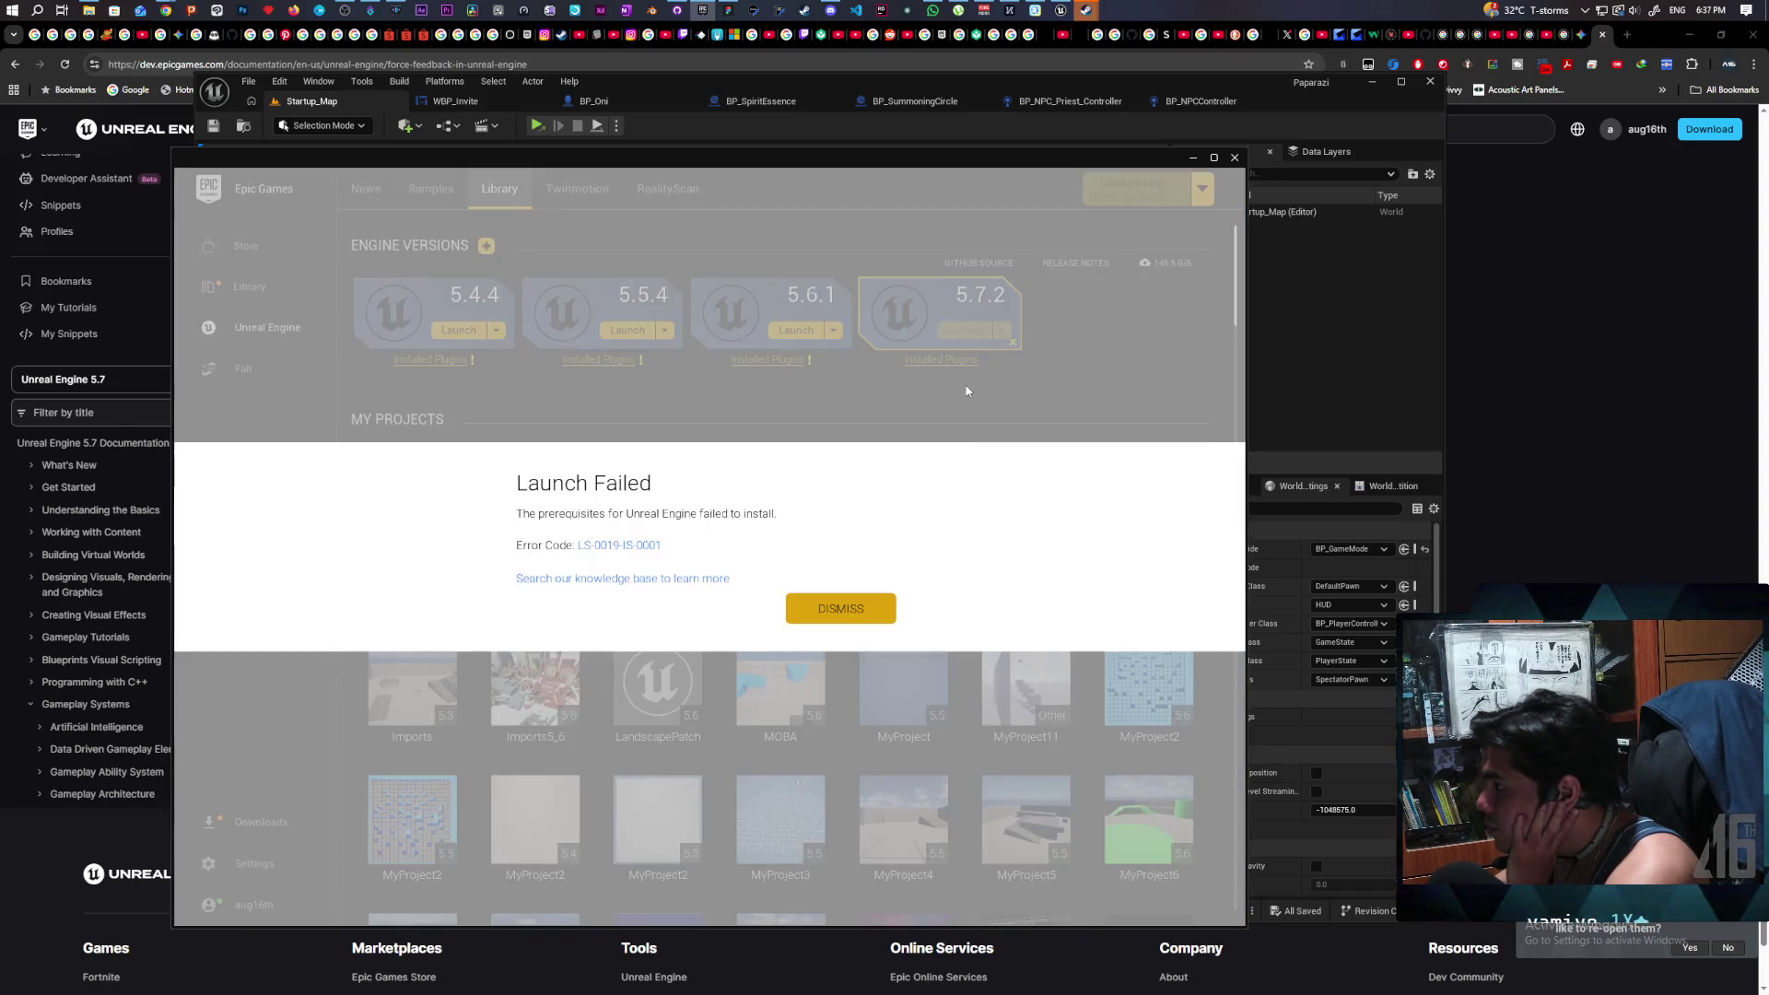
pyautogui.click(830, 610)
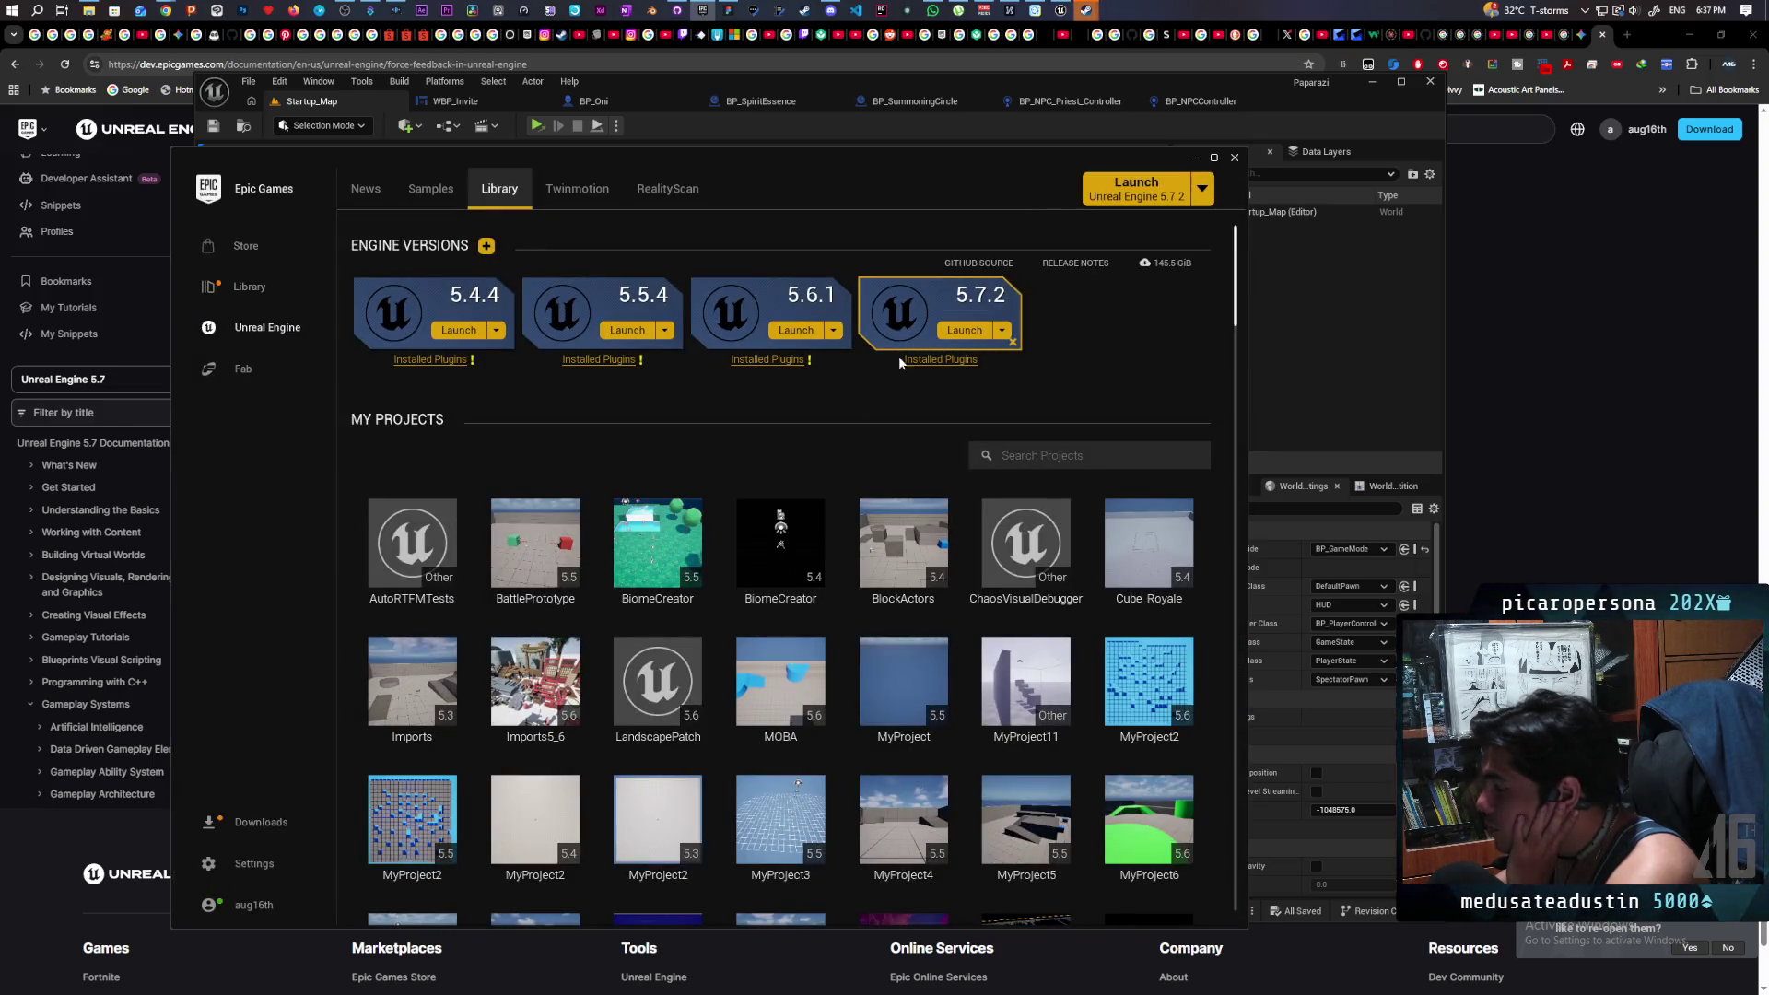
pyautogui.click(958, 332)
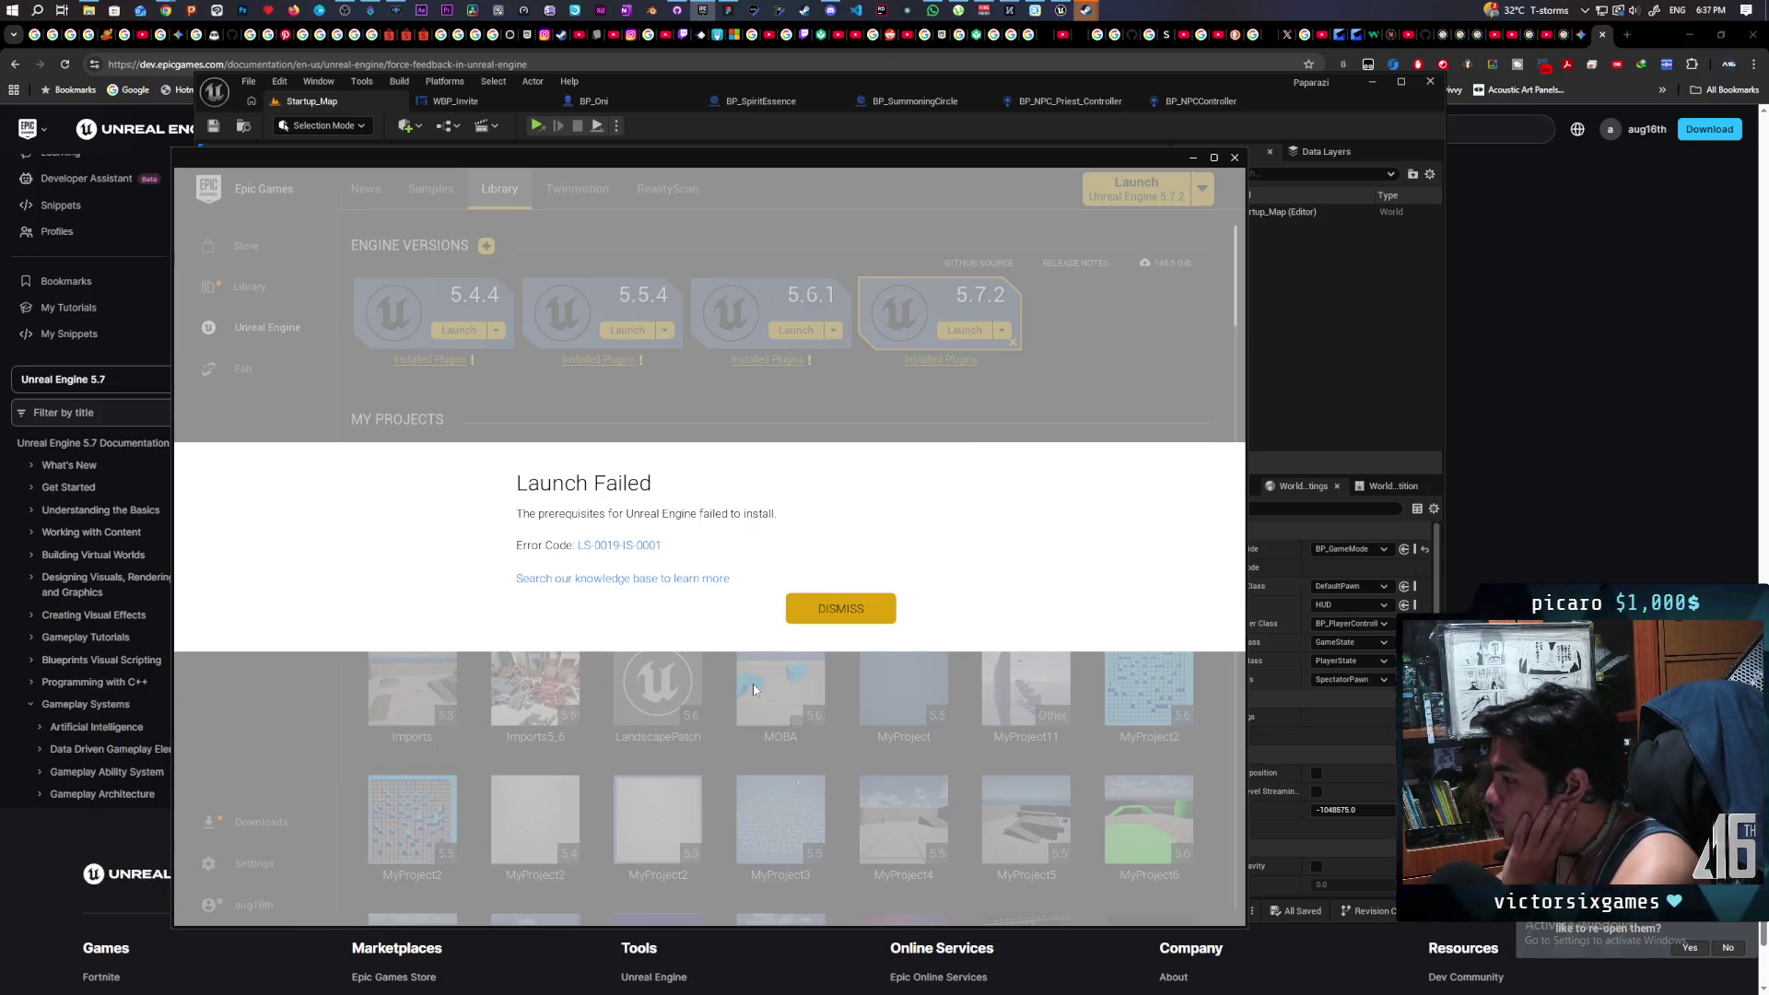
pyautogui.click(840, 607)
pyautogui.click(964, 330)
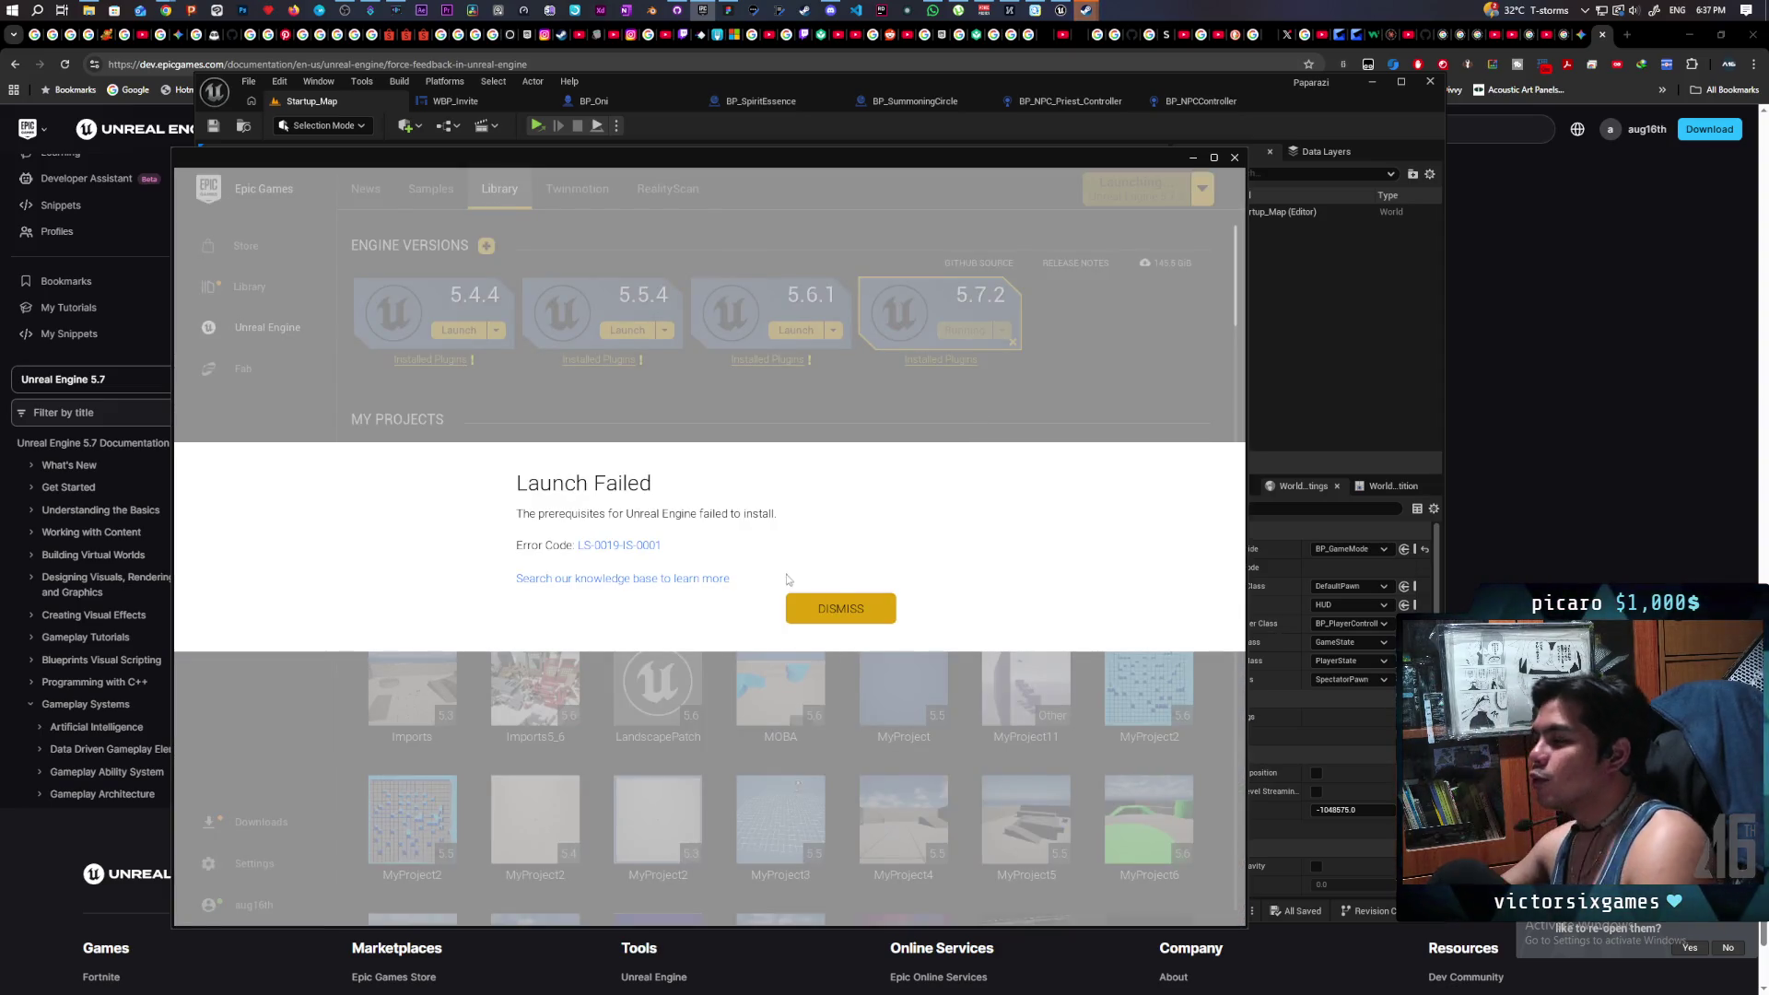
pyautogui.click(840, 608)
pyautogui.scroll(-5, 730, 491)
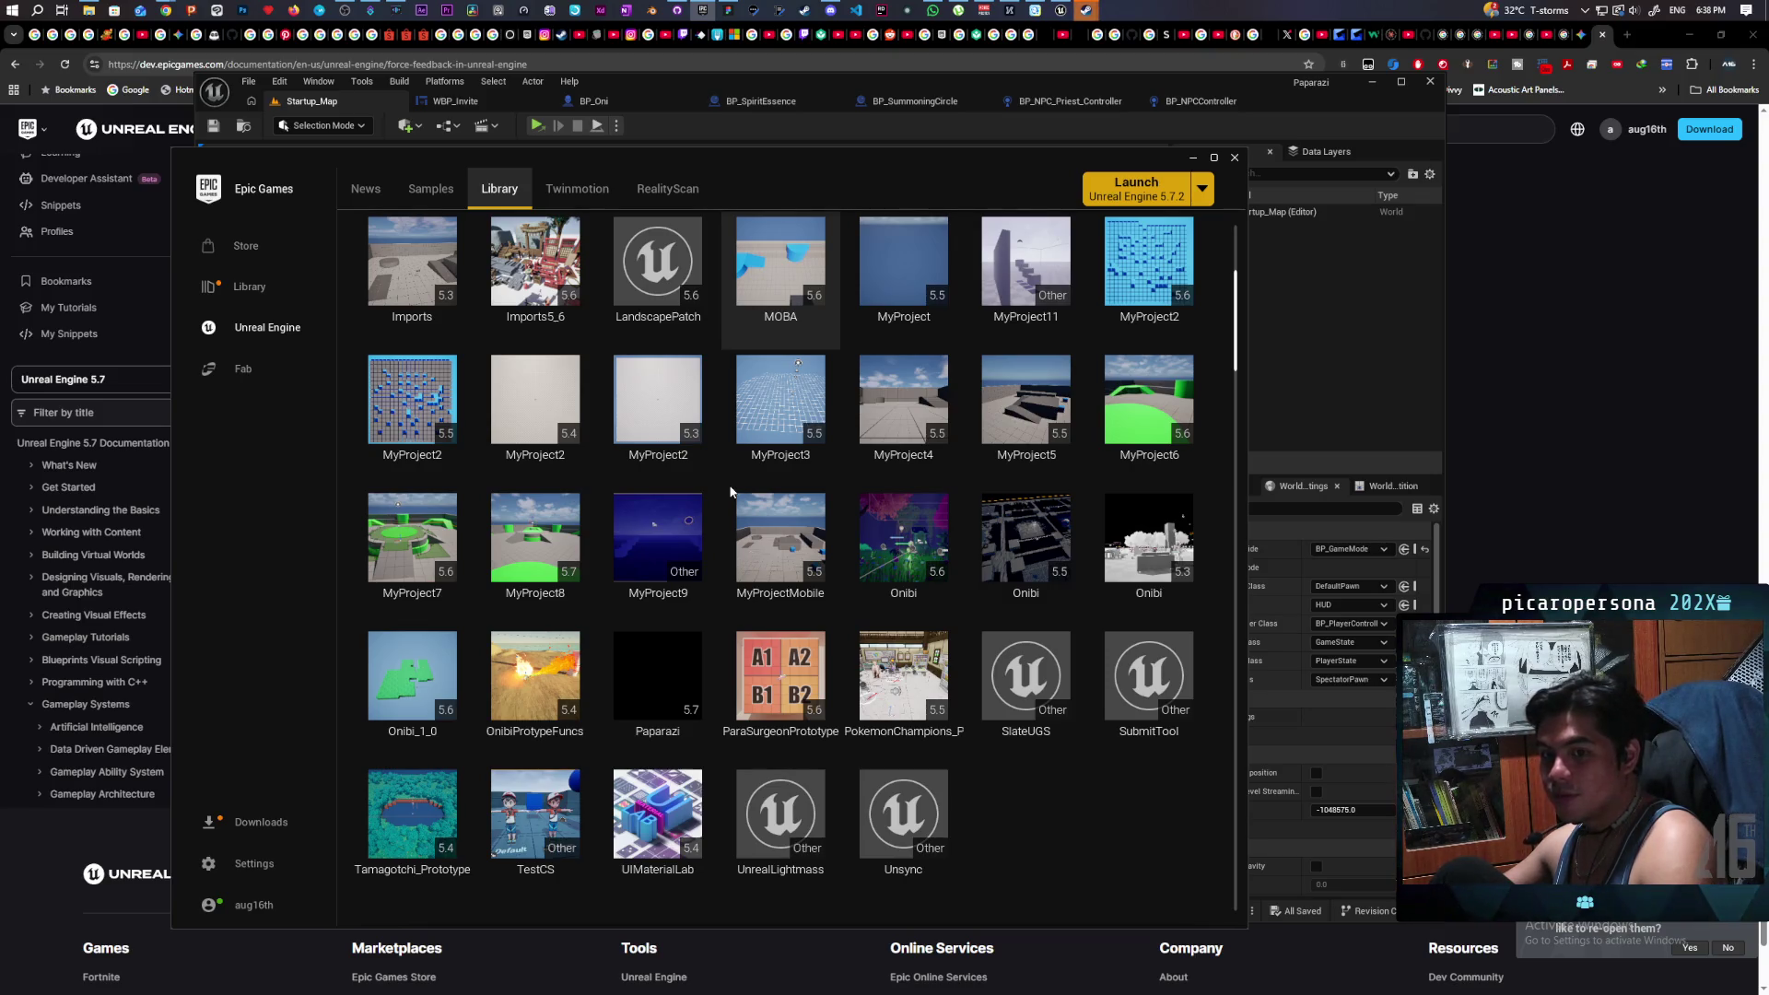
# - Start verifying the Unreal Engine 5.7.2 installation from its Launch dropdown
pyautogui.scroll(5, 781, 505)
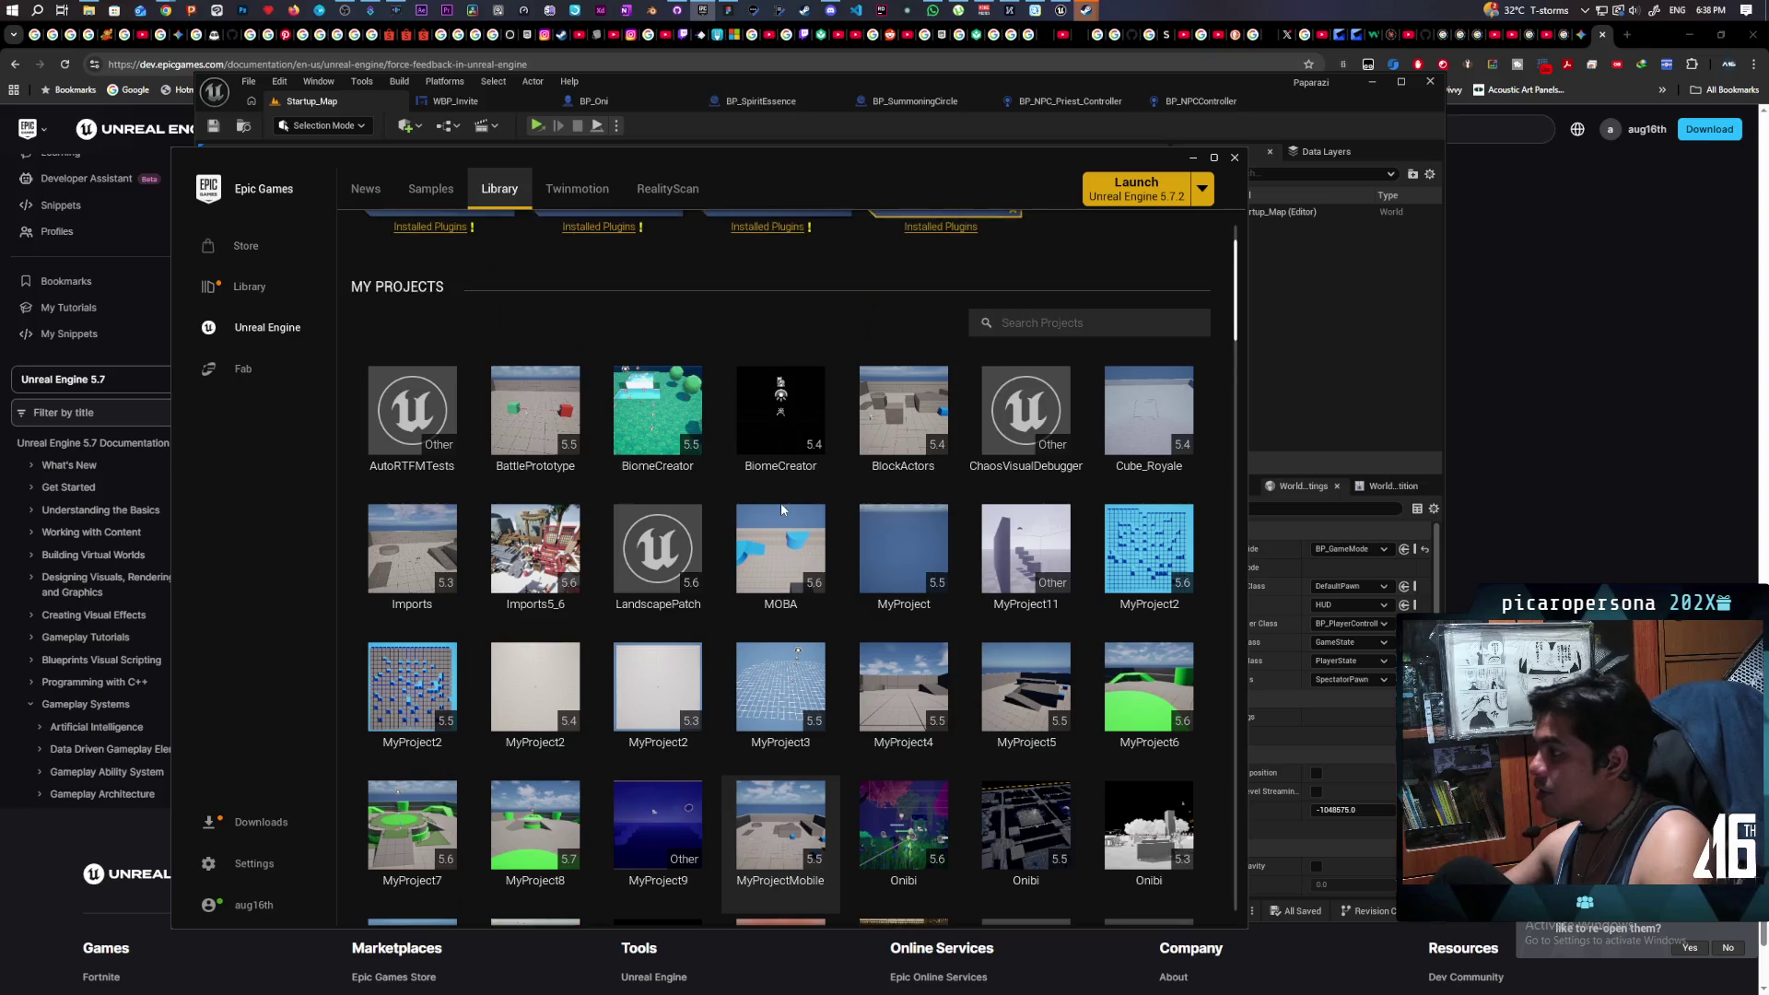
pyautogui.click(1001, 330)
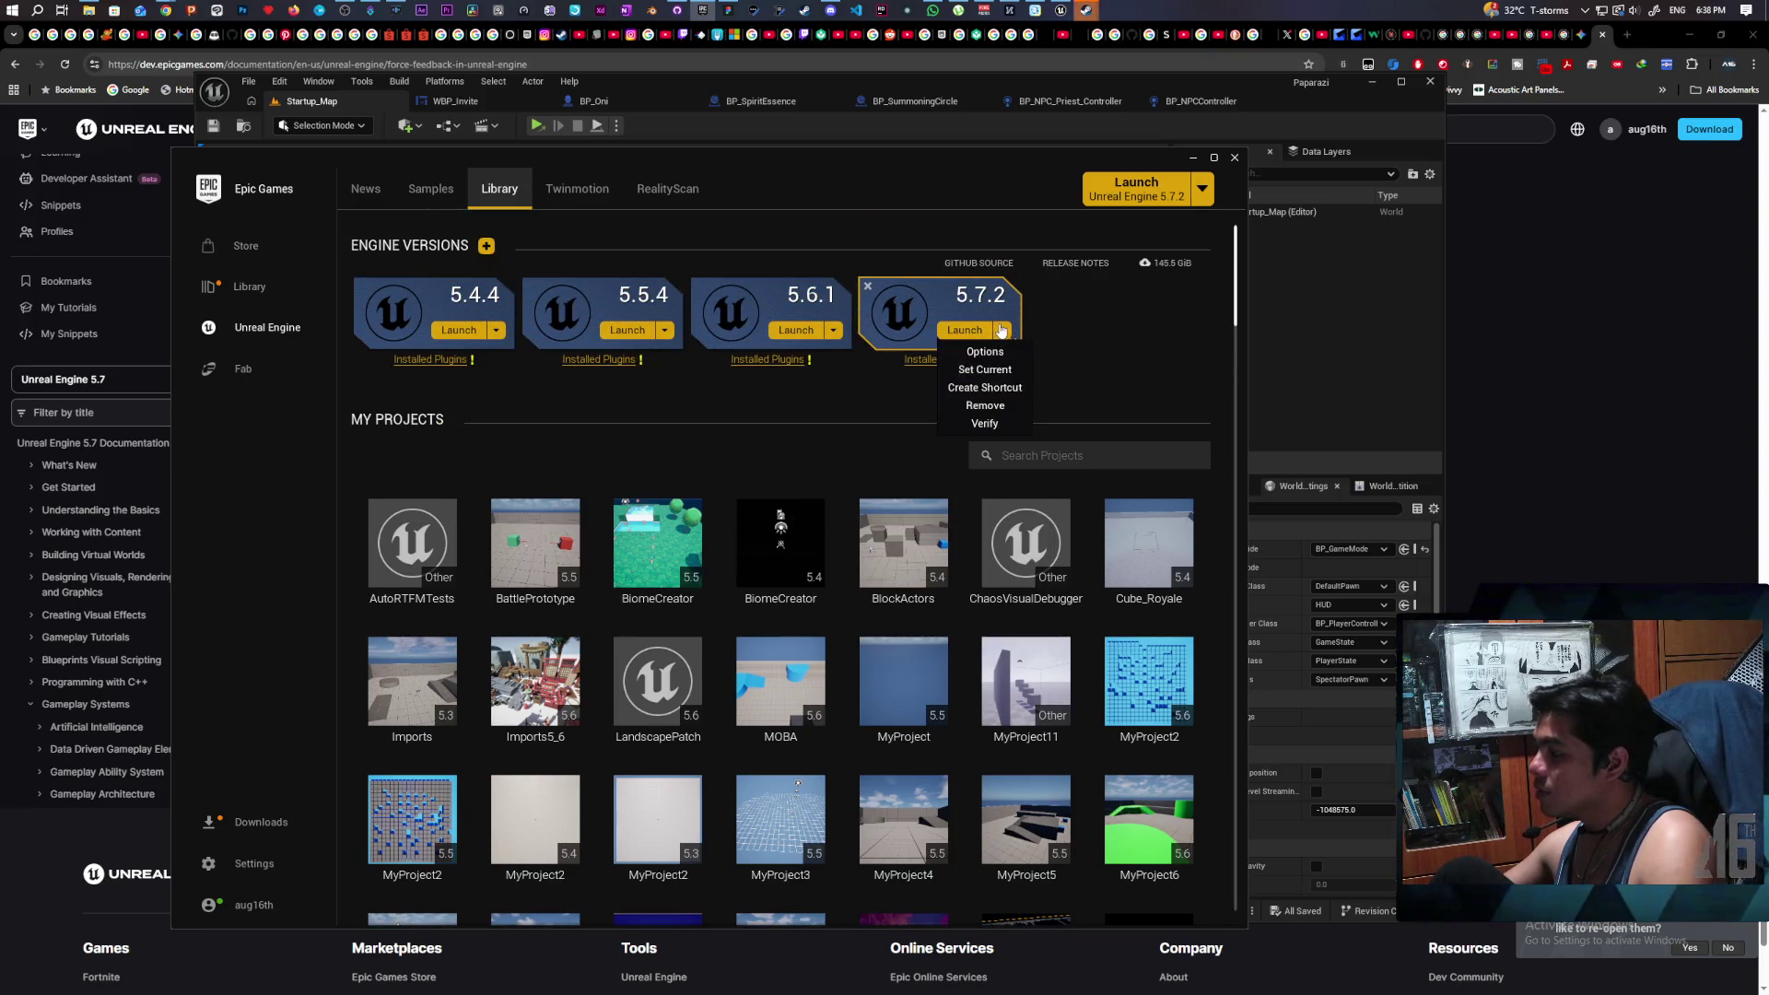
pyautogui.click(984, 424)
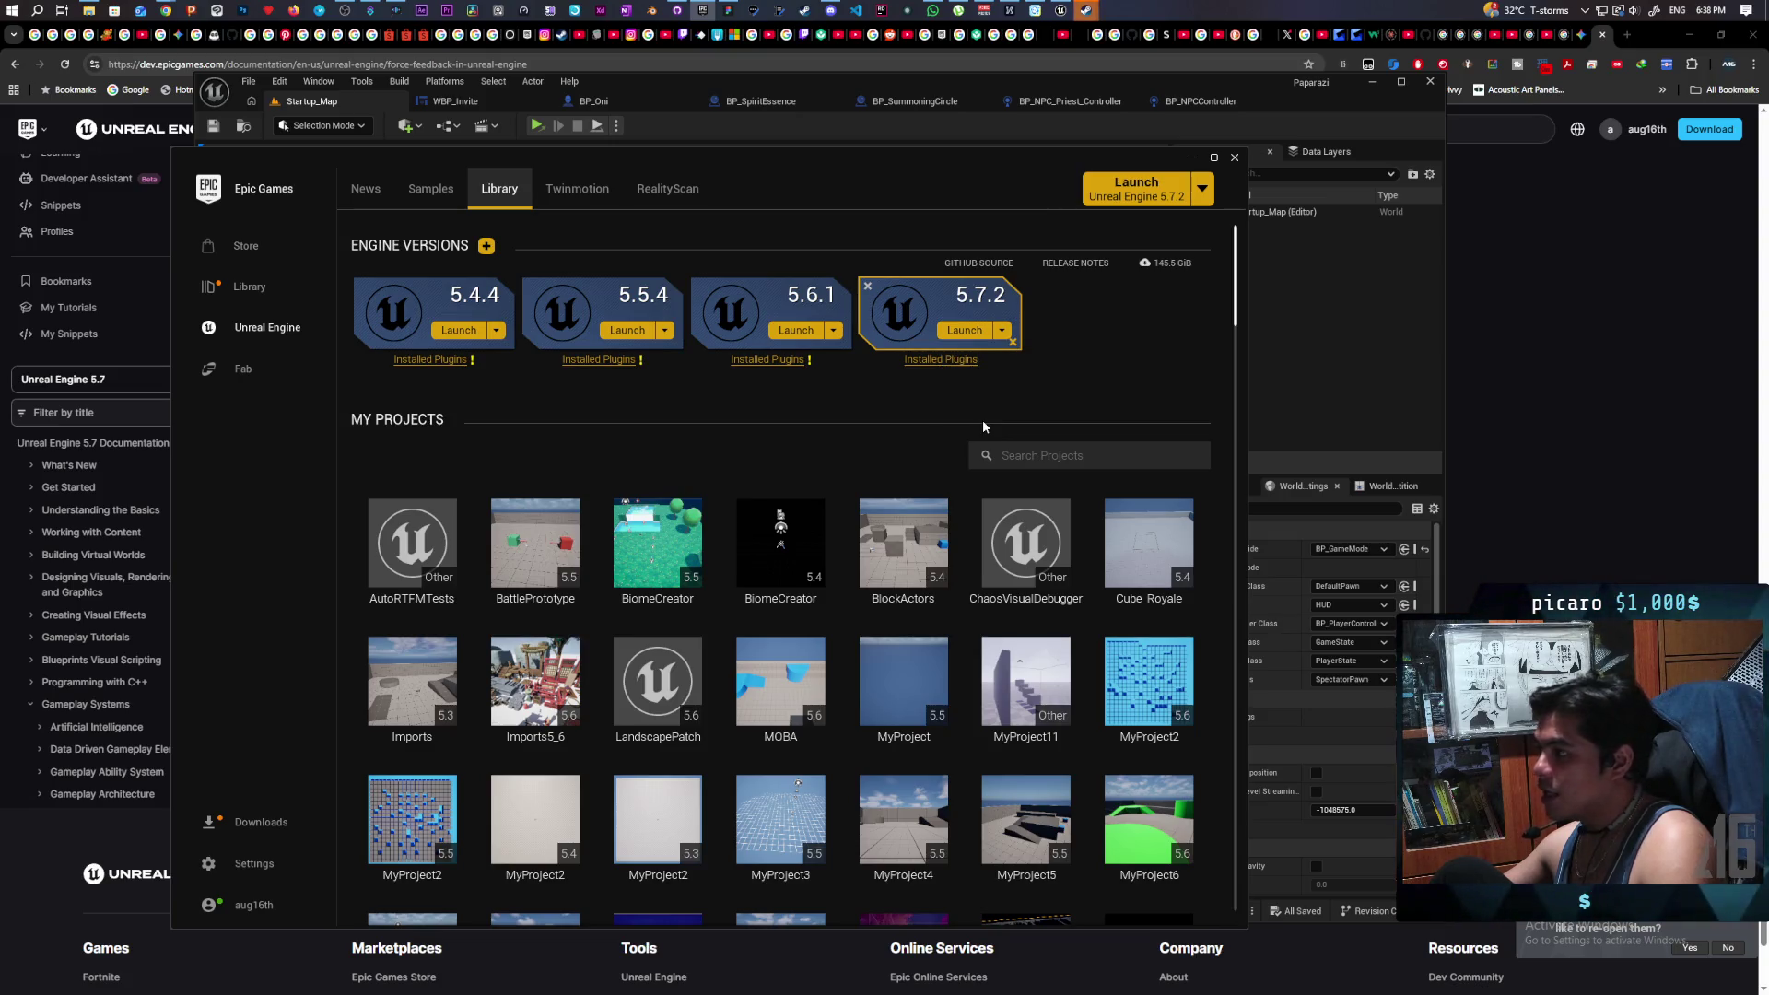
# - Show the Downloads activity list beside the launcher library
pyautogui.click(287, 823)
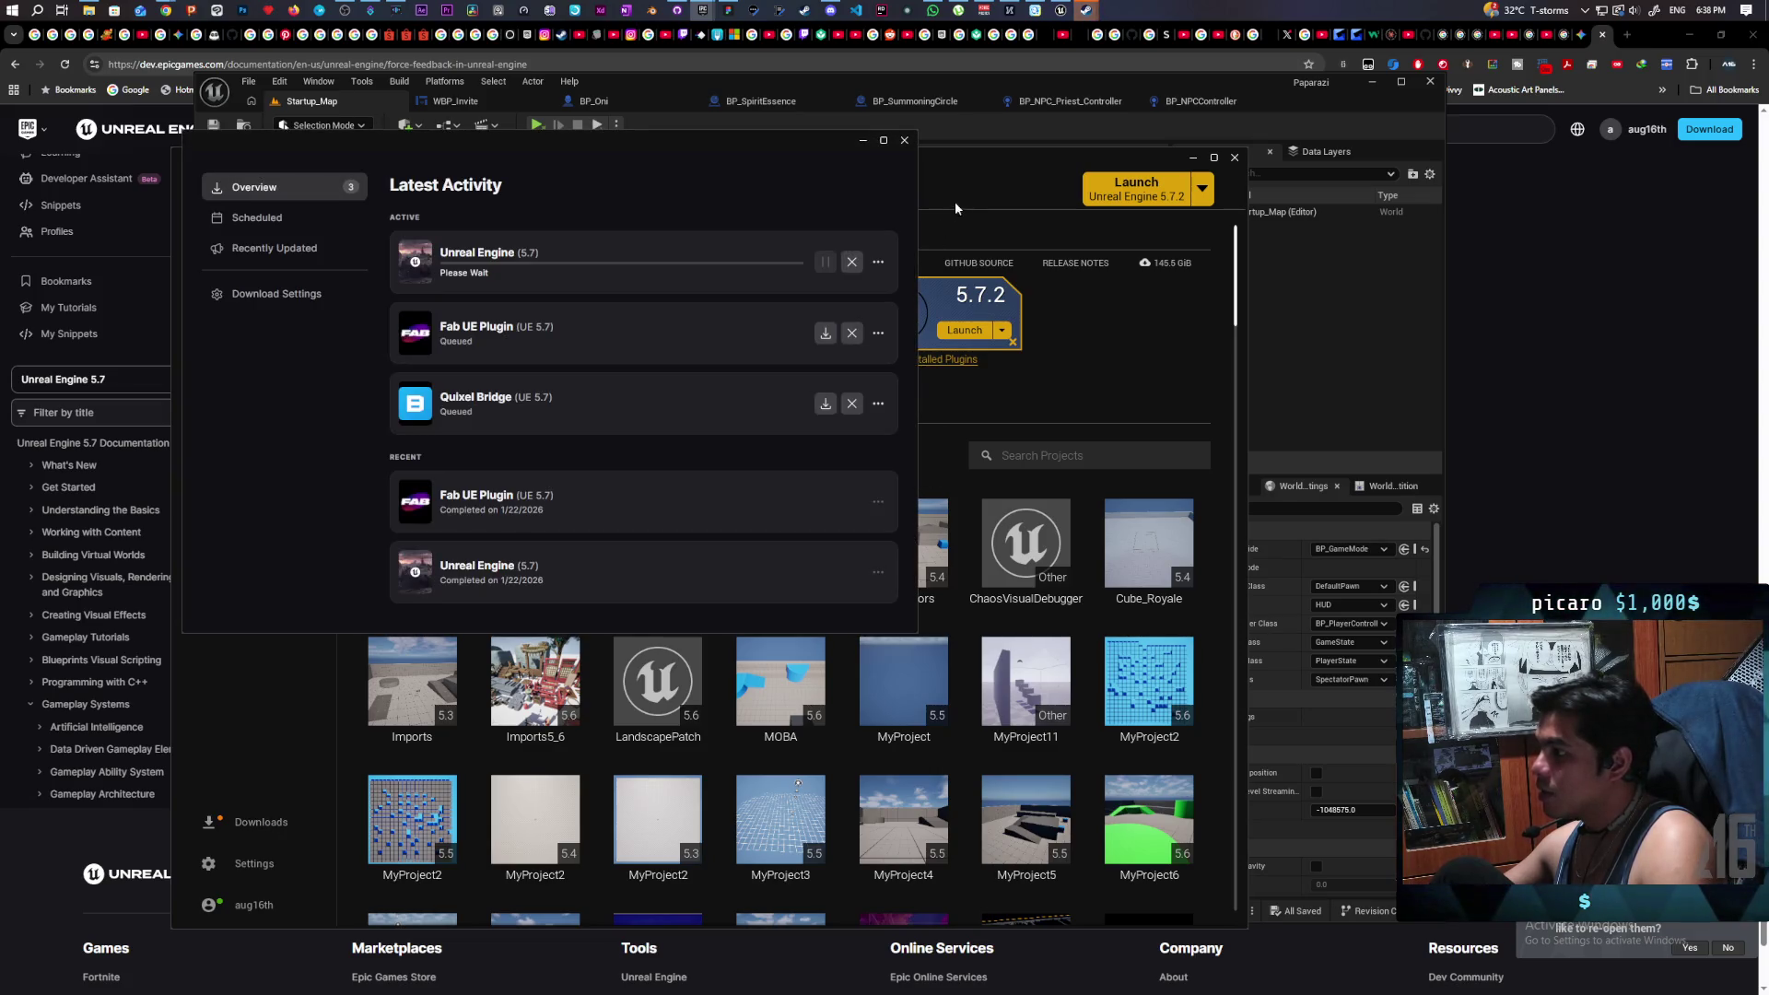
pyautogui.moveTo(969, 164)
pyautogui.mouseDown()
pyautogui.moveTo(1098, 187)
pyautogui.moveTo(1267, 160)
pyautogui.mouseUp()
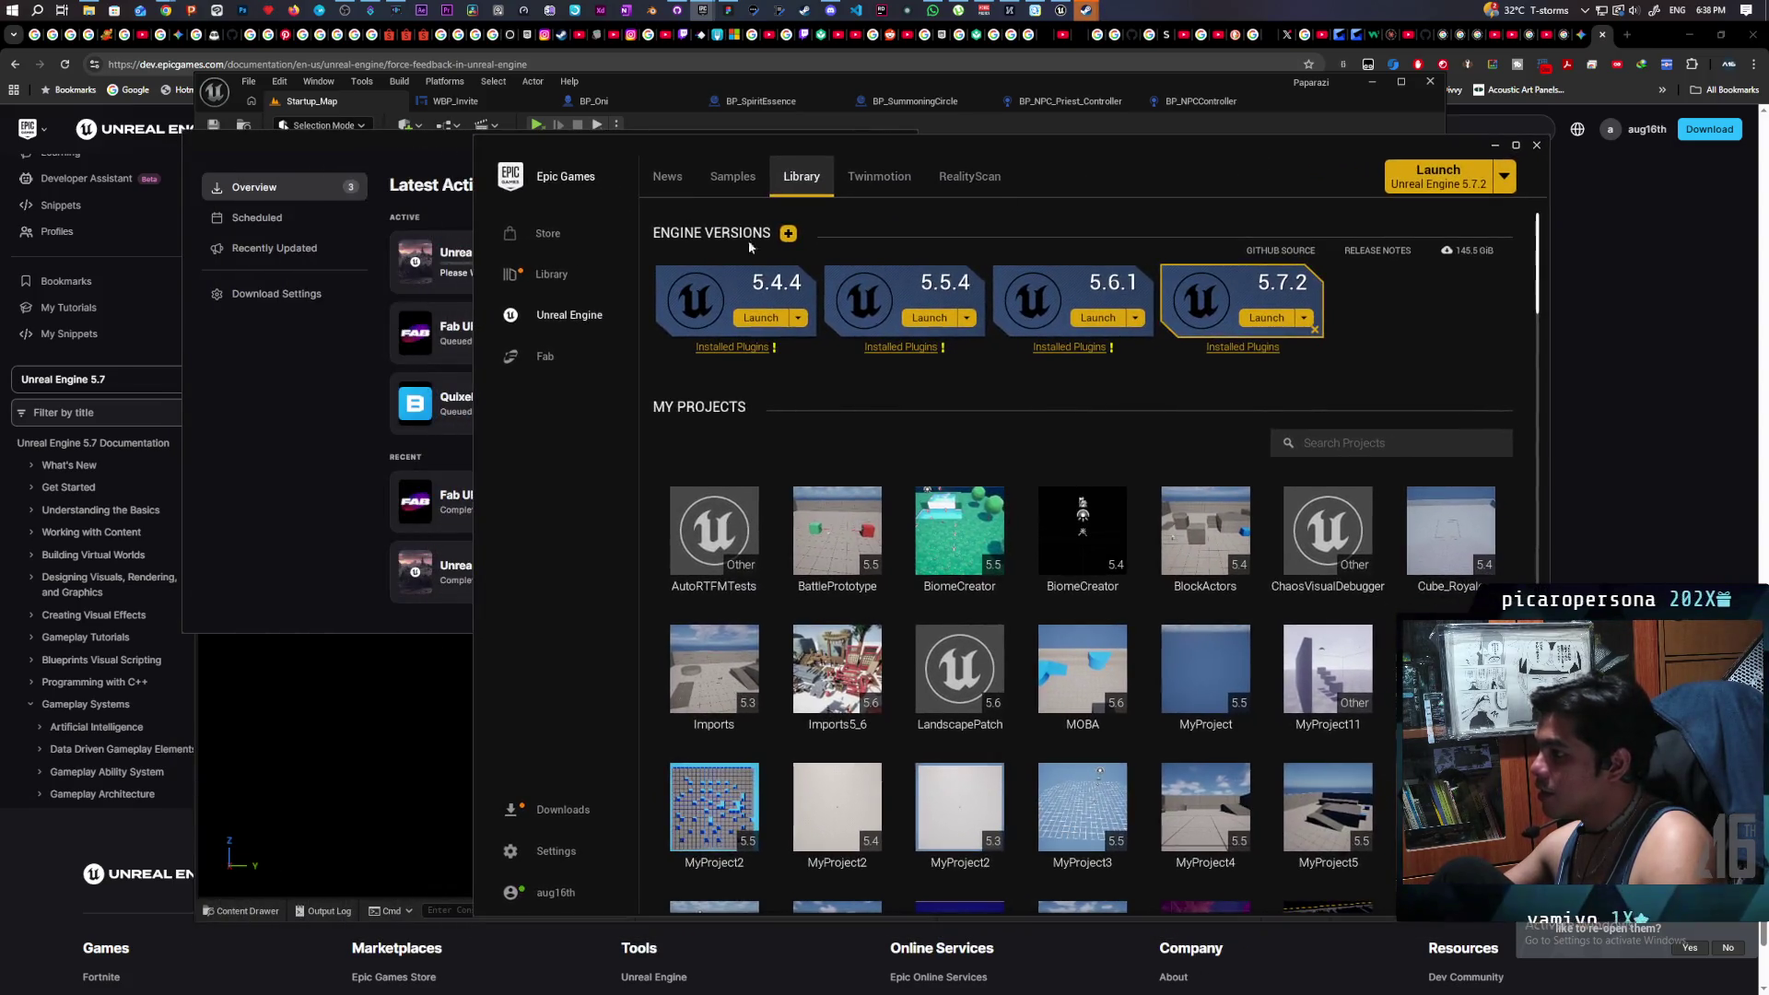
pyautogui.click(329, 385)
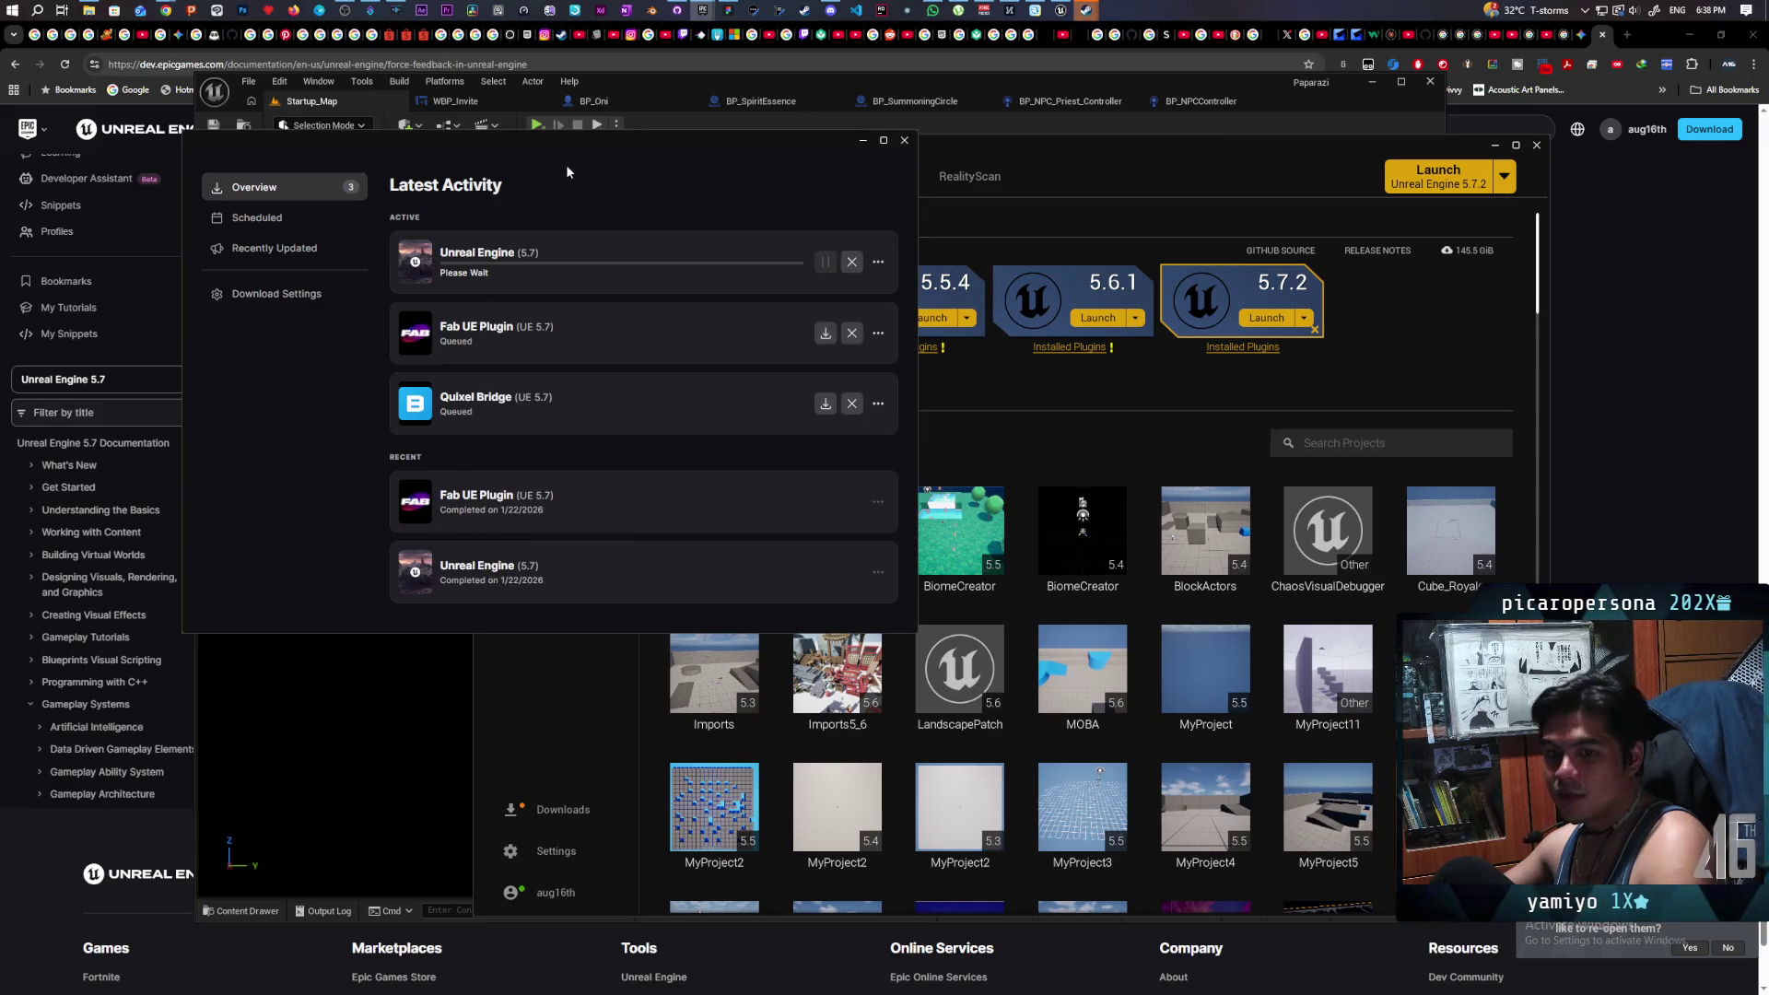
pyautogui.moveTo(568, 172); pyautogui.dragTo(443, 158)
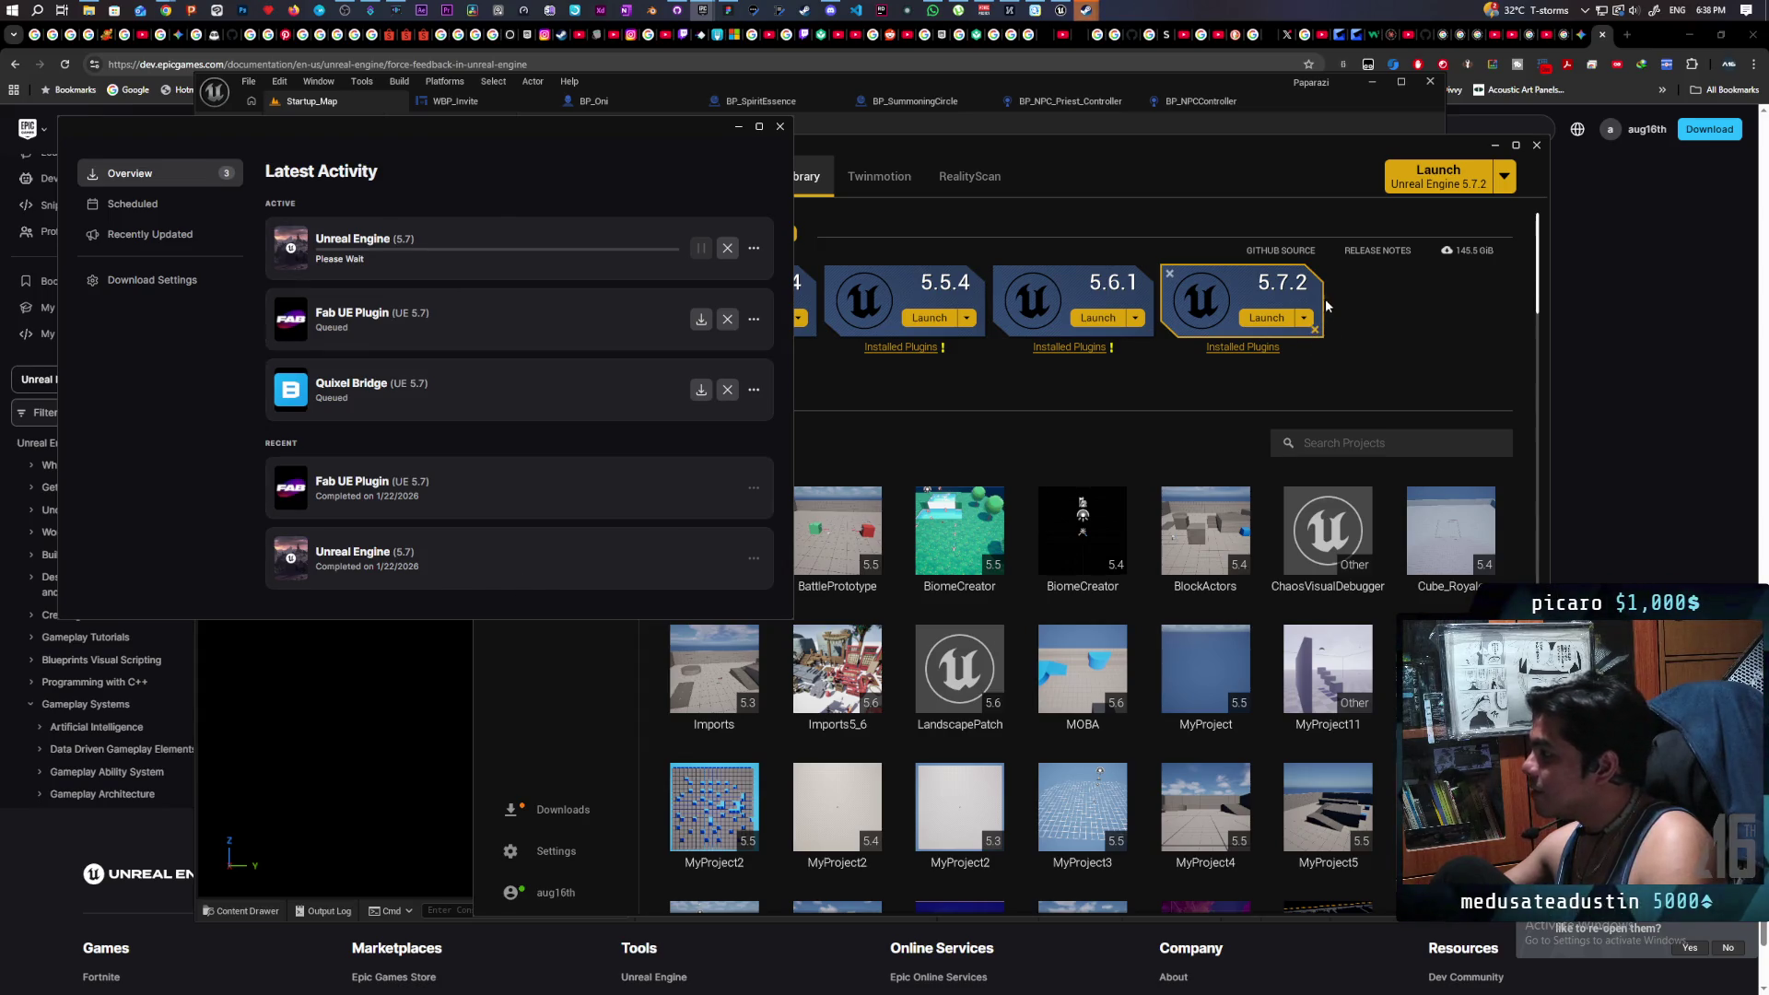
pyautogui.click(1252, 433)
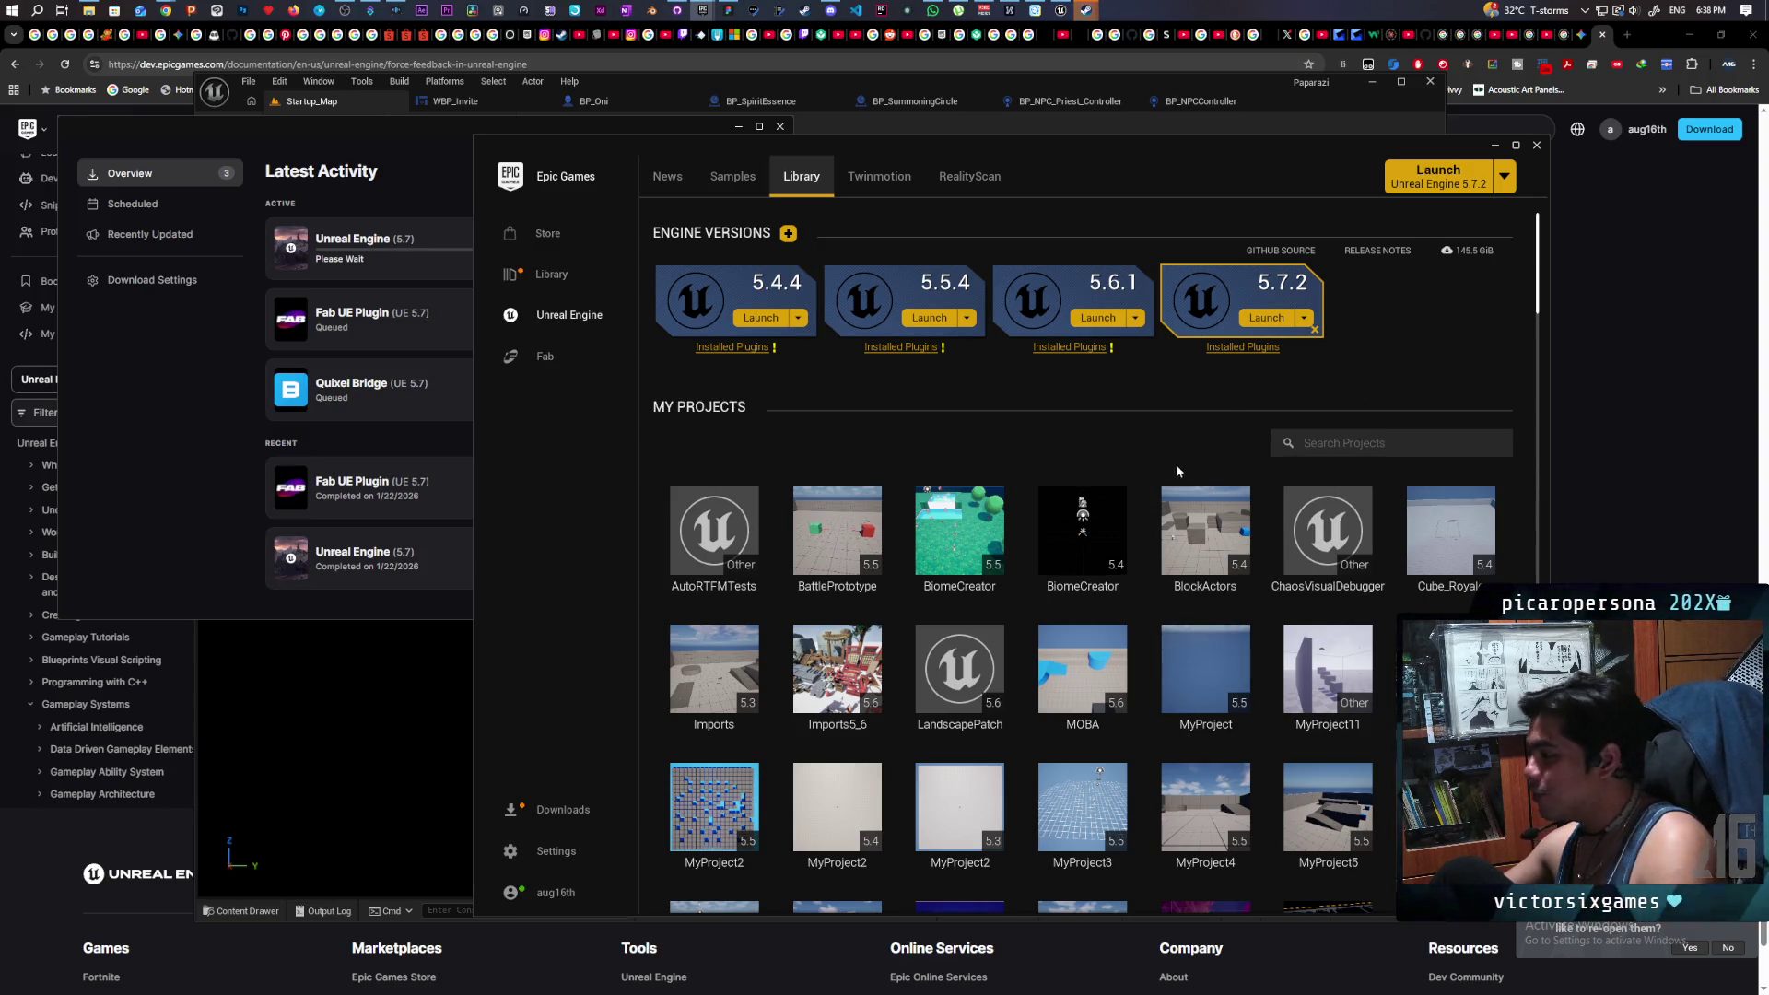
# - Launch the Paparazi project from My Projects
pyautogui.scroll(-4, 1122, 478)
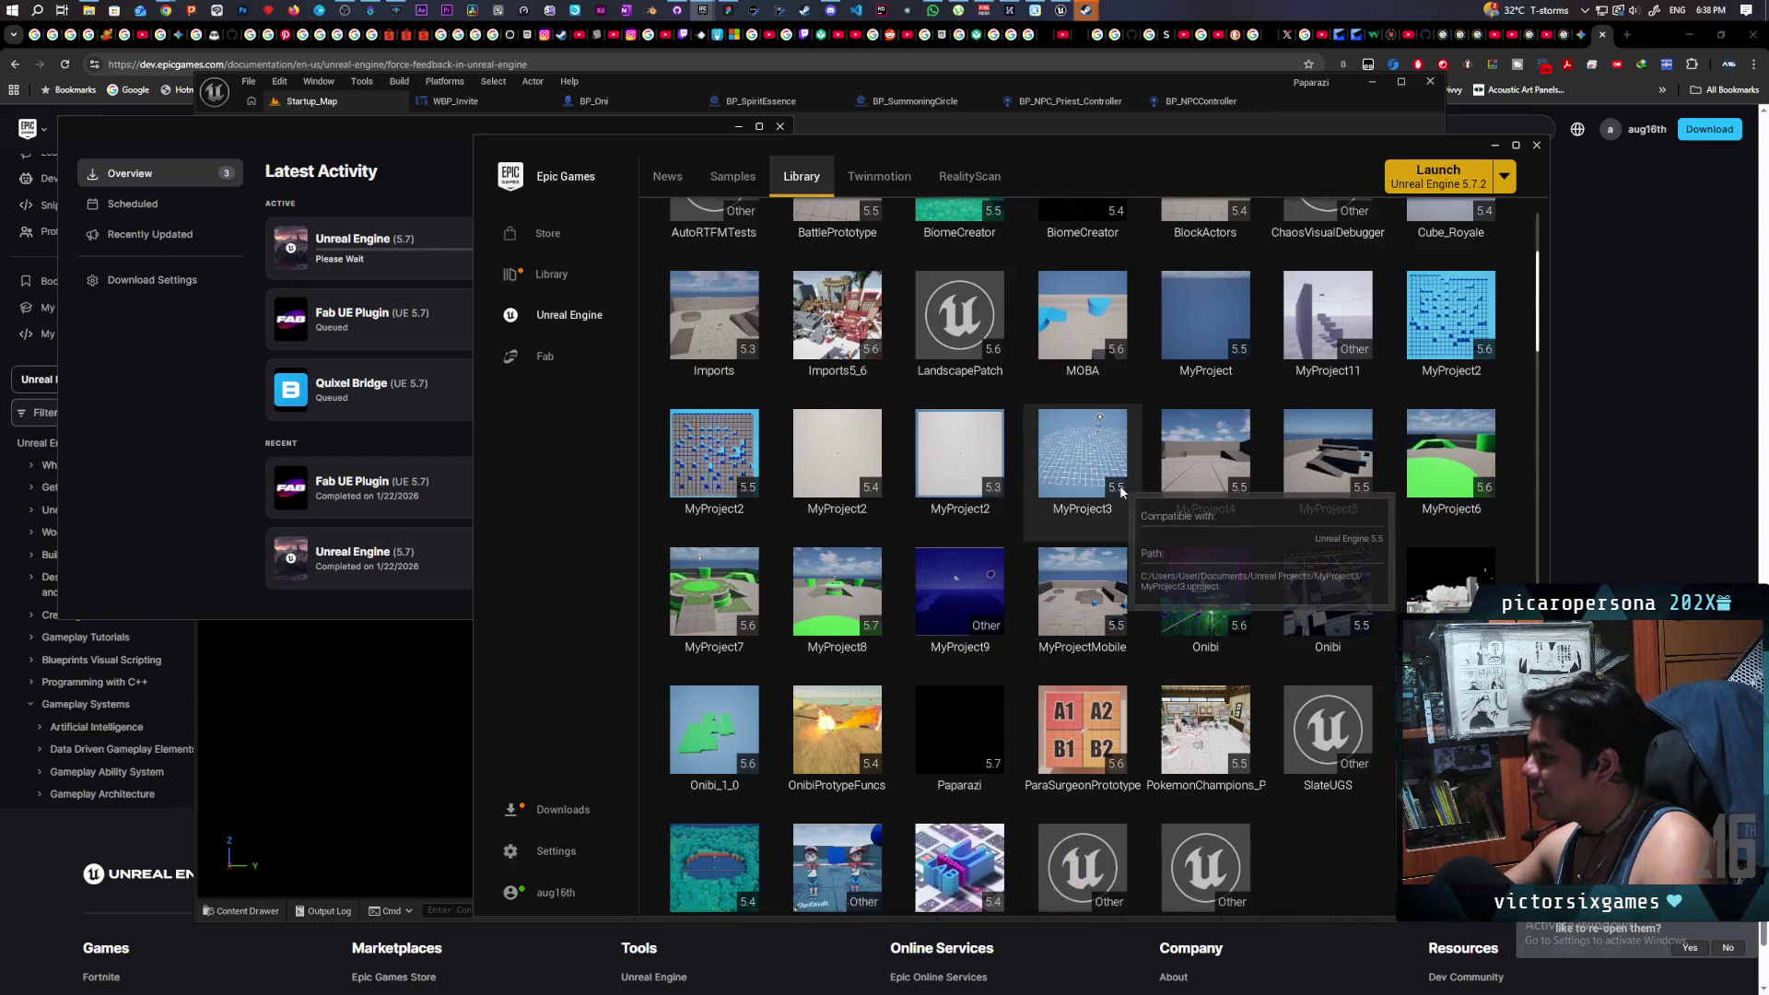
pyautogui.scroll(-1, 1122, 491)
pyautogui.doubleClick(987, 670)
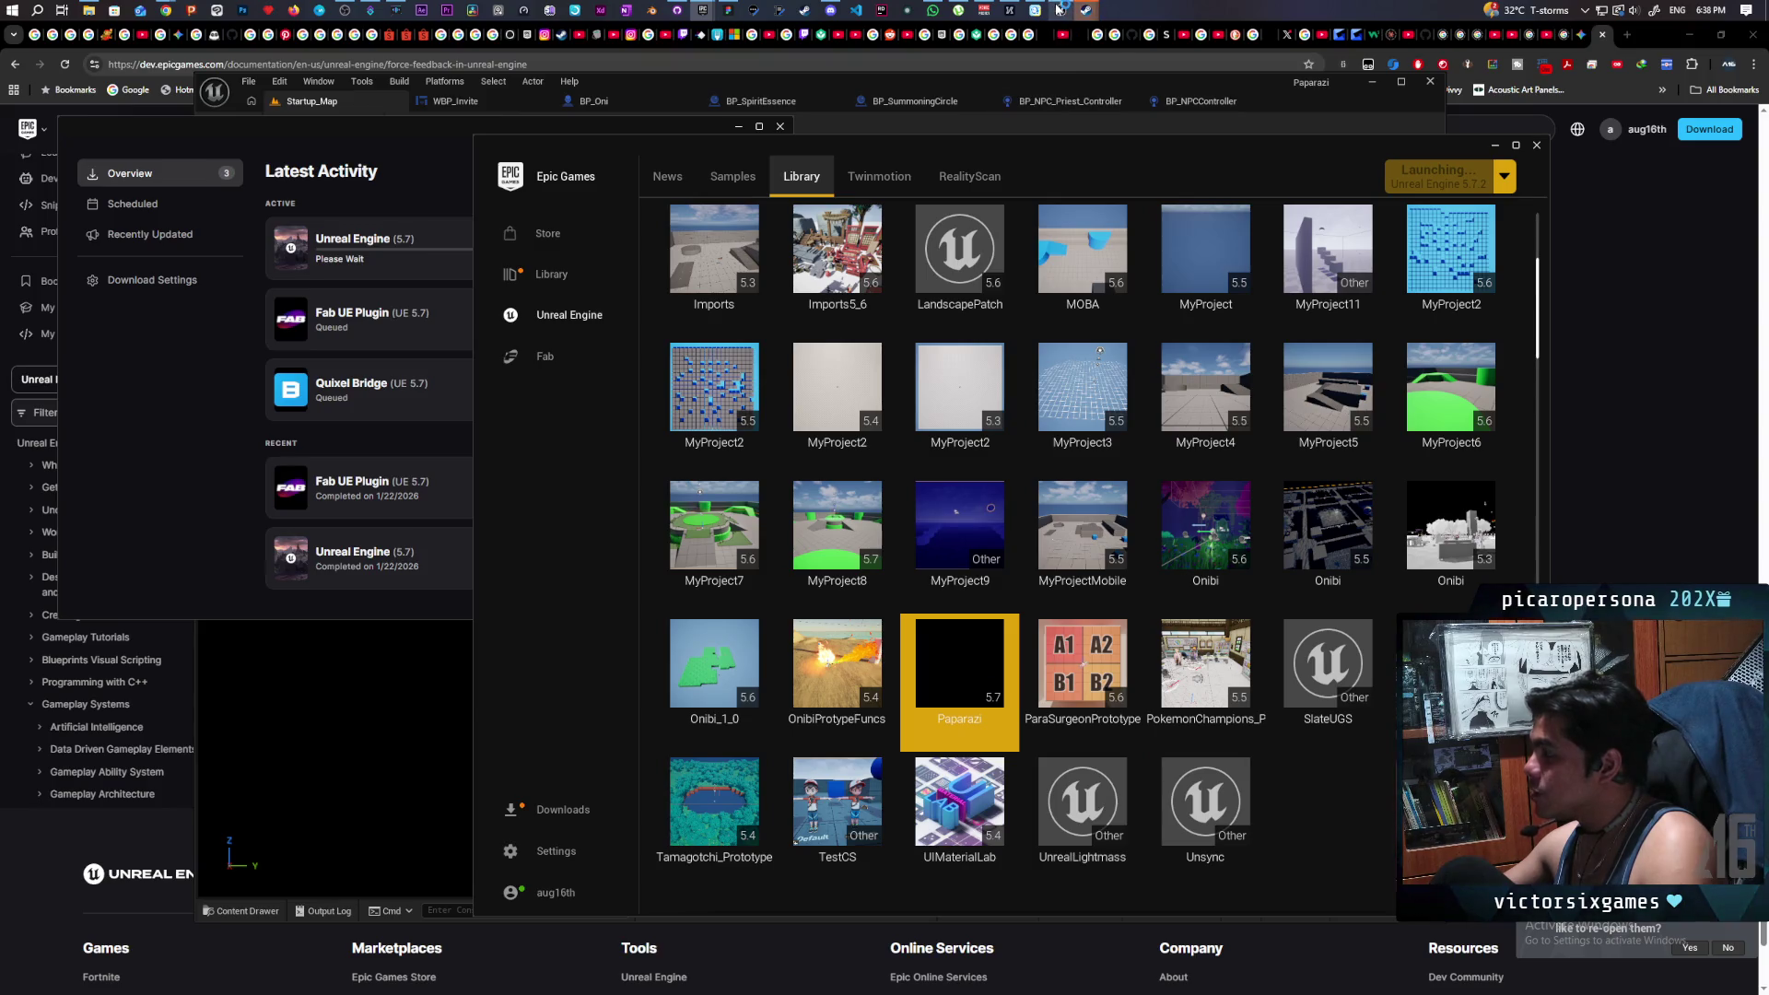
# - Wait for the Paparazi project to load into the Demo level with its dark wall
pyautogui.moveTo(1060, 11)
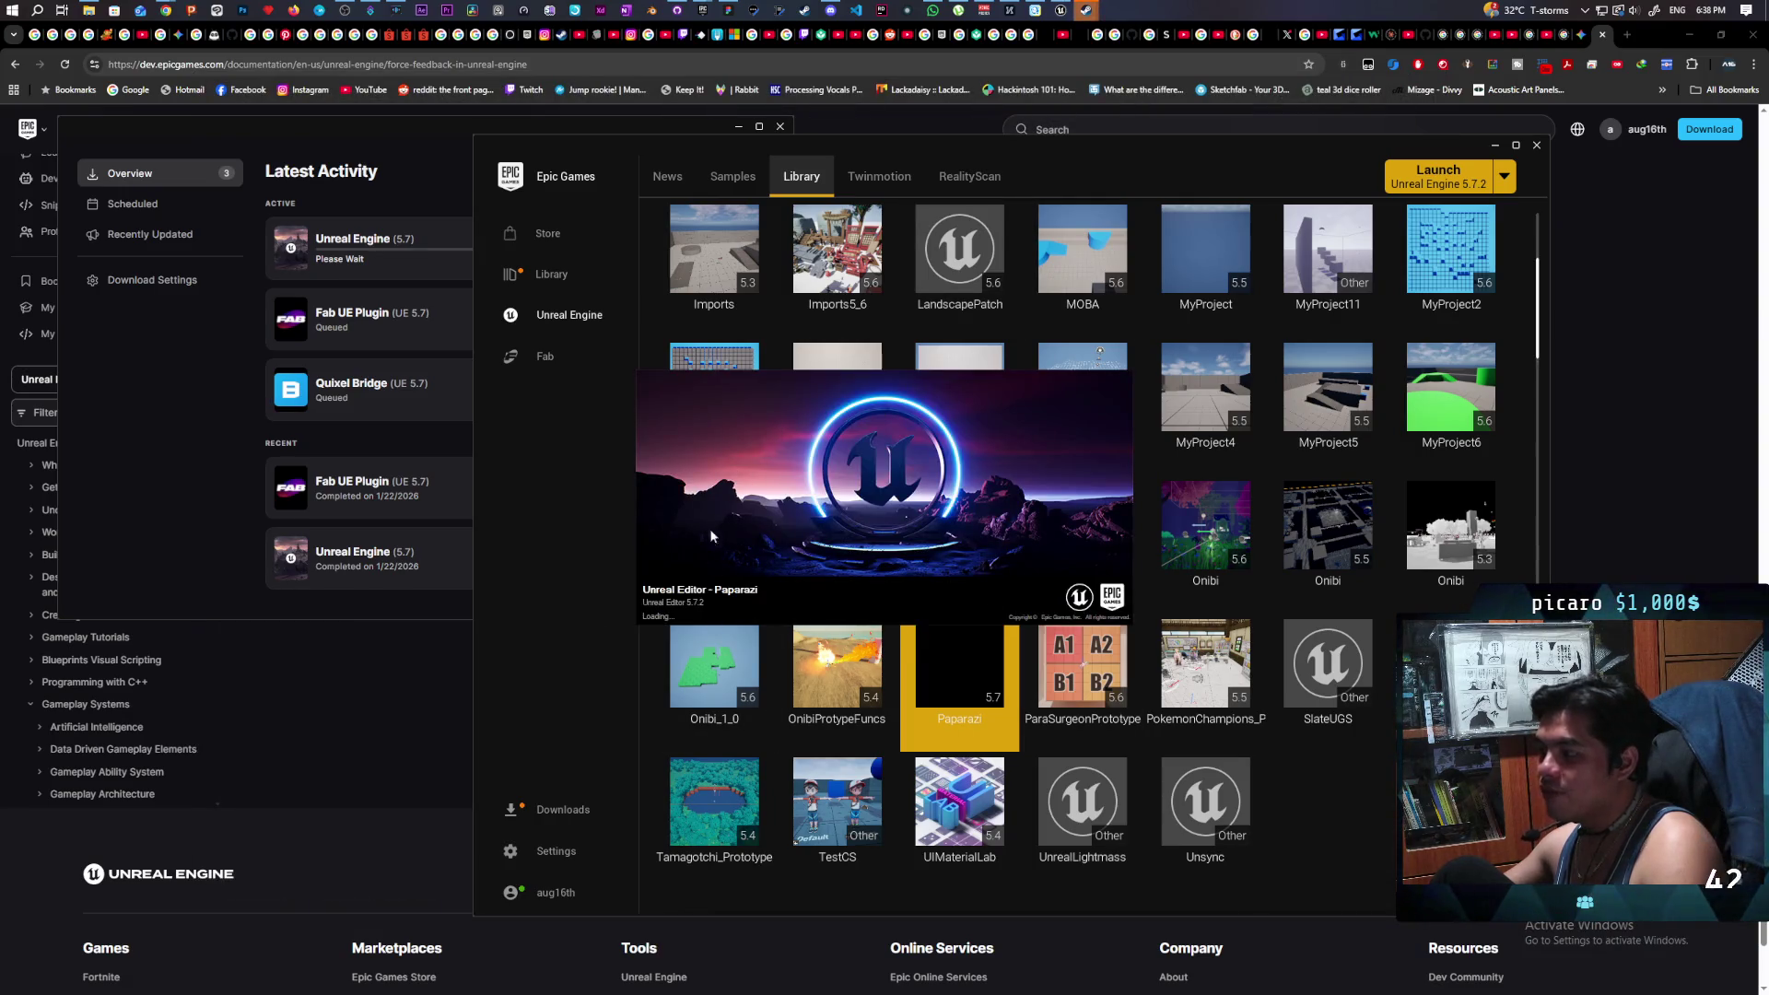
pyautogui.scroll(2, 1154, 362)
pyautogui.scroll(3, 1153, 355)
pyautogui.scroll(-1, 1197, 337)
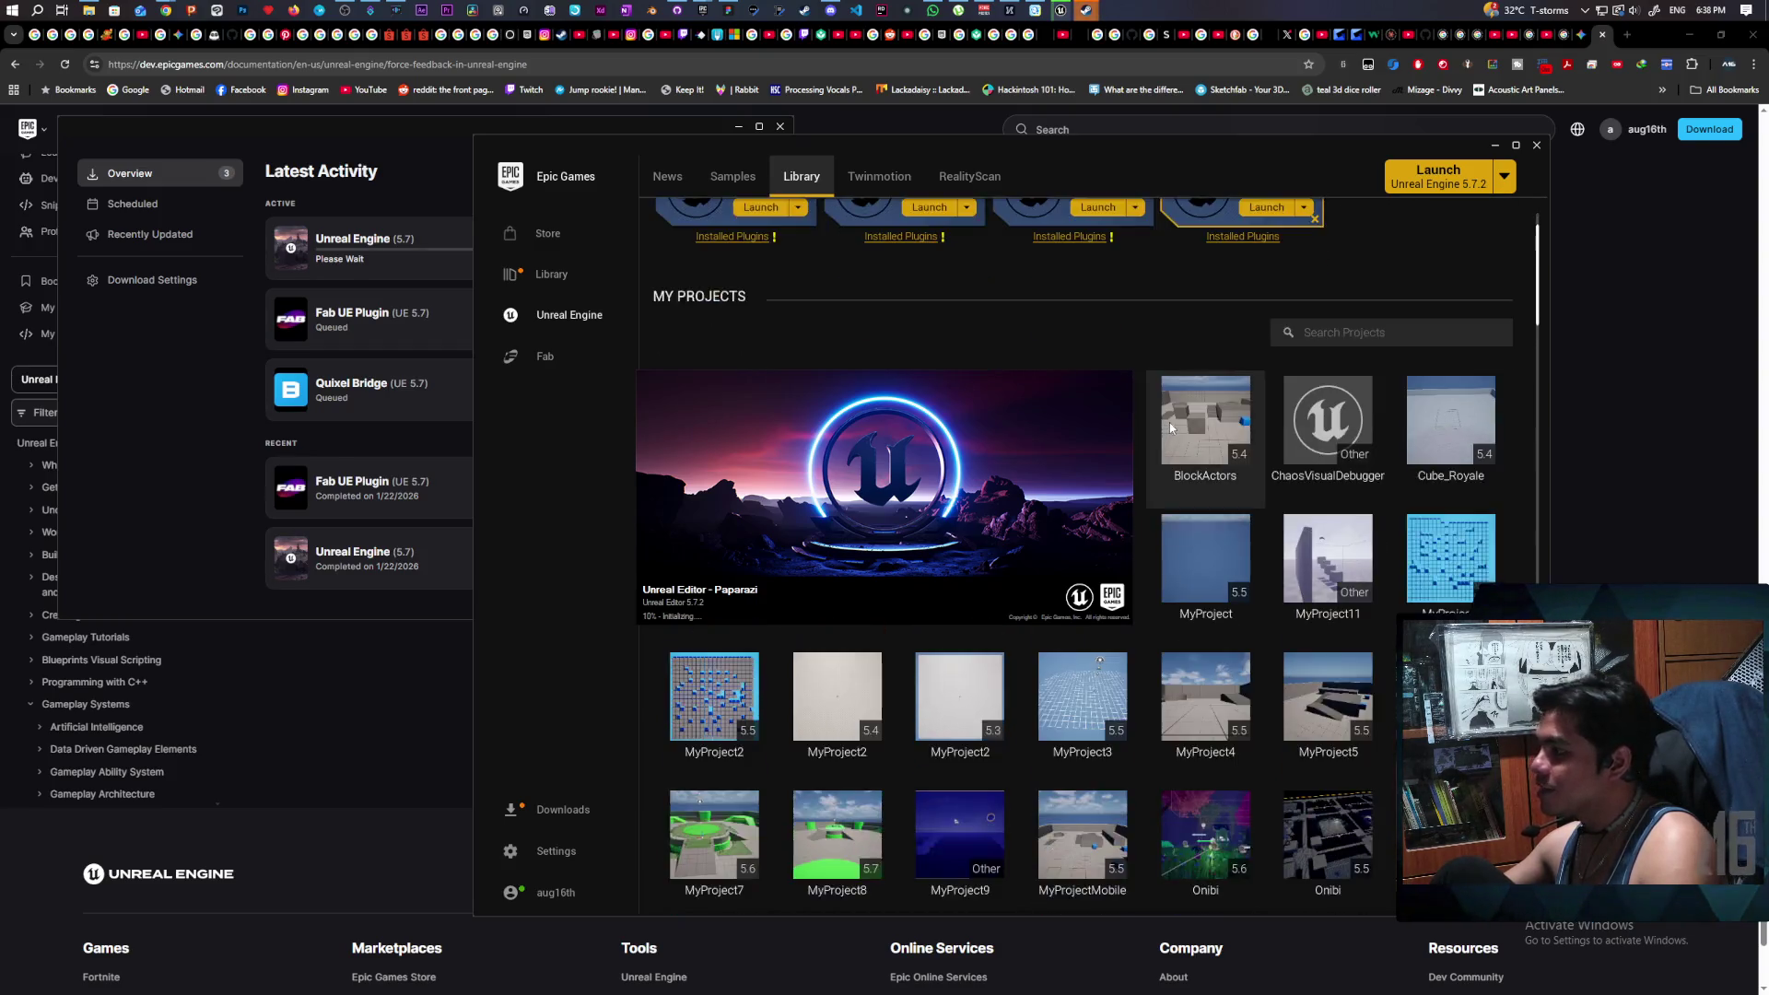
pyautogui.scroll(-3, 1168, 422)
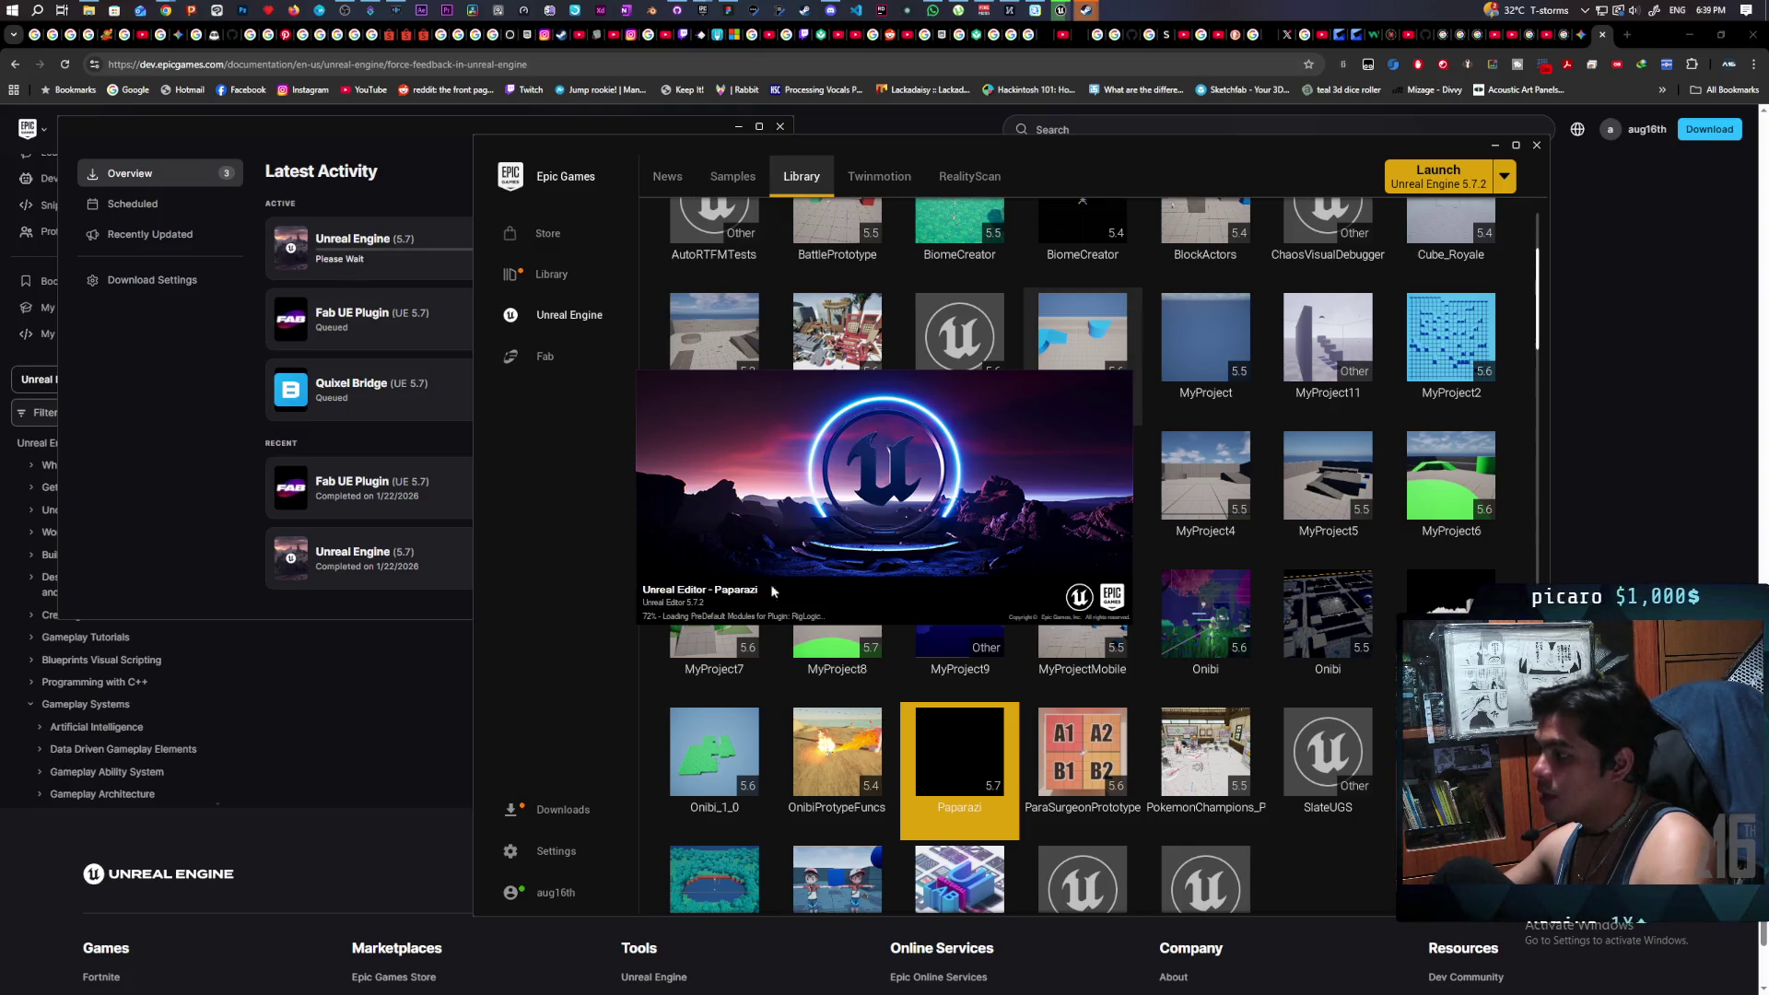
pyautogui.scroll(5, 1258, 471)
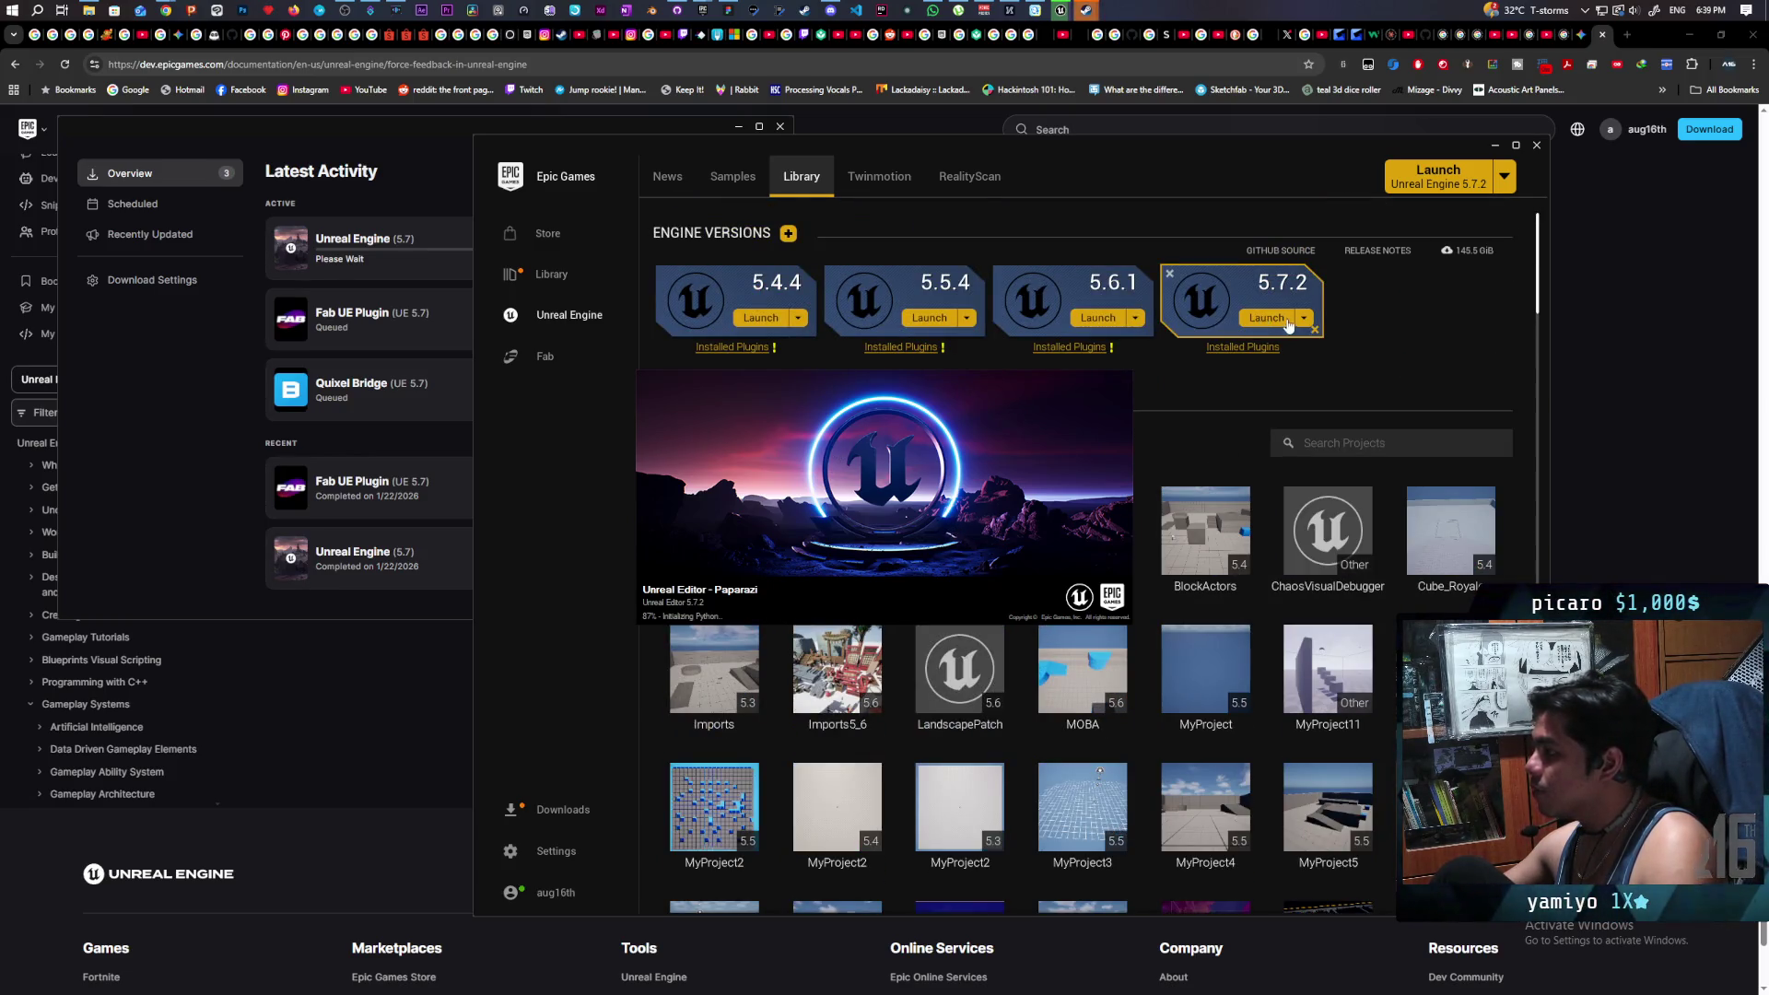
pyautogui.scroll(-3, 1262, 396)
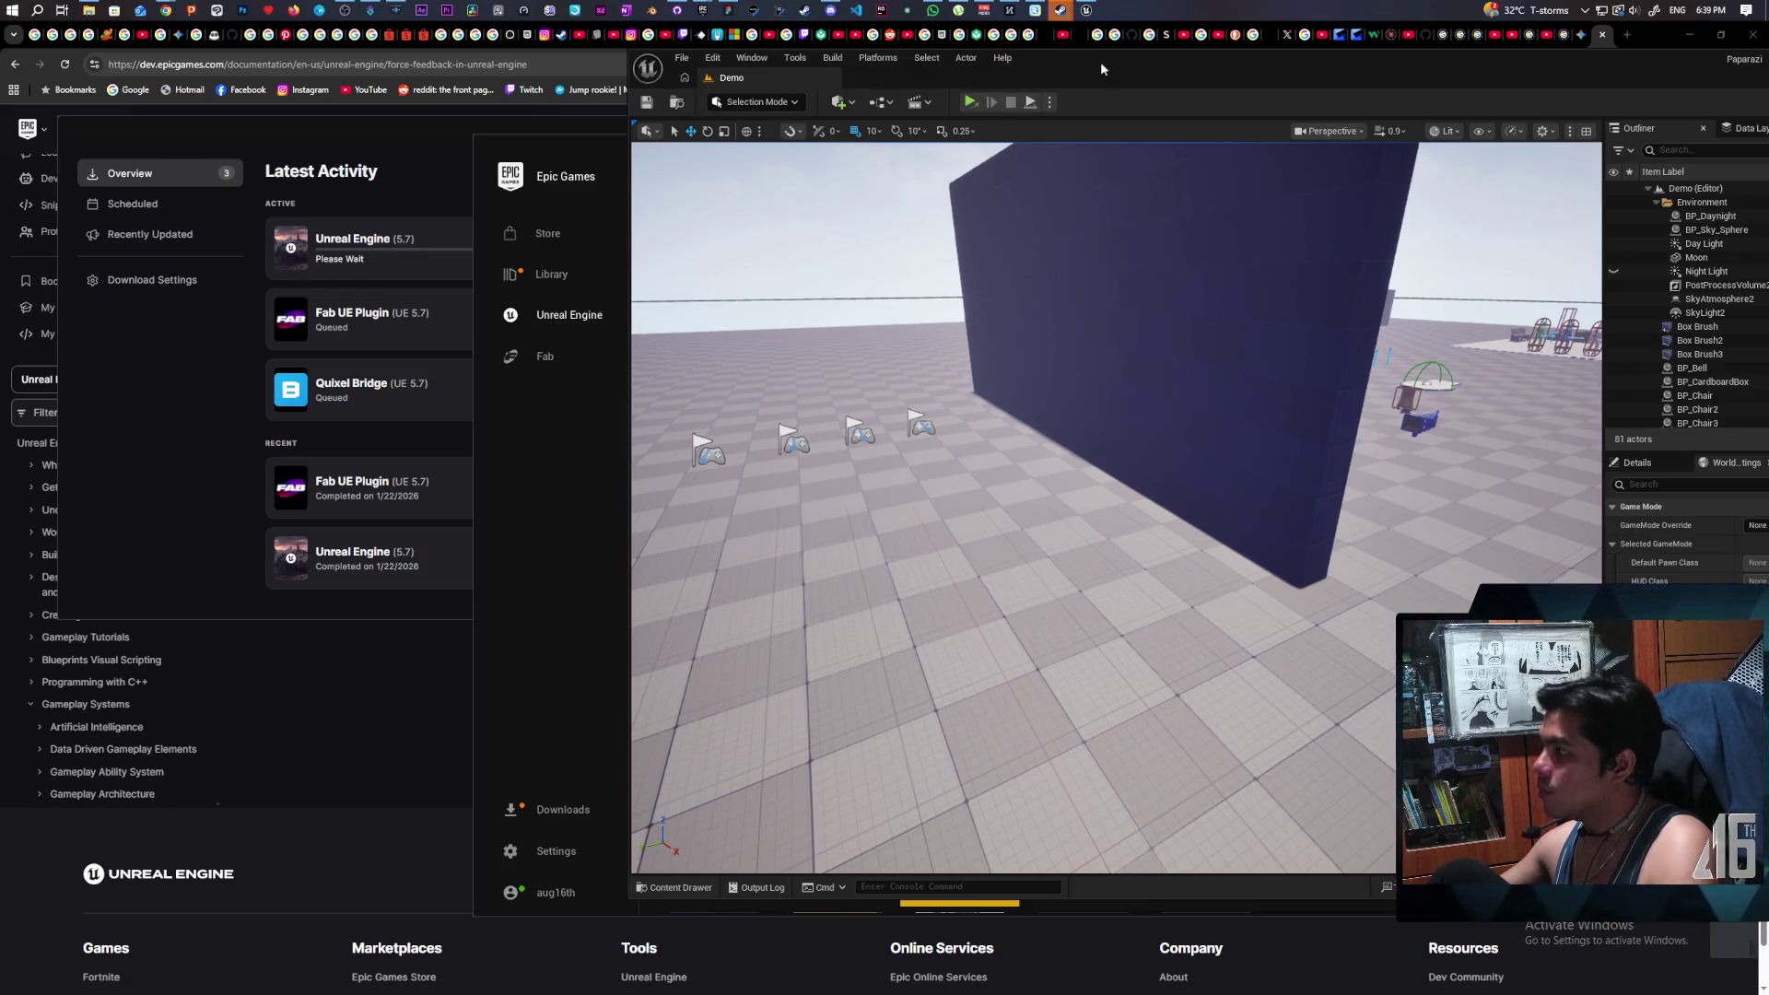
# - Unsnap and shrink the Paparazi editor window, then position it near the top of the screen
pyautogui.moveTo(1101, 69)
pyautogui.mouseDown()
pyautogui.moveTo(632, 264)
pyautogui.moveTo(627, 386)
pyautogui.mouseUp()
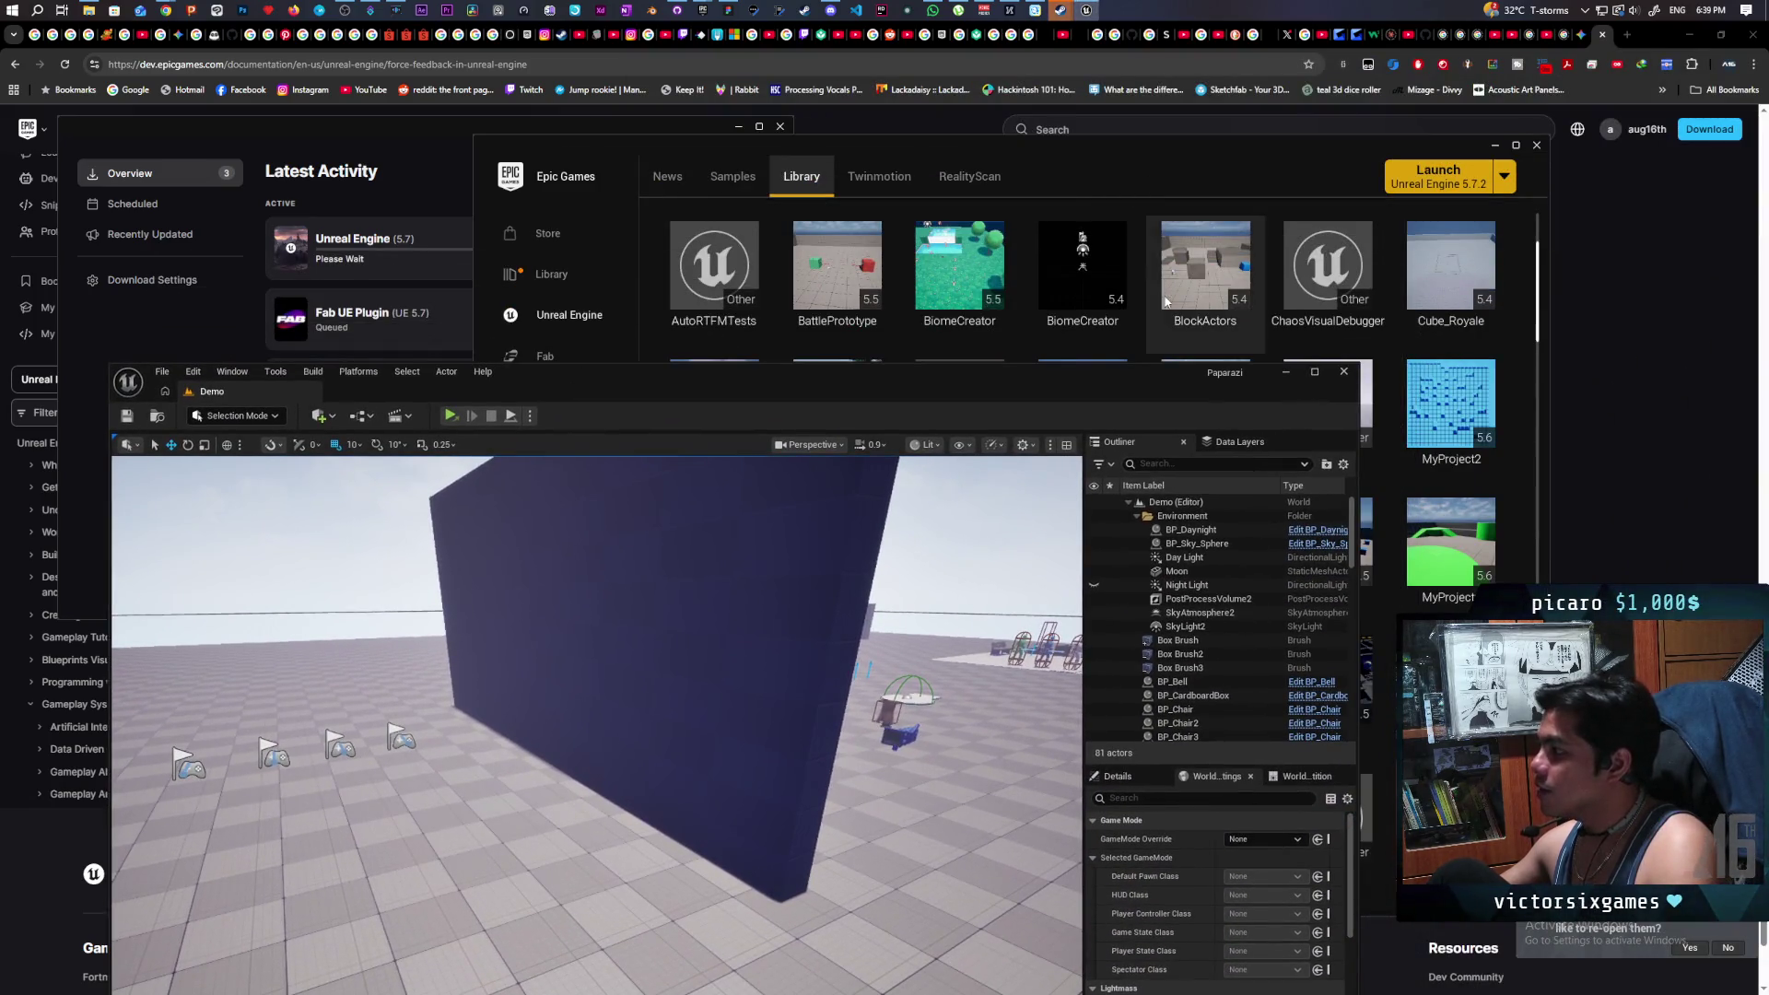
pyautogui.scroll(5, 1165, 301)
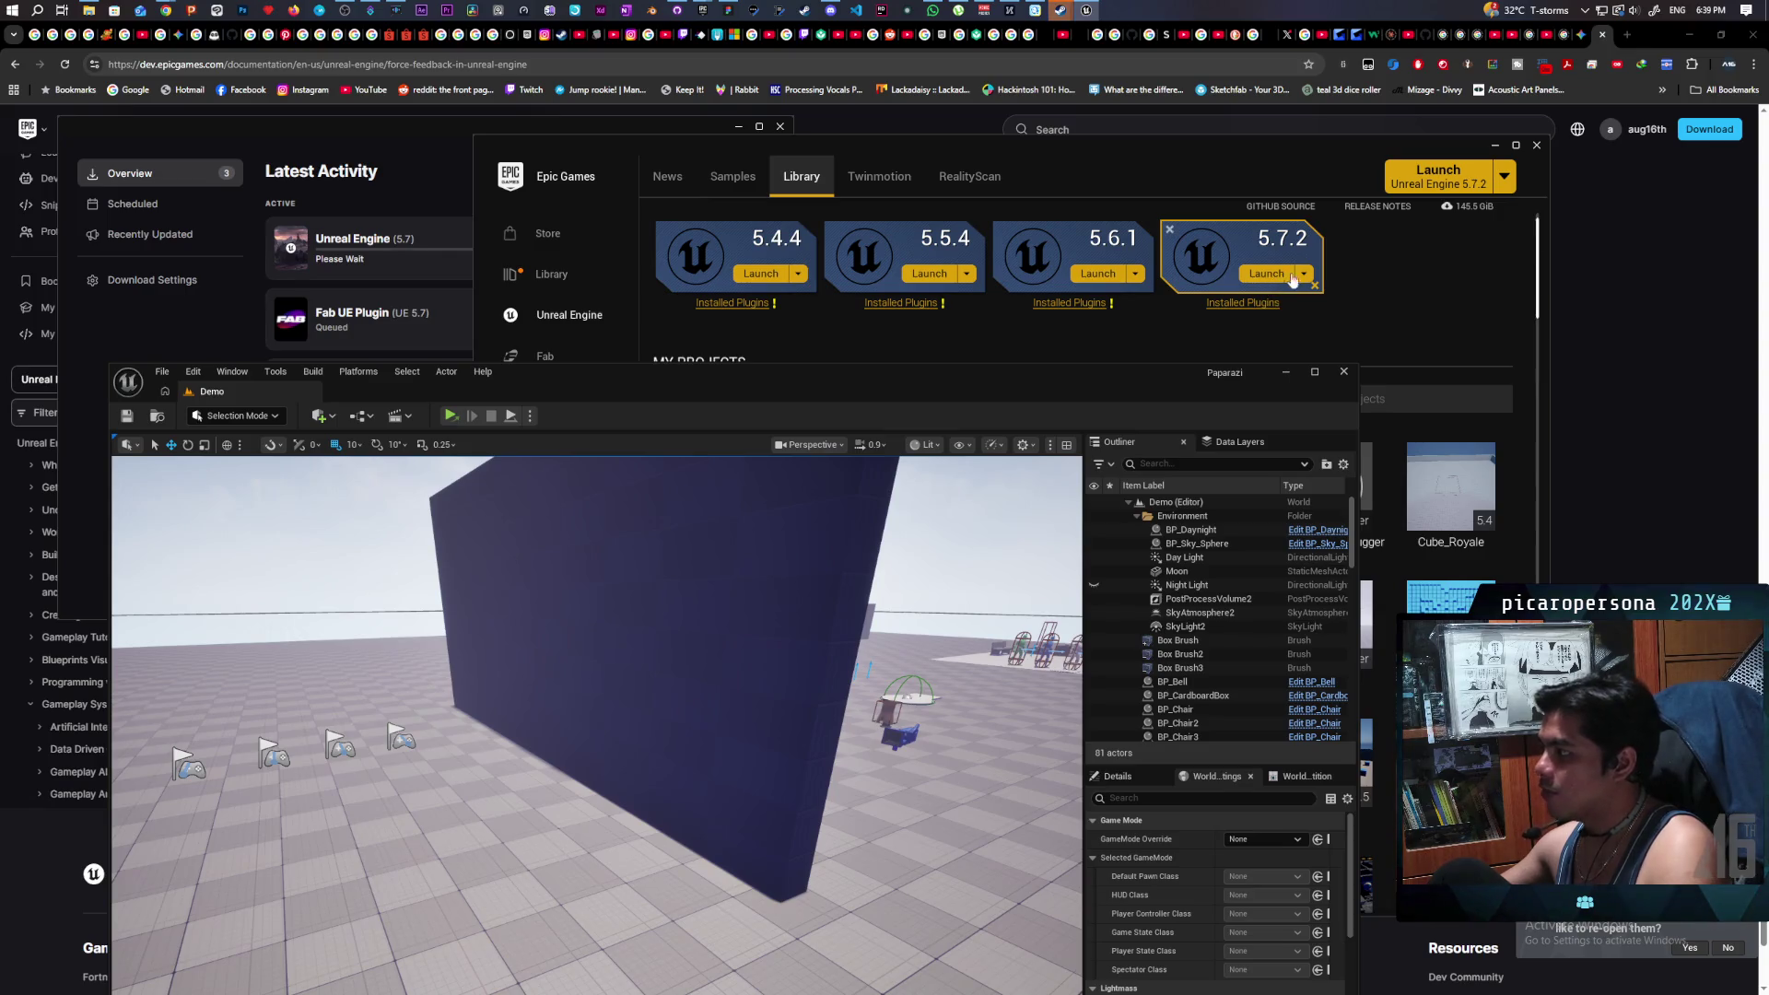
pyautogui.moveTo(954, 380)
pyautogui.mouseDown()
pyautogui.moveTo(1106, 156)
pyautogui.moveTo(1078, 124)
pyautogui.mouseUp()
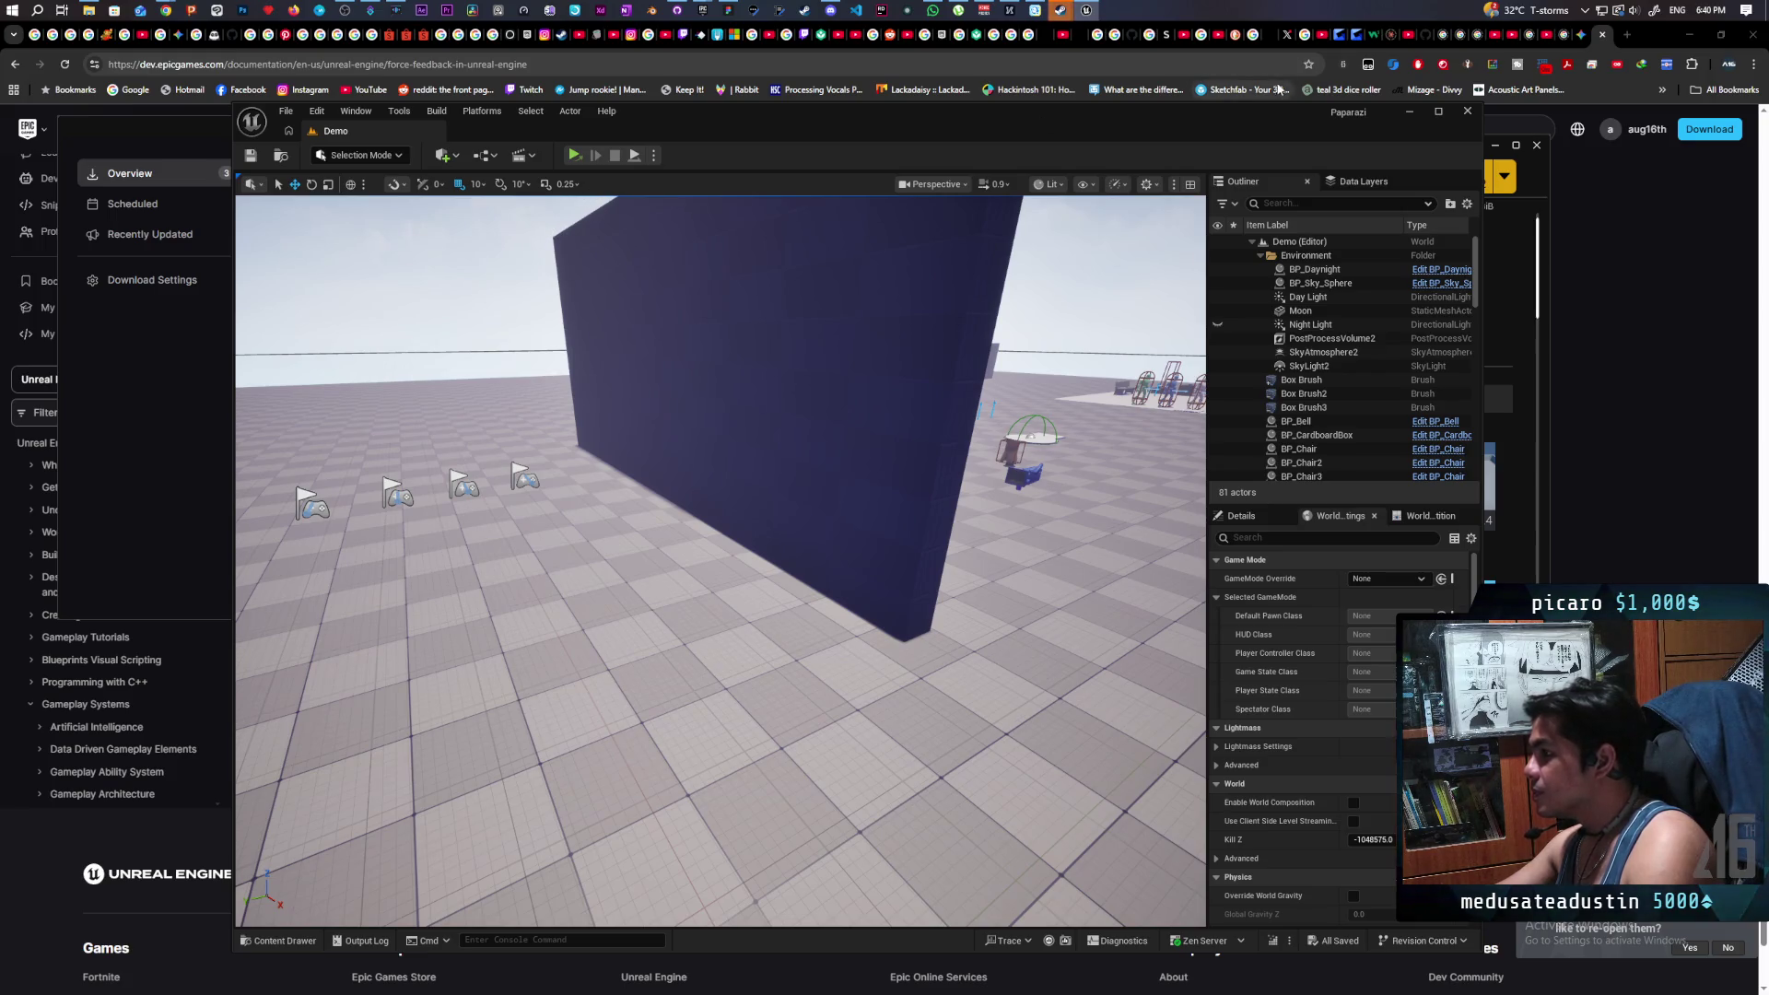
pyautogui.moveTo(1180, 114)
pyautogui.mouseDown()
pyautogui.moveTo(1188, 152)
pyautogui.moveTo(1181, 118)
pyautogui.mouseUp()
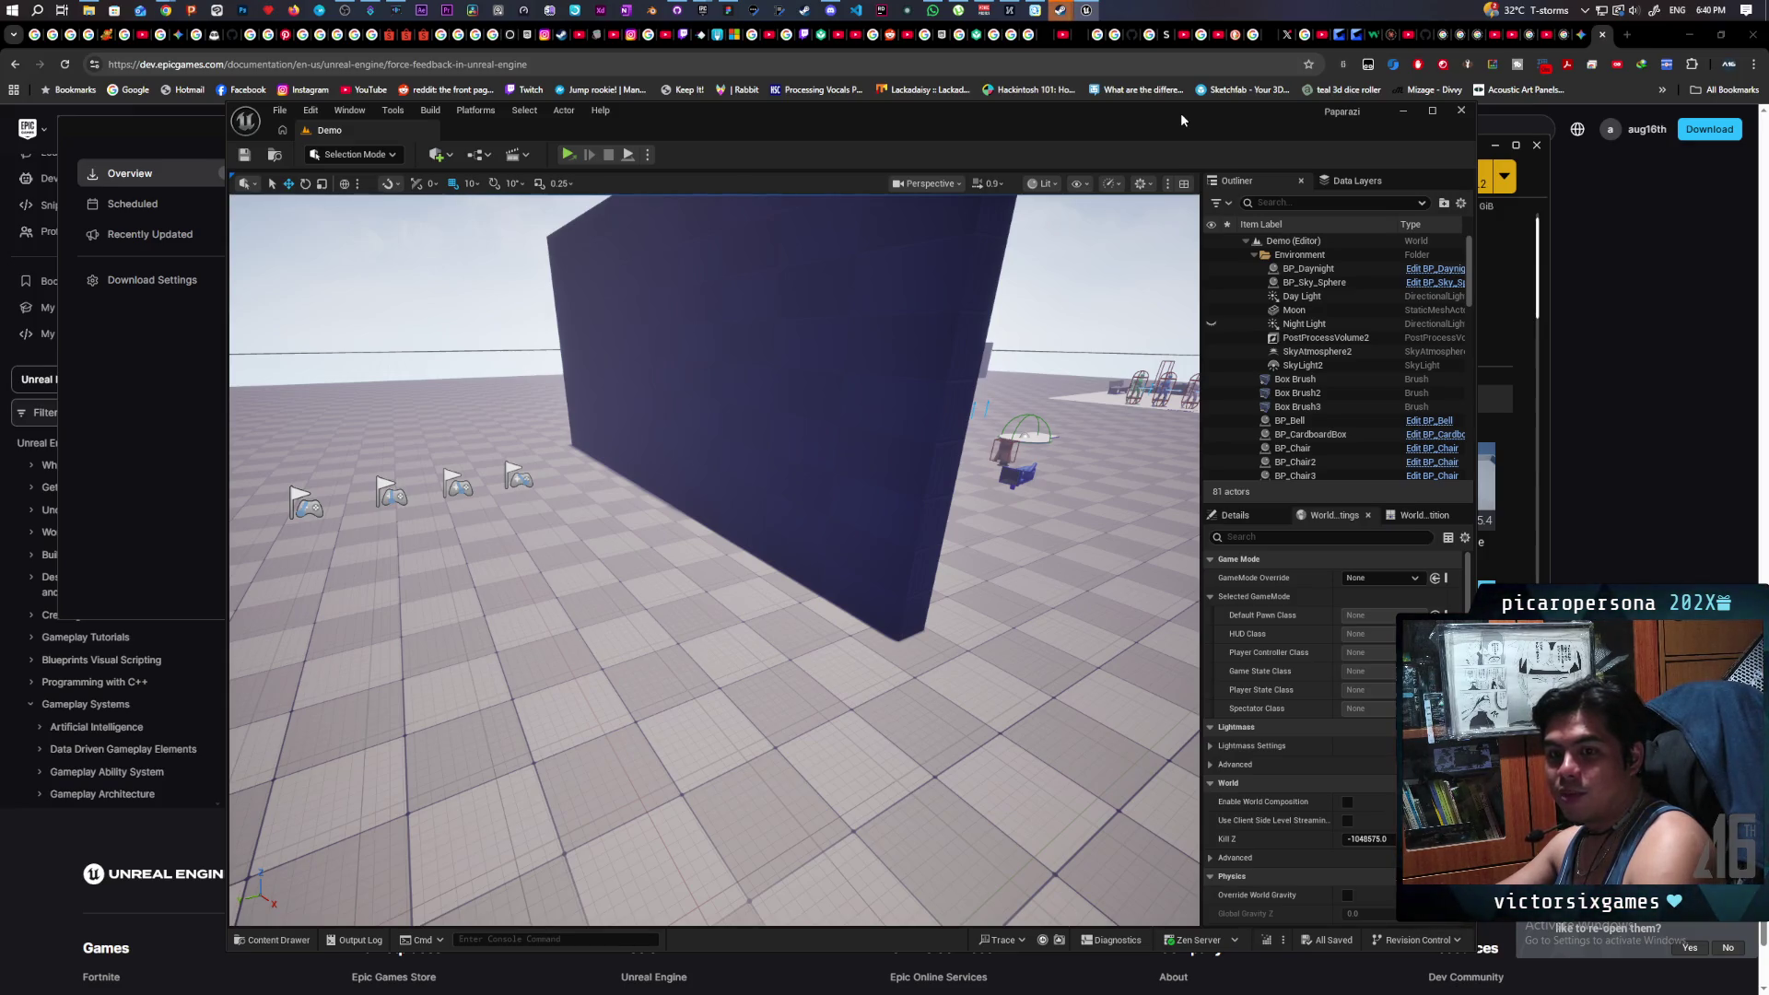
pyautogui.moveTo(1180, 113); pyautogui.dragTo(1176, 109)
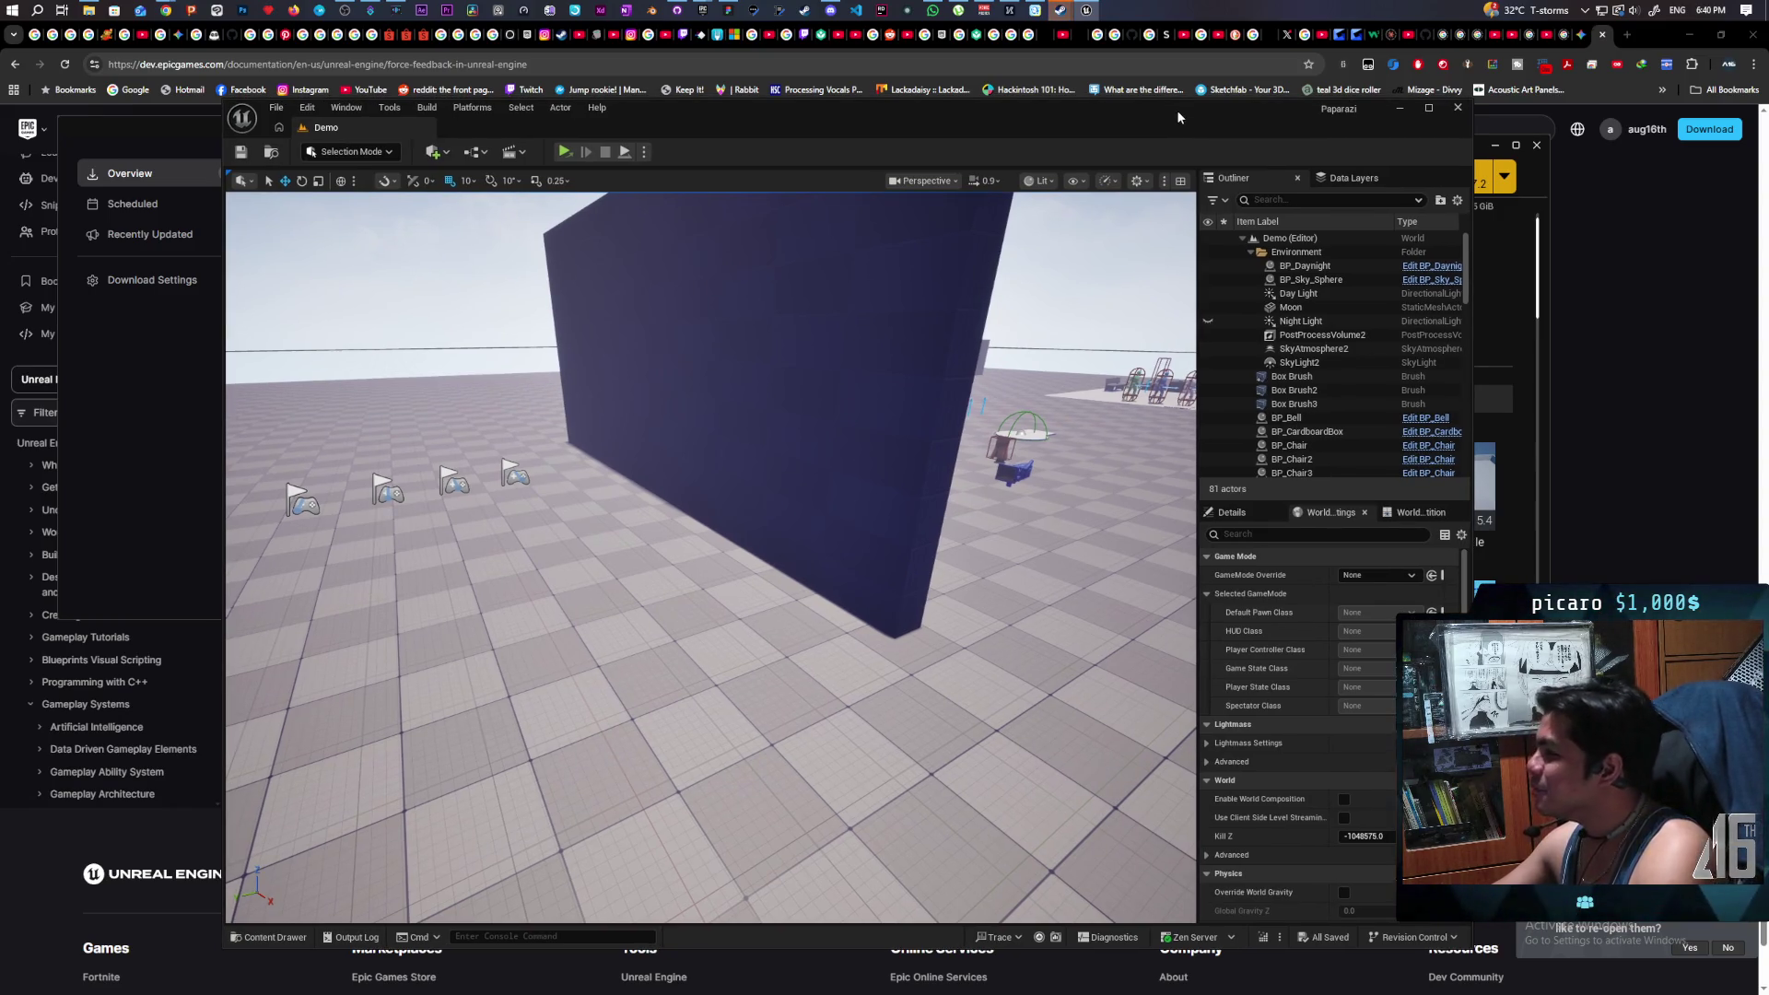